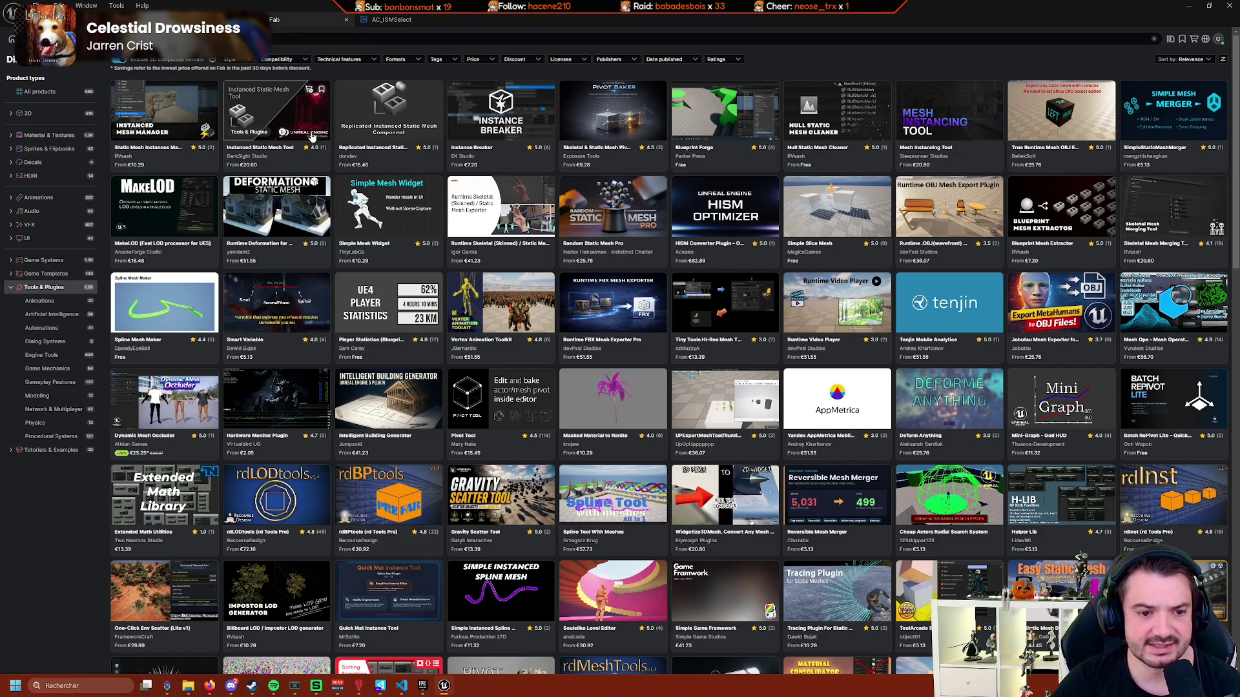
Search Fab's Tools & Plugins for instanced static mesh tools, returning 62 products.
scroll(310, 136, down, 3)
scroll(308, 134, up, 3)
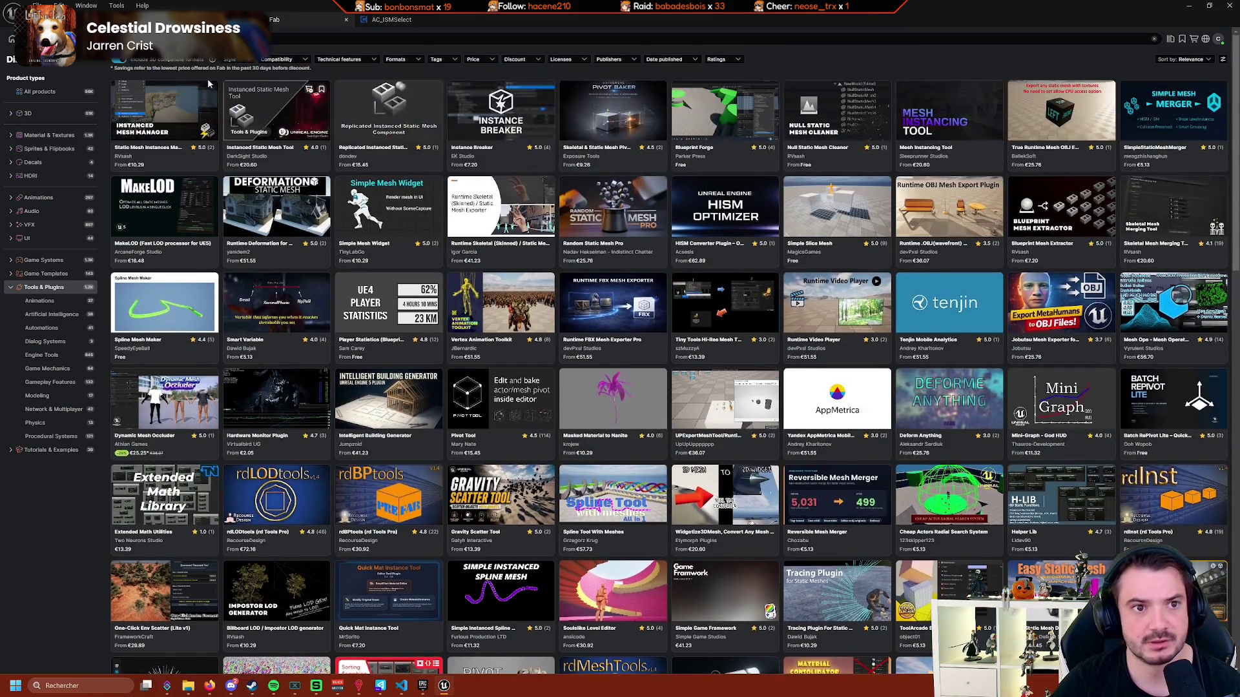
key(Return)
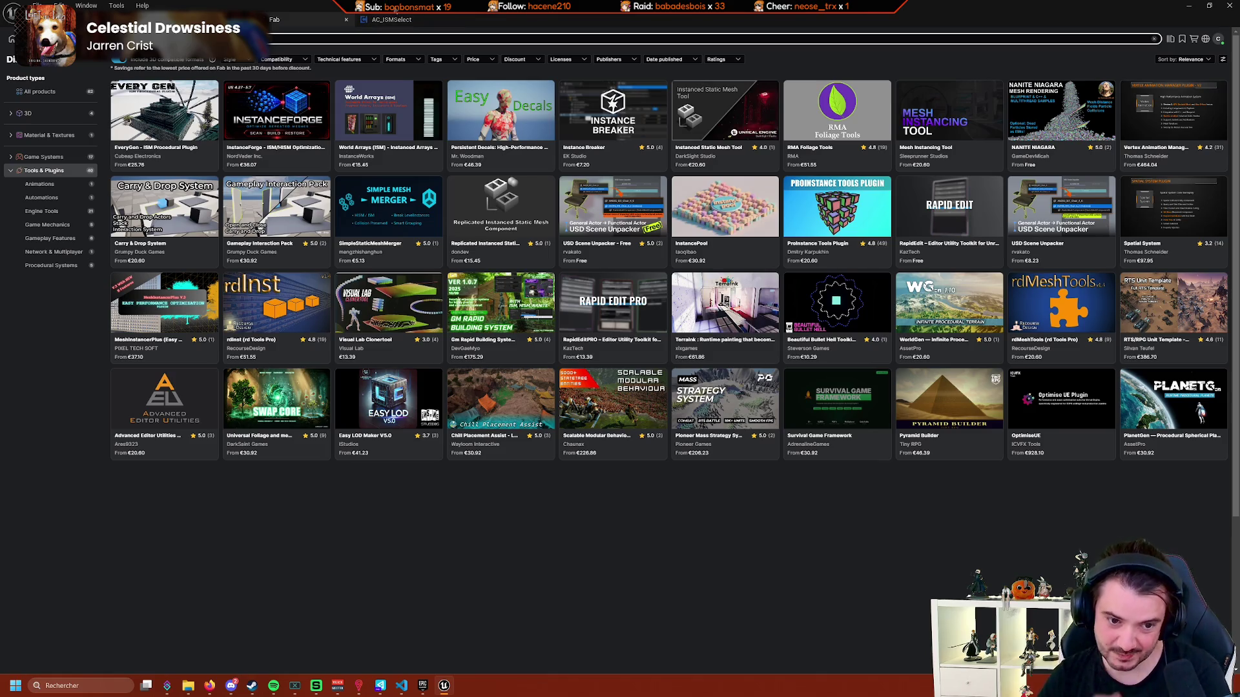
Switch from the Fab store back to the TestForest level editor.
click(194, 19)
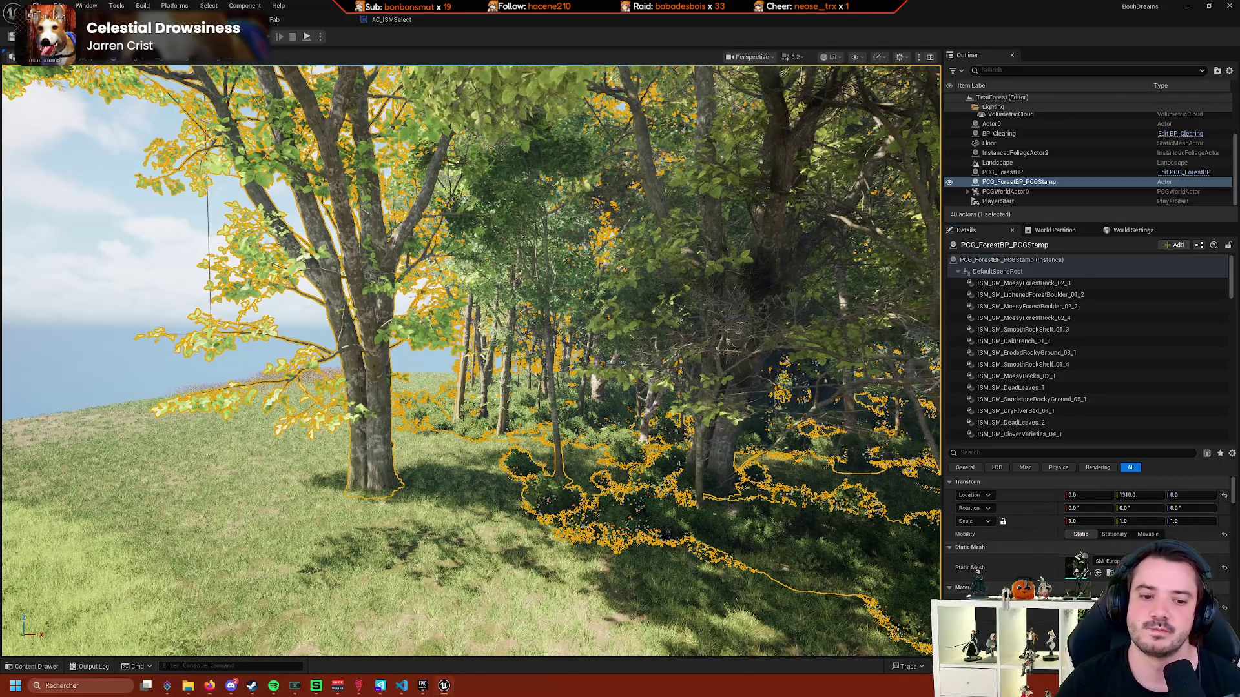
Select the PCG stamp and step through its ISM components, e.g. LichenedForestBoulder and ErodedRockyGround_03_1.
click(397, 431)
scroll(1090, 353, down, 5)
scroll(1090, 354, up, 10)
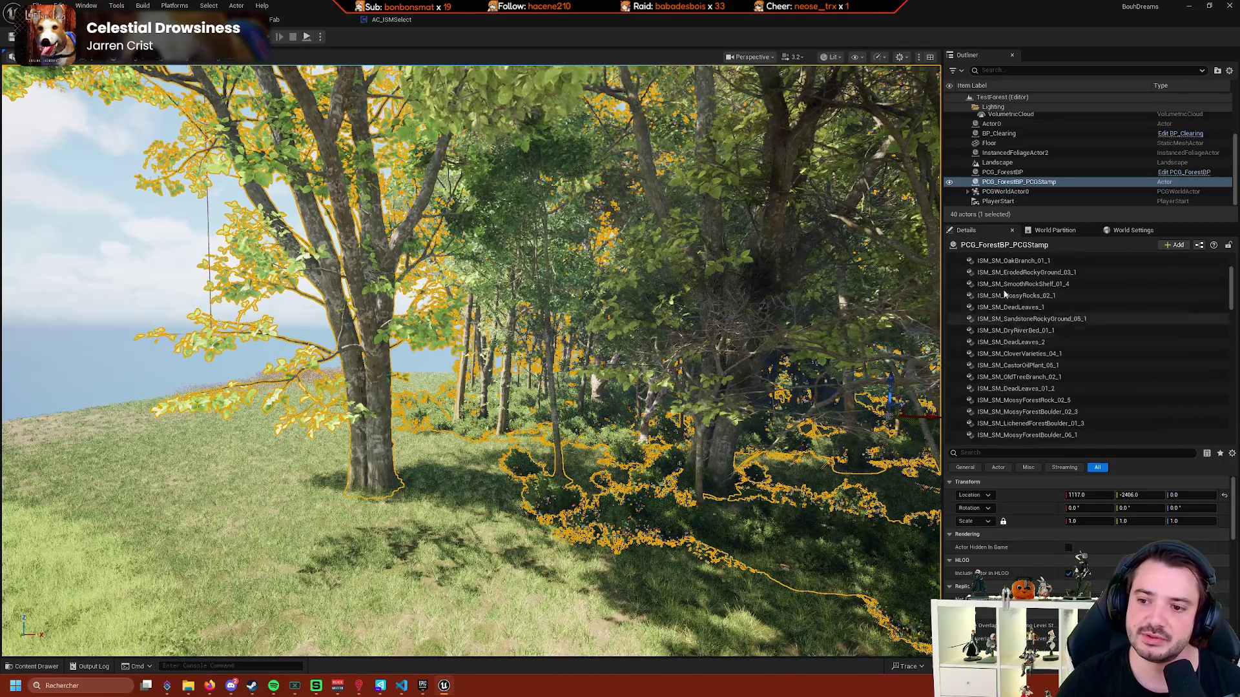
click(1033, 318)
scroll(1040, 337, up, 1)
click(1034, 307)
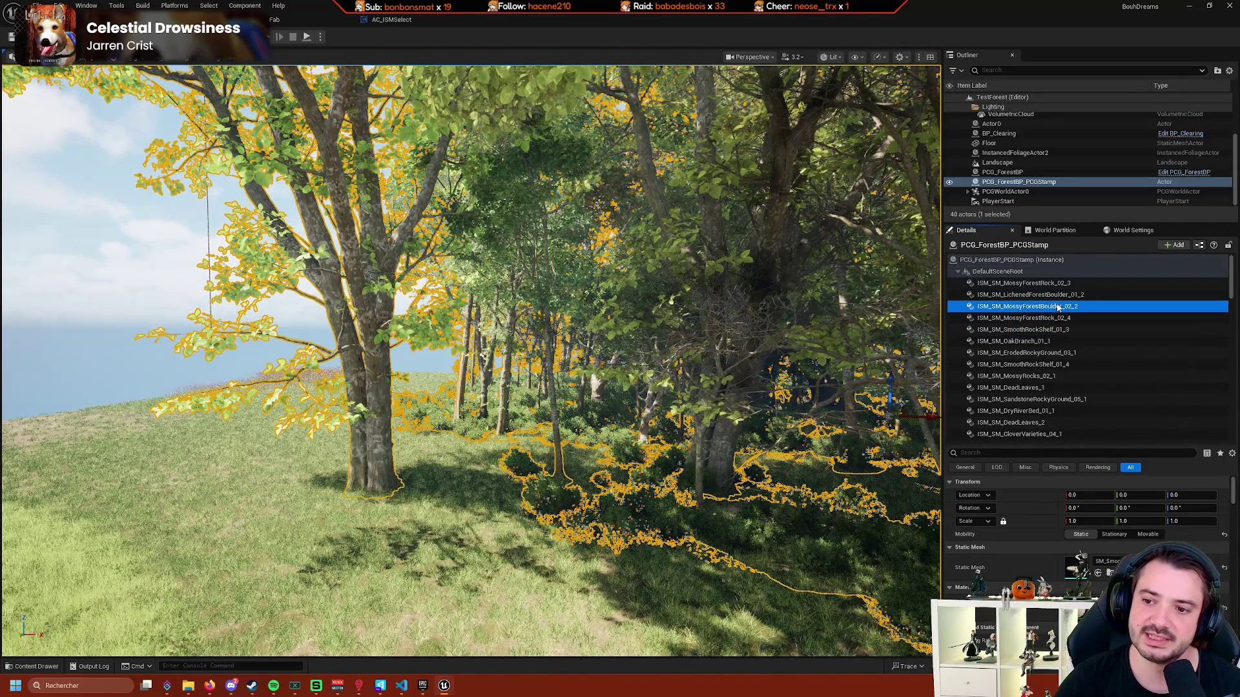
click(1033, 353)
click(1033, 318)
click(1033, 352)
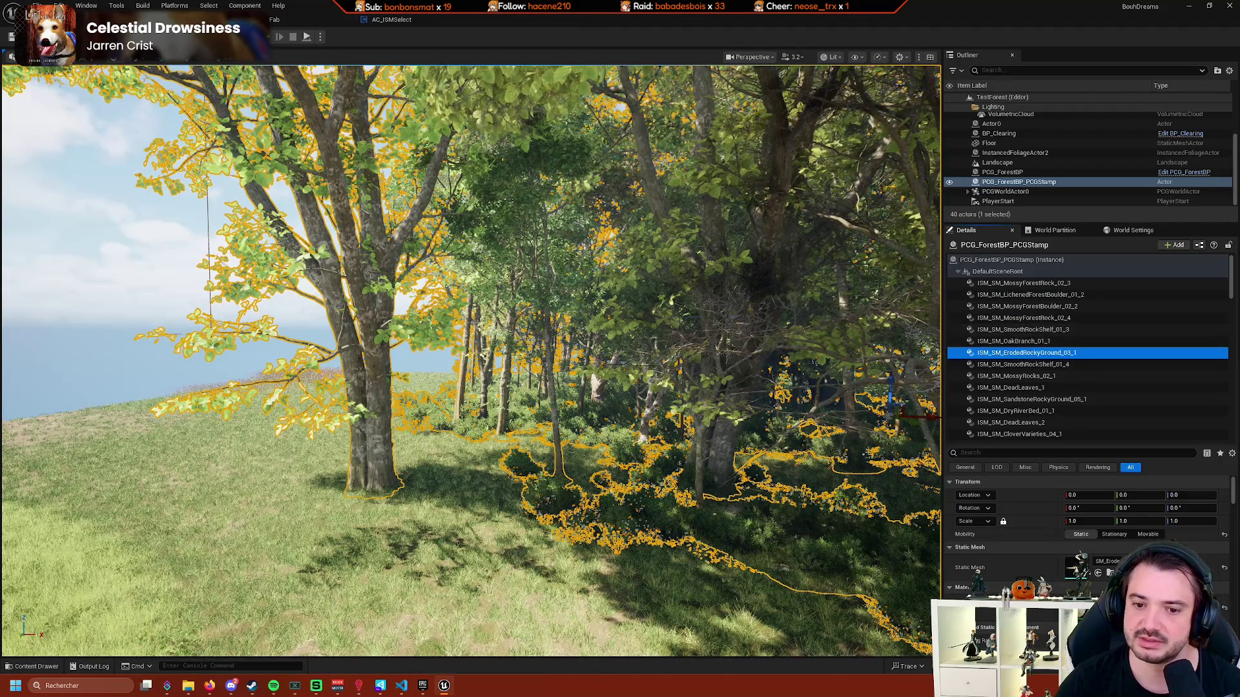
Reselect the whole PCG stamp actor, then bring up the AC_ISMSelect blueprint.
ctrl+click(1032, 353)
scroll(1030, 348, down, 5)
scroll(1028, 350, up, 5)
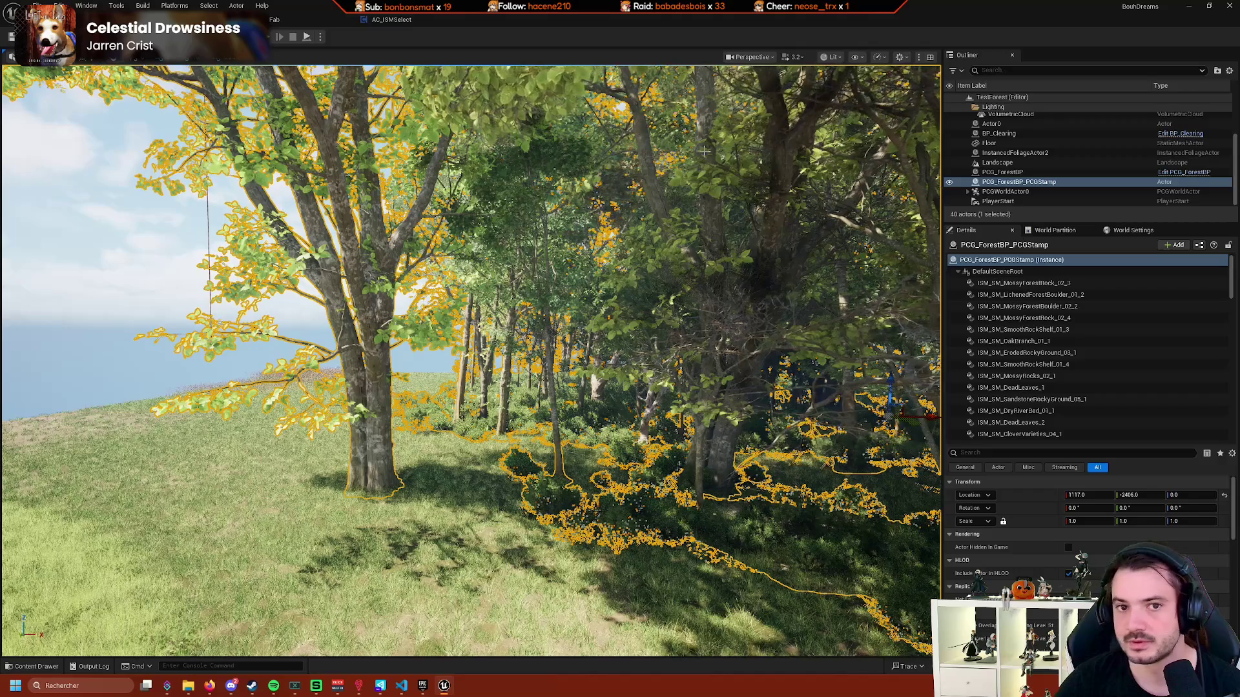
click(392, 19)
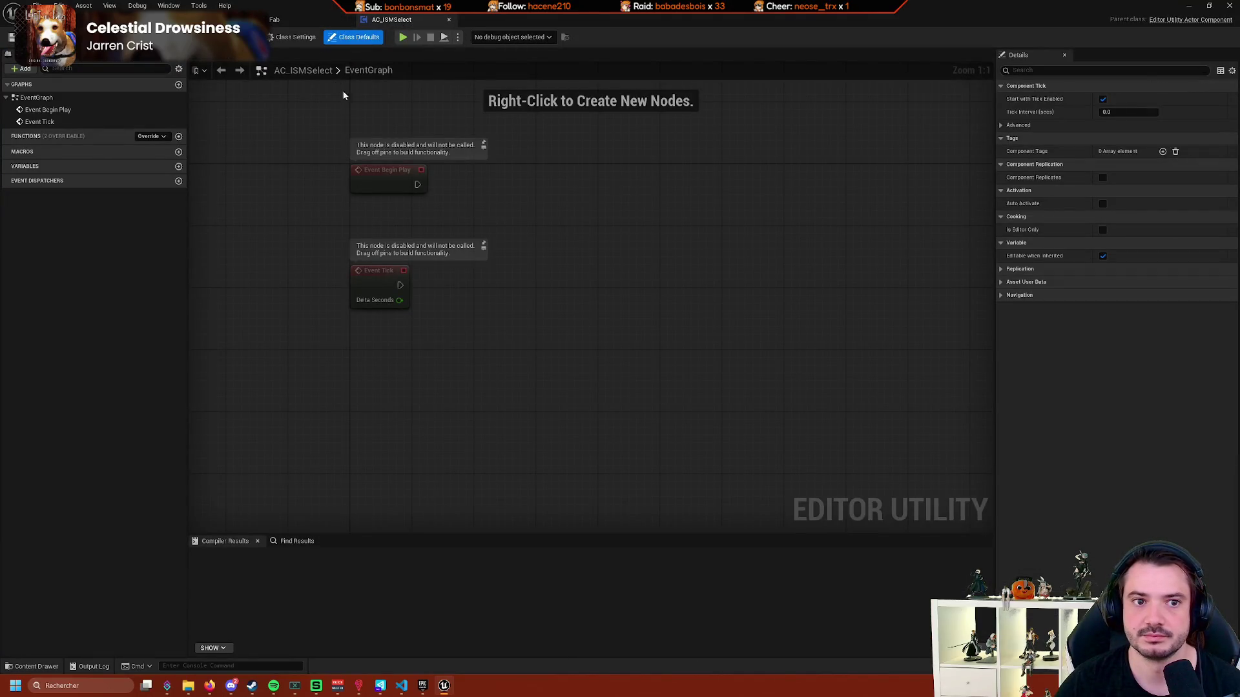
In BP_ISMActor, add a trial Bind Event to On Clicked with OnClicked_Event, then delete both nodes.
click(213, 20)
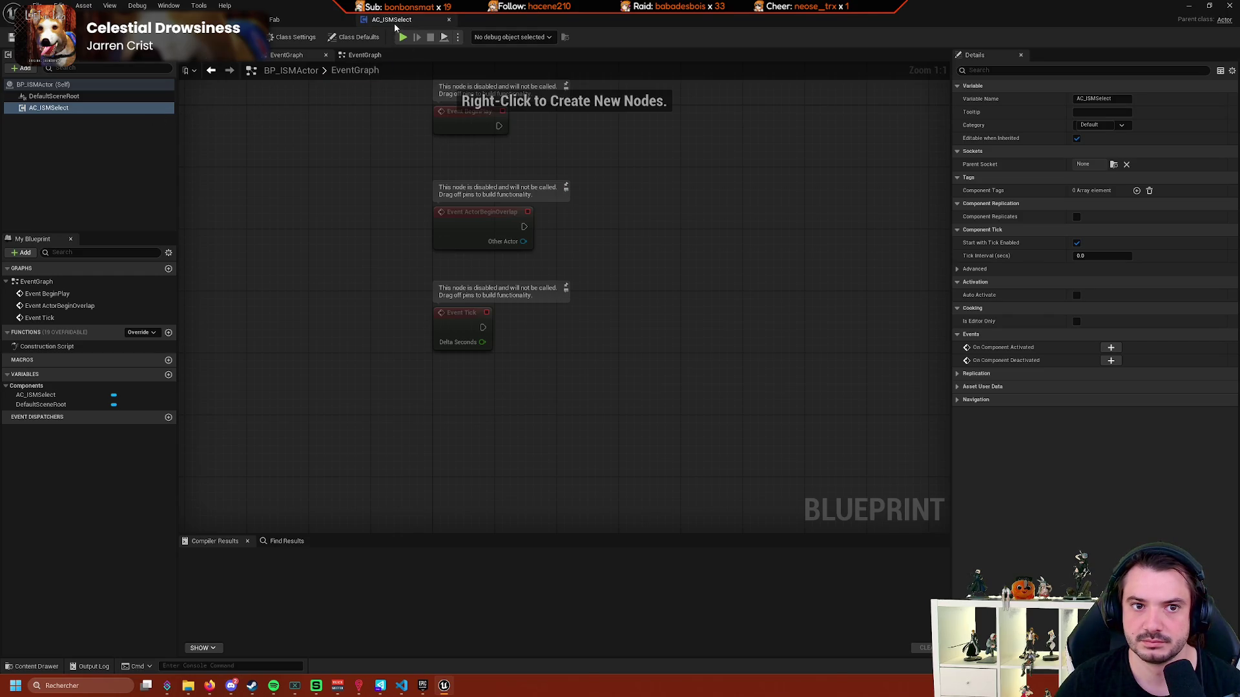
right_click(382, 267)
text(click)
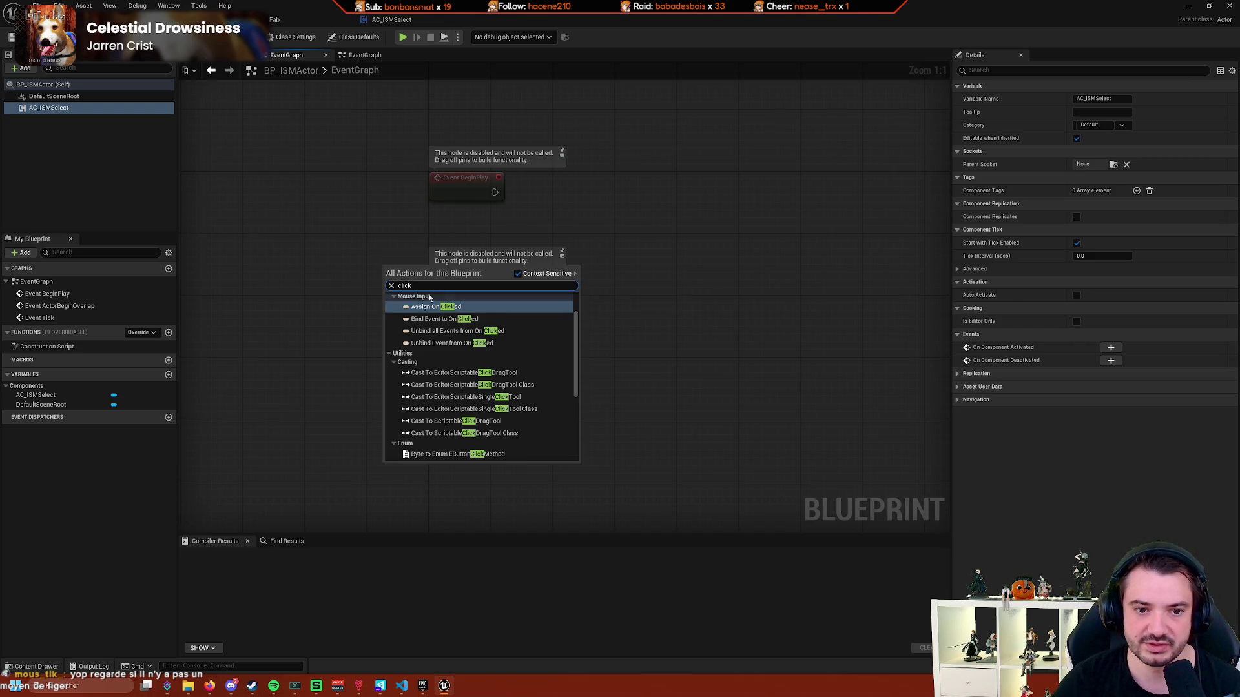
scroll(528, 312, up, 2)
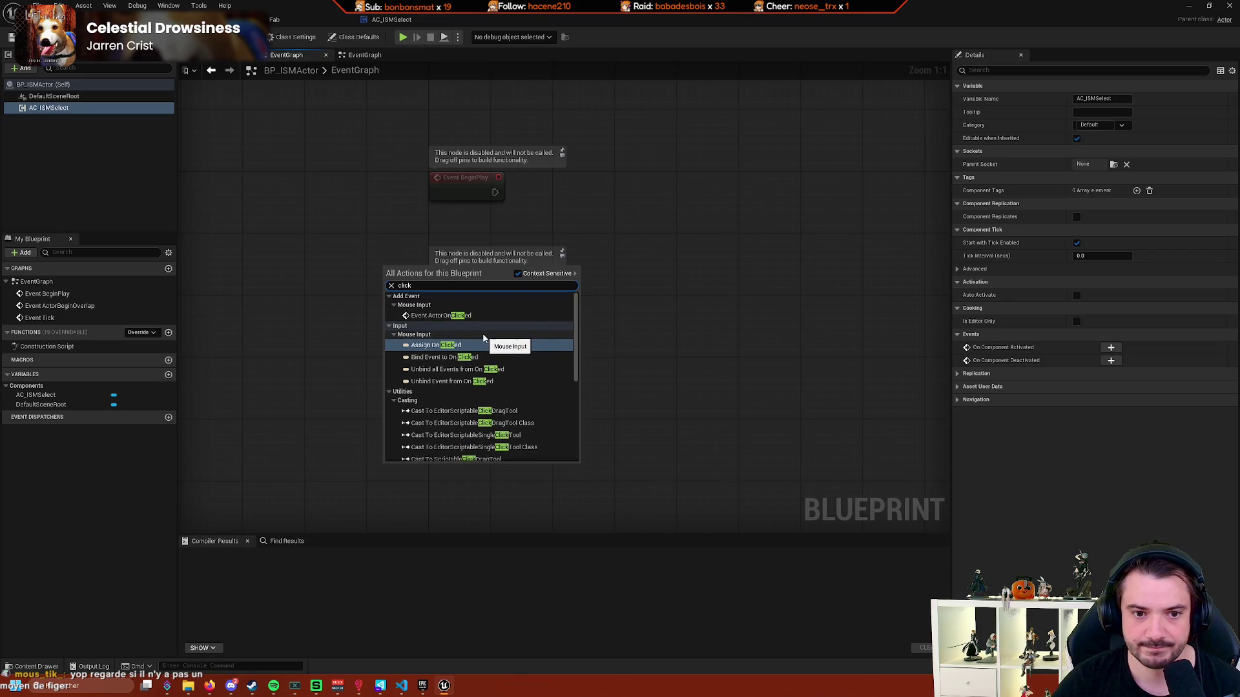
click(494, 345)
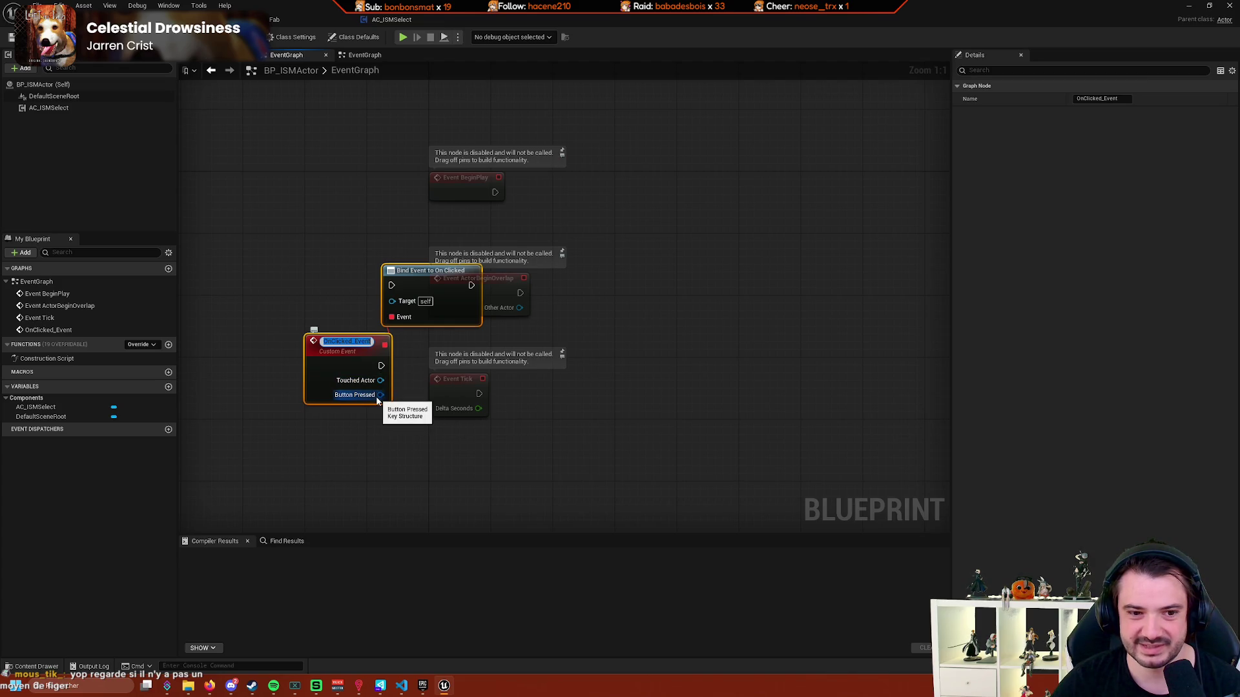
key(Return)
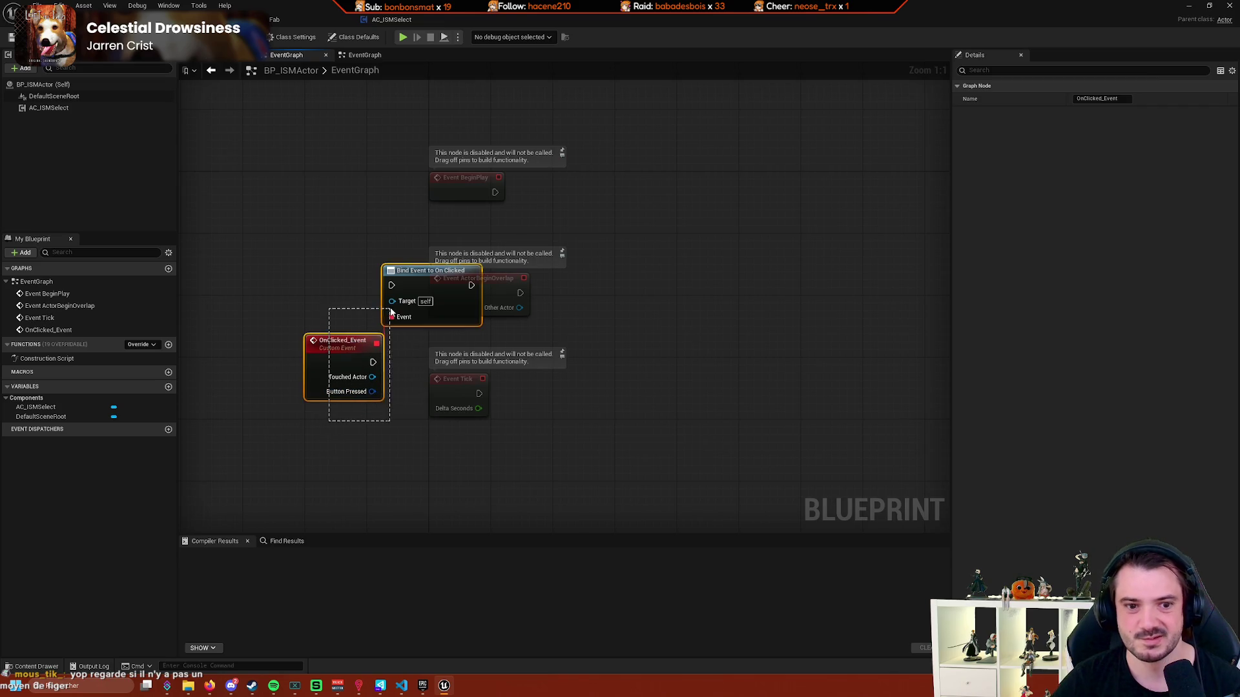
key(Delete)
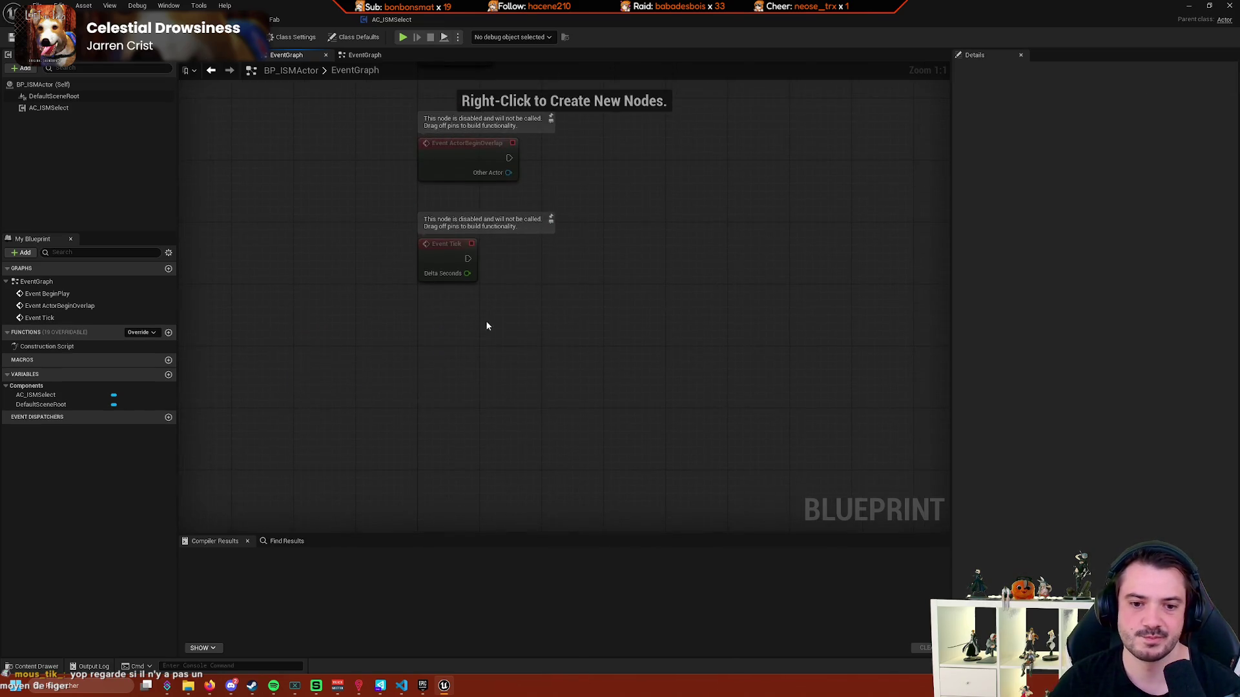
right_click(485, 322)
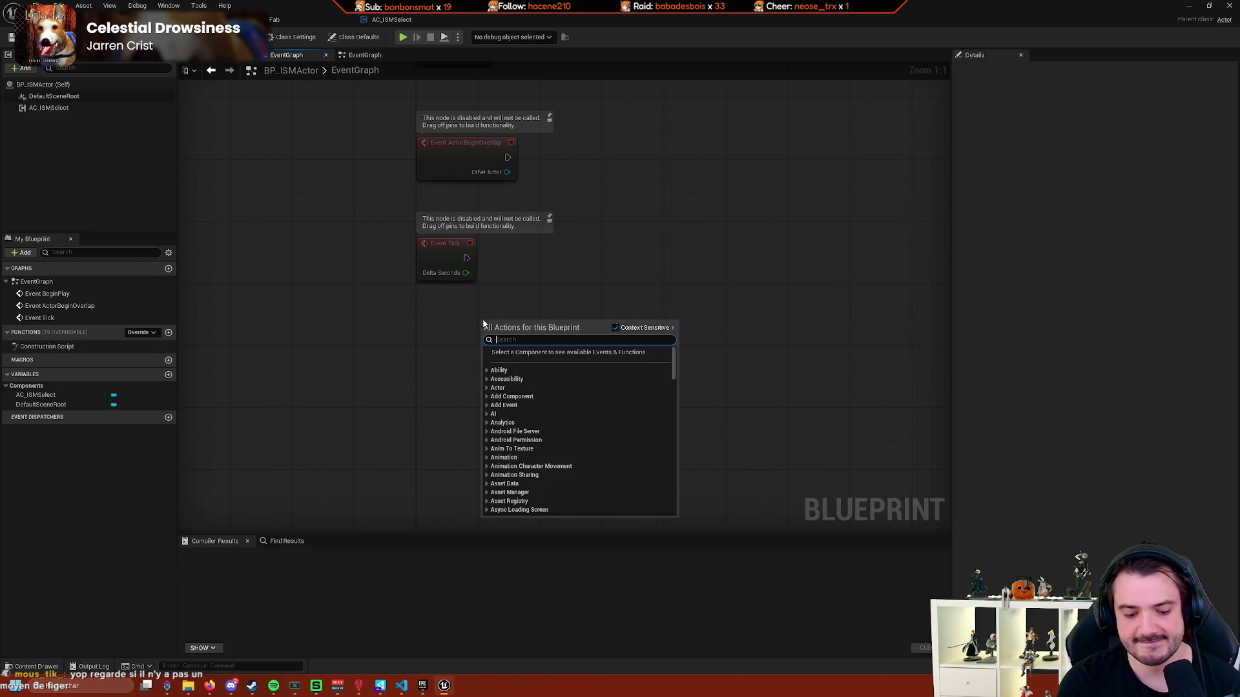
text(click)
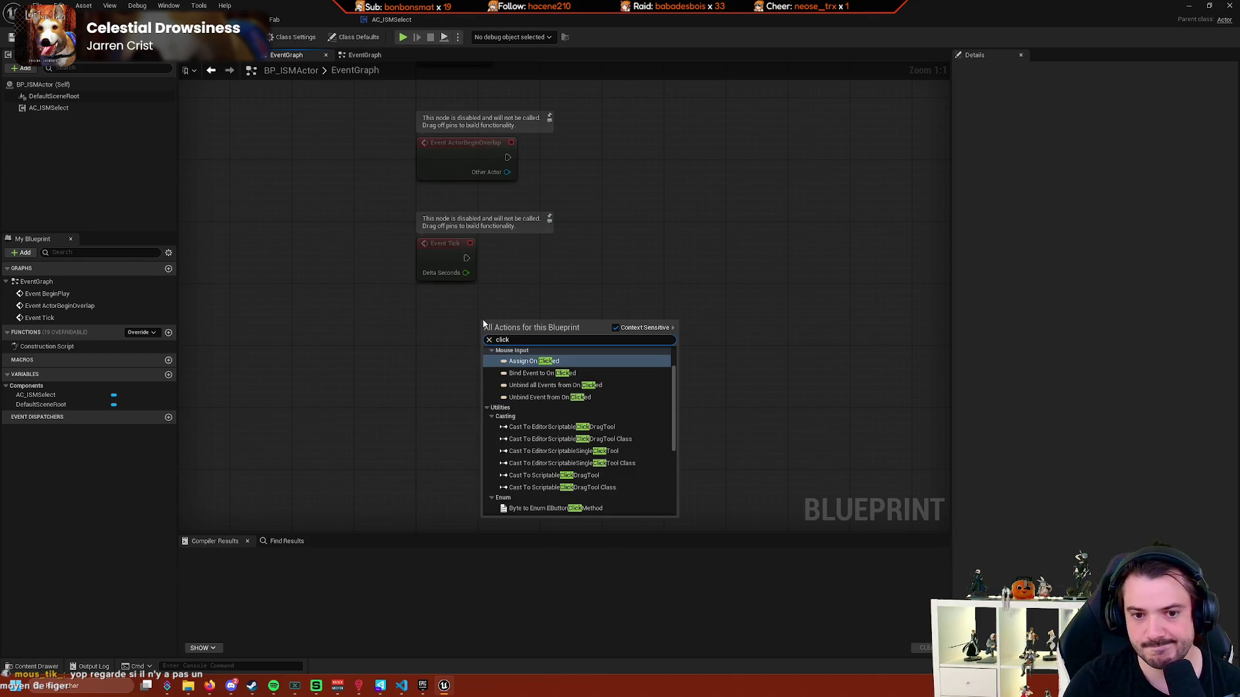
scroll(594, 408, up, 2)
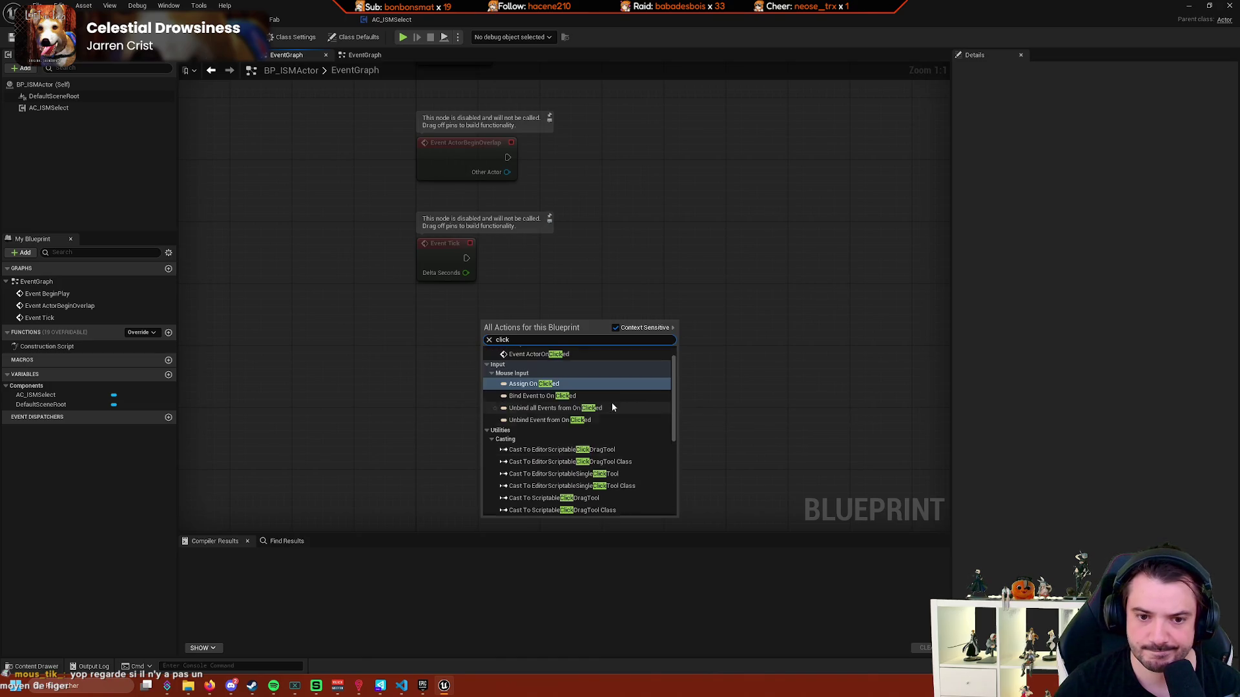
scroll(614, 401, up, 1)
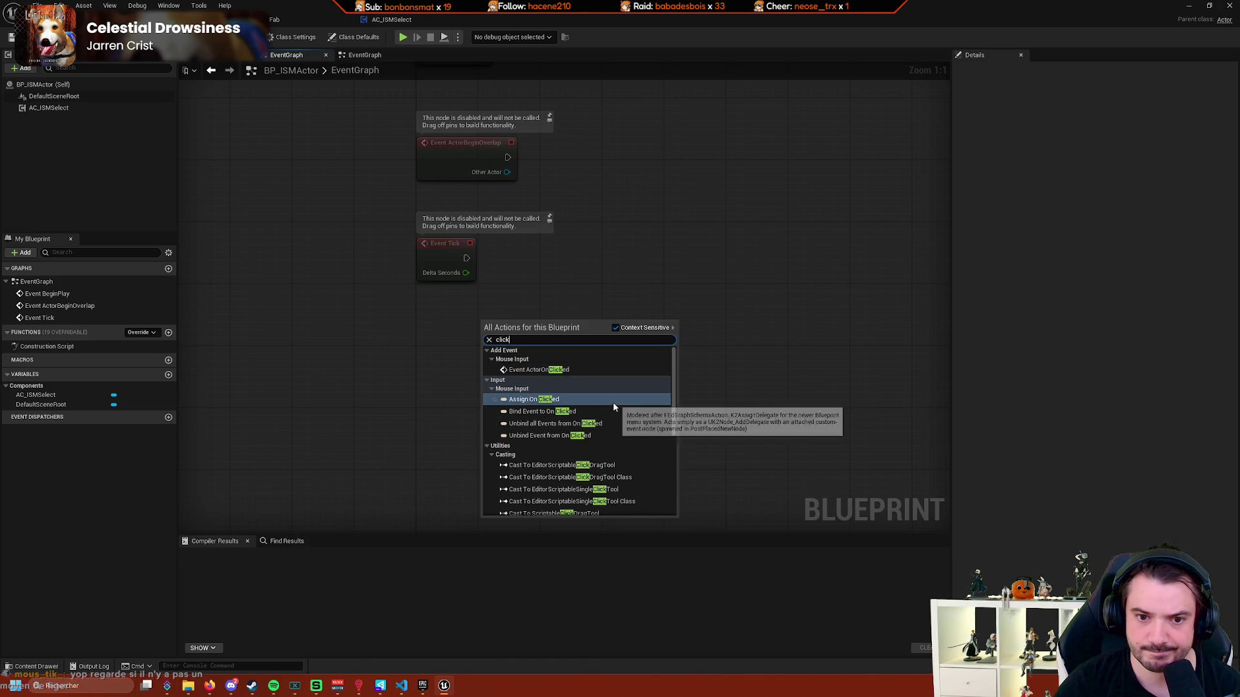
click(579, 371)
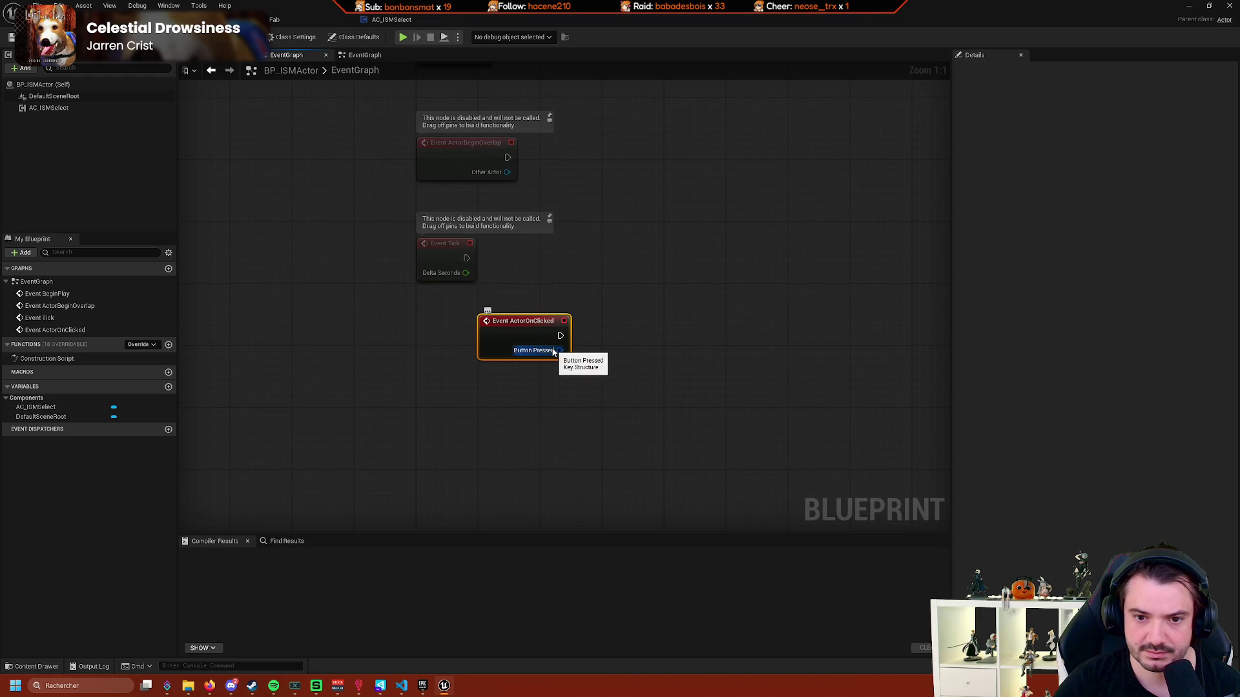
drag(553, 352, 641, 411)
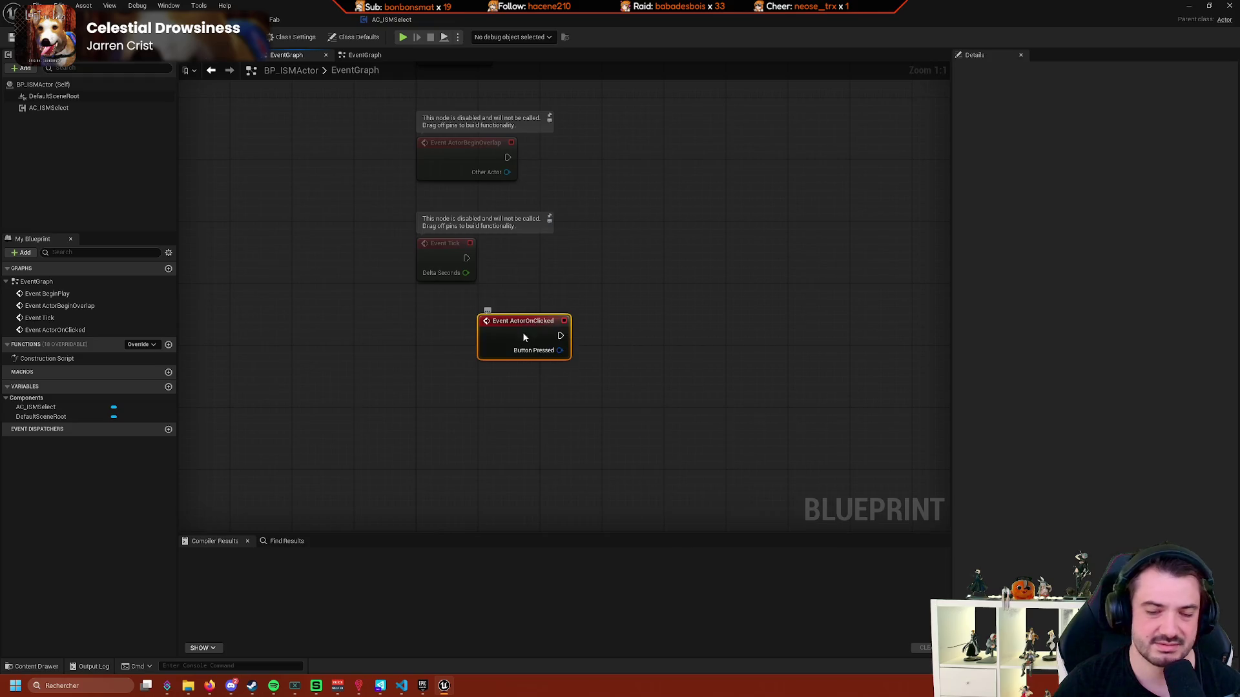
key(Escape)
drag(560, 350, 707, 436)
click(620, 472)
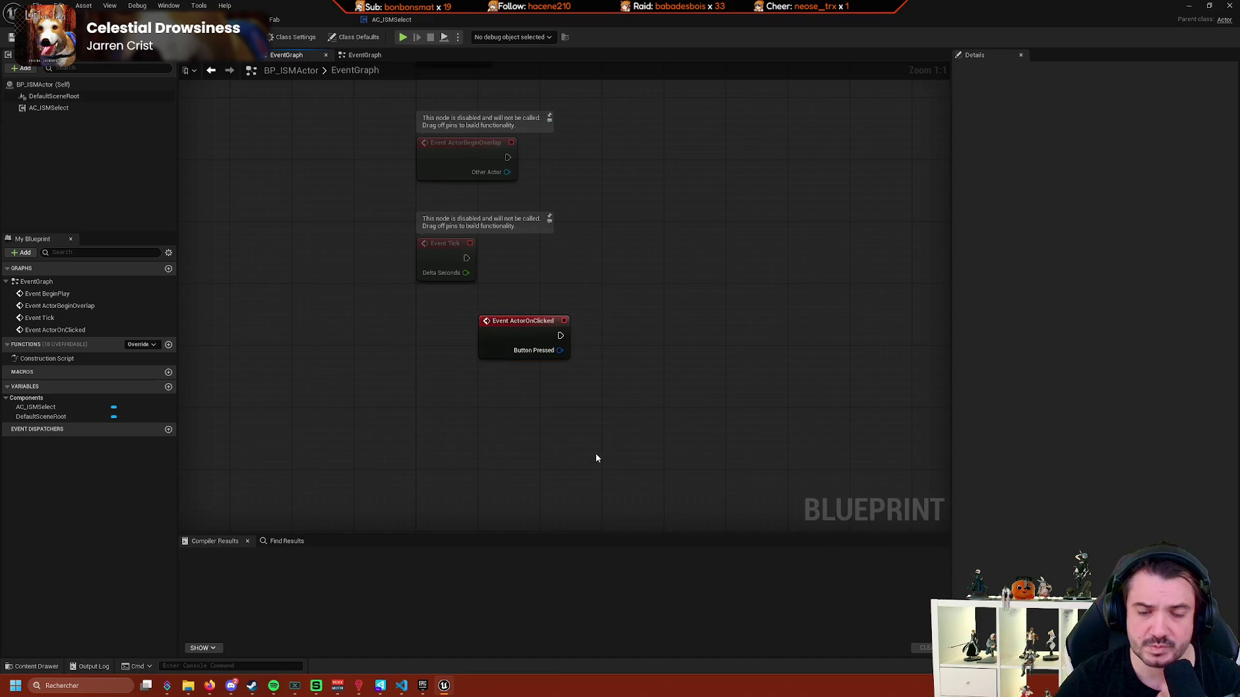
click(549, 339)
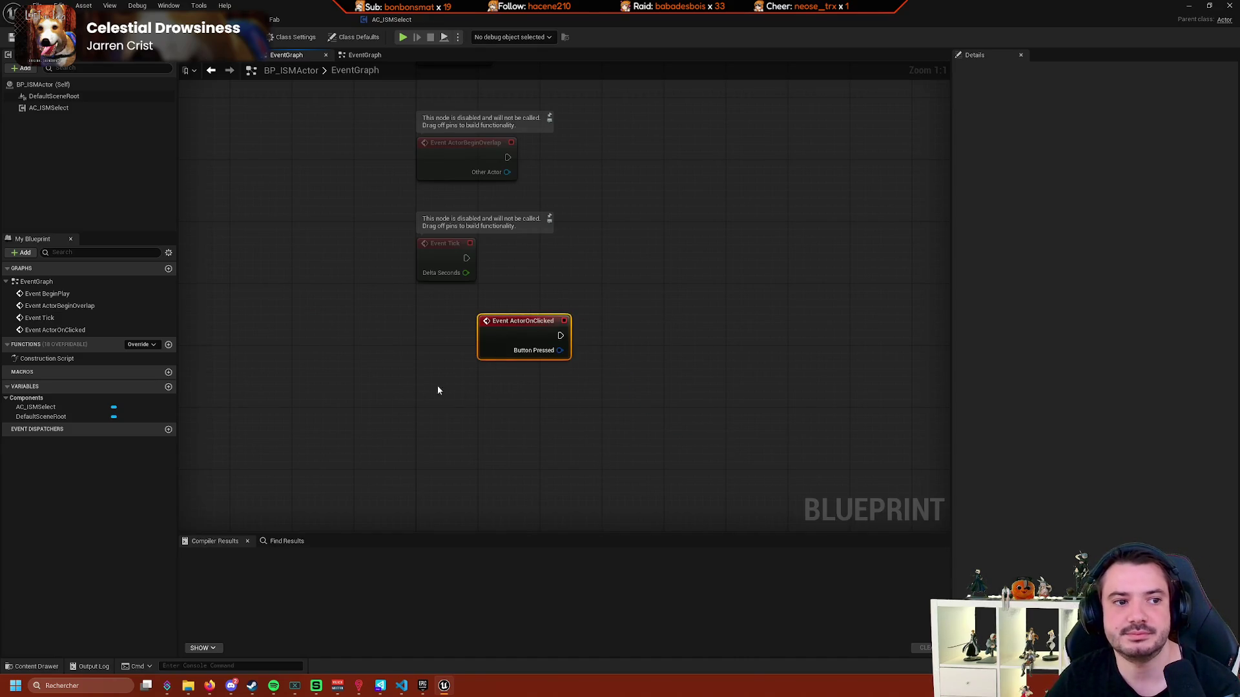
key(Delete)
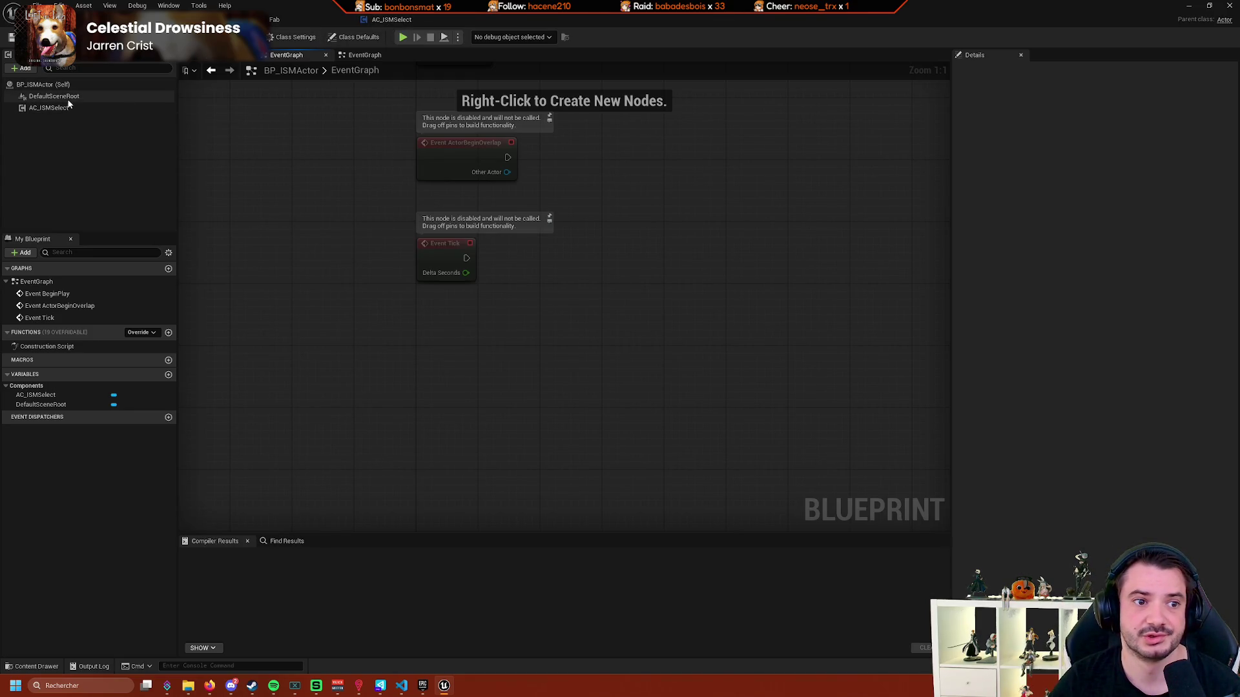
Place a DefaultSceneRoot reference node in the graph, then delete it again.
mouse_move(54, 96)
mouse_down()
mouse_move(398, 357)
mouse_move(519, 366)
mouse_up()
text(click)
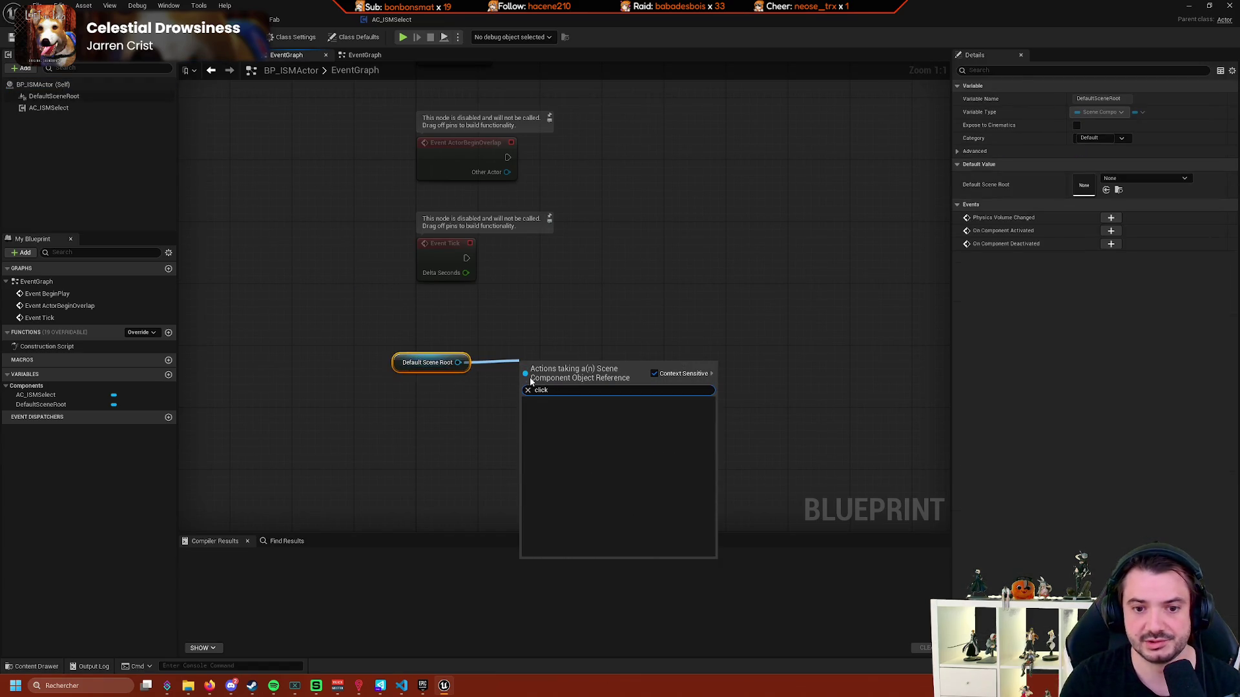
key(Escape)
key(Delete)
Add an Instanced Static Mesh component under DefaultSceneRoot using an 'instan' search.
click(54, 96)
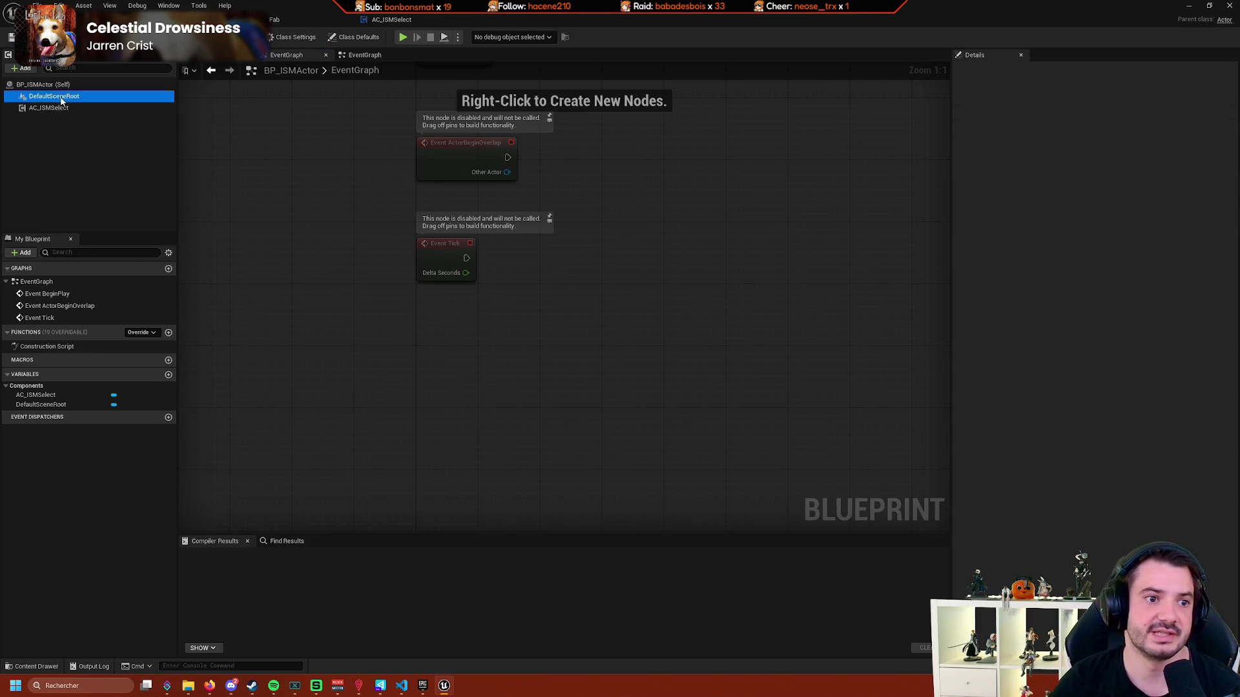
click(24, 69)
text(i)
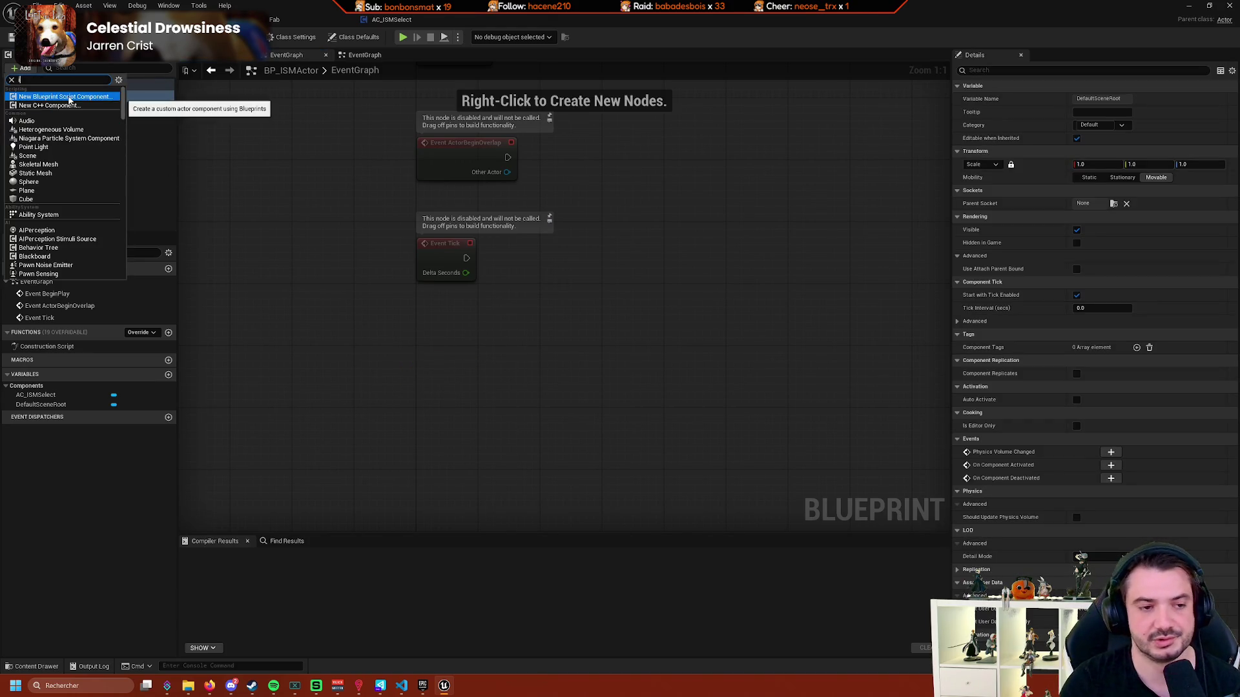
text(sm)
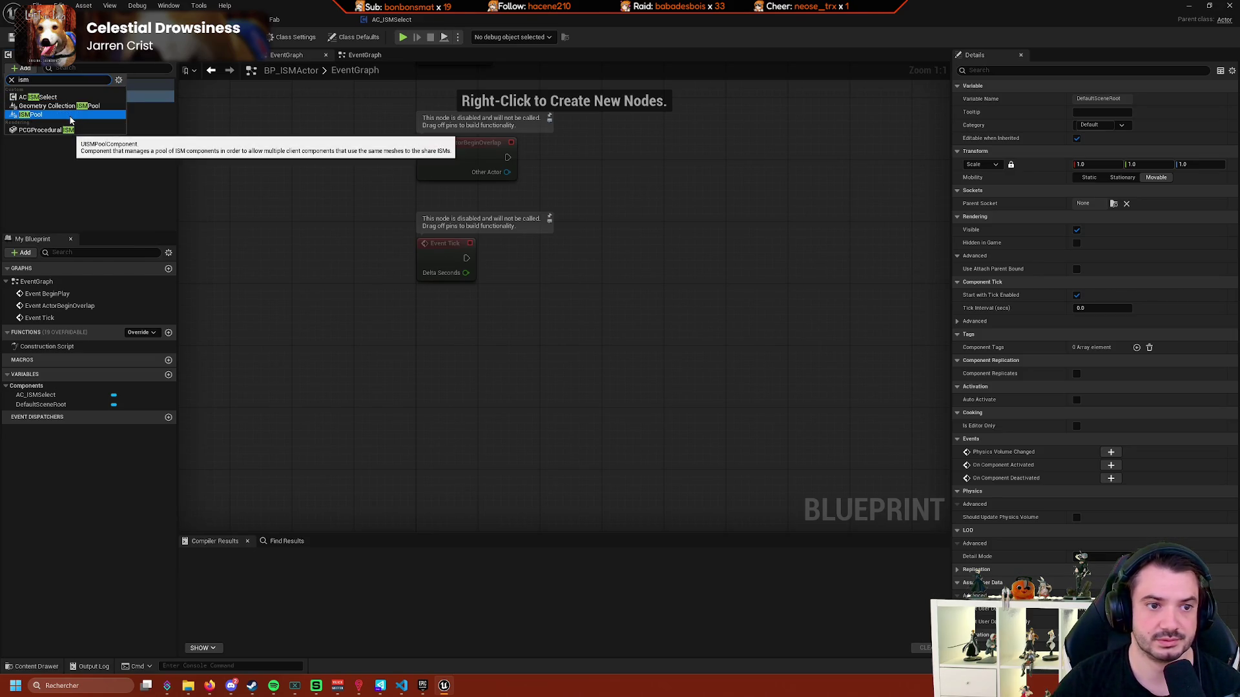
key(BackSpace)
key(BackSpace)
text(nstan)
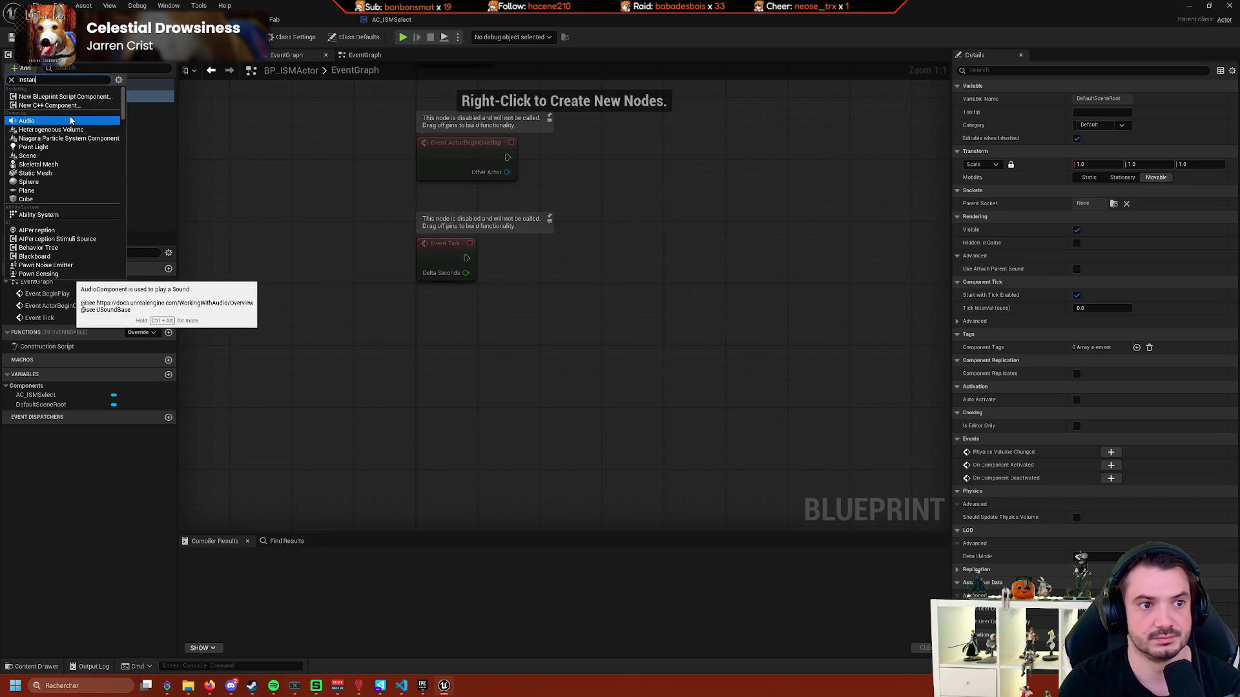
click(49, 115)
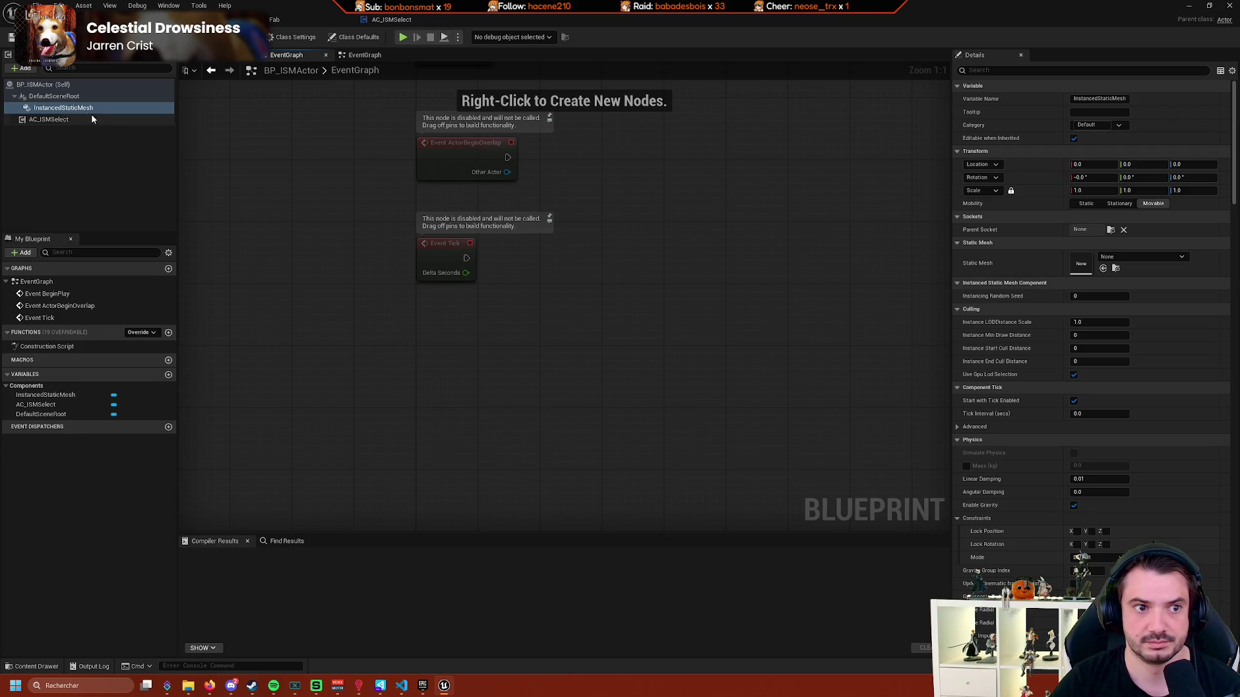
Bind the InstancedStaticMesh reference's On Clicked to a new OnClicked_Event and shift the nodes right.
mouse_move(78, 108)
mouse_down()
mouse_move(389, 338)
mouse_move(517, 317)
mouse_up()
text(cl)
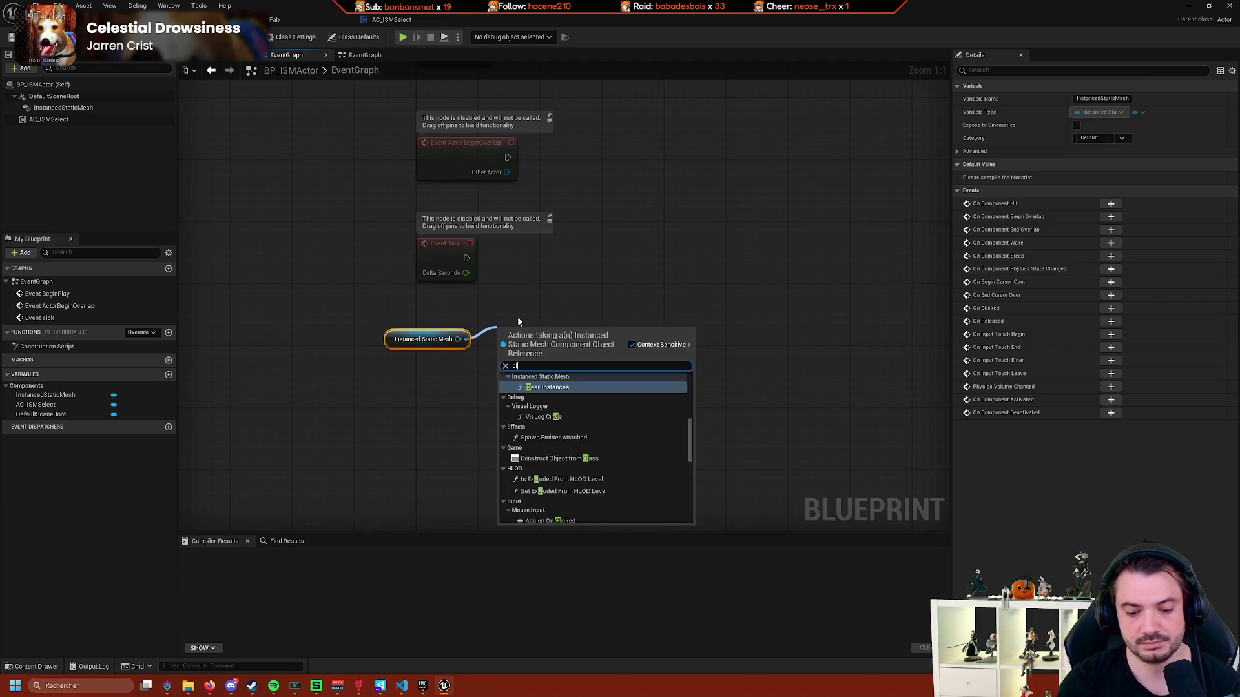
text(ick)
click(593, 407)
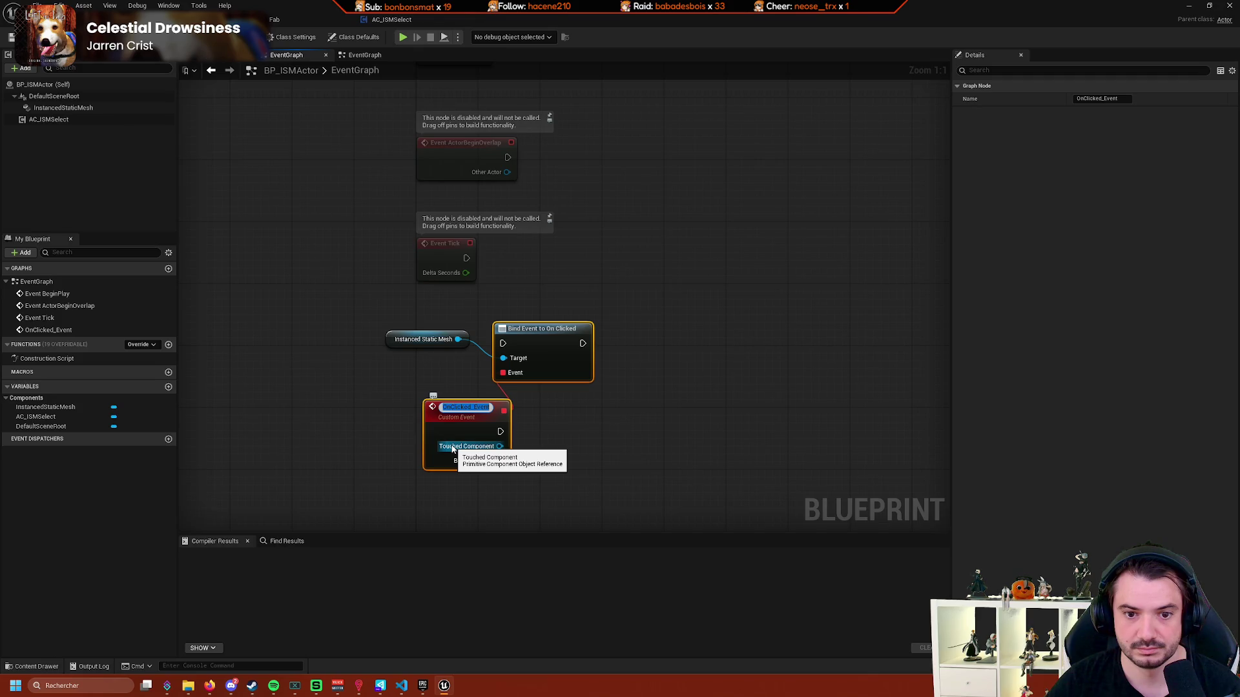
click(550, 449)
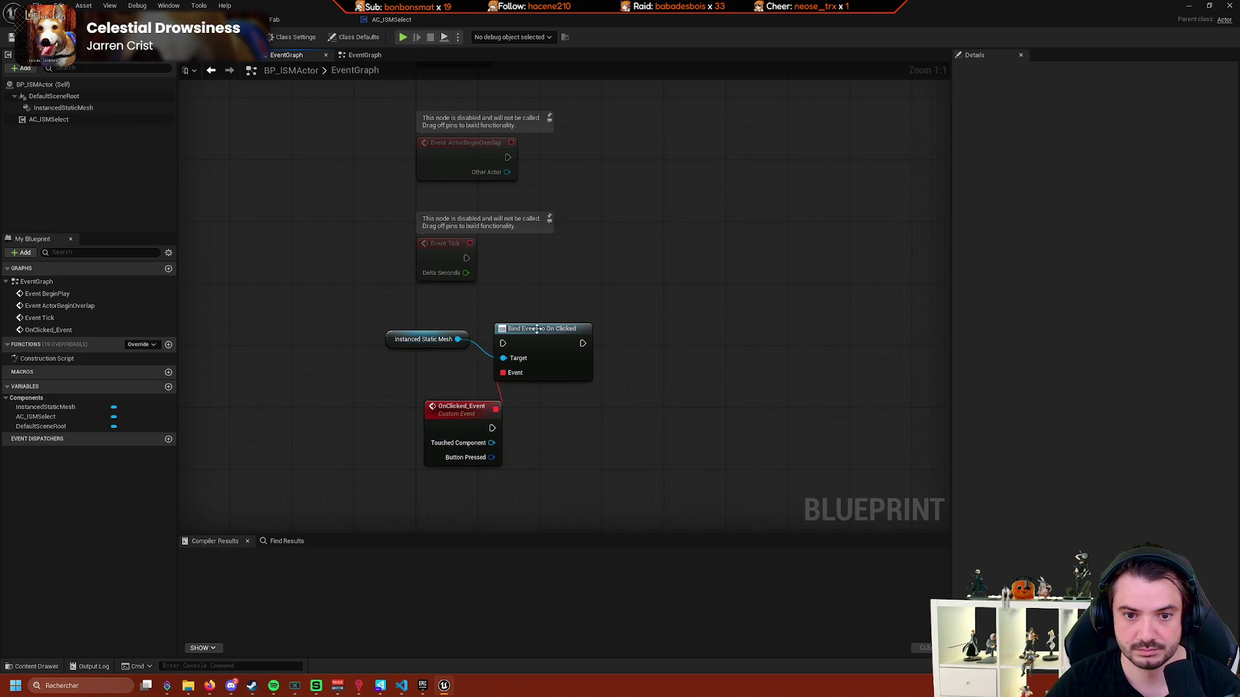
drag(558, 353, 627, 352)
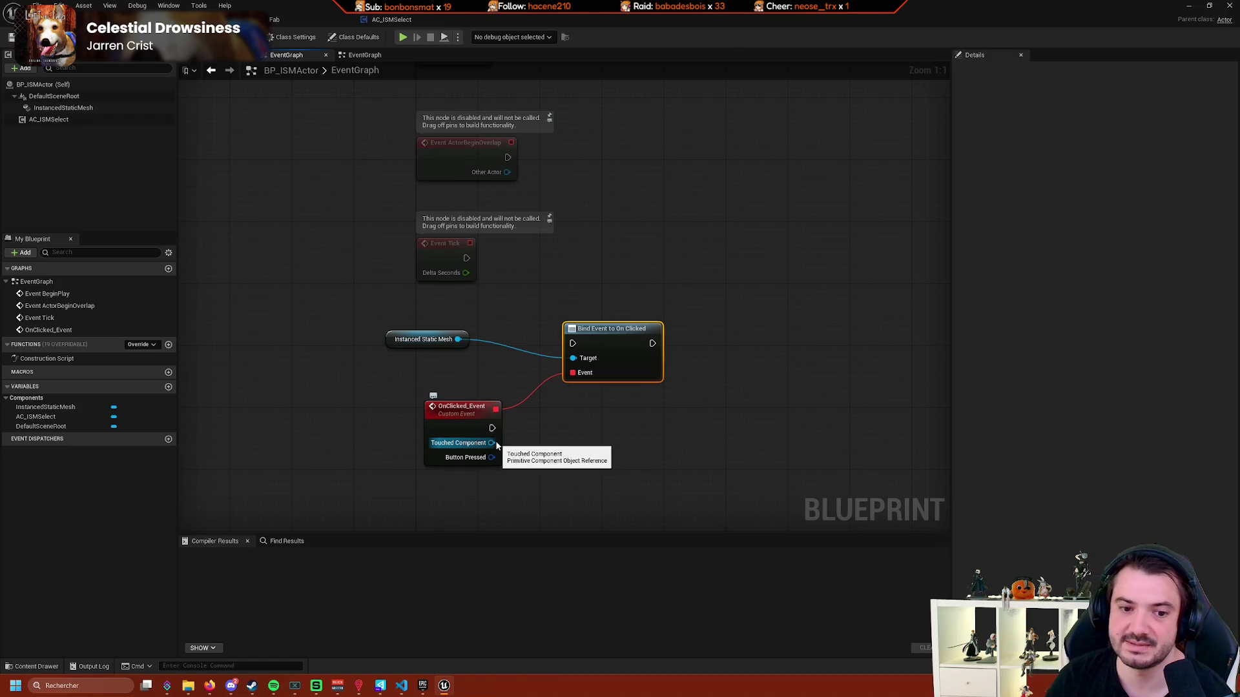
drag(492, 443, 613, 468)
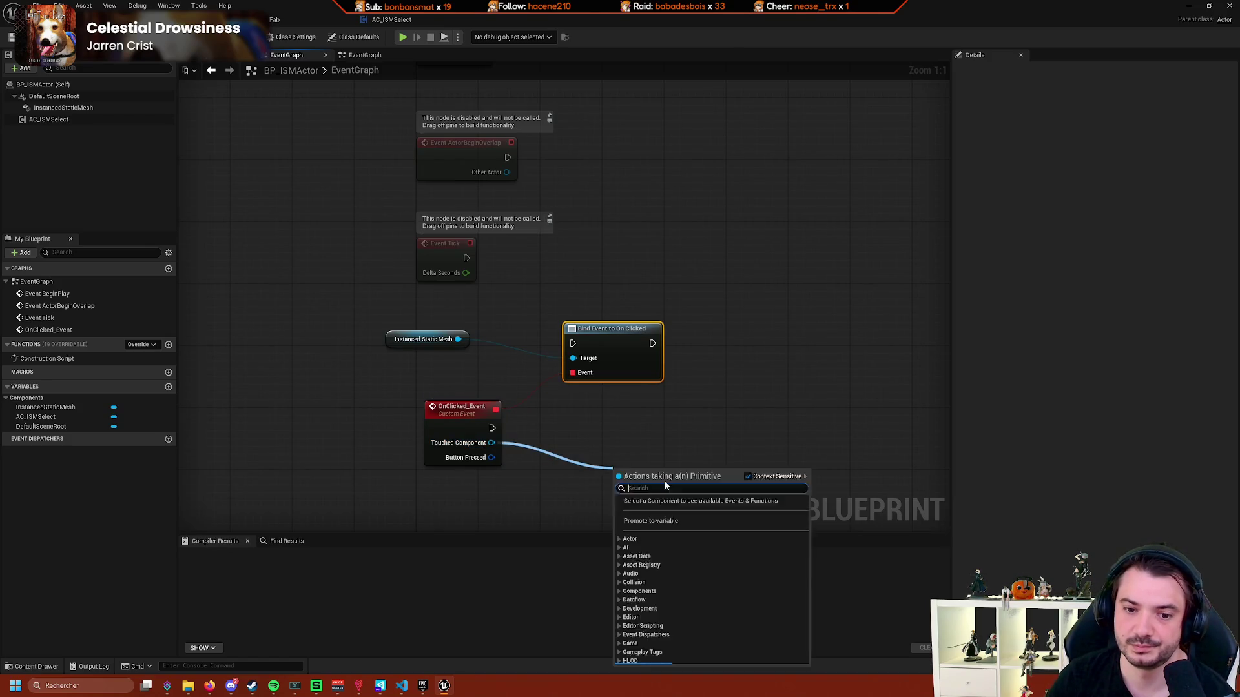
Search the Touched Component pin's actions for 'break', then cancel the search.
scroll(746, 569, down, 5)
scroll(748, 575, down, 3)
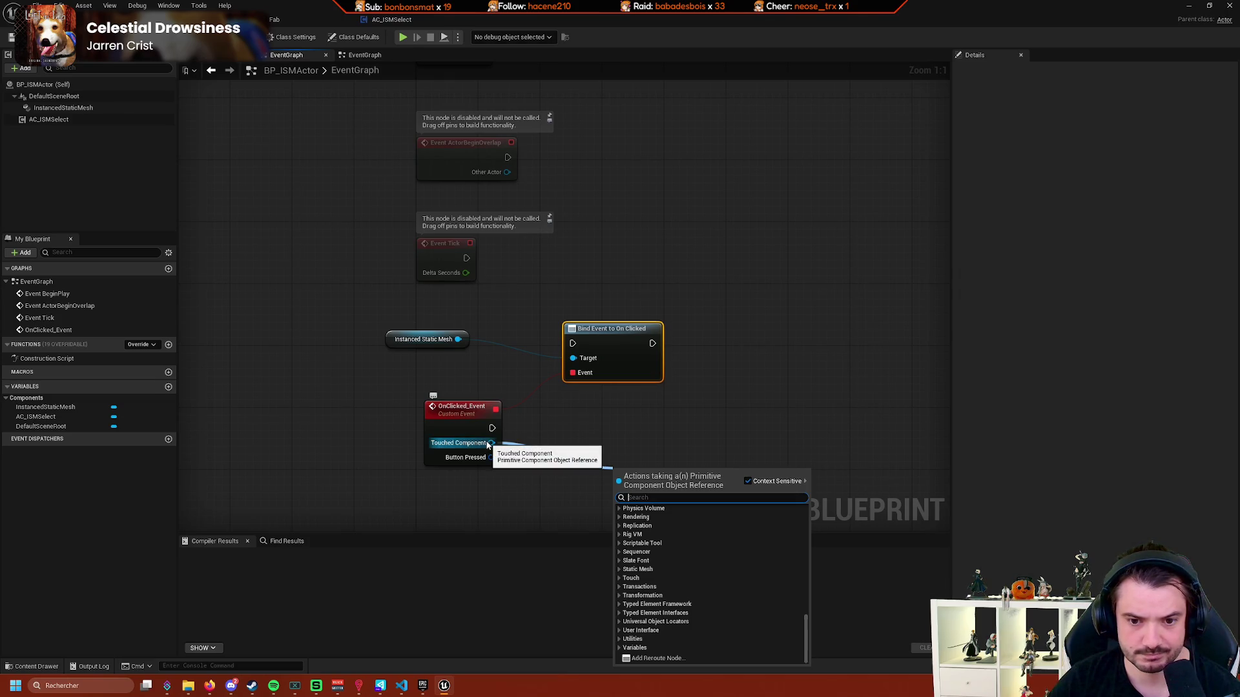
scroll(712, 585, up, 10)
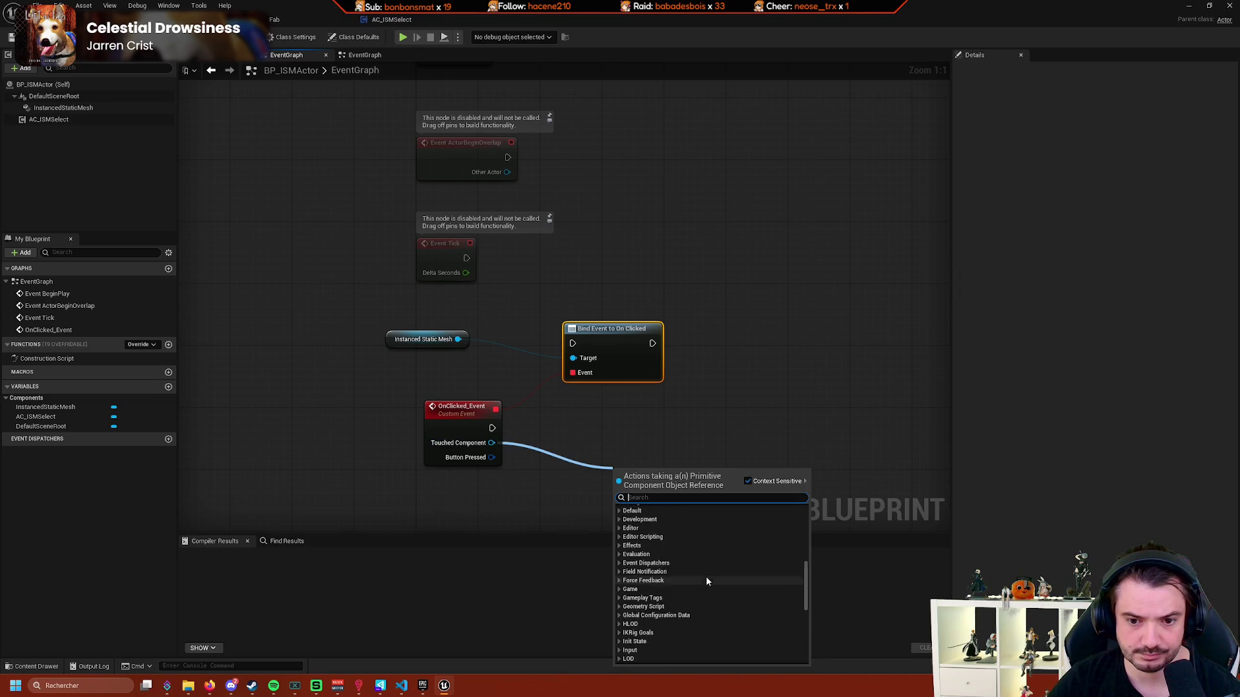
scroll(709, 577, up, 5)
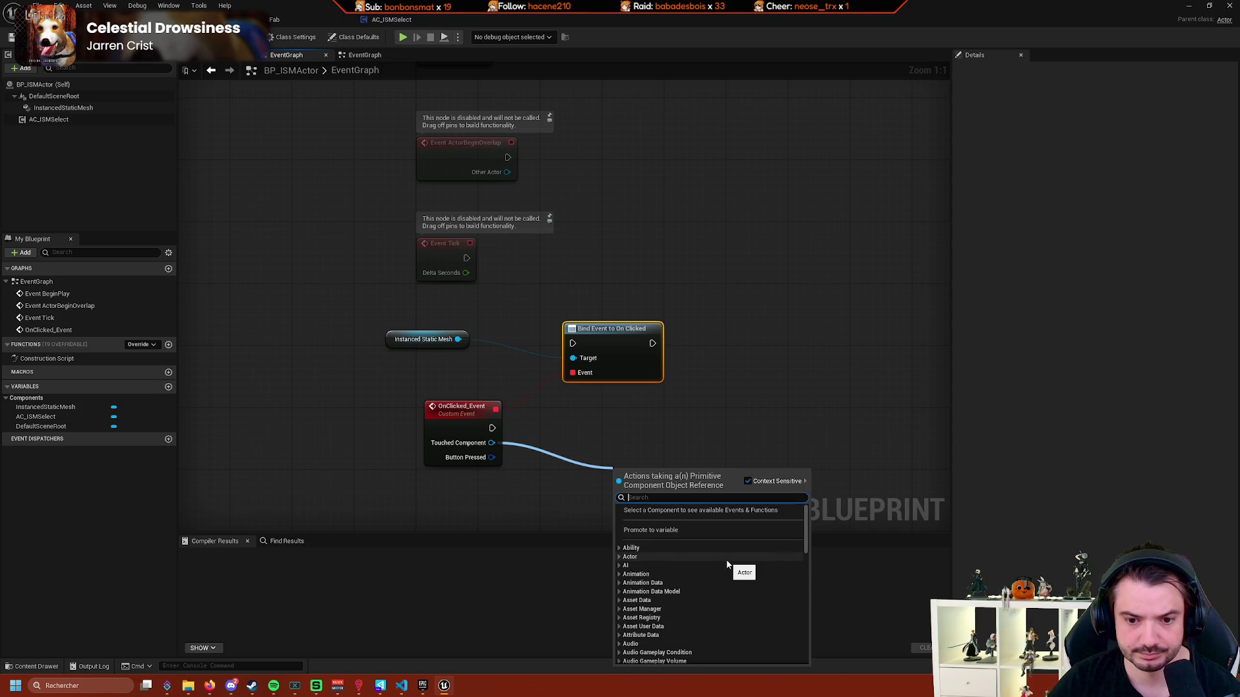
click(508, 443)
mouse_move(491, 443)
mouse_down()
mouse_move(581, 476)
mouse_move(561, 468)
mouse_up()
text(break)
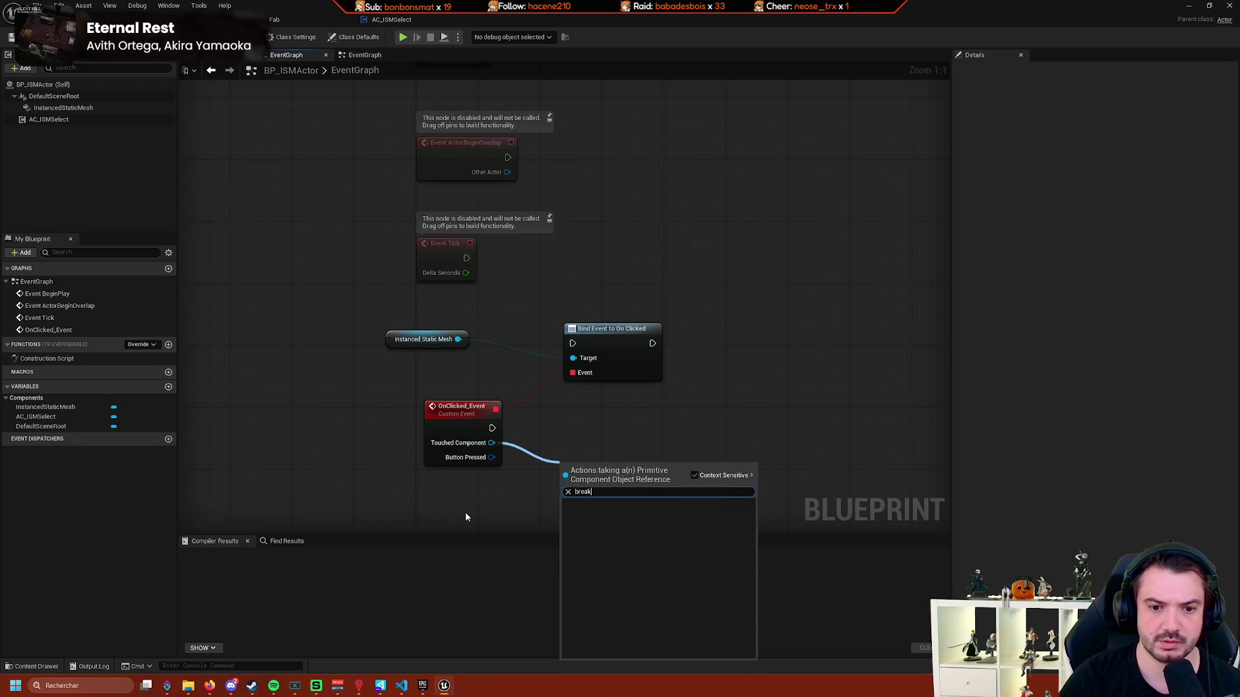
click(466, 511)
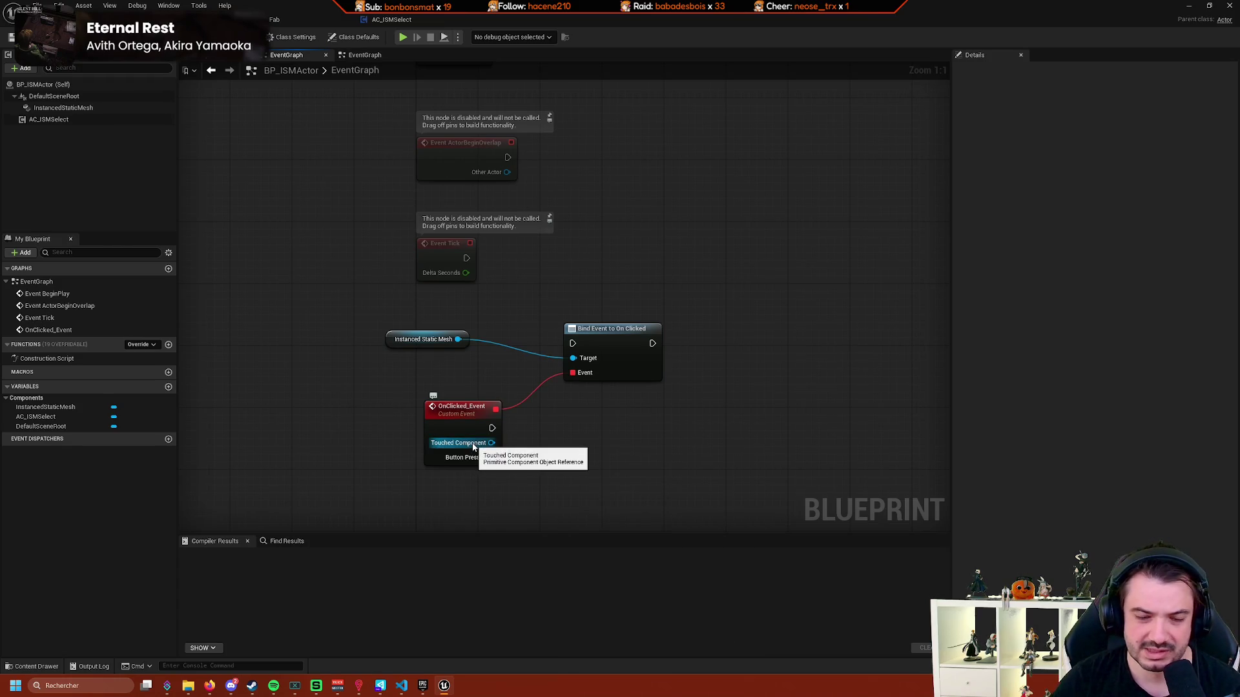
Browse the Touched Component's Components actions without adding any, then undo the click-binding nodes.
drag(474, 446, 582, 447)
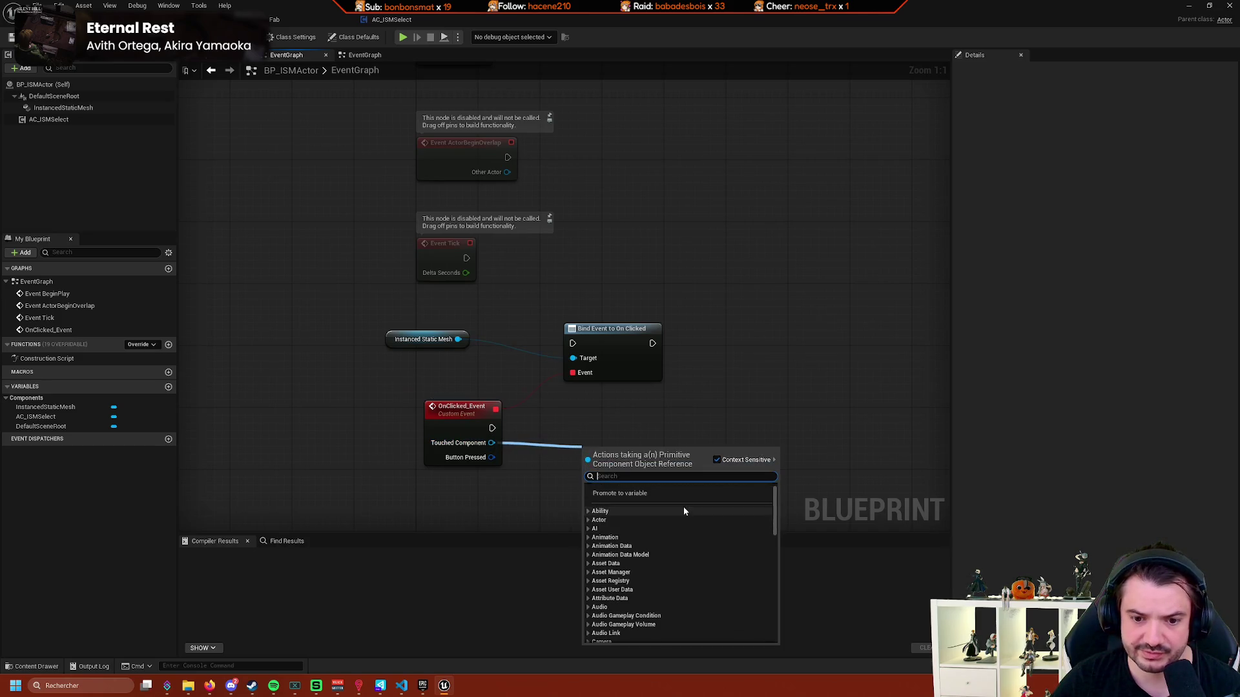
scroll(700, 553, down, 3)
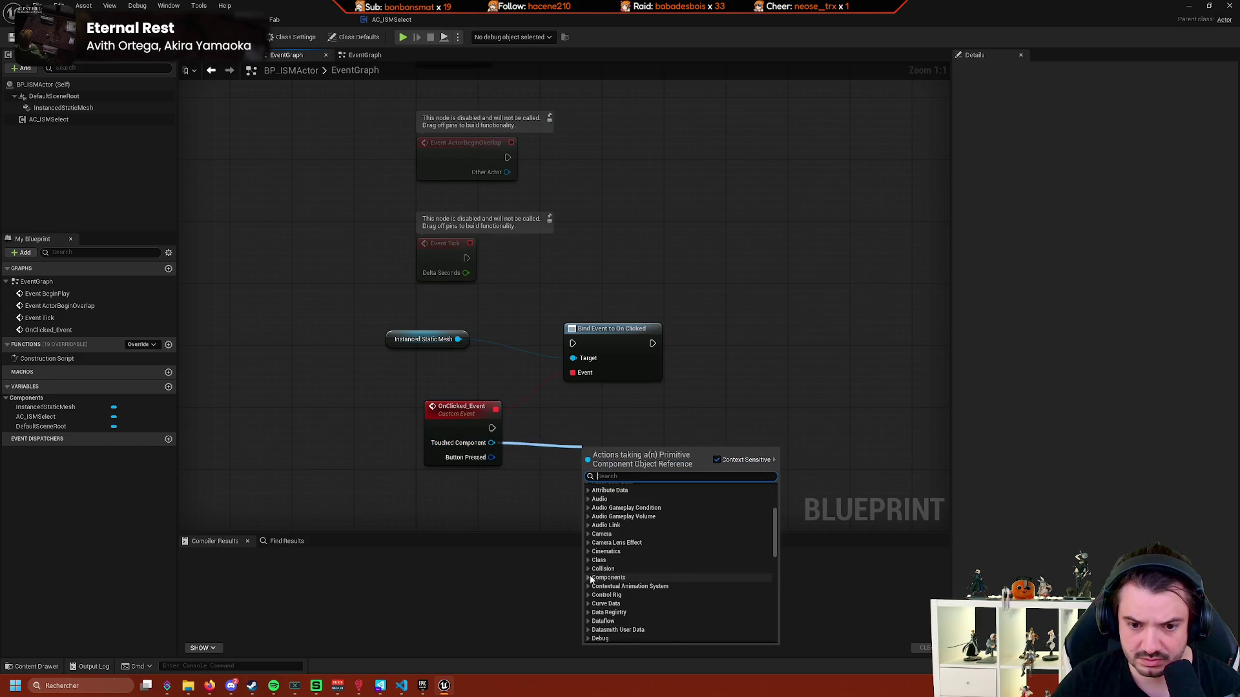
click(682, 562)
scroll(684, 568, down, 3)
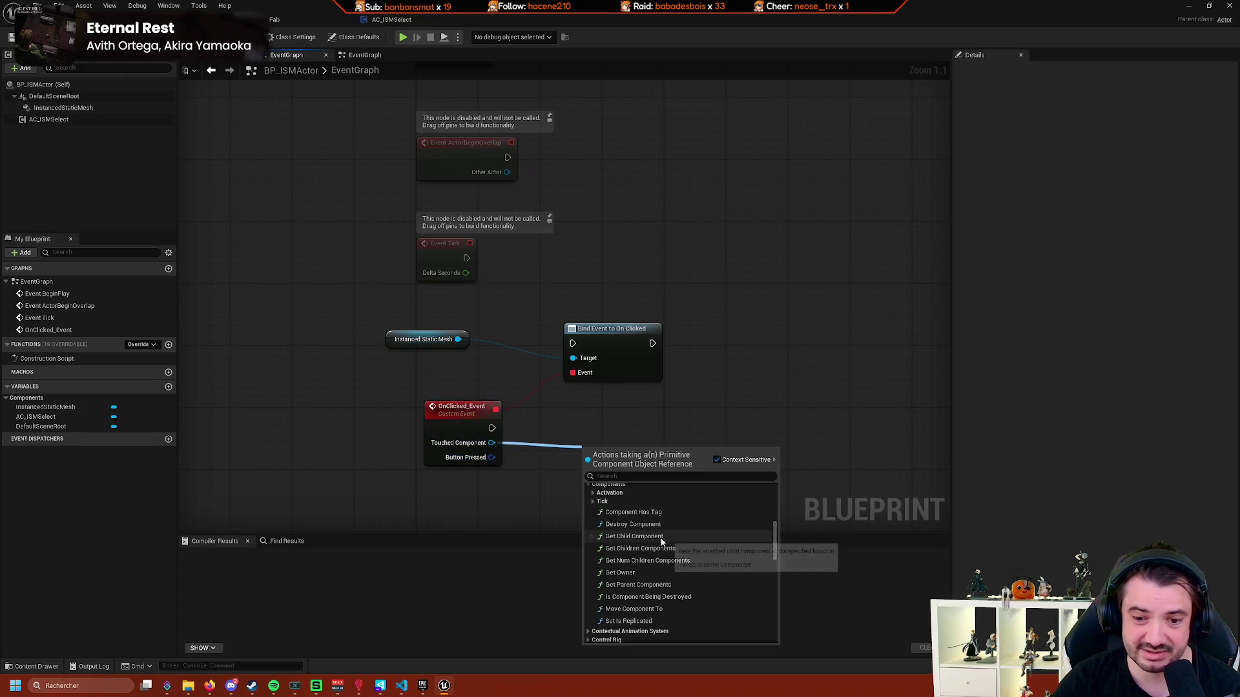
scroll(666, 542, down, 2)
scroll(666, 541, down, 15)
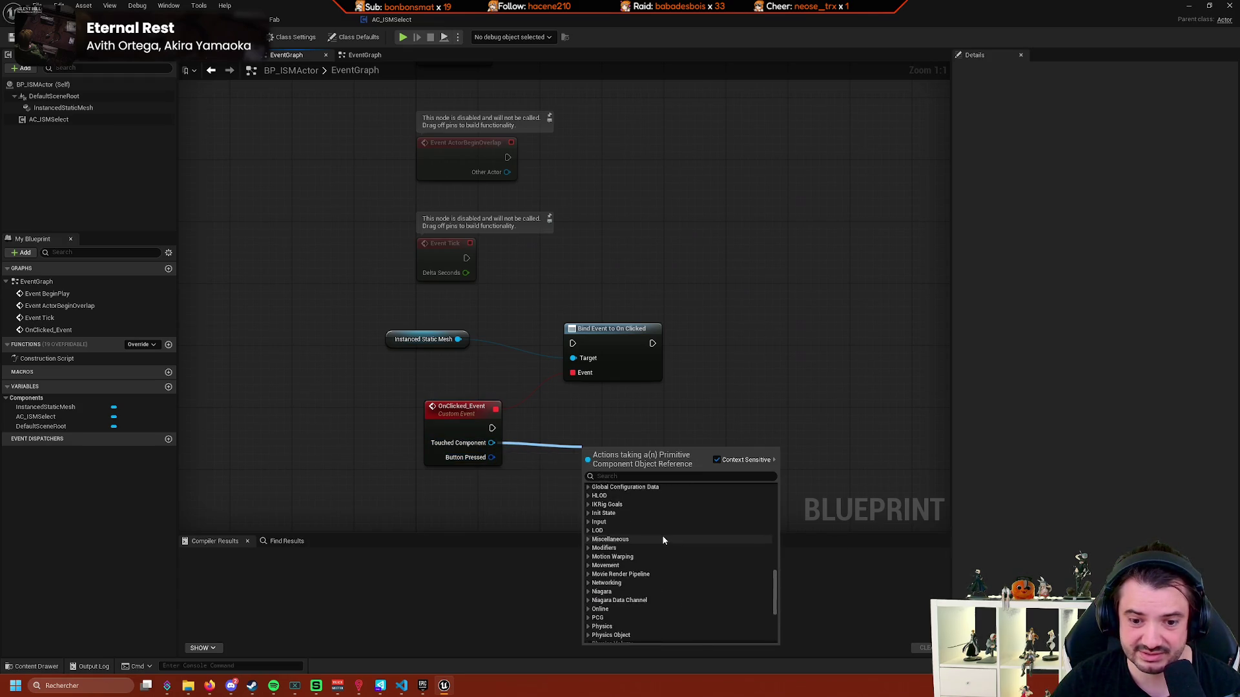
scroll(662, 538, down, 2)
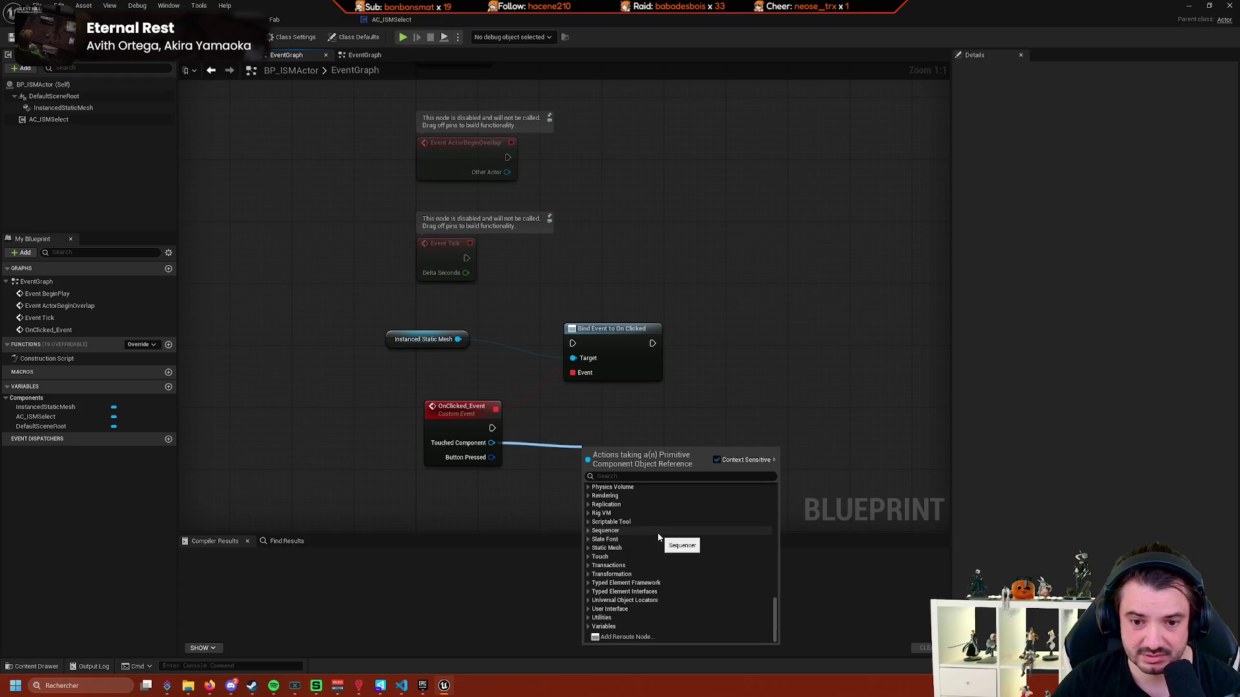
click(516, 453)
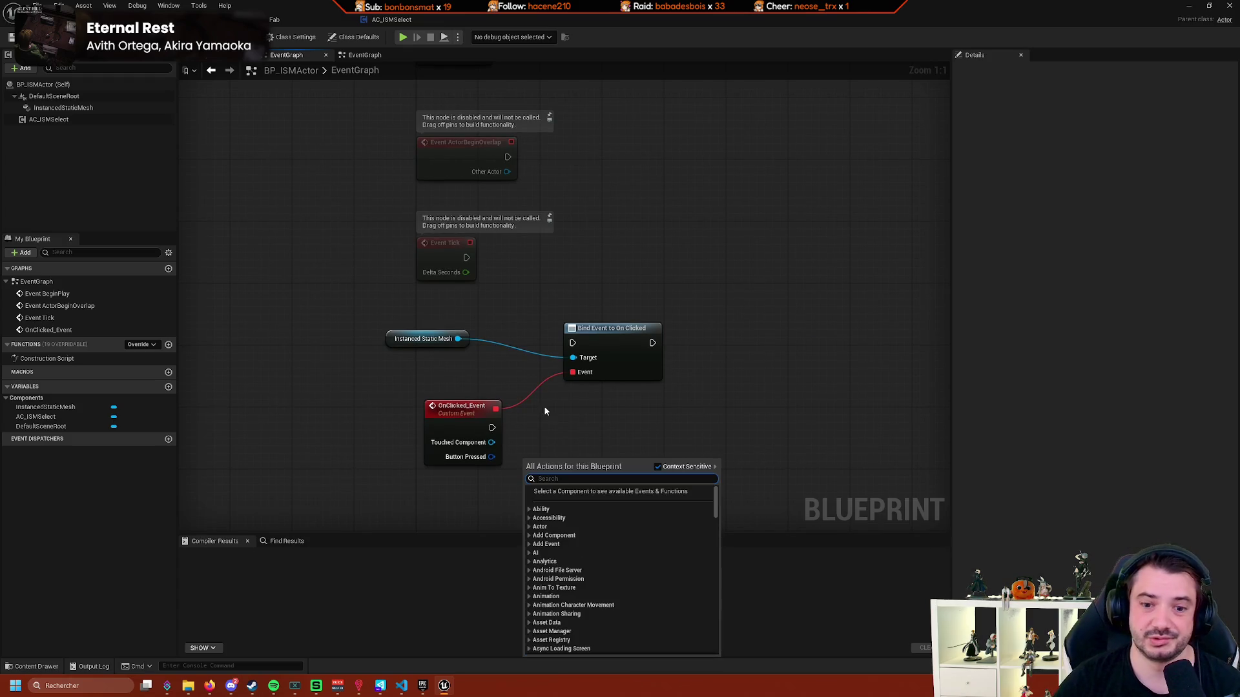
key(ctrl+z)
key(ctrl+z)
key(ctrl+z)
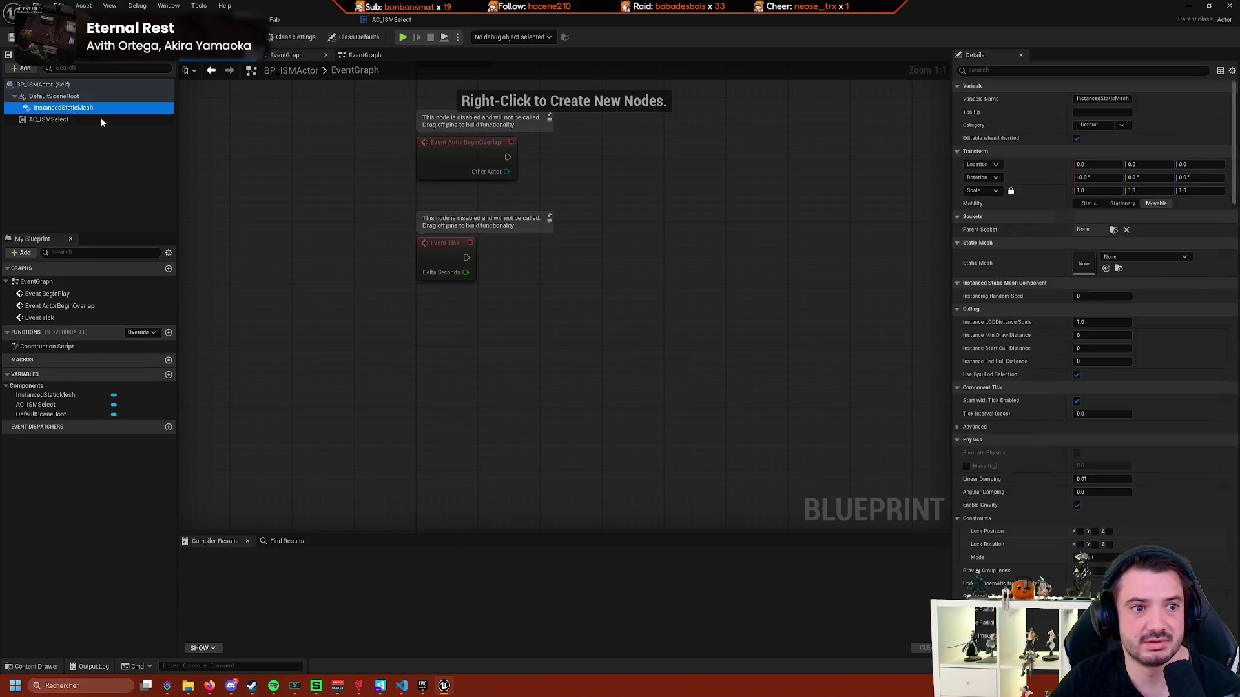
Recentre the event graph, select AC_ISMSelect, and open the Construction Script graph.
mouse_move(346, 183)
mouse_down()
mouse_move(319, 208)
mouse_move(424, 329)
mouse_move(390, 255)
mouse_up()
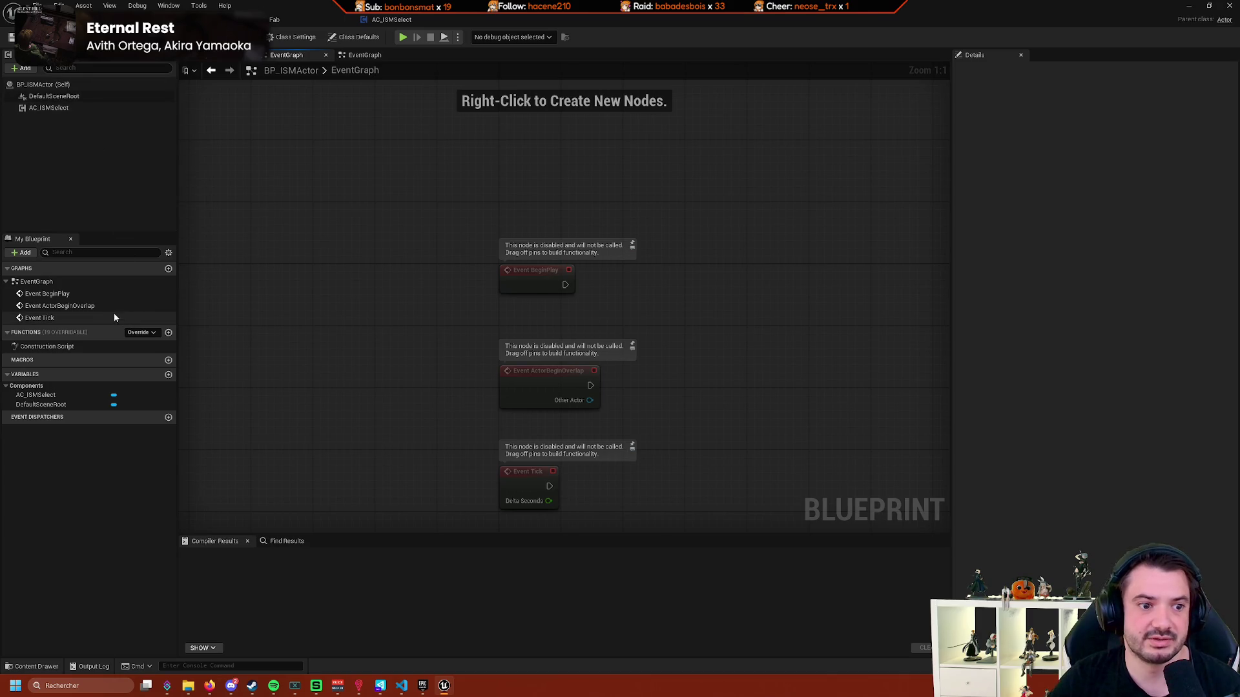
drag(297, 335, 252, 182)
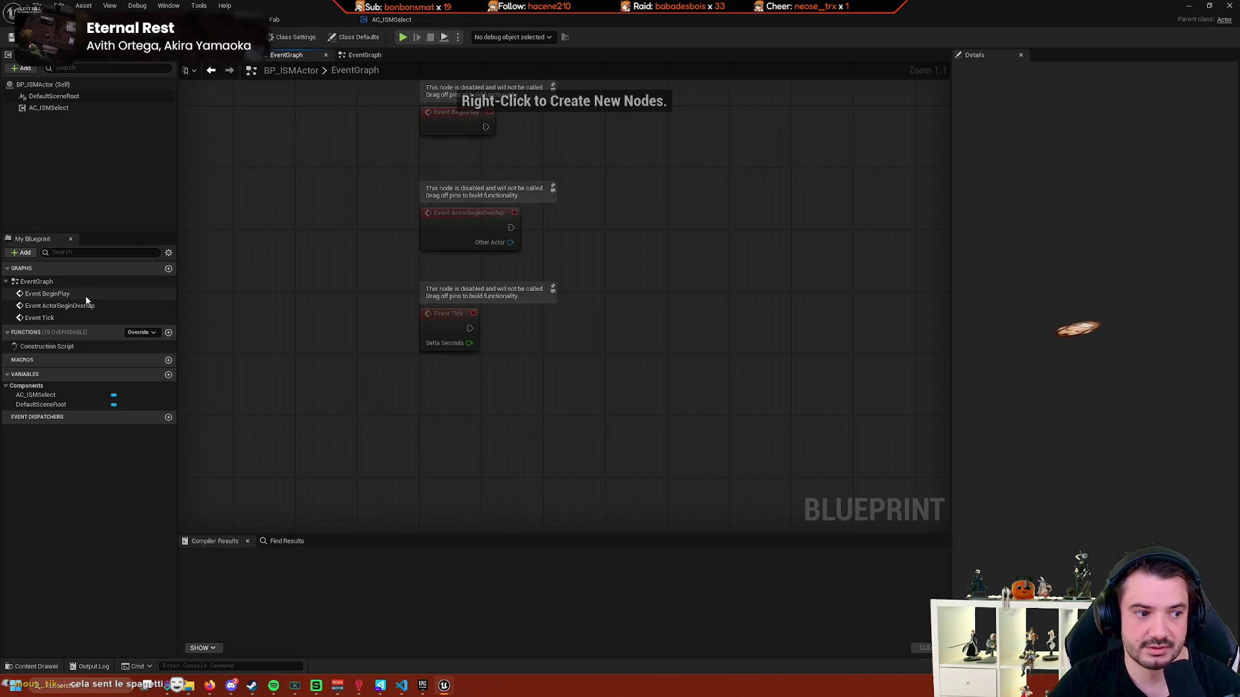
drag(424, 281, 461, 312)
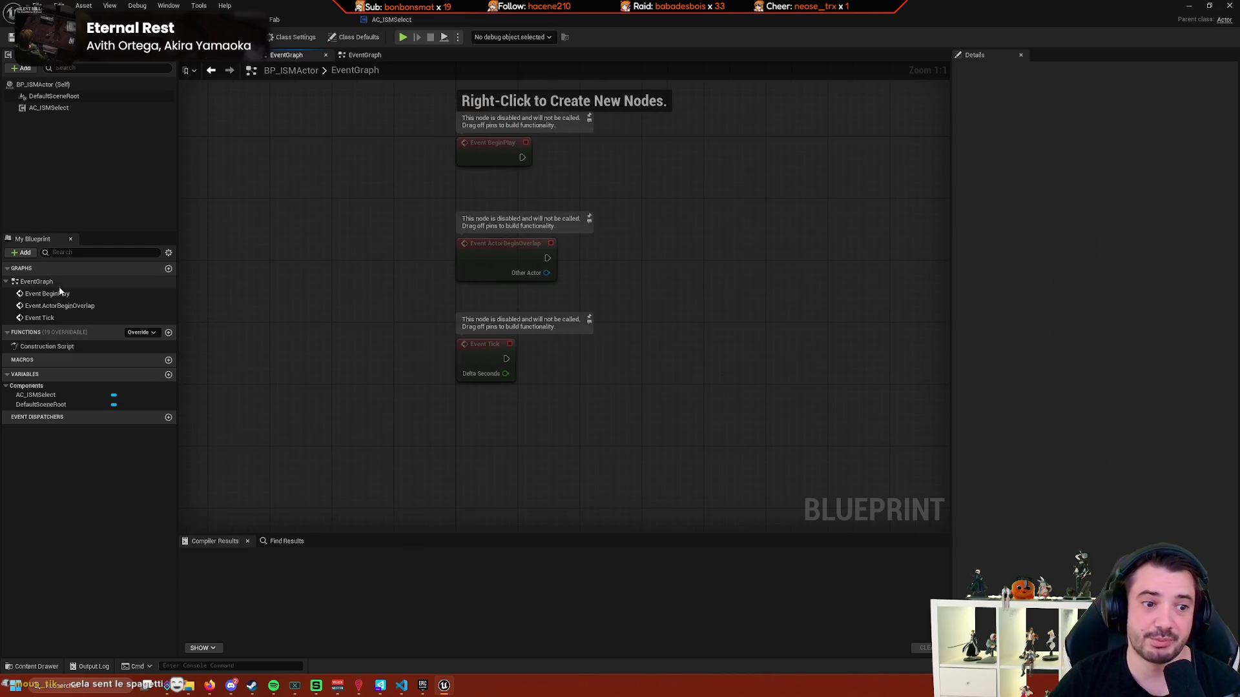
click(94, 106)
click(372, 59)
key(Home)
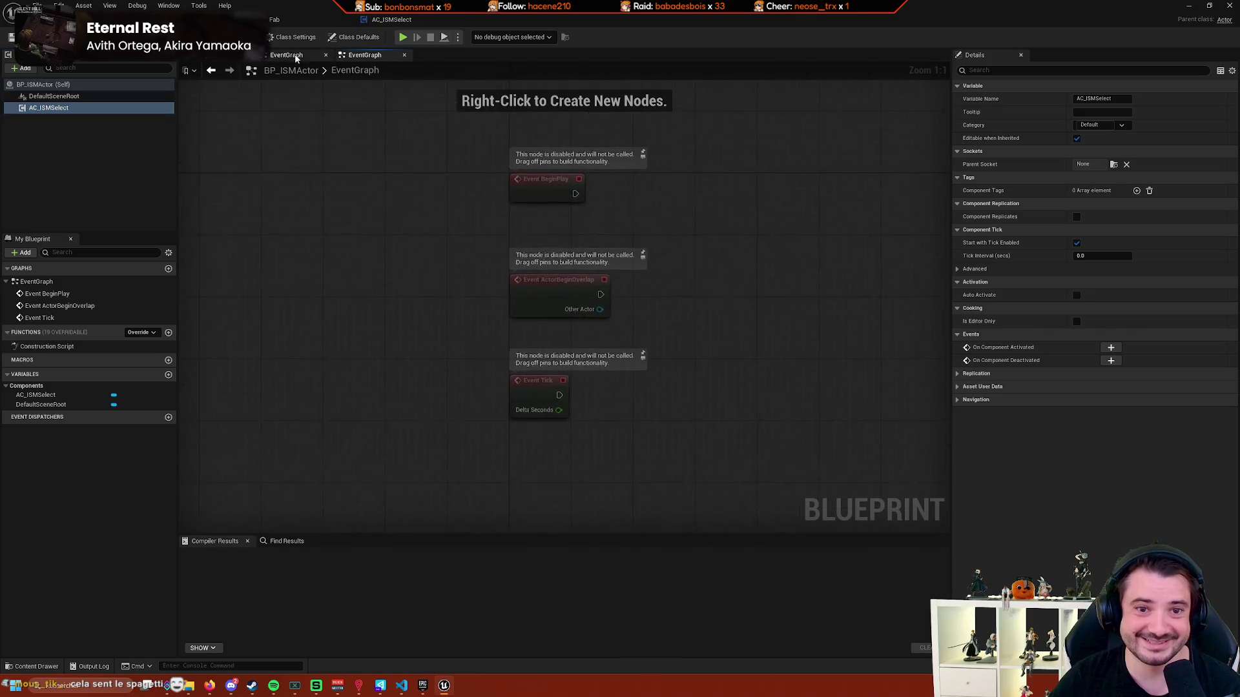
click(284, 55)
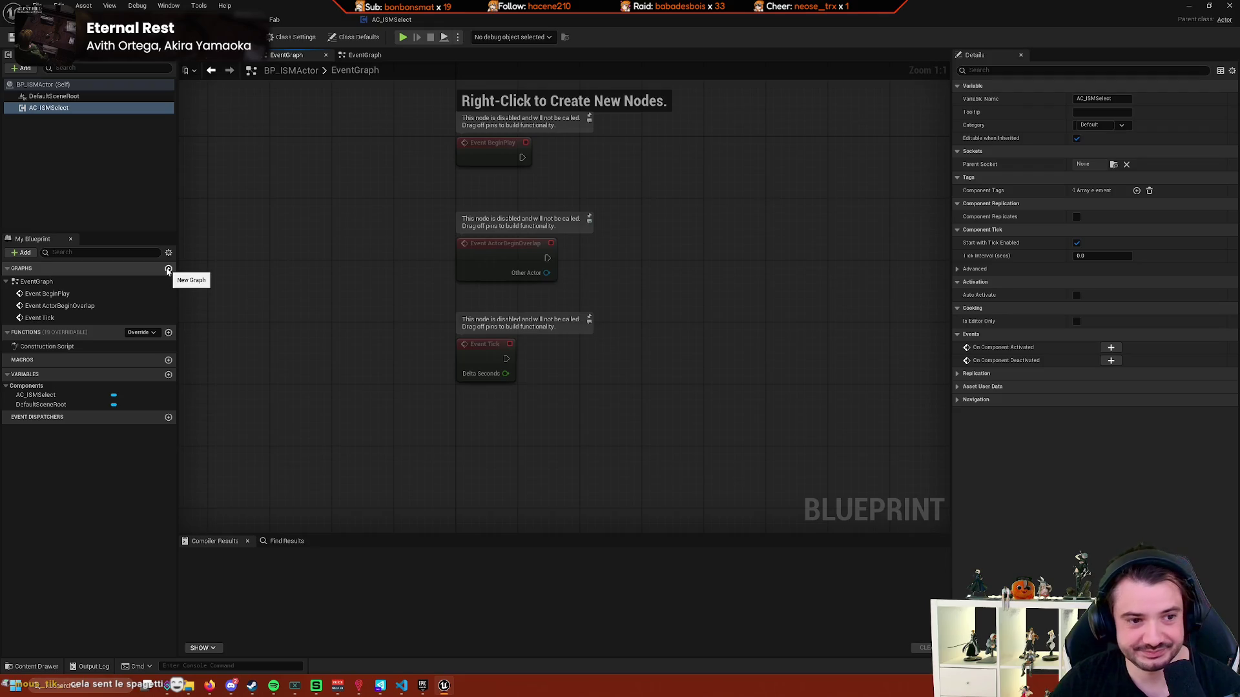
double_click(106, 347)
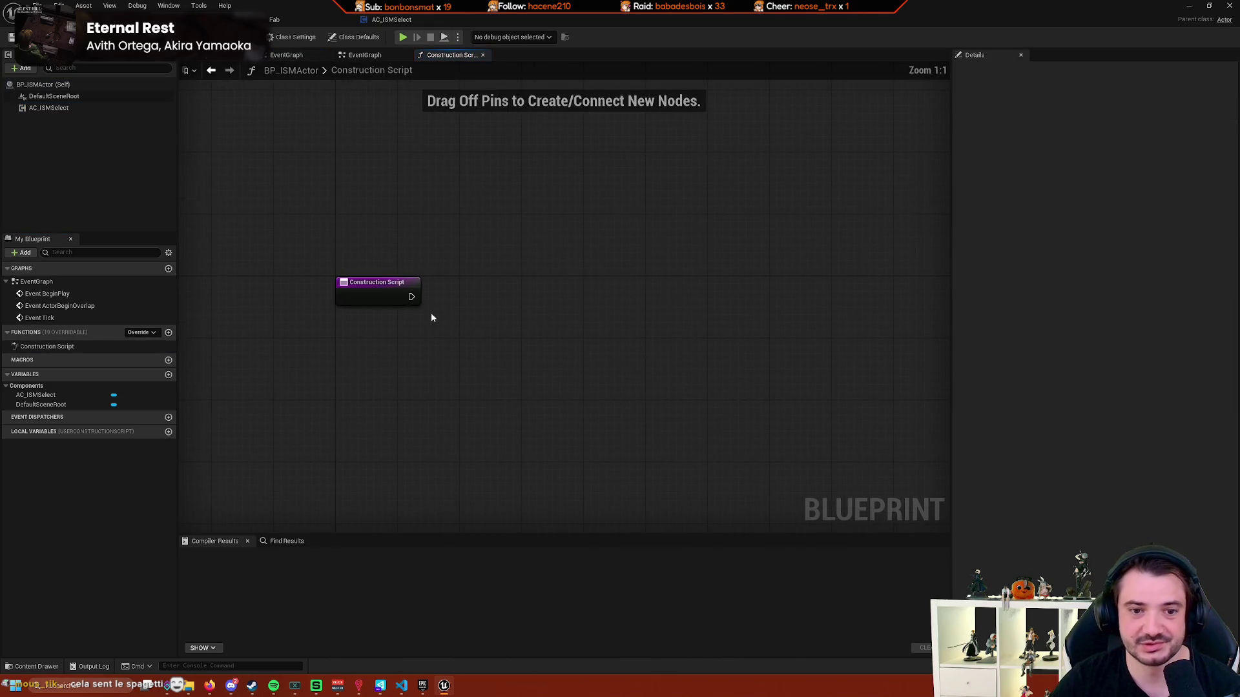
drag(514, 360, 516, 359)
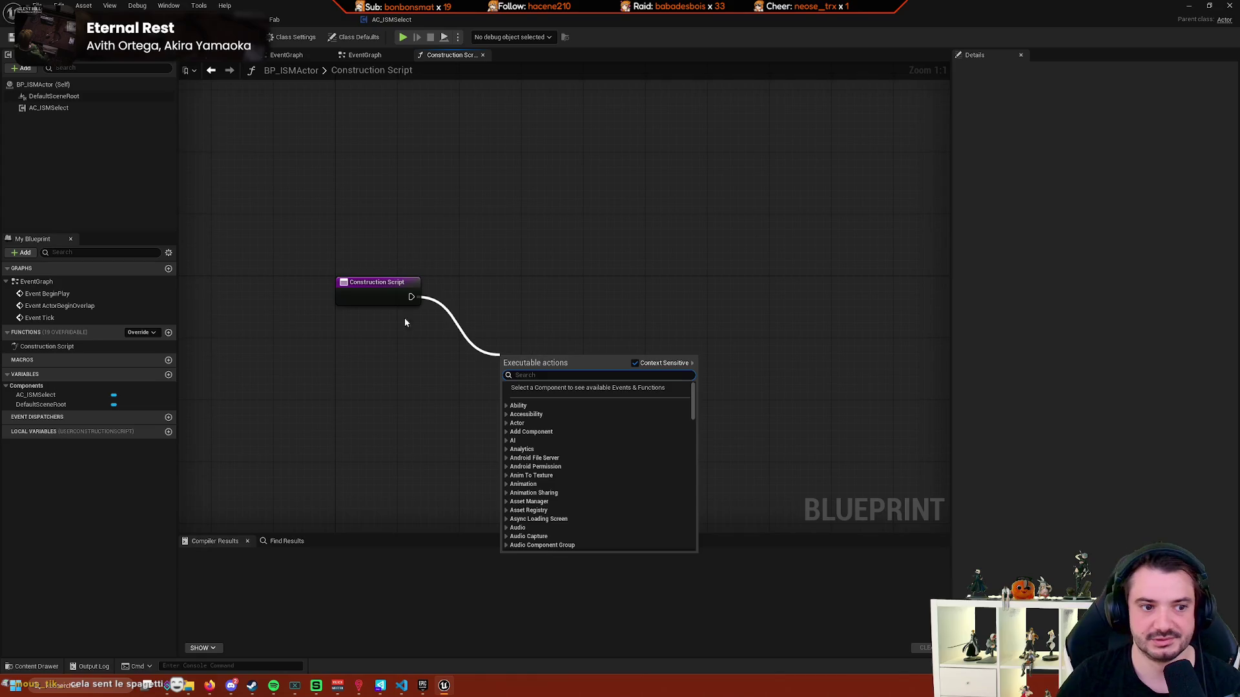
click(39, 282)
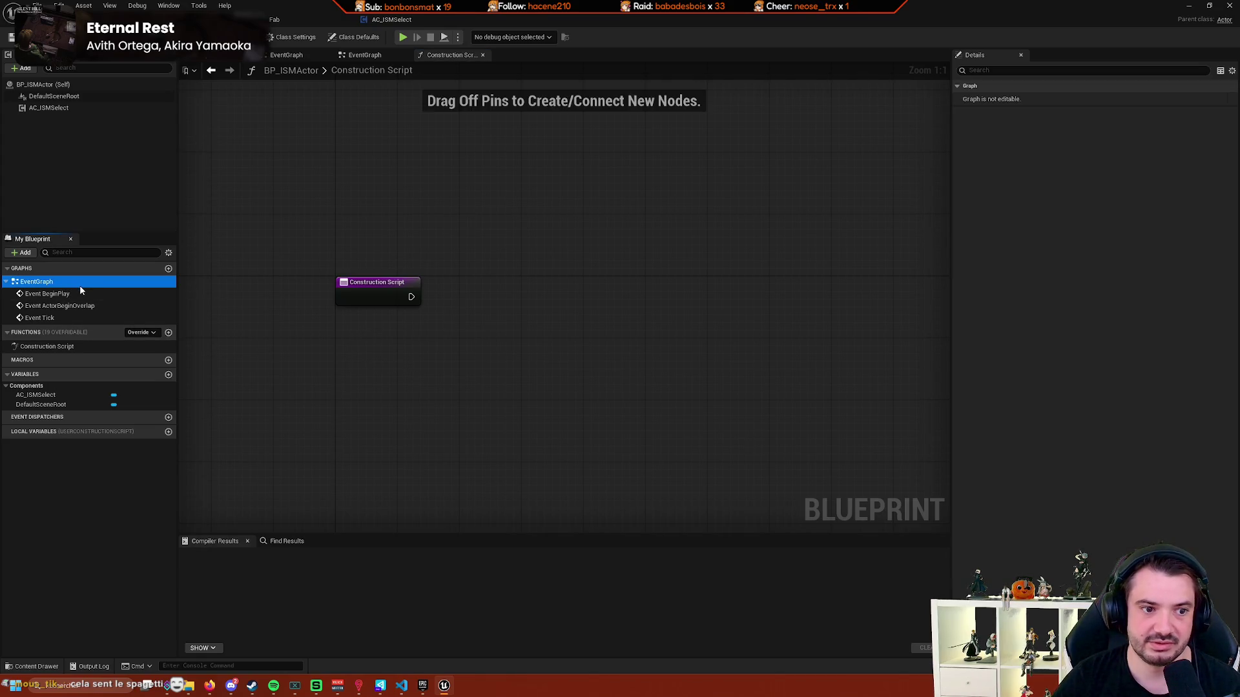
double_click(79, 284)
right_click(403, 317)
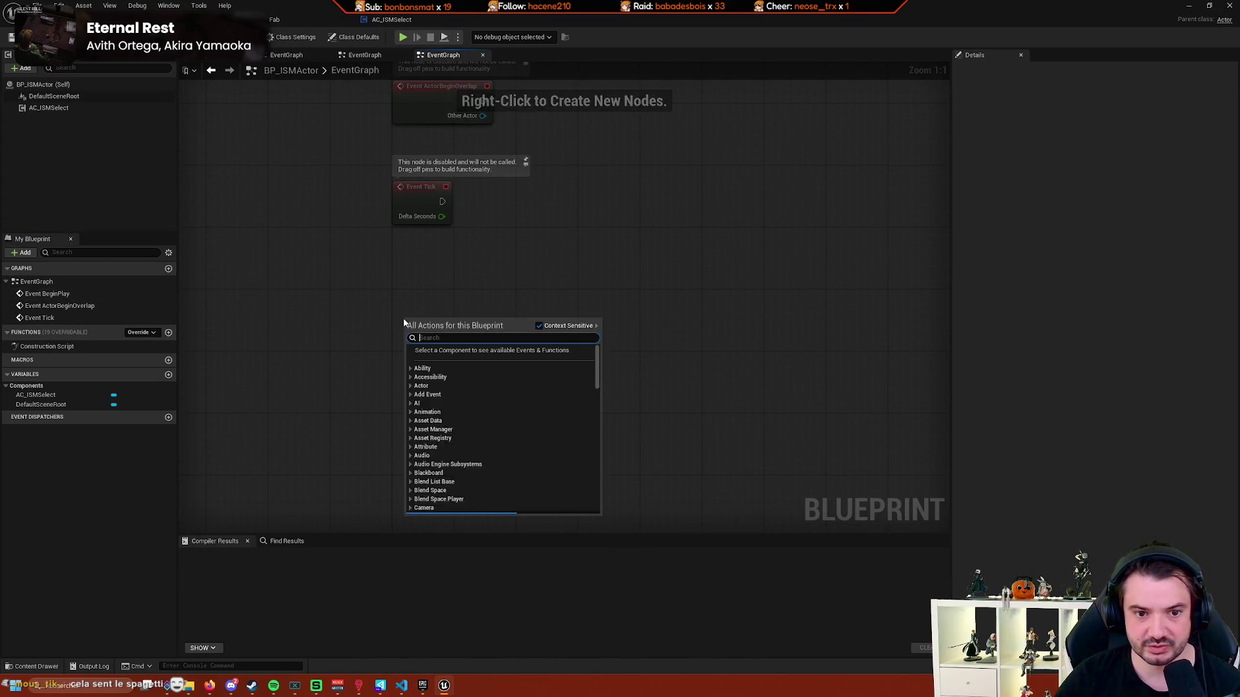
text(component ad)
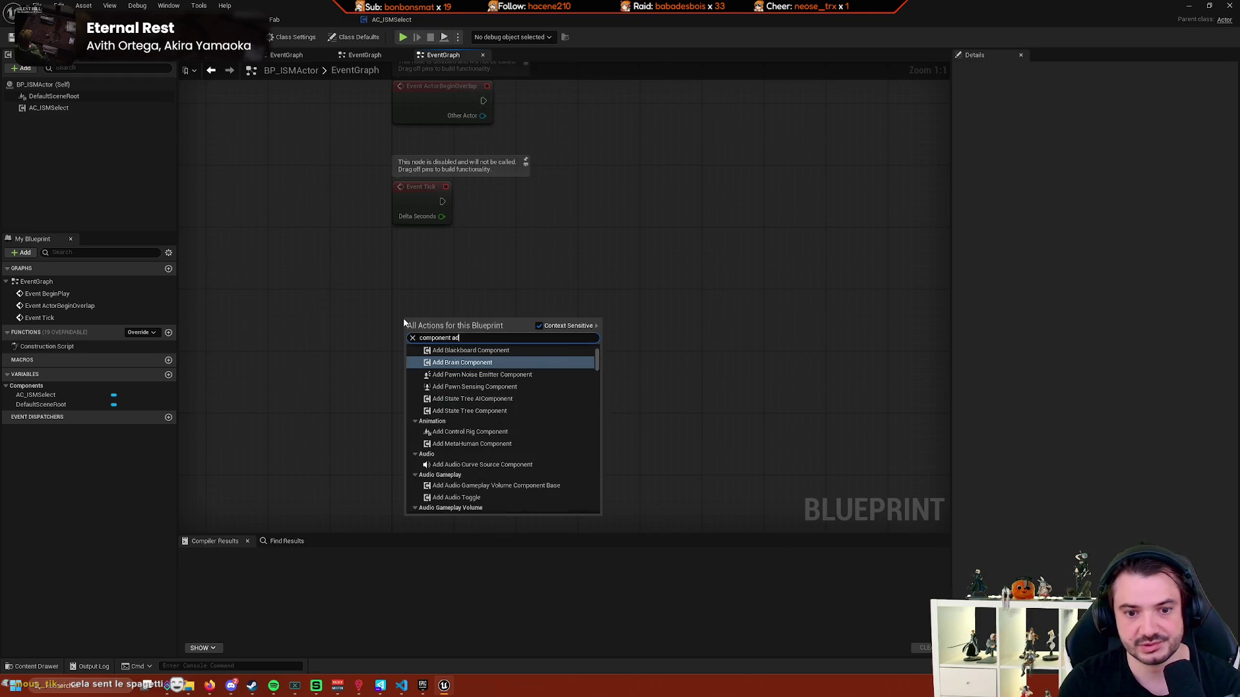
text(ded)
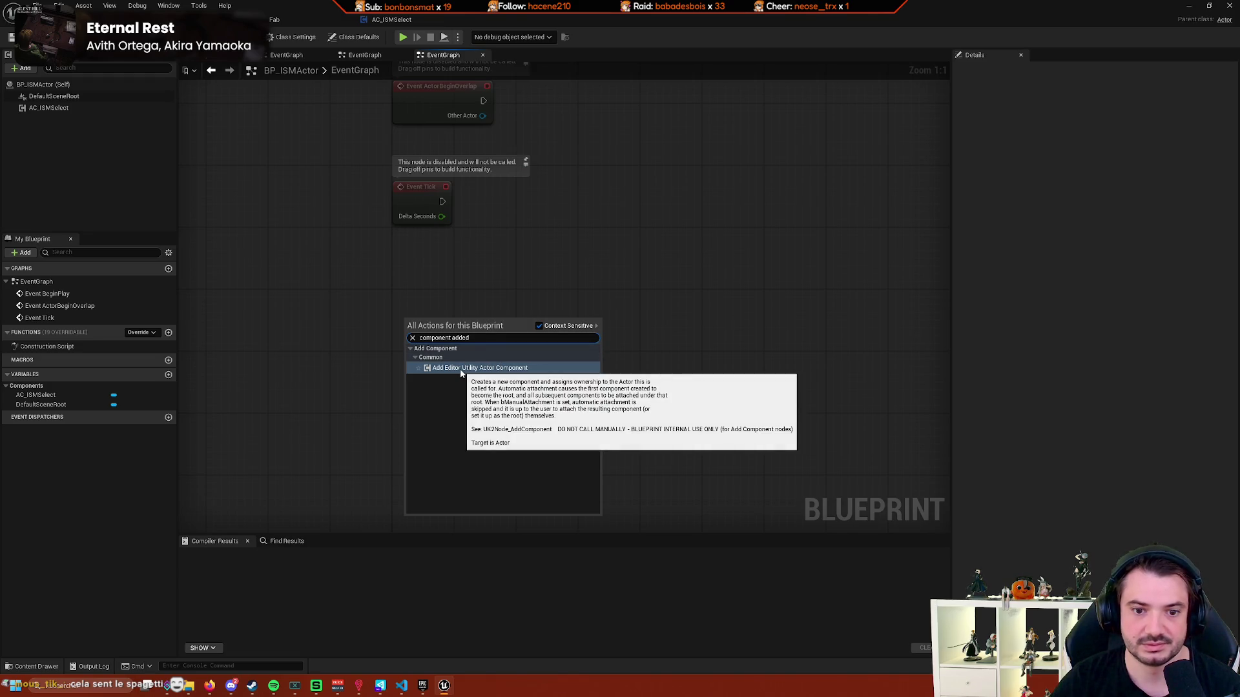
click(334, 364)
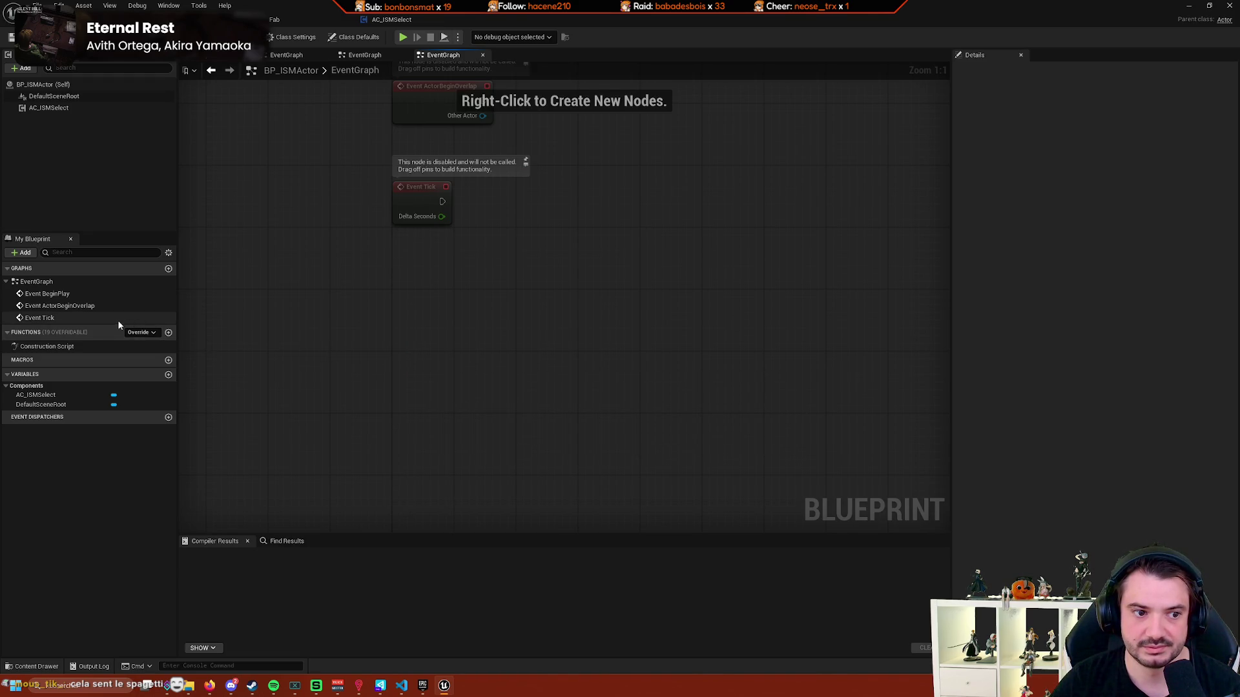
right_click(405, 315)
text(g)
key(BackSpace)
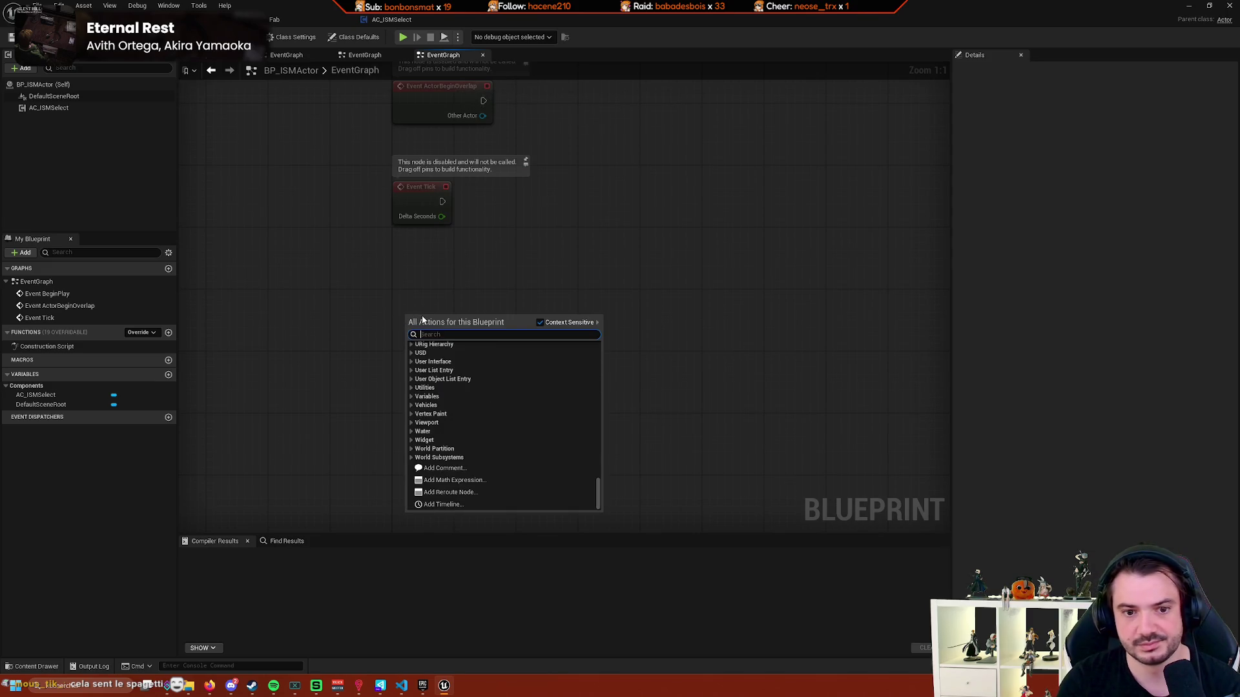
text(component)
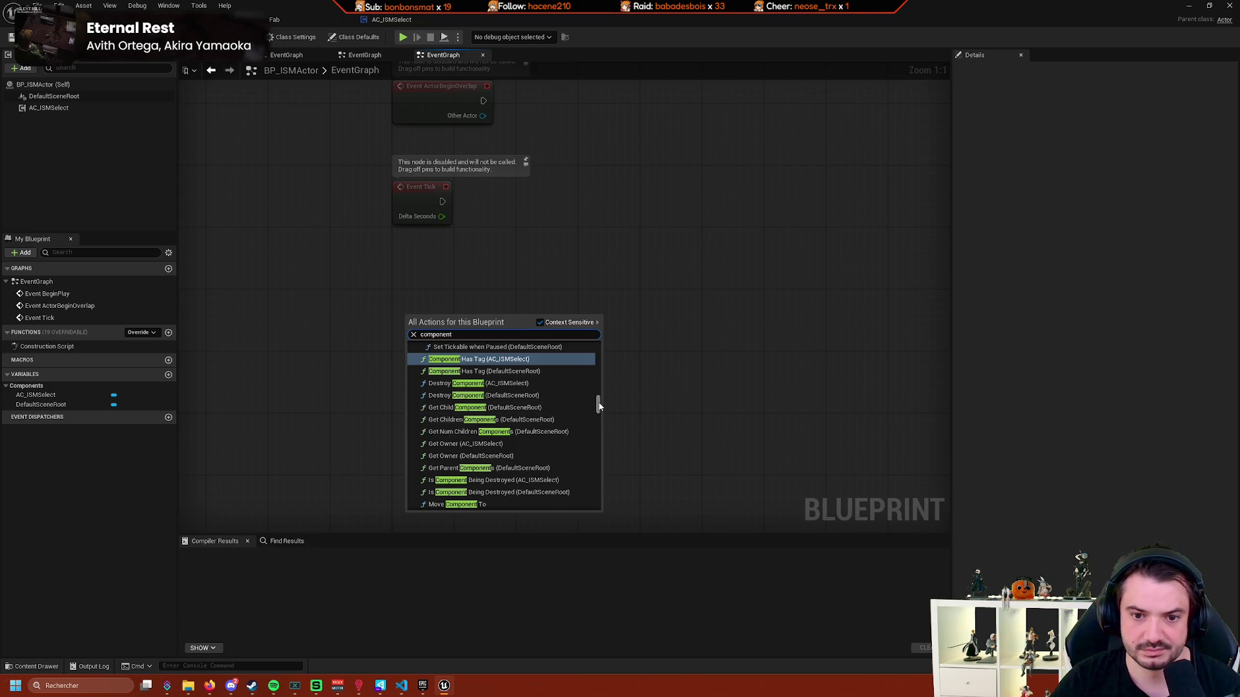
drag(599, 406, 601, 346)
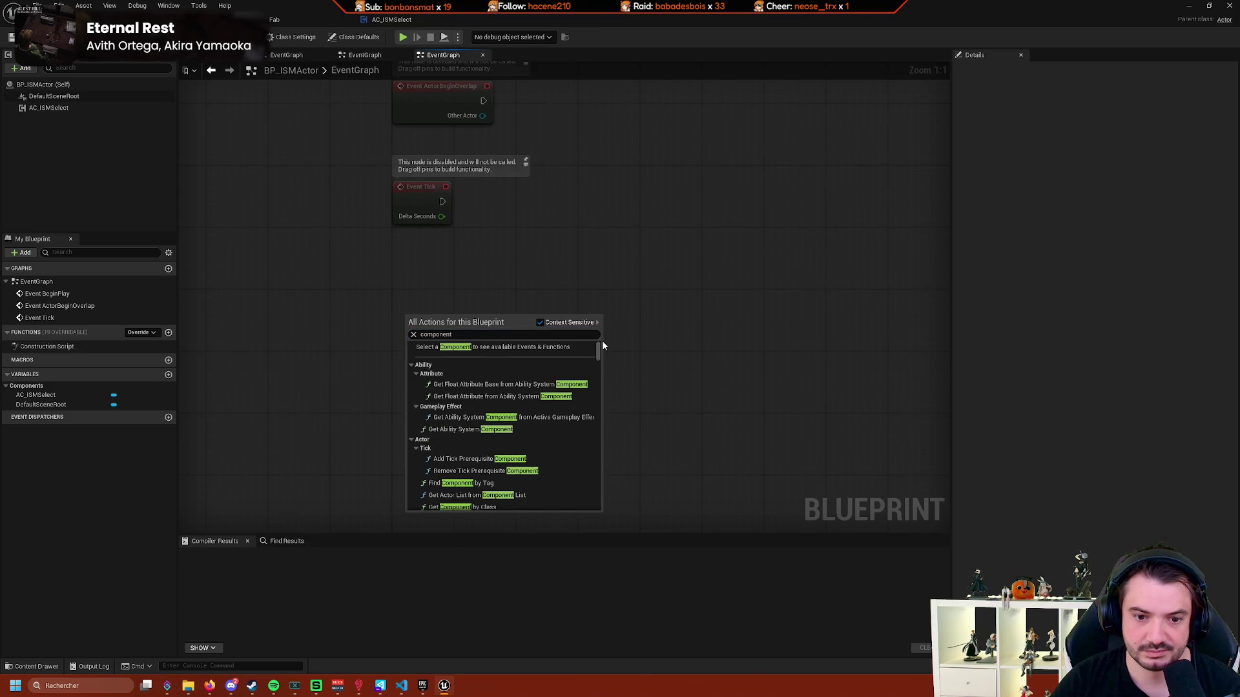
scroll(564, 416, down, 5)
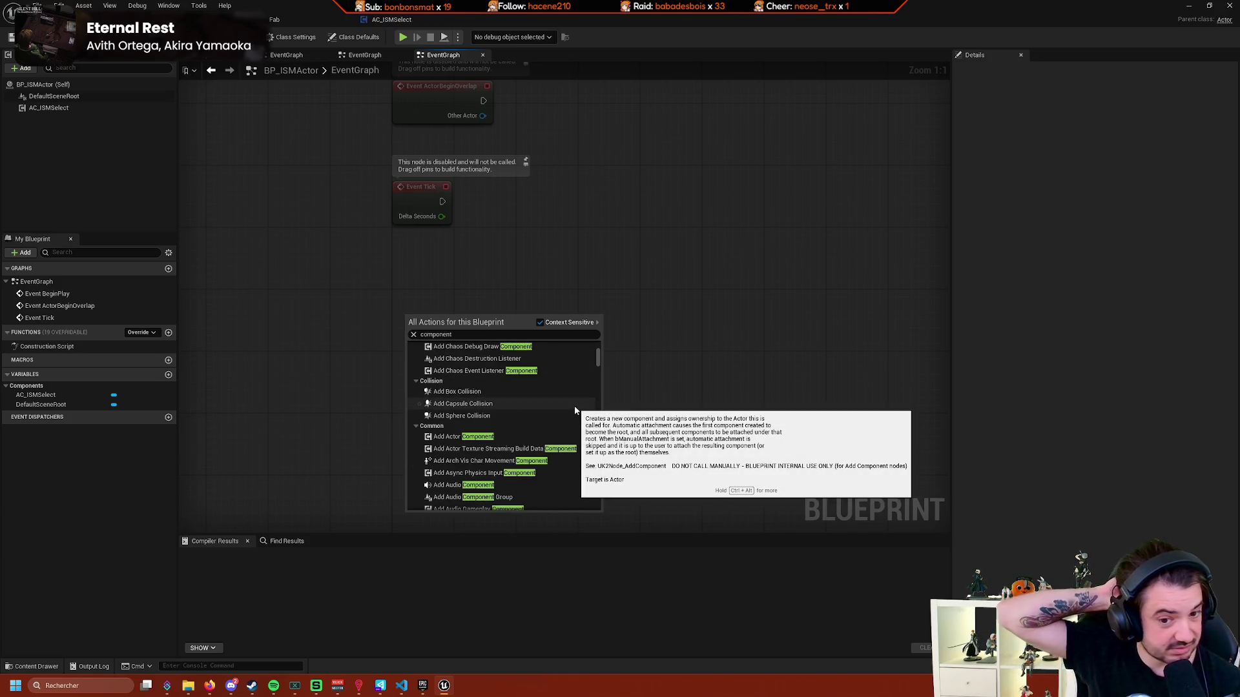
click(370, 297)
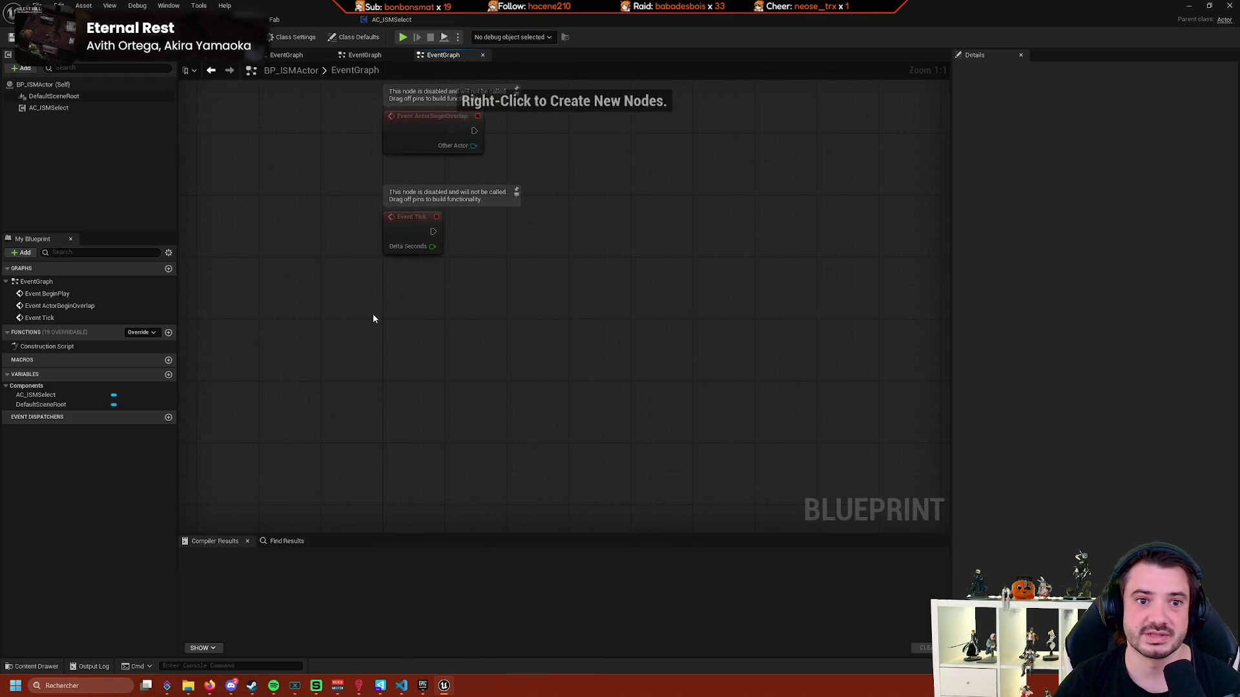
drag(335, 142, 362, 252)
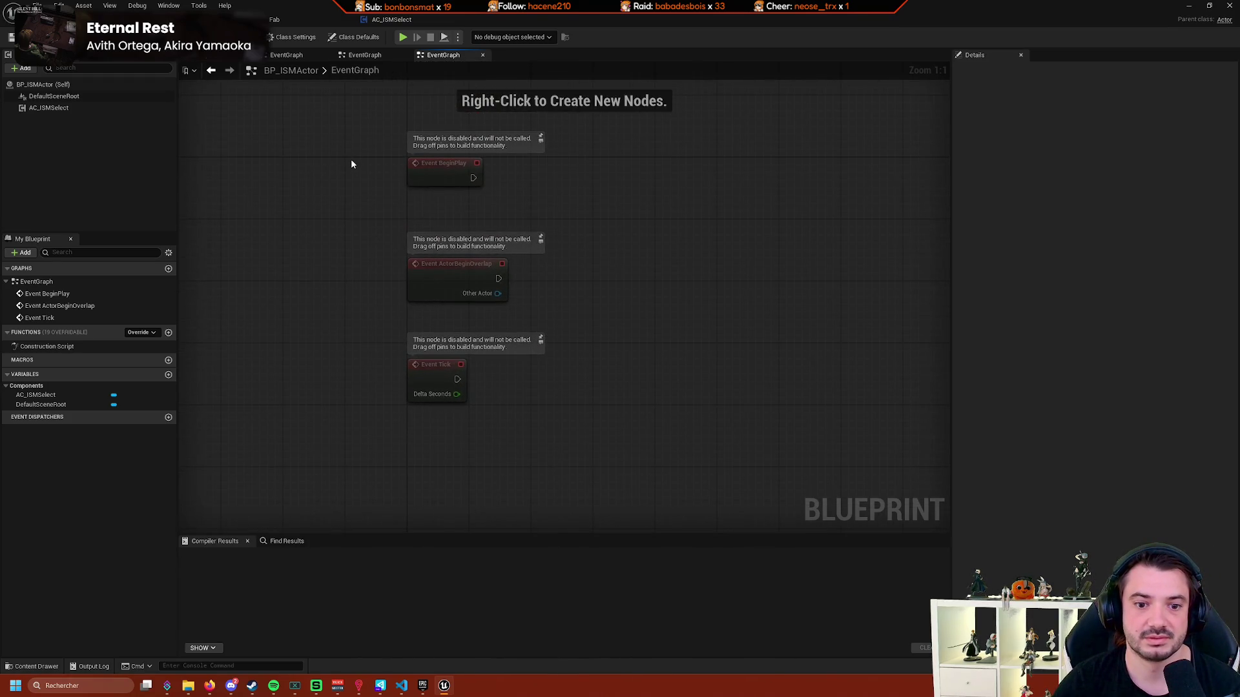
right_click(429, 444)
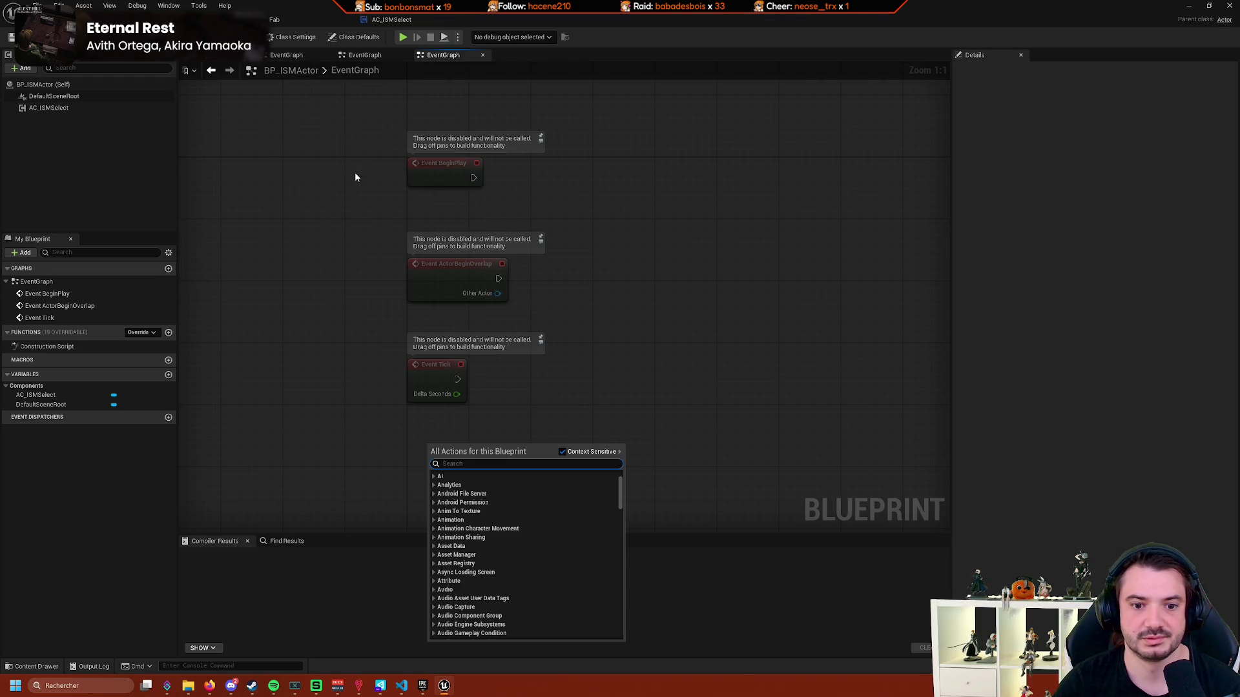
drag(355, 172, 363, 249)
right_click(405, 388)
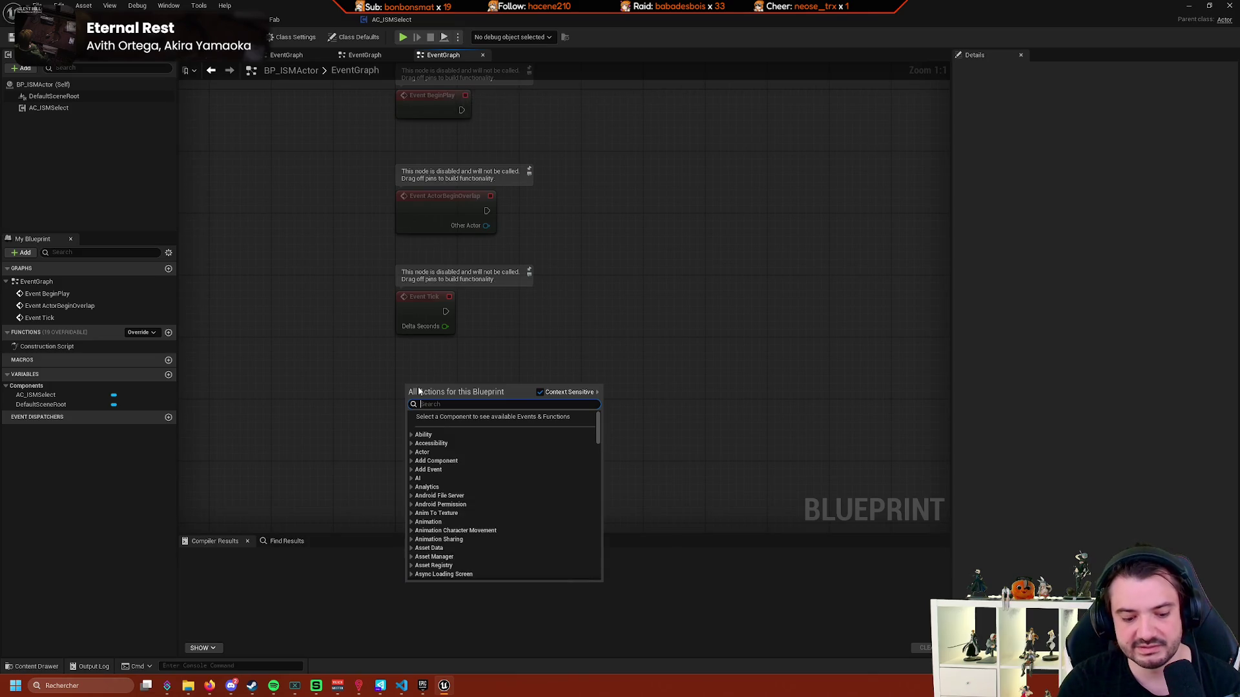
text(add even)
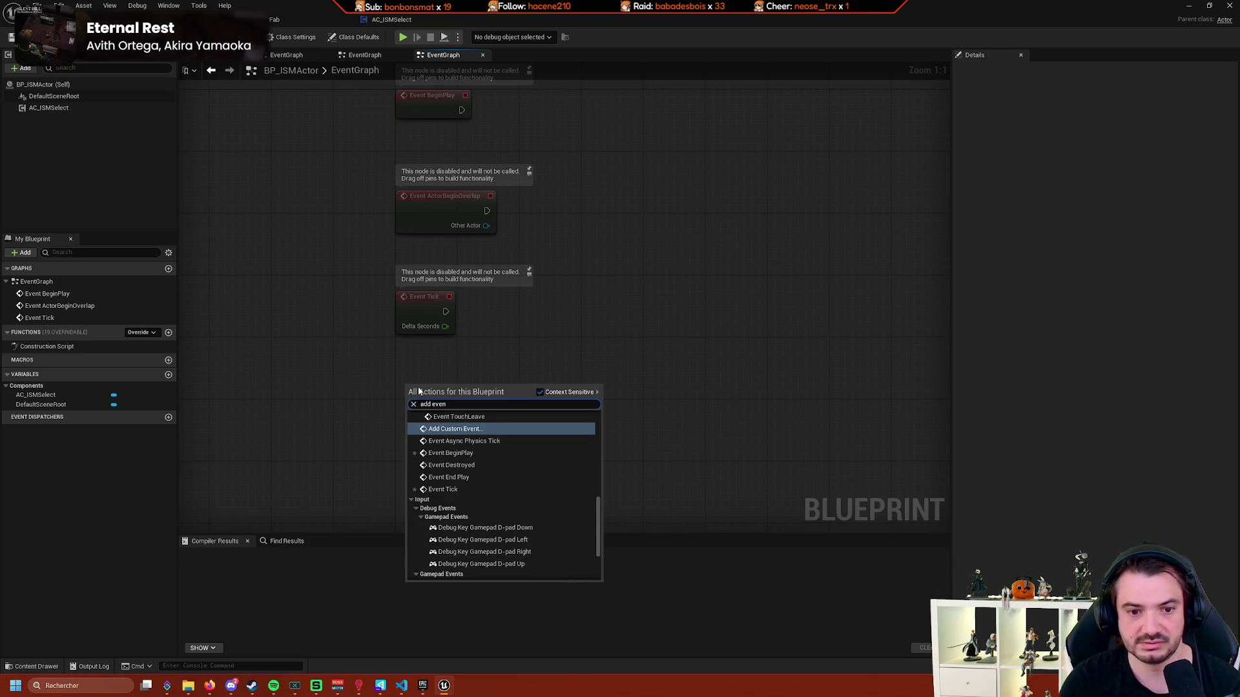
scroll(510, 509, up, 10)
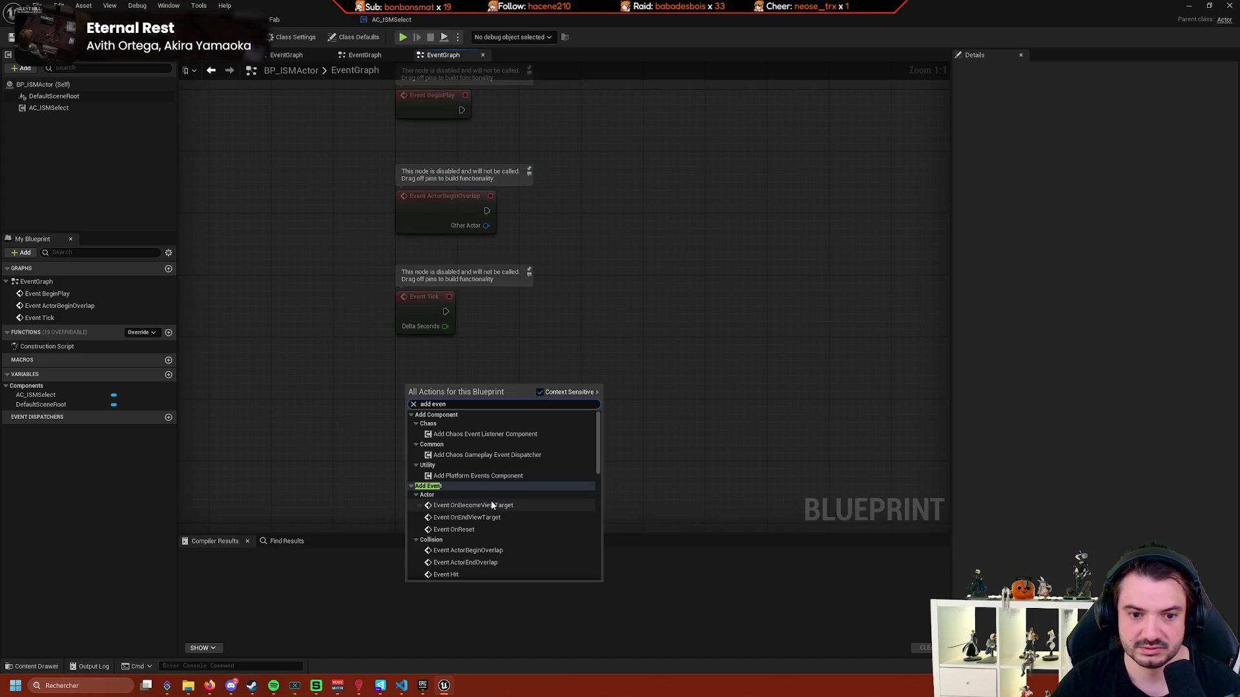
scroll(526, 465, down, 2)
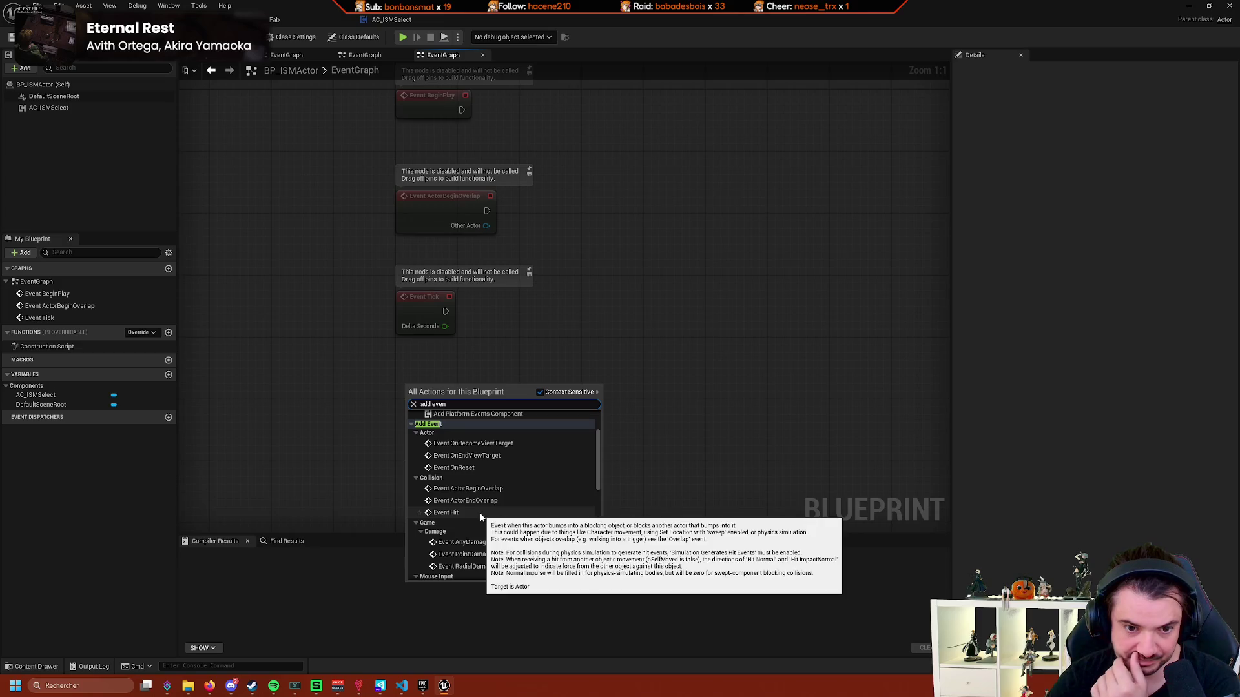
scroll(541, 472, down, 3)
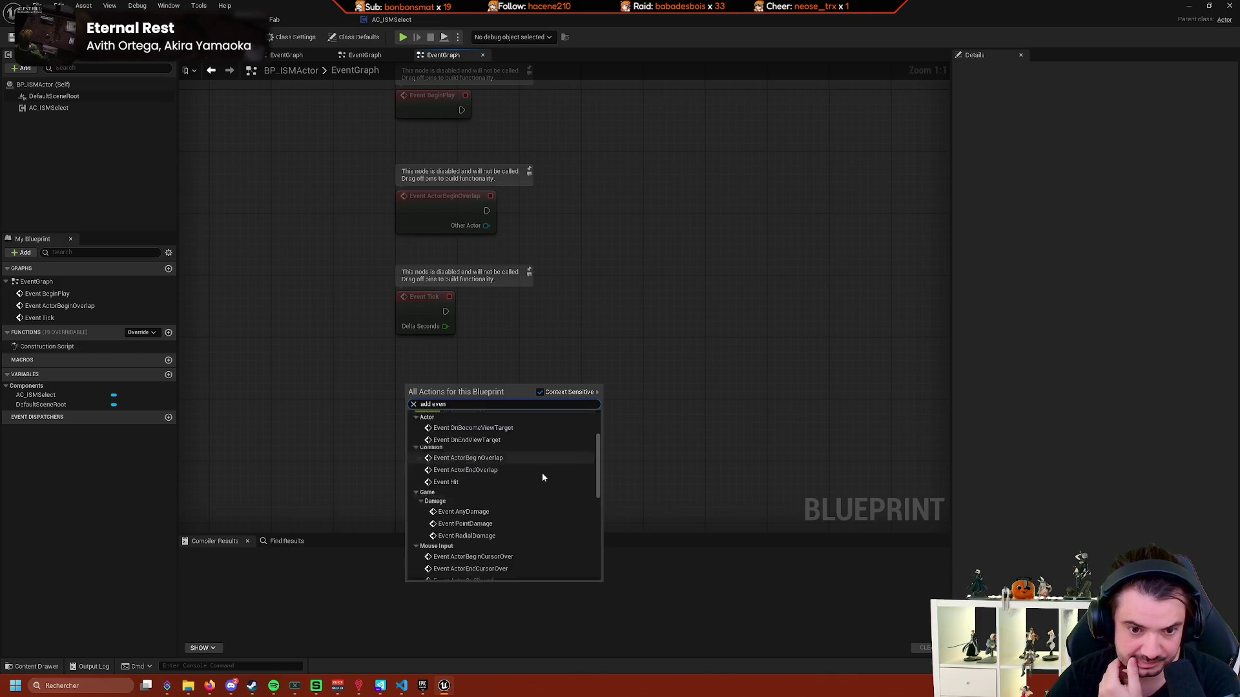
scroll(540, 475, down, 3)
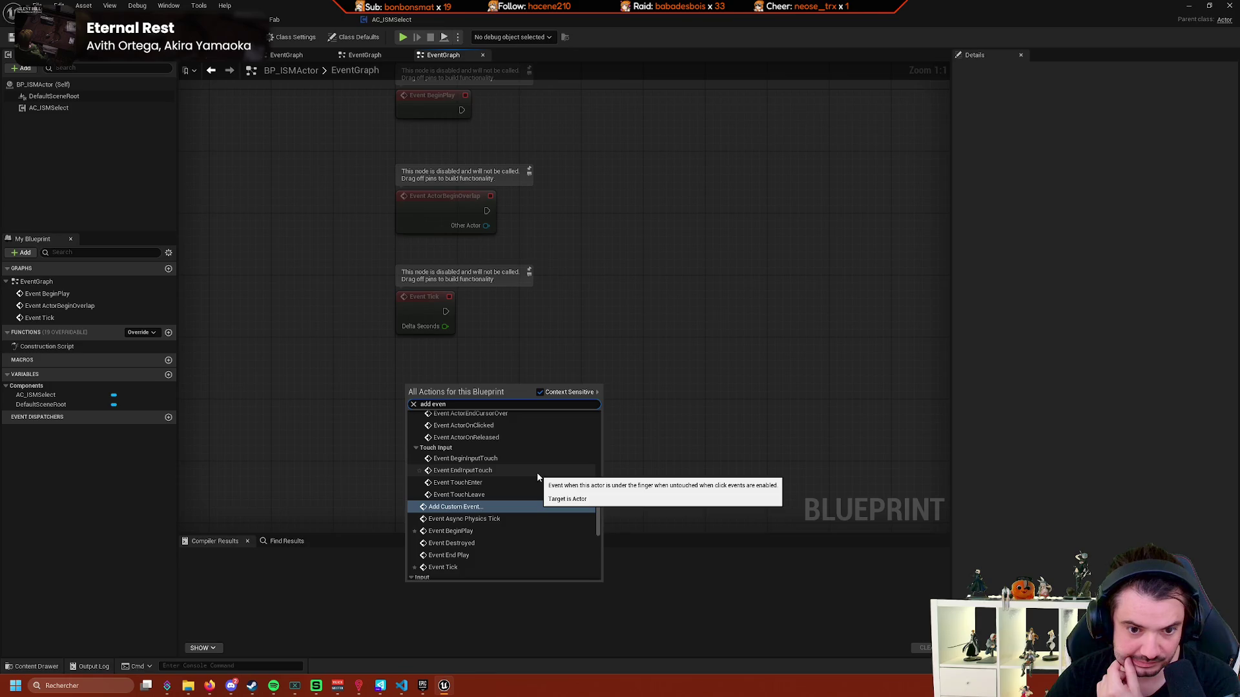
scroll(530, 477, down, 3)
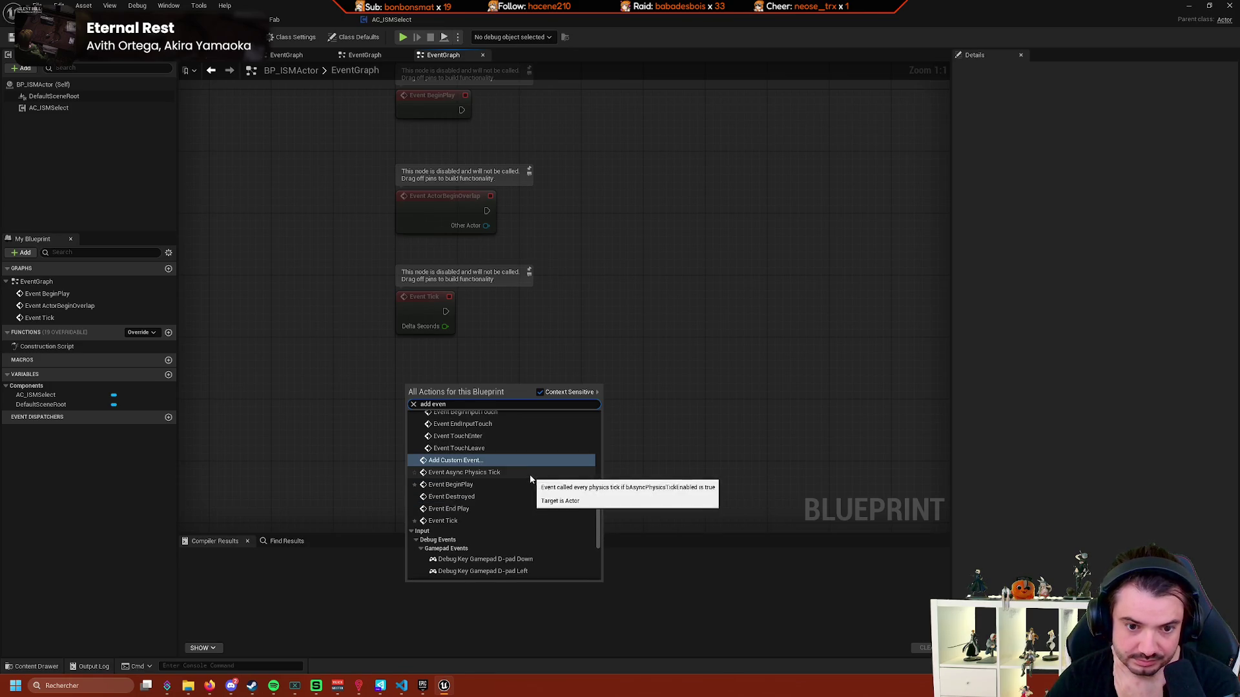
scroll(528, 475, down, 5)
click(660, 293)
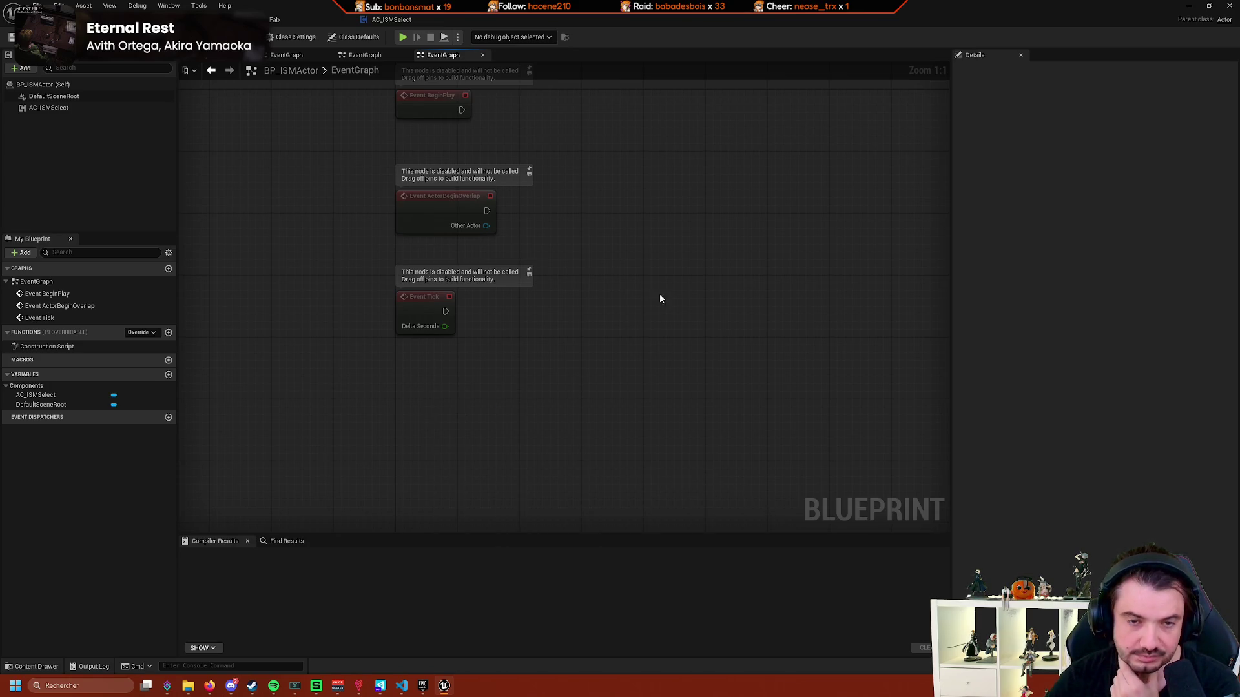
click(412, 20)
Search AC_ISMSelect's graph actions for 'component added', dismissing the empty results.
right_click(506, 325)
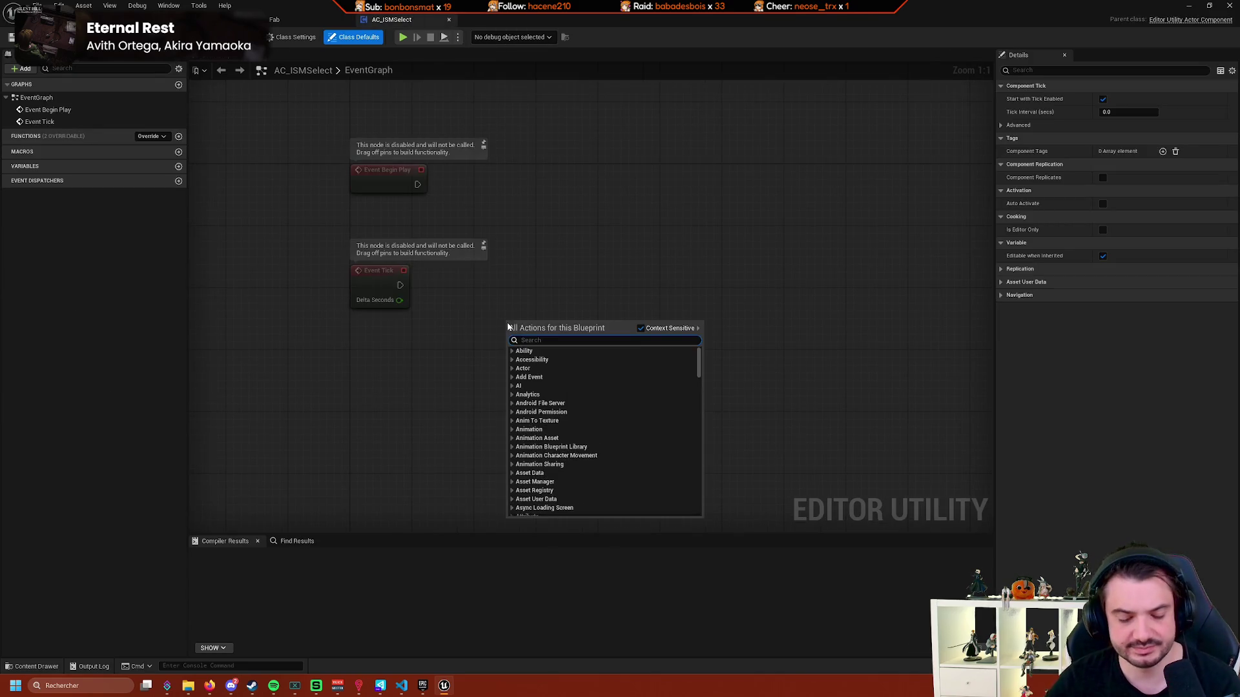
text(compoo)
key(BackSpace)
text(nent added)
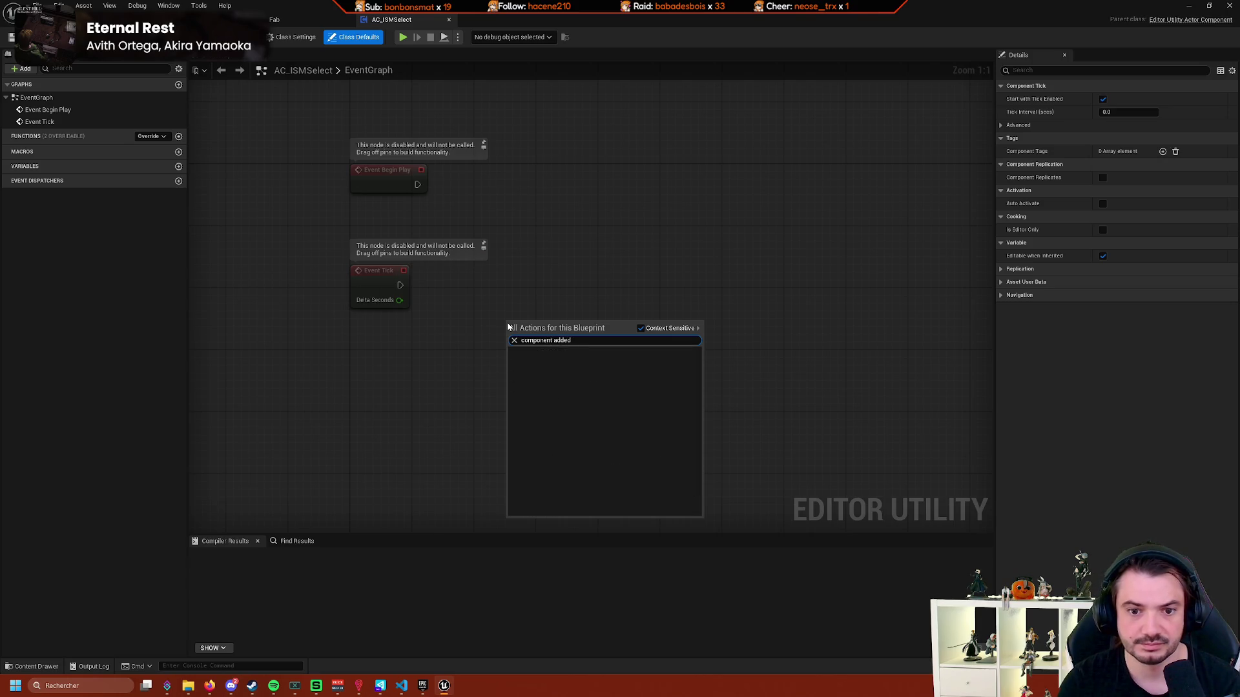
click(253, 350)
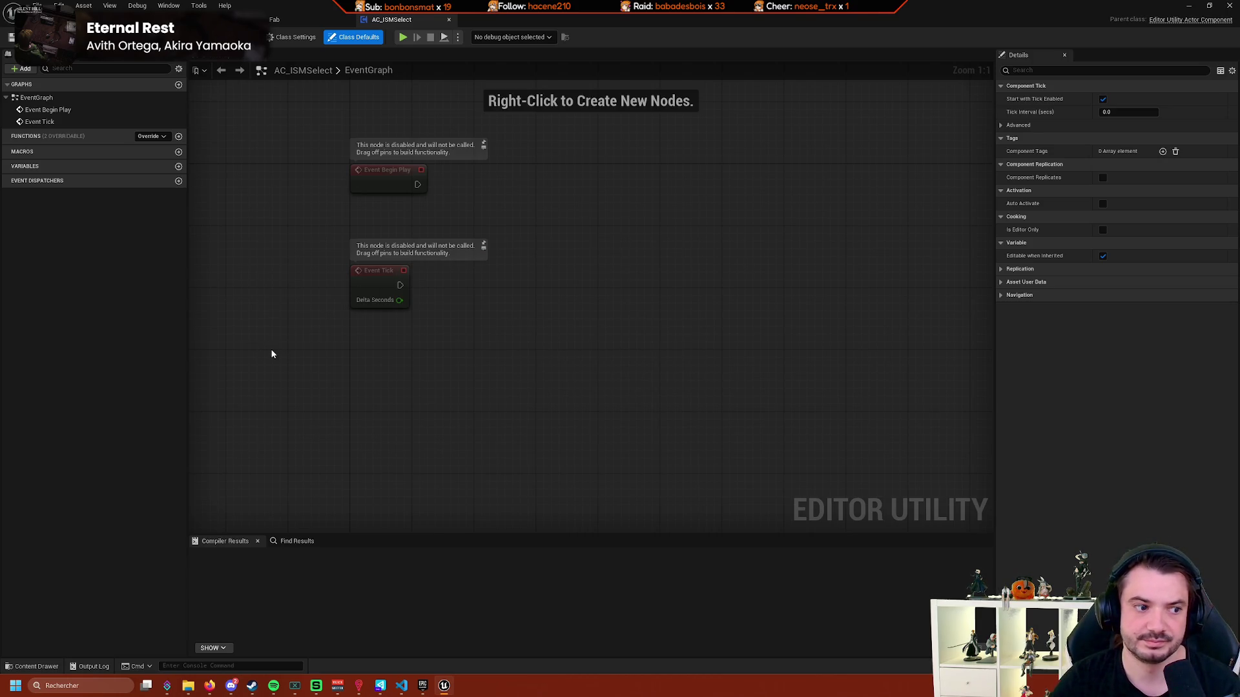
With Context Sensitive off, add a Bind Event to On Component Added, undo it, compile, and return to the level.
right_click(425, 370)
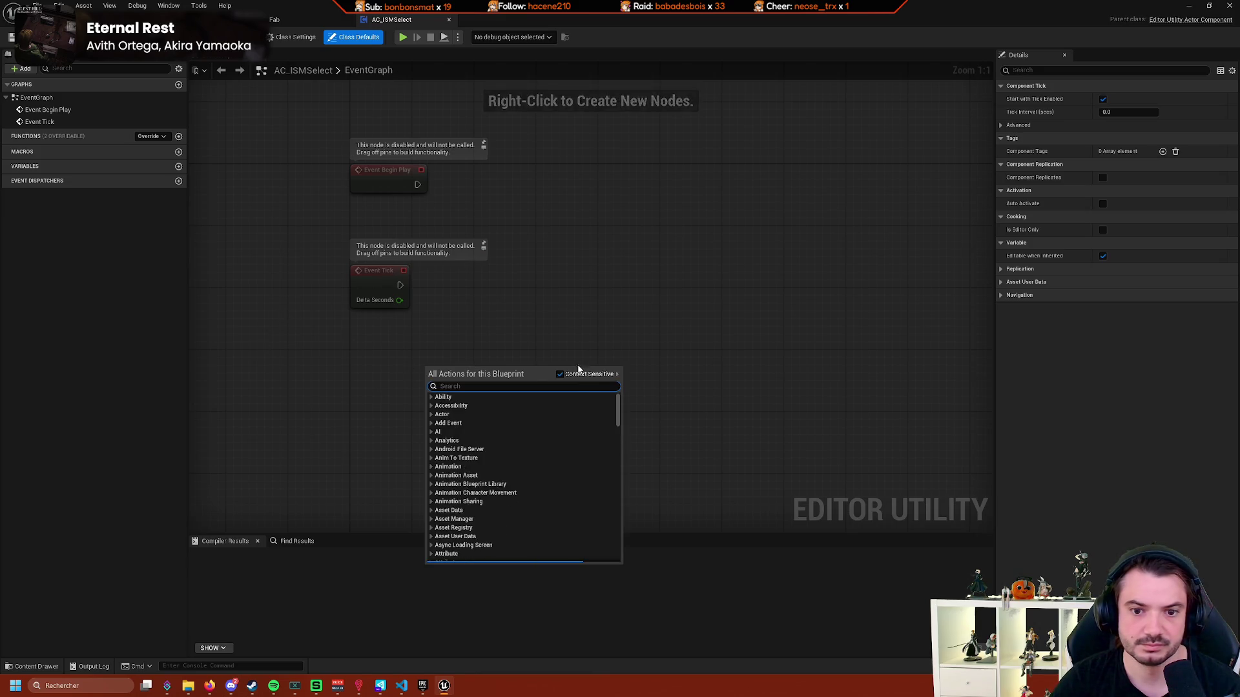
click(571, 375)
text(comp)
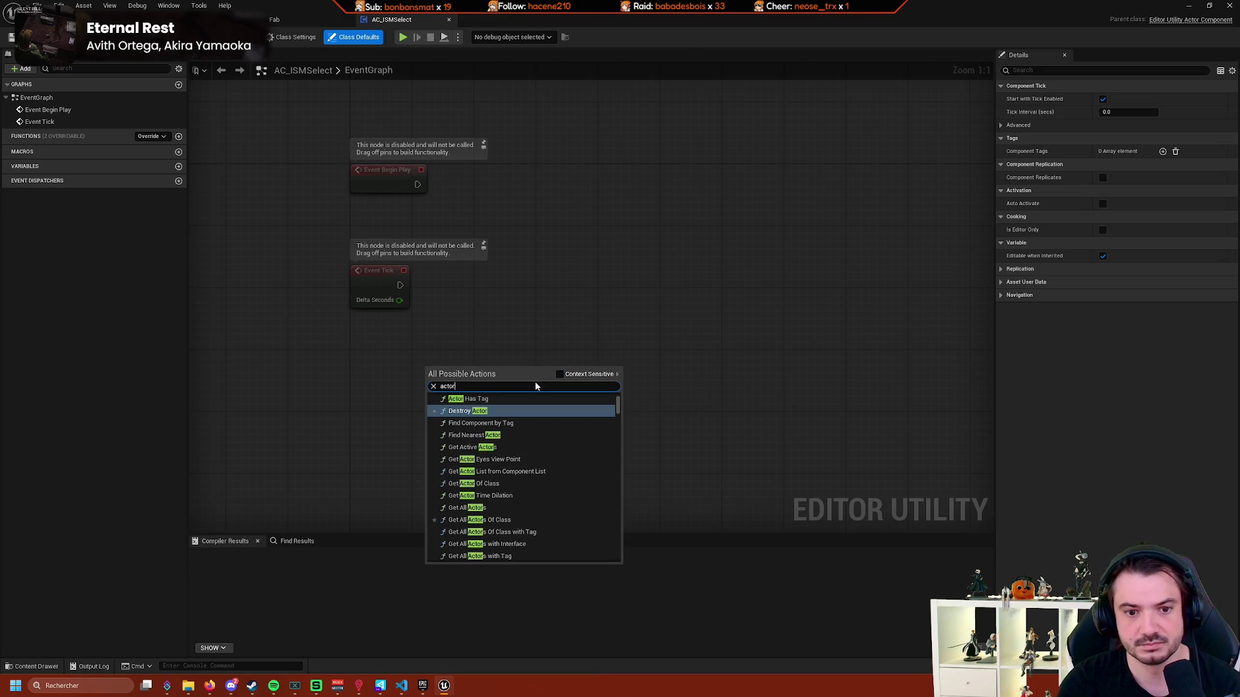
text(onent added)
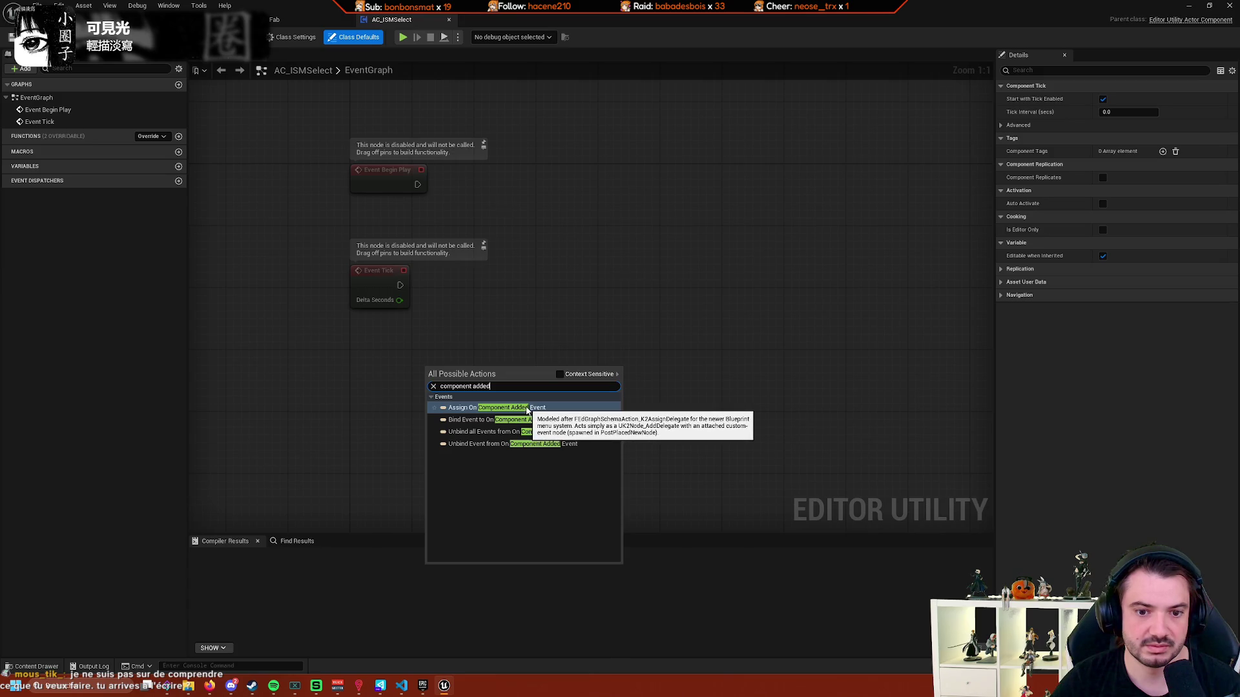
click(527, 411)
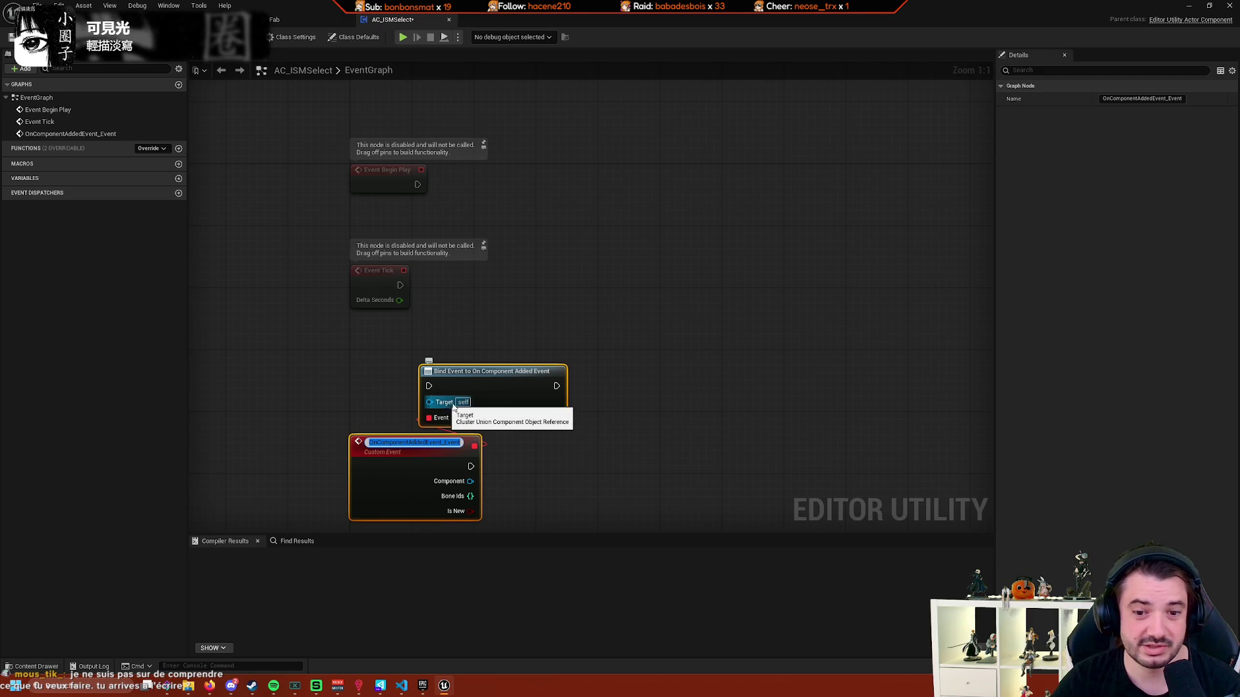
key(ctrl+z)
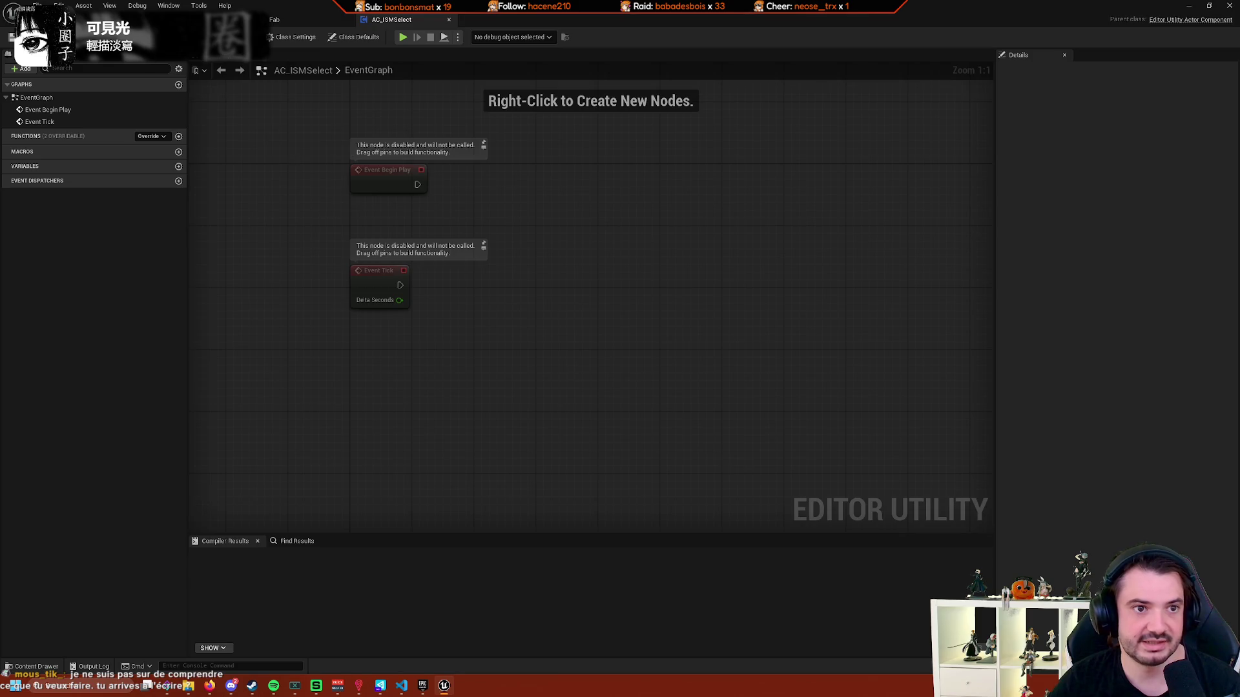
key(F7)
key(ctrl+Tab)
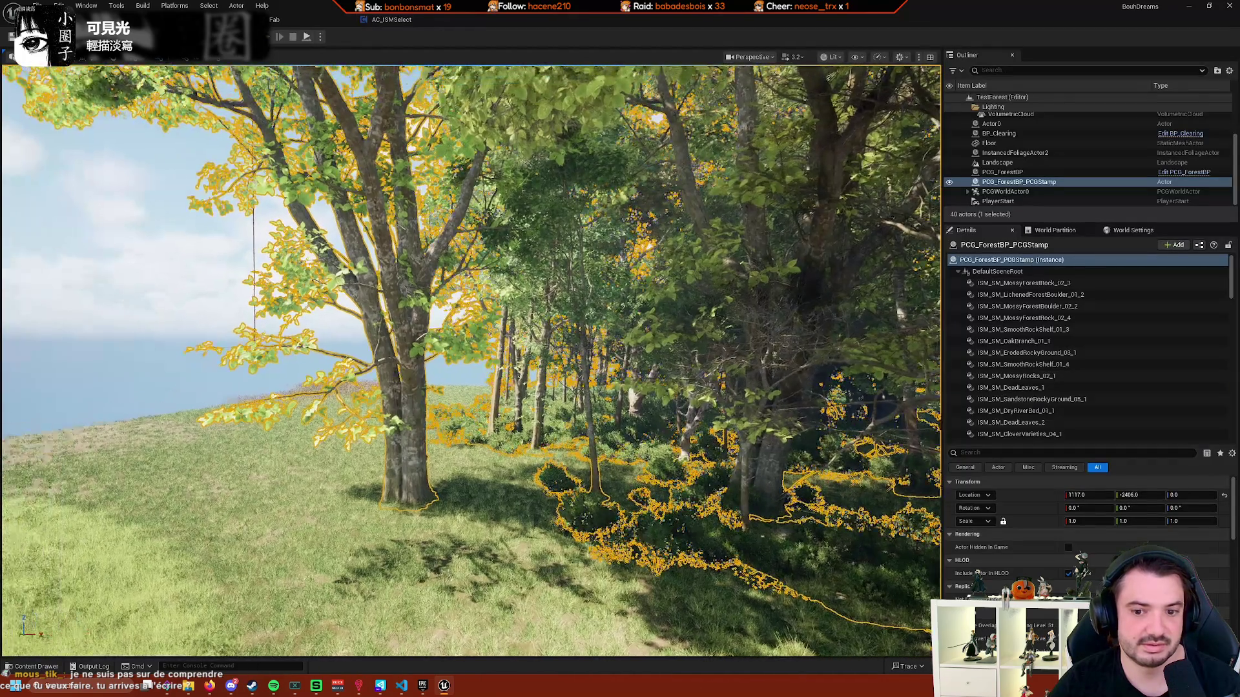
Navigate to the beds by the large tree, selecting Actor0 and the middle bed instance.
mouse_move(471, 362)
mouse_down()
mouse_move(427, 336)
mouse_move(497, 336)
mouse_move(452, 332)
mouse_move(445, 362)
mouse_move(452, 349)
mouse_move(413, 352)
mouse_move(403, 339)
mouse_move(407, 365)
mouse_move(352, 446)
mouse_up()
click(347, 451)
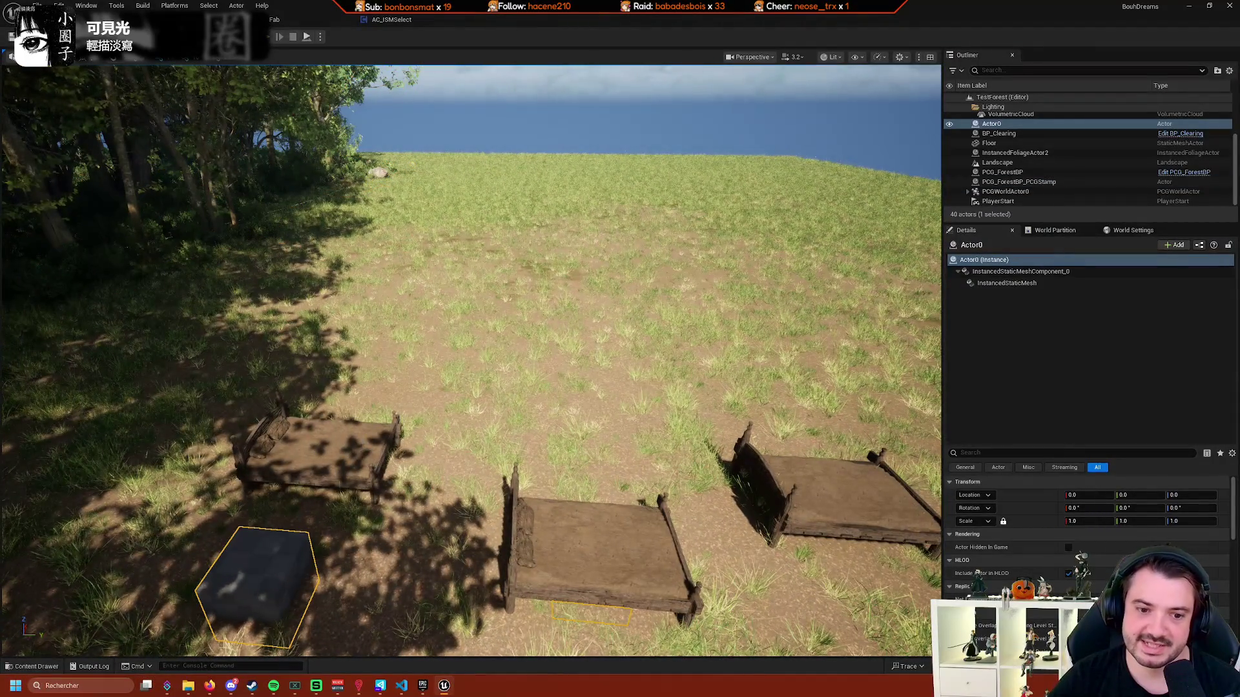
click(527, 559)
drag(527, 559, 527, 560)
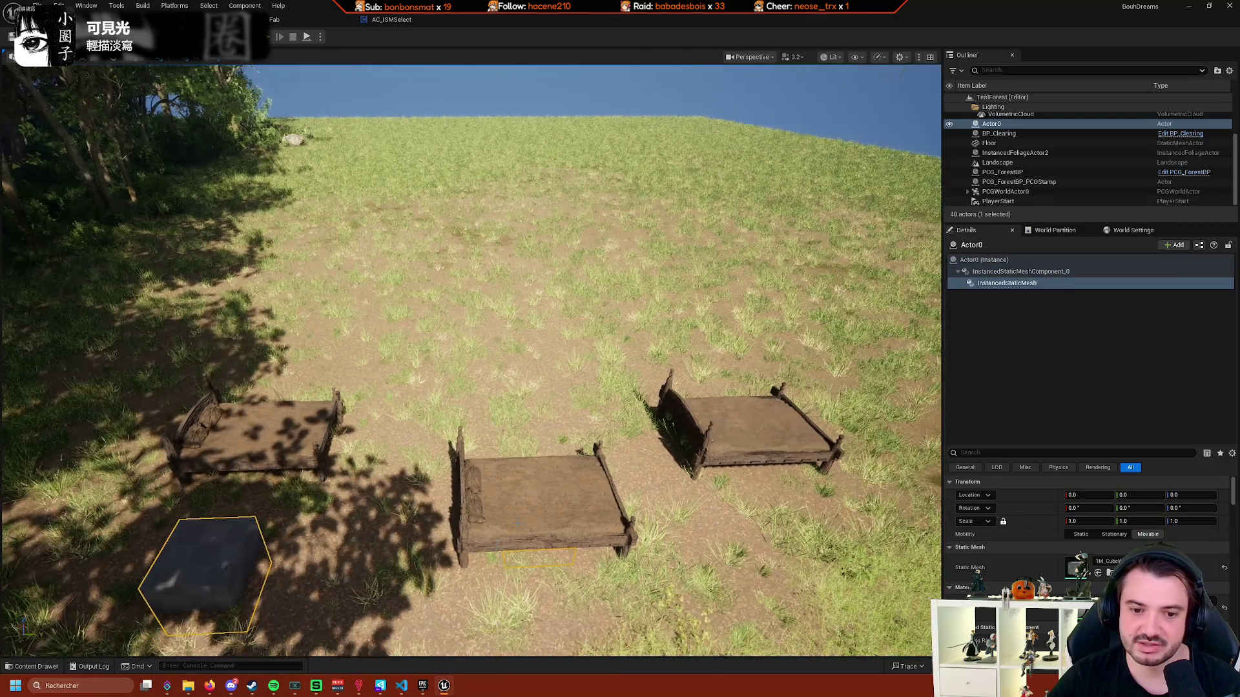
click(533, 560)
click(204, 556)
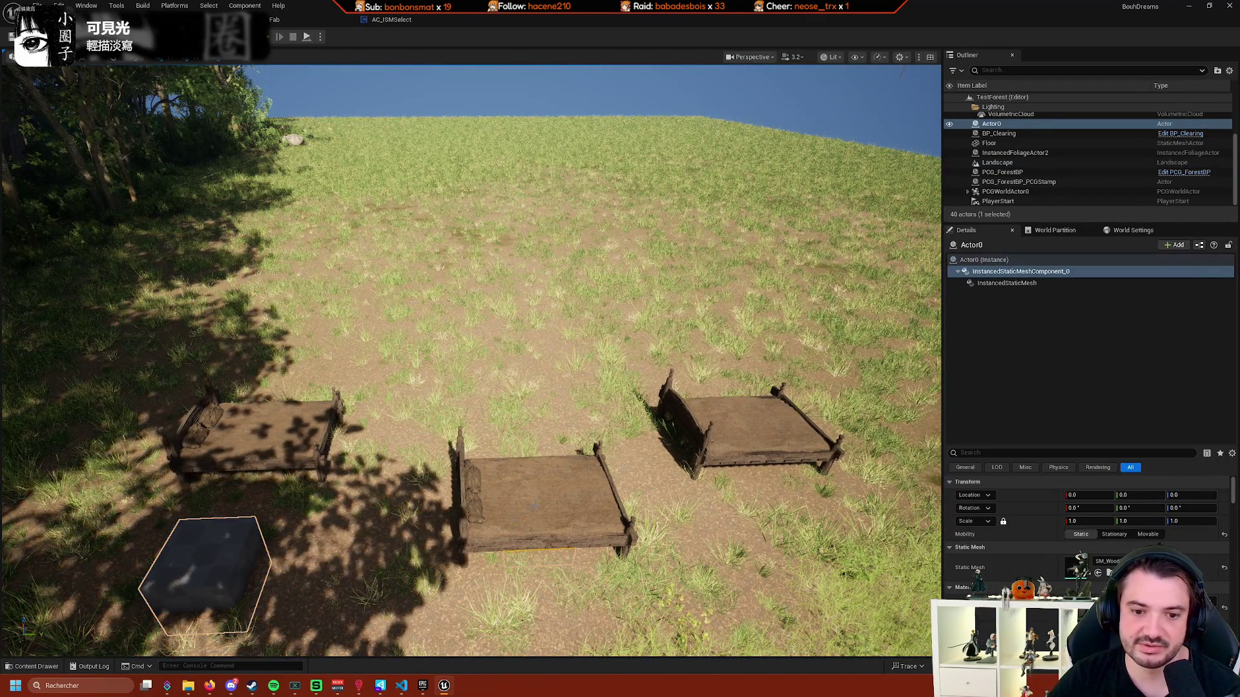
click(549, 492)
drag(548, 492, 555, 101)
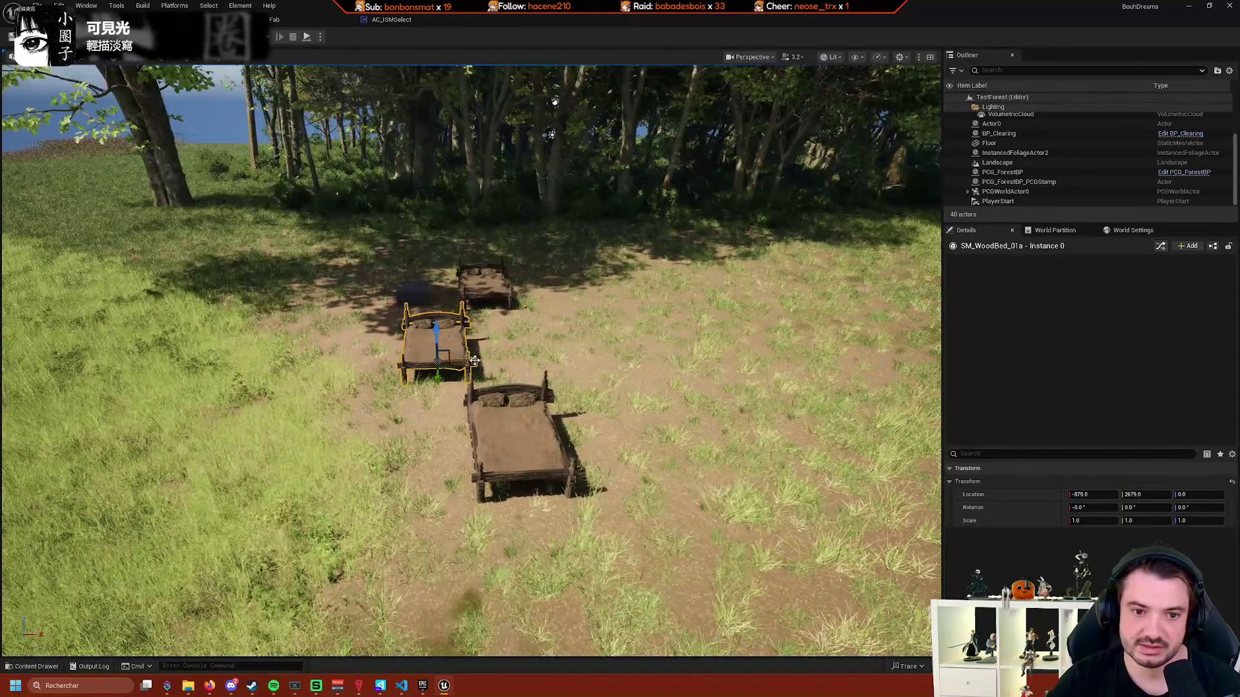
Slide the front bed and the back-left bed to the right along X.
click(539, 456)
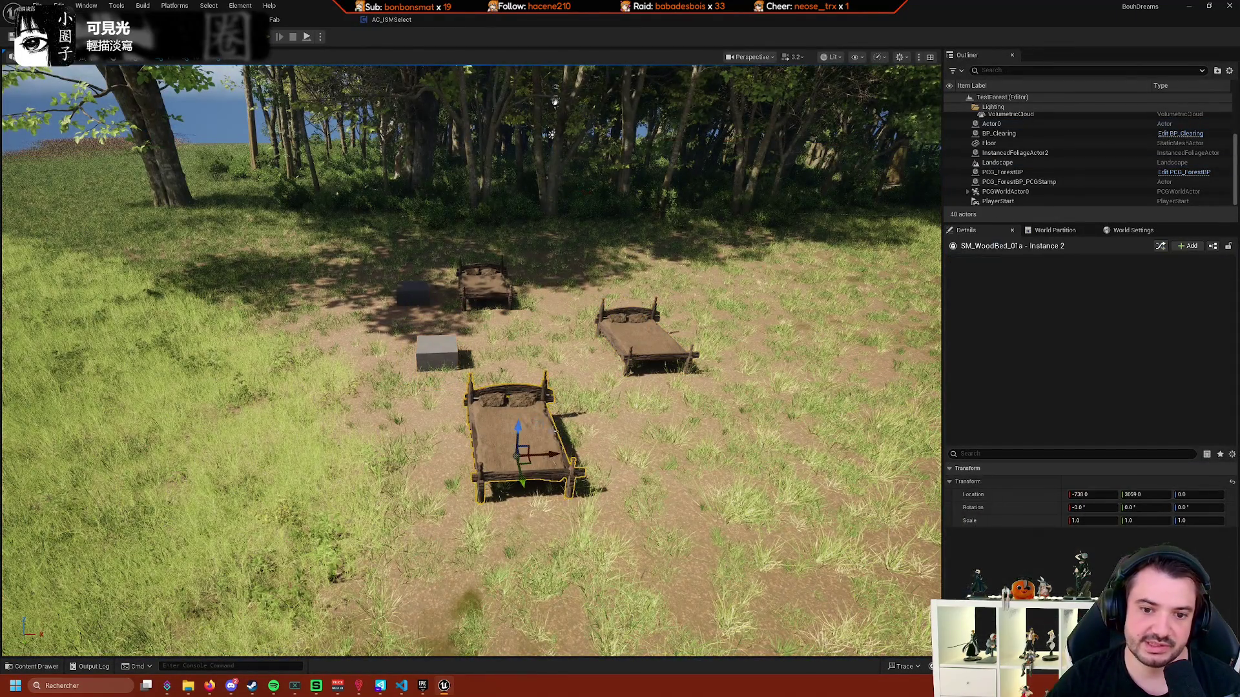
drag(538, 455, 636, 456)
click(484, 284)
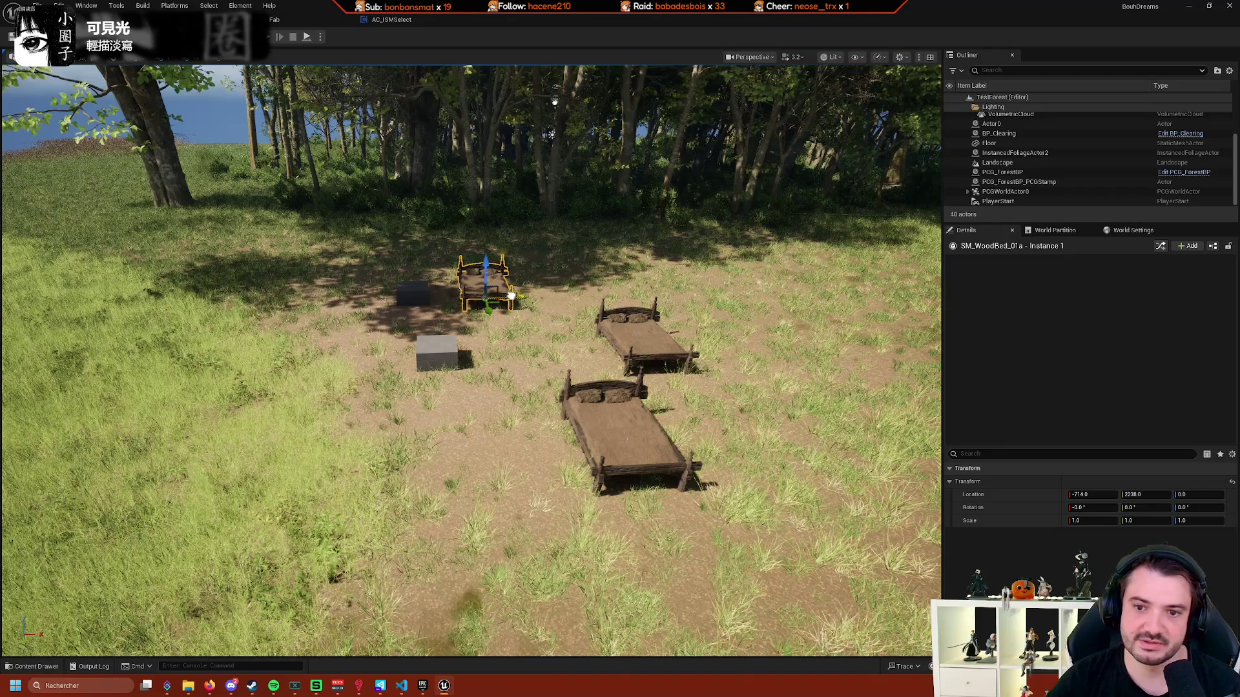
drag(511, 295, 572, 295)
Inspect Actor0 and its InstancedStaticMesh component properties in the Details panel.
click(1014, 272)
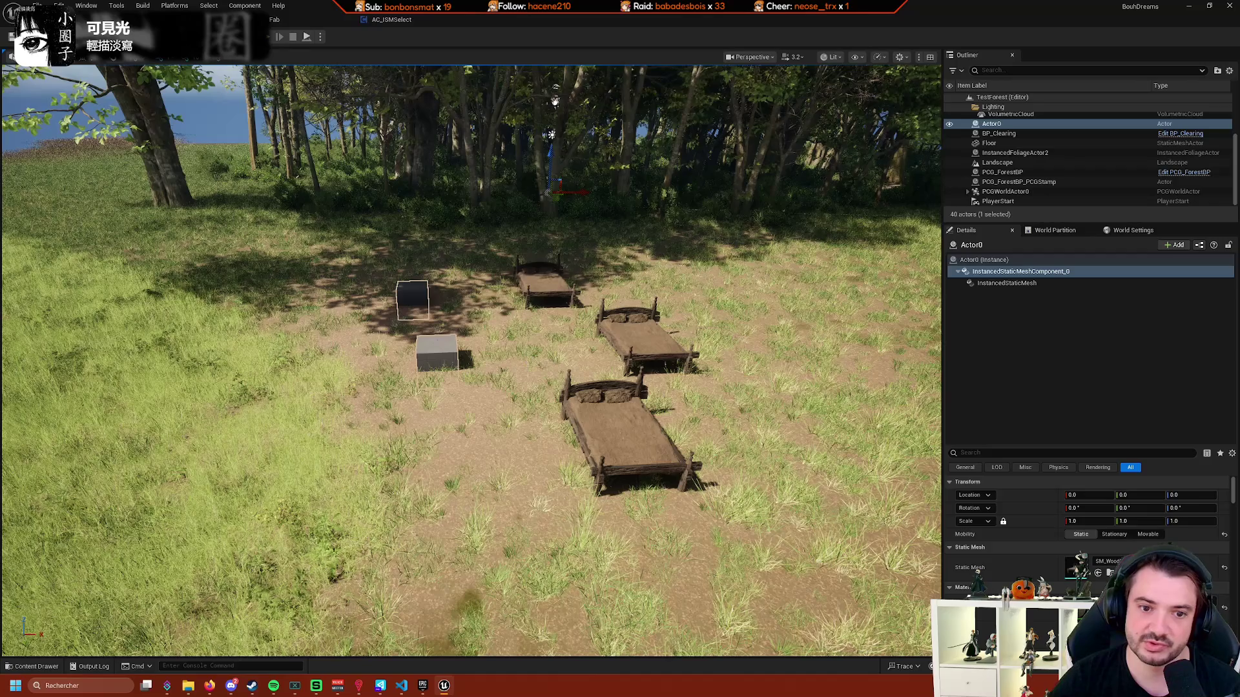
click(1006, 283)
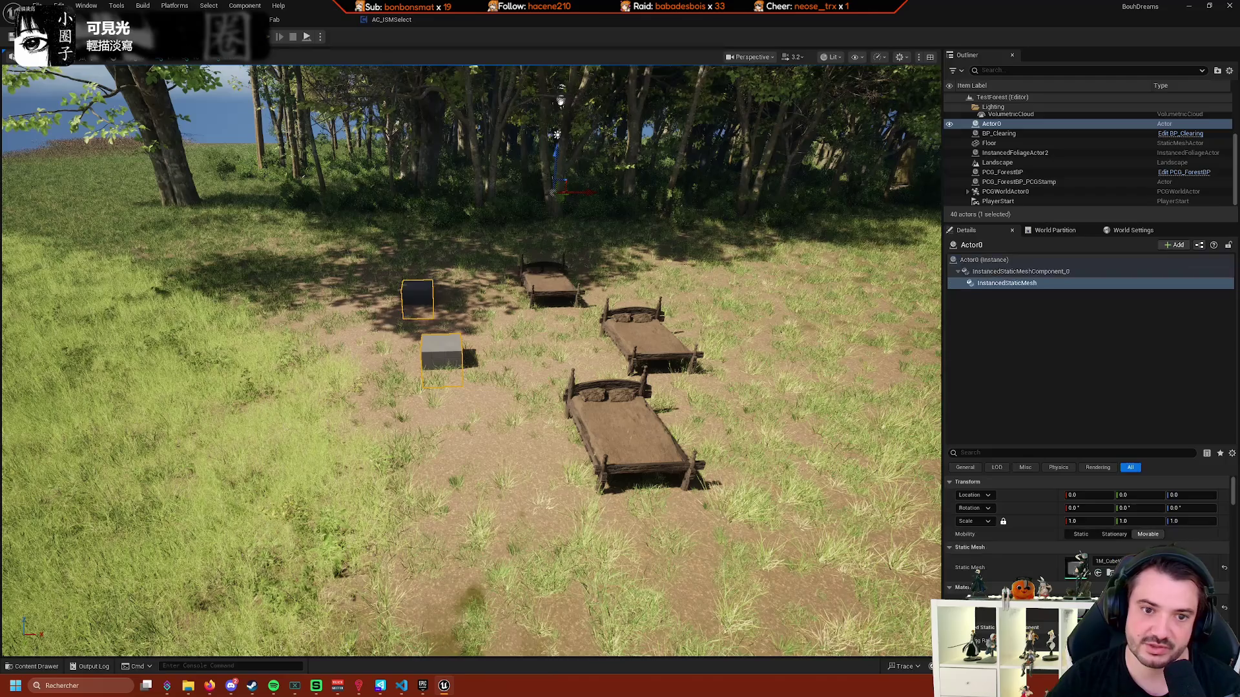
click(447, 347)
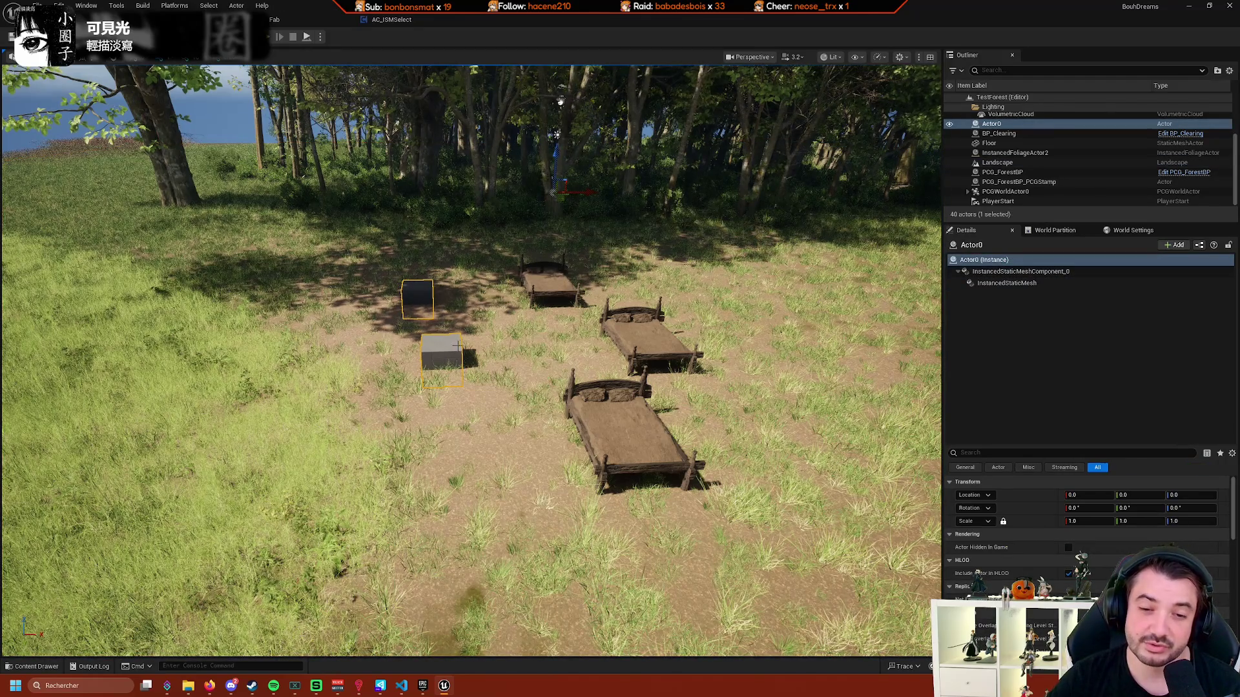
click(1001, 286)
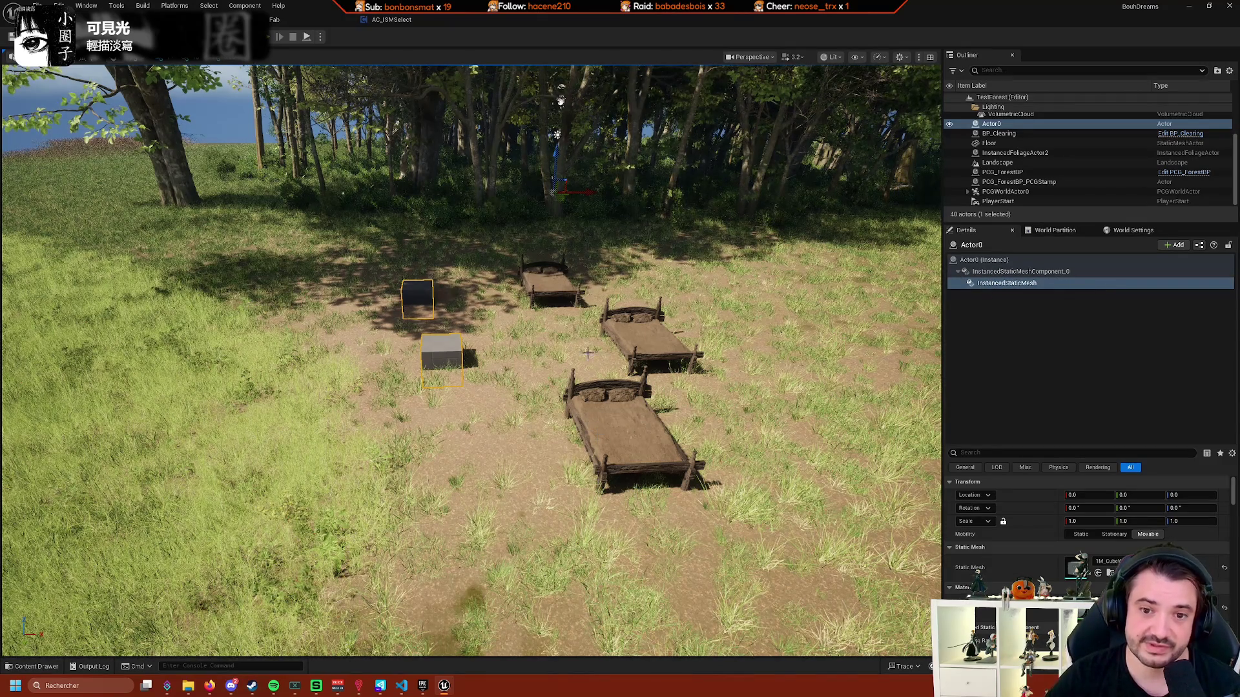
Cycle through the AC_ISMSelect, BP_ISMActor and level tabs, ending on the AC_ISMSelect event graph.
click(400, 20)
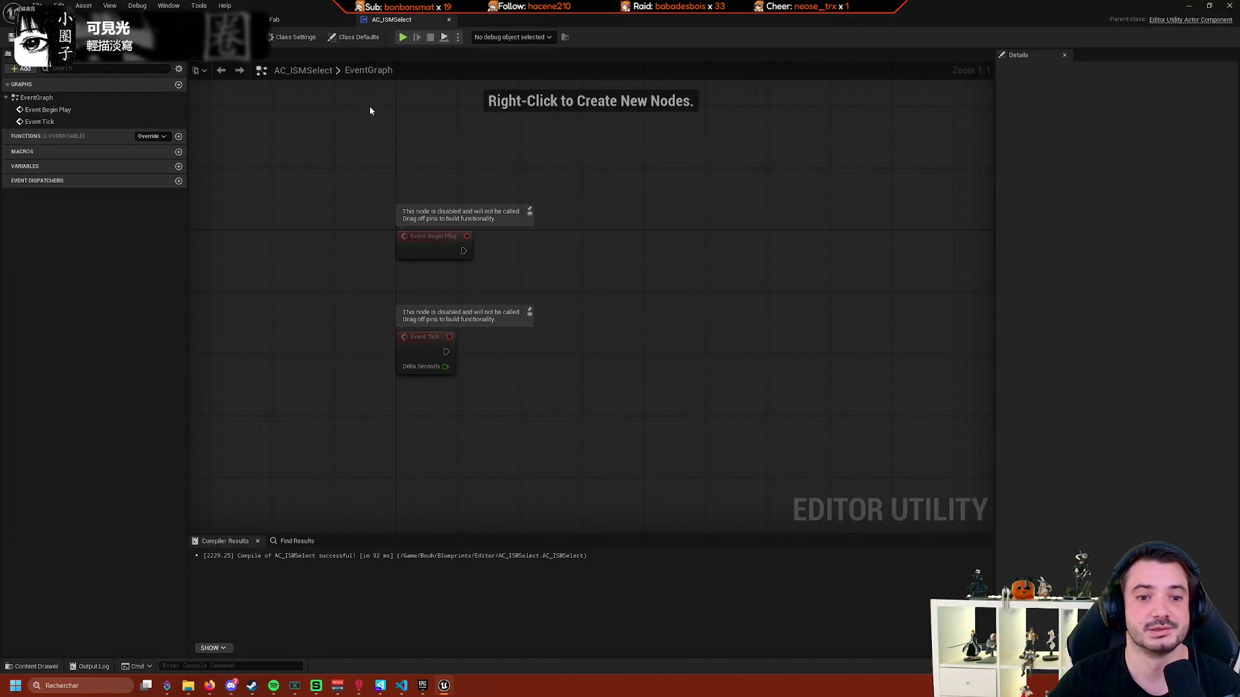
click(303, 19)
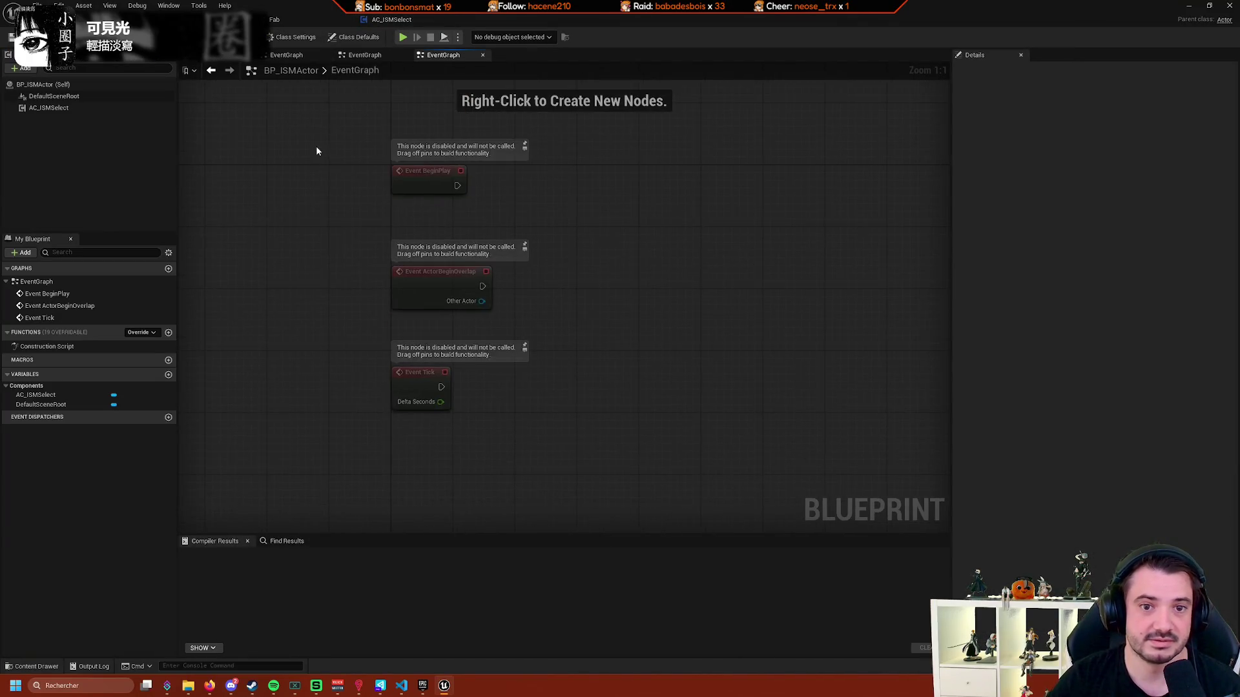
click(411, 21)
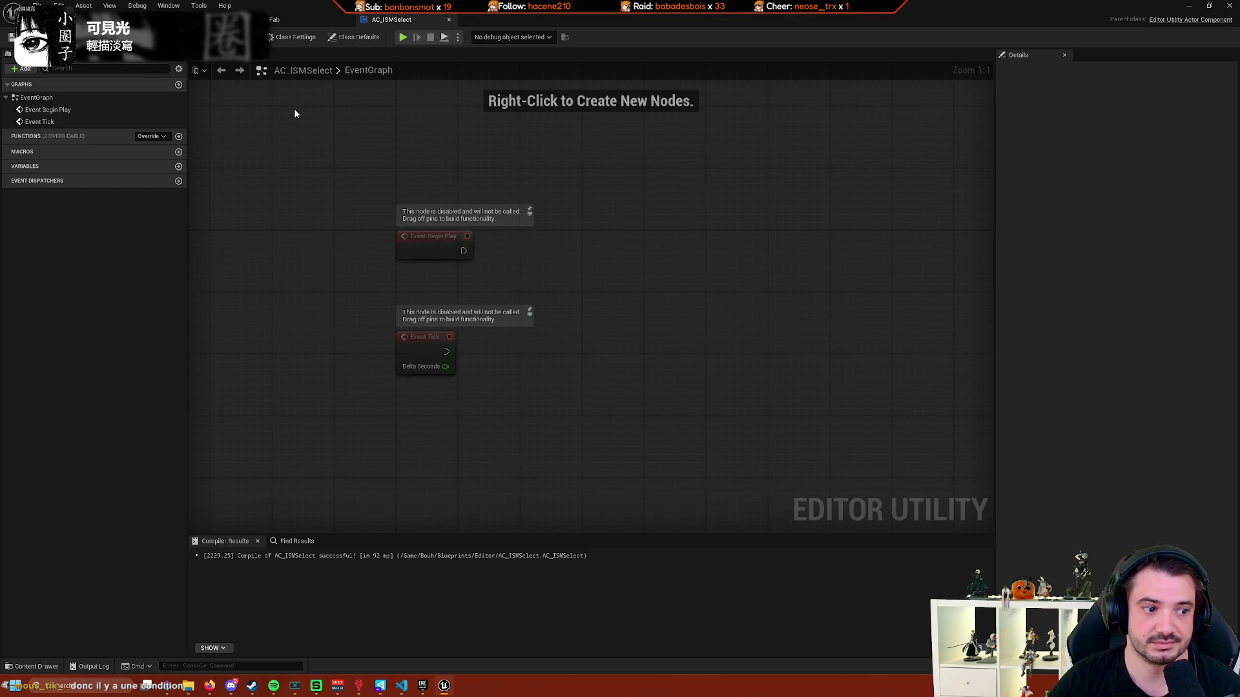
key(ctrl+Tab)
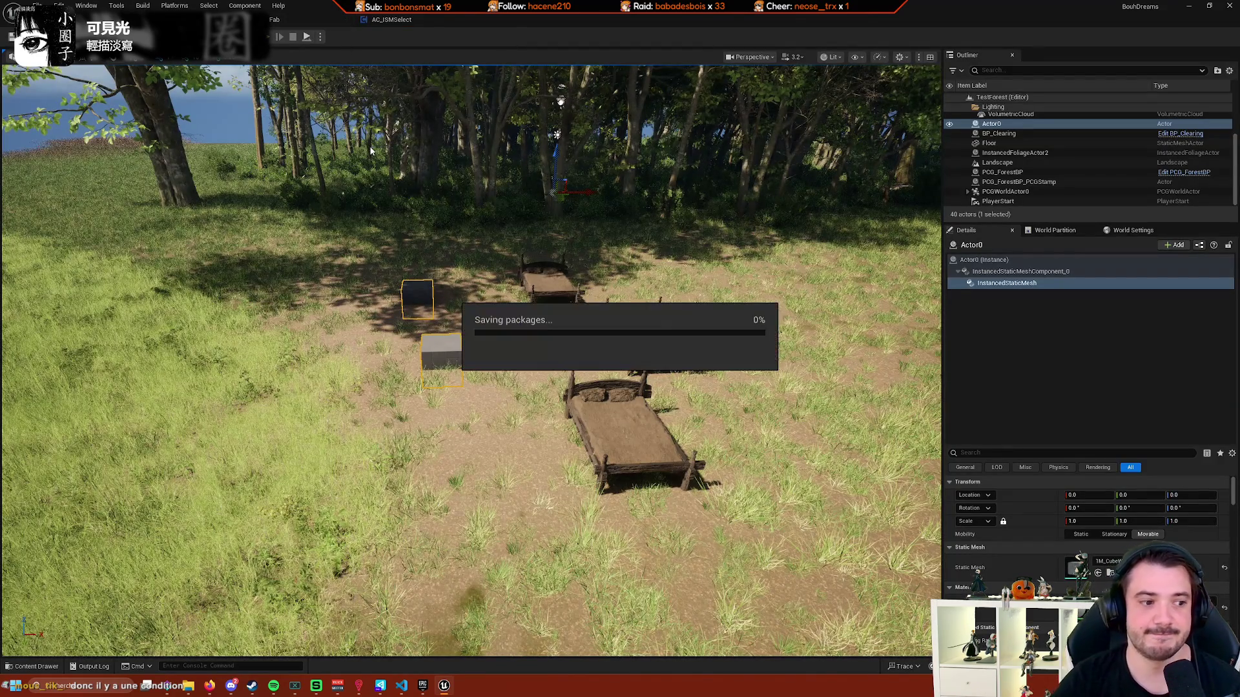
key(ctrl+Tab)
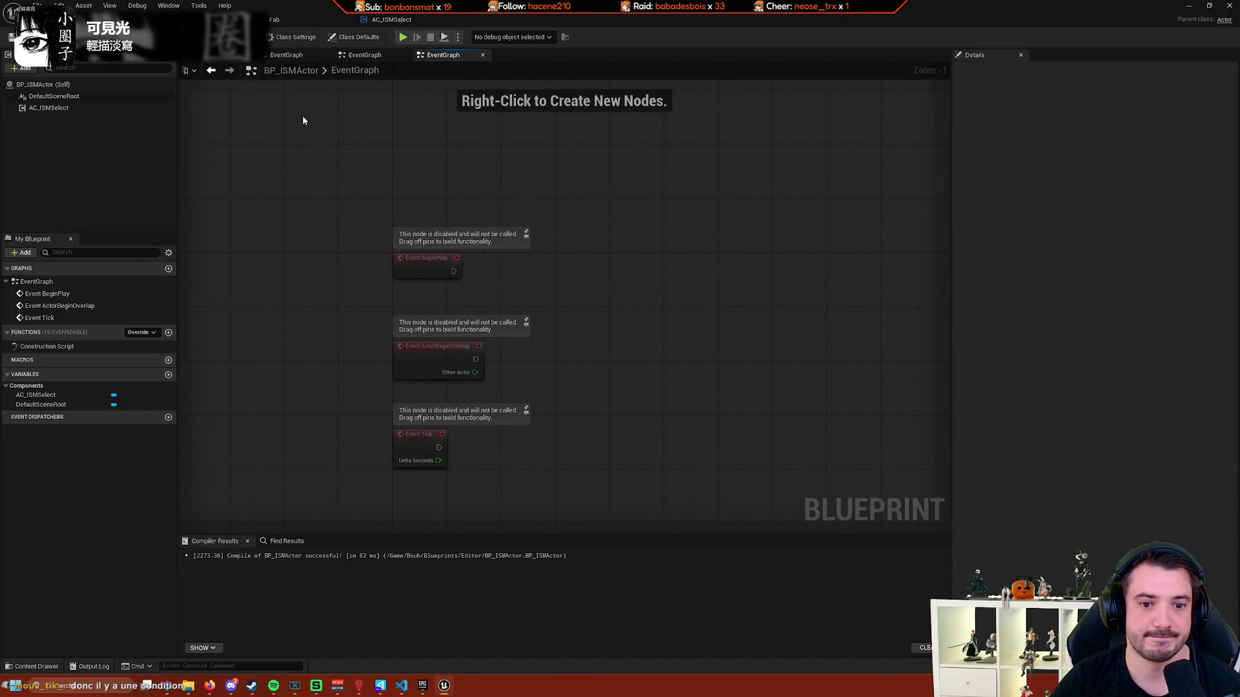
click(391, 20)
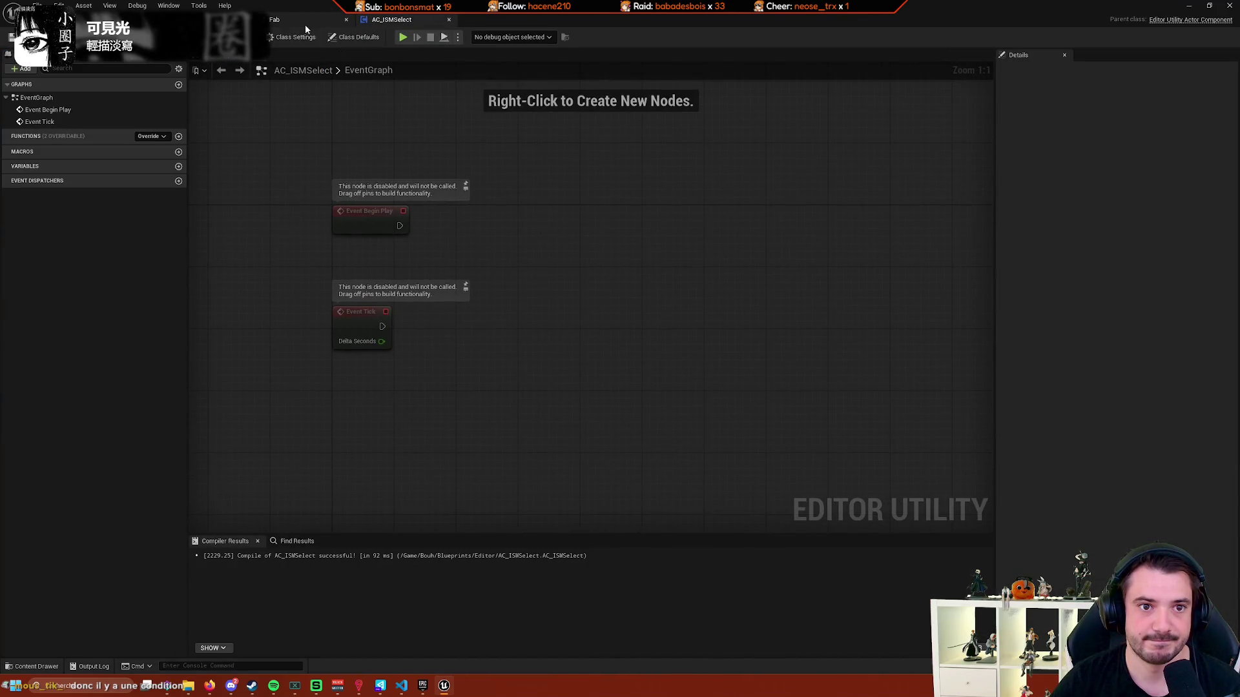
key(ctrl+Tab)
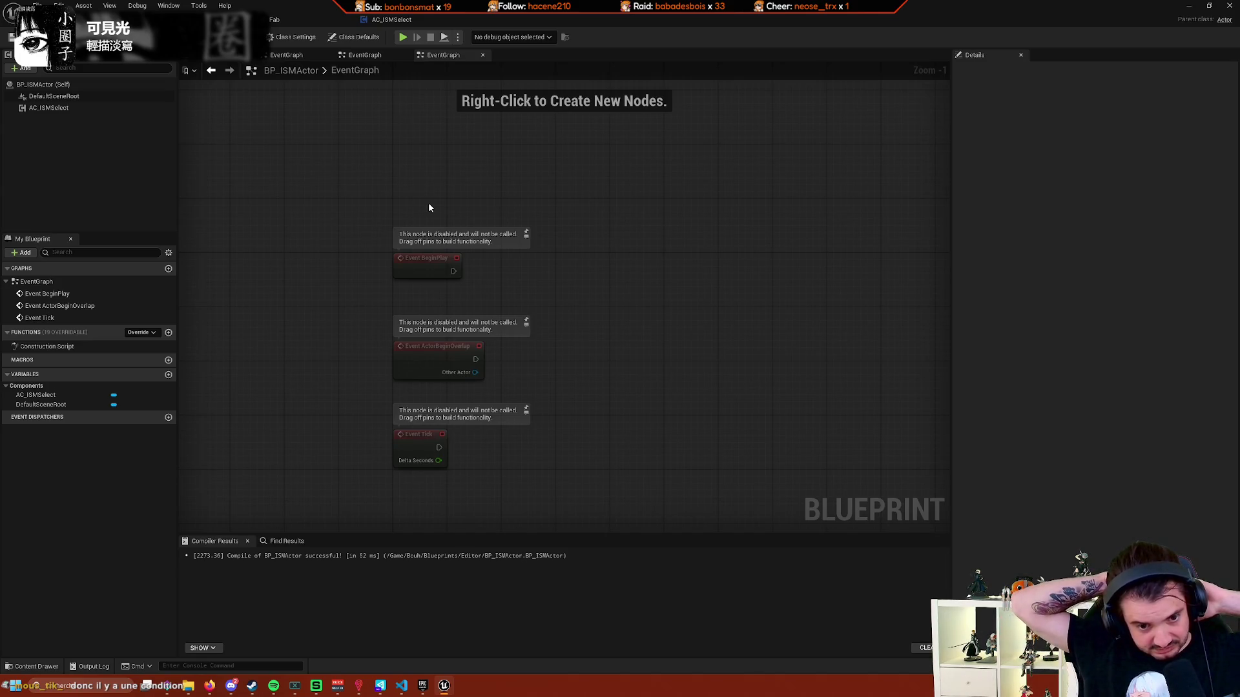
mouse_move(427, 199)
mouse_down()
mouse_move(462, 138)
mouse_move(500, 179)
mouse_up()
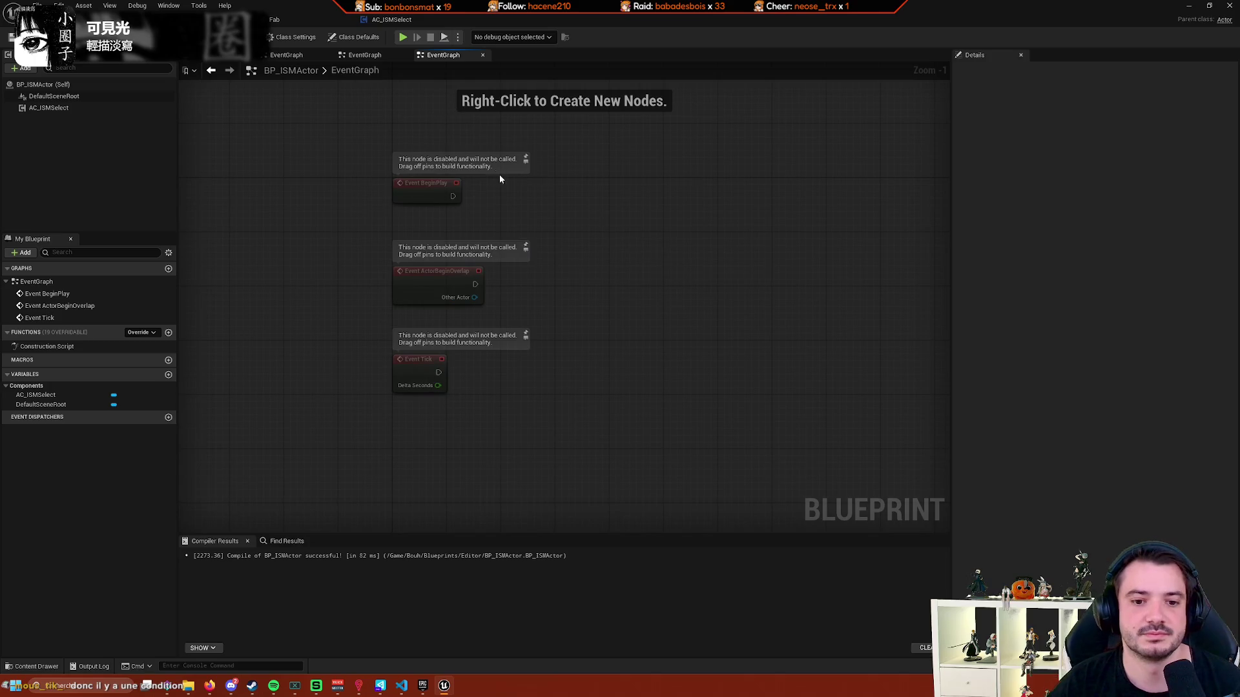
click(413, 26)
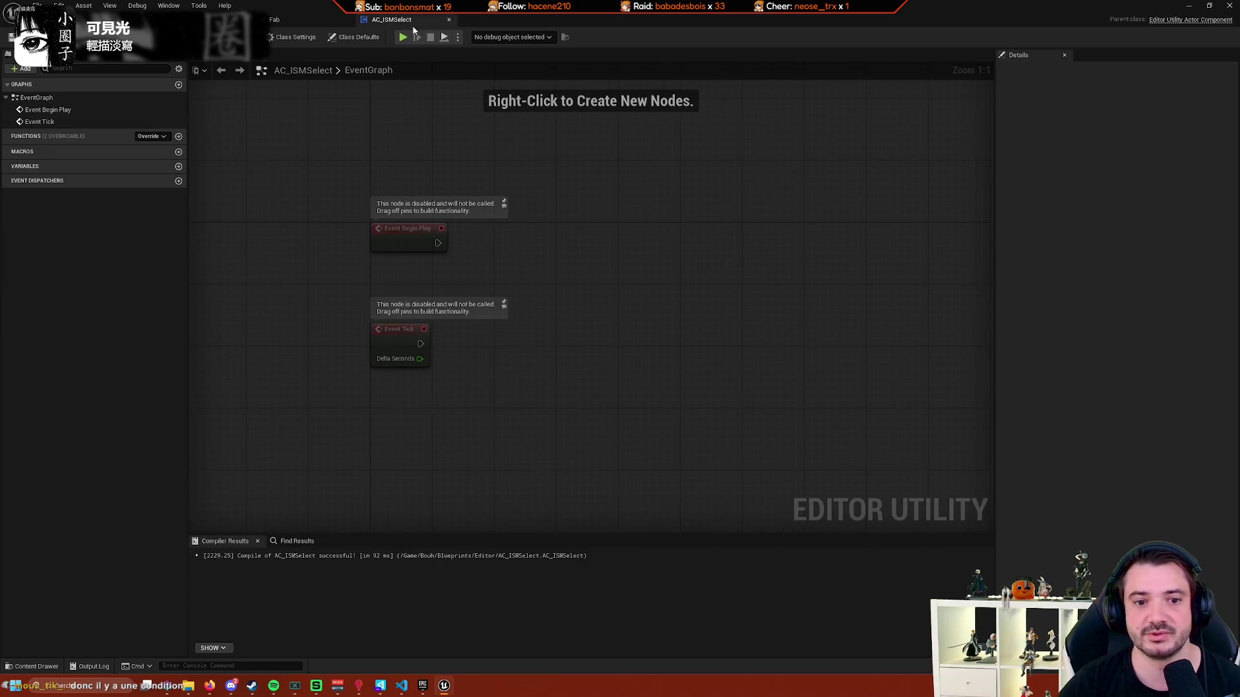
Browse the 'component selec' actions in the AC_ISMSelect graph and dismiss the search without adding a node.
right_click(553, 369)
text(compone)
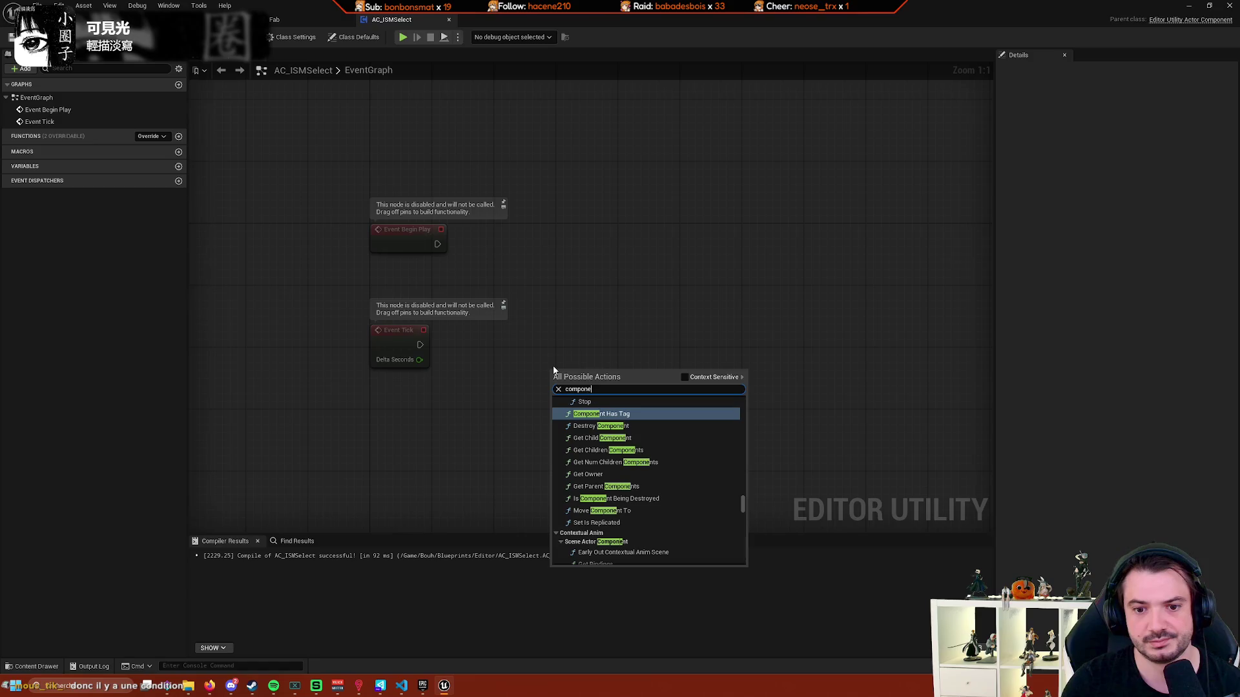
text(nt selec)
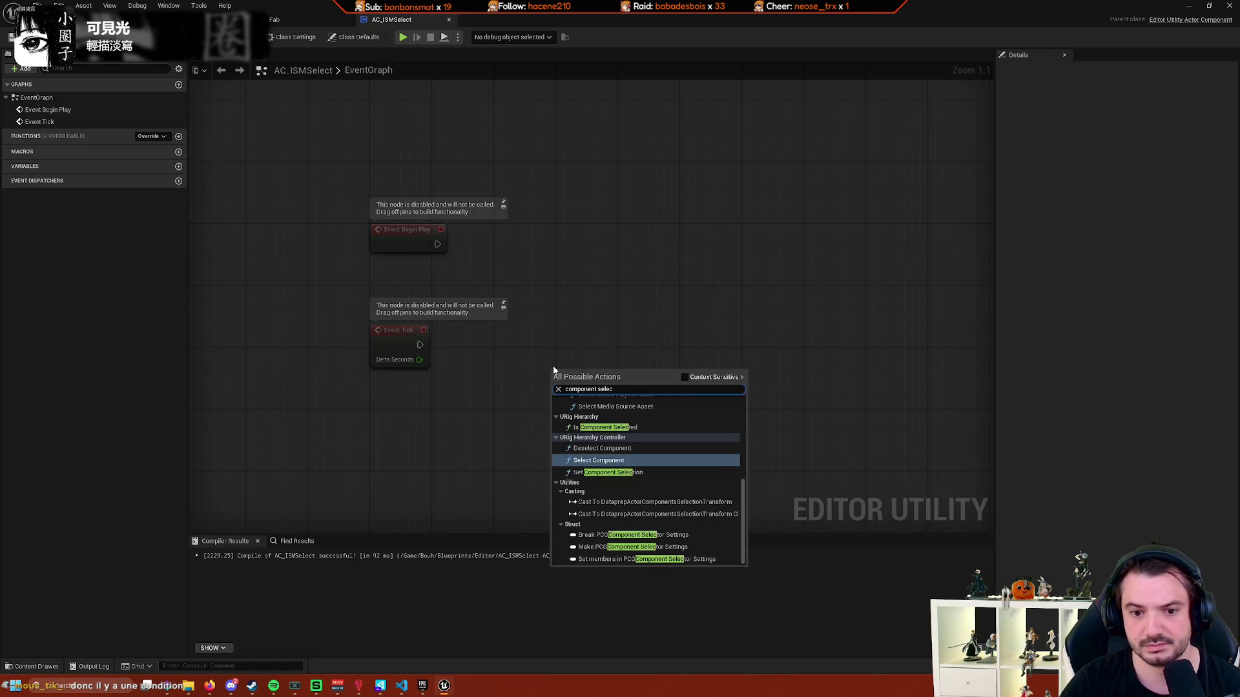
scroll(697, 459, up, 1)
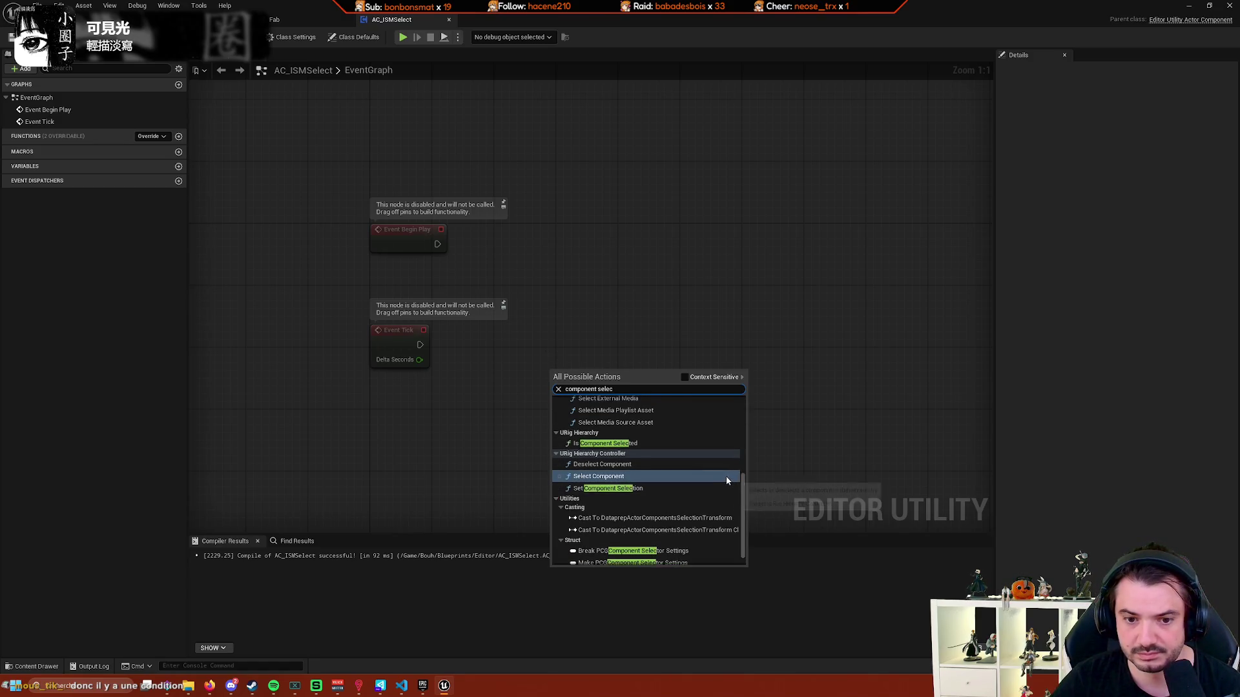
scroll(711, 472, down, 1)
scroll(724, 480, up, 5)
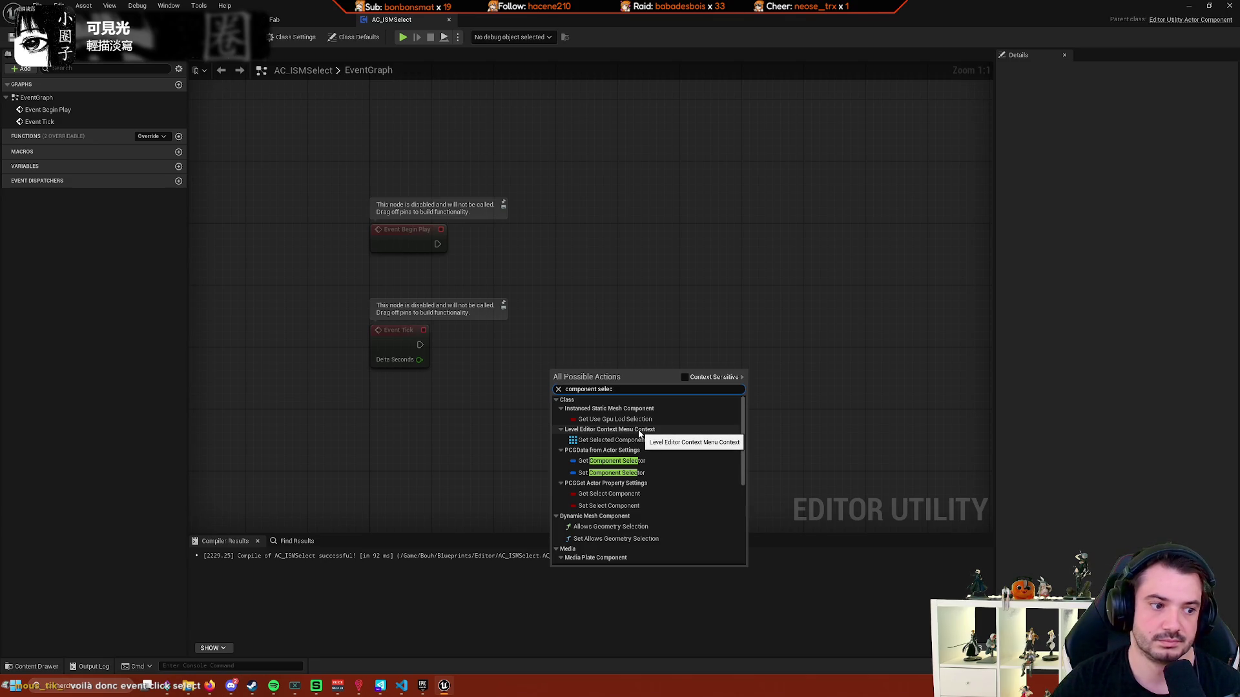
scroll(639, 434, down, 5)
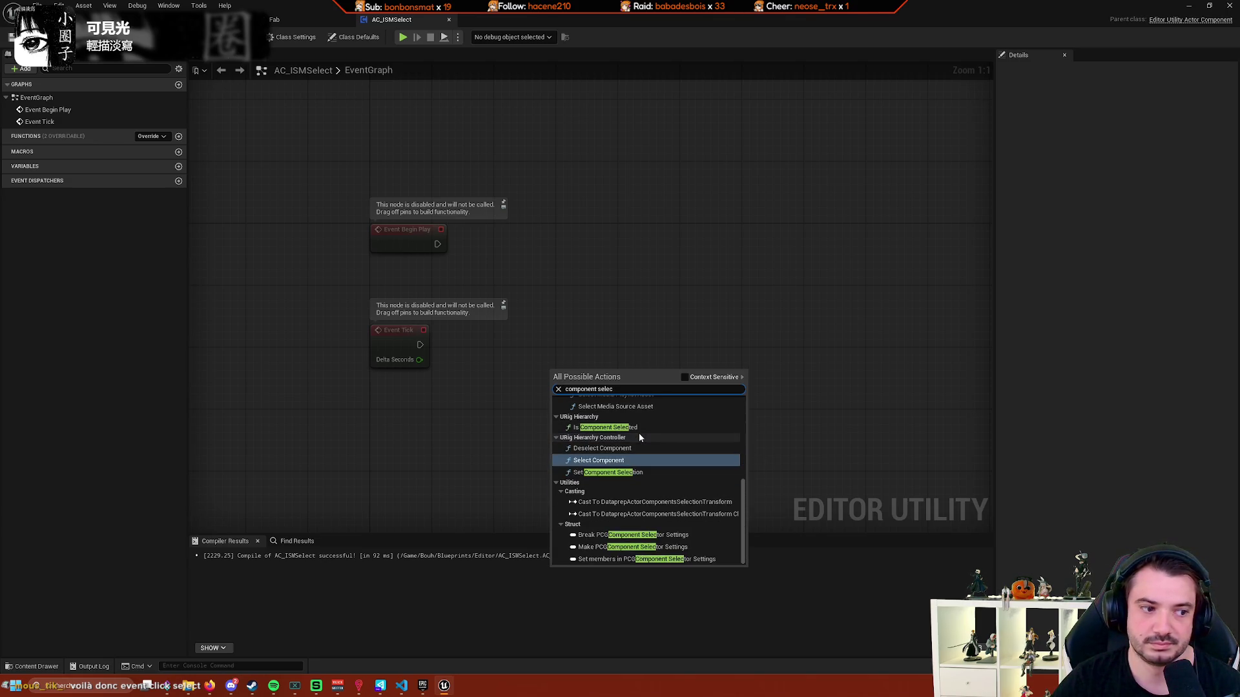
click(509, 473)
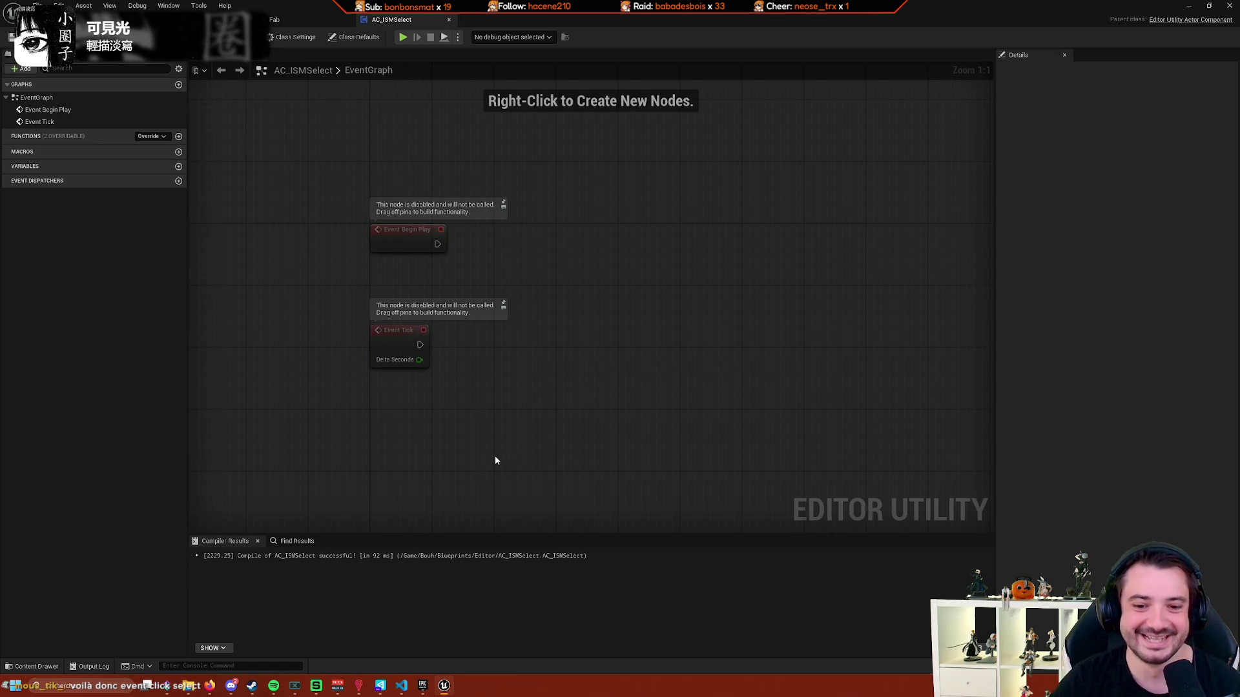
Reposition the graph view over the event nodes and switch to the BP_ISMActor graph.
drag(496, 458, 475, 341)
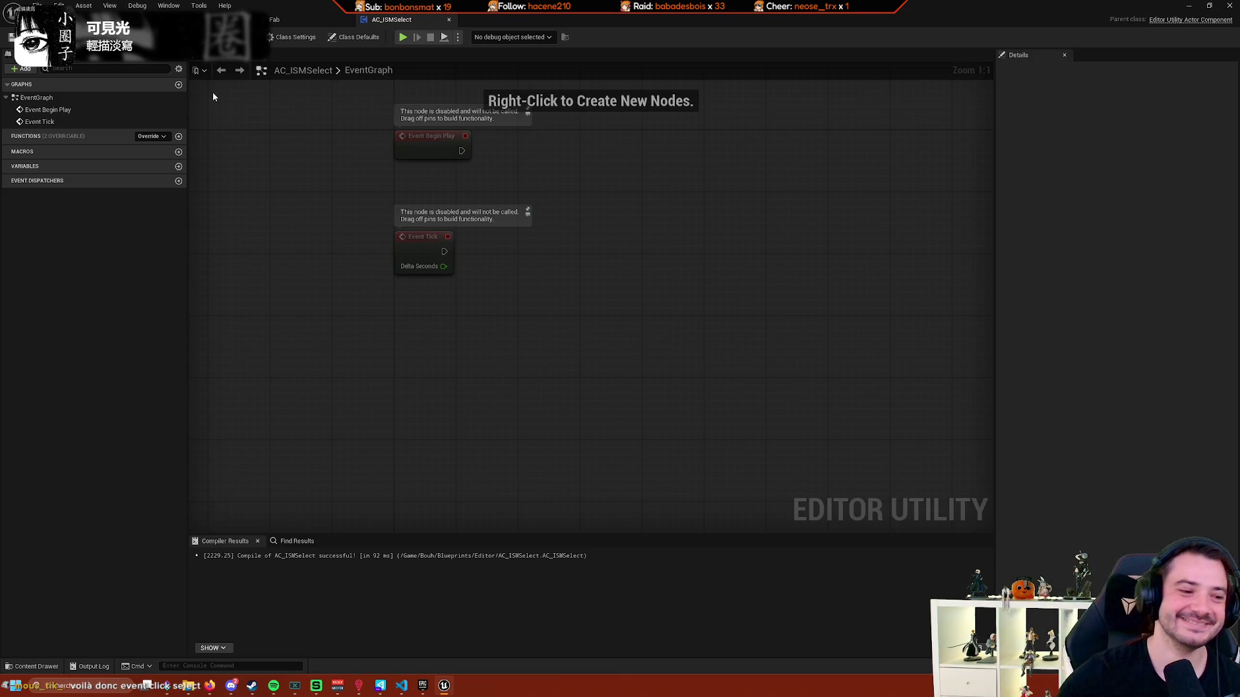
drag(281, 169, 288, 278)
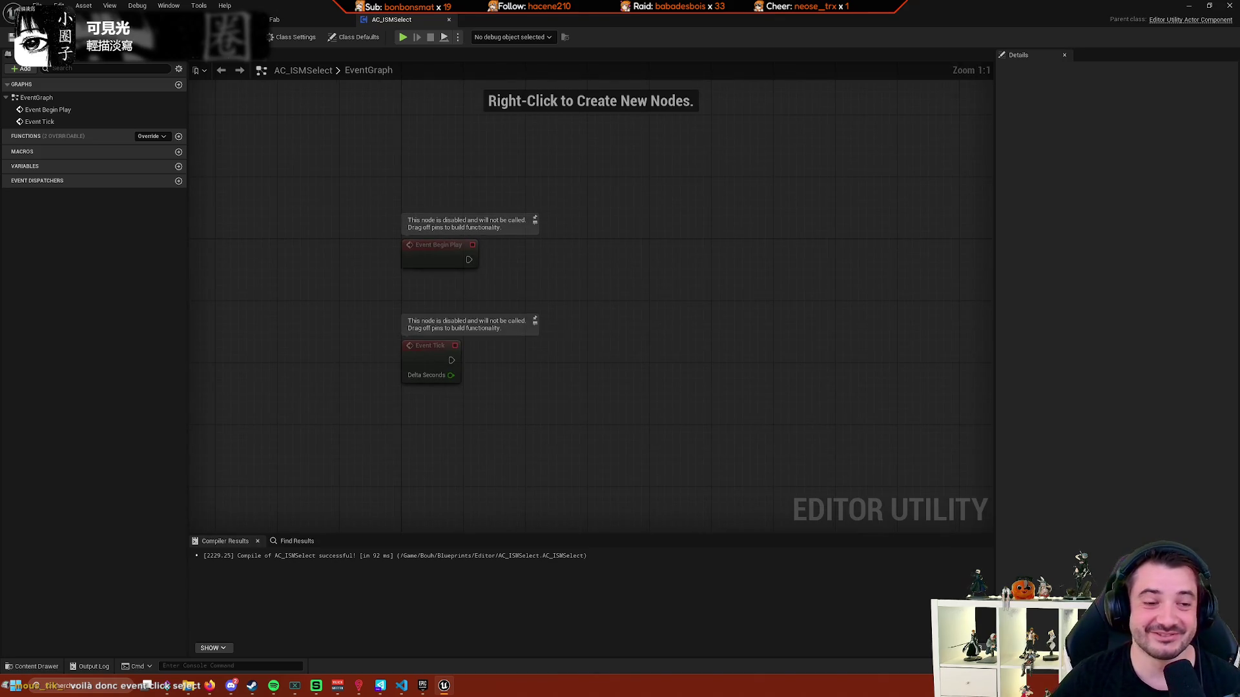
click(258, 20)
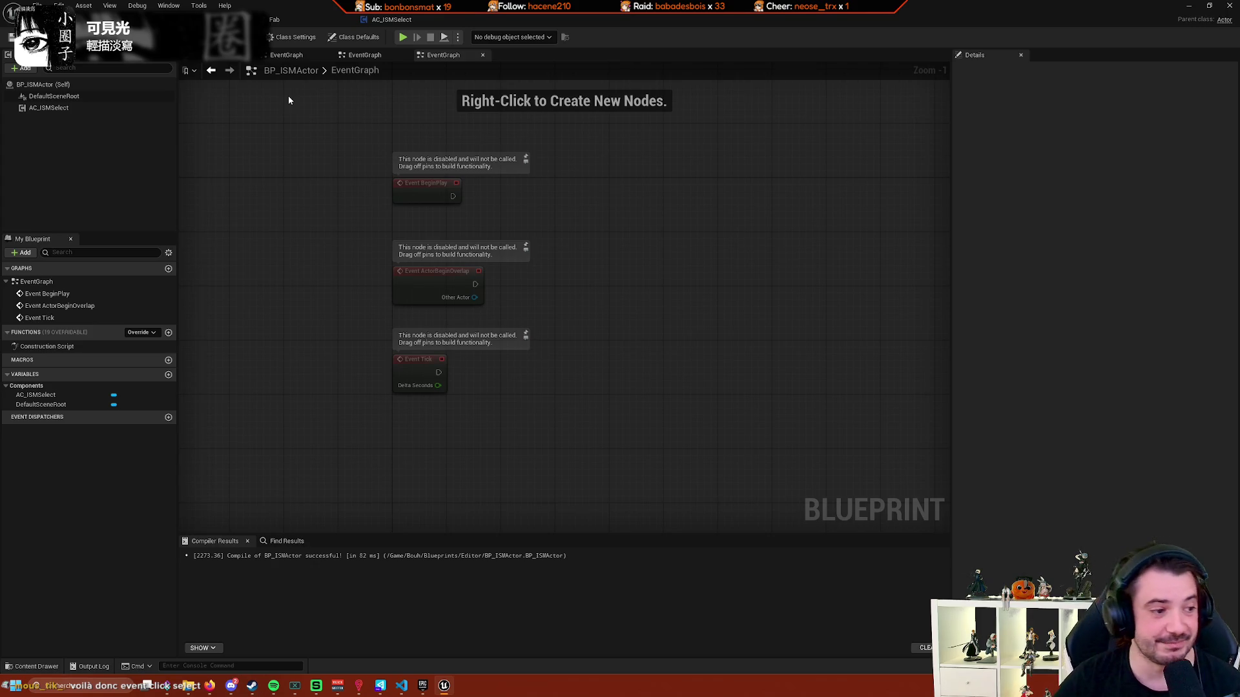
Inspect the beds' instanced mesh component in the level, then settle on the AC_ISMSelect graph.
click(416, 32)
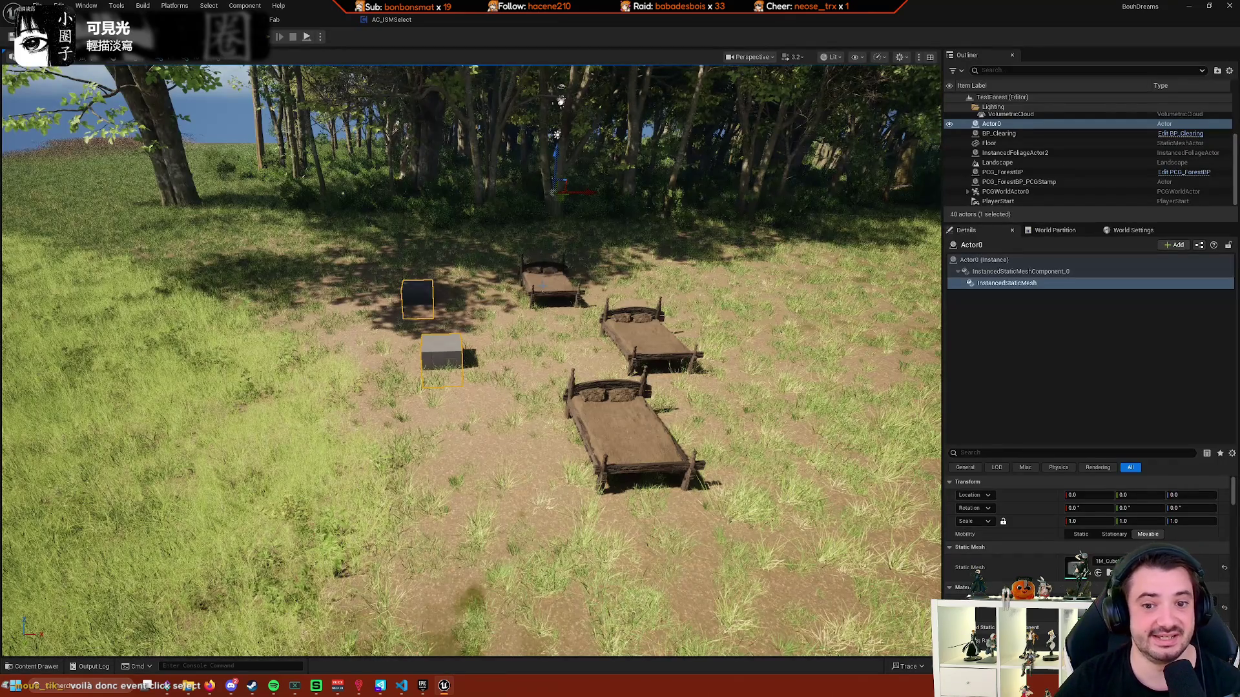
click(562, 270)
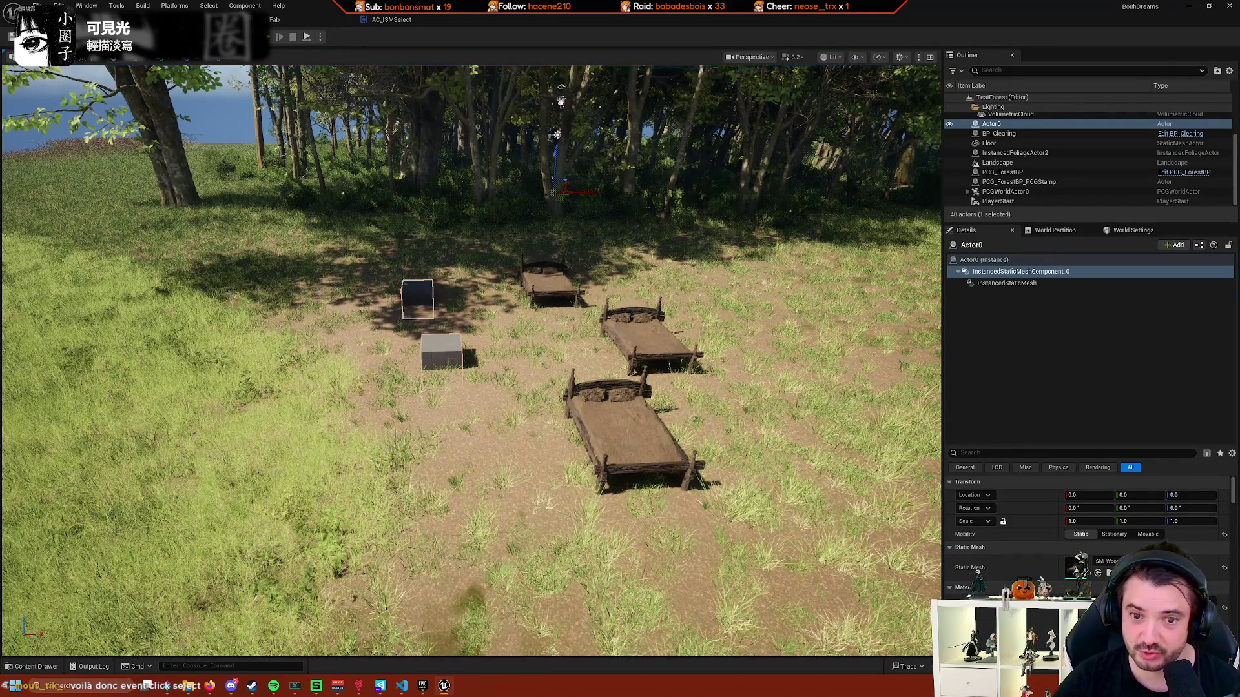
click(389, 19)
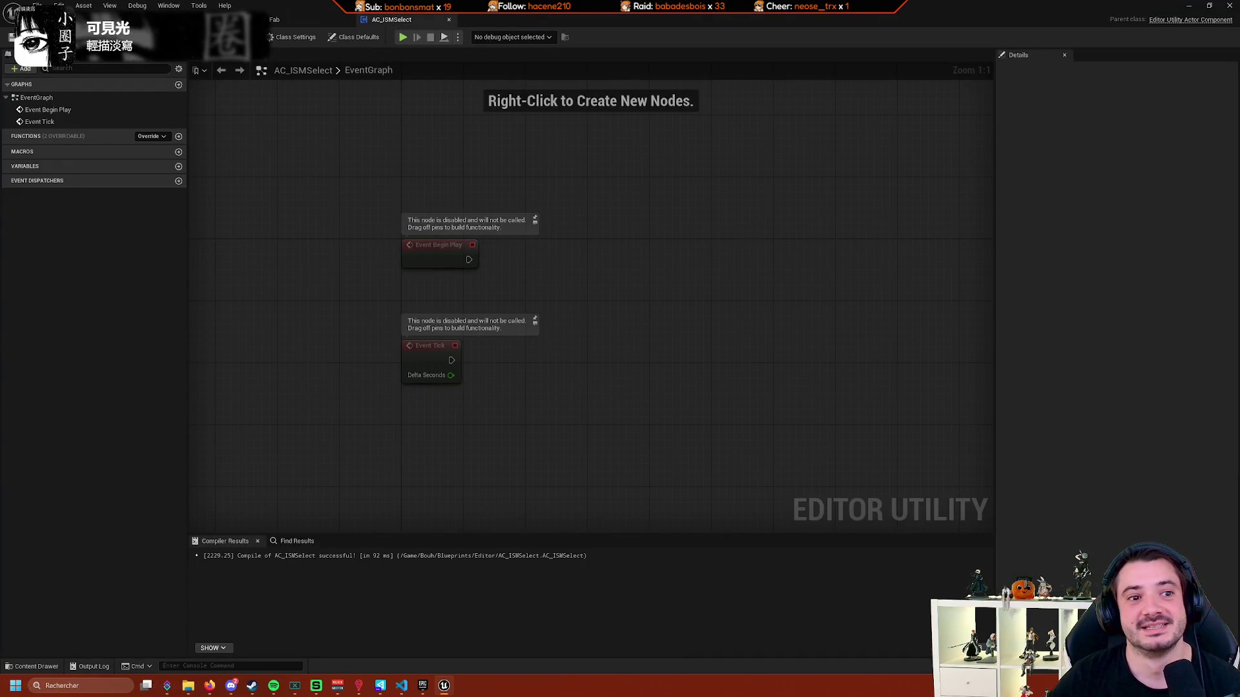
click(268, 19)
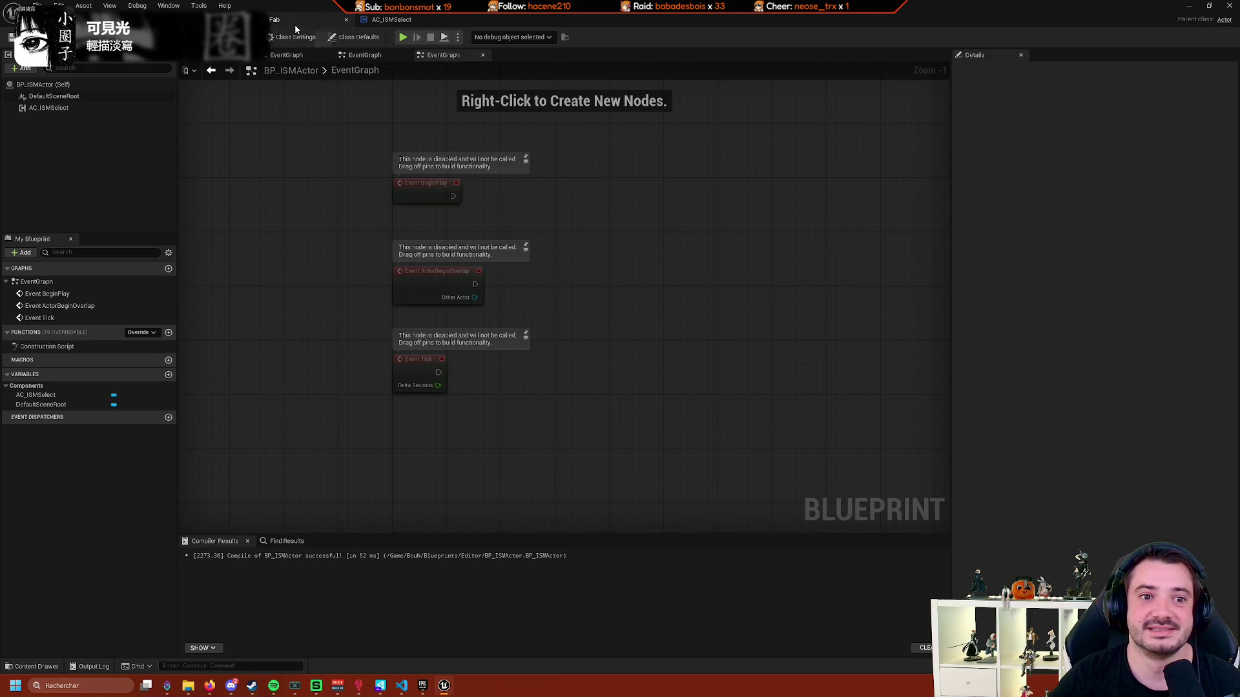
click(424, 20)
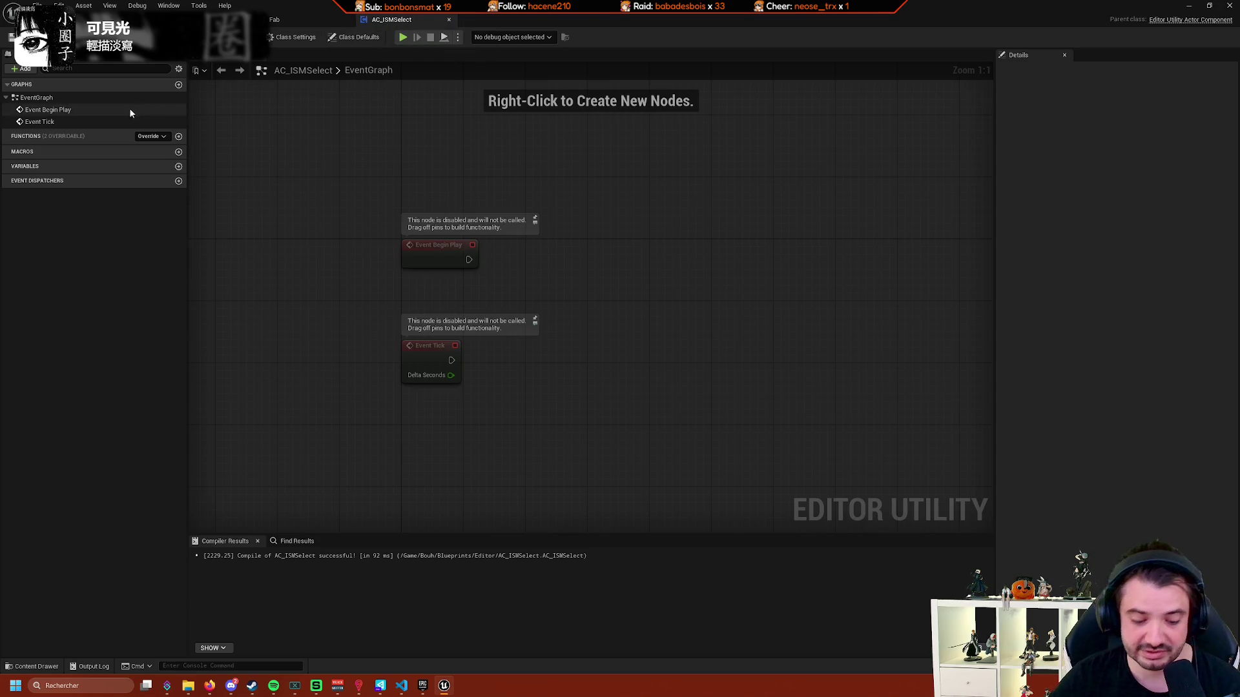
drag(346, 173, 325, 134)
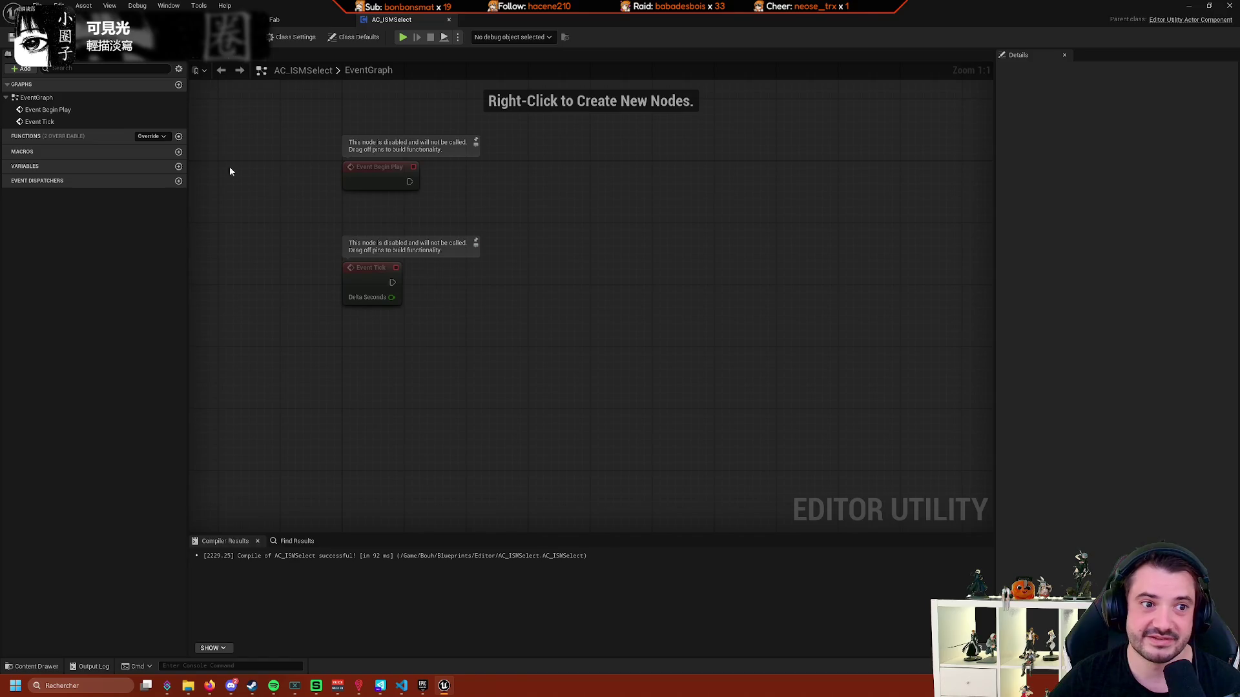
Place a Get Owner node in the AC_ISMSelect event graph via 'getown'.
right_click(417, 348)
text(getown)
key(Return)
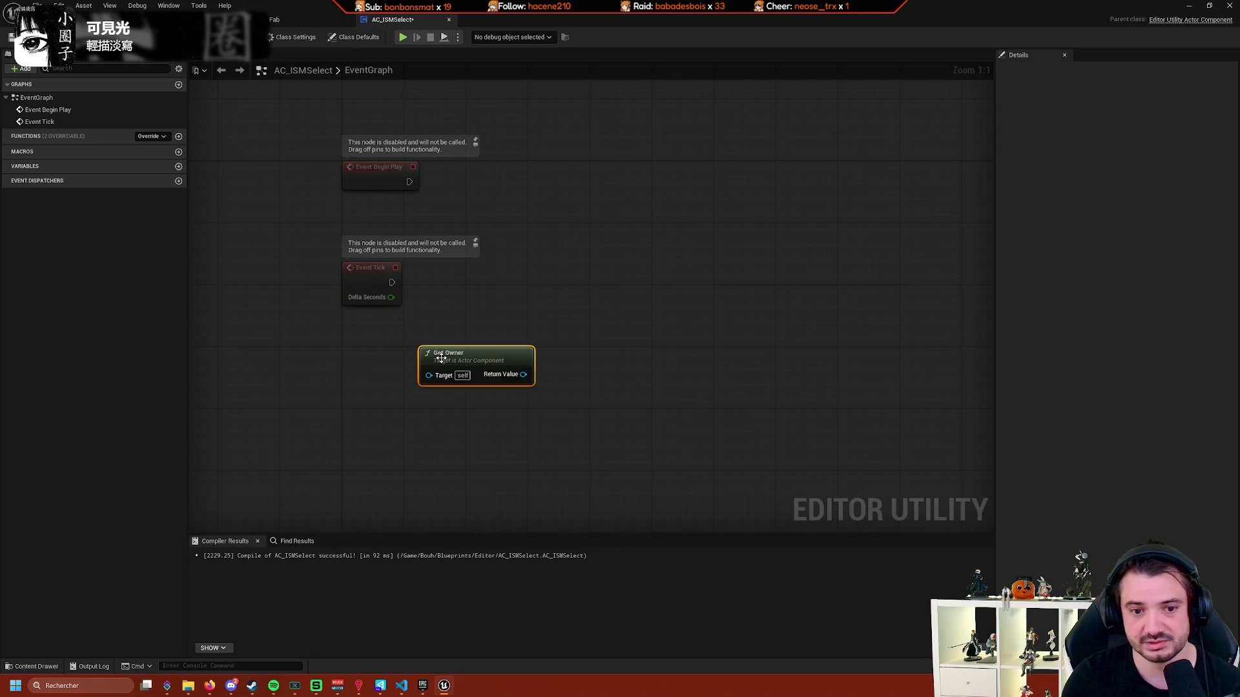
Try 'fore', 'get components' and 'childre' searches off Get Owner's Return Value, adding nothing.
drag(366, 352, 489, 328)
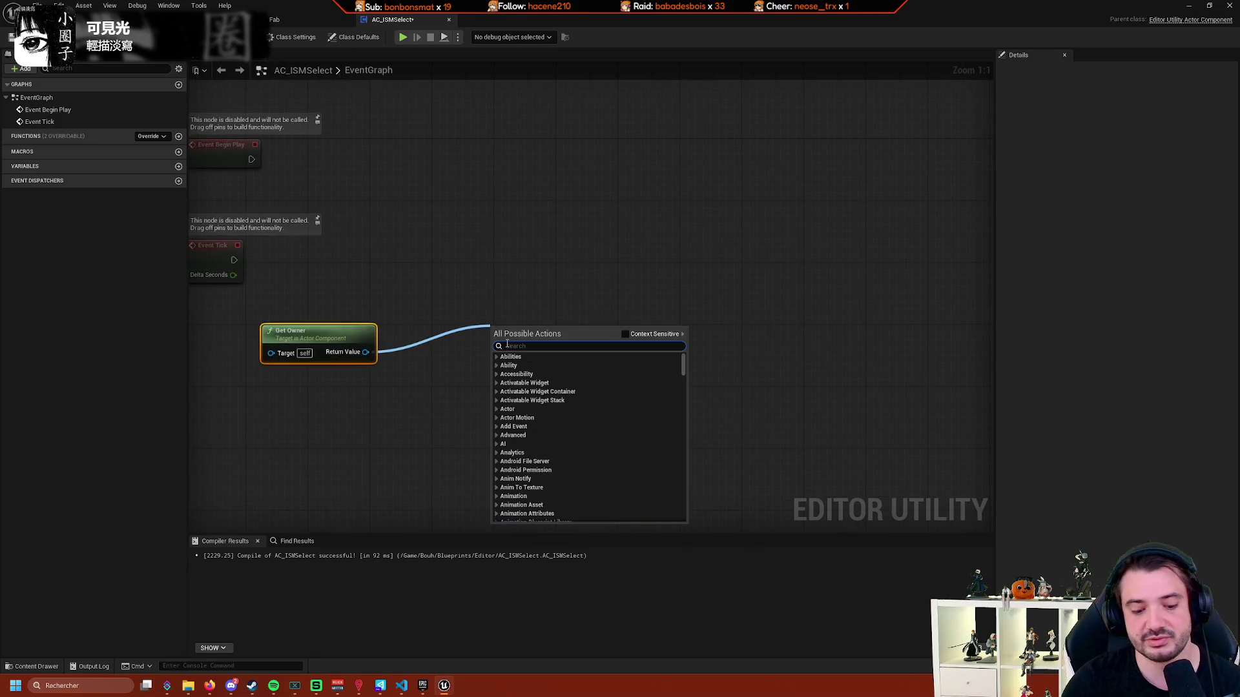
text(fore)
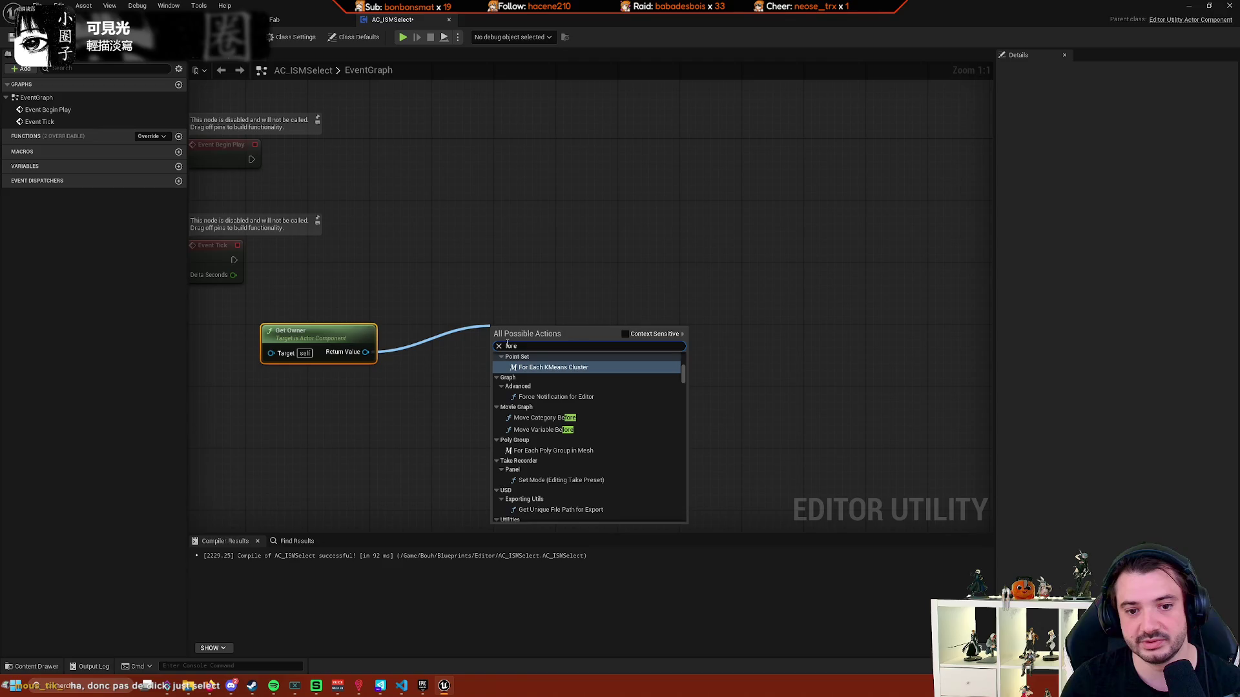
key(BackSpace)
key(BackSpace)
key(BackSpace)
text(get)
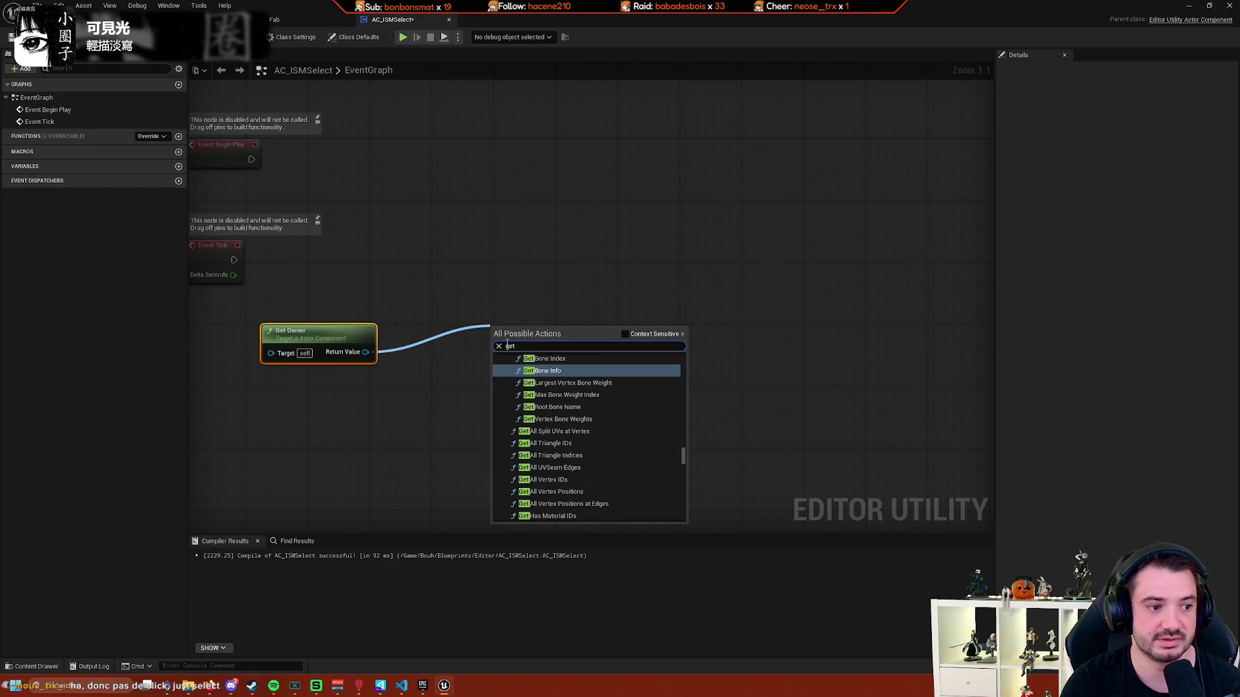
text( compone)
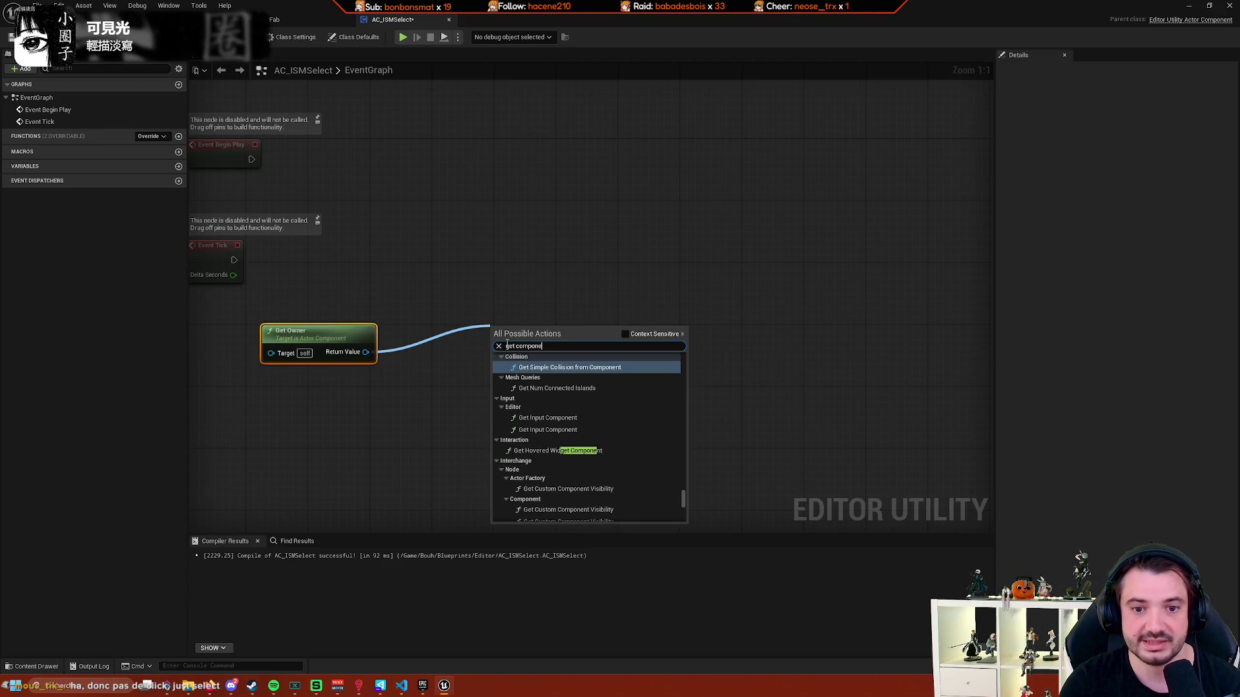
text(nts)
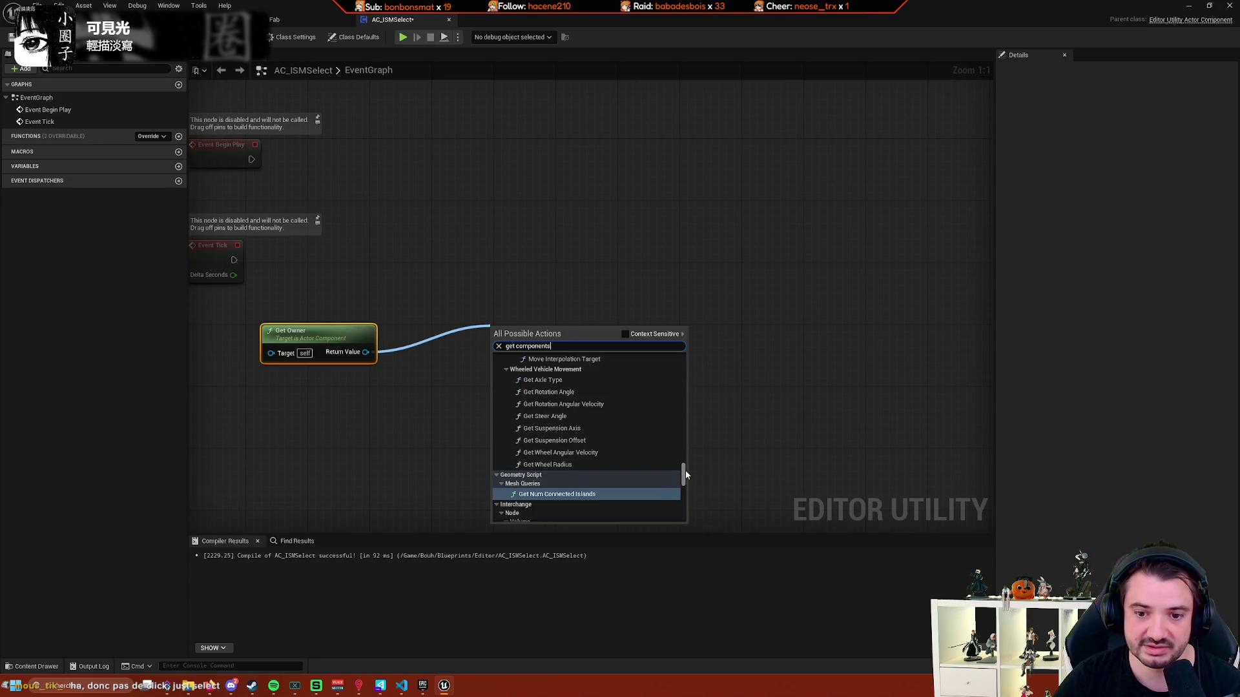
drag(684, 470, 676, 377)
scroll(659, 372, down, 5)
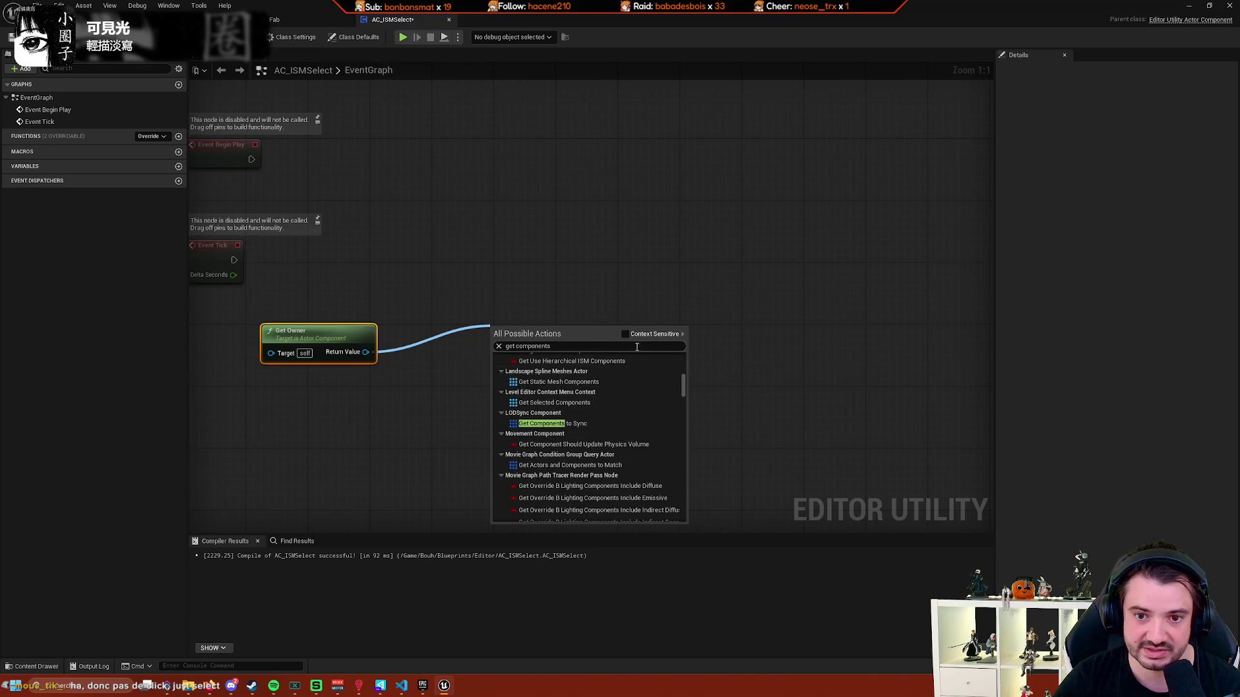
click(623, 334)
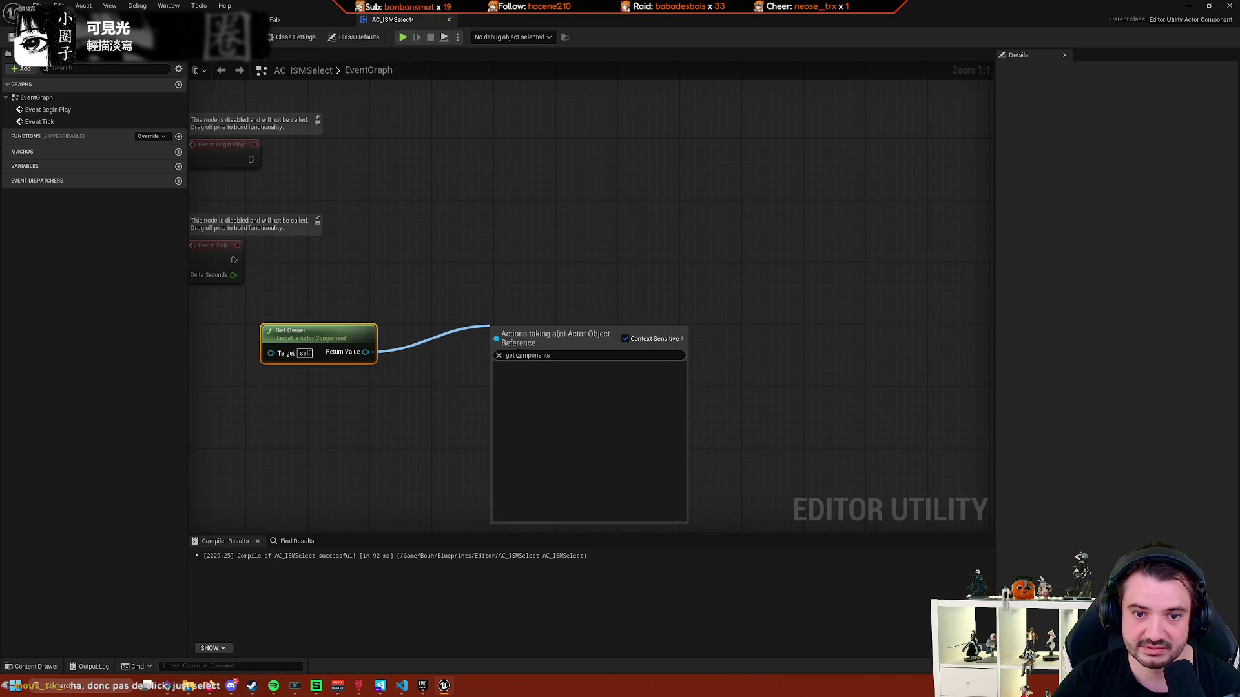
drag(518, 355, 498, 357)
text(c)
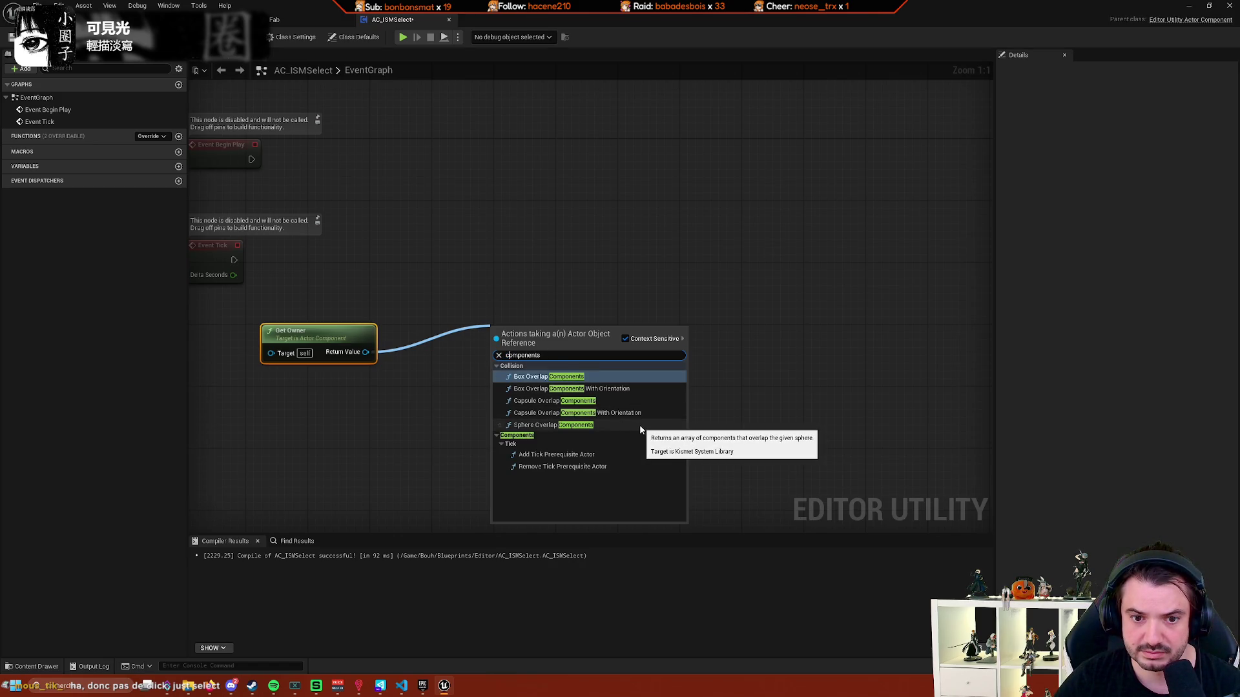
key(ctrl+a)
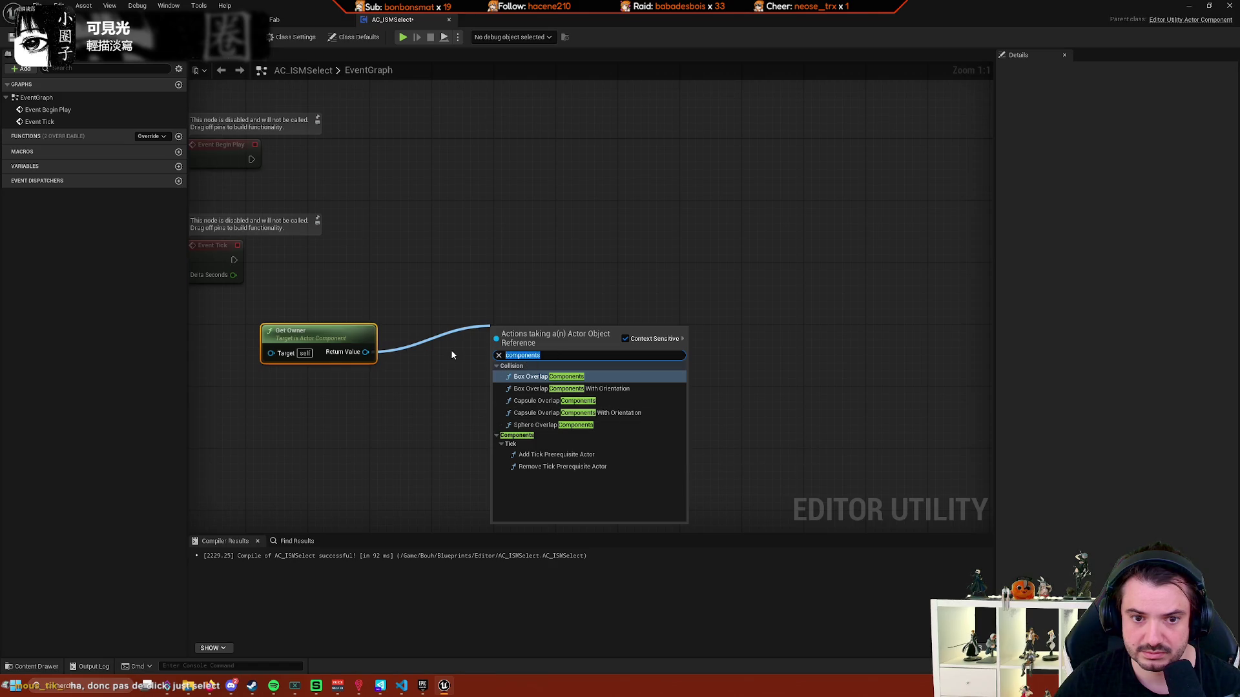
text(childre)
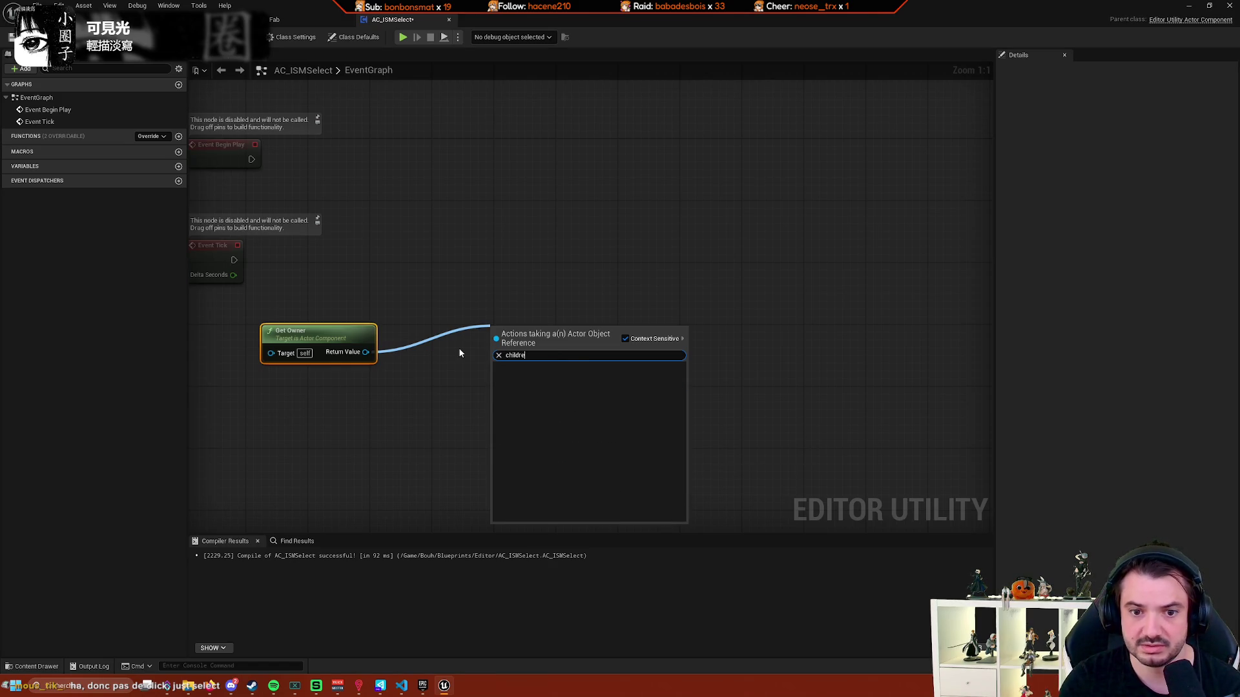
click(462, 356)
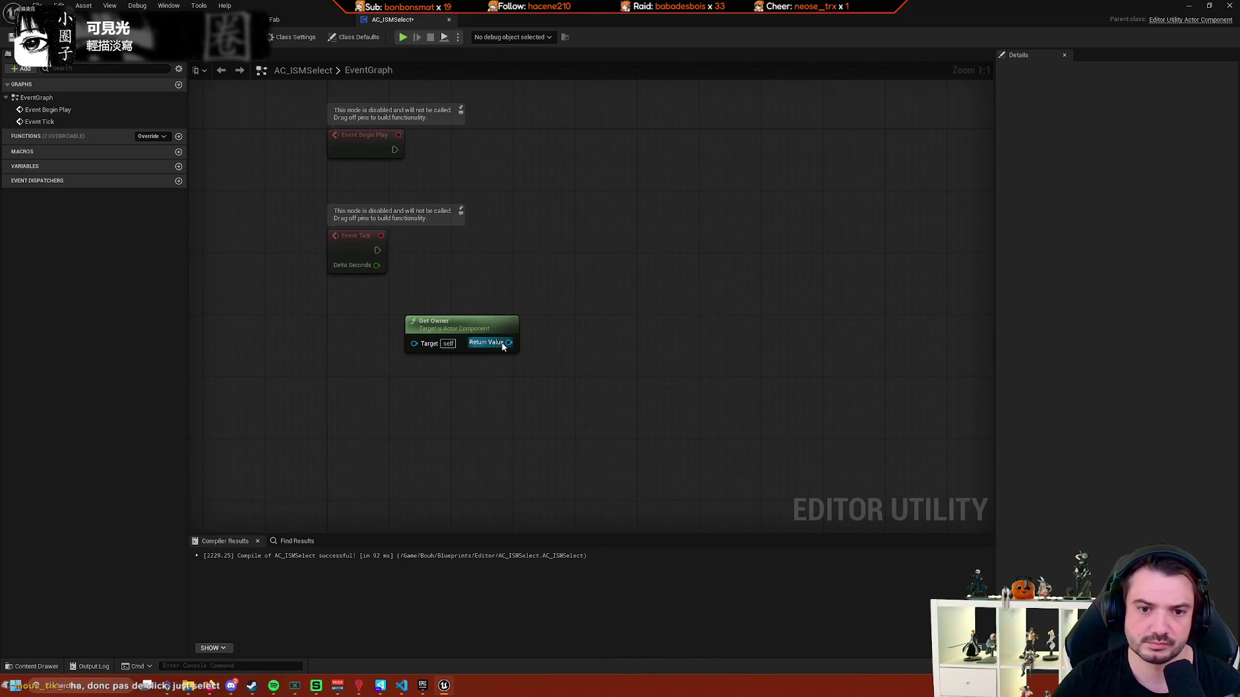
Chain Get Owner into a Root Component getter and then into Get Children Components.
drag(509, 342, 606, 387)
scroll(711, 502, down, 5)
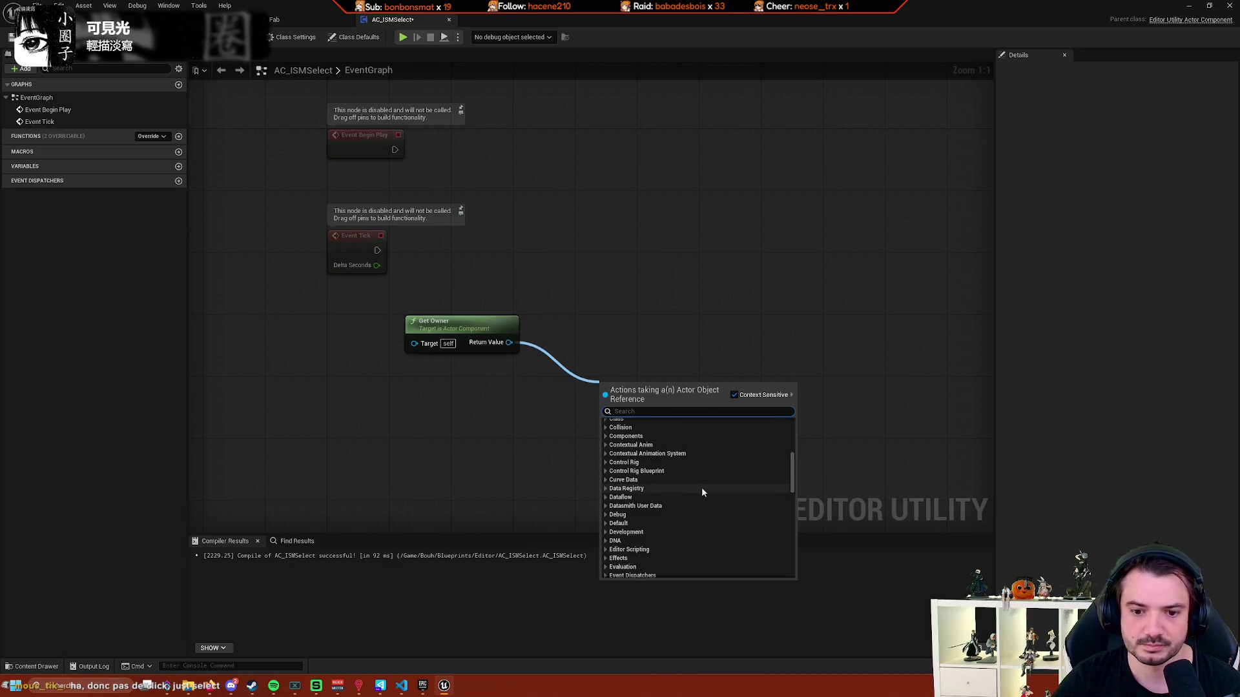
scroll(700, 484, down, 10)
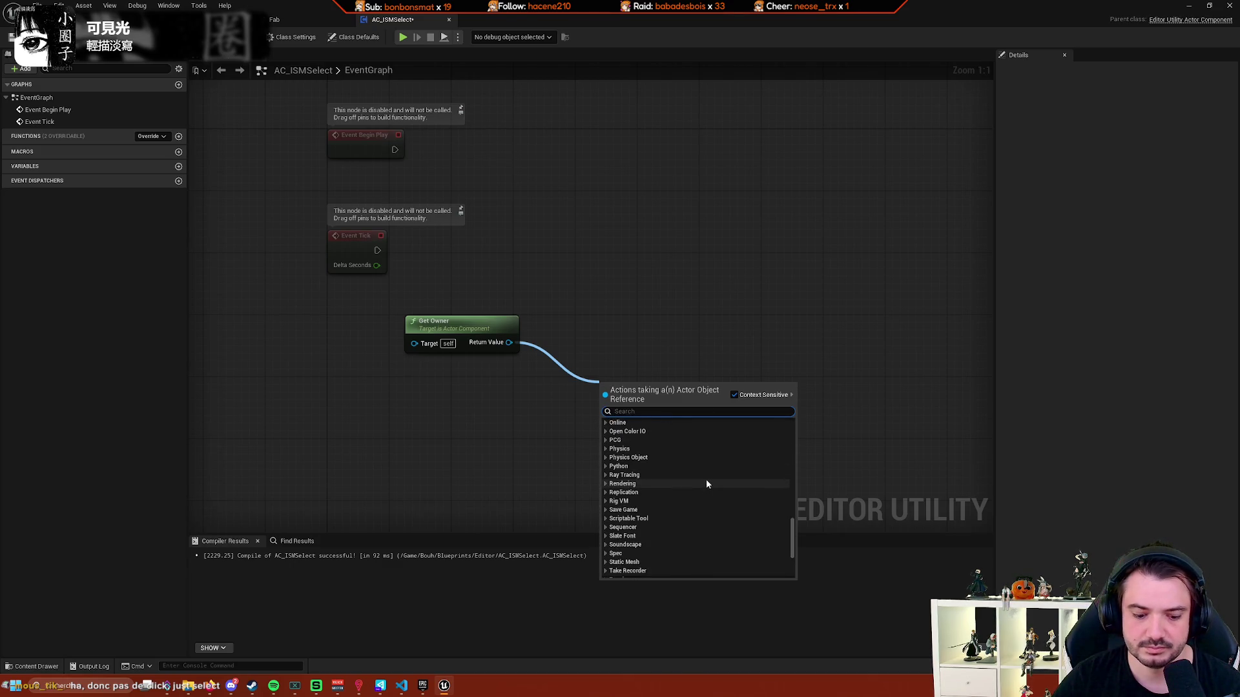
text(root)
key(Return)
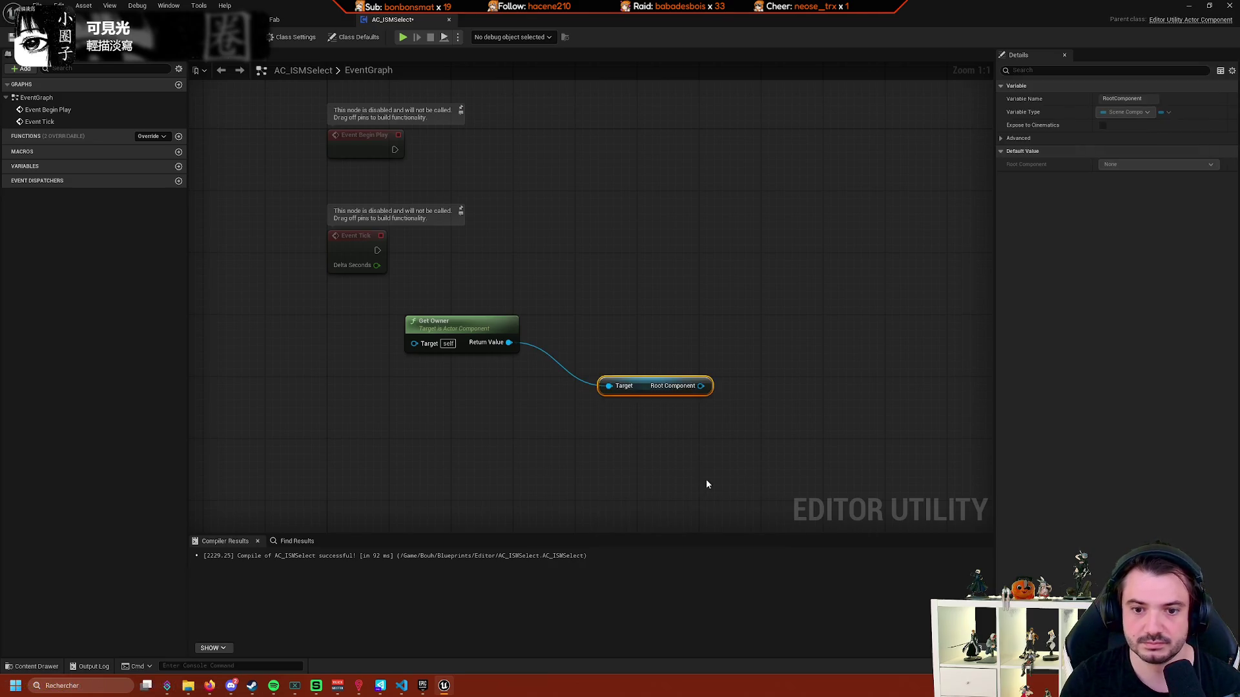
mouse_move(707, 483)
mouse_down()
mouse_move(526, 411)
mouse_move(684, 409)
mouse_move(581, 326)
mouse_move(600, 409)
mouse_move(552, 366)
mouse_move(648, 326)
mouse_up()
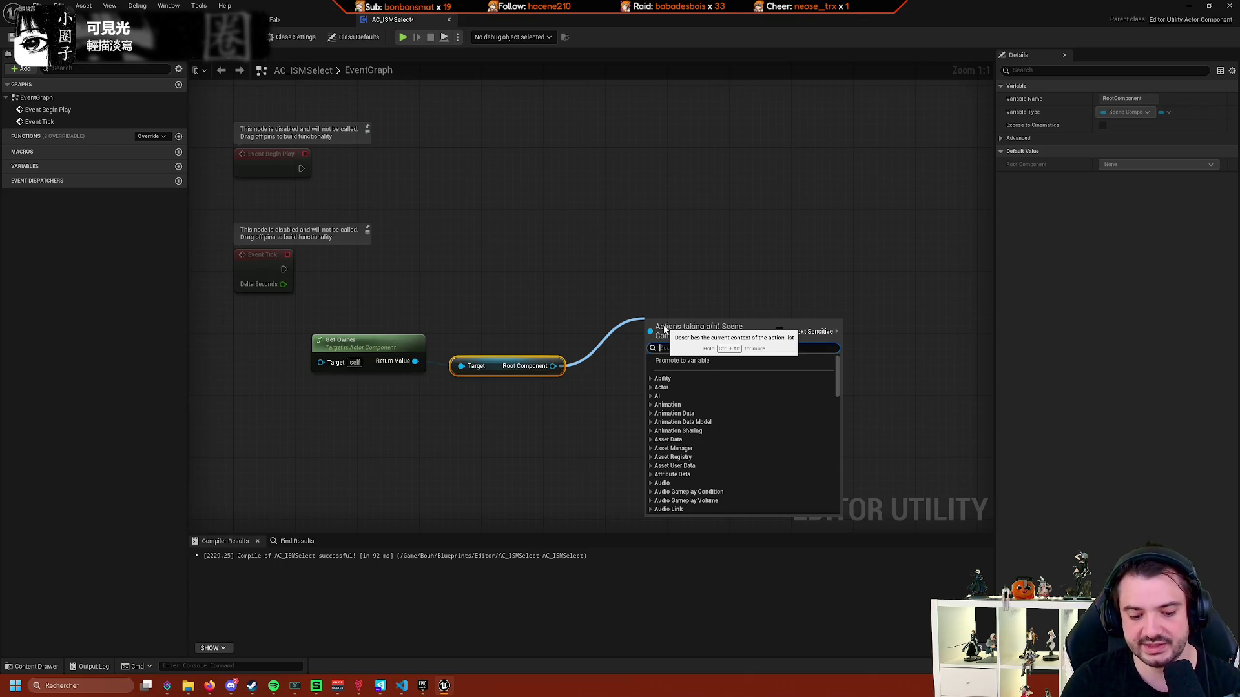
text(childre)
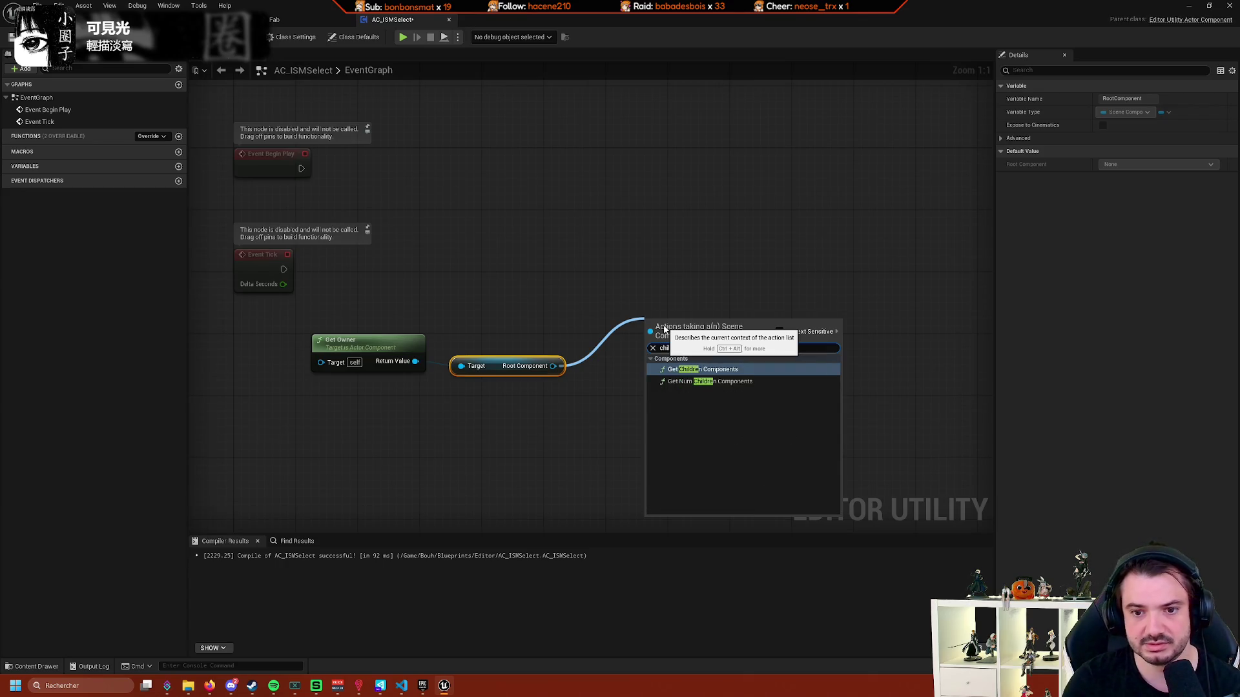
click(722, 369)
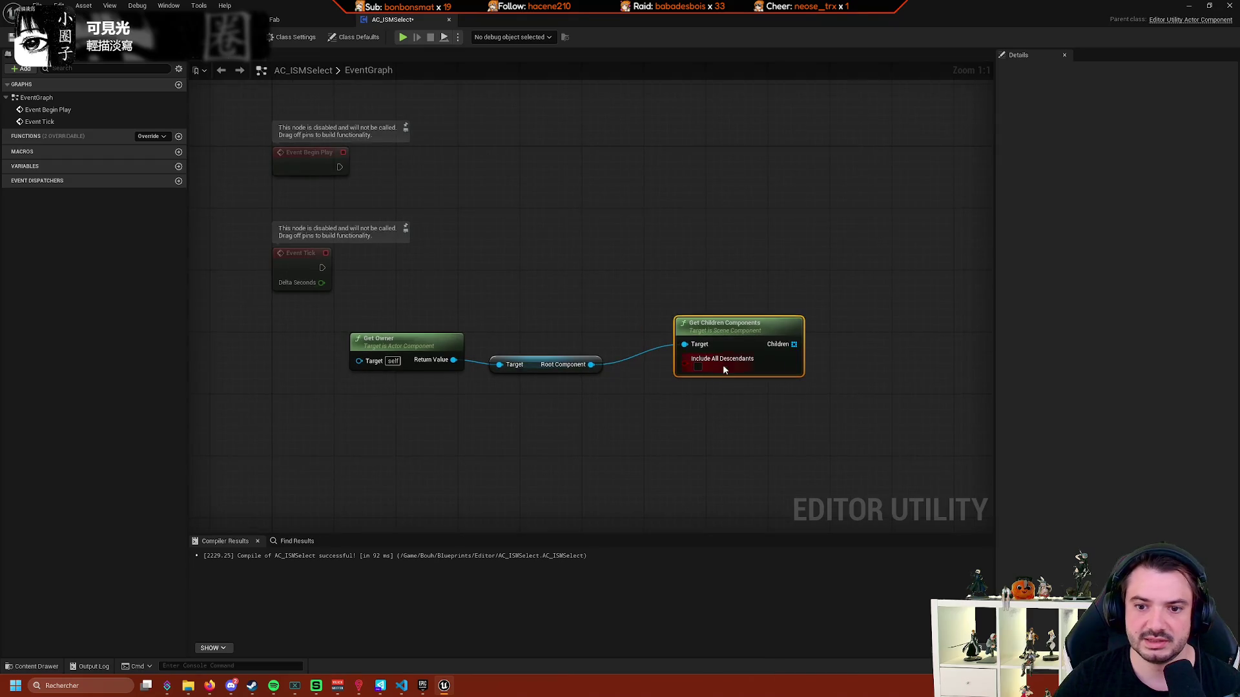
Align Get Owner, Root Component and Get Children Components into a tidy row.
drag(723, 369, 708, 377)
drag(597, 400, 417, 337)
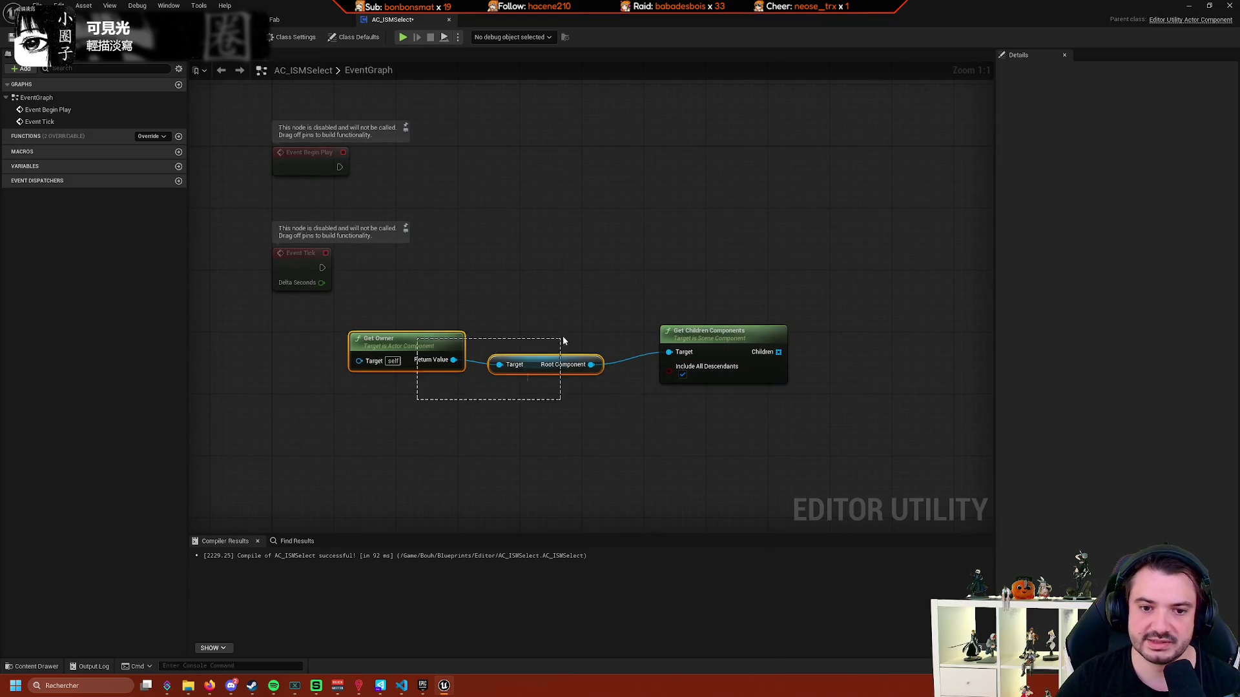
drag(527, 357, 558, 341)
click(524, 412)
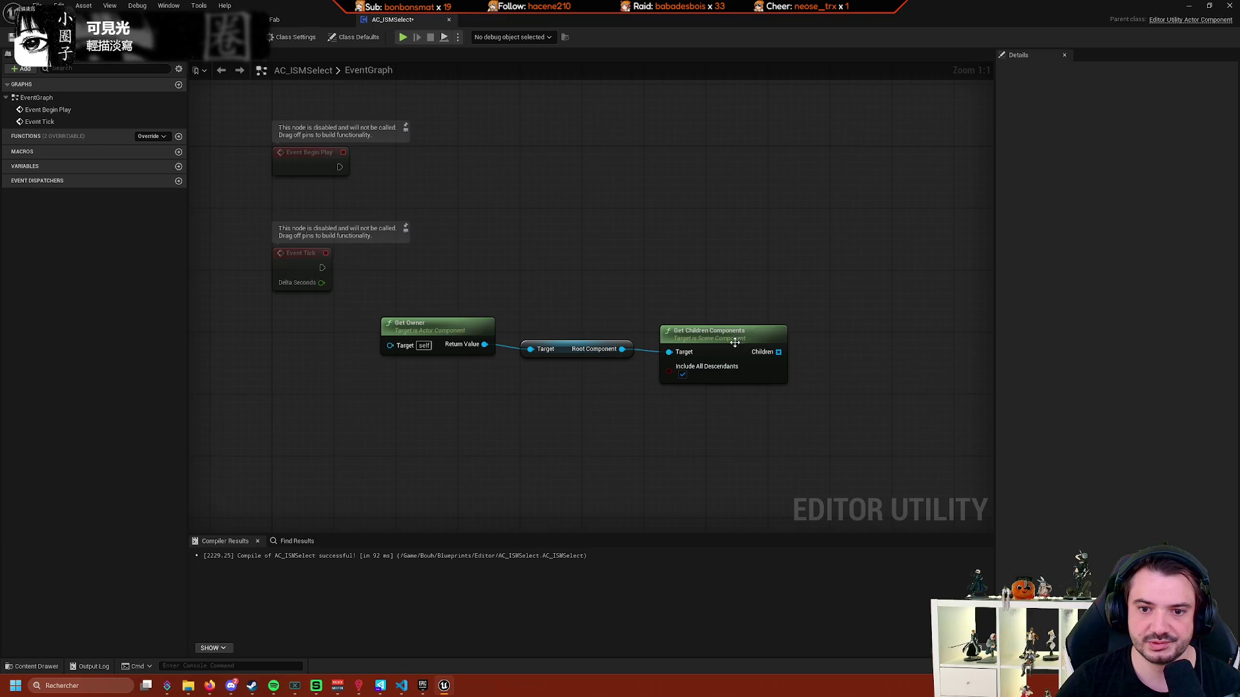
drag(716, 332, 700, 323)
ctrl+click(578, 356)
mouse_move(578, 356)
mouse_down()
mouse_move(560, 367)
mouse_move(585, 356)
mouse_up()
mouse_move(681, 360)
mouse_down()
mouse_move(613, 394)
mouse_move(626, 397)
mouse_up()
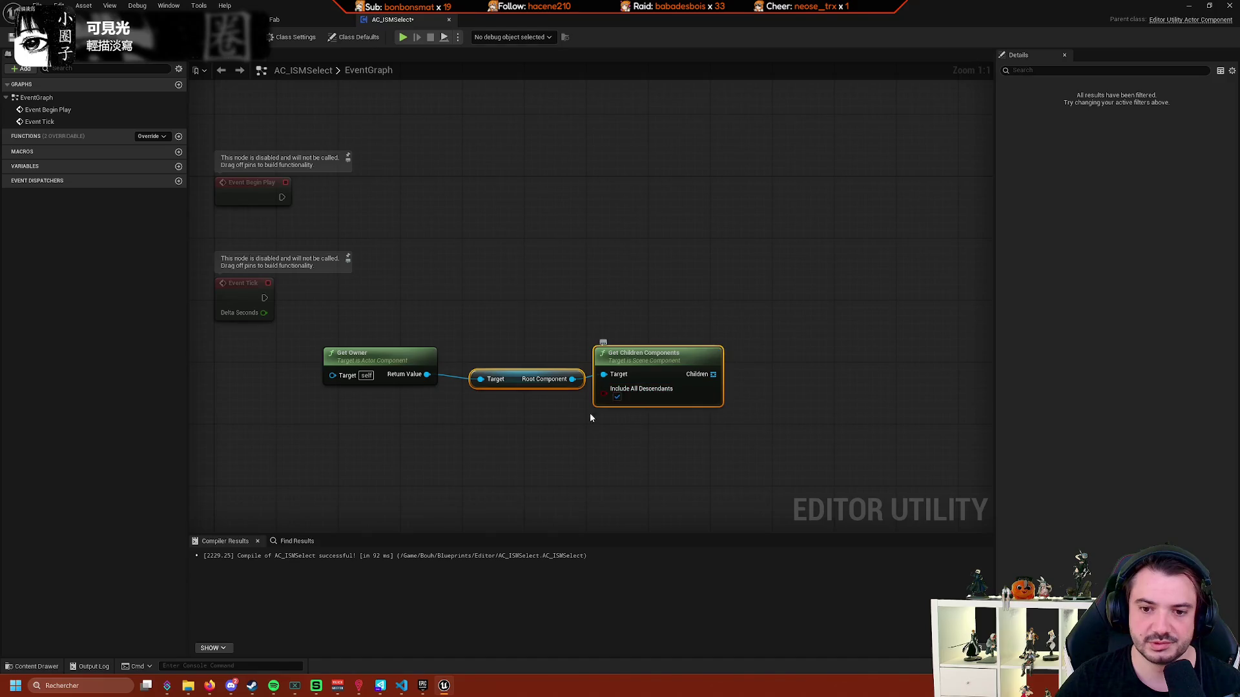
mouse_move(586, 437)
mouse_down()
mouse_move(602, 421)
mouse_move(504, 424)
mouse_up()
Untick Include All Descendants and feed the Children array into a For Each Loop.
click(637, 381)
drag(674, 371, 742, 324)
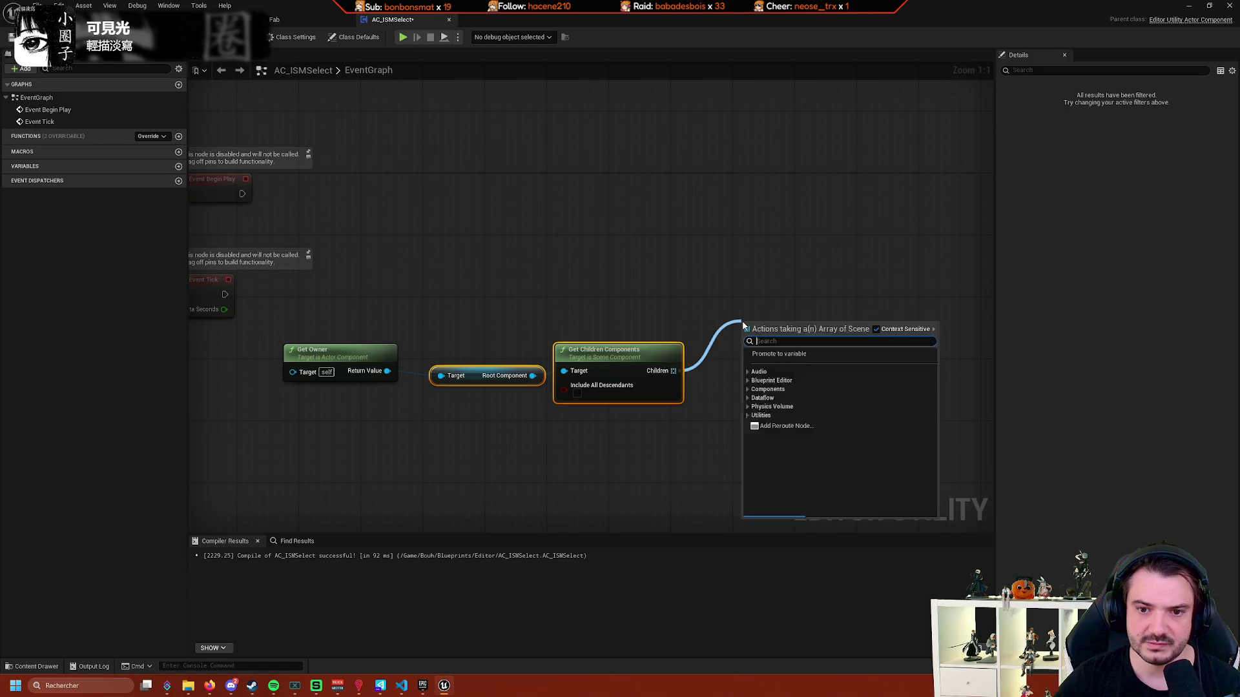
text(forea)
key(Return)
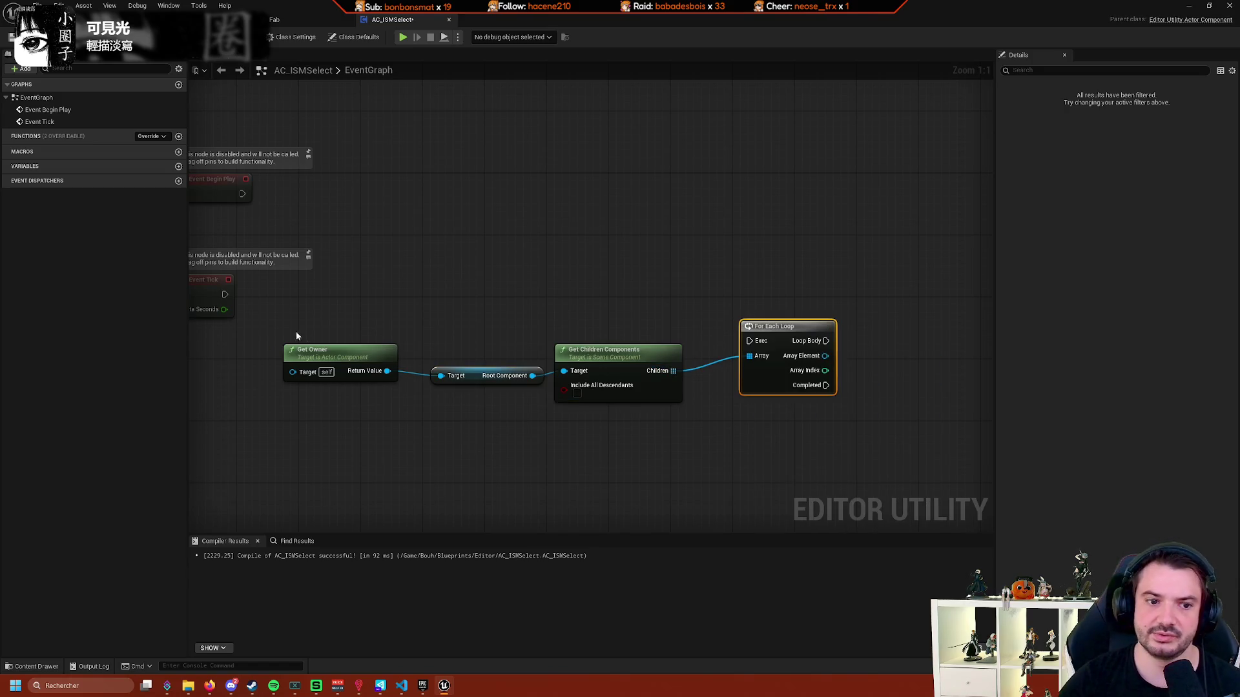
Move the four-node chain down-left below the default events.
mouse_move(323, 295)
mouse_down()
mouse_move(501, 298)
mouse_move(401, 347)
mouse_up()
mouse_move(336, 465)
mouse_down()
mouse_move(842, 372)
mouse_move(812, 465)
mouse_up()
mouse_move(302, 398)
mouse_down()
mouse_move(391, 266)
mouse_move(336, 259)
mouse_move(443, 304)
mouse_move(356, 341)
mouse_up()
right_click(394, 300)
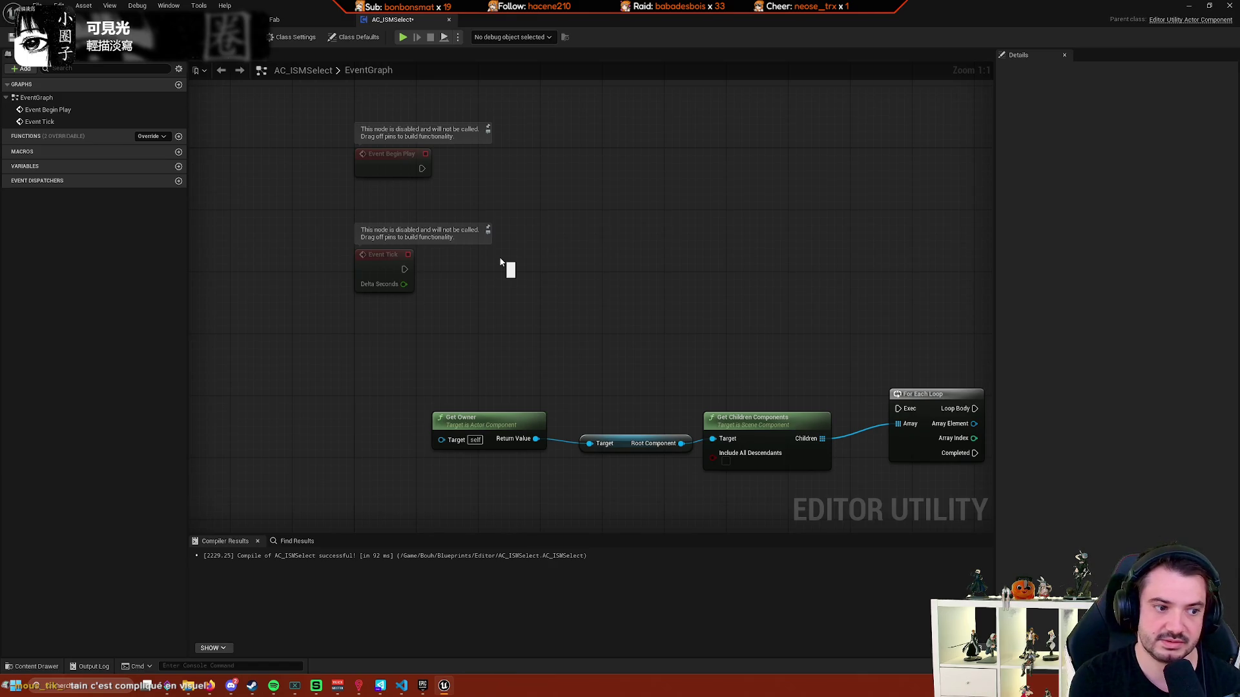
right_click(460, 216)
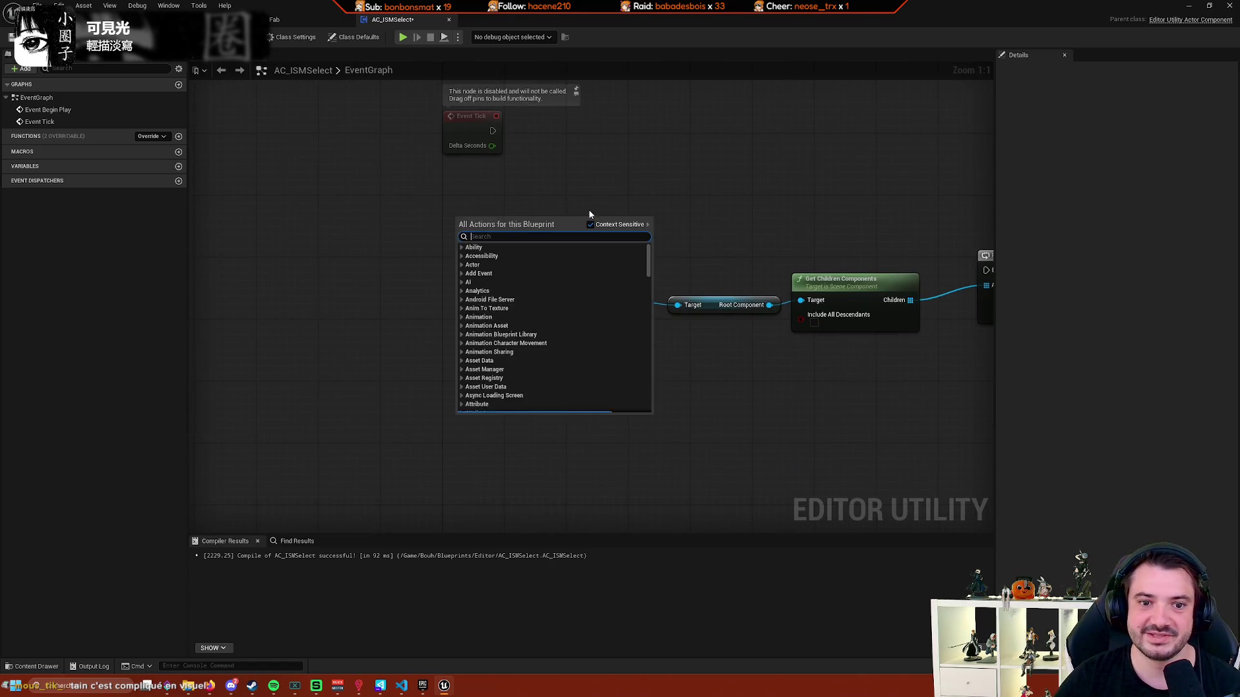
Add a second Get Owner node and a new Custom Event node.
scroll(589, 280, down, 3)
click(571, 271)
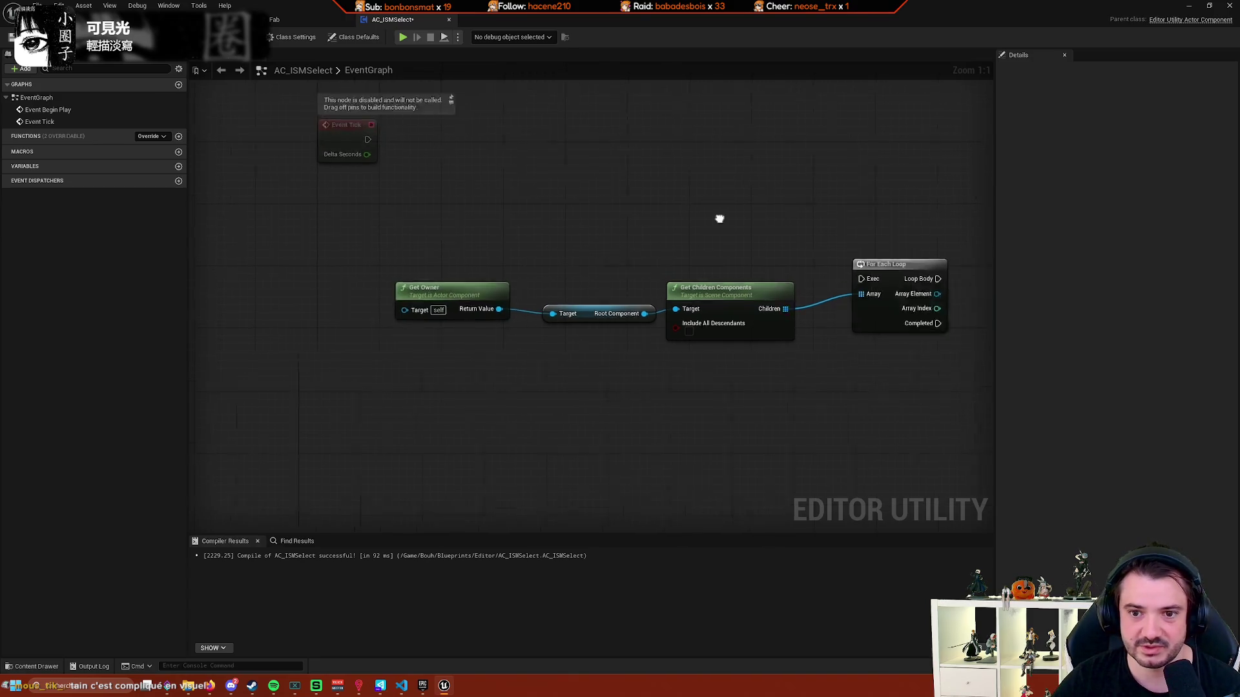
right_click(365, 296)
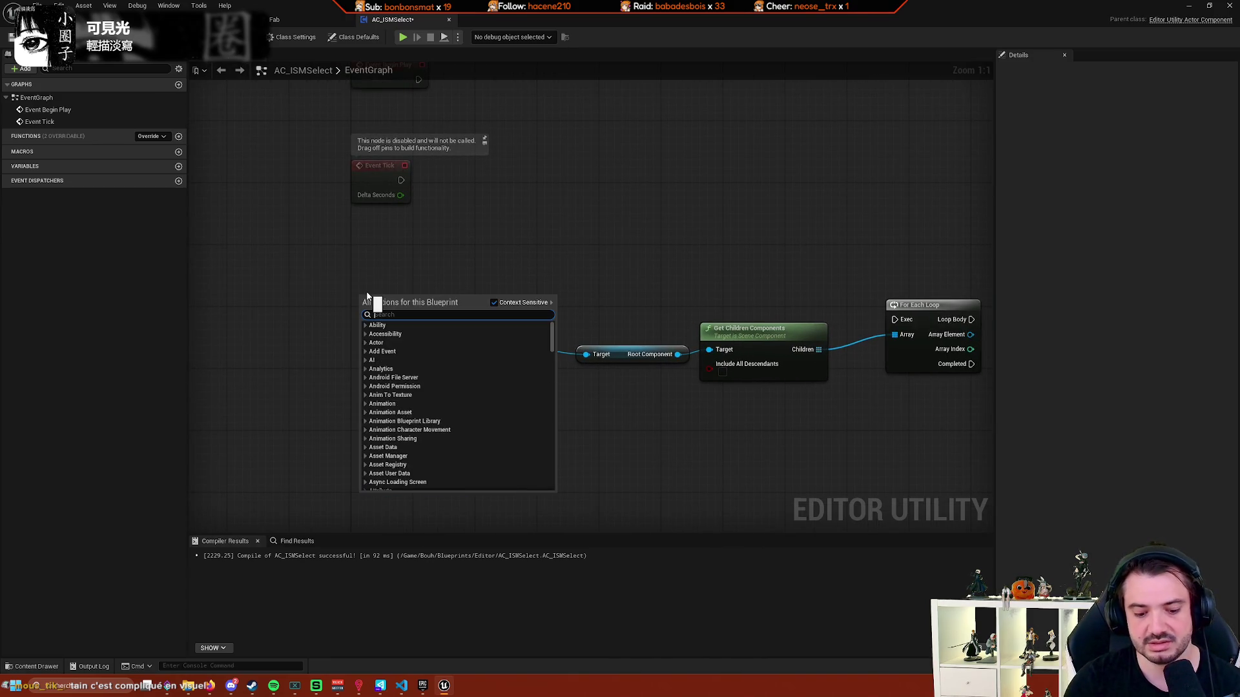
text(add custom event)
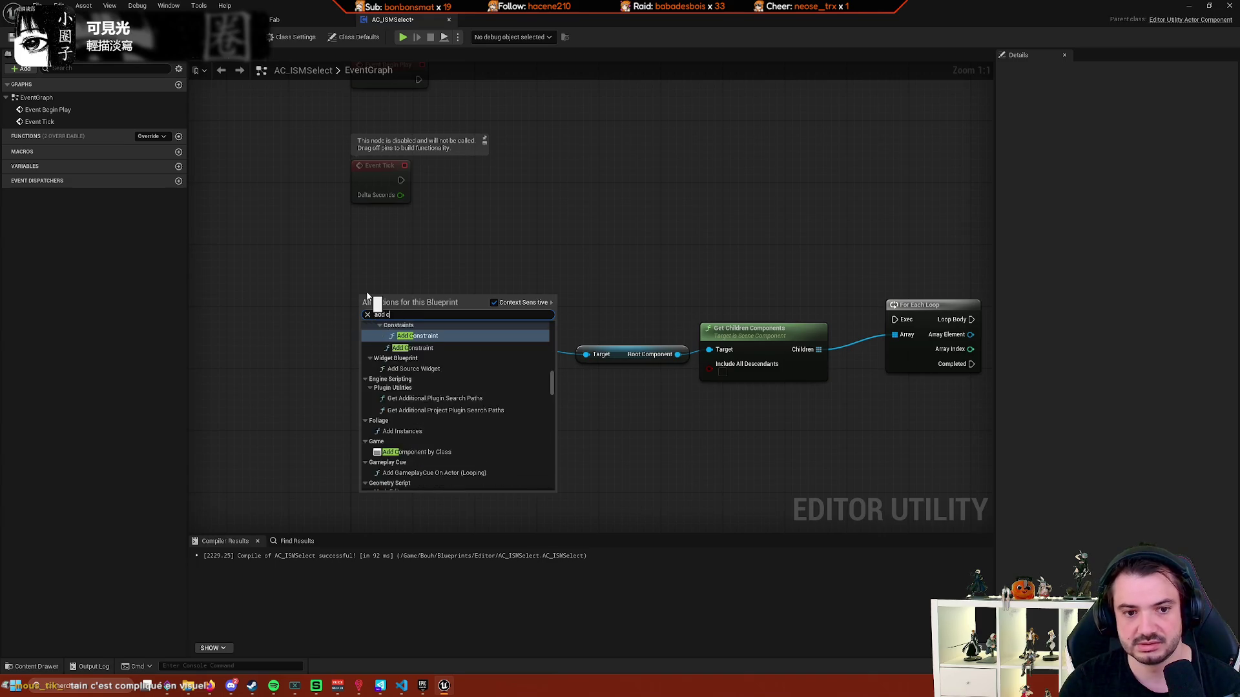
key(Return)
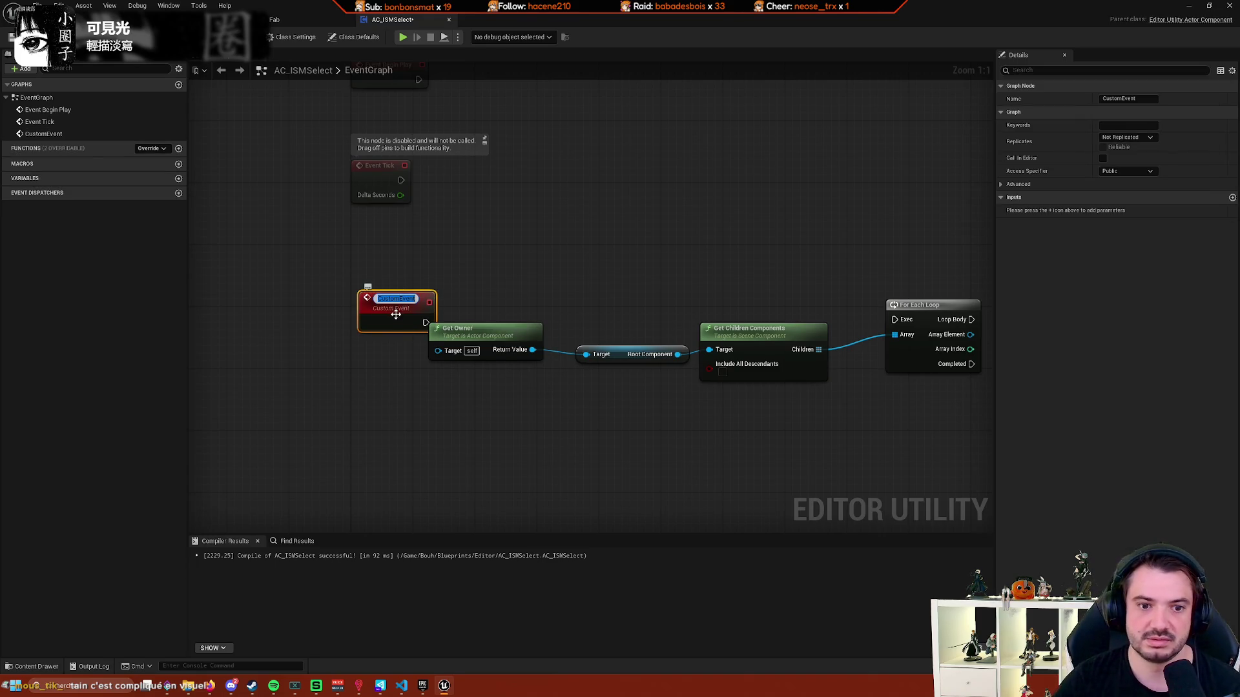
text(Inbi)
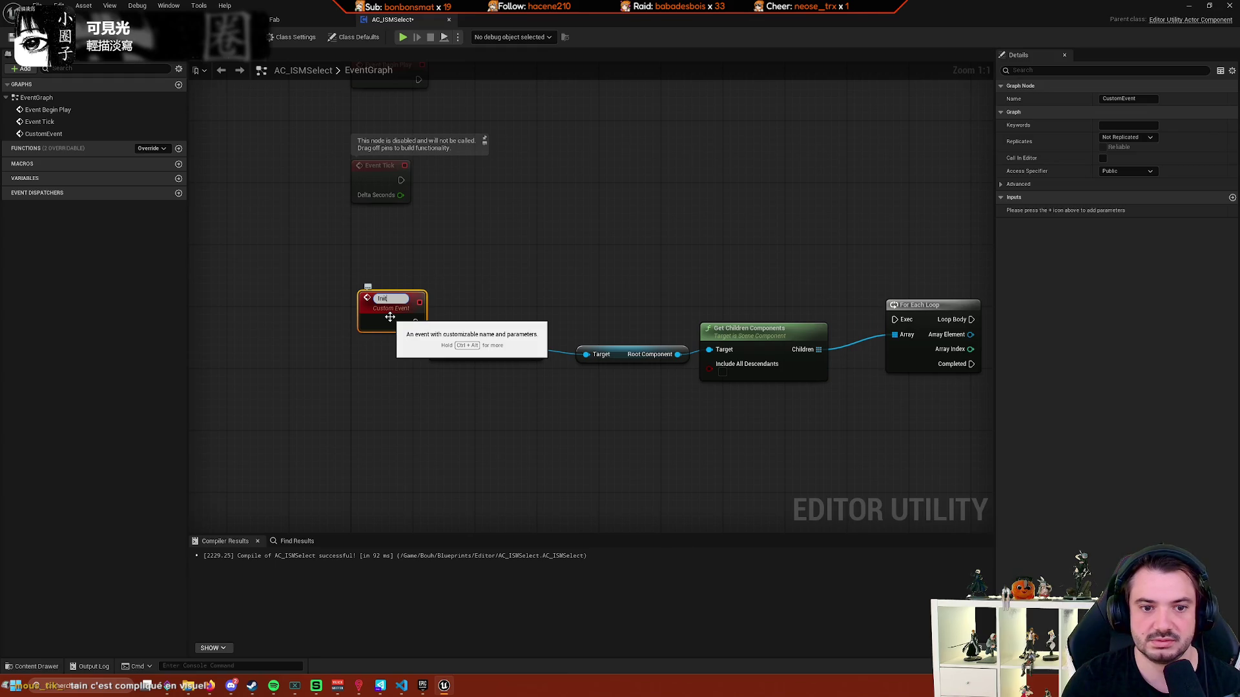
key(Return)
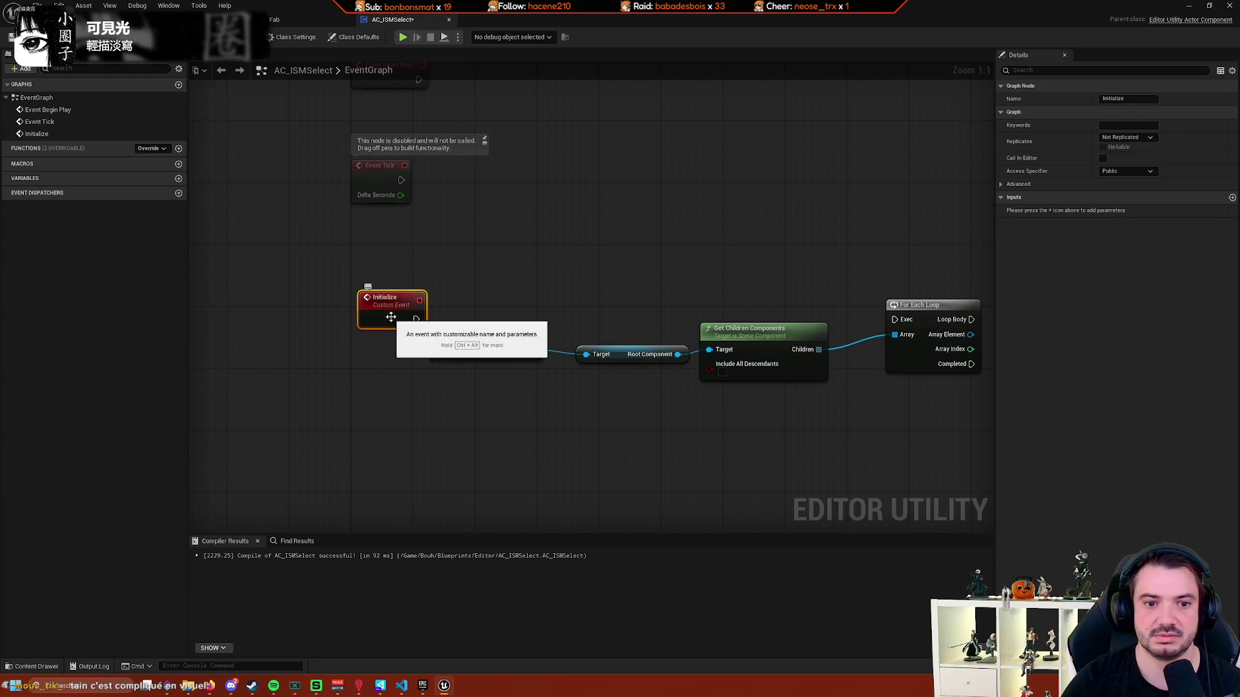
Rename the custom event to Bind Selection and wire it to the For Each Loop's Exec.
drag(390, 317, 382, 286)
double_click(384, 269)
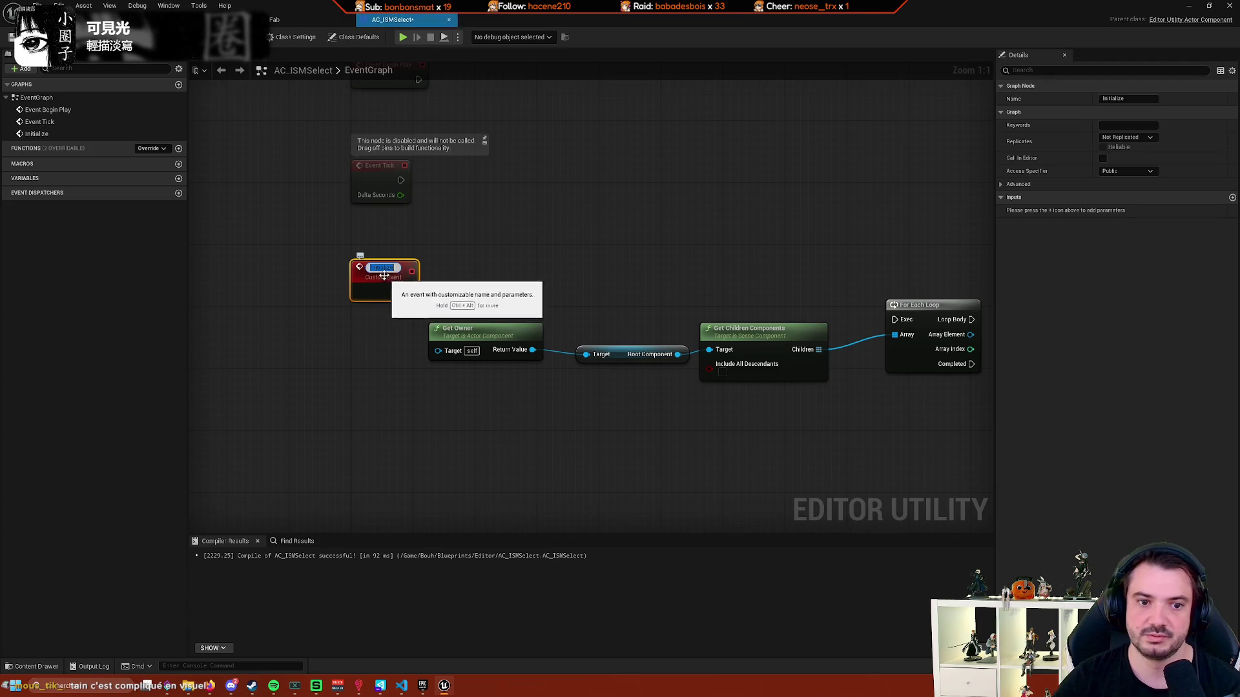
text(Bind Selection)
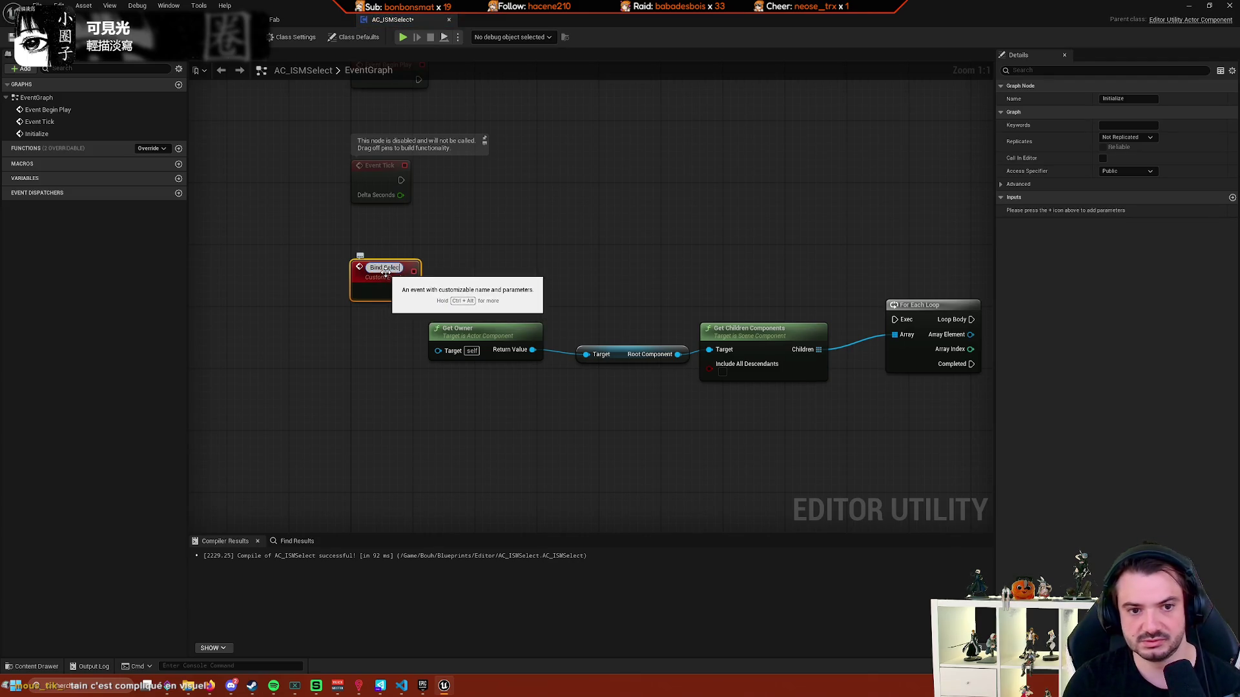
key(Return)
mouse_move(411, 288)
mouse_down()
mouse_move(895, 319)
mouse_move(917, 282)
mouse_up()
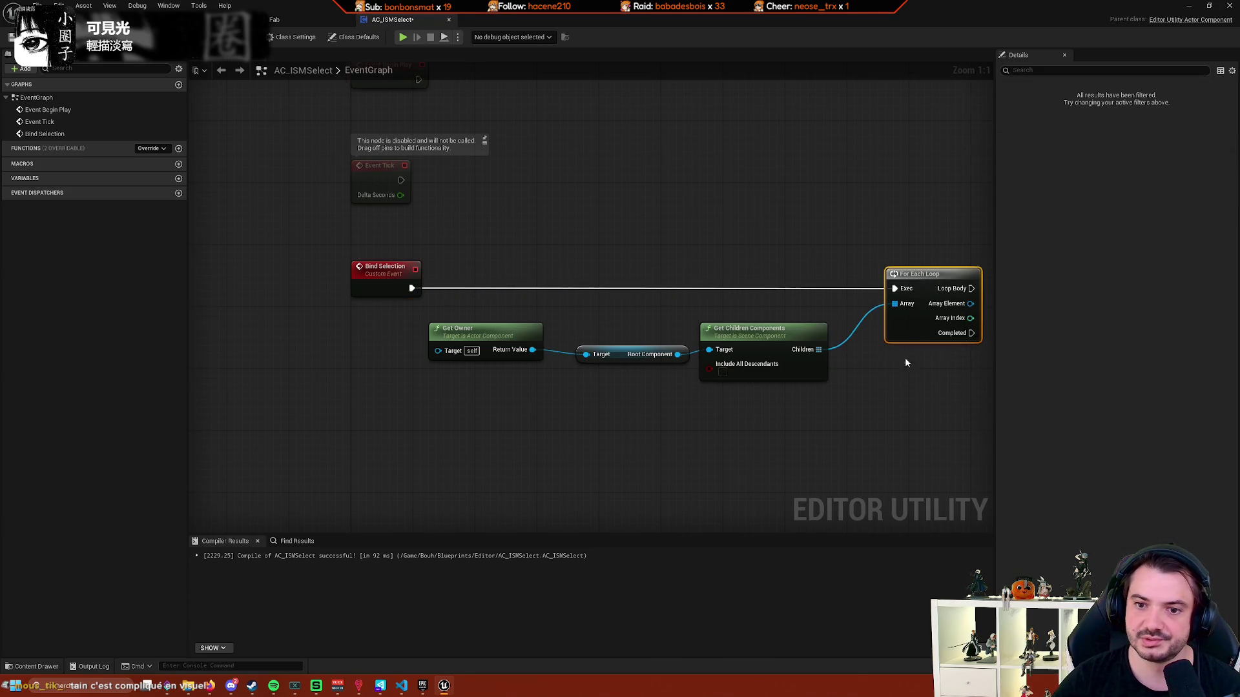
scroll(690, 401, down, 3)
scroll(761, 381, up, 3)
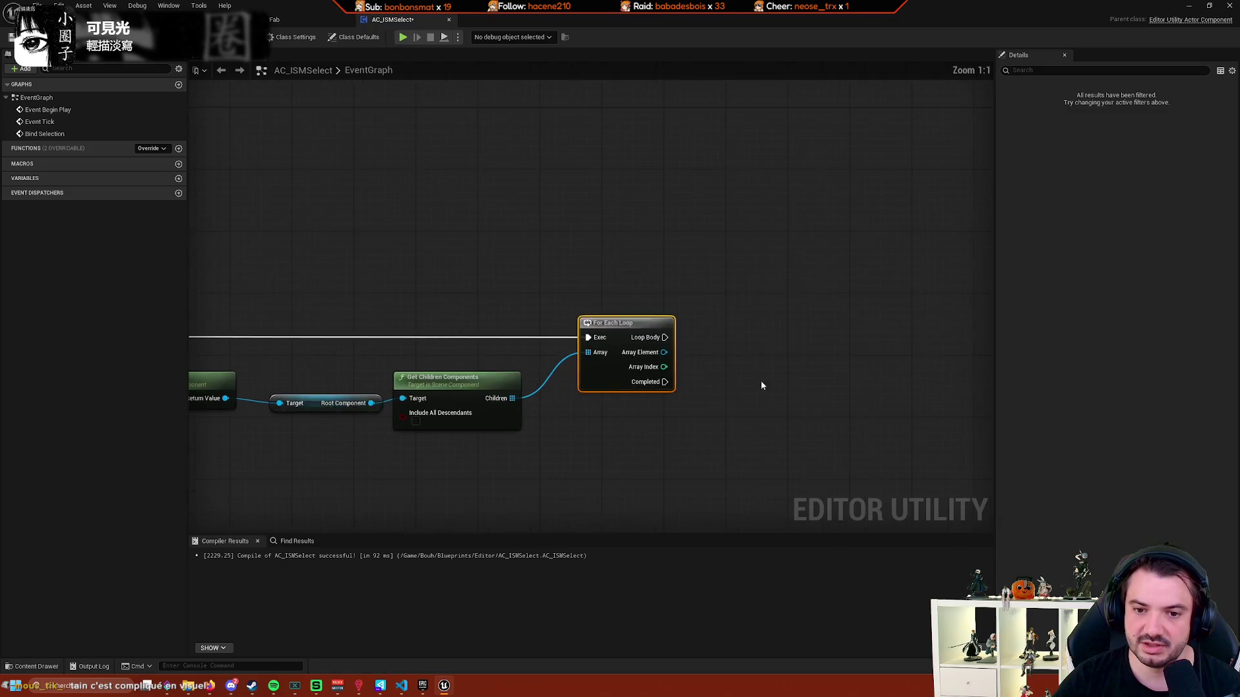
drag(683, 299, 769, 294)
text(select)
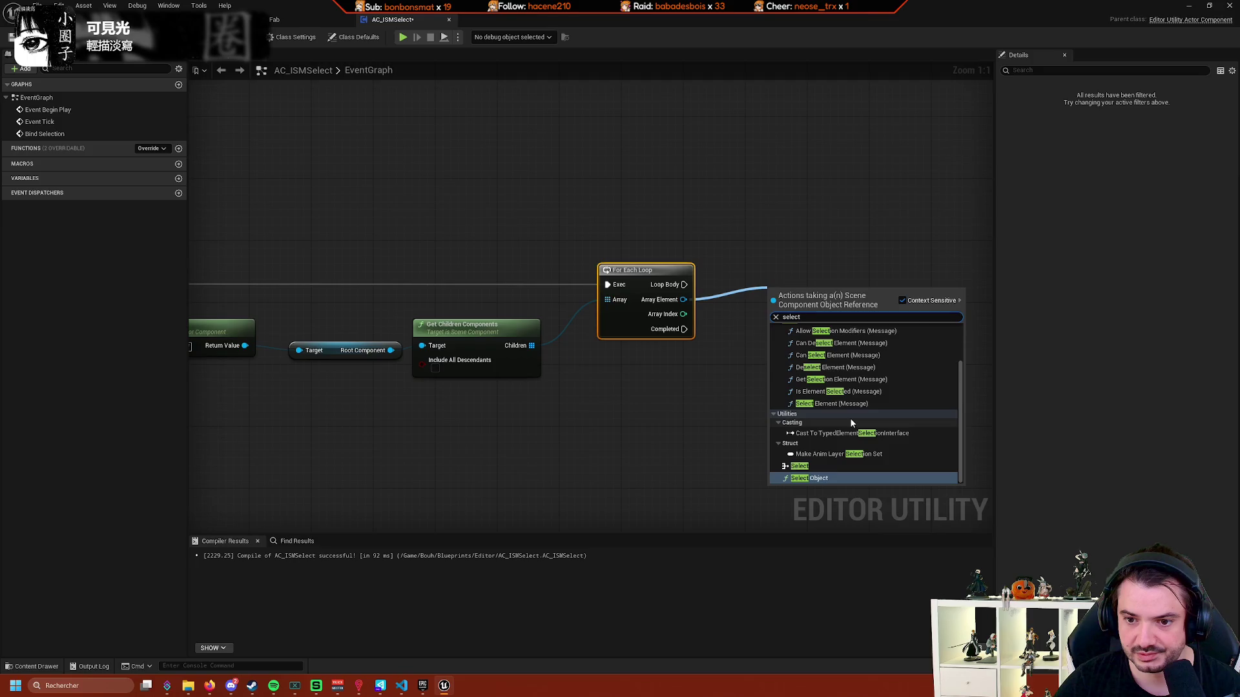
scroll(874, 412, up, 2)
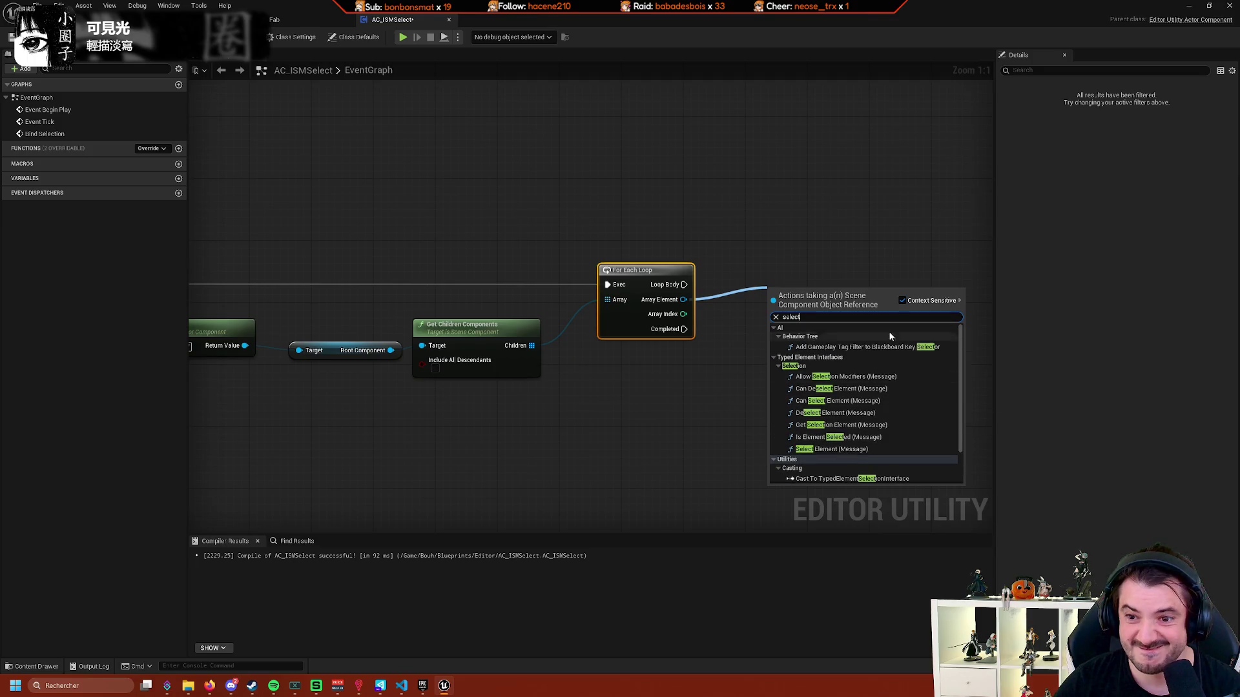
click(902, 300)
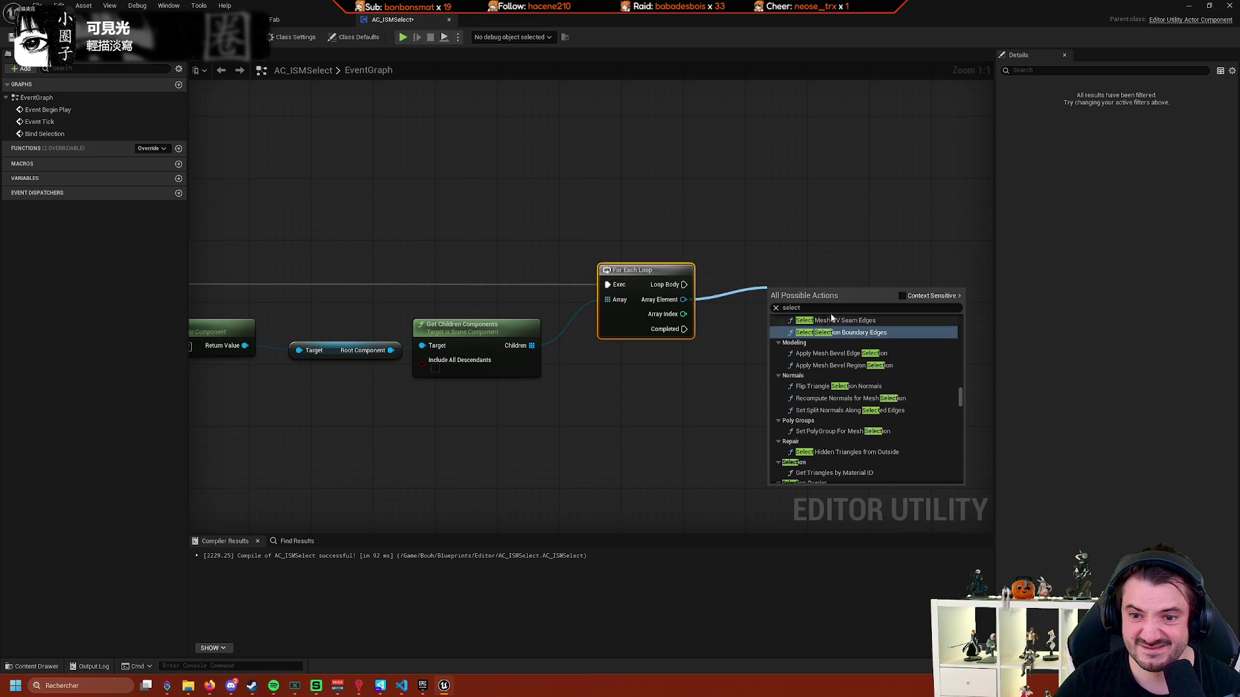
scroll(904, 404, down, 5)
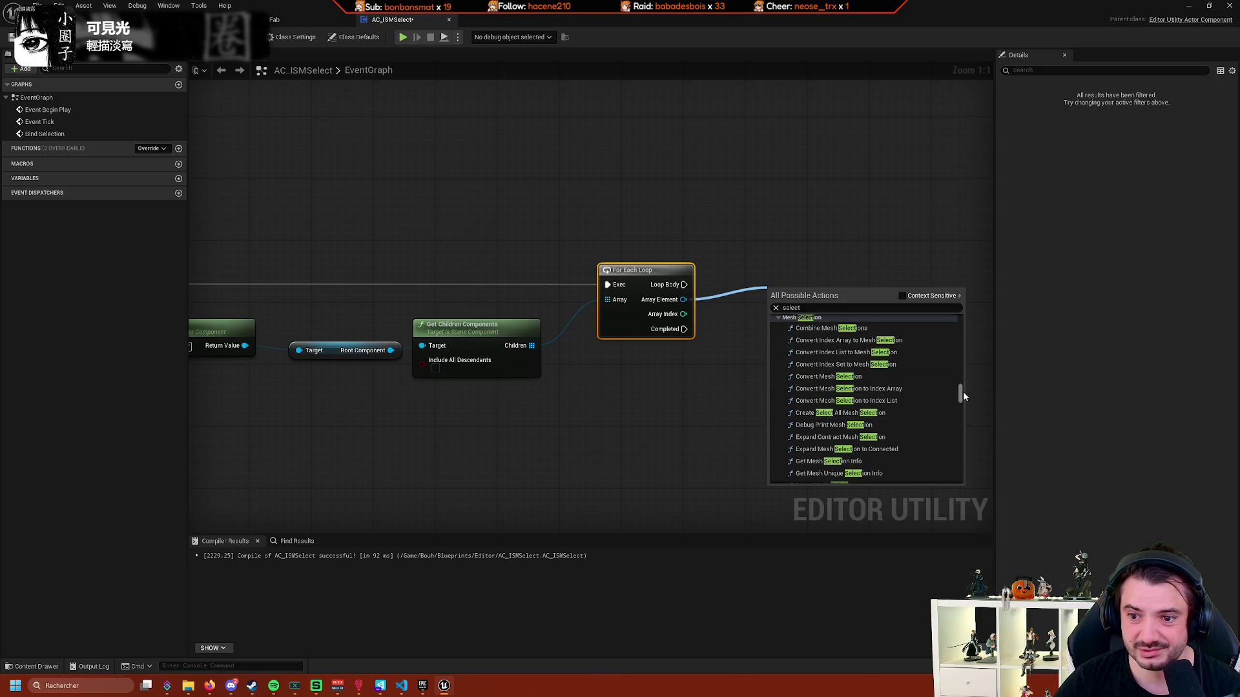
drag(963, 391, 958, 302)
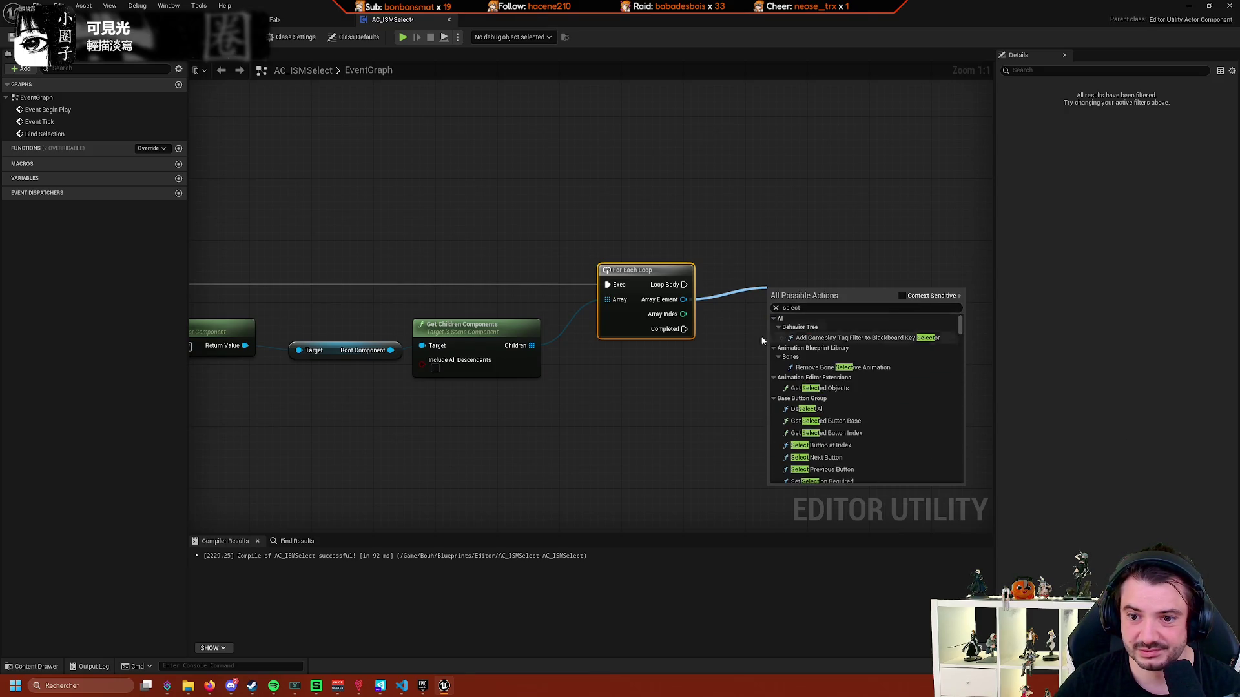
click(719, 351)
right_click(722, 355)
text(select)
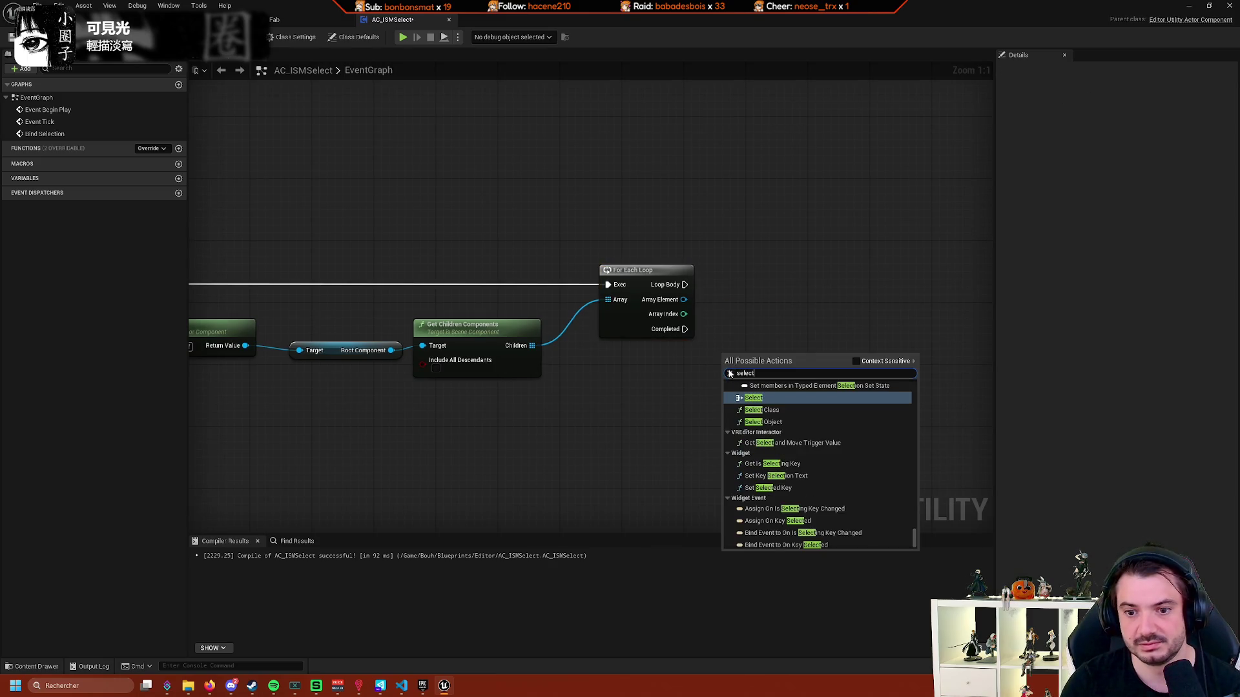
text(e event)
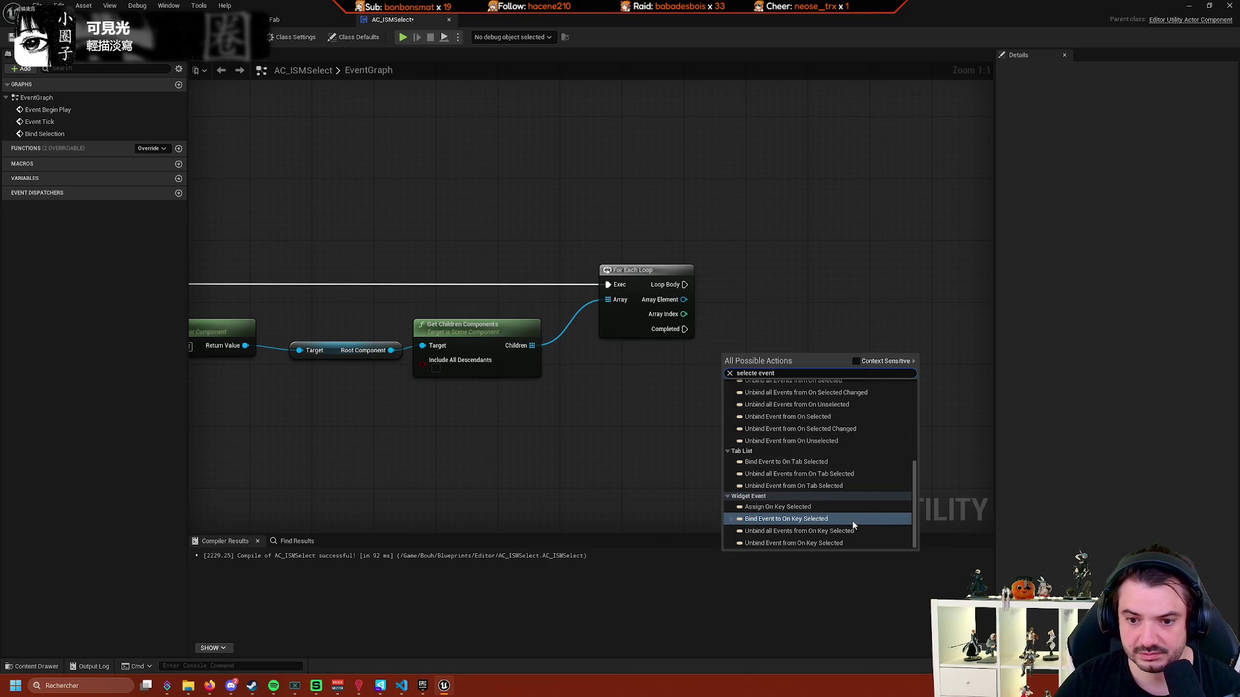
scroll(856, 524, up, 4)
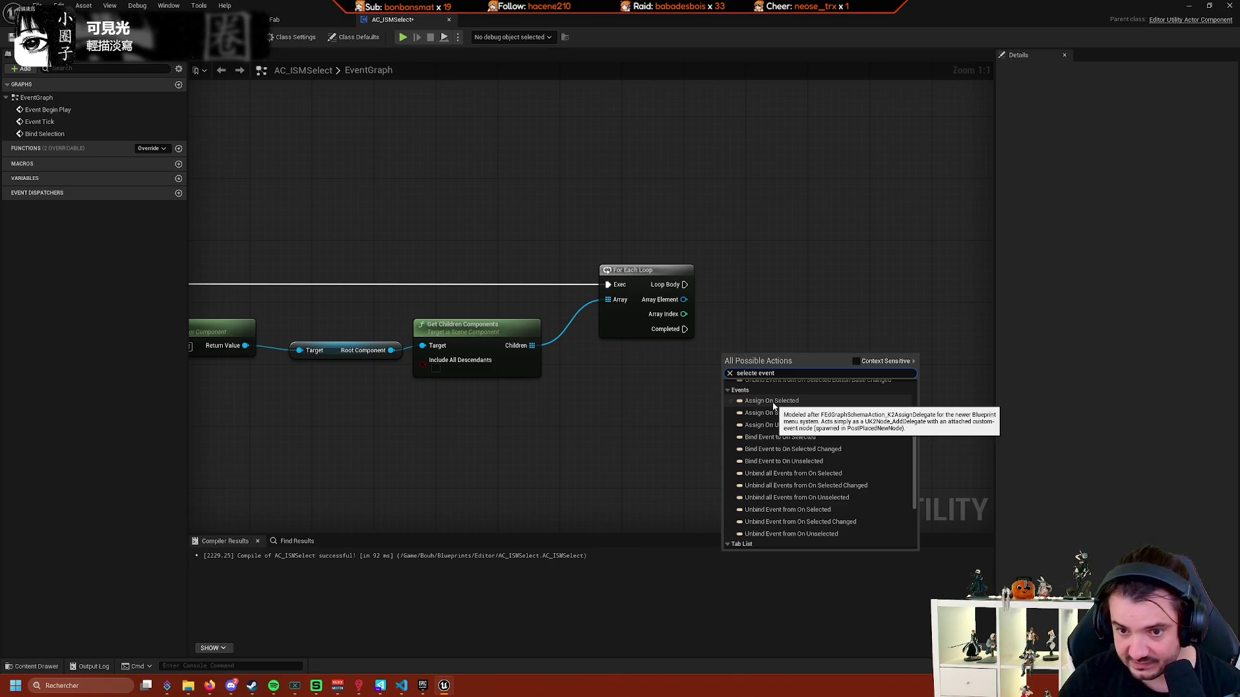
scroll(775, 413, up, 2)
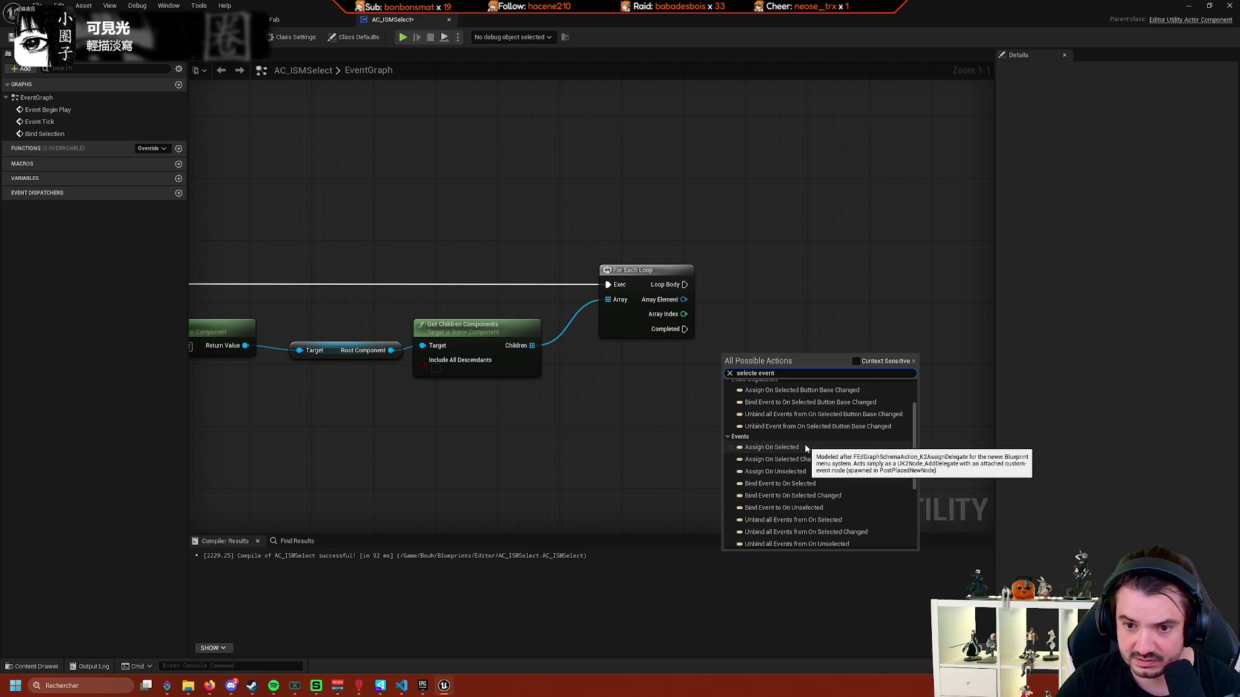
click(810, 448)
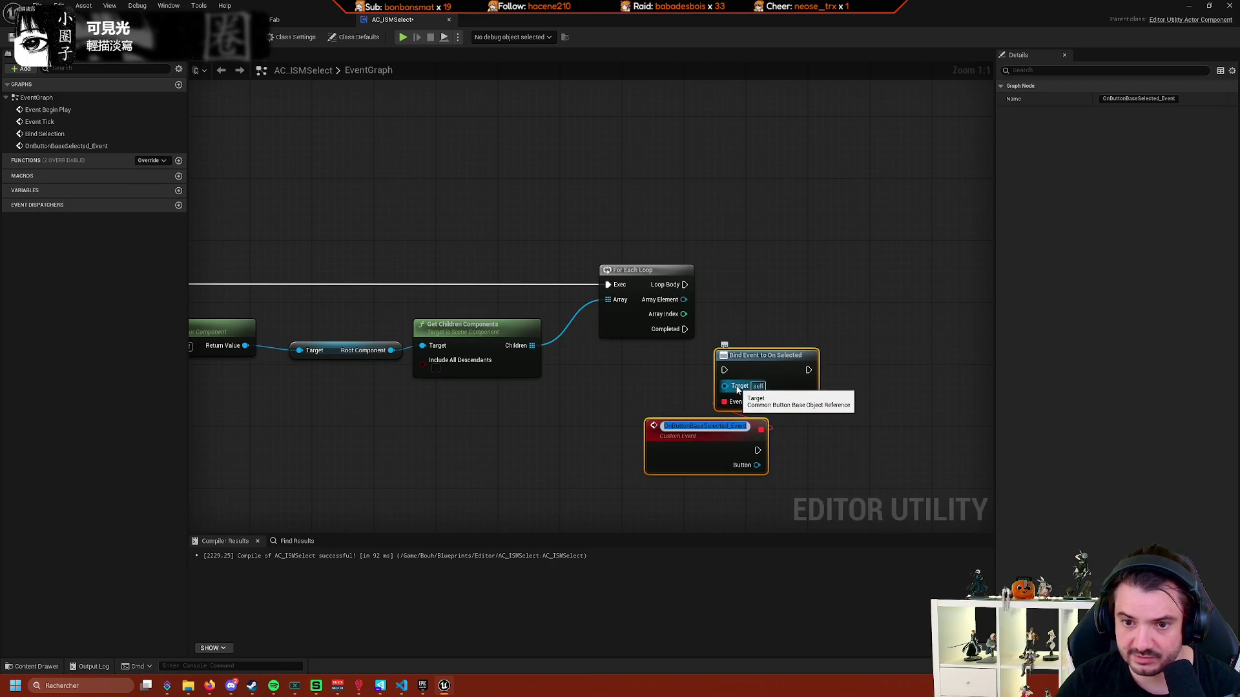
drag(886, 388, 762, 443)
key(Delete)
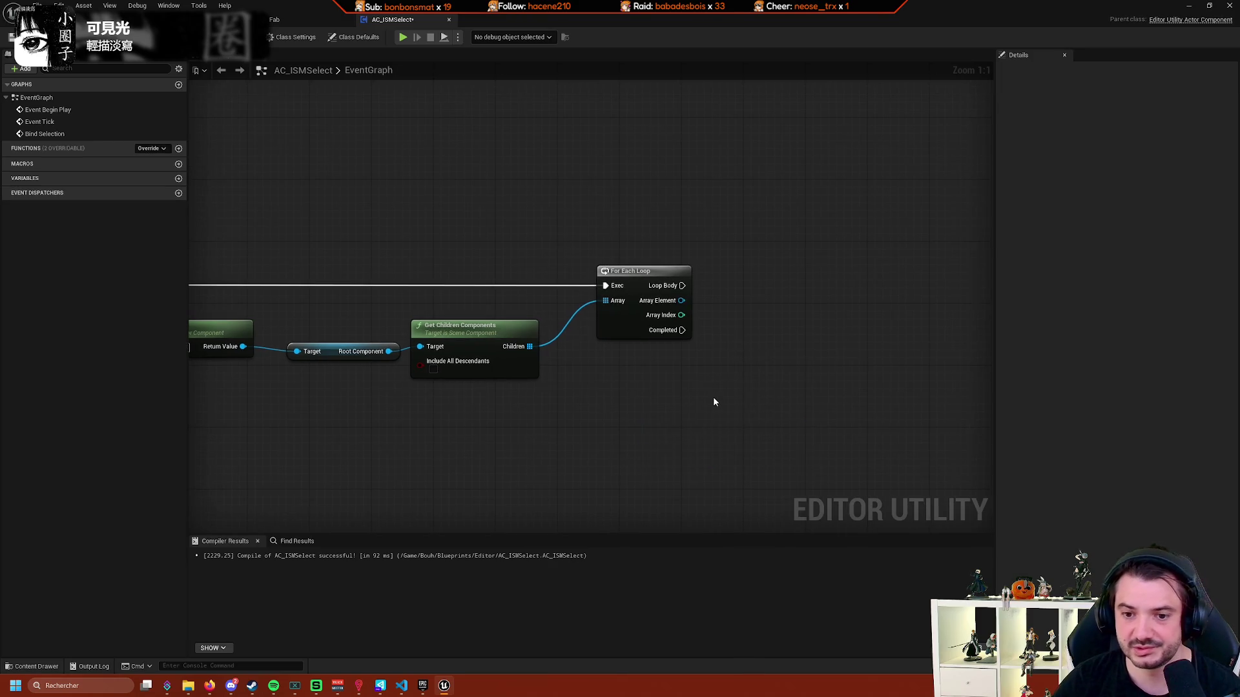
Browse 'on selected' and 'selected' actions in the graph, closing the search without adding anything.
right_click(714, 402)
text(on selected)
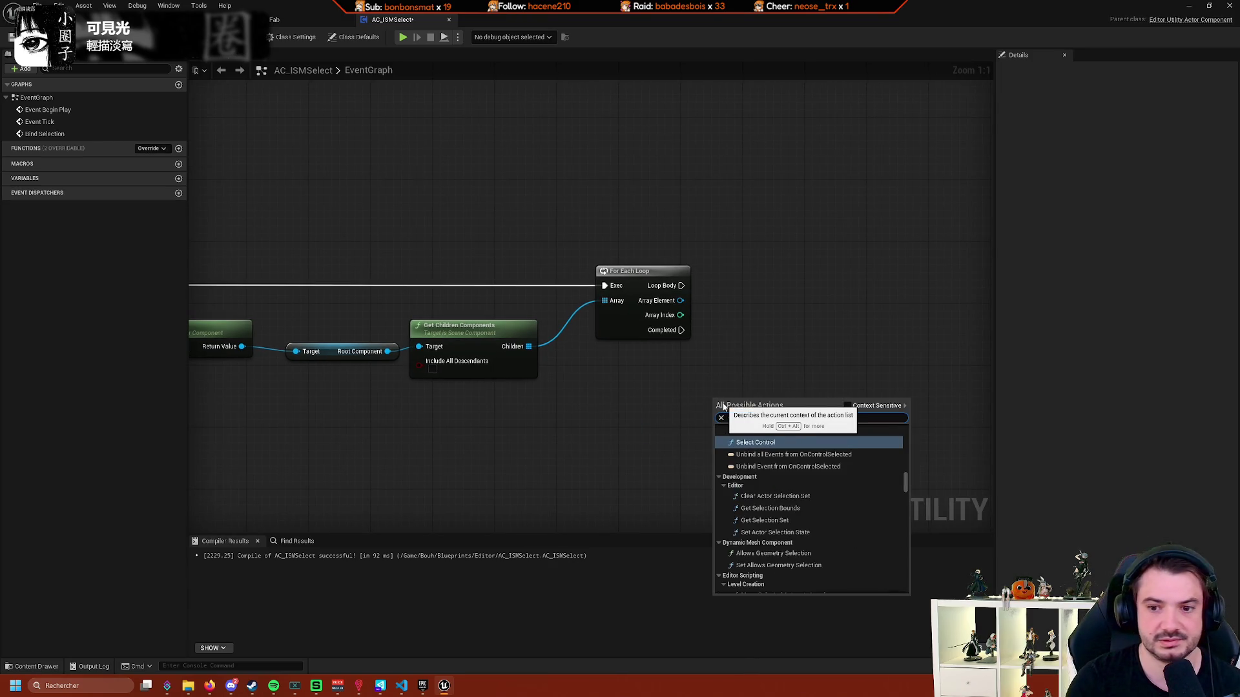
scroll(865, 536, down, 2)
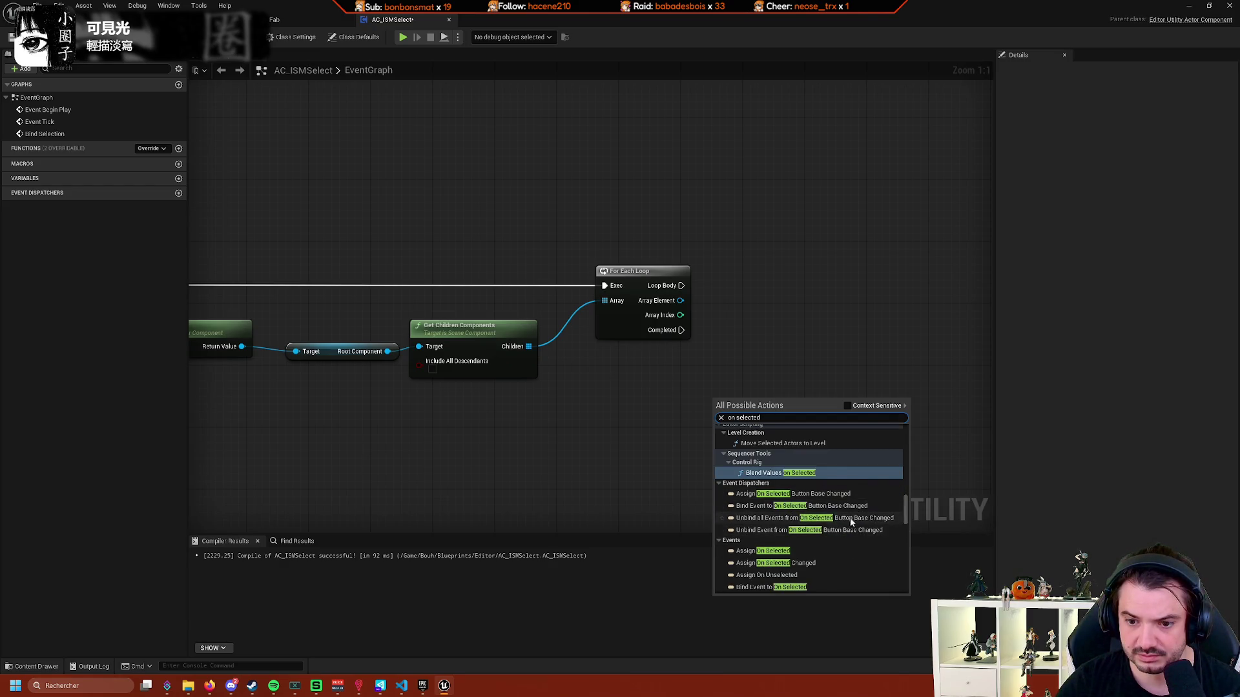
scroll(867, 529, down, 3)
scroll(870, 543, up, 3)
scroll(872, 548, up, 5)
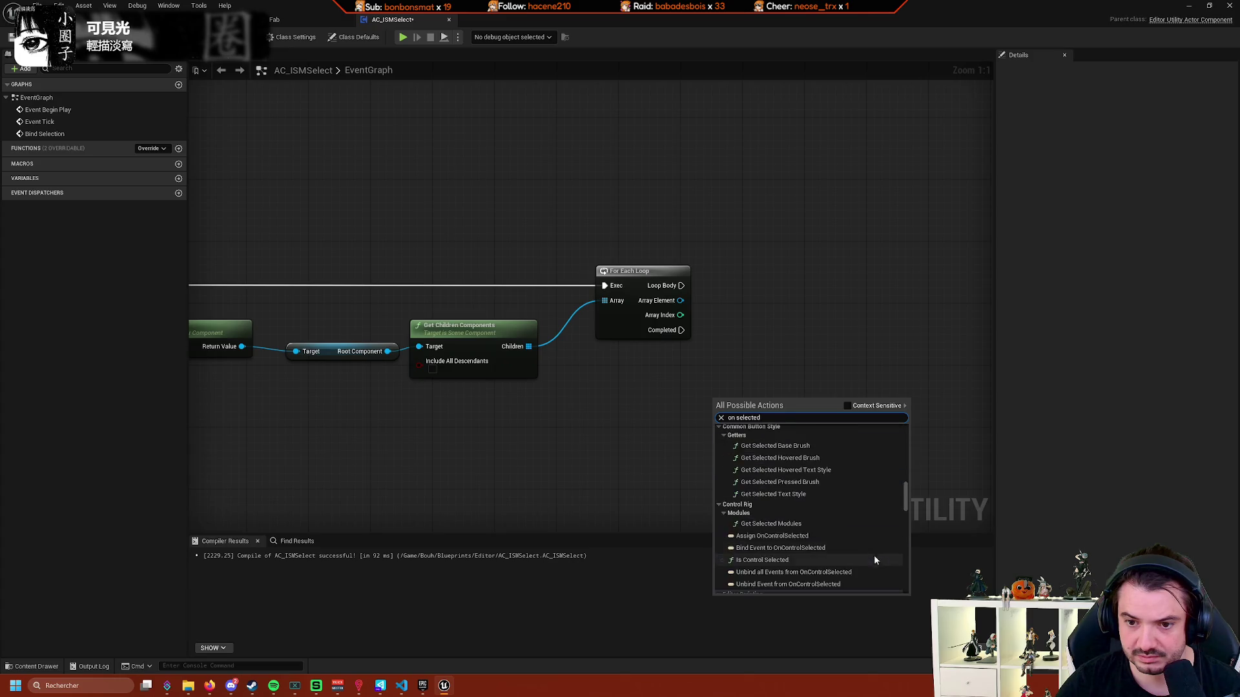
click(736, 418)
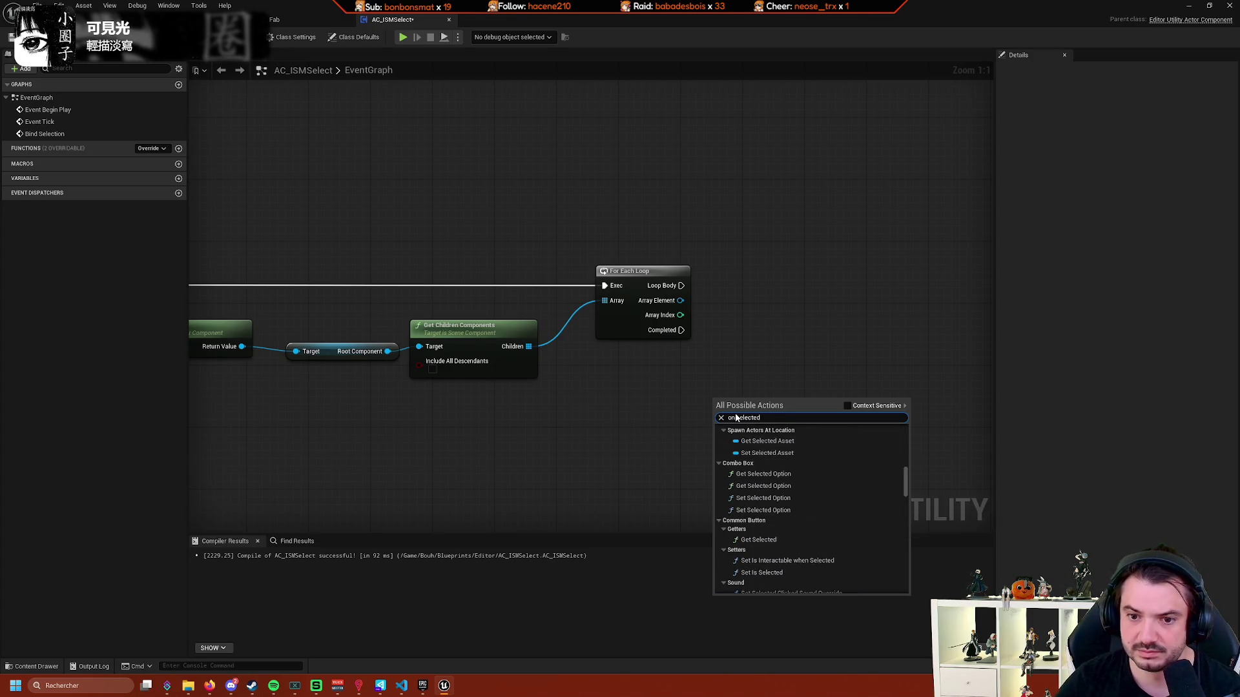
key(BackSpace)
key(BackSpace)
key(BackSpace)
scroll(900, 533, up, 5)
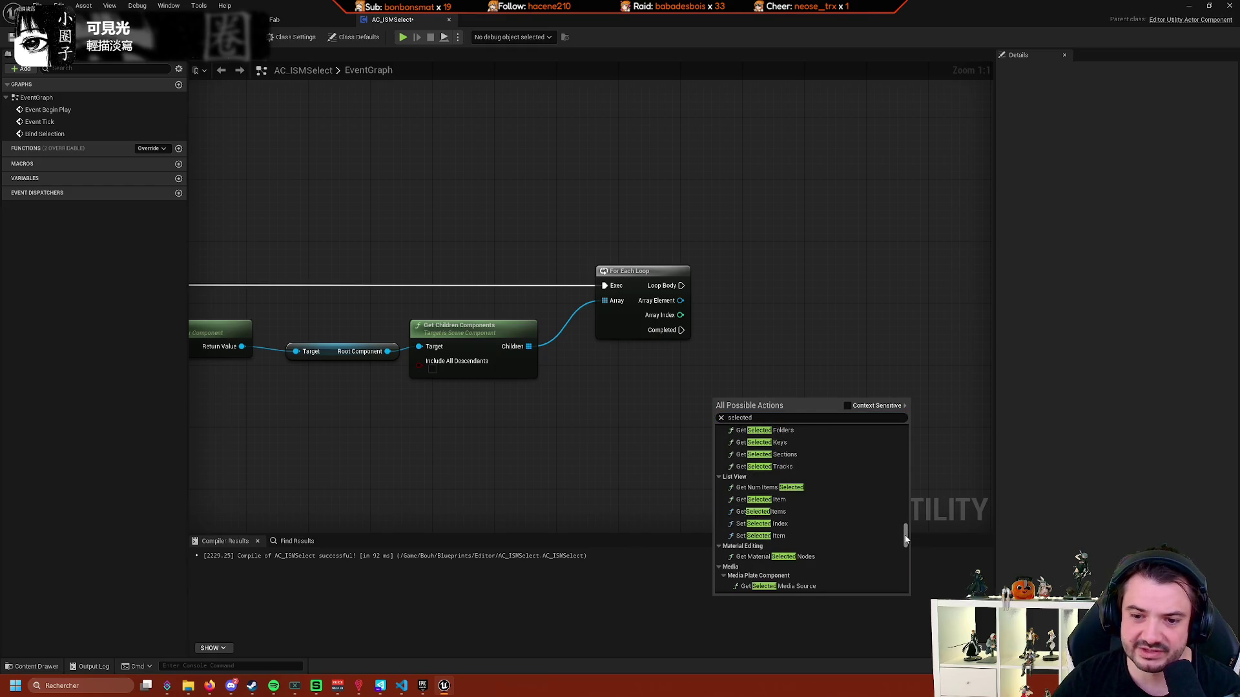
scroll(892, 532, up, 10)
click(553, 496)
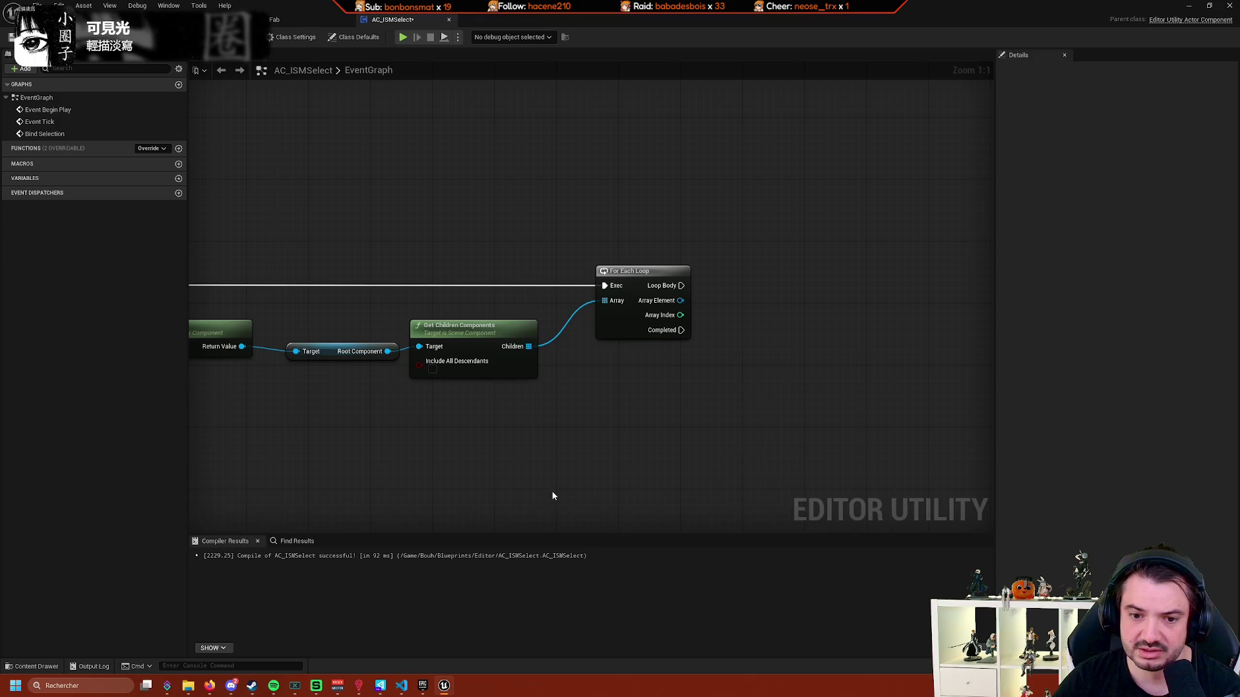
Retry a selection-subsystem search, then connect Children to the For Each Loop's Array input.
right_click(553, 496)
text(sleecti)
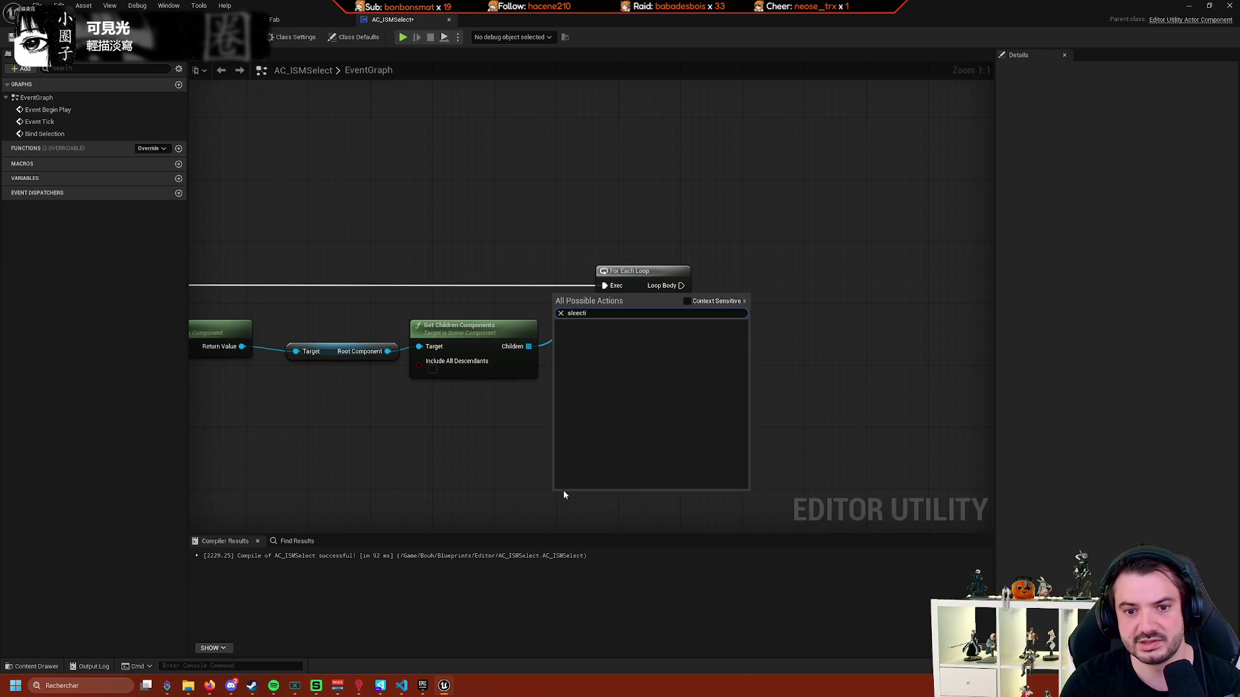
key(BackSpace)
key(BackSpace)
key(BackSpace)
text(el)
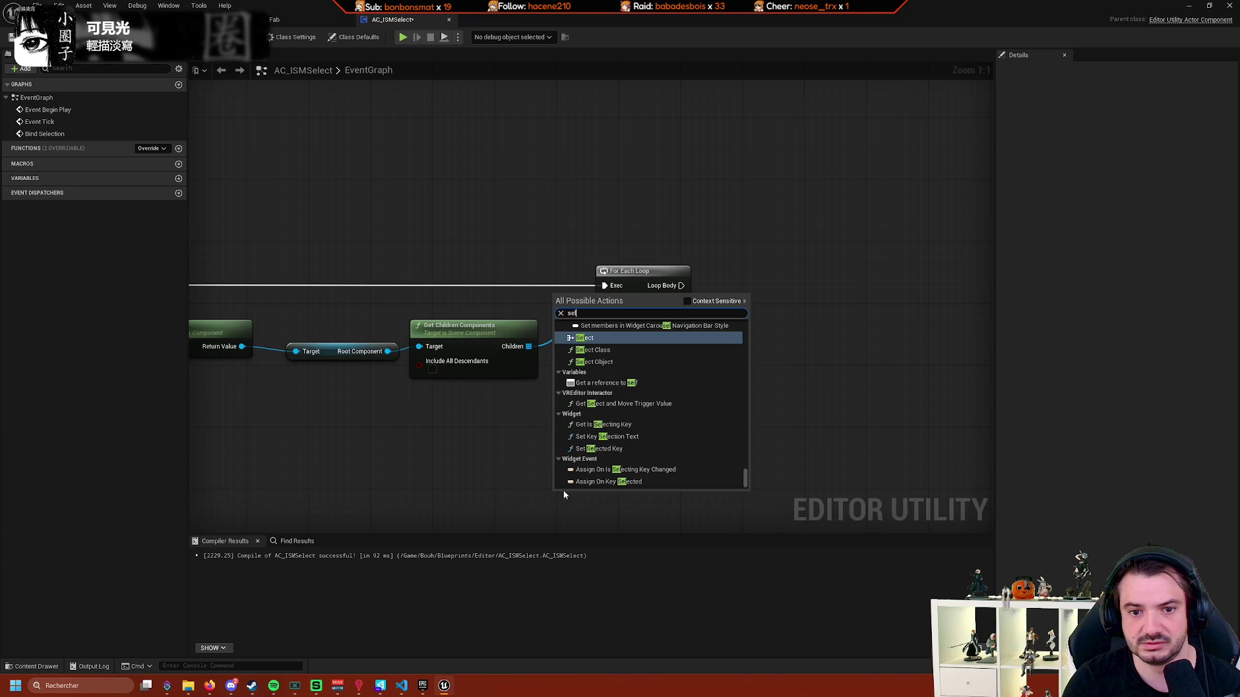
text(ection suhys)
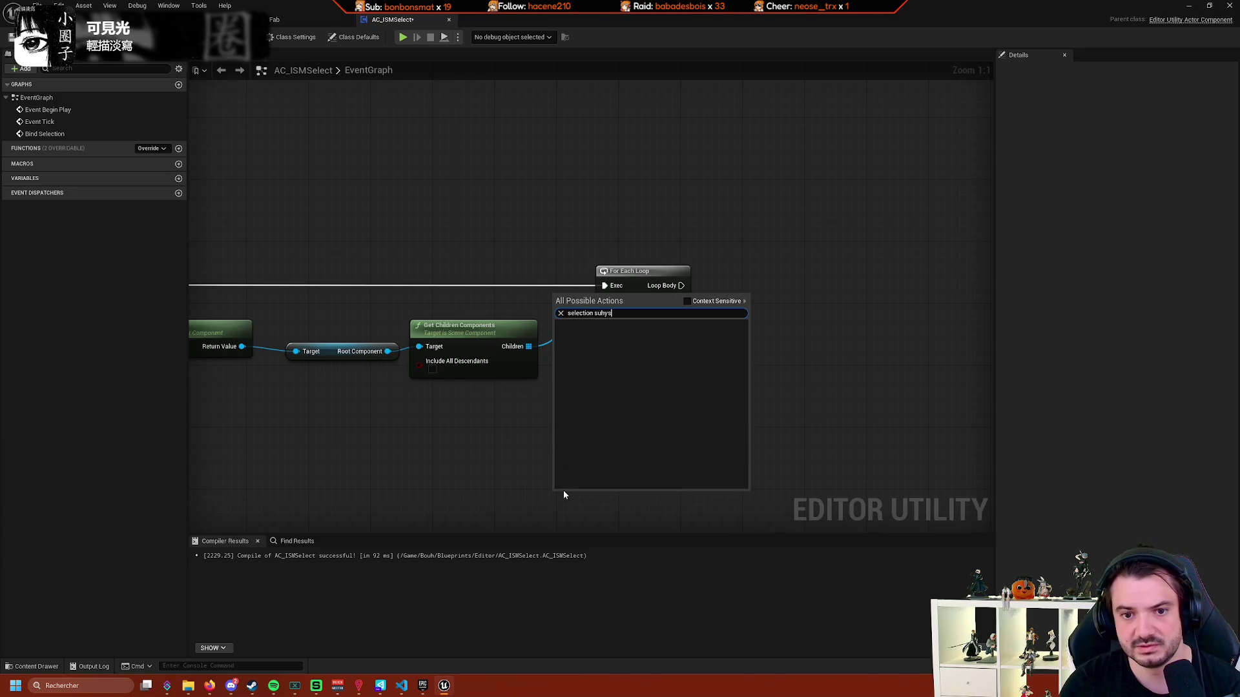
key(BackSpace)
key(BackSpace)
key(BackSpace)
text(bs)
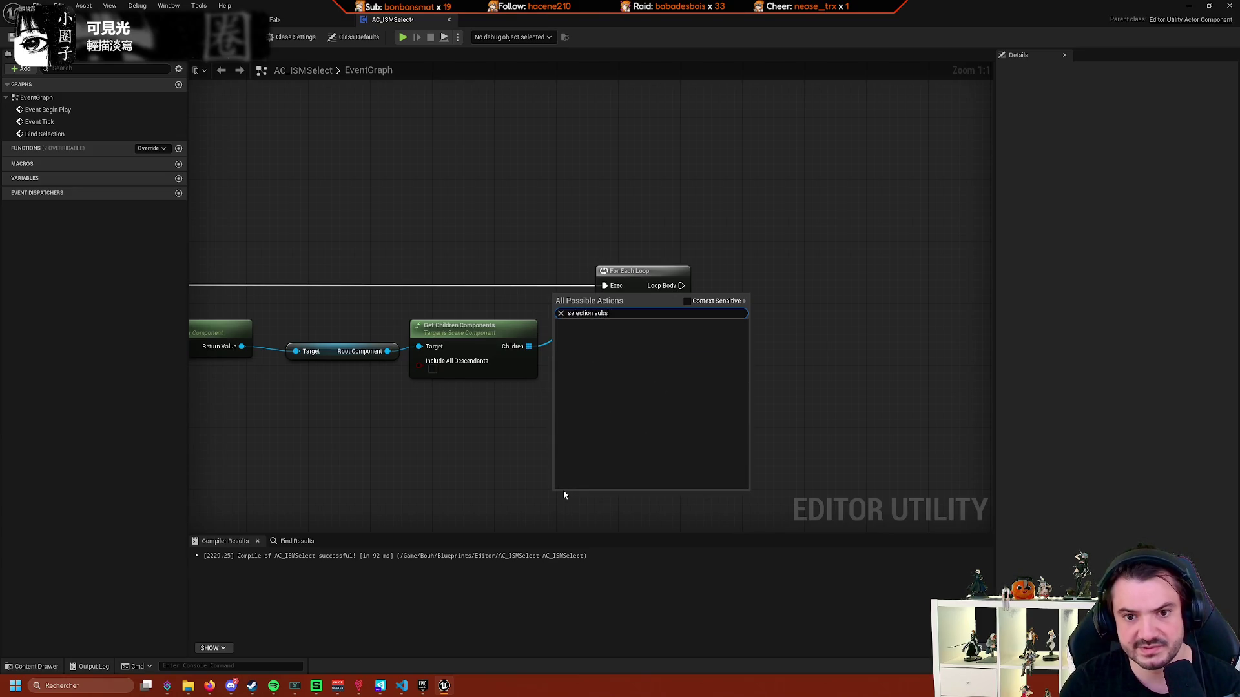
key(BackSpace)
key(BackSpace)
key(BackSpace)
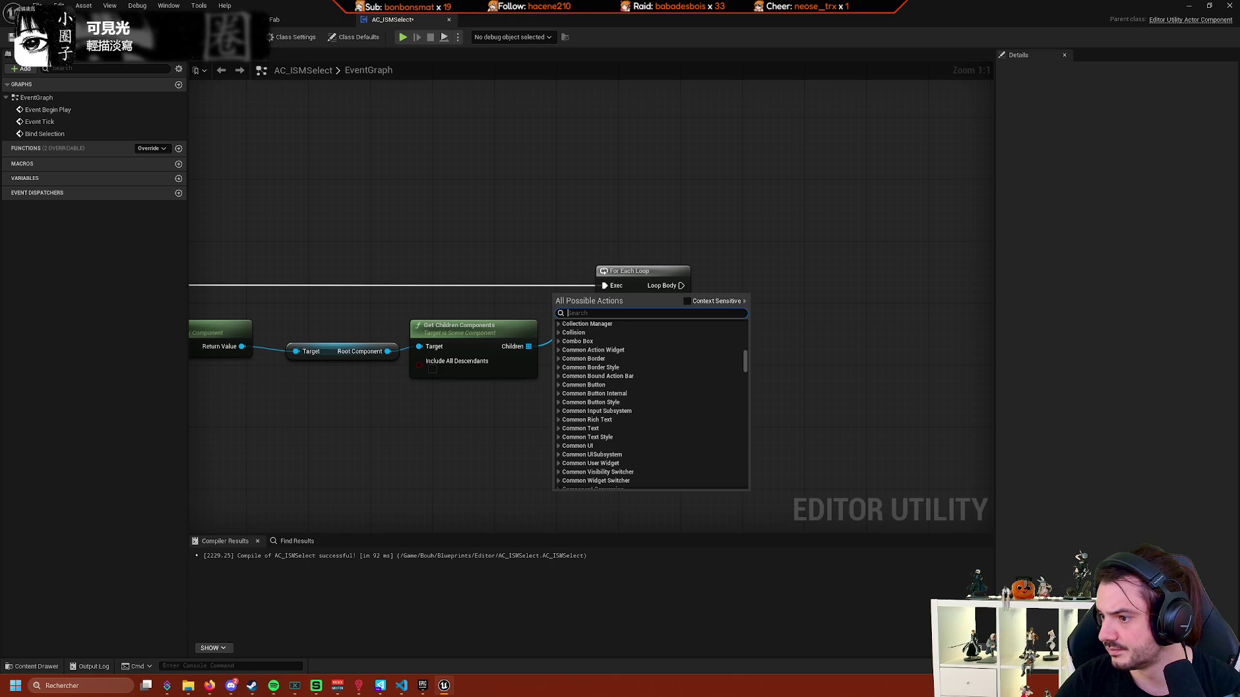
drag(529, 346, 605, 301)
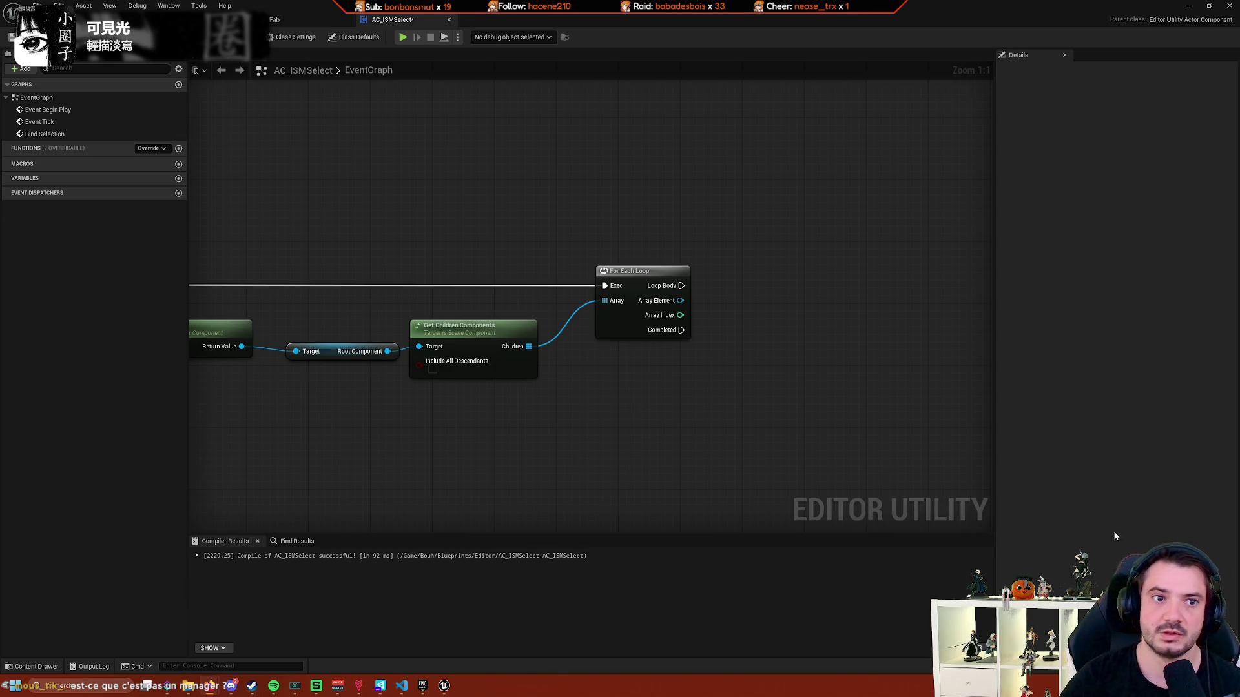
Recompile AC_ISMSelect with F7, check 'selection manage' nodes without adding one, and open Blueprints/Editor.
key(F7)
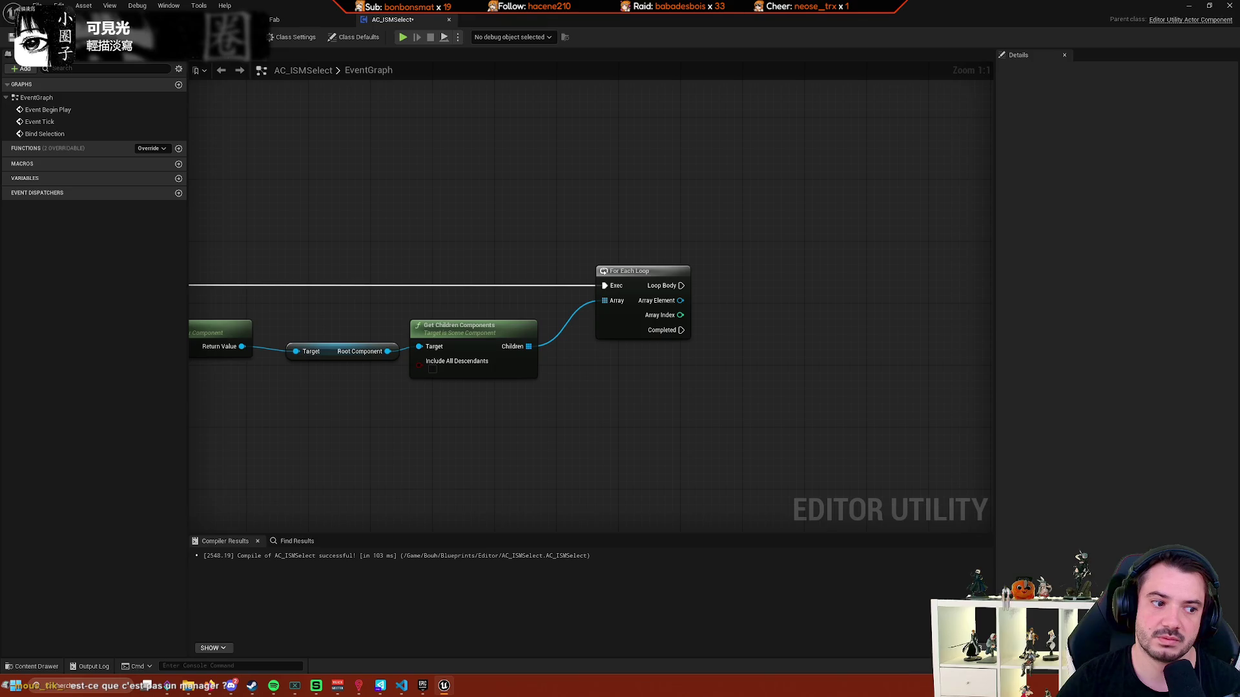
drag(460, 193, 460, 163)
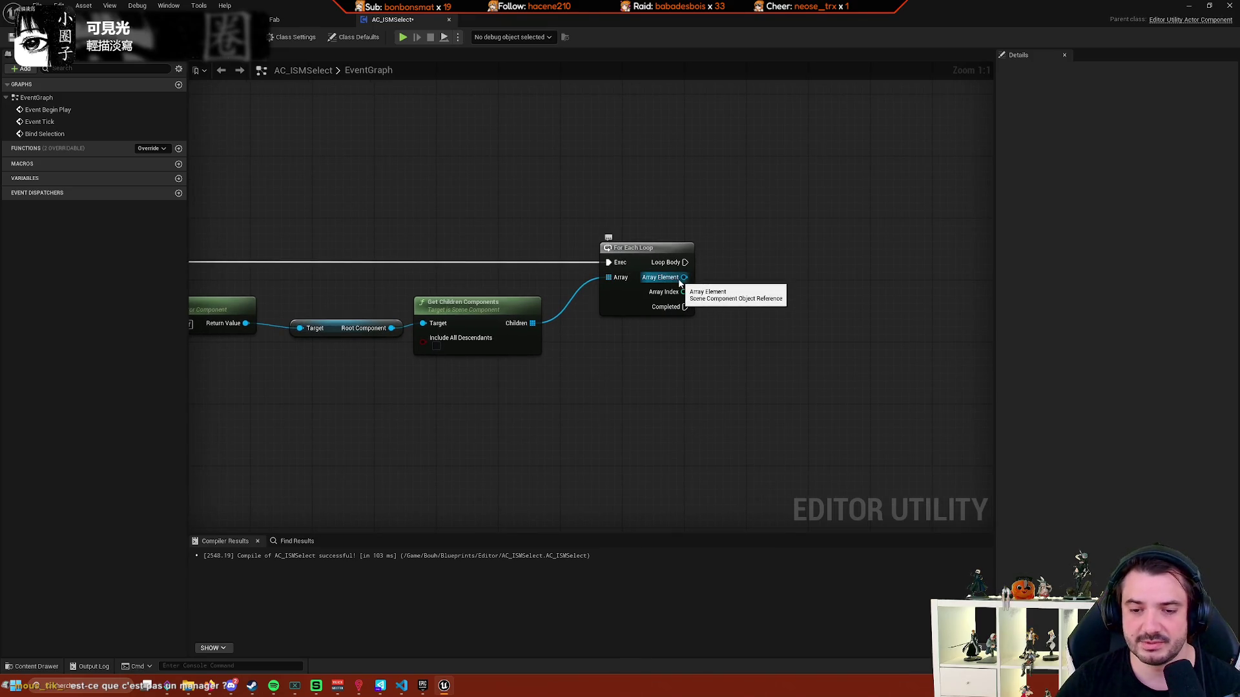
right_click(630, 378)
text(selection)
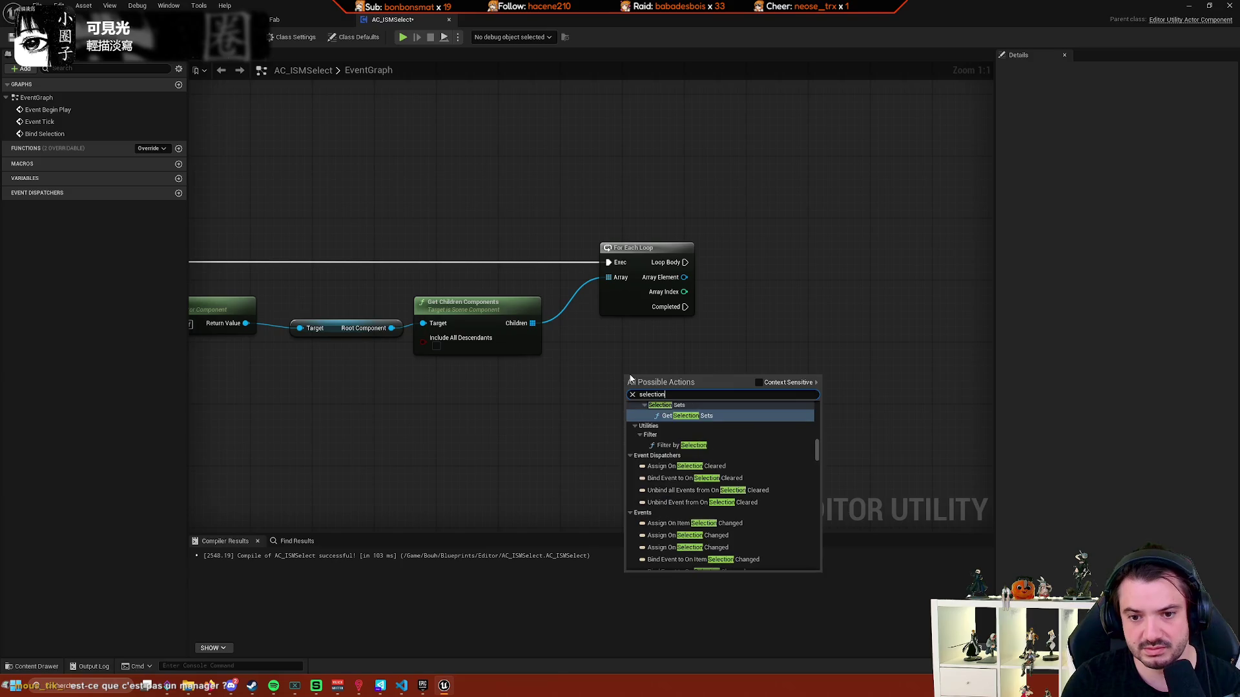
text( manage)
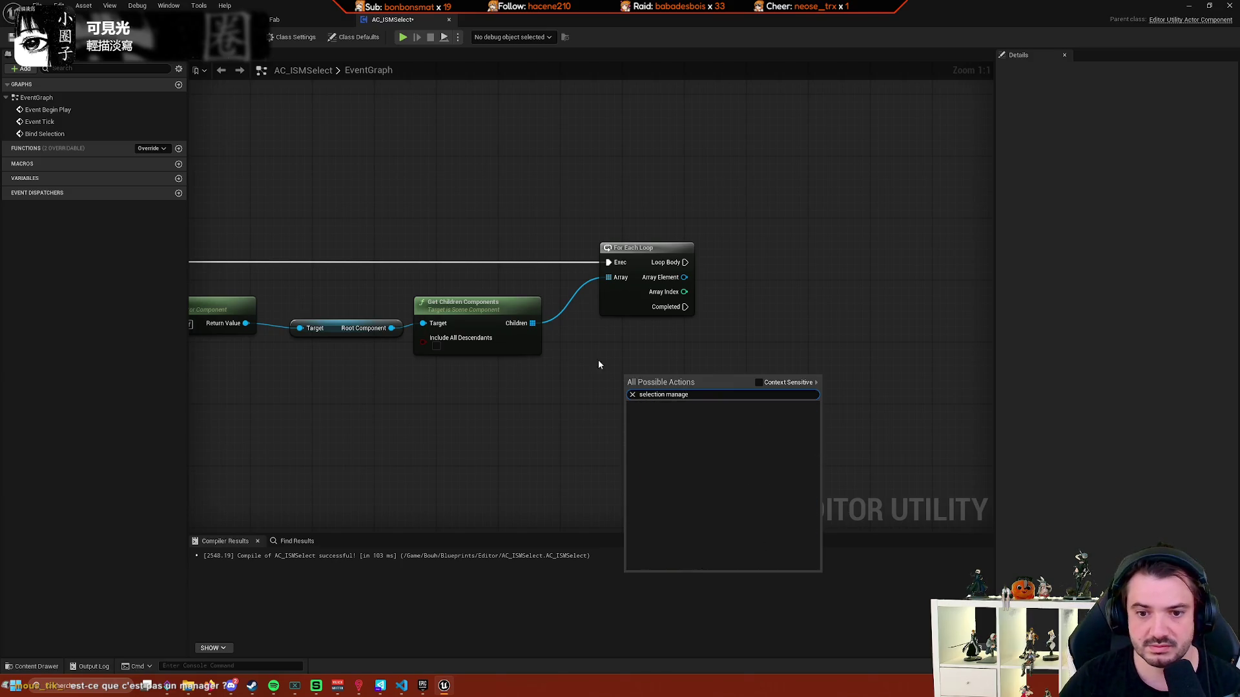
key(Escape)
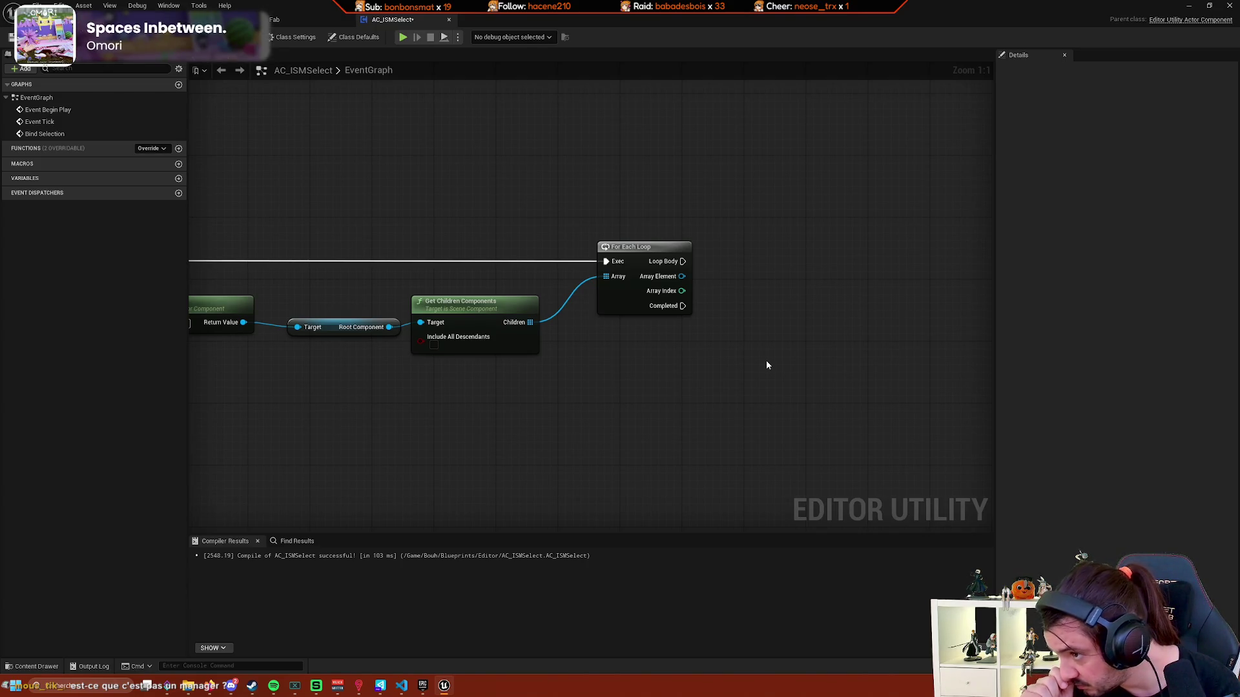
click(40, 667)
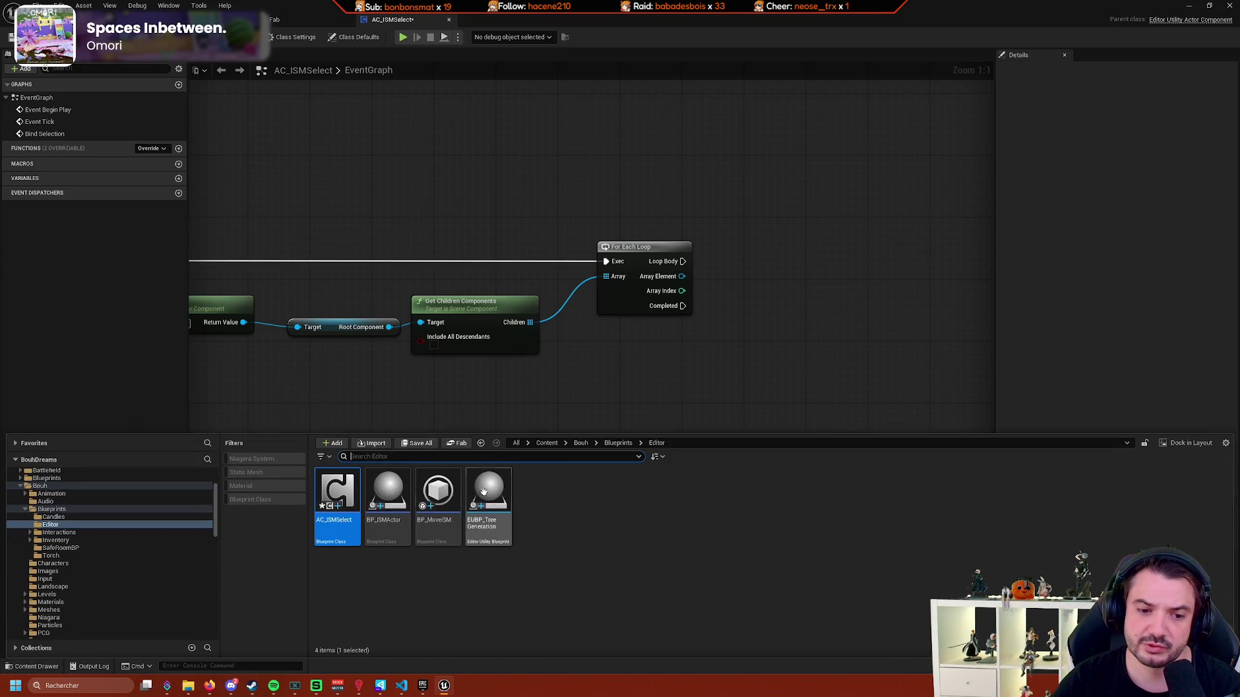
Open BP_MoveISM from Blueprints/Editor and frame its click-handling line-trace nodes.
mouse_move(510, 489)
double_click(439, 494)
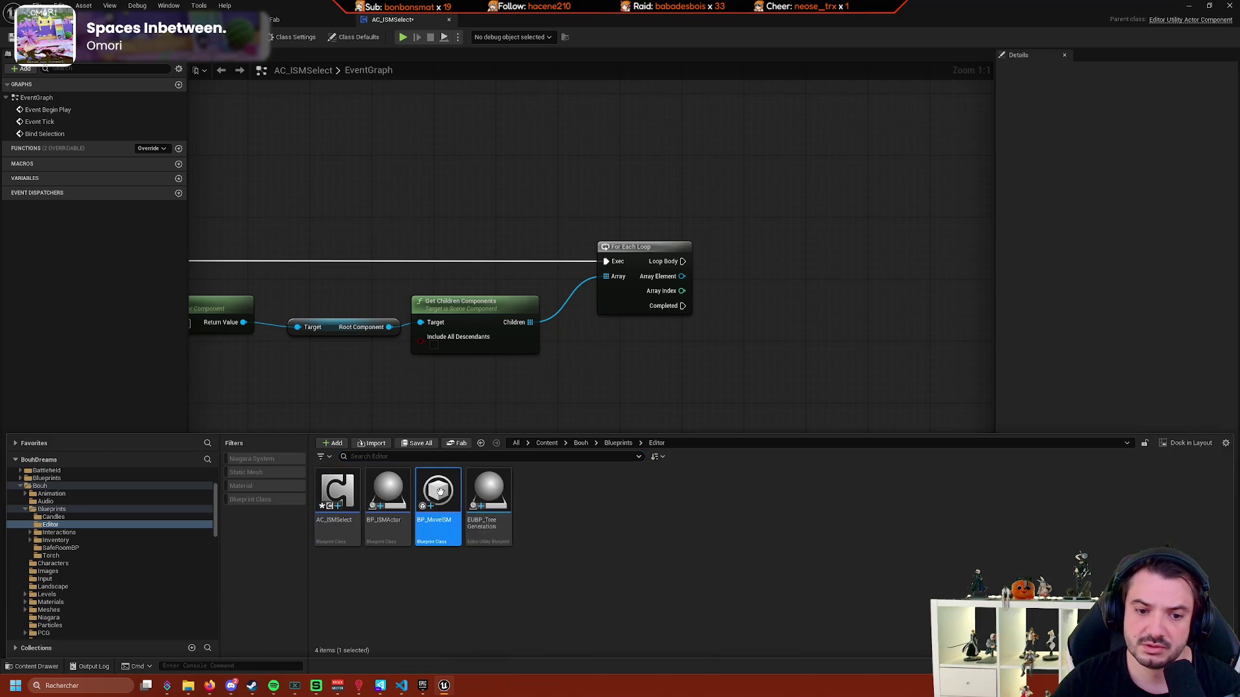
scroll(431, 452, down, 3)
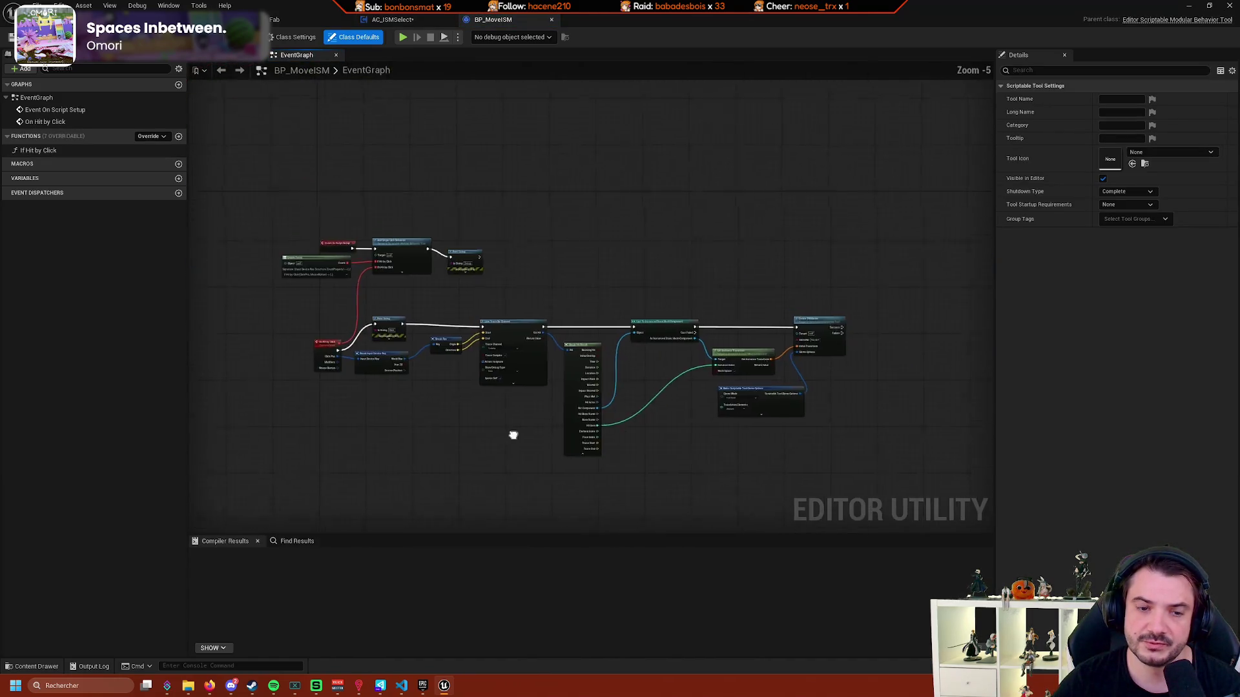
scroll(512, 435, up, 2)
drag(510, 293, 518, 359)
scroll(519, 359, up, 2)
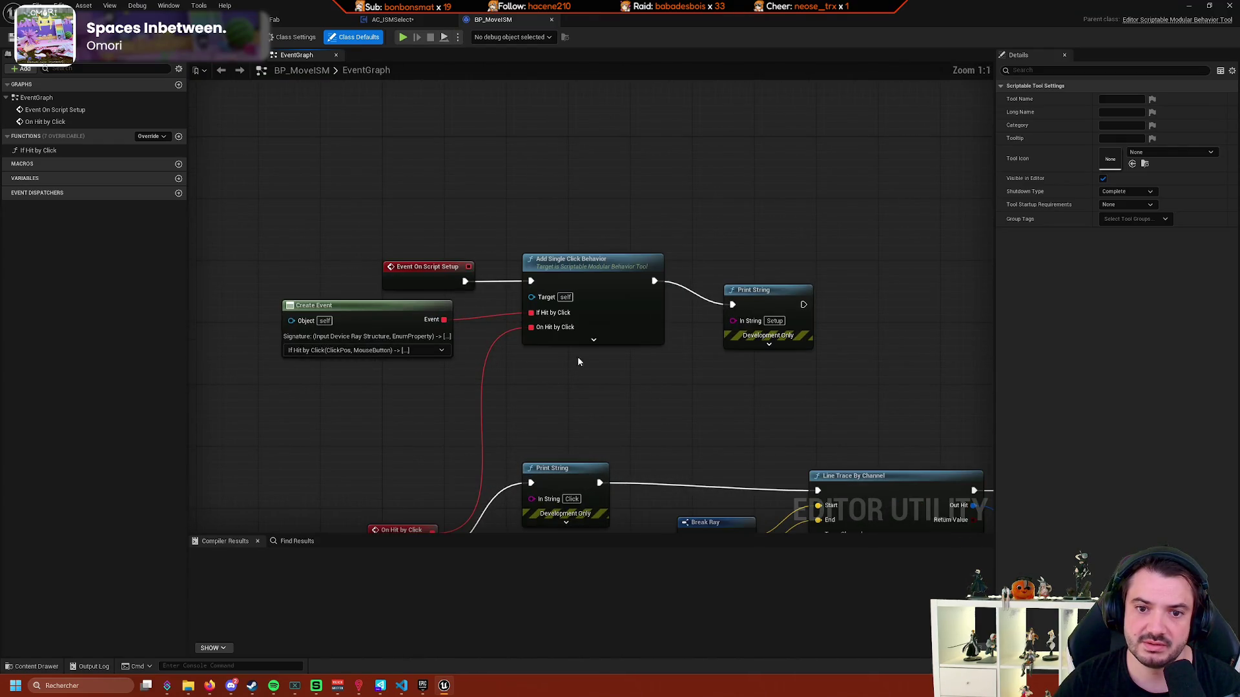
mouse_move(680, 443)
mouse_down()
mouse_move(615, 326)
mouse_move(129, 307)
mouse_up()
Wire a new Get Owner node to the cast's As Instanced Static Mesh Component output, found by searching 'owner'.
scroll(462, 339, down, 3)
scroll(462, 339, up, 2)
drag(940, 335, 705, 319)
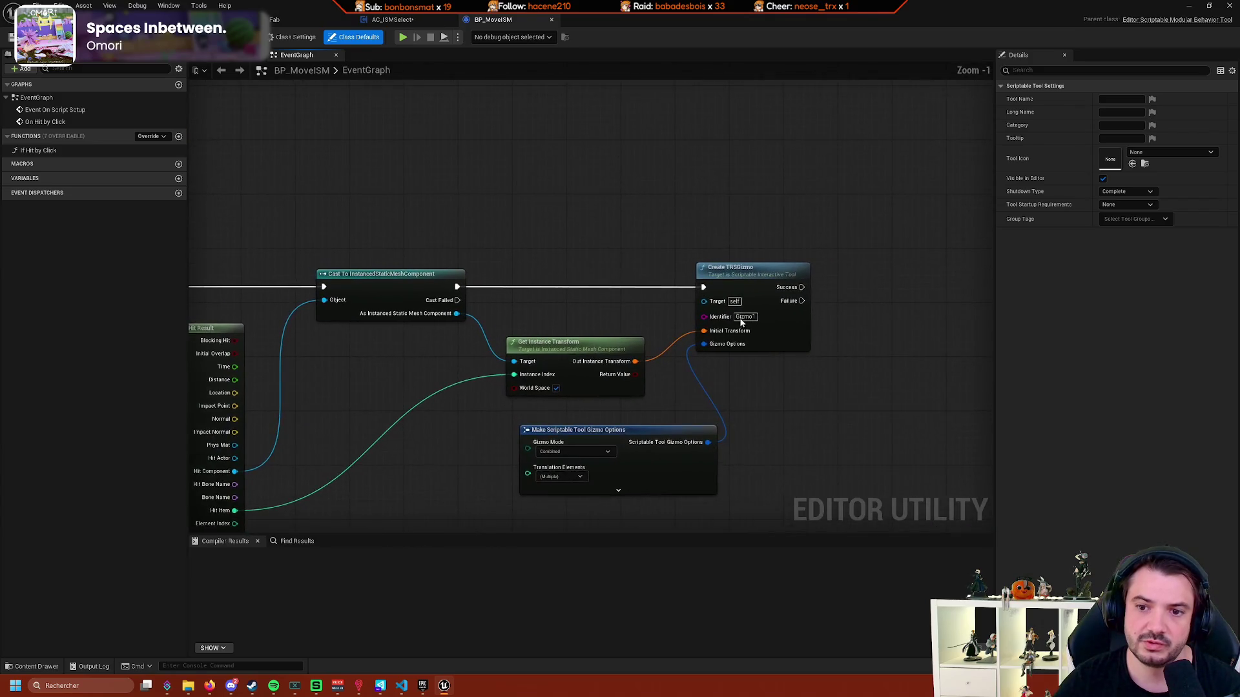
scroll(584, 307, down, 3)
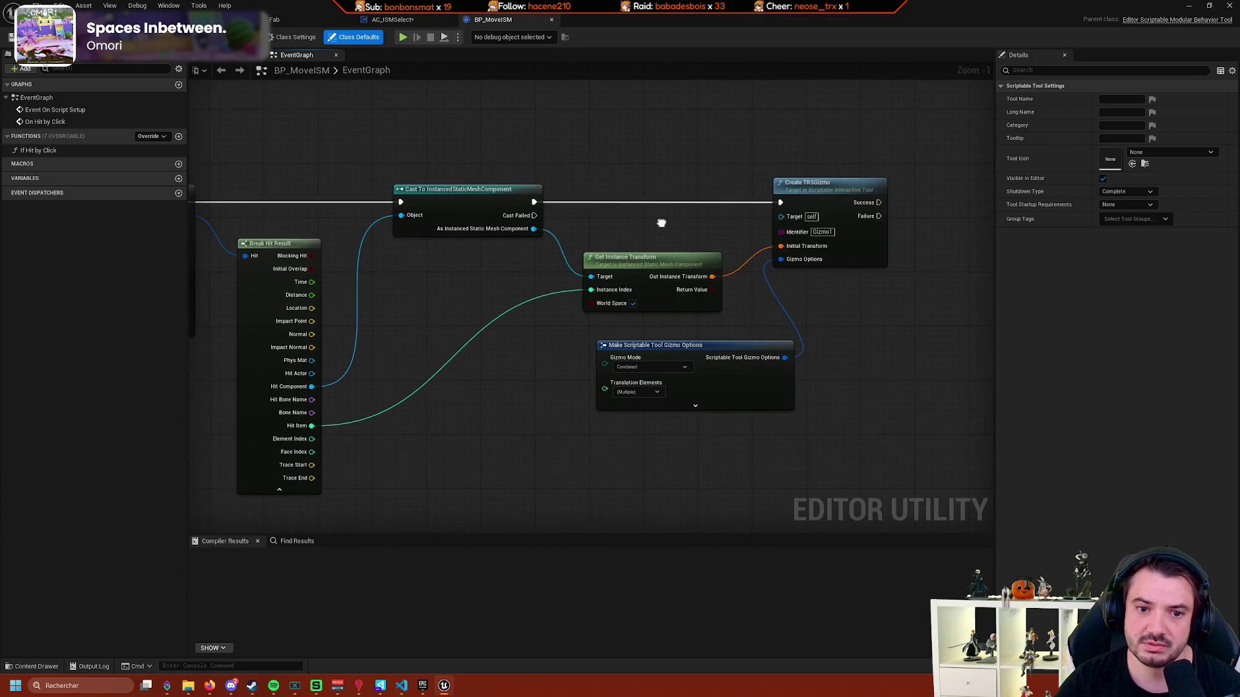
scroll(607, 305, up, 4)
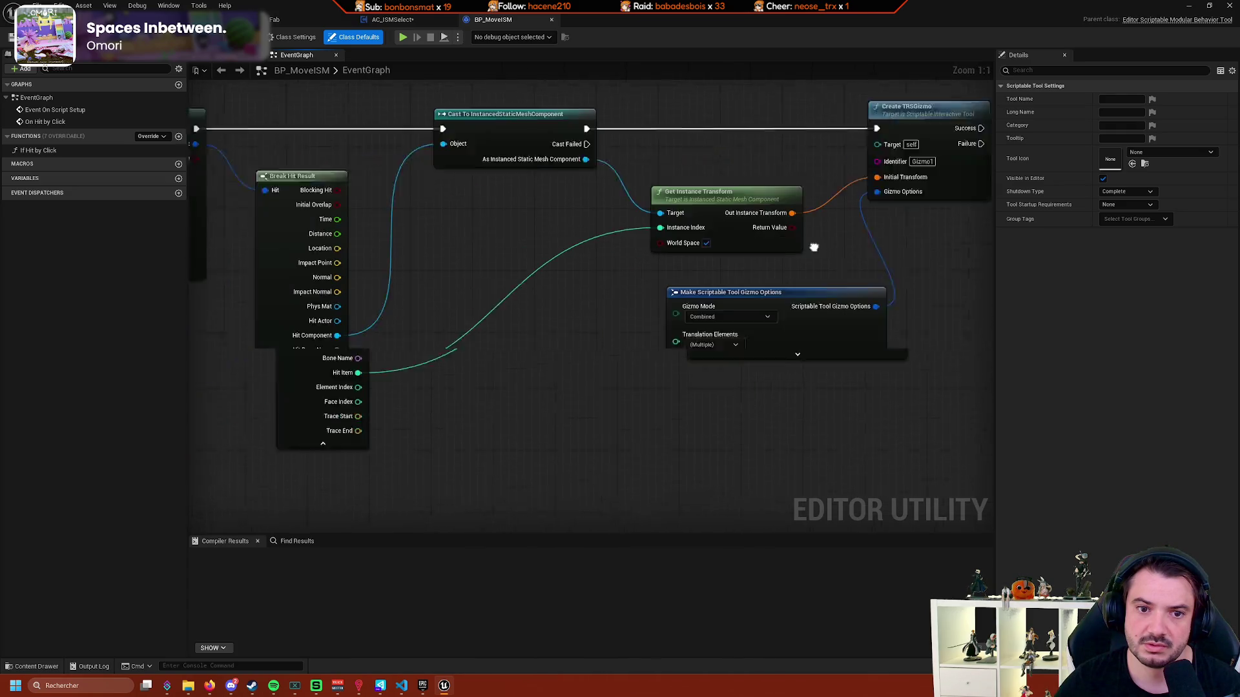
drag(683, 251, 791, 181)
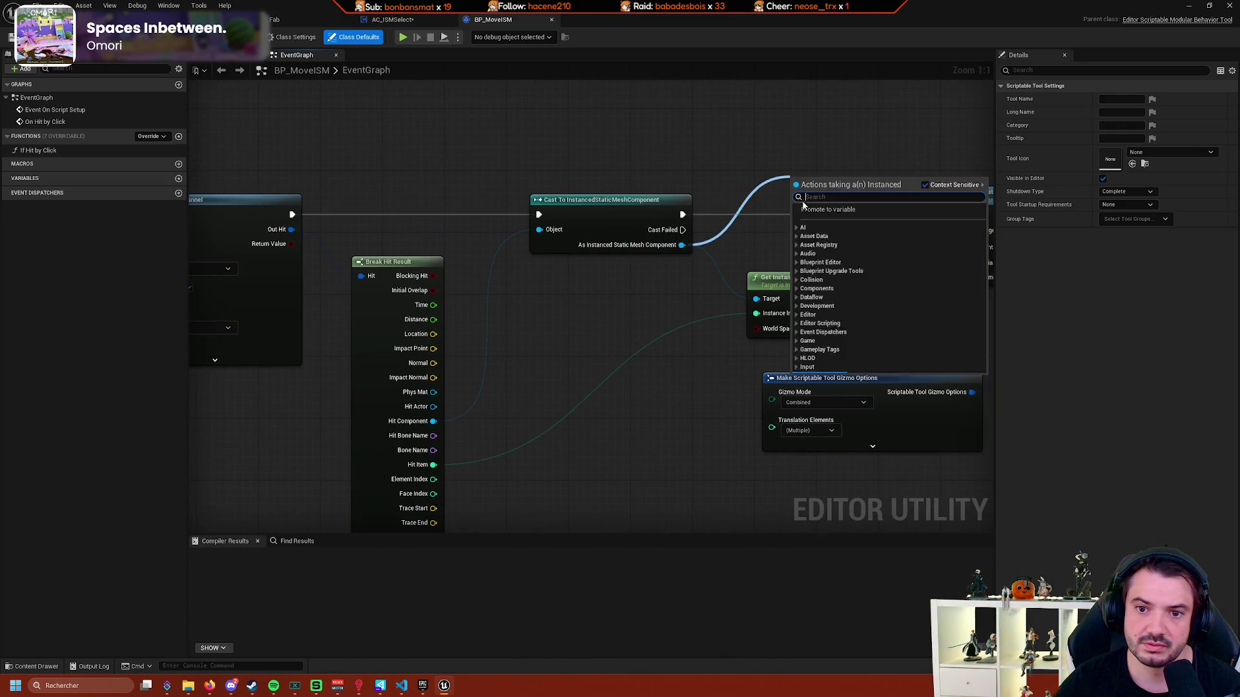
text(parent)
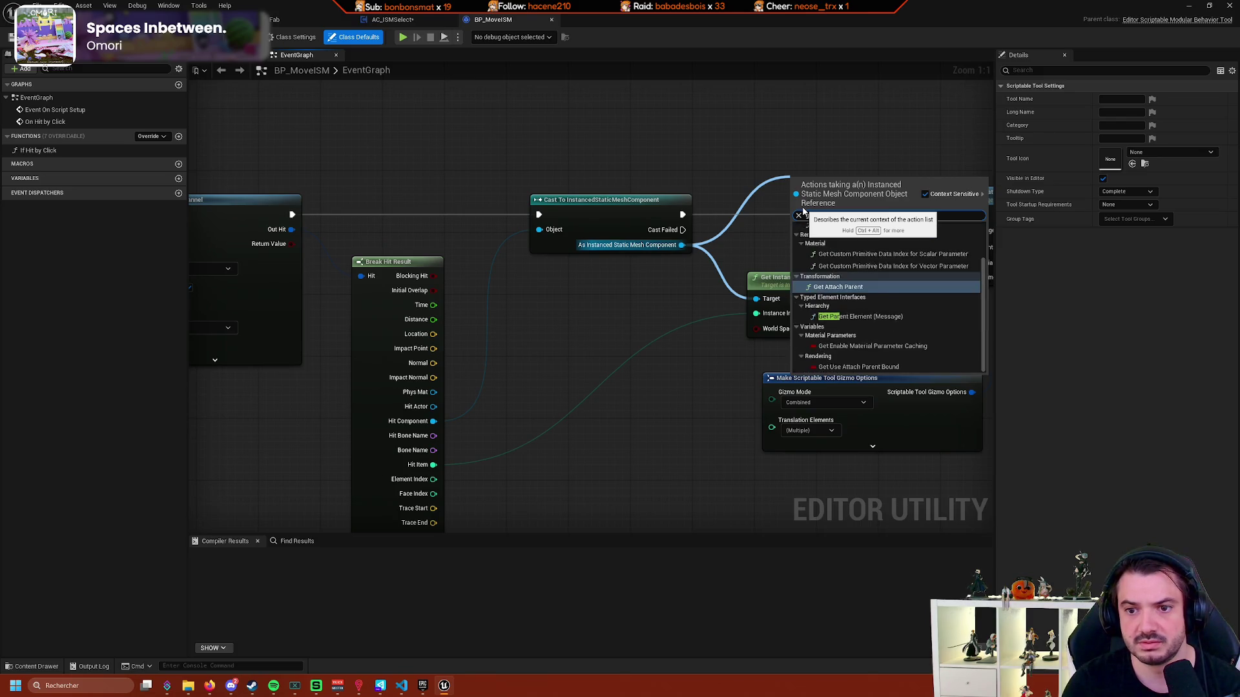
double_click(825, 216)
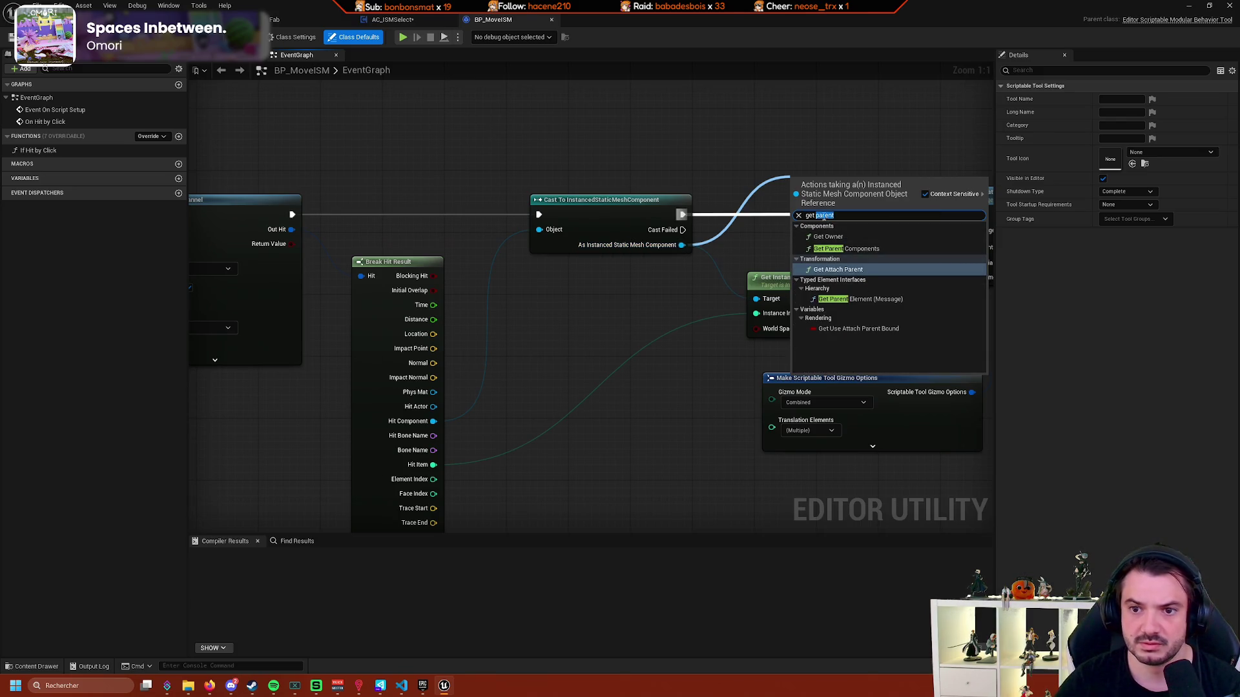
text(owner)
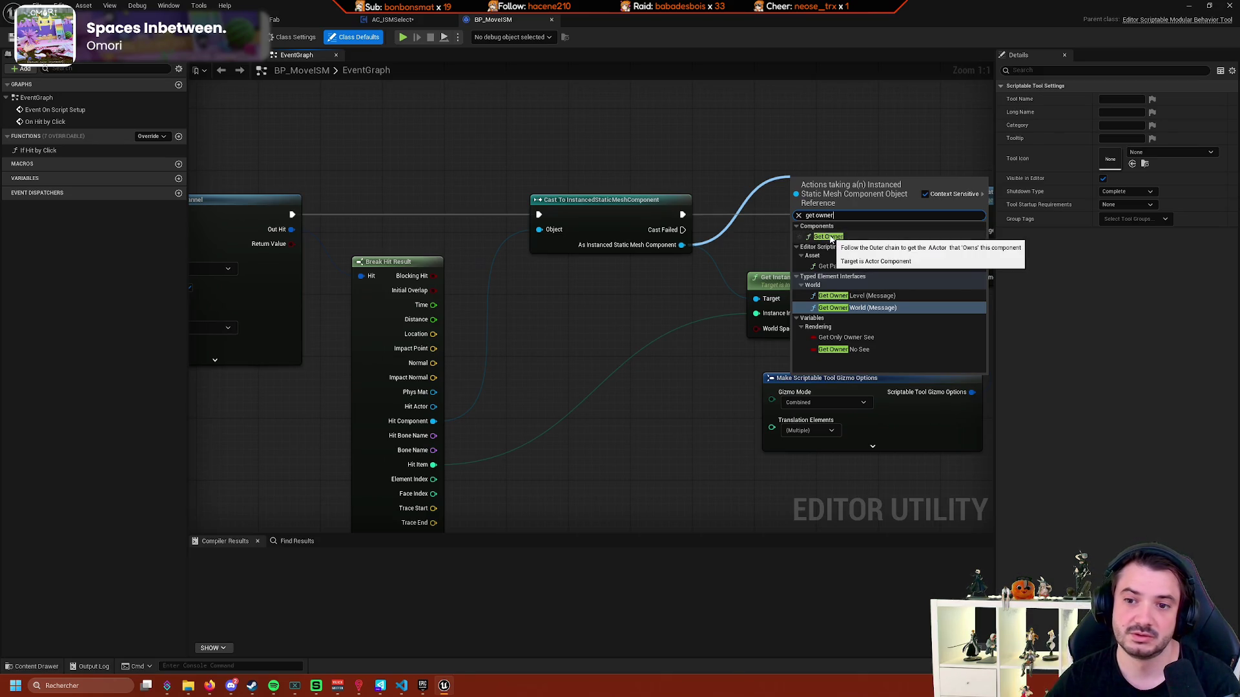
click(812, 238)
mouse_move(695, 250)
mouse_down()
mouse_move(714, 226)
mouse_move(791, 209)
mouse_move(812, 257)
mouse_up()
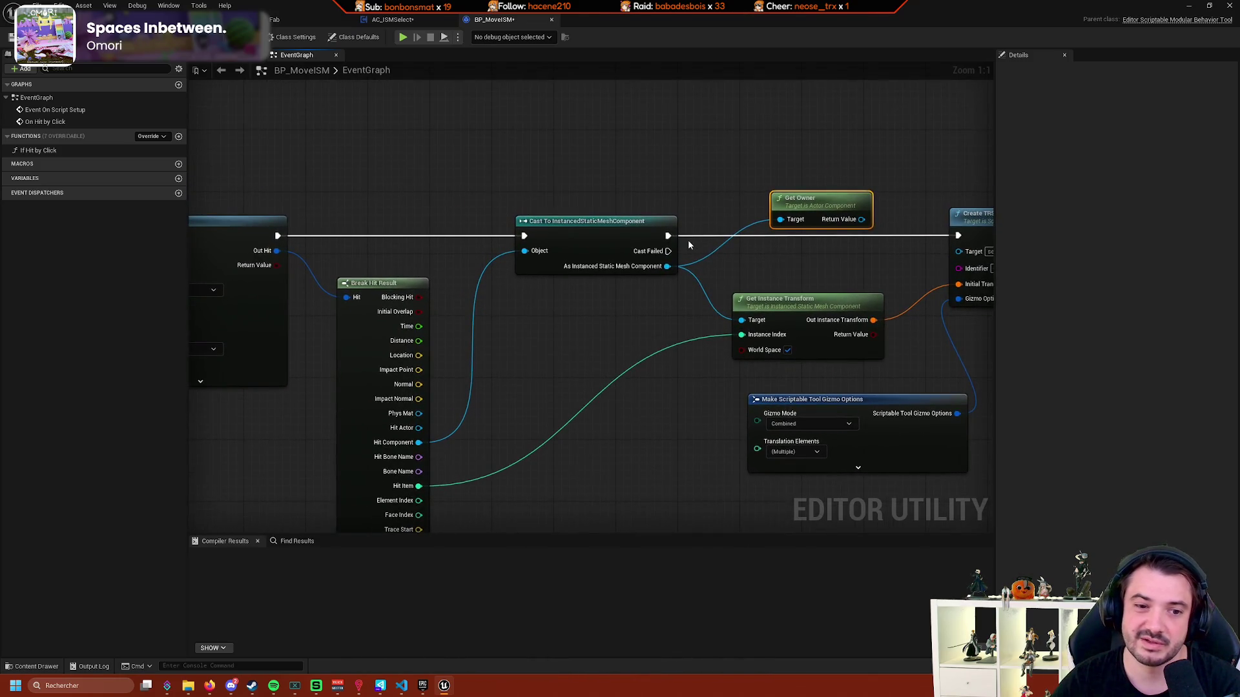
Compile BP_MoveISM and move Create TRSGizmo, Get Instance Transform and Make Gizmo Options down-right.
key(F7)
drag(491, 160, 248, 123)
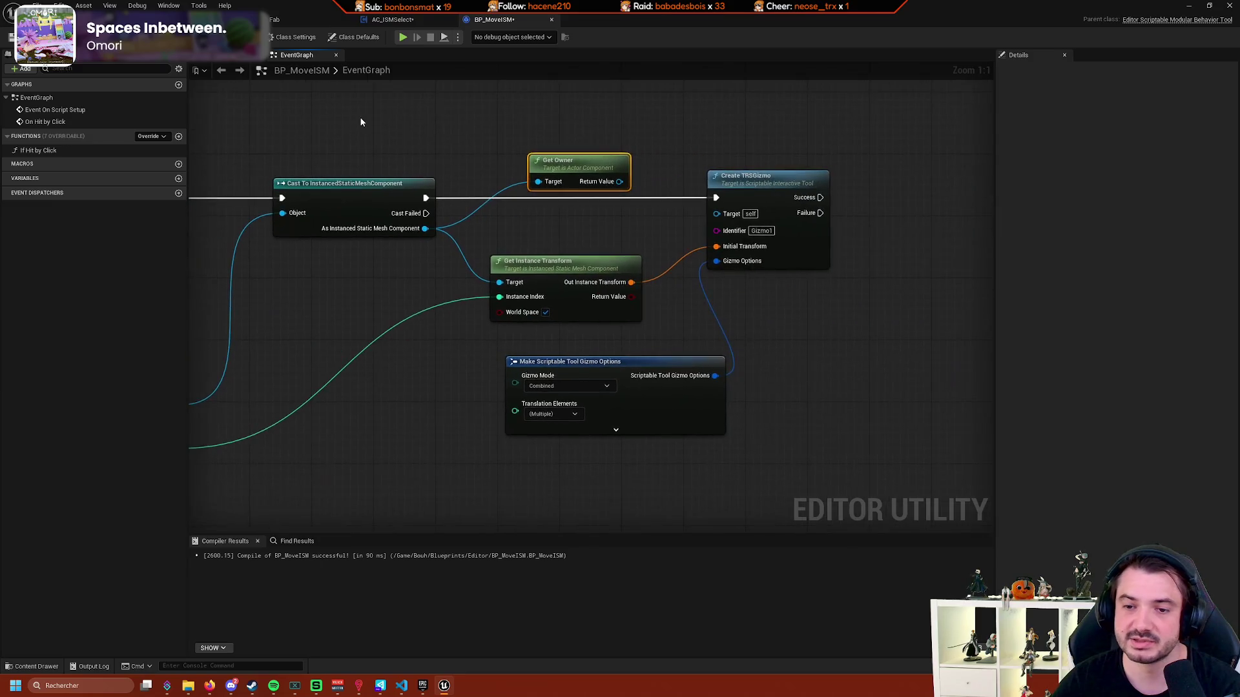
drag(898, 265, 668, 412)
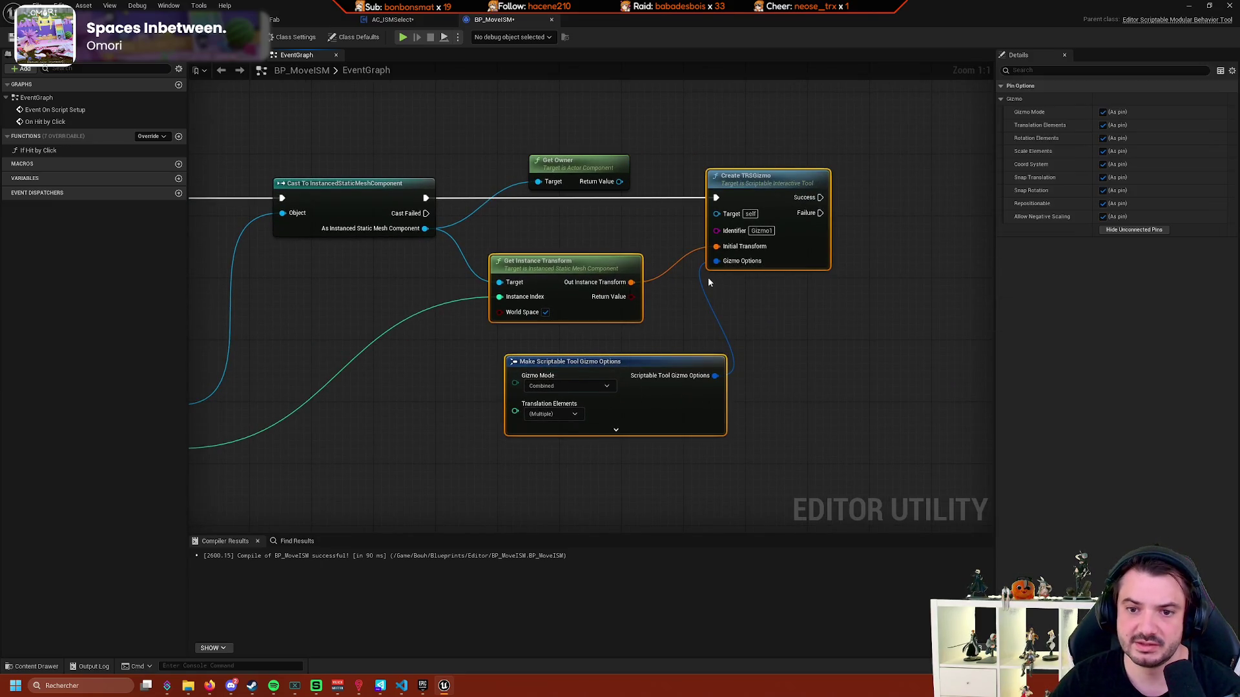
mouse_move(779, 254)
mouse_down()
mouse_move(801, 297)
mouse_move(747, 302)
mouse_move(745, 373)
mouse_up()
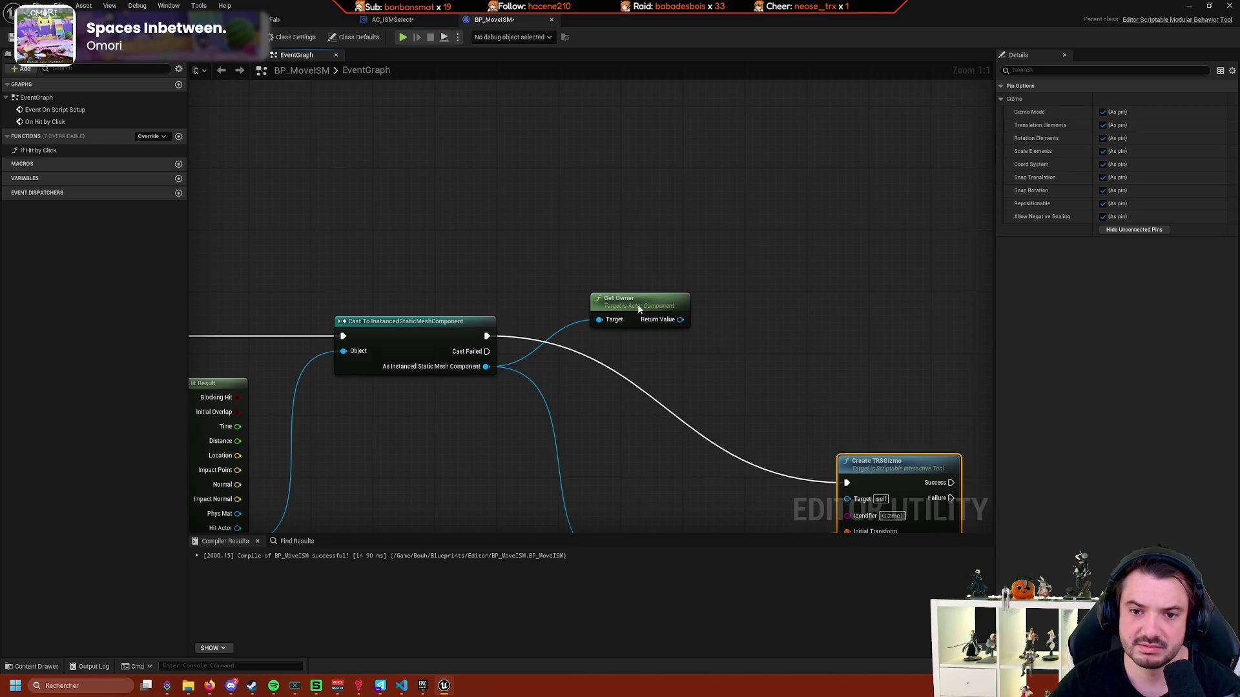
From Get Owner's Return Value, search for 'set ro', 'root' and 'switch' without adding a node.
mouse_move(639, 310)
mouse_down()
mouse_move(603, 384)
mouse_move(785, 343)
mouse_up()
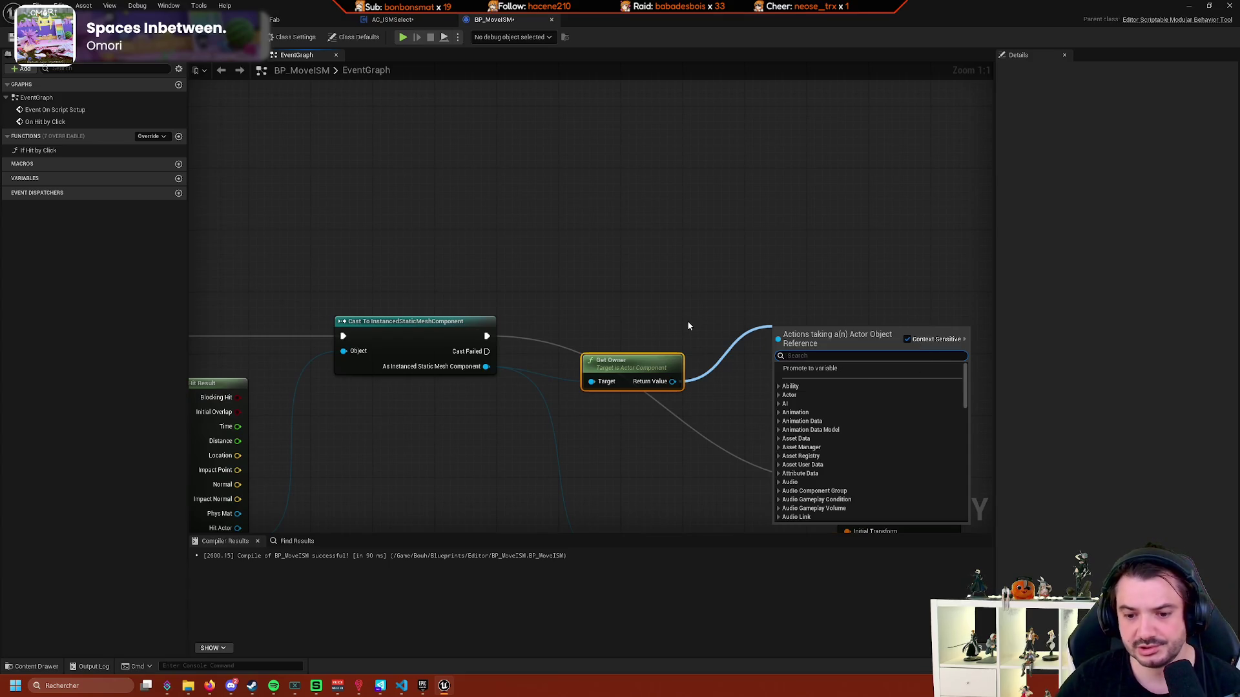
text(set ro)
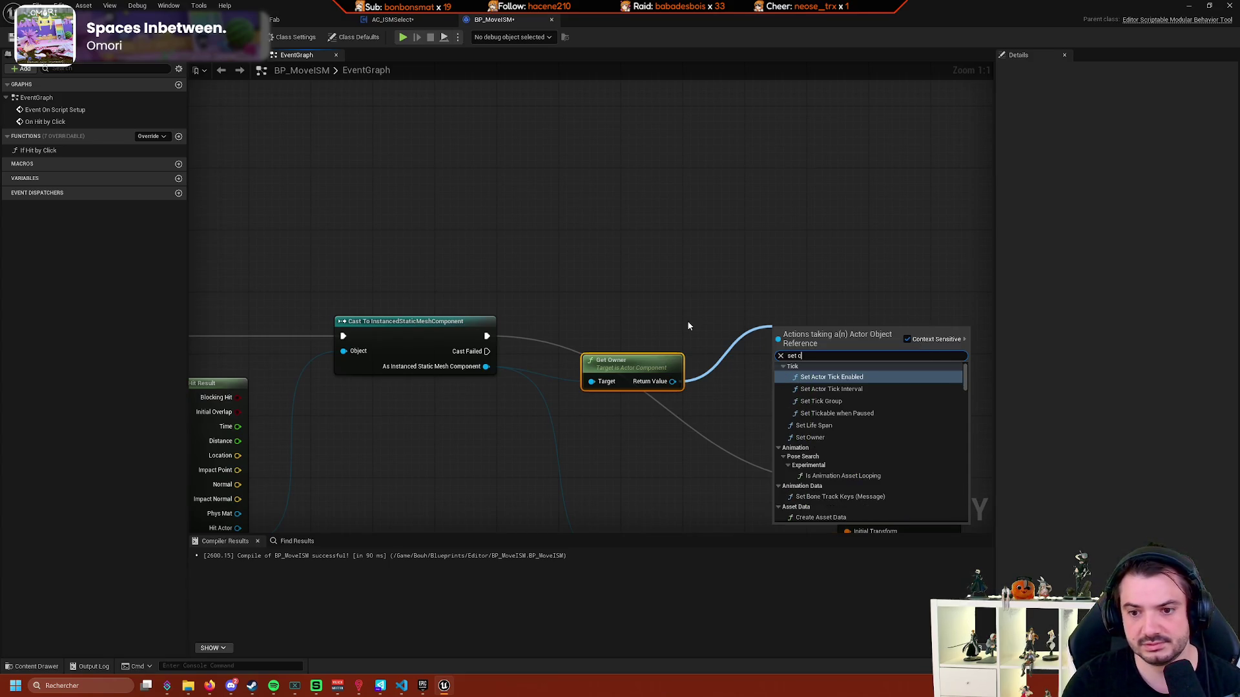
key(BackSpace)
key(BackSpace)
key(BackSpace)
text(root)
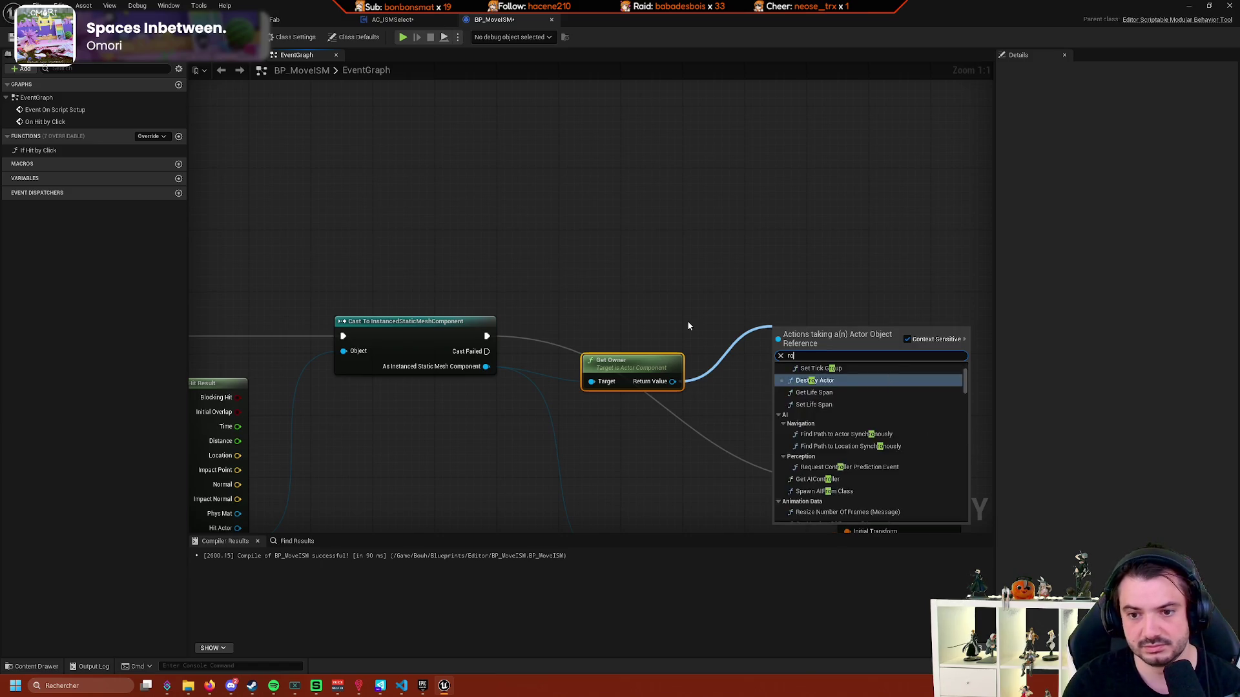
key(BackSpace)
key(BackSpace)
key(BackSpace)
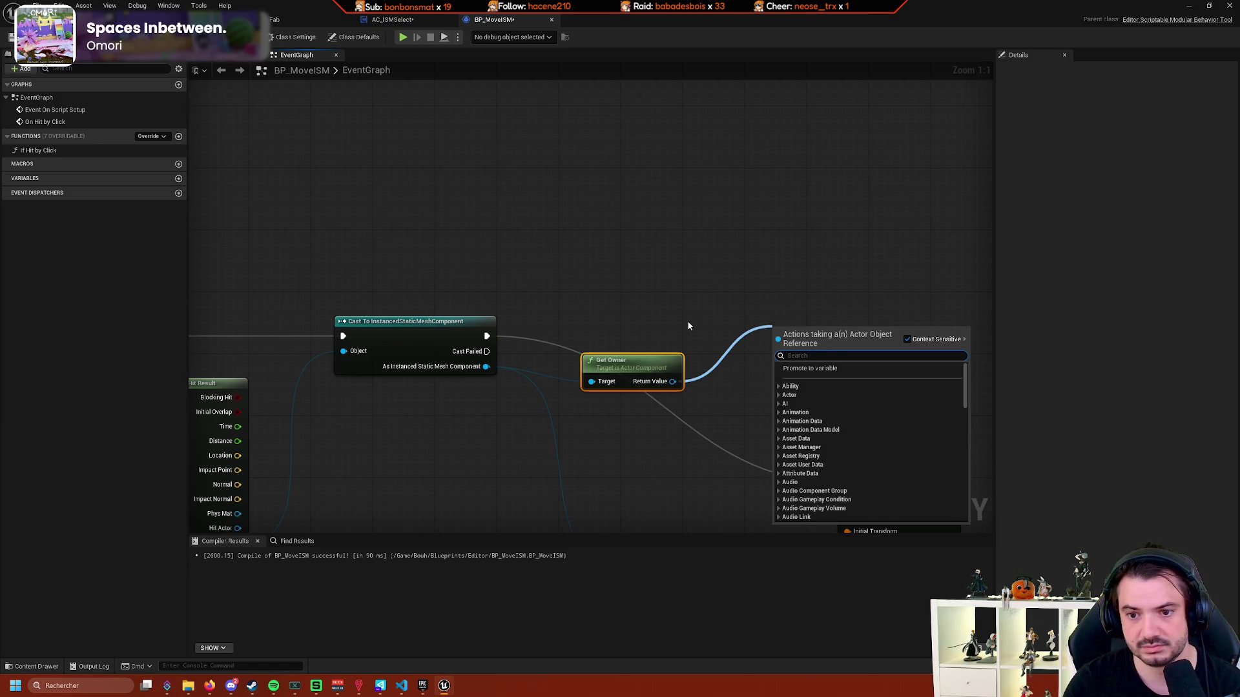
text(switch)
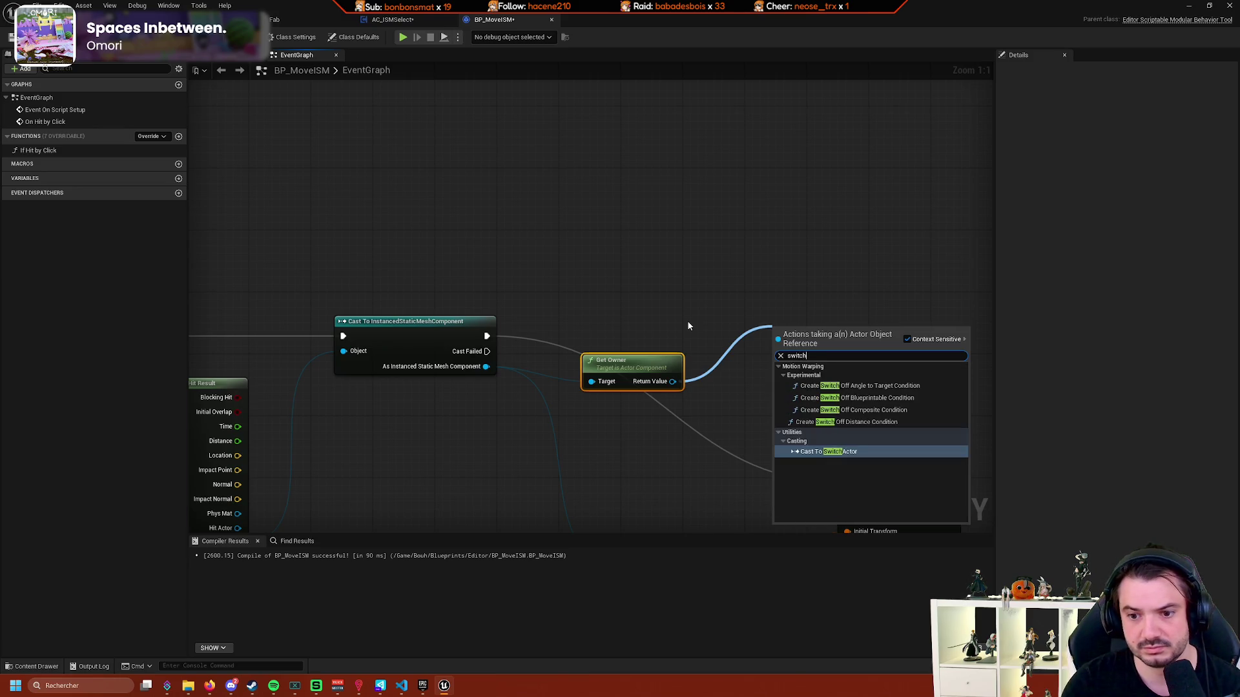
key(BackSpace)
key(BackSpace)
key(BackSpace)
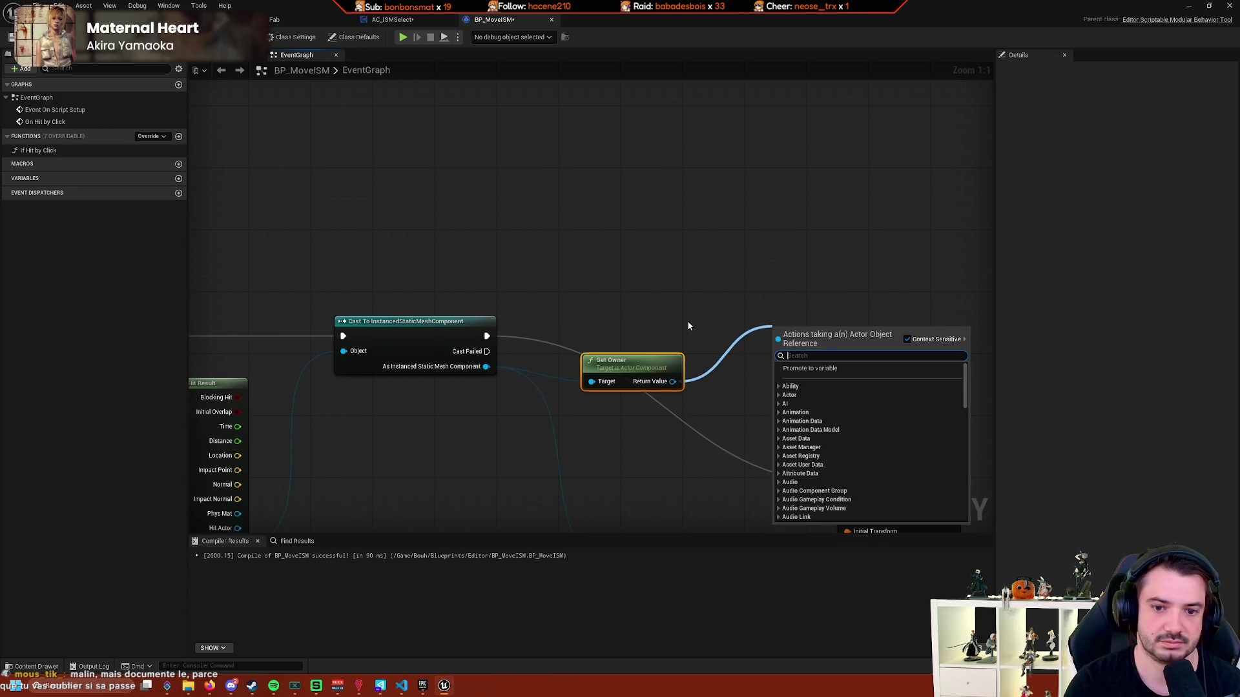
scroll(688, 326, down, 6)
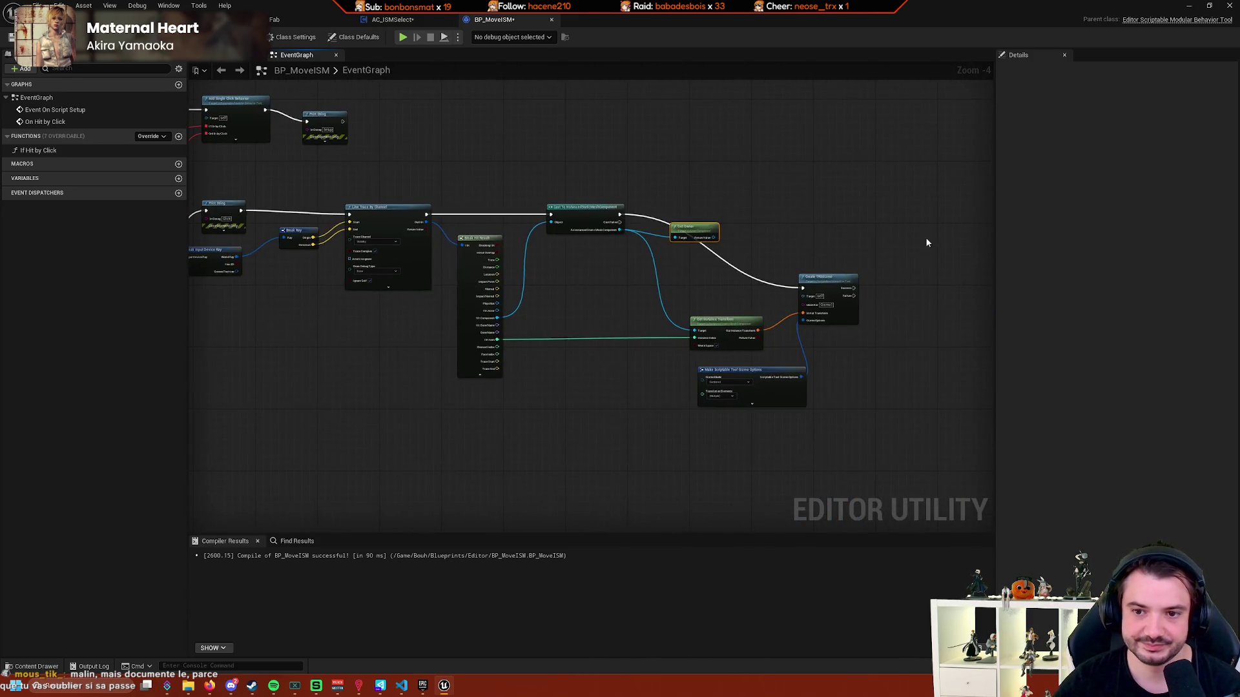
drag(929, 253, 742, 429)
drag(875, 300, 812, 327)
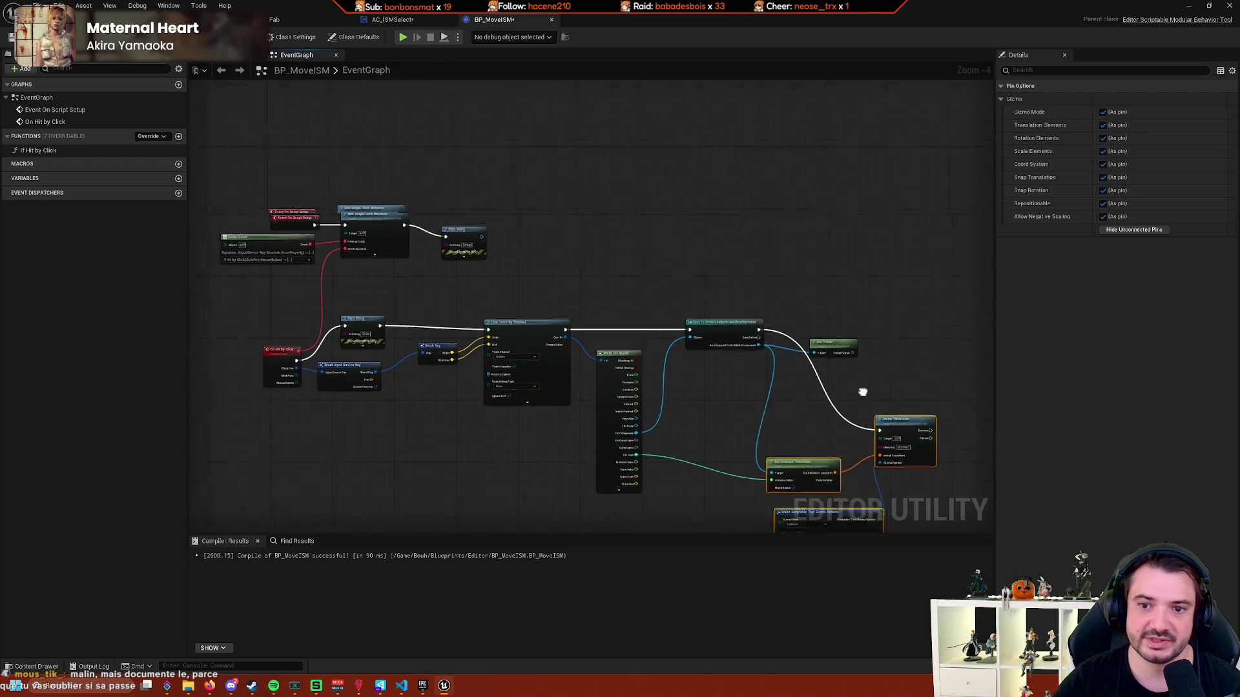
scroll(648, 254, up, 2)
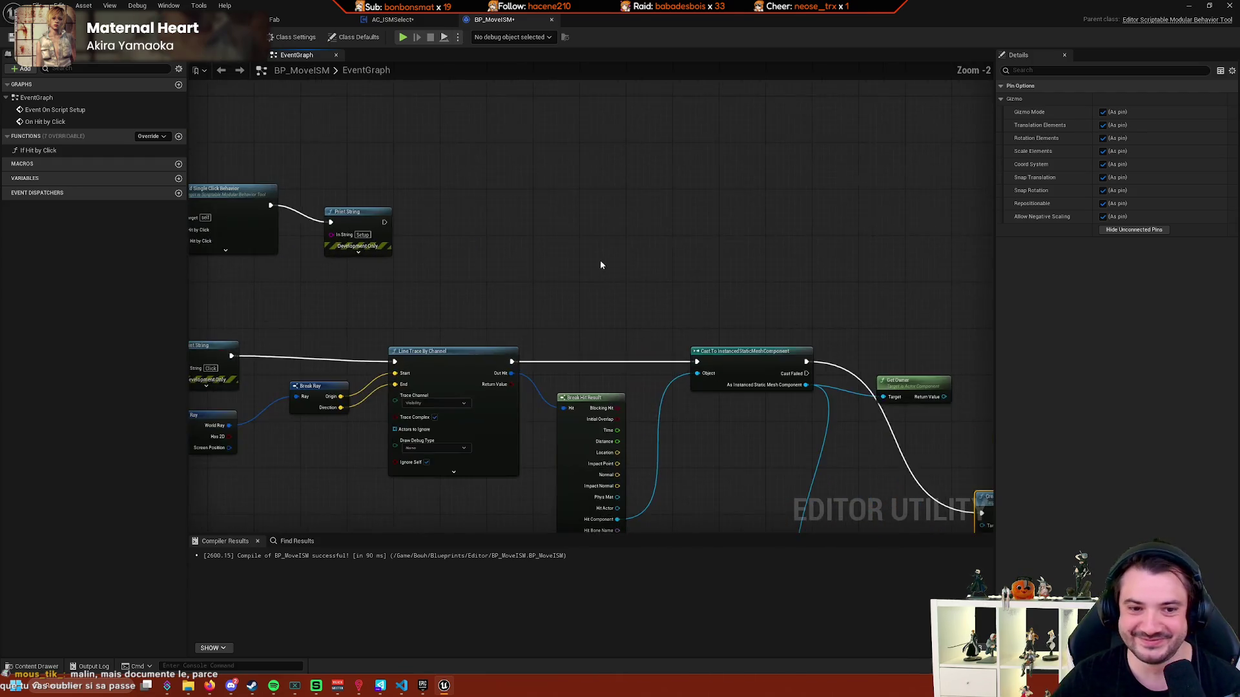
click(273, 340)
scroll(390, 318, down, 3)
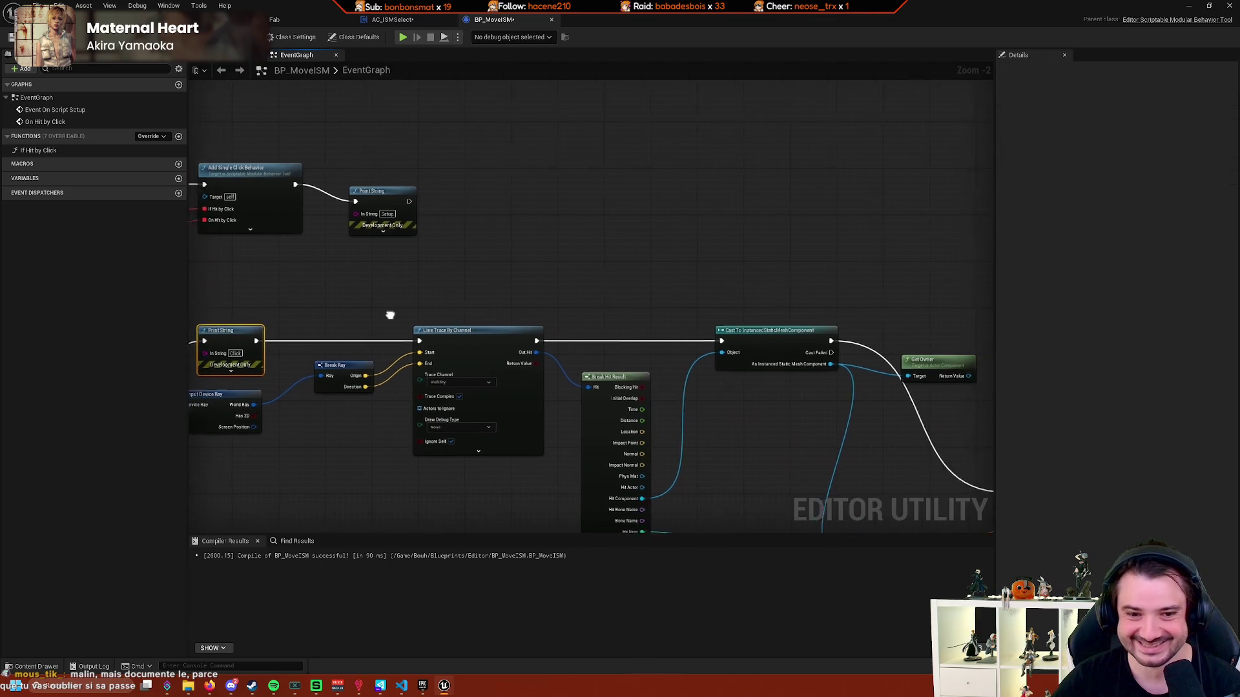
scroll(371, 255, up, 5)
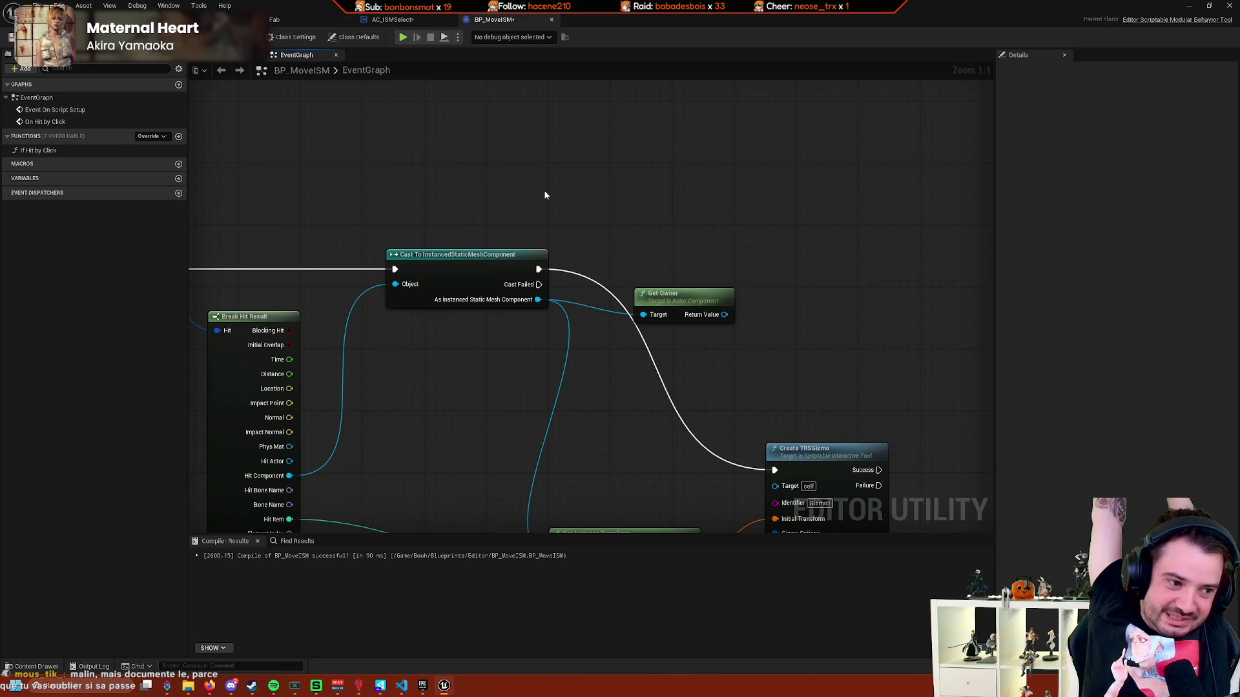
drag(633, 219, 599, 221)
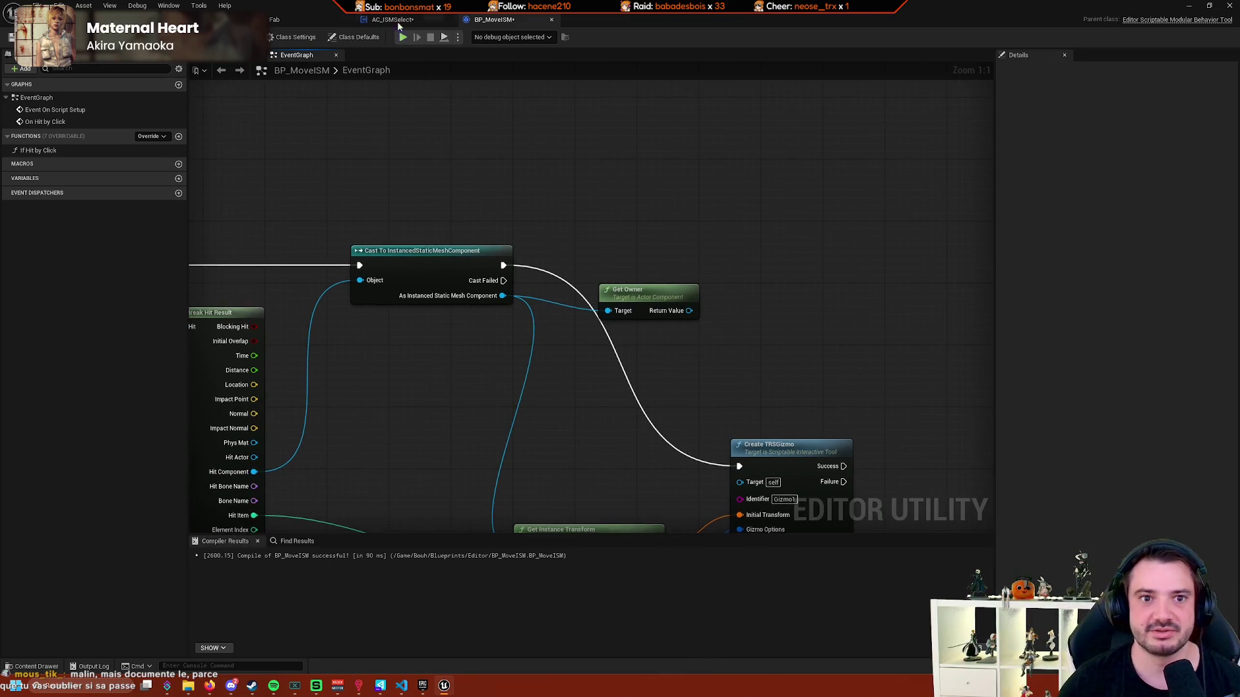
click(398, 20)
Inspect the Bind Selection ForEachLoop in AC_ISMSelect, then return to the BP_MoveISM graph.
scroll(581, 155, down, 3)
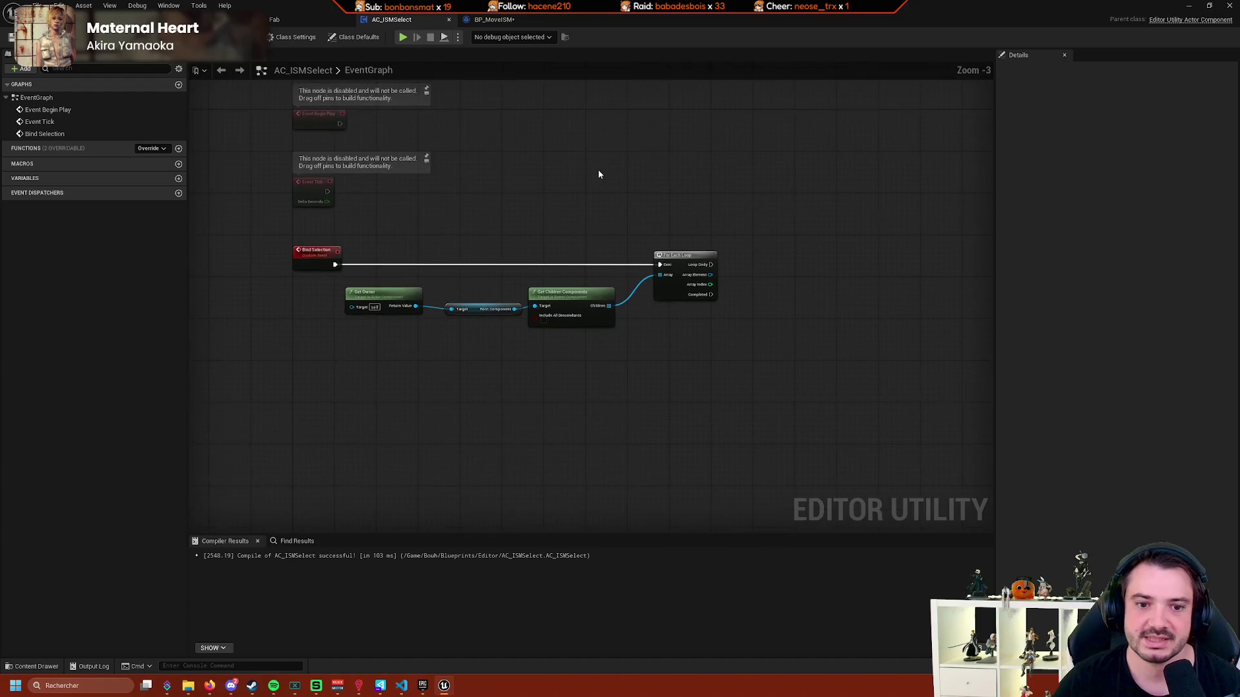
scroll(598, 170, up, 1)
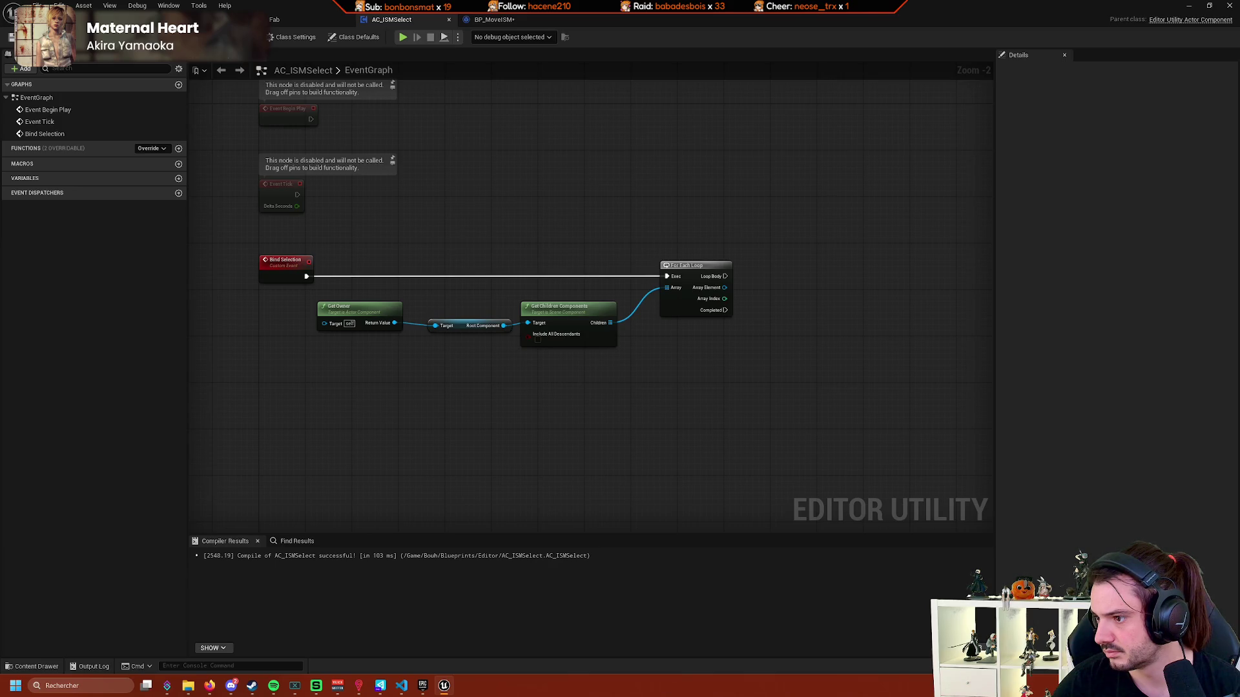
click(494, 19)
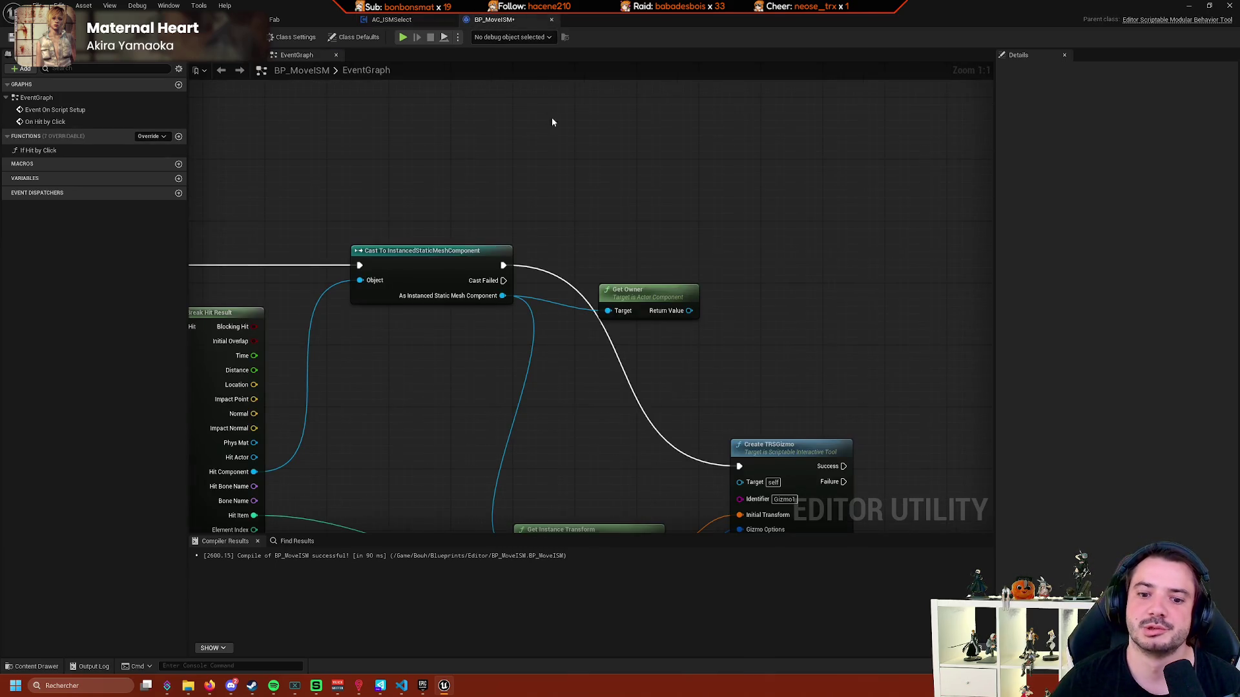
drag(667, 231, 742, 253)
text(swity)
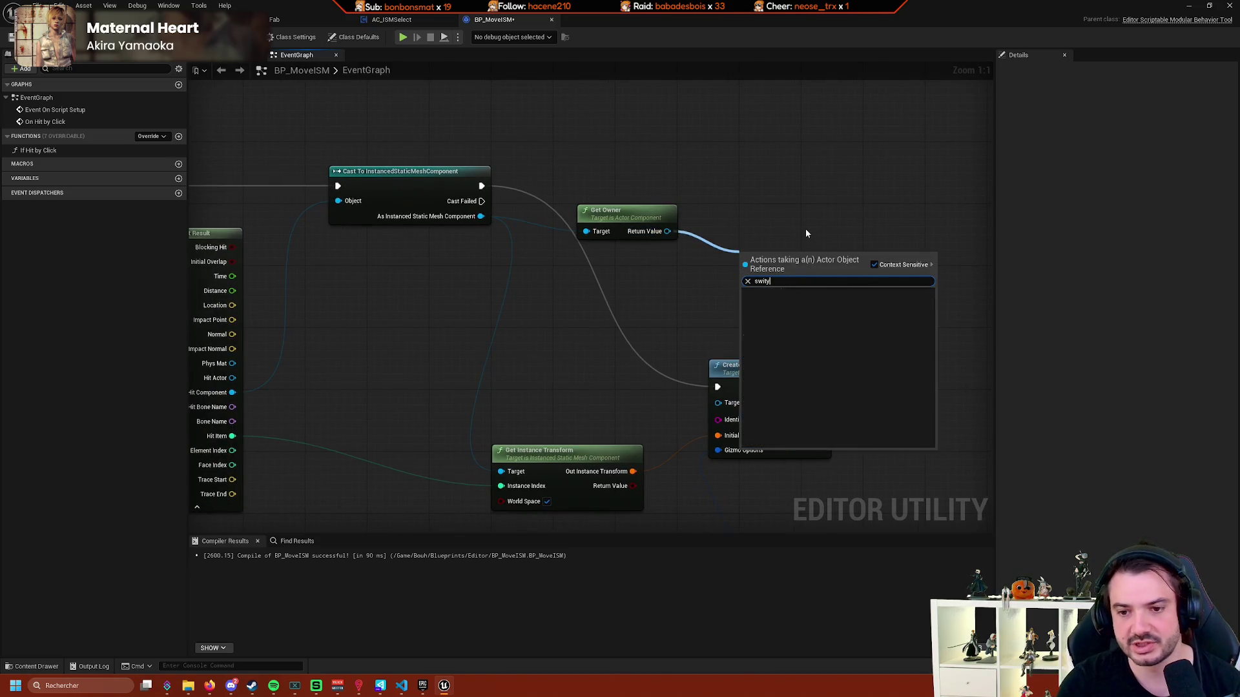
key(BackSpace)
key(BackSpace)
key(BackSpace)
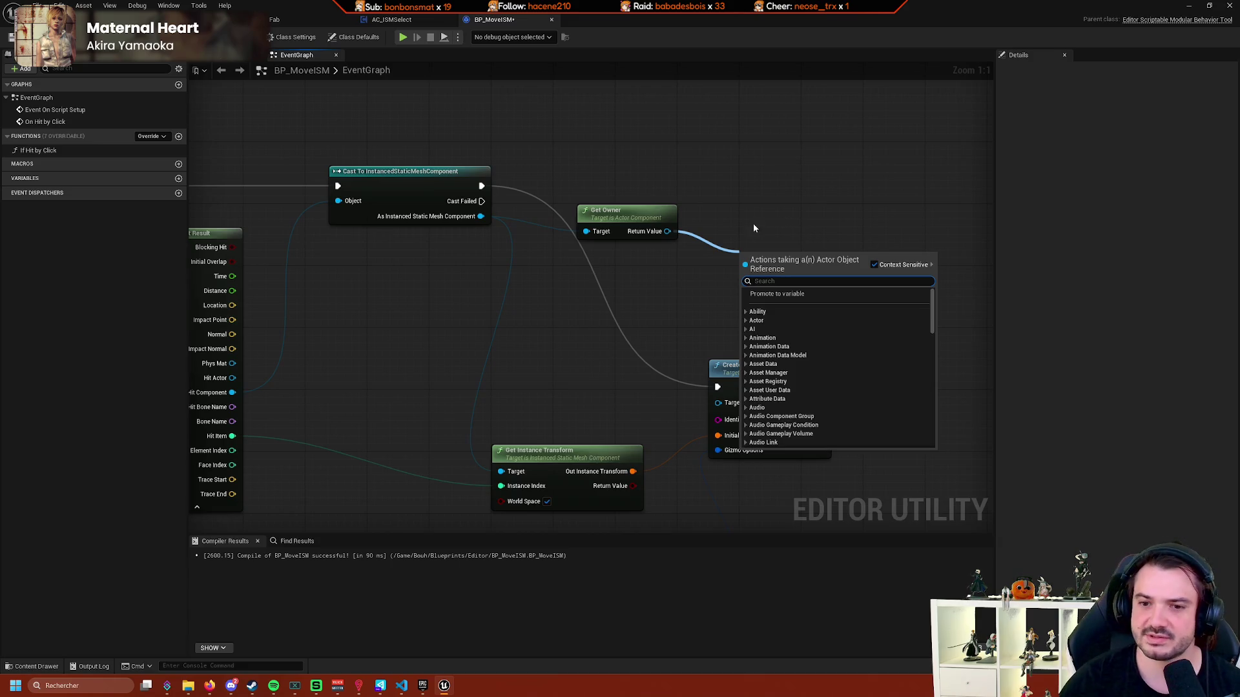
drag(669, 234, 743, 244)
text(root)
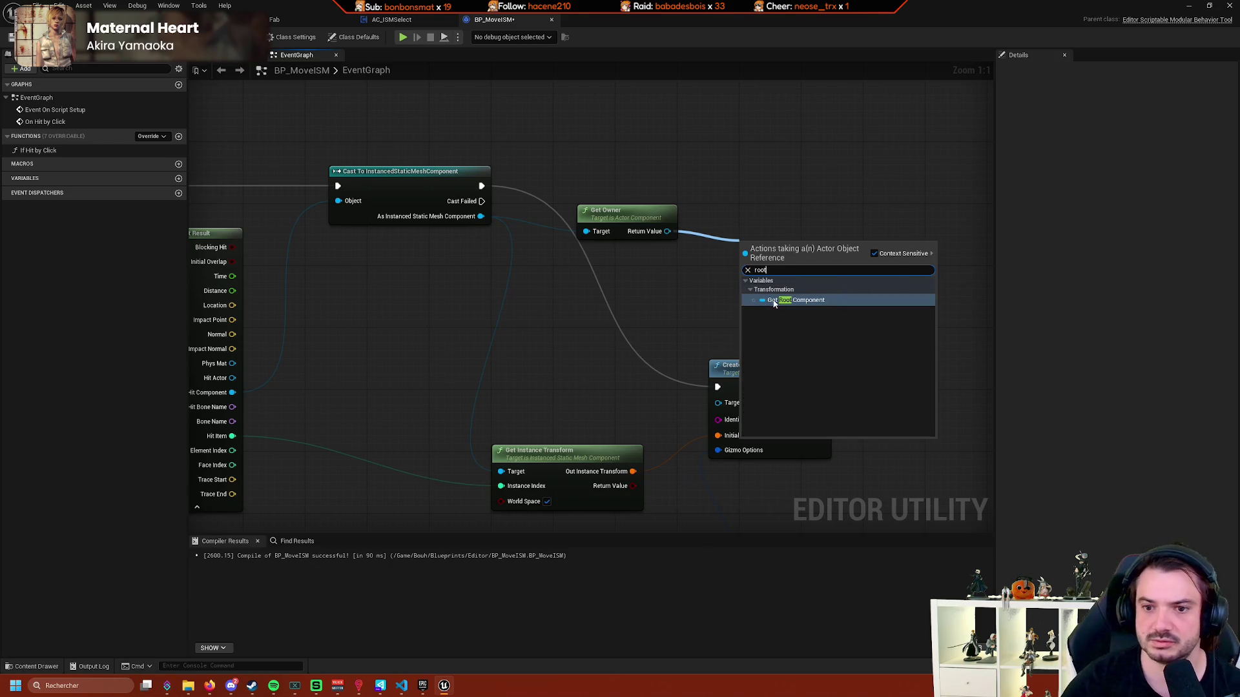
click(875, 253)
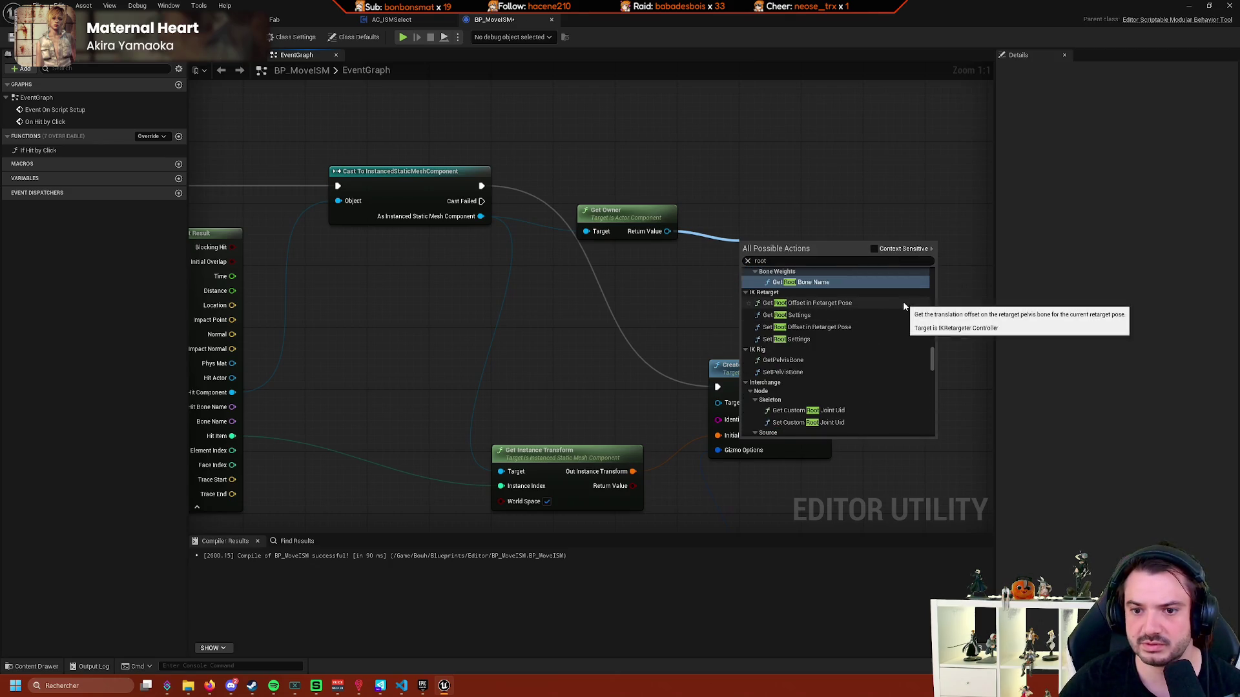
scroll(908, 309, down, 3)
scroll(906, 311, up, 4)
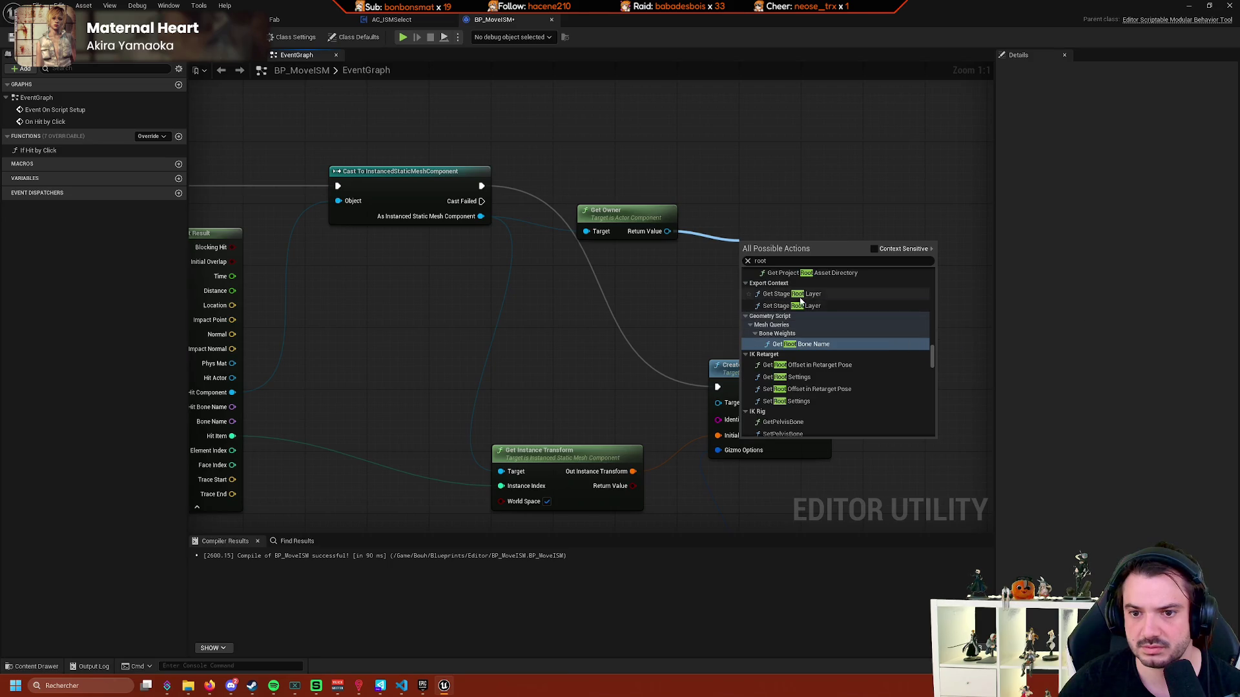
scroll(930, 357, up, 2)
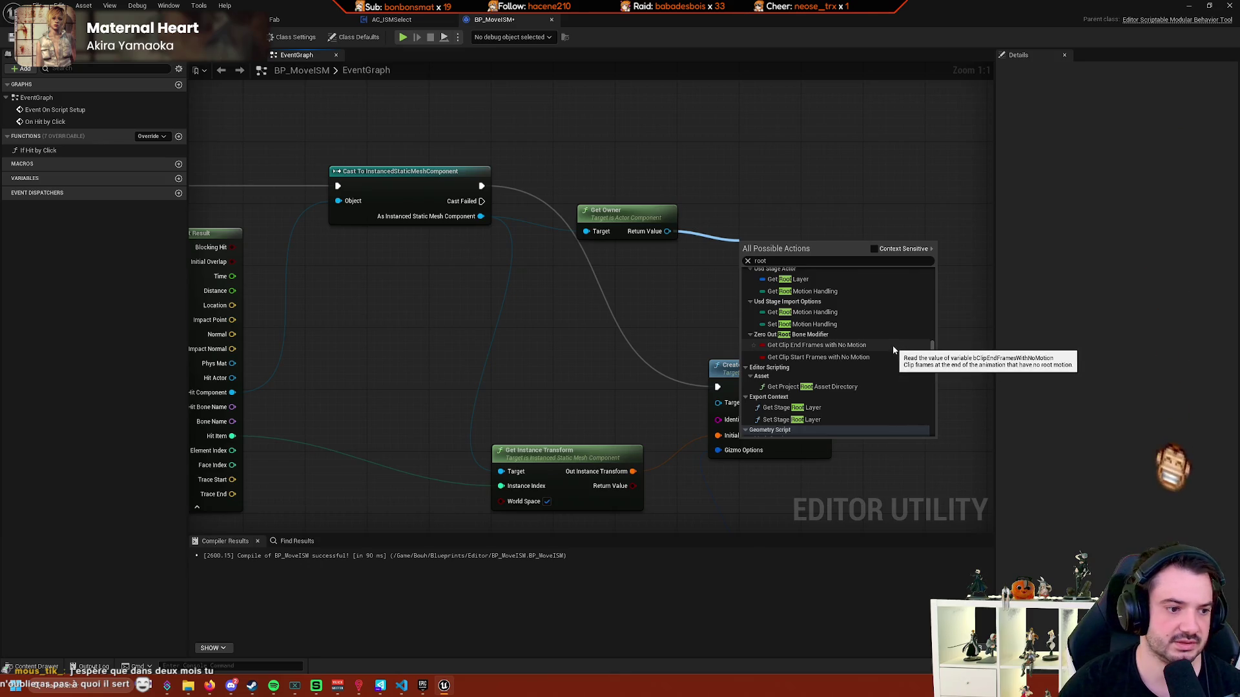
click(814, 239)
mouse_move(814, 238)
mouse_down()
mouse_move(715, 274)
mouse_move(891, 324)
mouse_up()
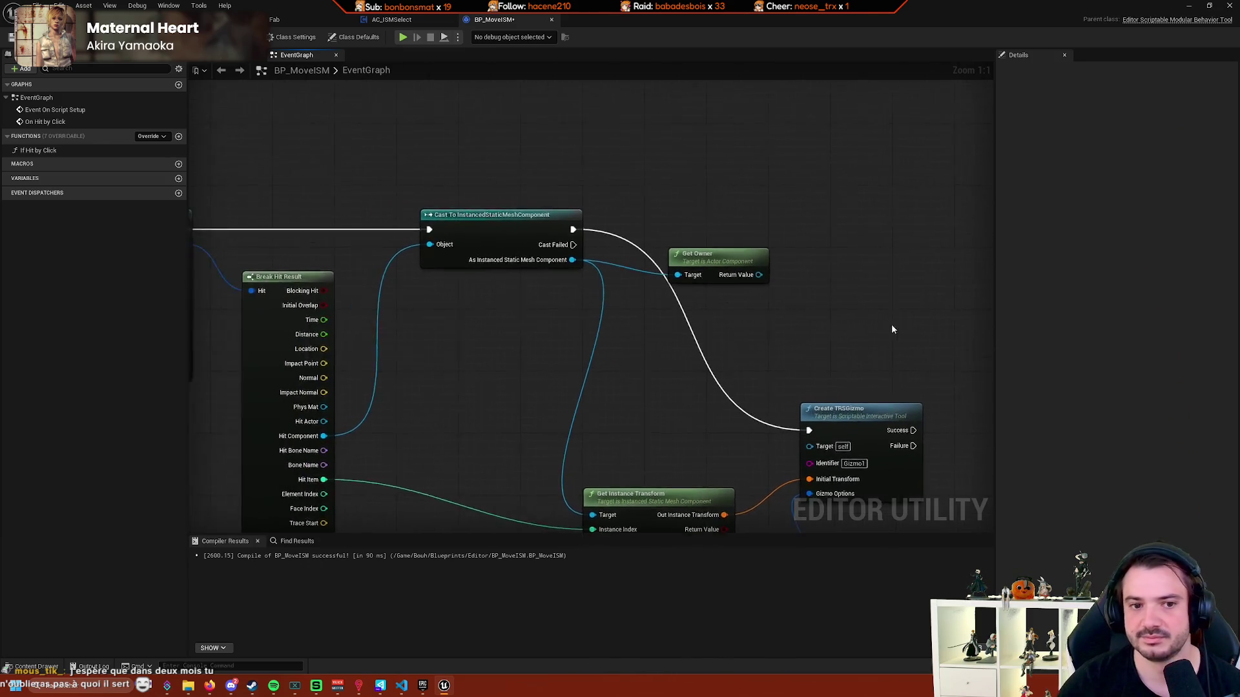
scroll(813, 296, down, 2)
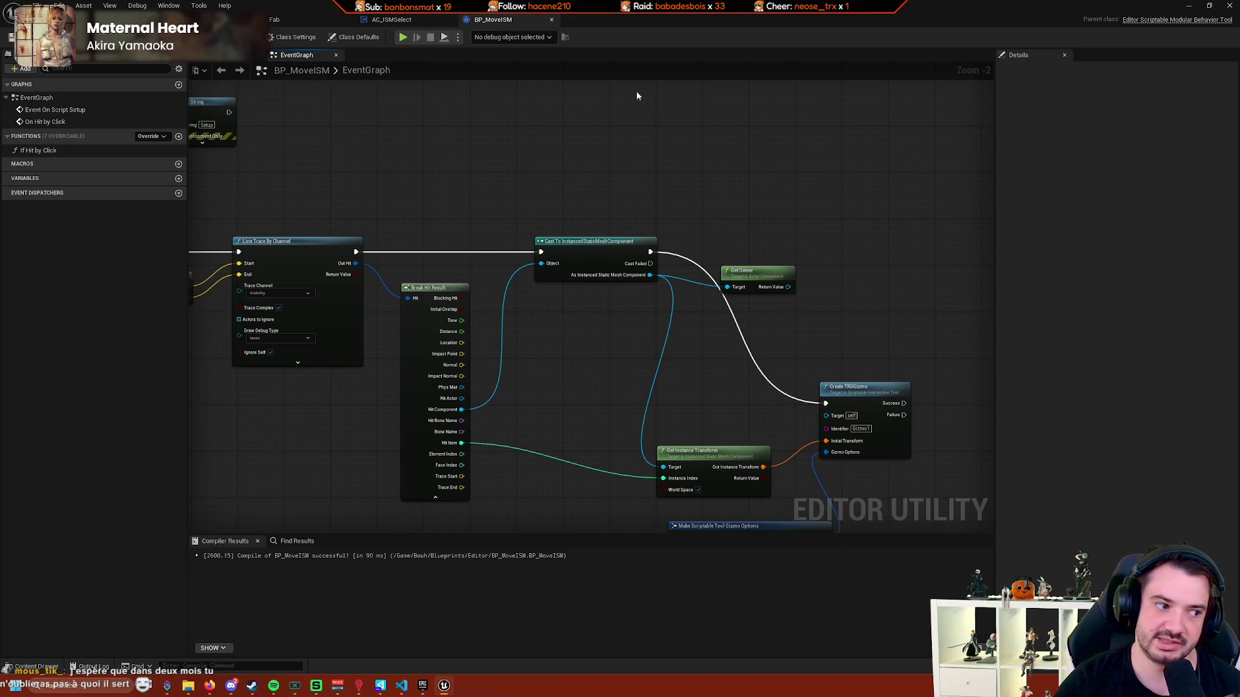
drag(769, 168, 681, 157)
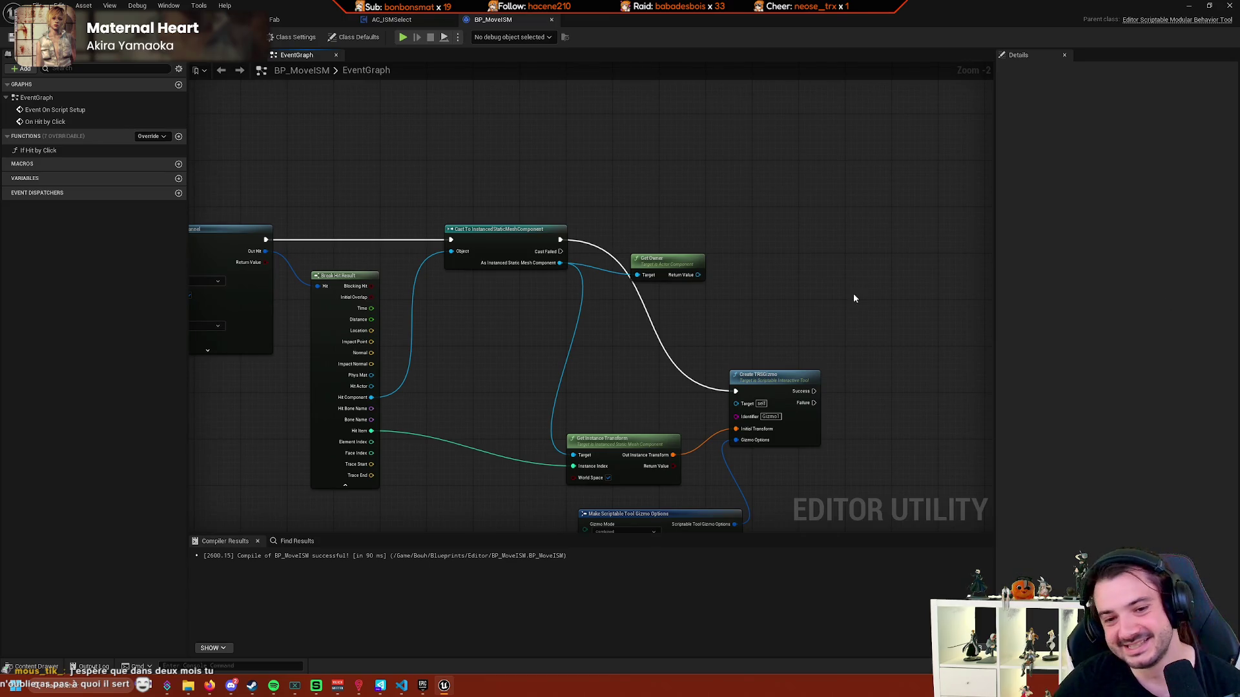
scroll(853, 298, up, 1)
scroll(766, 271, down, 3)
scroll(814, 276, up, 4)
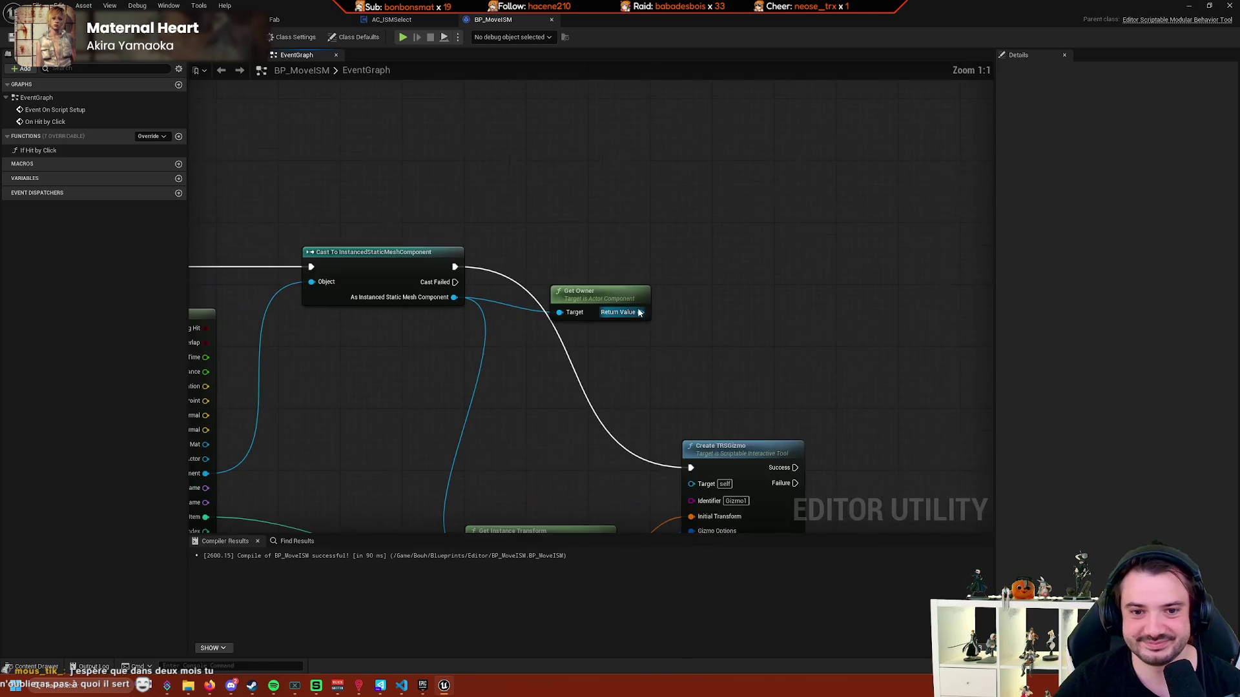
drag(640, 312, 706, 301)
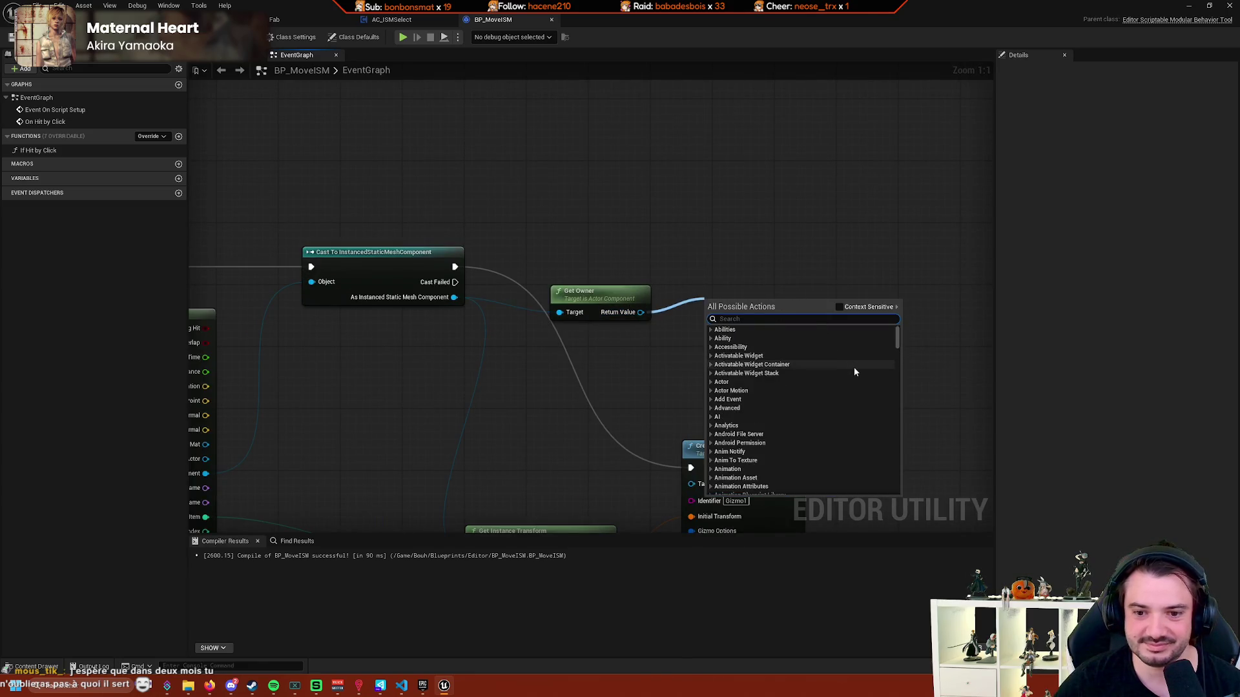
scroll(855, 368, down, 10)
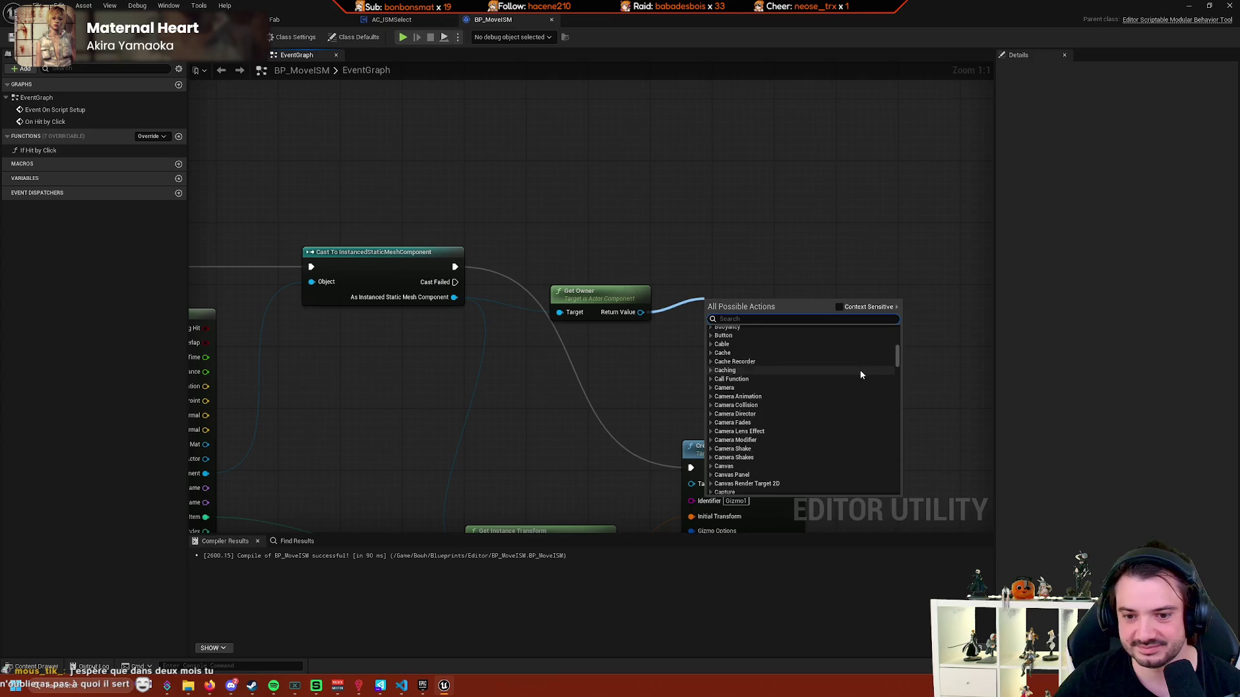
scroll(859, 372, down, 10)
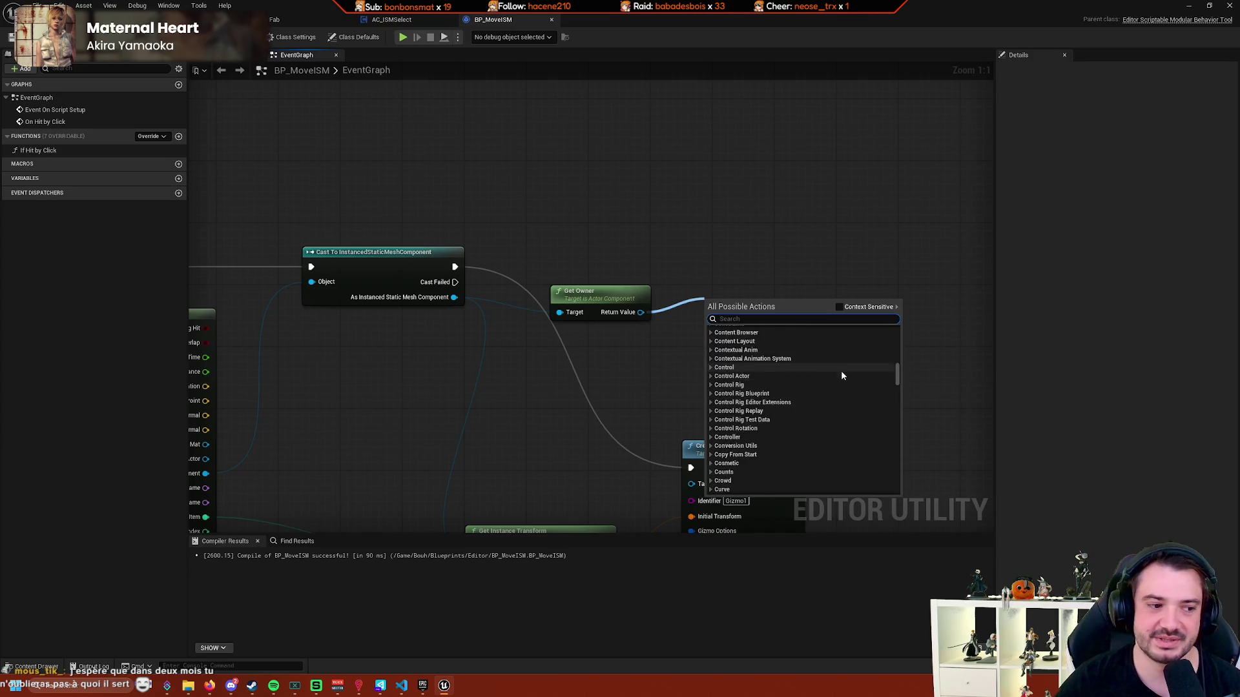
scroll(614, 355, up, 1)
scroll(656, 339, down, 1)
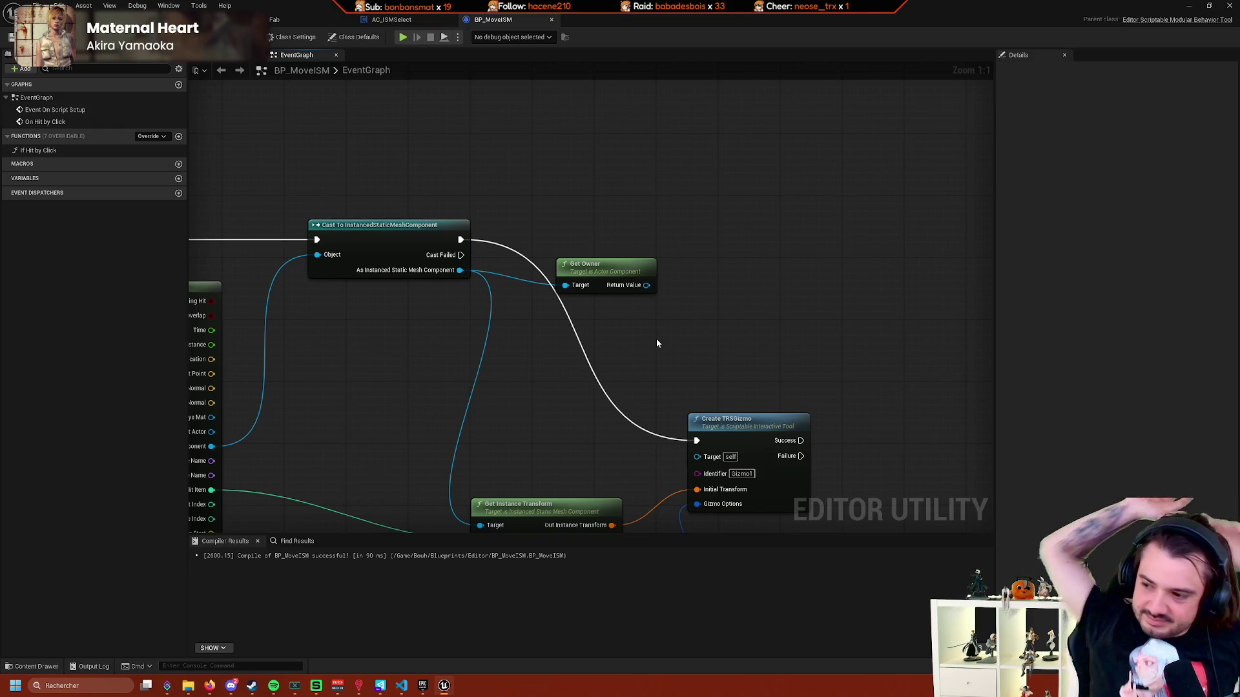
Move the Get Owner node lower, between the ISM cast and Create TRSGizmo.
mouse_move(730, 312)
mouse_down()
mouse_move(735, 269)
mouse_move(631, 319)
mouse_up()
drag(569, 276, 546, 301)
drag(638, 296, 584, 335)
drag(486, 324, 532, 324)
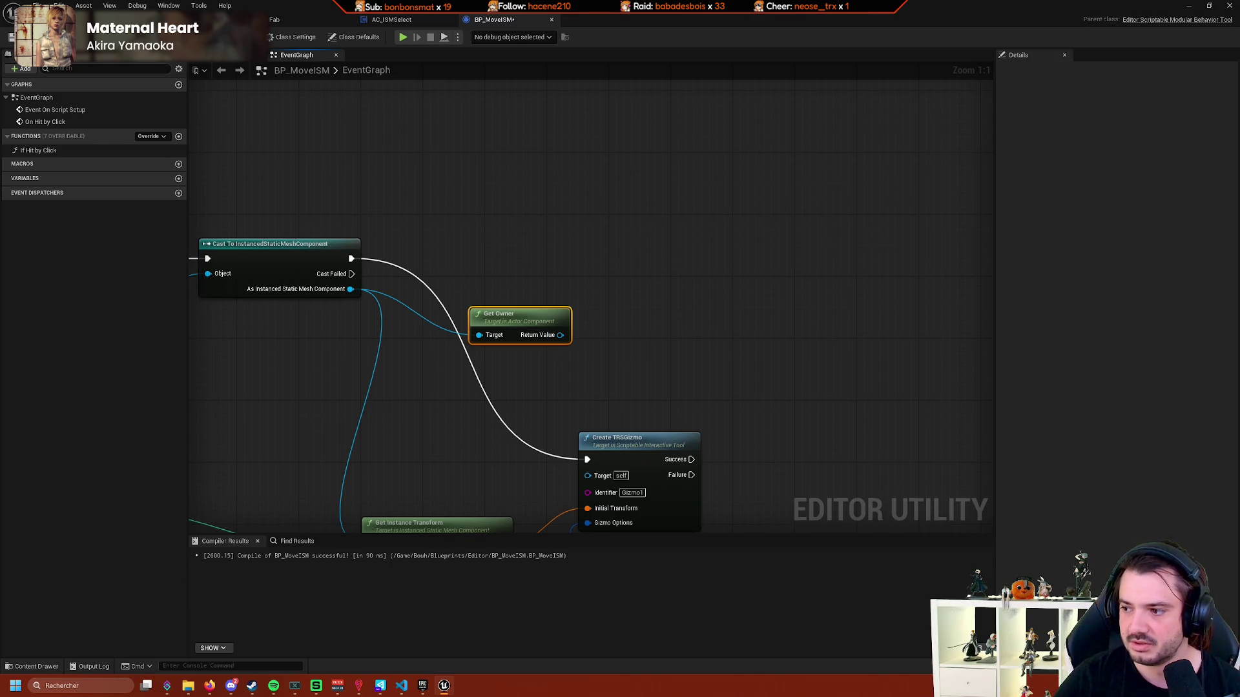
Drag a wire from Get Owner's Return Value and dismiss the action menu without adding a node.
drag(560, 335, 618, 317)
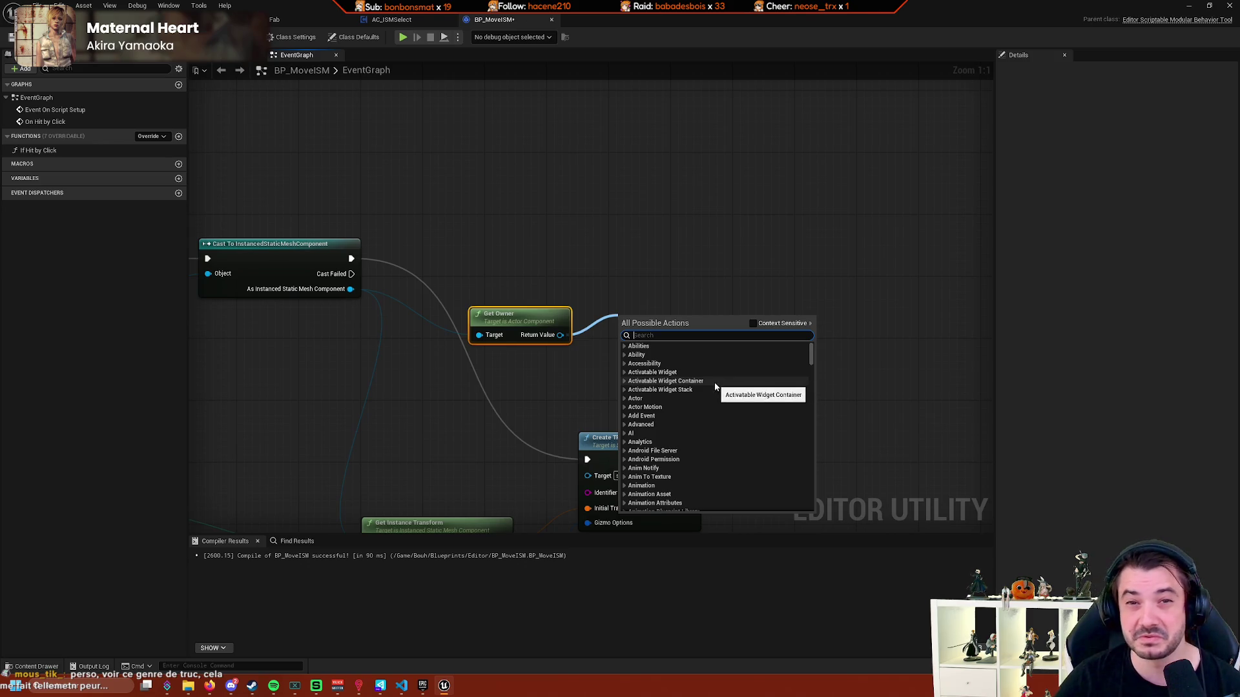
click(687, 272)
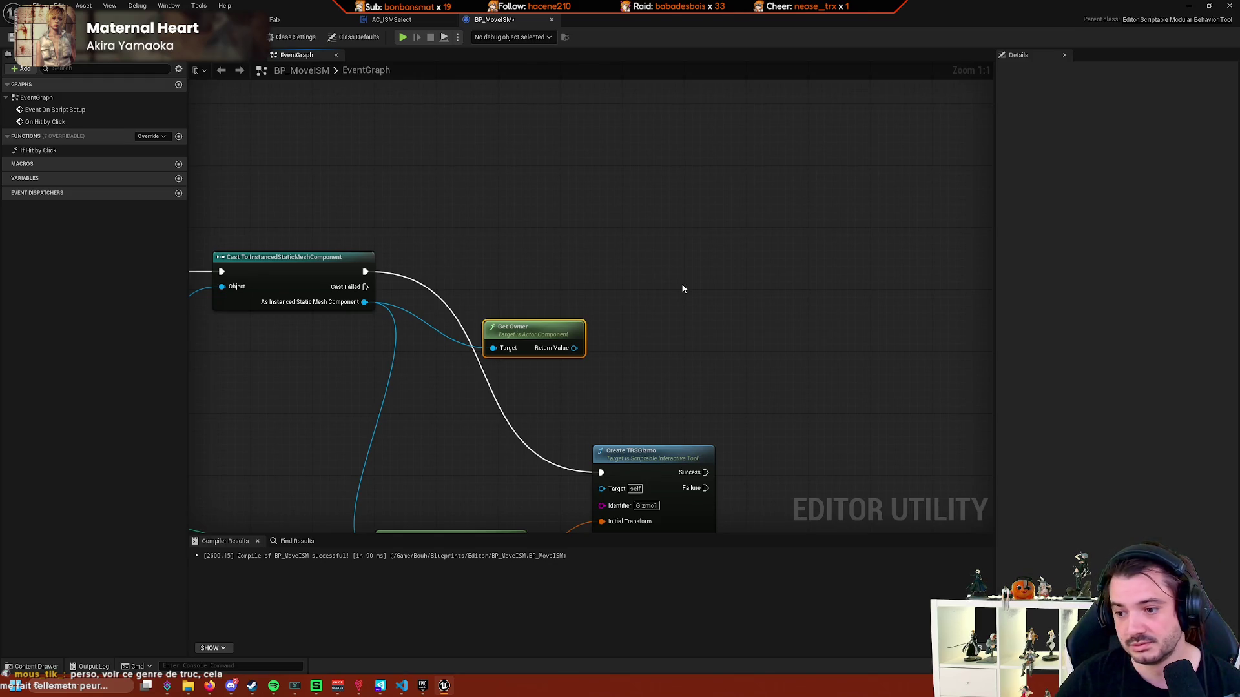
mouse_move(680, 286)
mouse_down()
mouse_move(659, 305)
mouse_move(690, 327)
mouse_move(640, 293)
mouse_move(654, 317)
mouse_move(548, 282)
mouse_move(646, 271)
mouse_move(631, 324)
mouse_move(620, 277)
mouse_move(623, 299)
mouse_move(714, 268)
mouse_move(587, 307)
mouse_move(687, 300)
mouse_up()
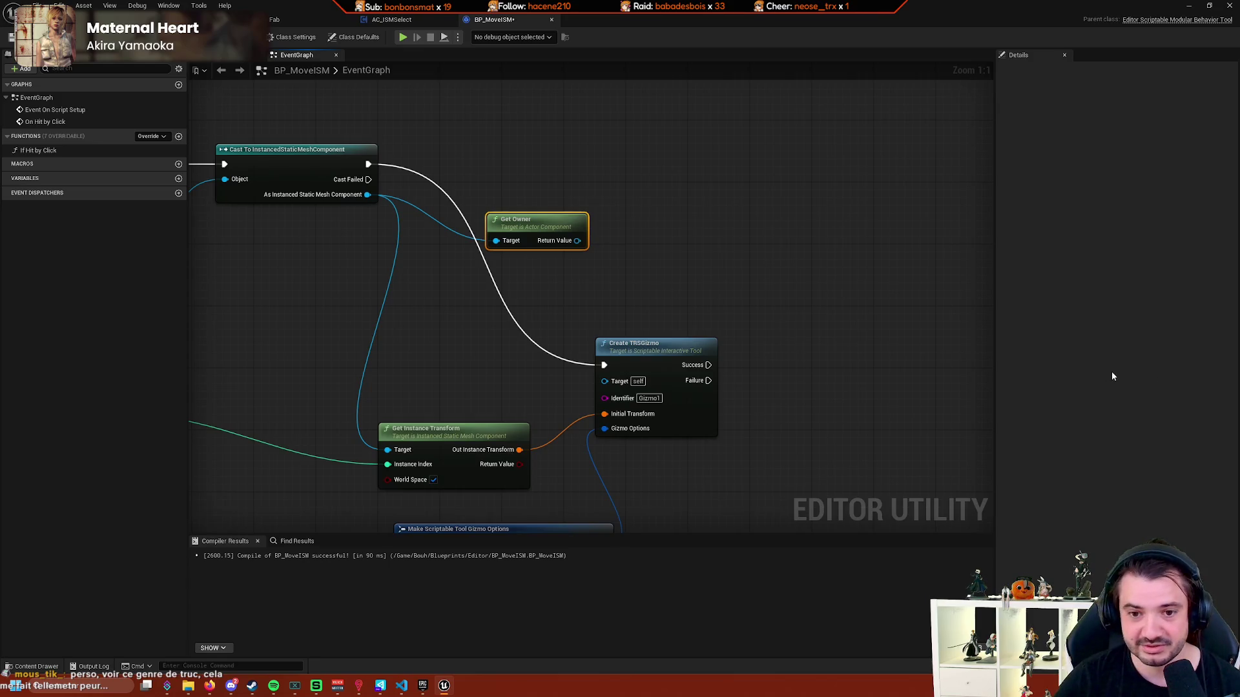
mouse_move(863, 359)
mouse_down()
mouse_move(778, 379)
mouse_move(765, 359)
mouse_move(879, 360)
mouse_move(866, 388)
mouse_up()
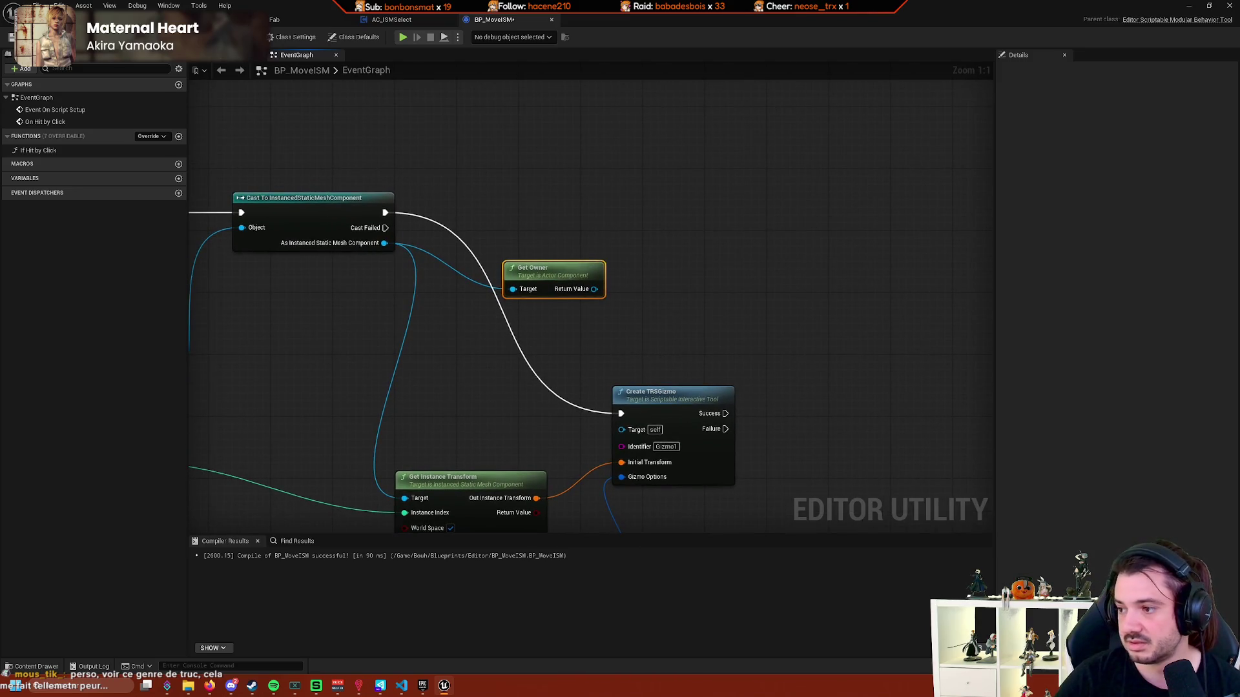
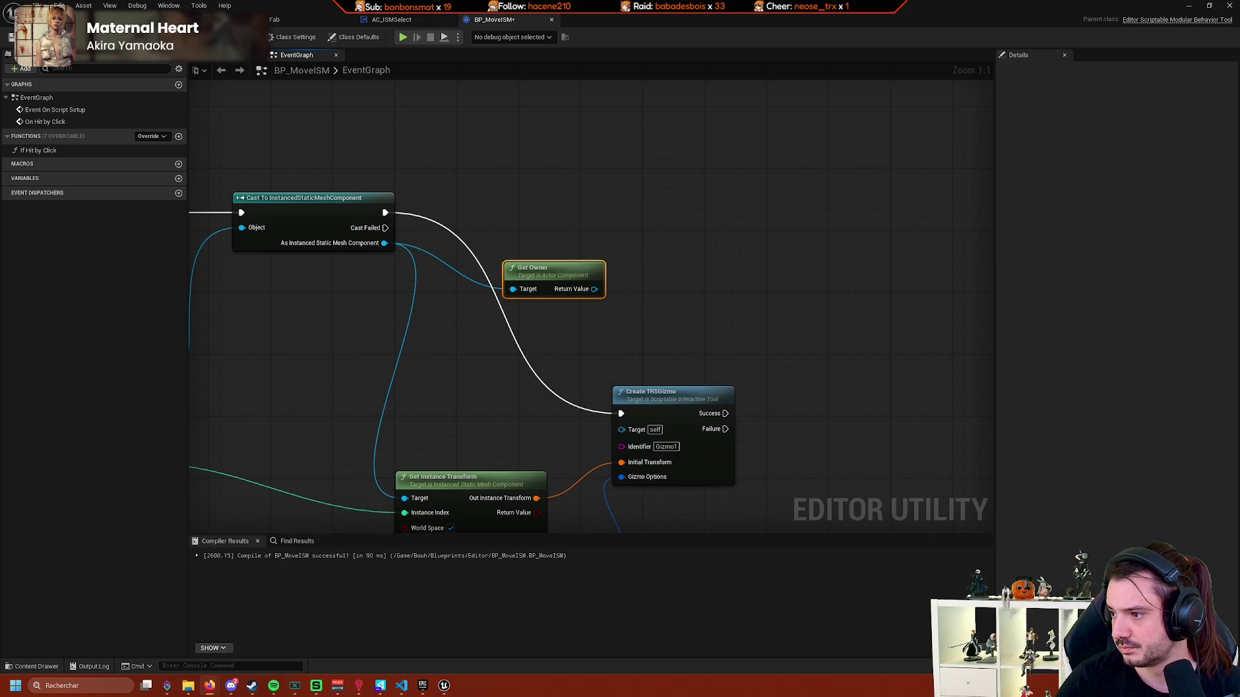
Search the owner actor's actions for 'switch' with context filtering, adding nothing.
drag(594, 288, 690, 265)
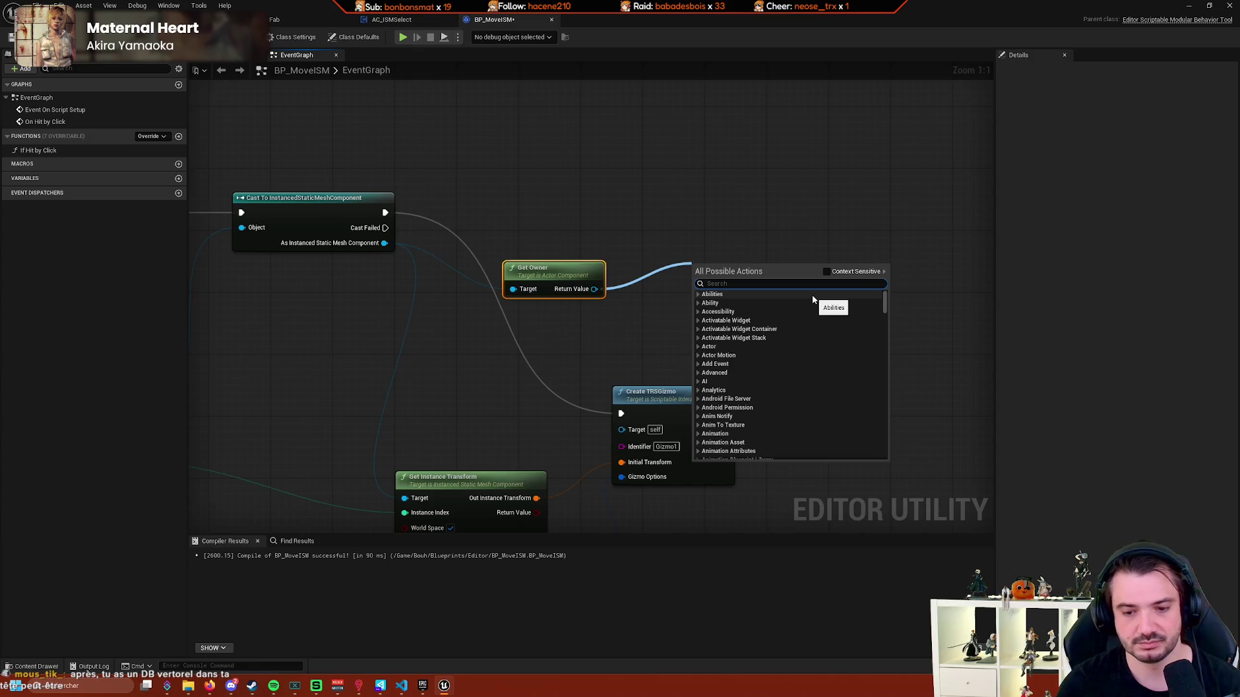
text(switch)
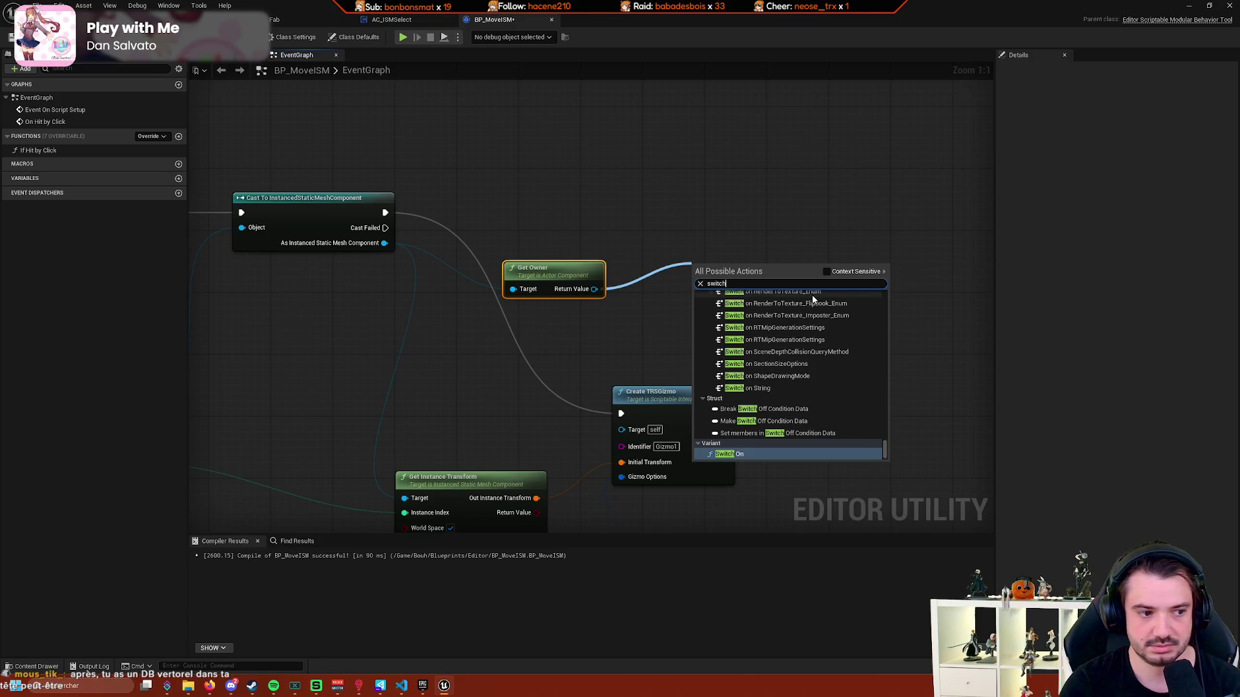
scroll(770, 389, up, 2)
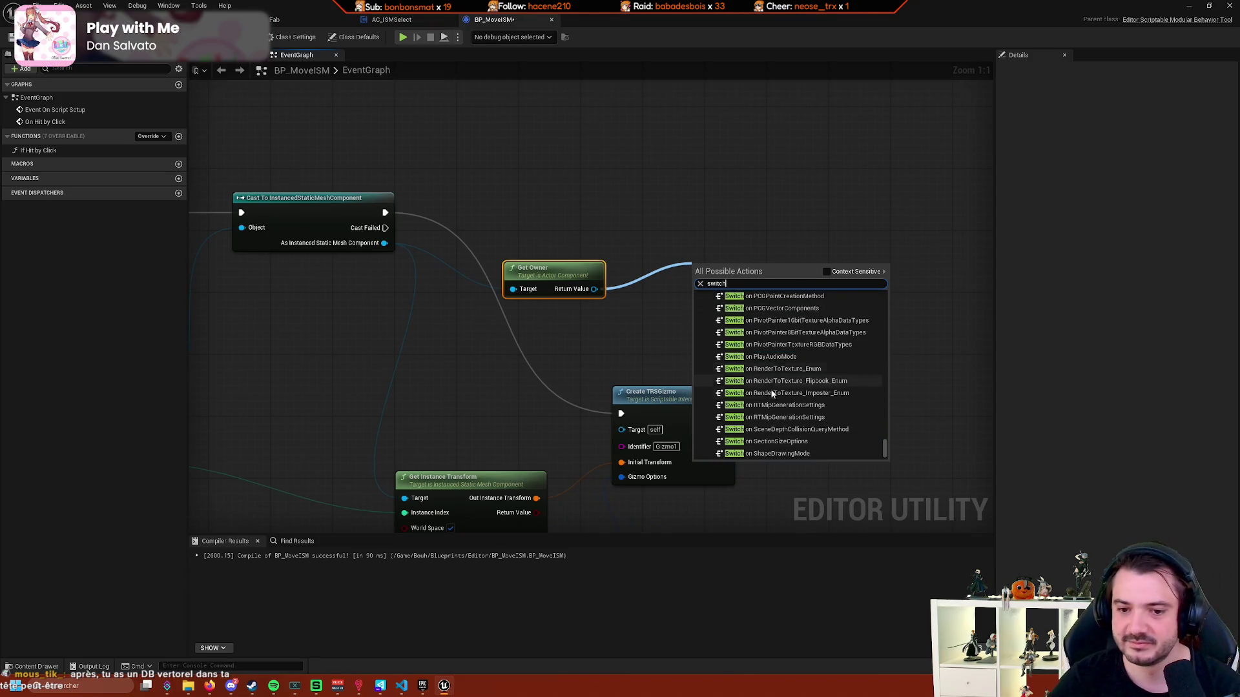
mouse_move(885, 446)
mouse_down()
mouse_move(885, 301)
mouse_move(850, 274)
mouse_up()
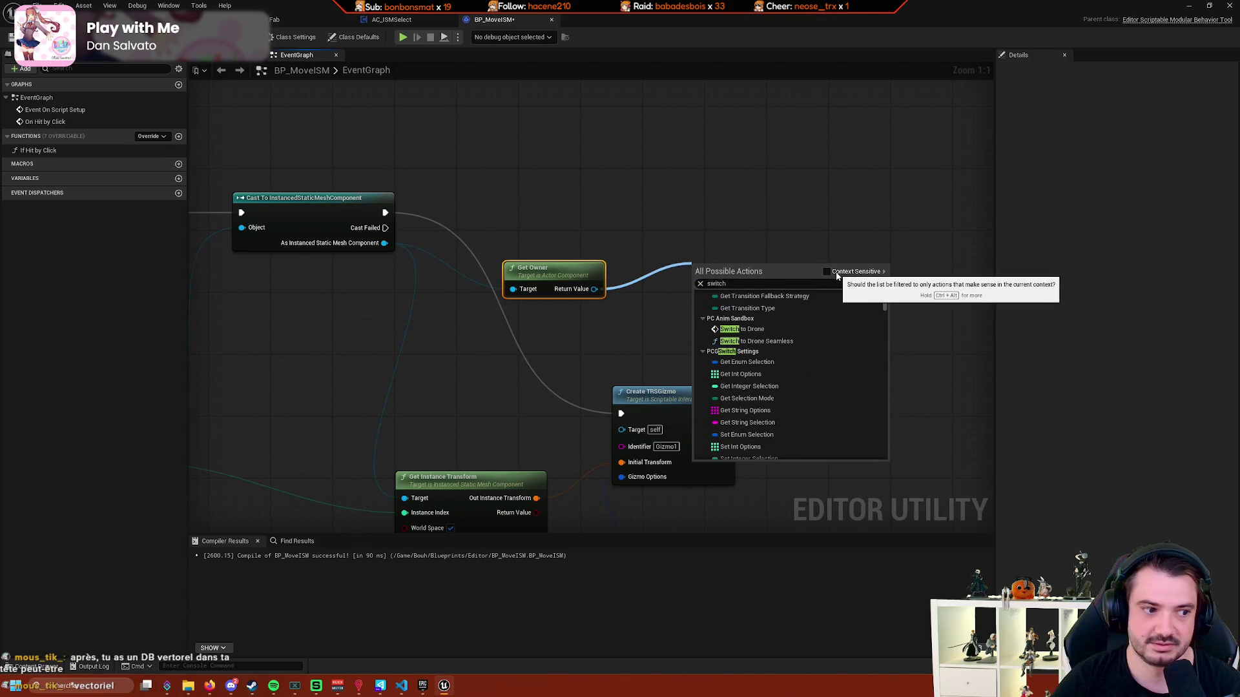
click(837, 274)
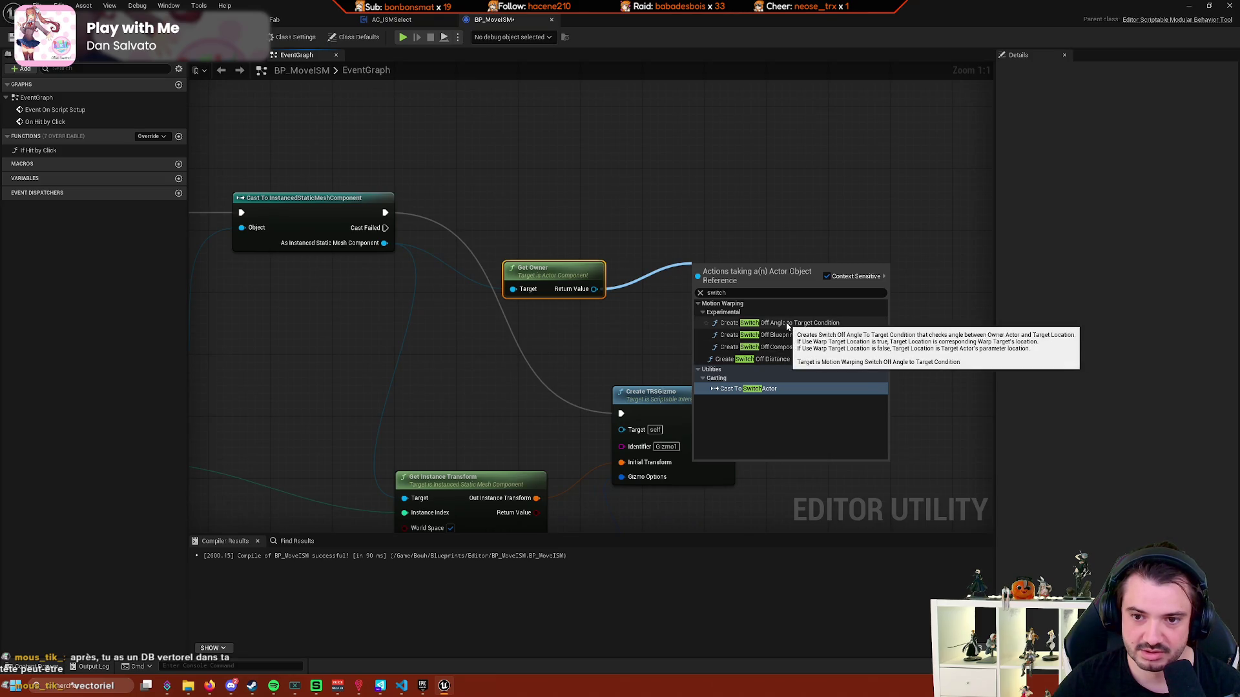
click(590, 354)
scroll(645, 361, down, 2)
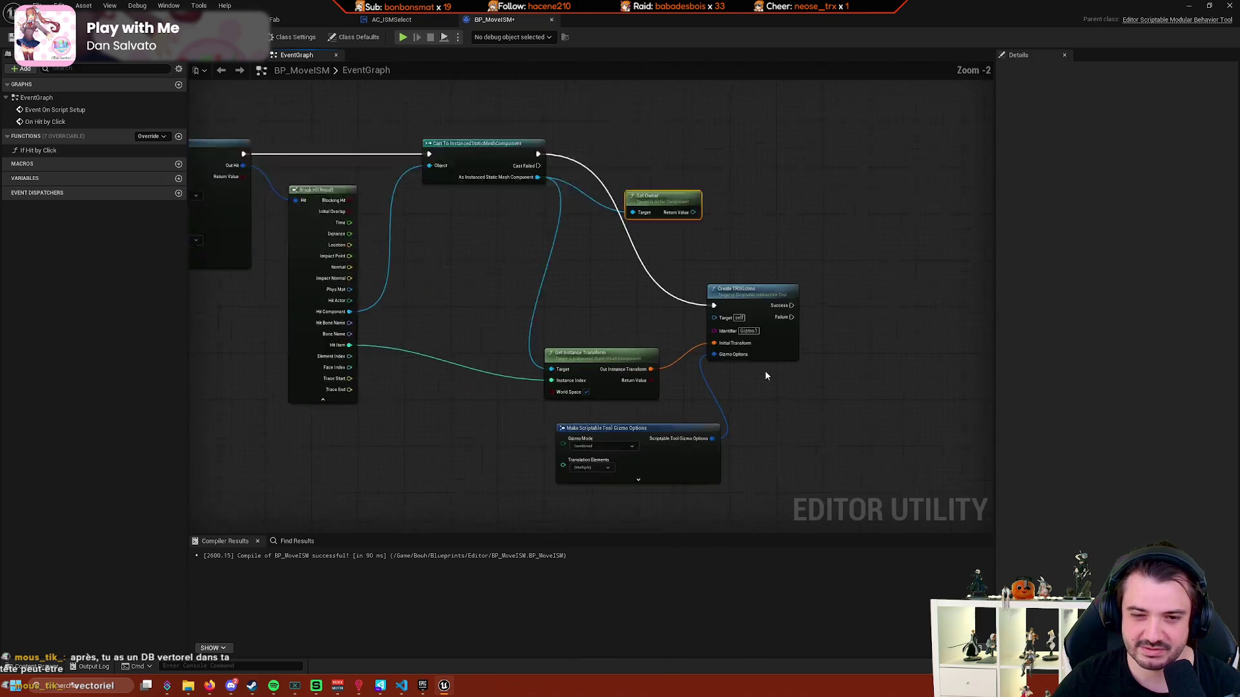
scroll(749, 355, up, 2)
Move the Make Scriptable Tool Gizmo Options node left and select the Create TRSGizmo node.
drag(669, 356, 572, 356)
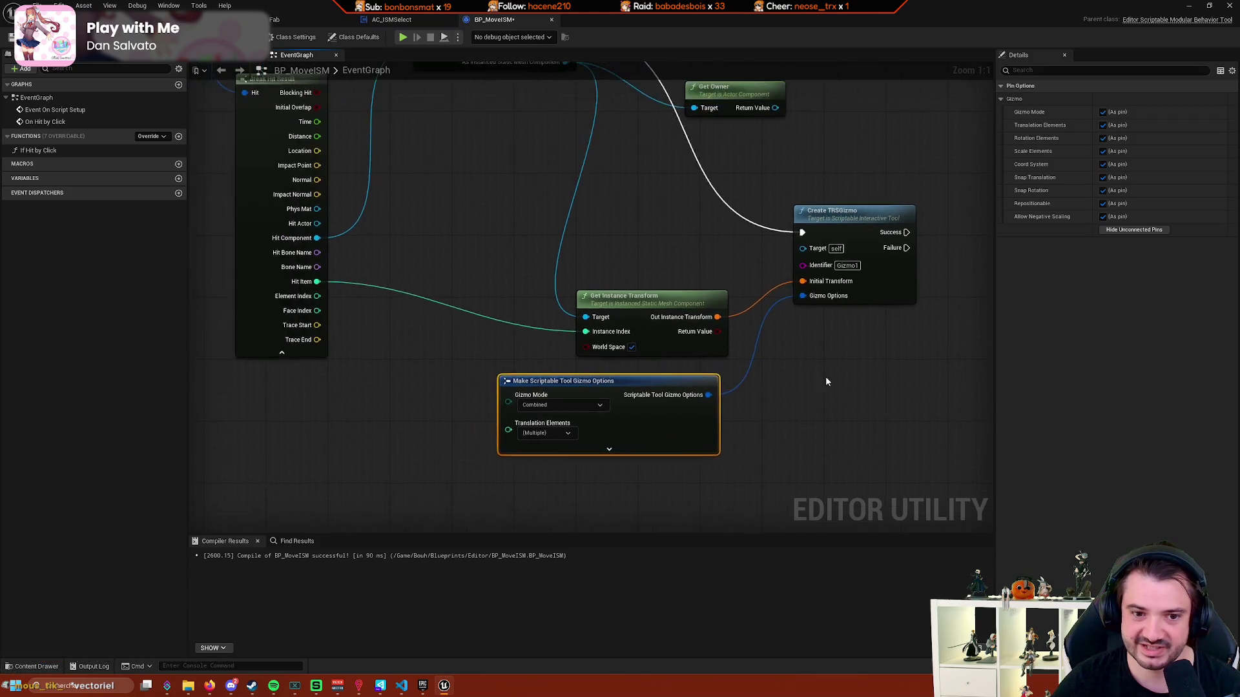
scroll(826, 382, down, 3)
scroll(575, 308, up, 3)
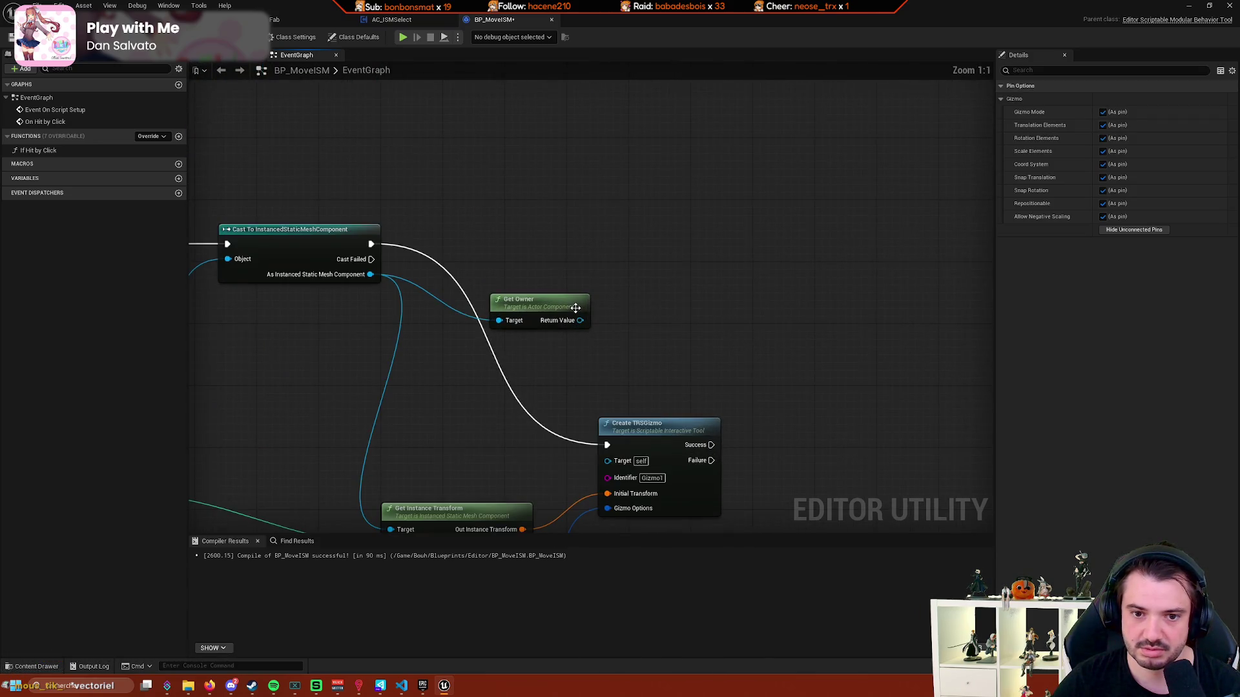
click(547, 304)
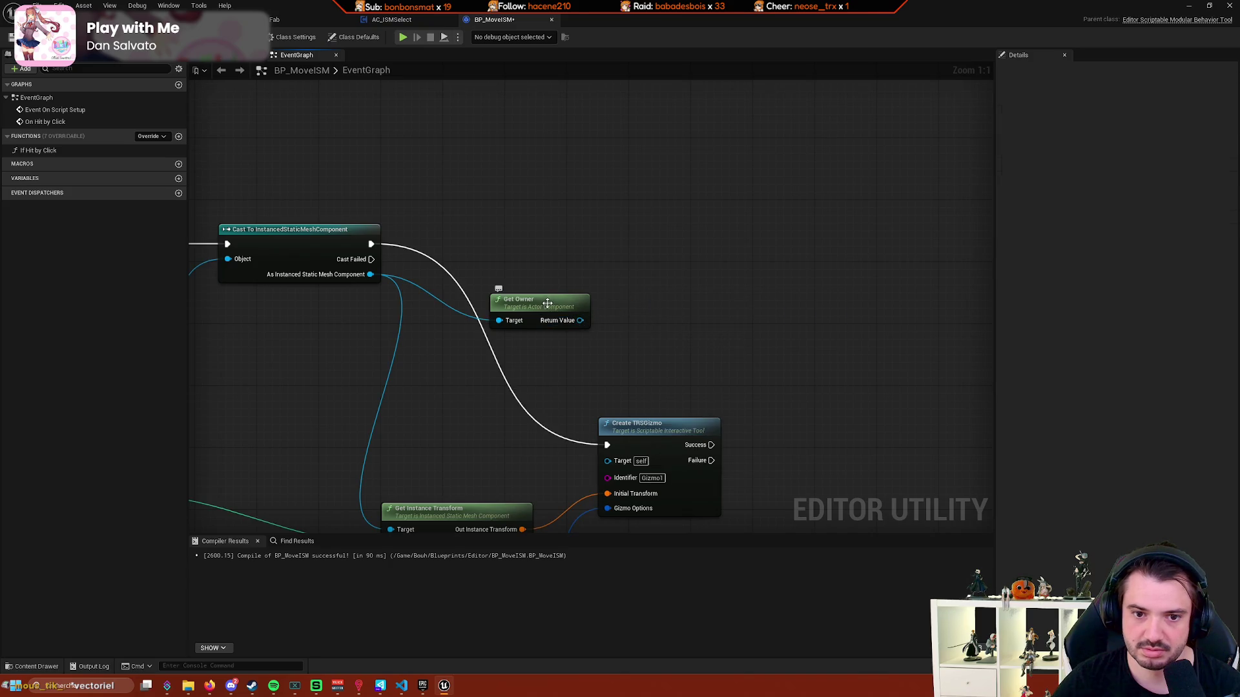
mouse_move(653, 400)
mouse_down()
mouse_move(621, 304)
mouse_move(699, 302)
mouse_up()
click(639, 312)
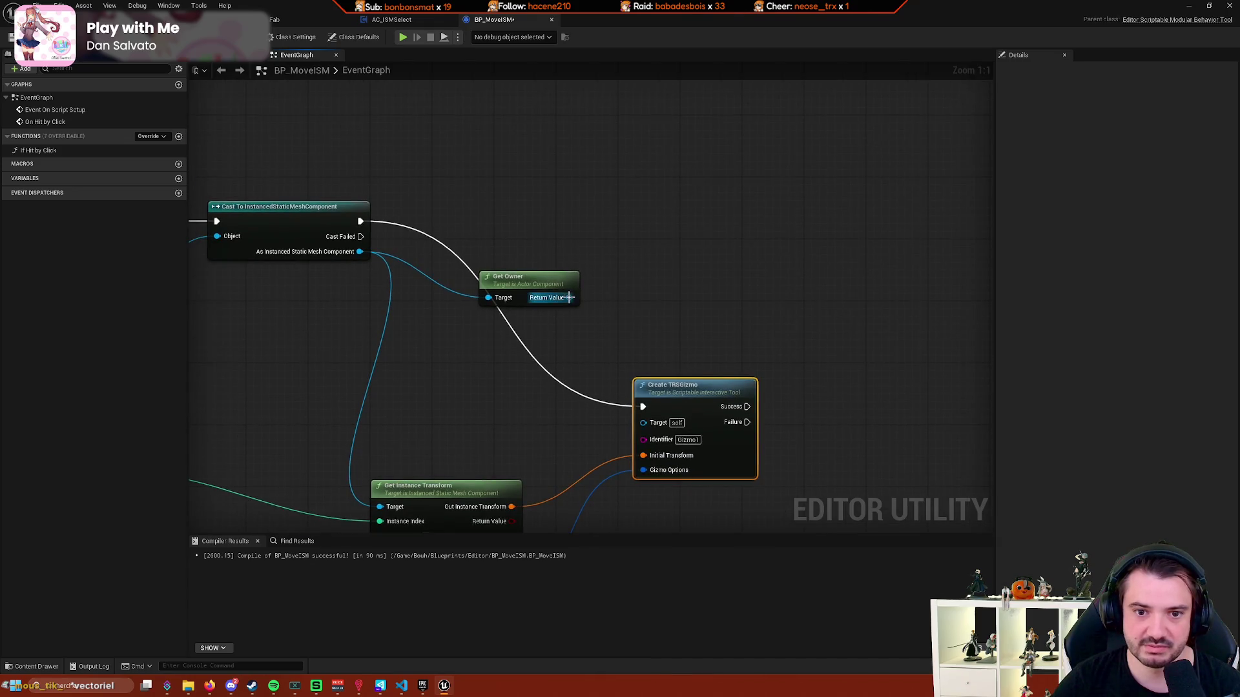
Browse the owner actor's Actor actions and search 'attach', closing without adding a node.
drag(569, 297, 673, 273)
scroll(789, 365, down, 5)
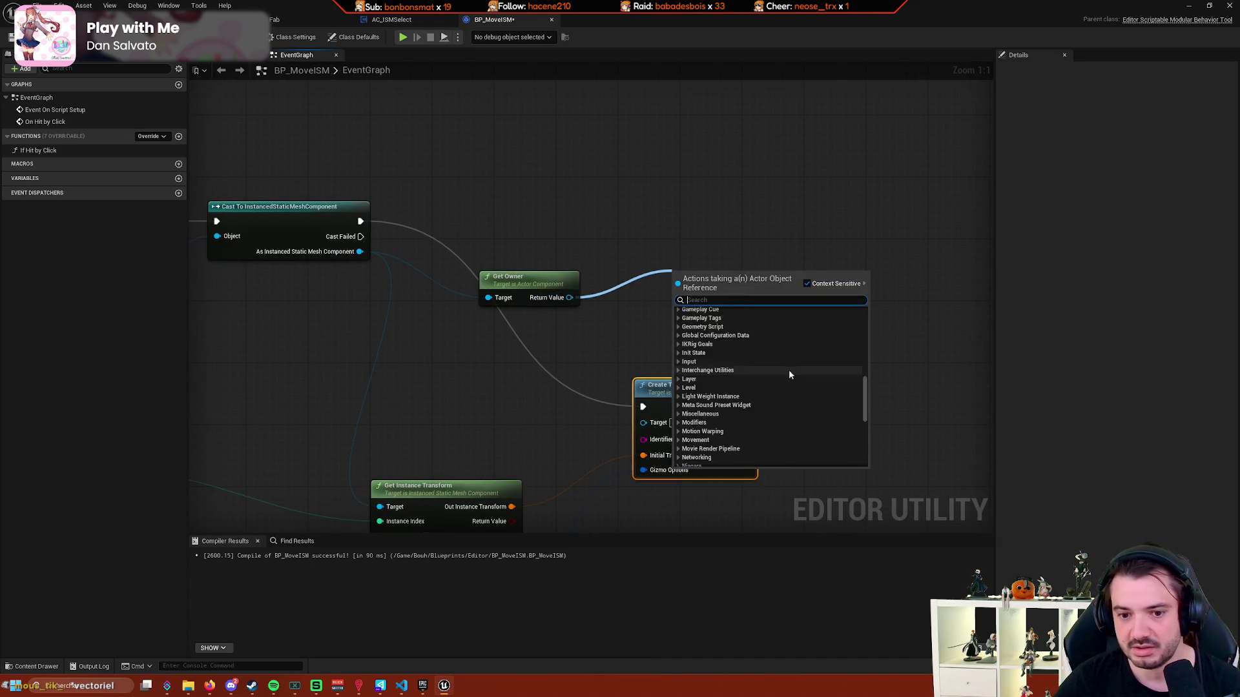
scroll(789, 375, up, 8)
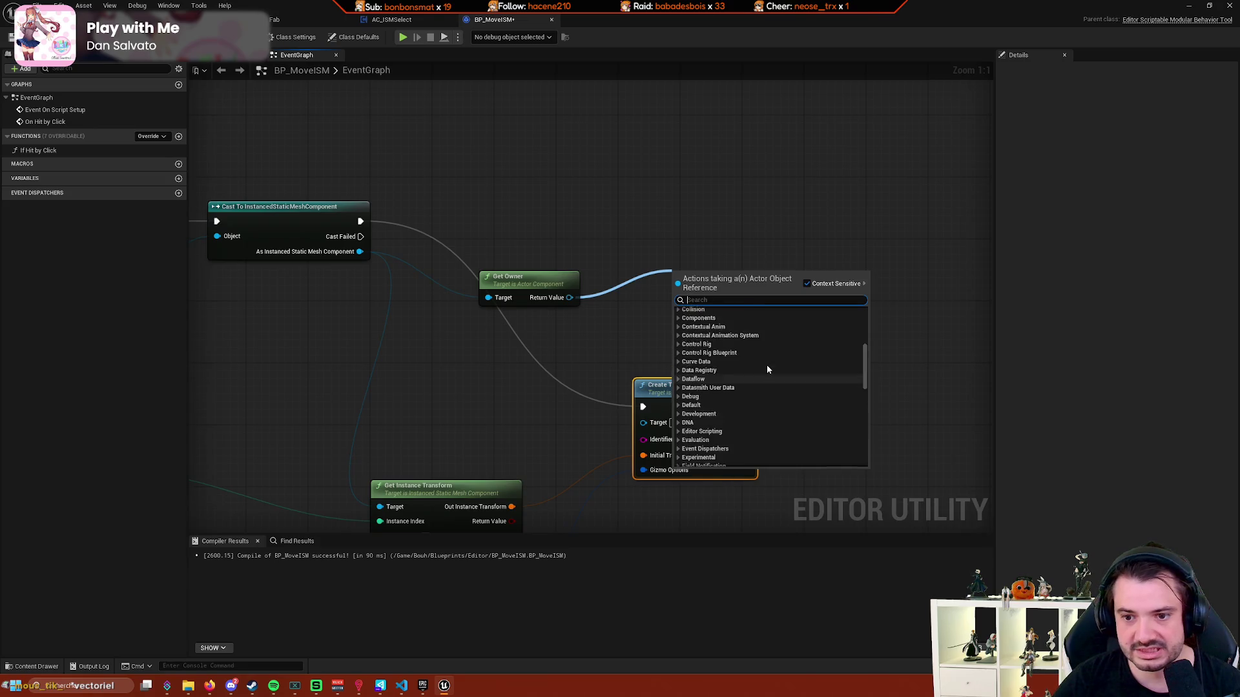
scroll(766, 365, up, 6)
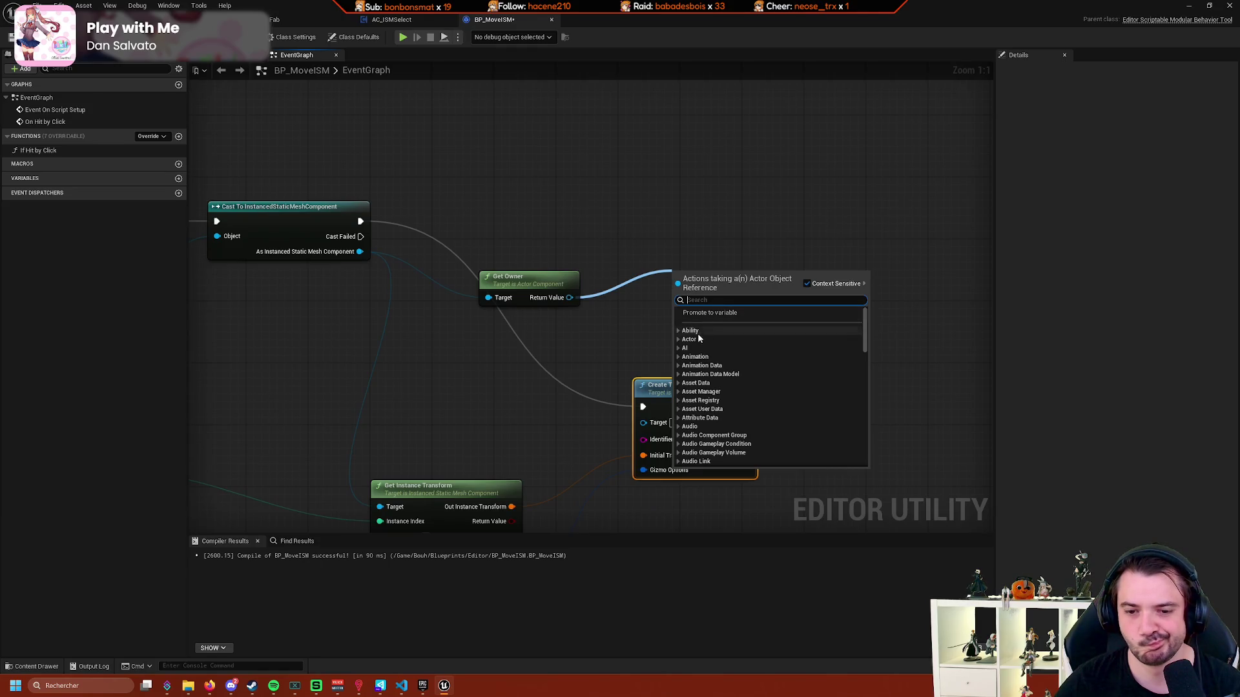
click(679, 340)
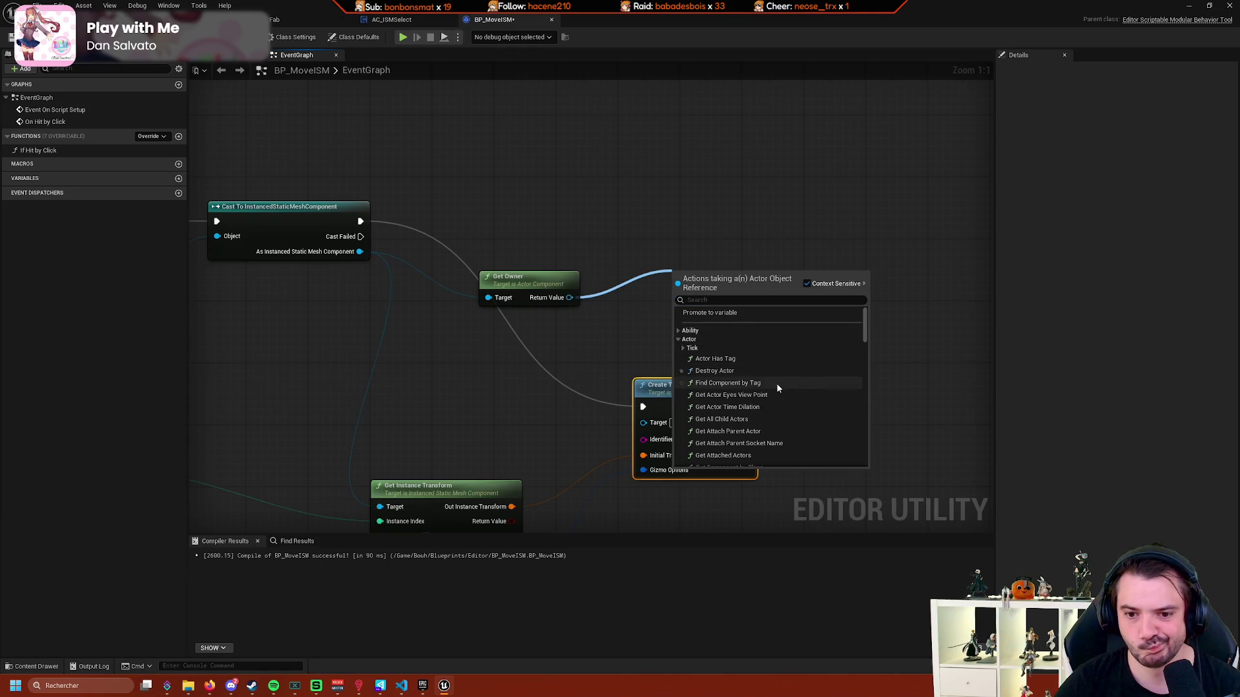
scroll(777, 383, down, 1)
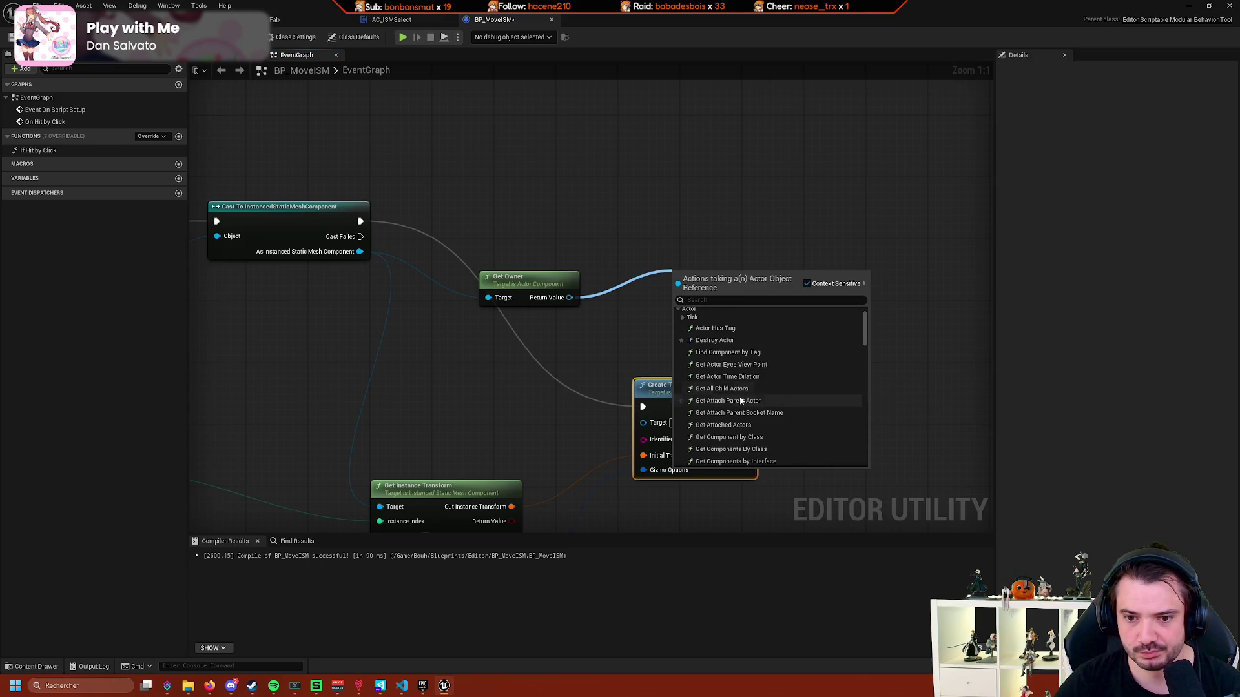
key(Escape)
drag(573, 297, 689, 260)
text(attach)
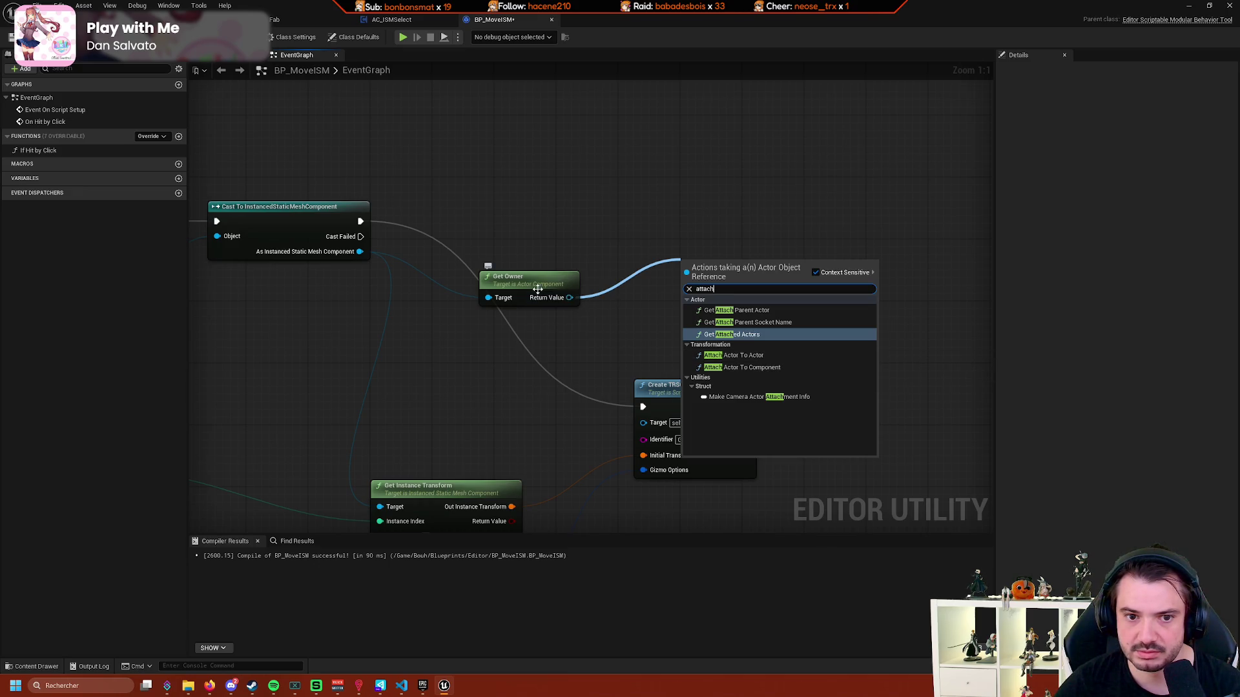
click(548, 341)
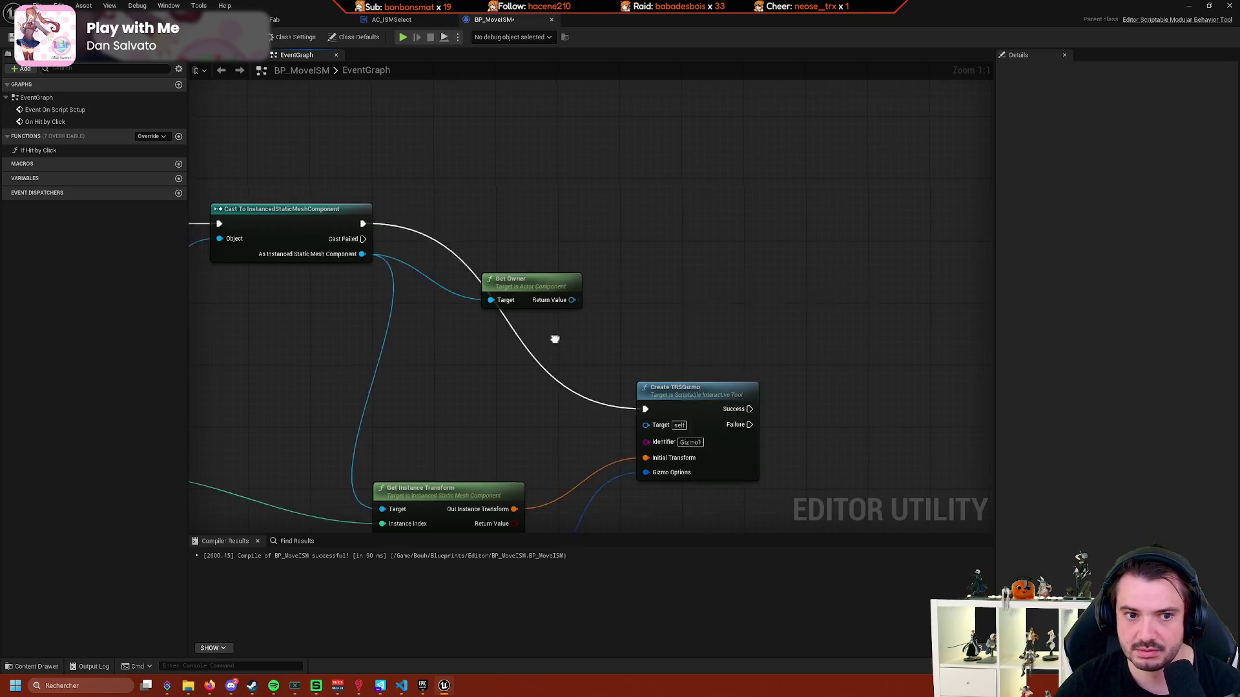
From As Instanced Static Mesh Component, add Attach Component To Component and move it up-right.
drag(496, 269, 680, 251)
text(a)
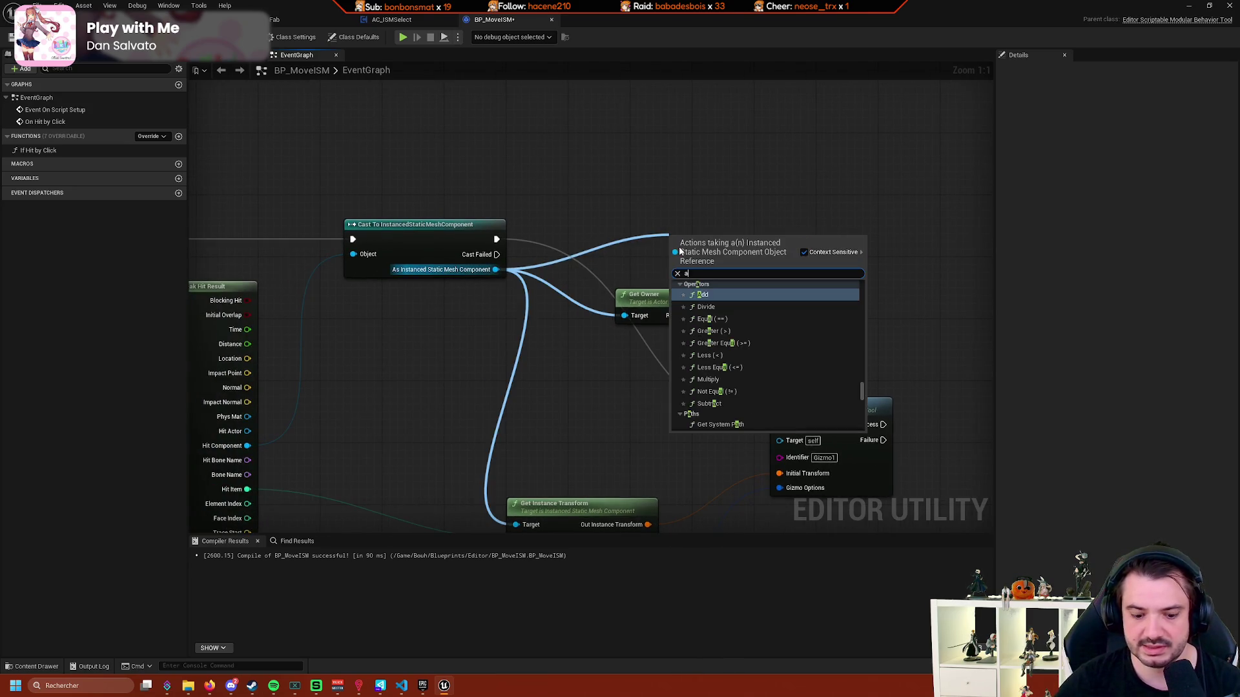
text(ttach)
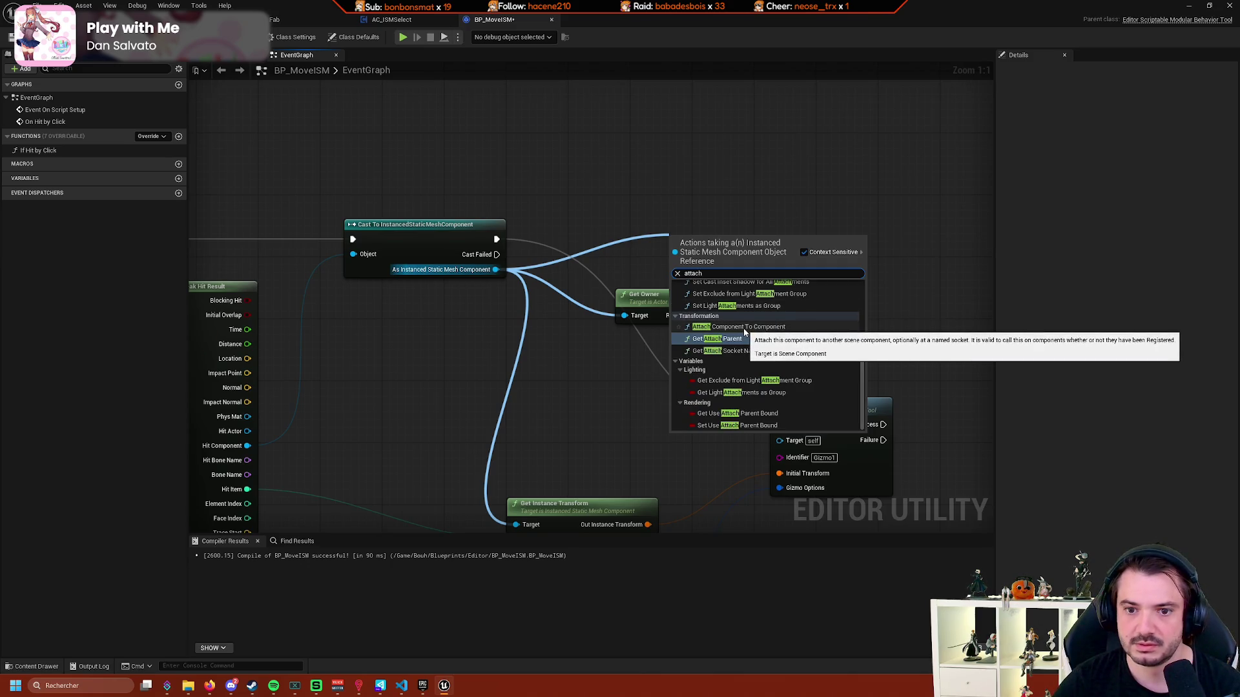
scroll(793, 360, up, 4)
scroll(811, 363, down, 4)
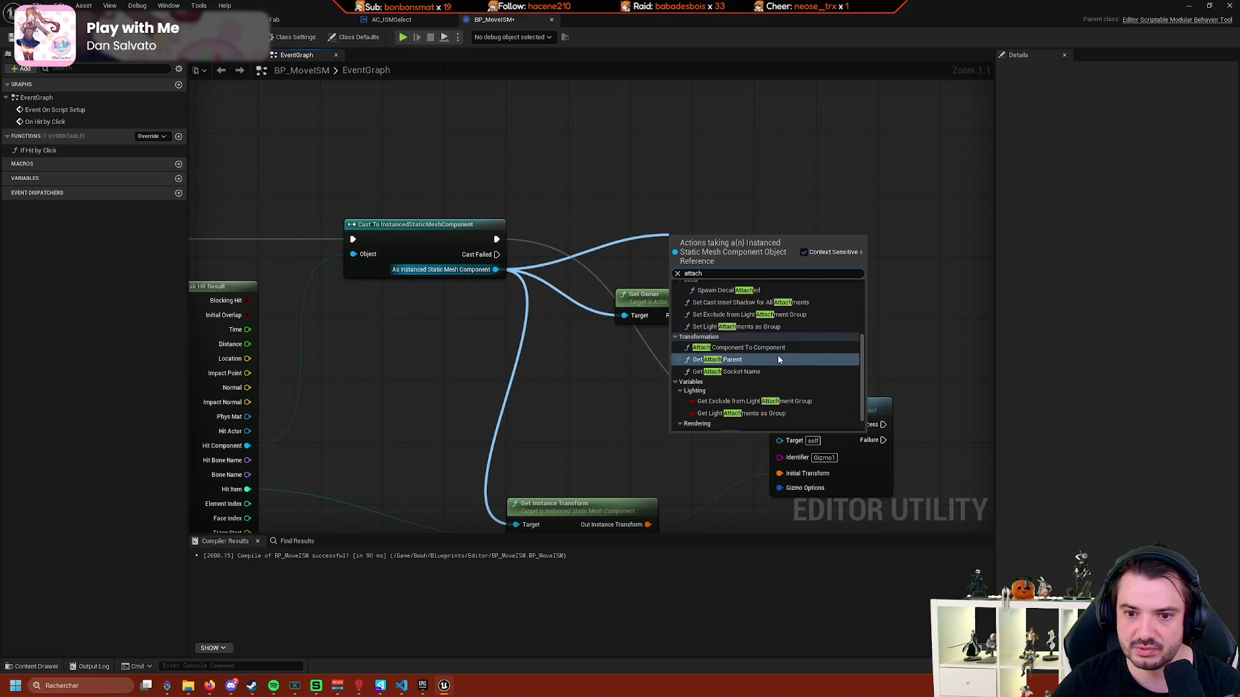
scroll(780, 360, down, 1)
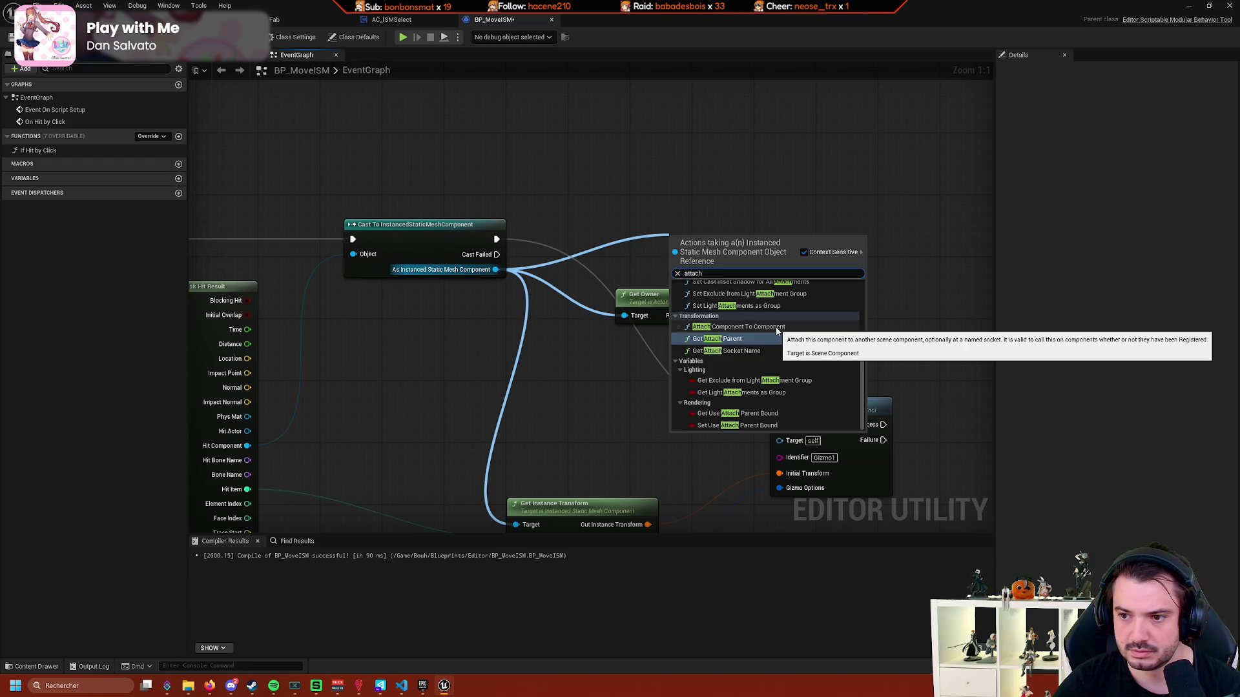
click(777, 328)
mouse_move(777, 327)
mouse_down()
mouse_move(777, 310)
mouse_move(857, 231)
mouse_up()
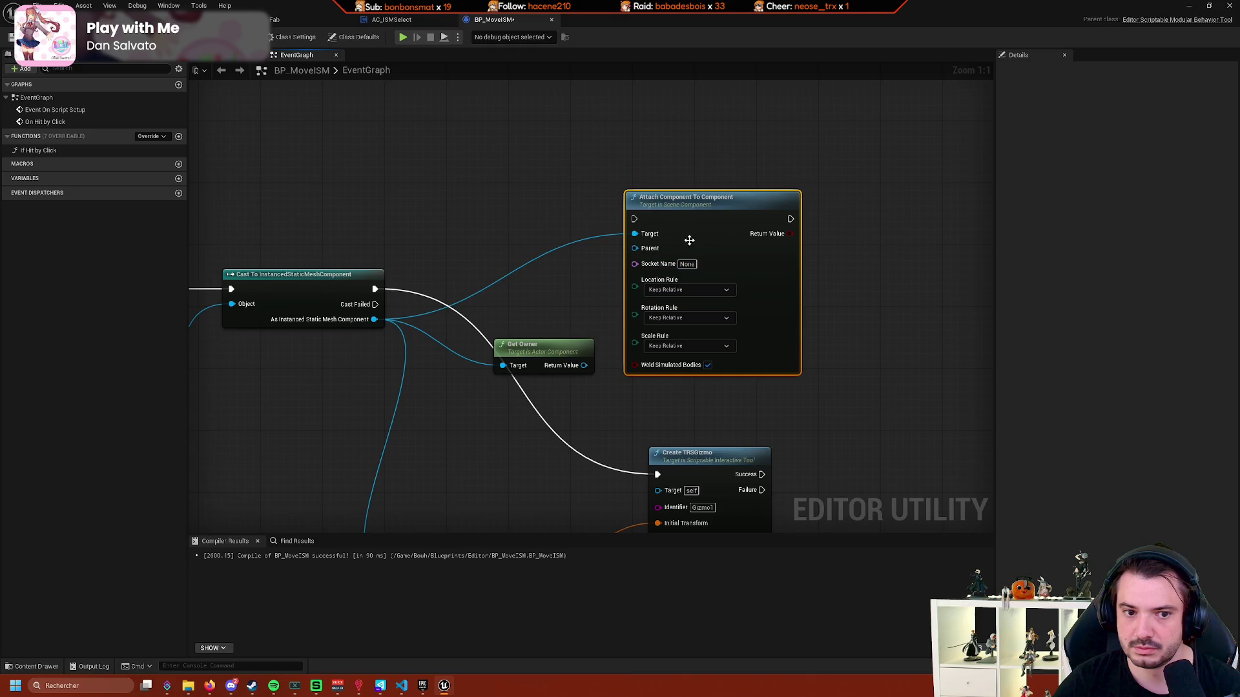
Shift the attach node right and add Get Root Component from the owner actor.
drag(689, 241, 798, 232)
mouse_move(584, 366)
mouse_down()
mouse_move(631, 362)
mouse_move(615, 303)
mouse_up()
text(root)
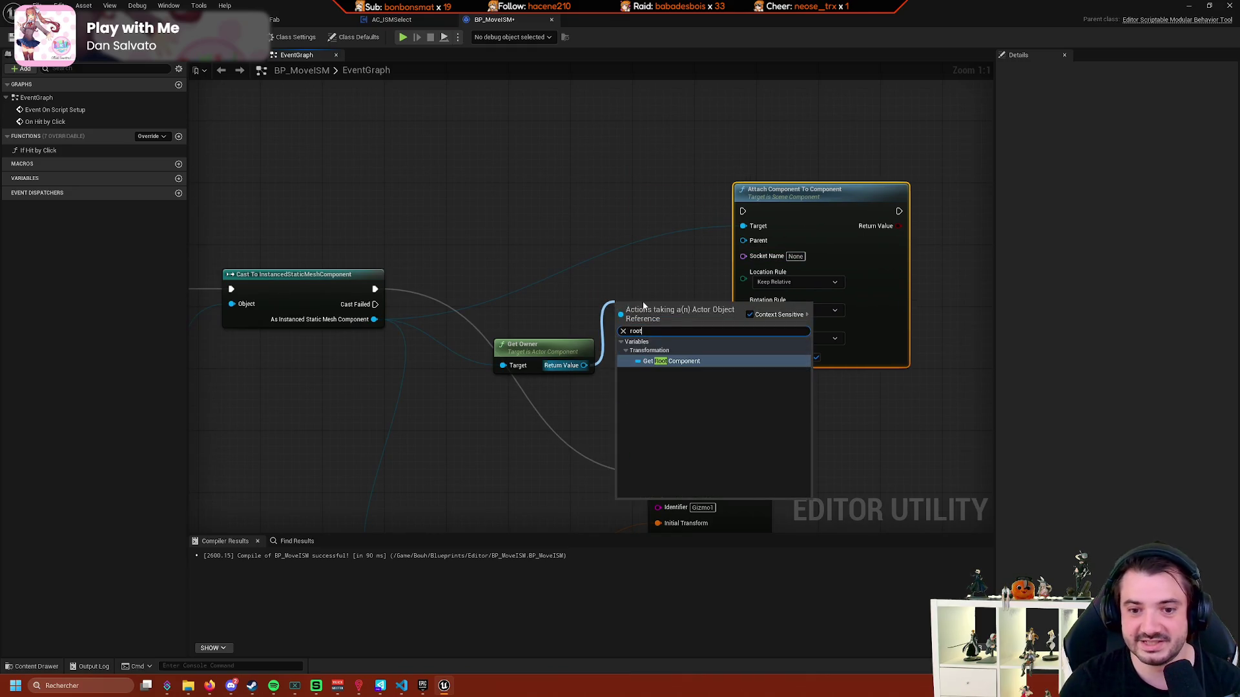
key(Return)
scroll(649, 300, down, 2)
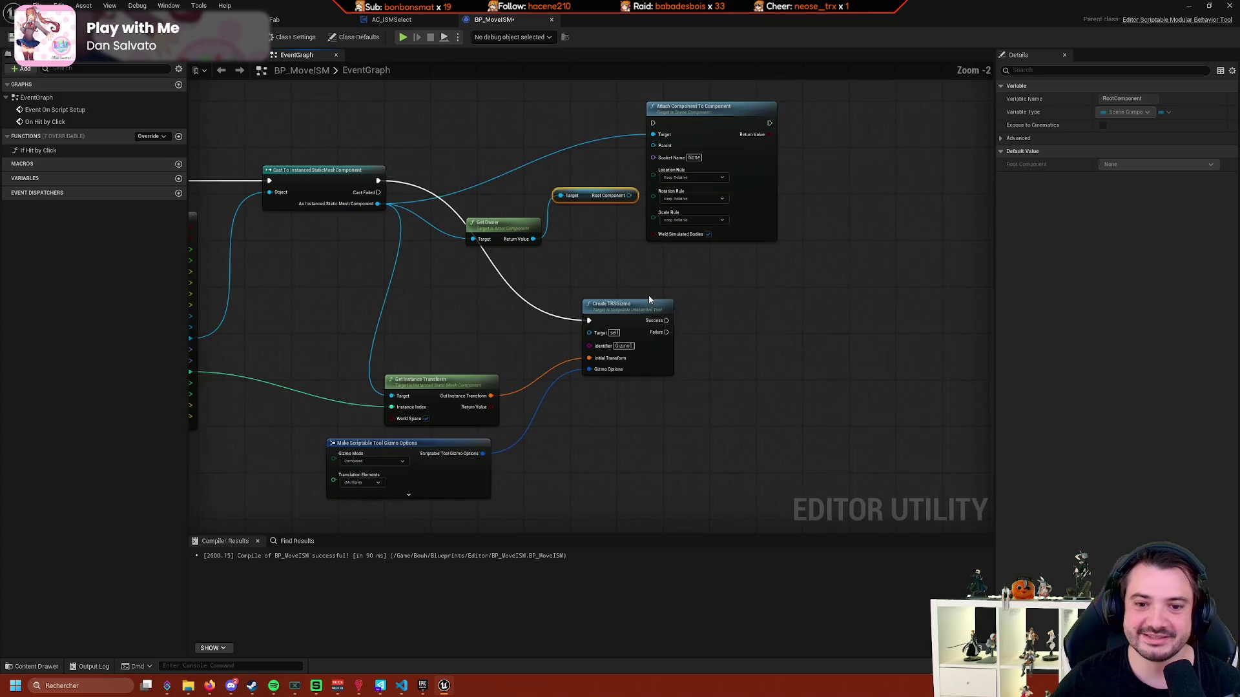
Wire the cast's exec into Attach, Root Component into Parent, and the mesh component into Target.
drag(377, 179, 653, 122)
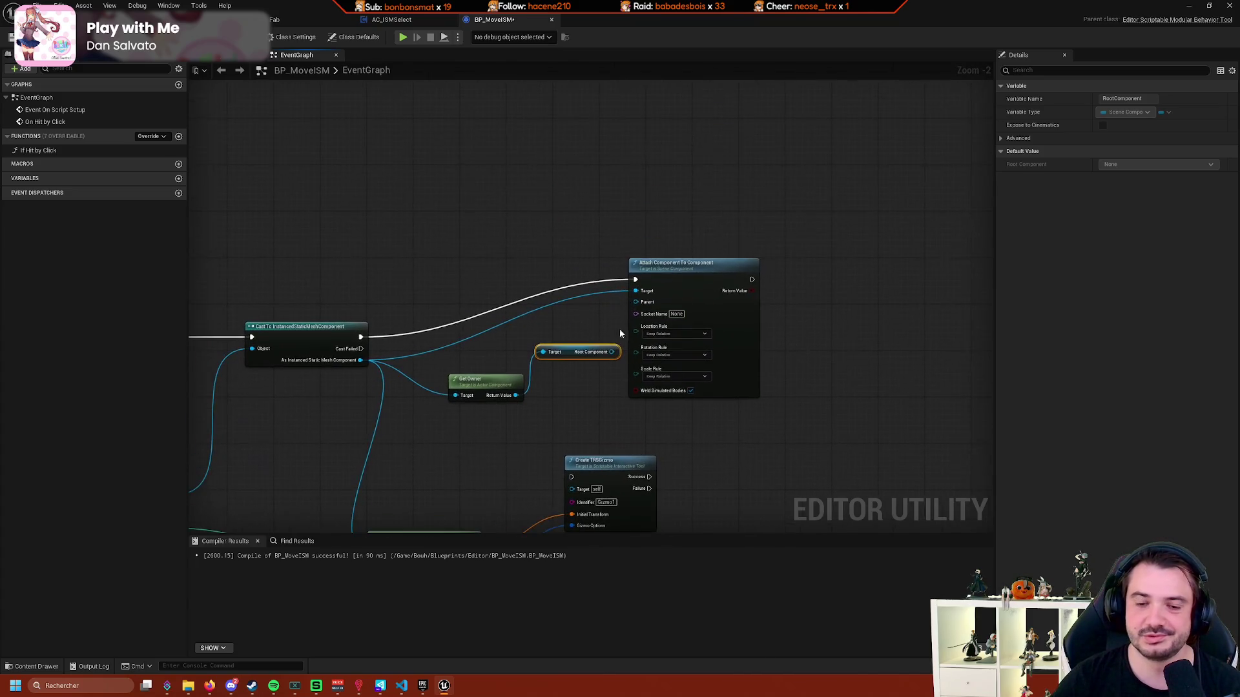
drag(563, 351, 563, 379)
ctrl+click(484, 380)
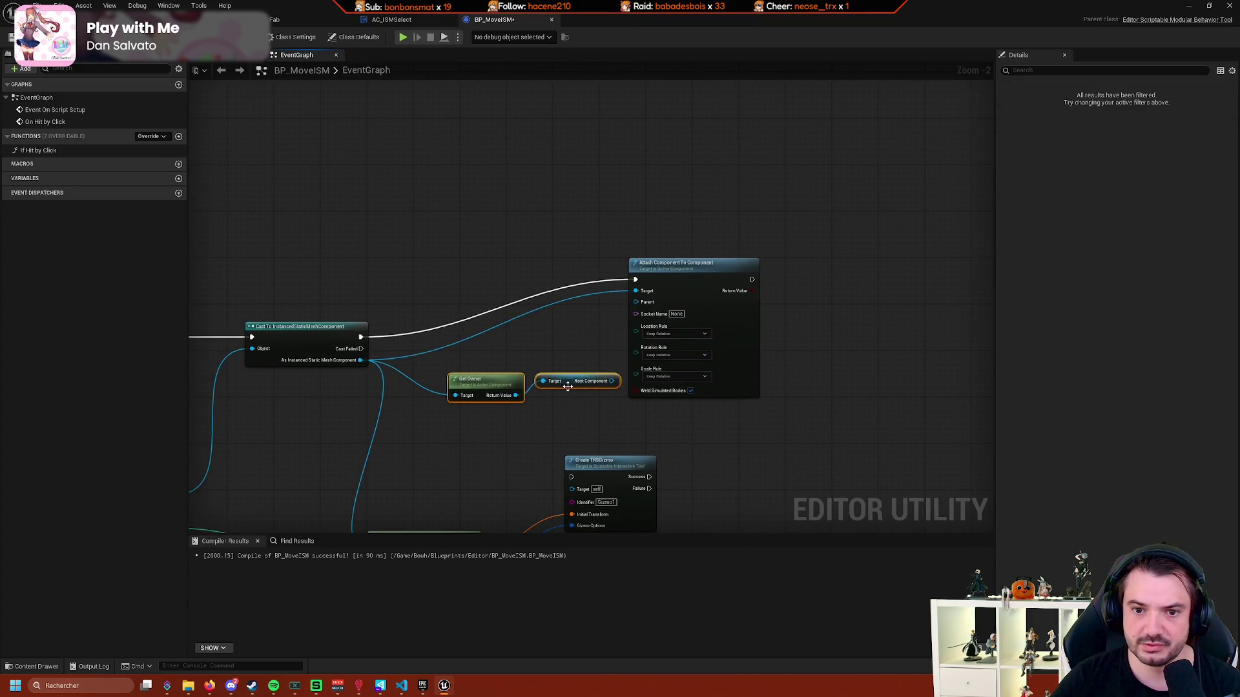
drag(484, 380, 449, 380)
drag(578, 381, 644, 295)
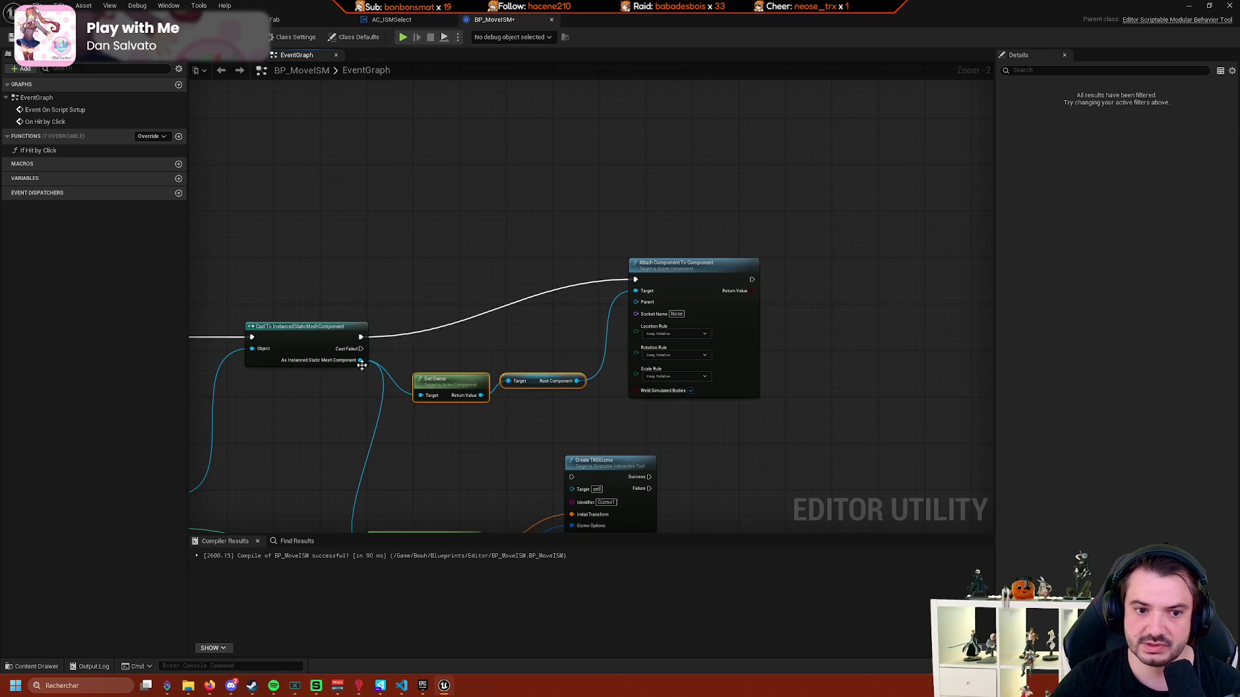
drag(361, 366, 636, 303)
scroll(747, 354, down, 3)
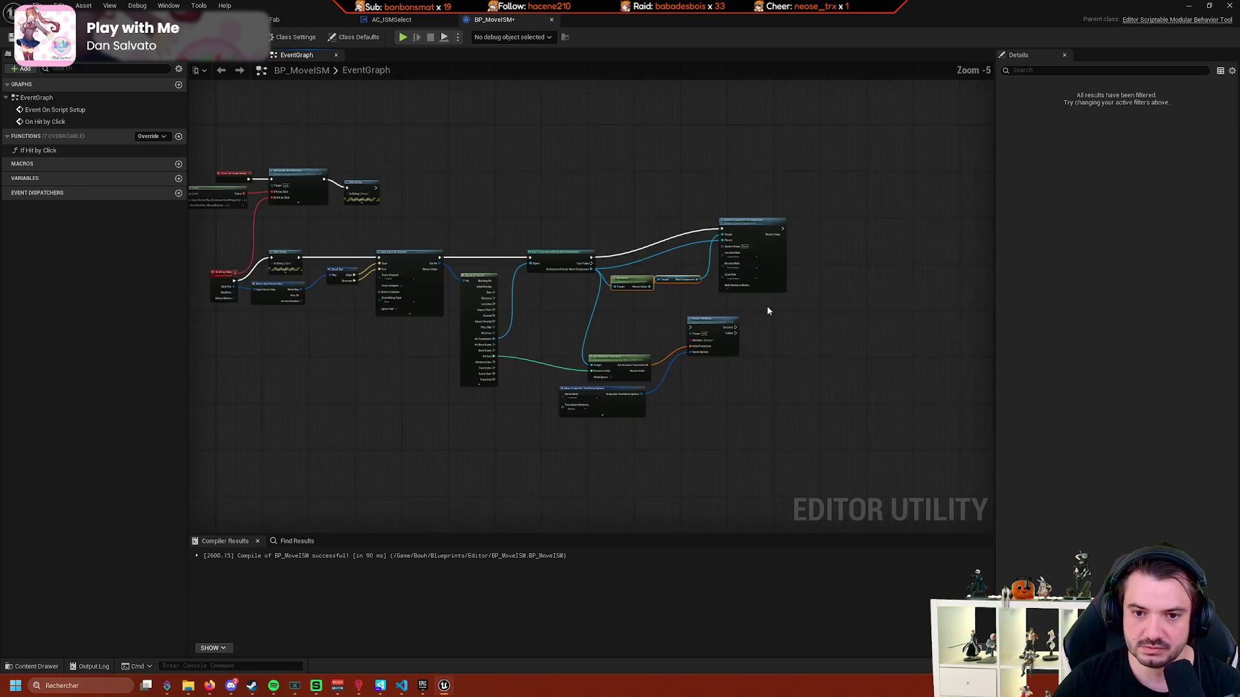
scroll(766, 307, up, 4)
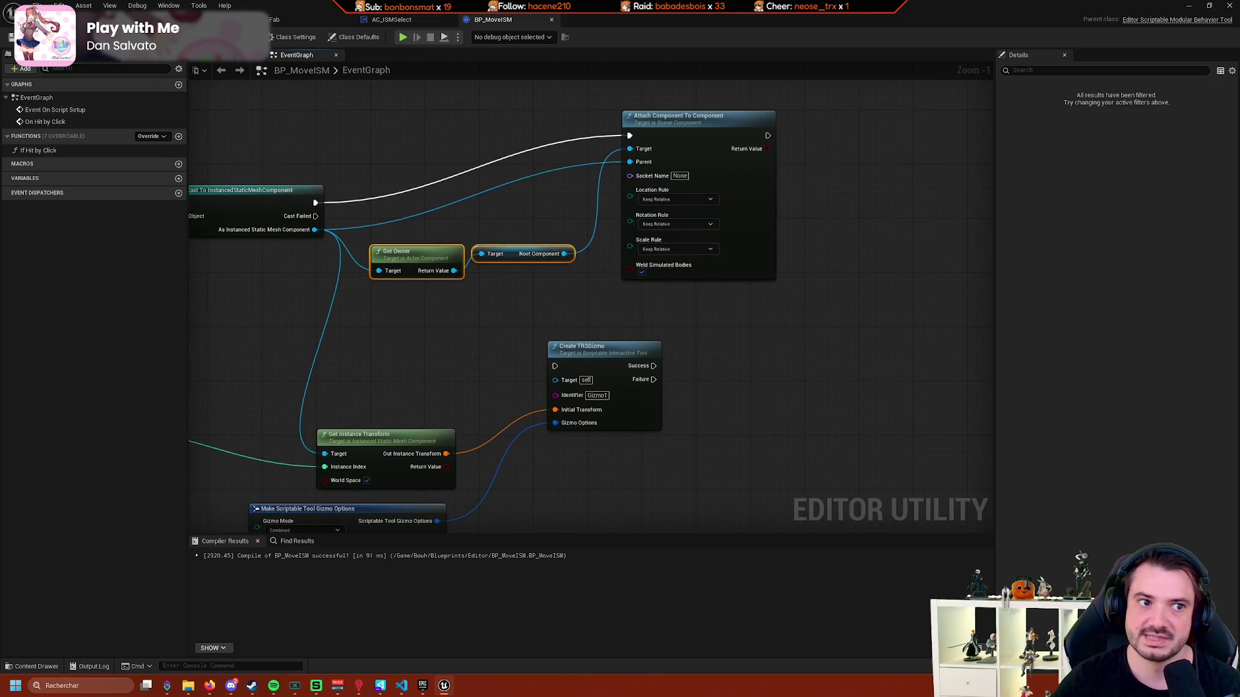
click(169, 19)
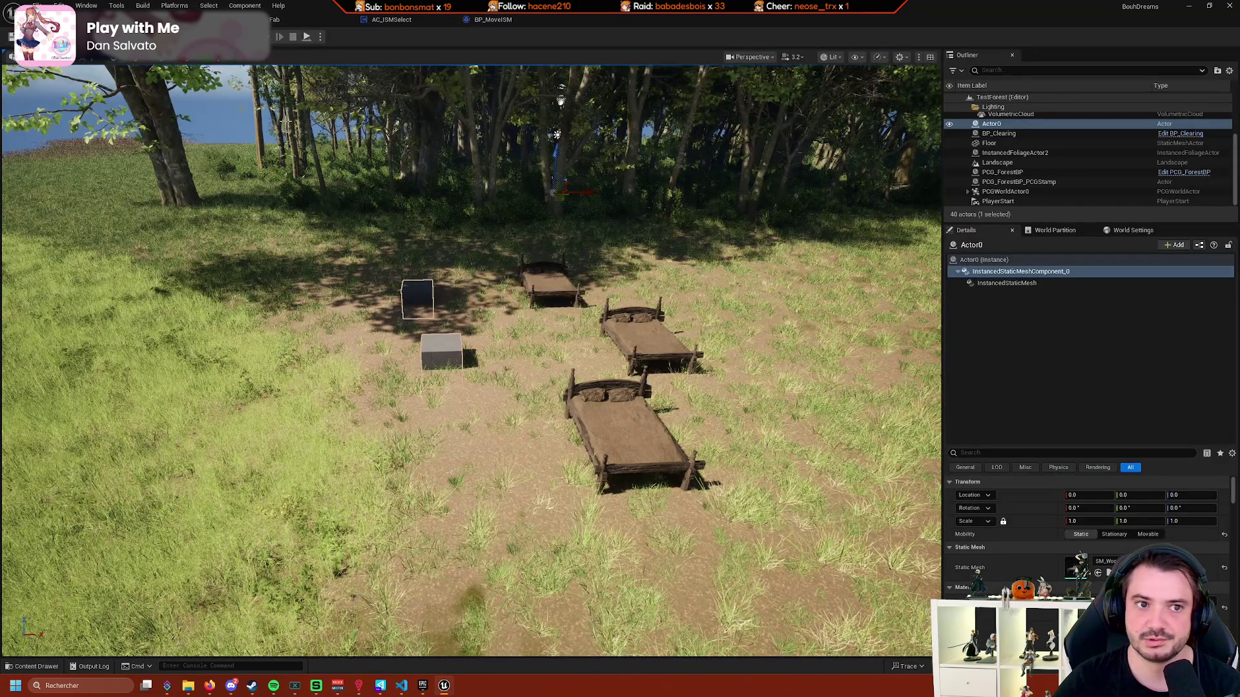
Switch to Scriptable Tools mode, activate BP Move ISM, and fly into the forest.
click(61, 36)
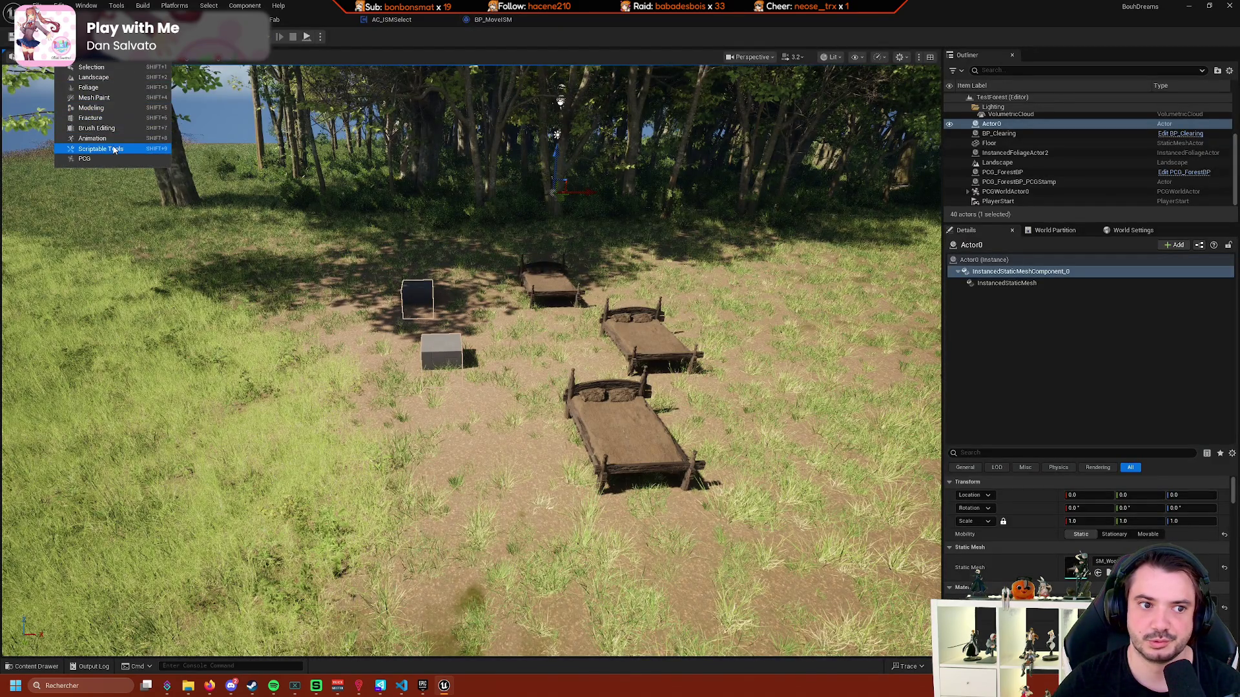
click(114, 150)
click(497, 21)
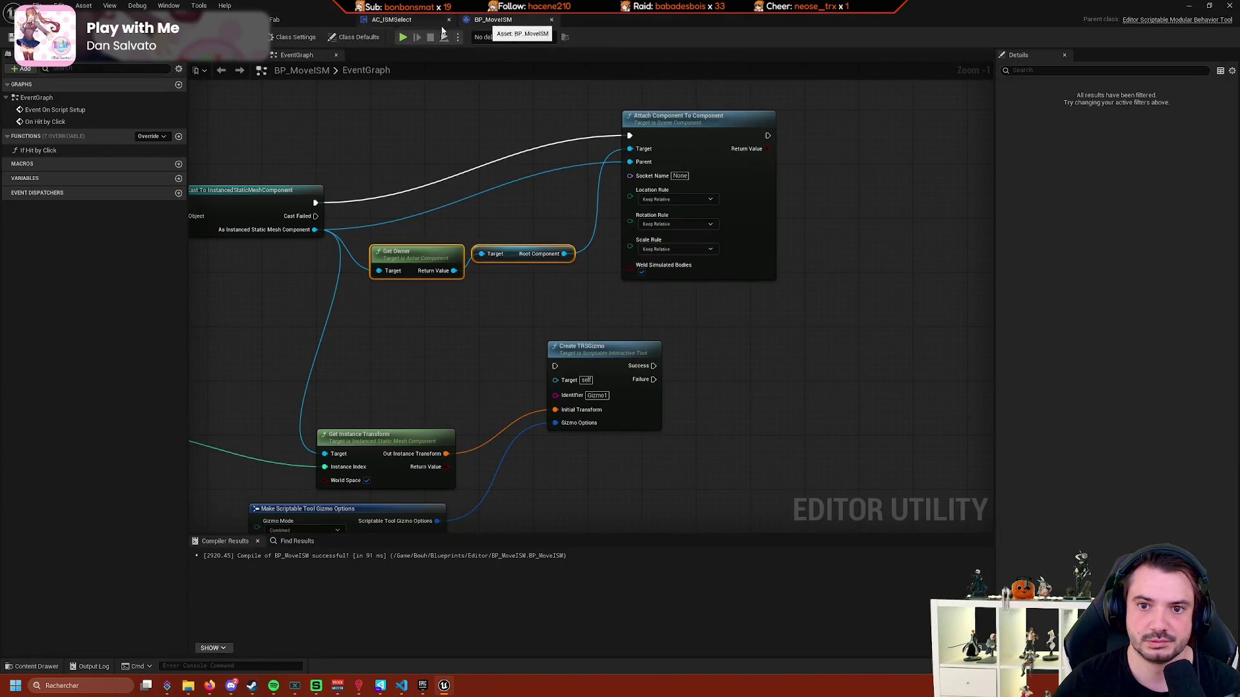
click(129, 20)
click(29, 97)
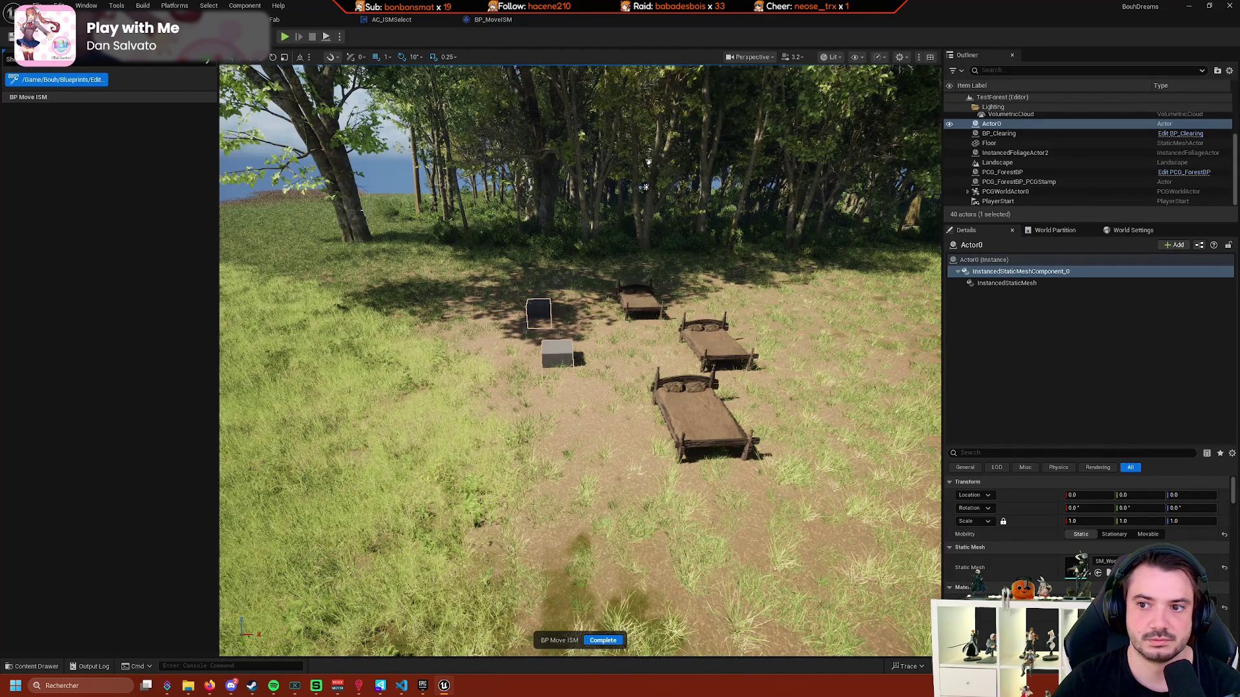
mouse_move(669, 206)
mouse_down()
mouse_move(601, 220)
mouse_move(656, 233)
mouse_up()
drag(633, 322, 672, 291)
mouse_move(378, 138)
mouse_down()
mouse_move(362, 155)
mouse_move(388, 145)
mouse_move(378, 138)
mouse_up()
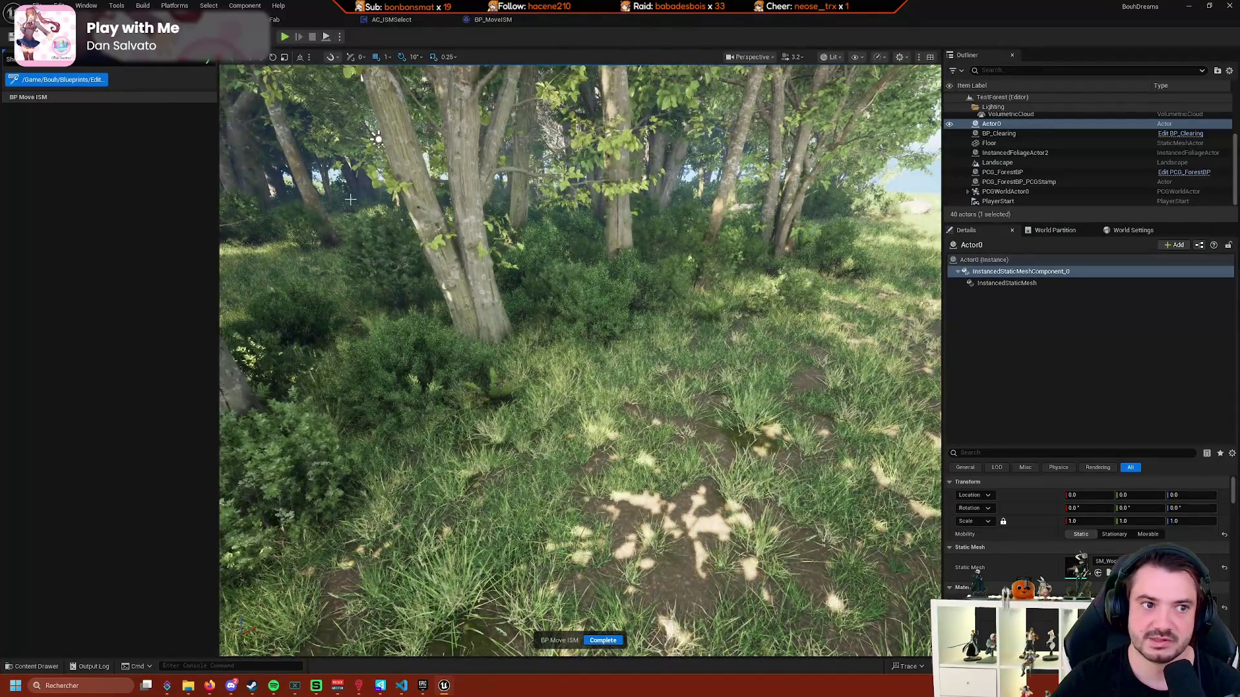
key(f)
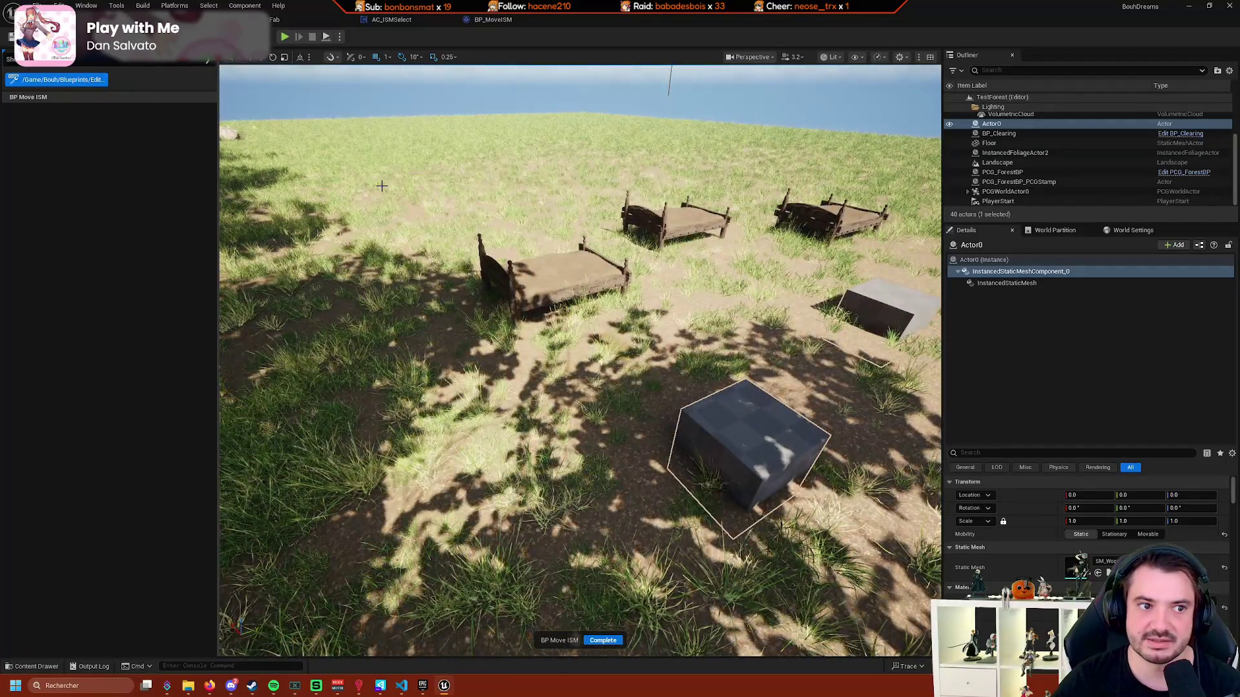
Exit the tool, select and frame PCG_ForestBP_PCGStamp, check the Output Log, then return to BP_MoveISM.
click(105, 100)
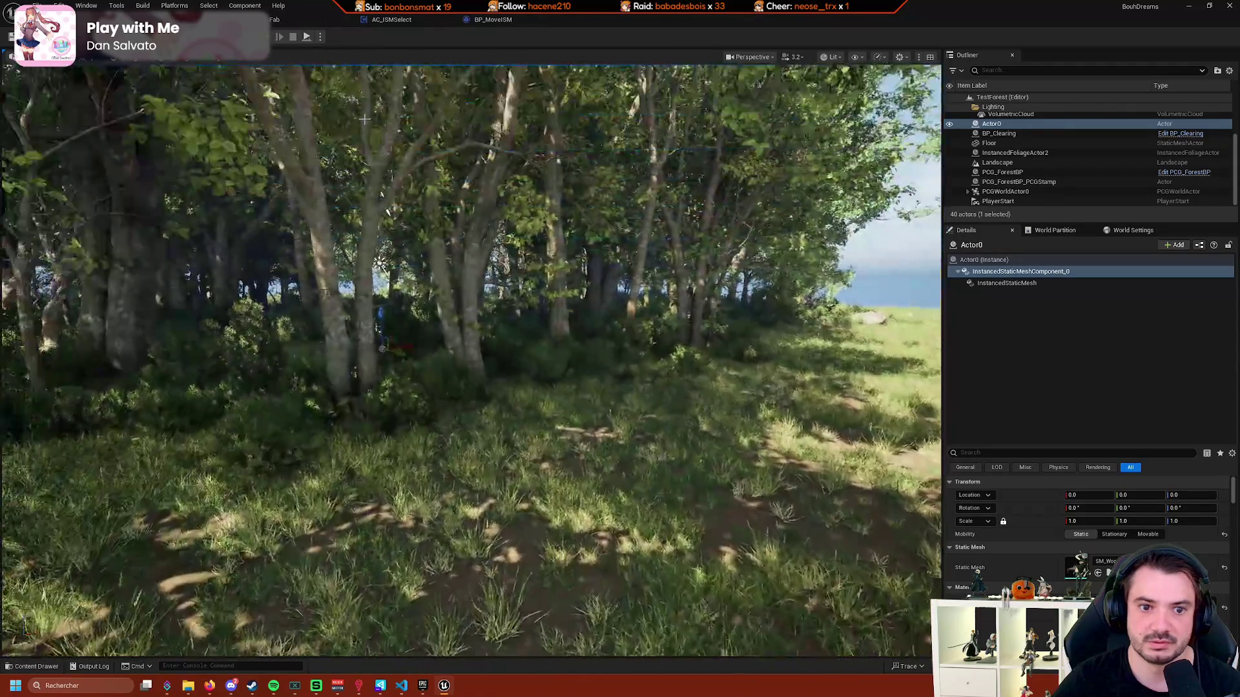
click(1019, 182)
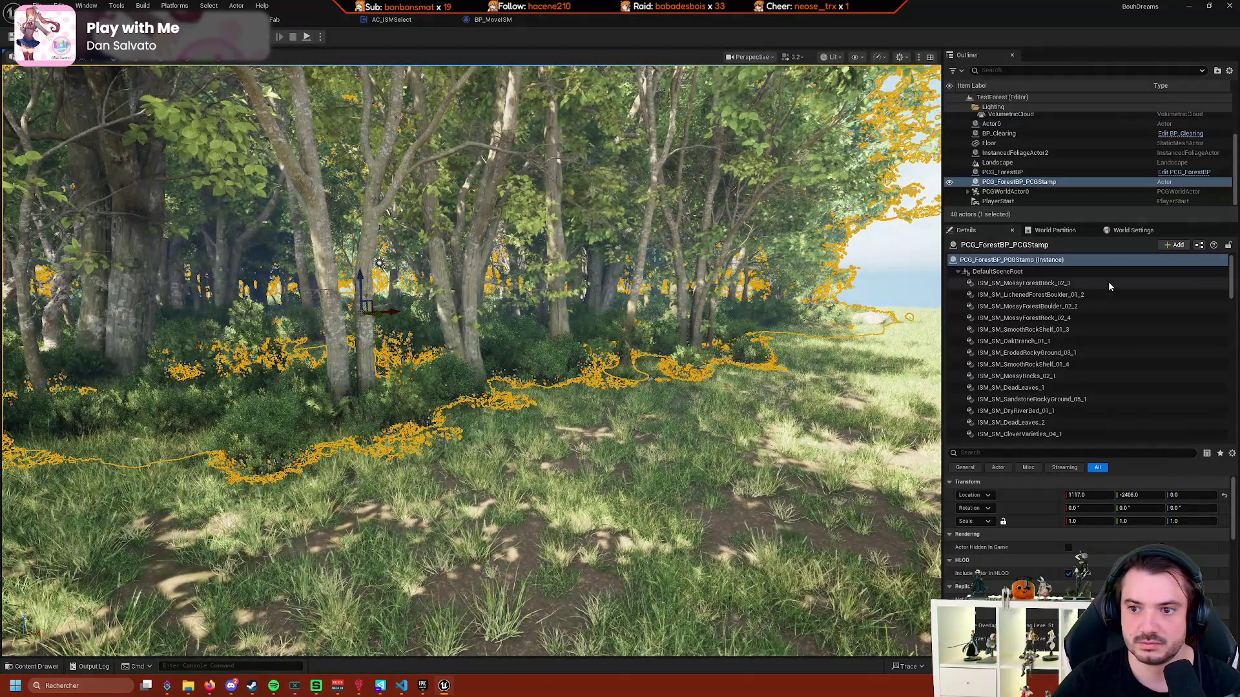
key(f)
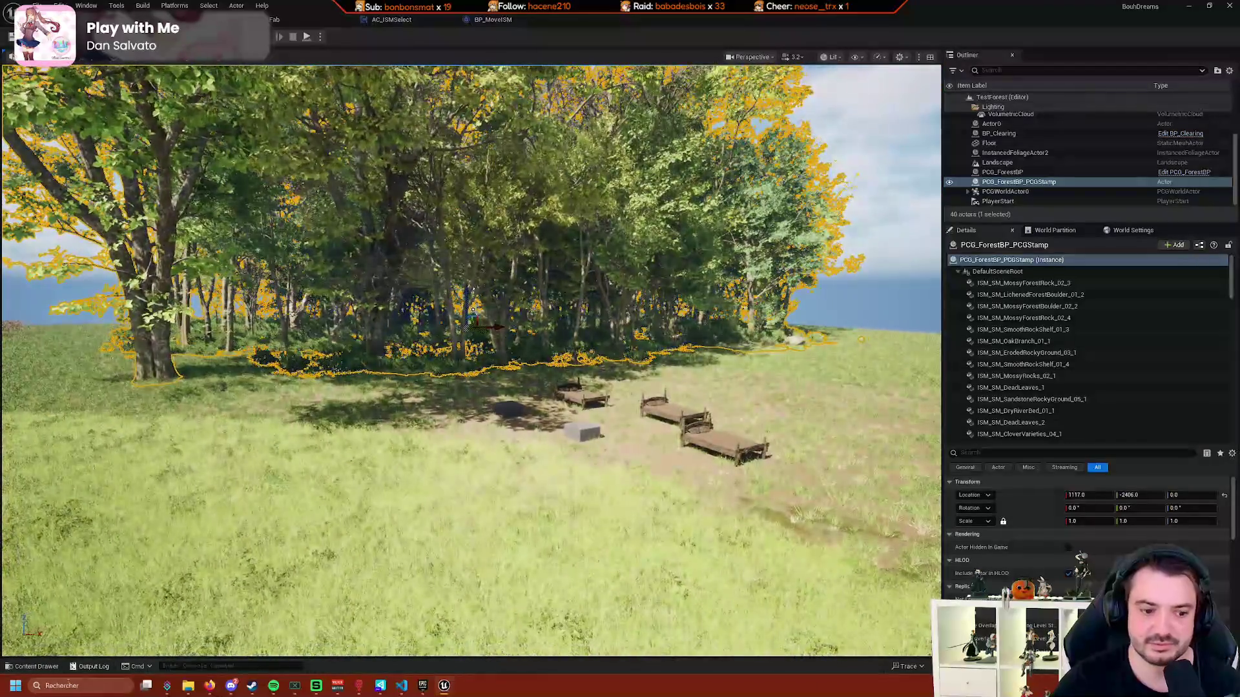
click(90, 666)
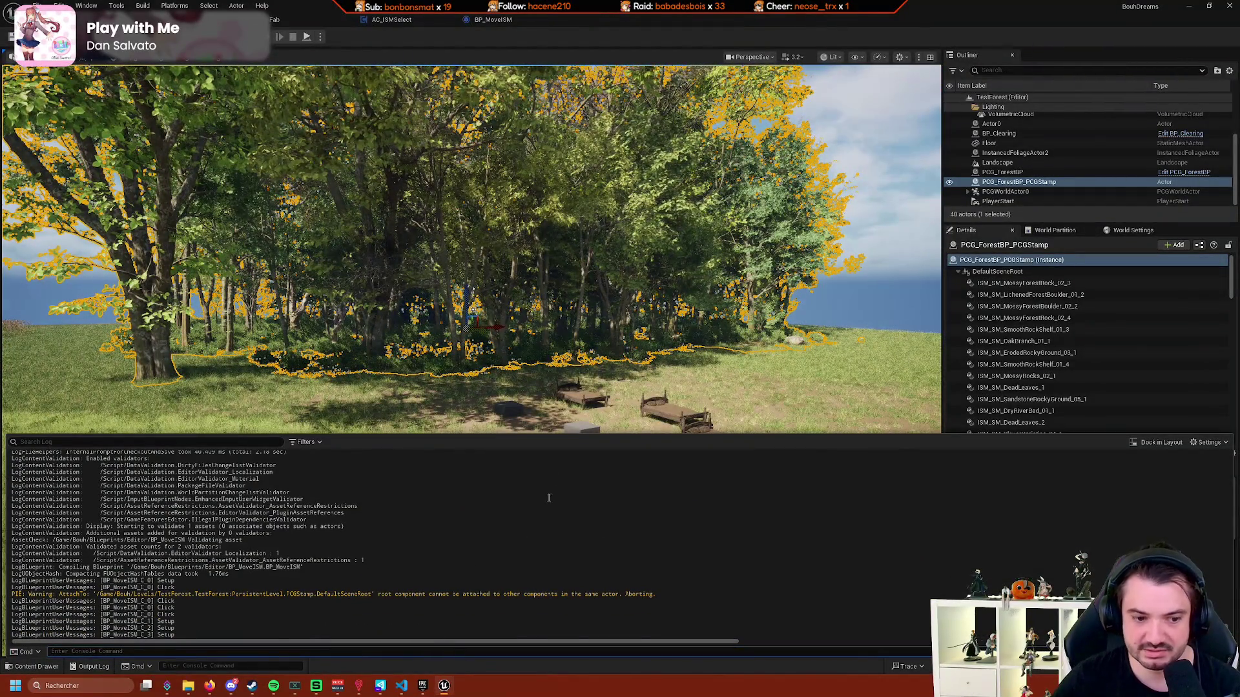
click(491, 19)
scroll(555, 316, down, 4)
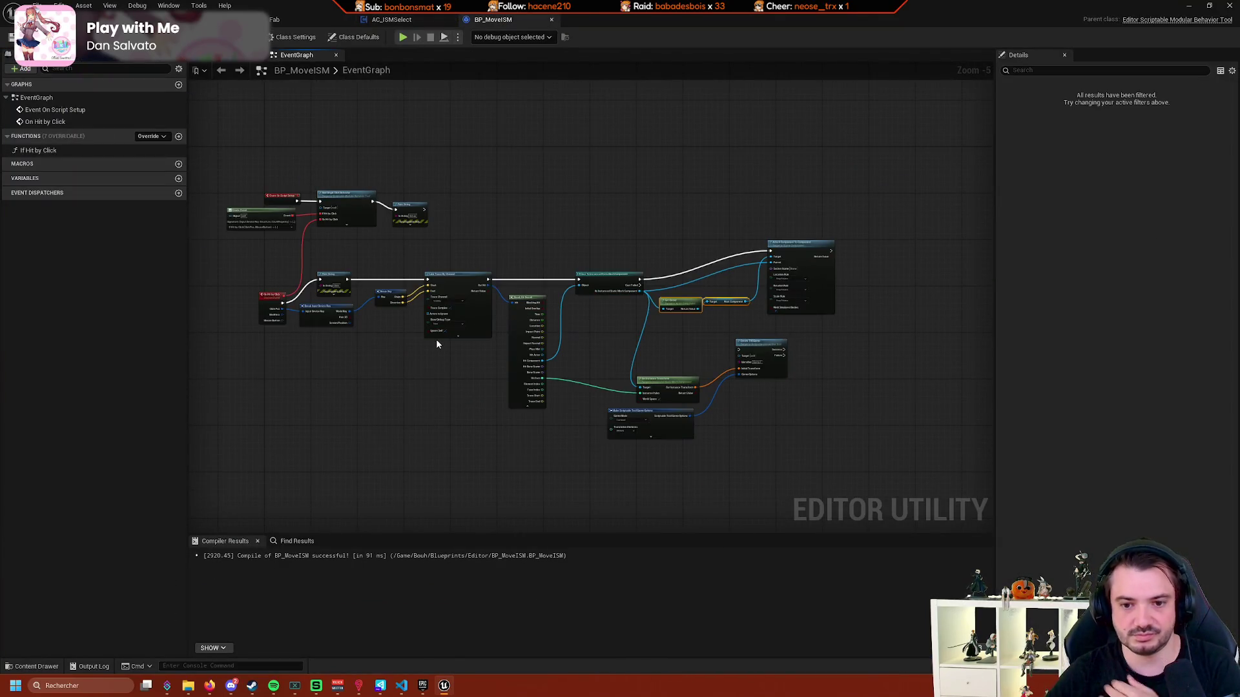
Delete the Attach and Get Owner nodes and connect the cast directly to Create TRSGizmo.
scroll(397, 300, up, 4)
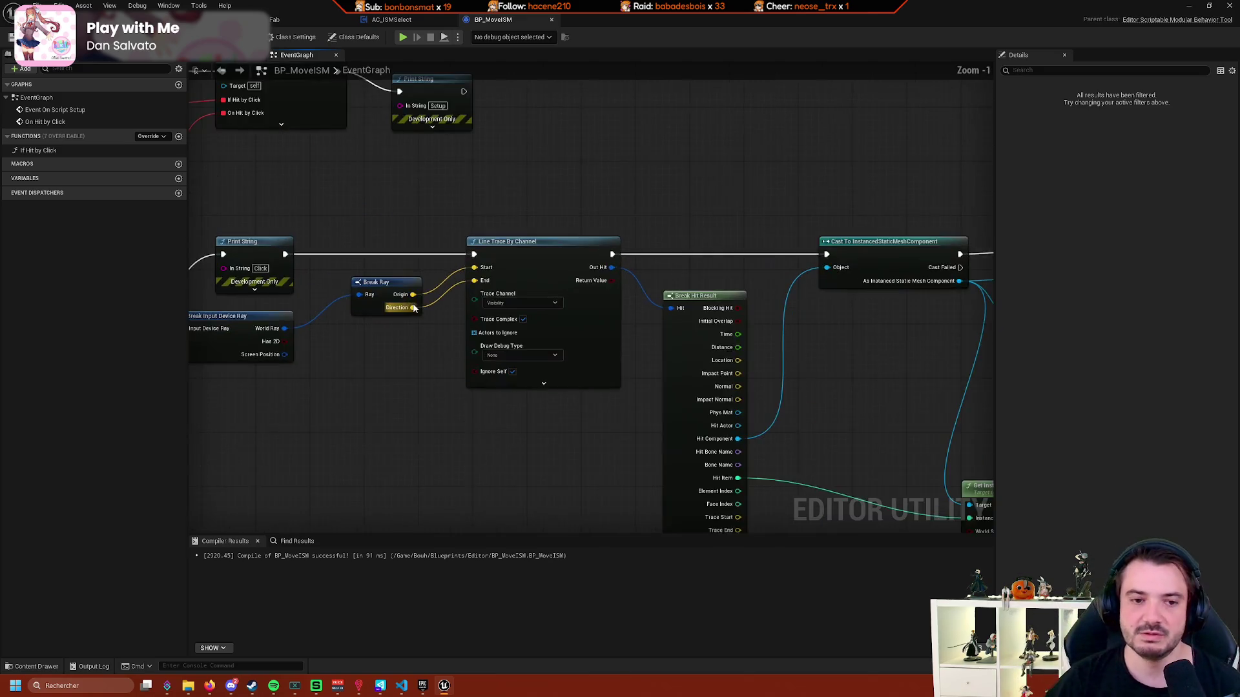
scroll(538, 265, down, 3)
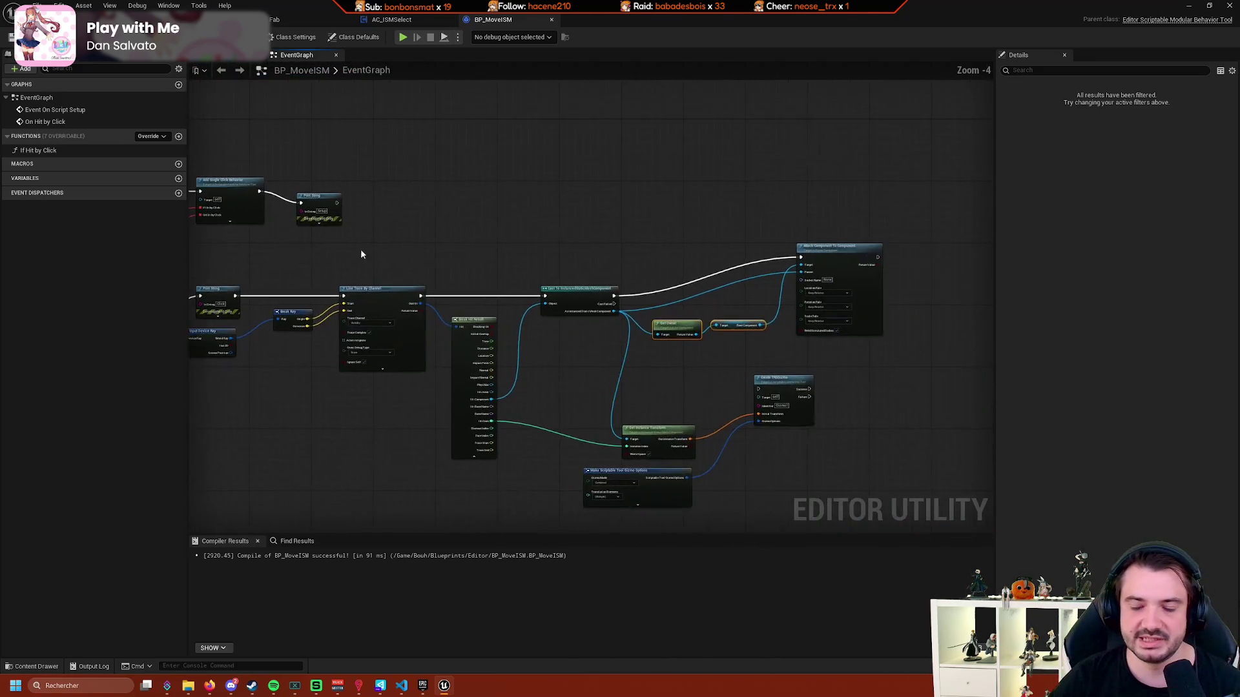
scroll(501, 144, up, 2)
drag(840, 180, 527, 280)
key(Delete)
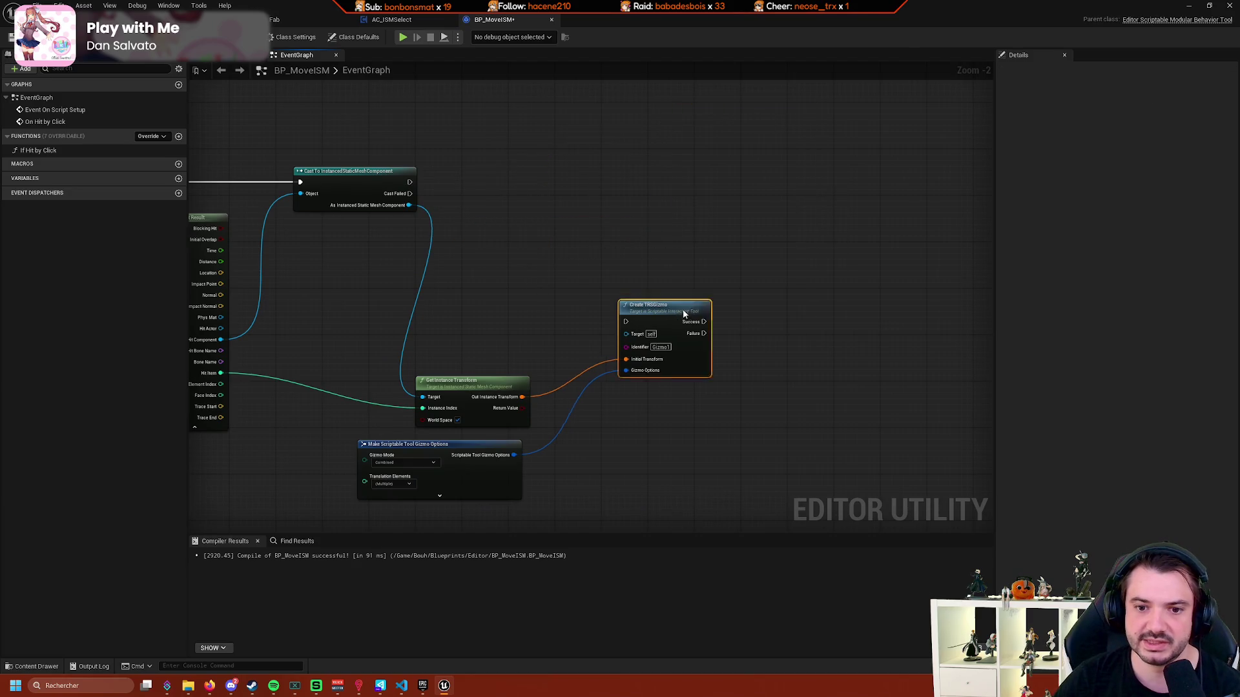
drag(685, 314, 676, 184)
drag(407, 185, 649, 182)
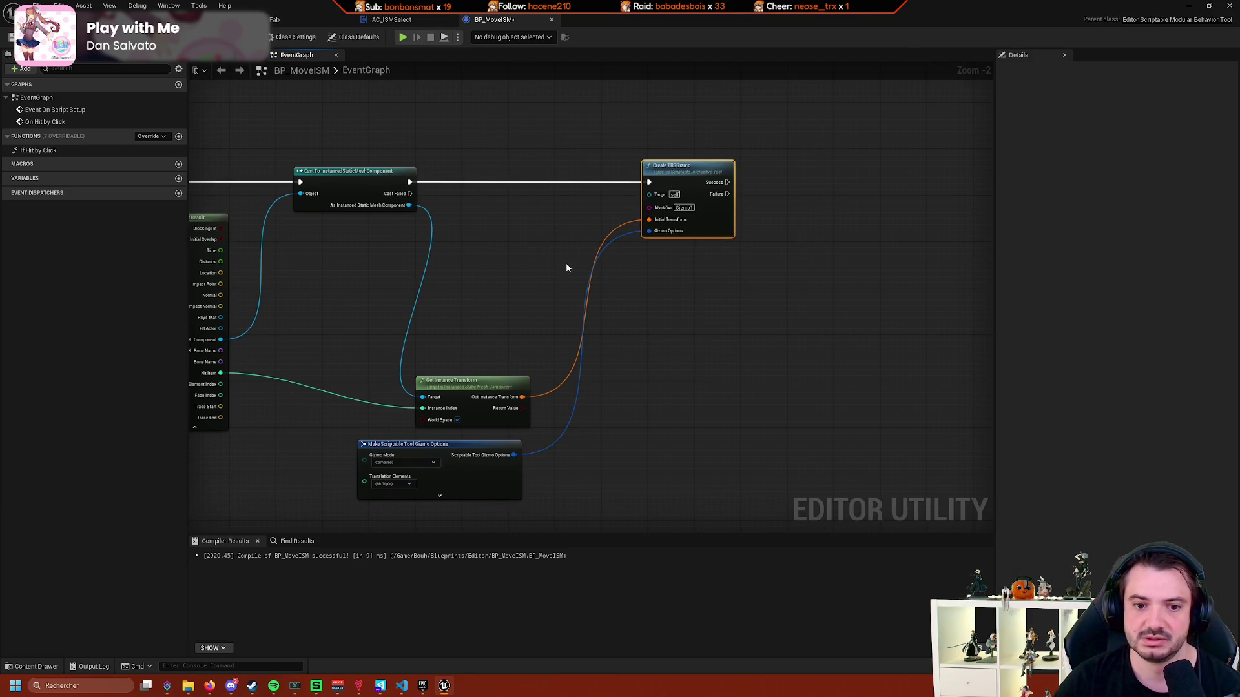
Move Get Instance Transform up, leave Gizmo Mode on Combined, and delete the Make Scriptable Tool Gizmo Options node.
drag(501, 391, 493, 263)
drag(472, 456, 510, 361)
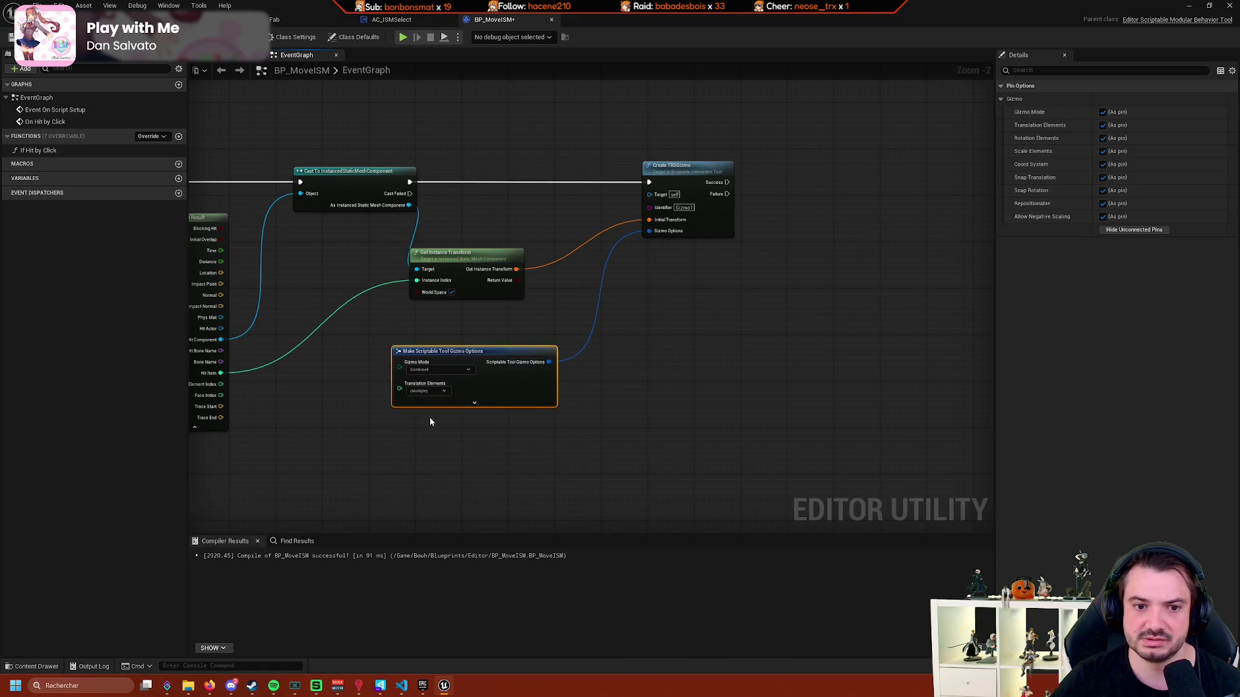
scroll(585, 388, up, 2)
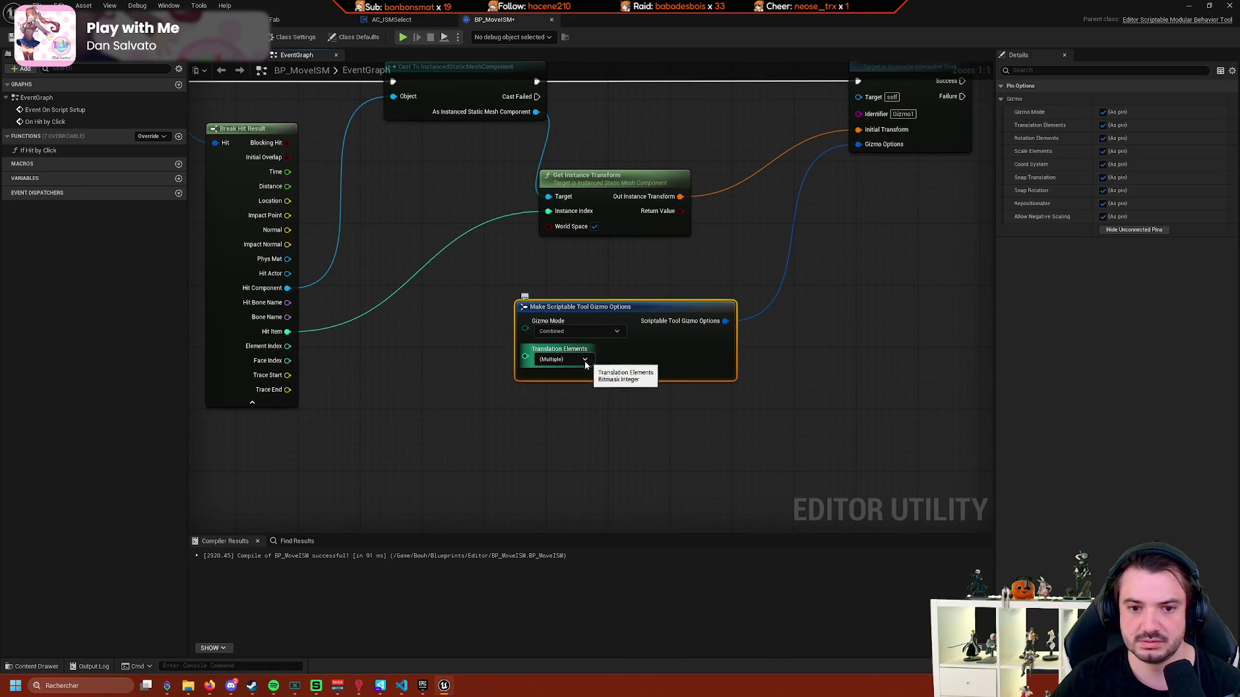
click(608, 332)
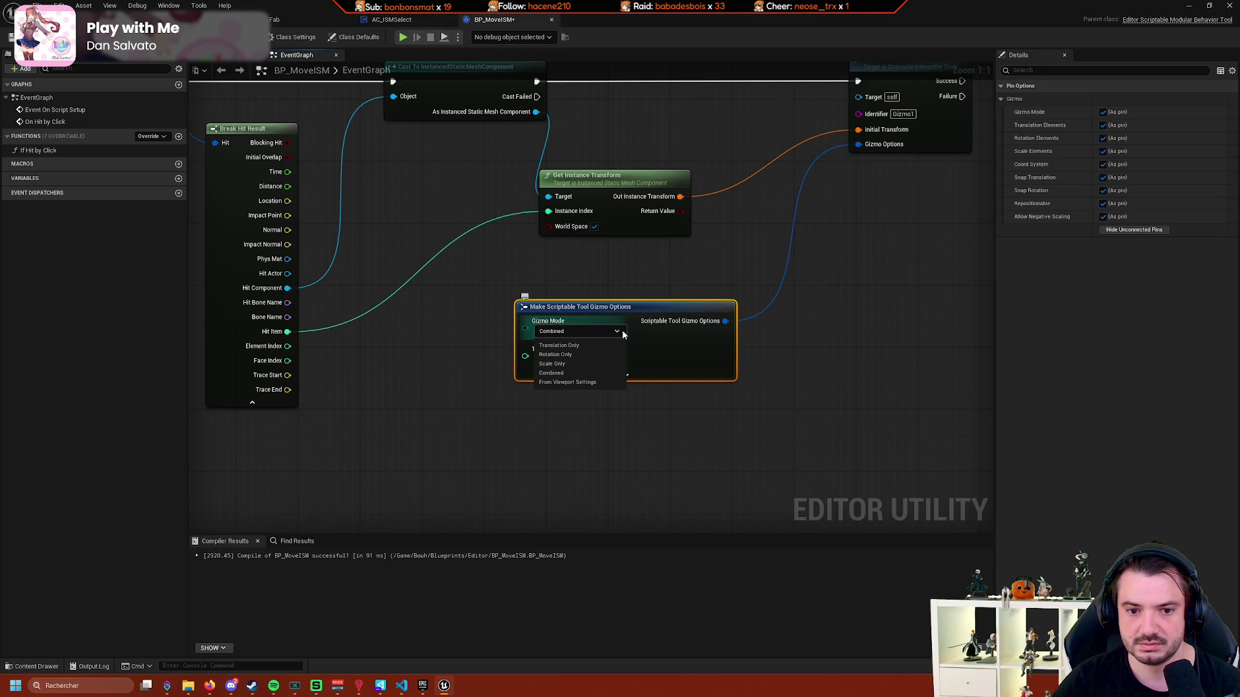
click(696, 347)
key(Delete)
scroll(487, 387, down, 4)
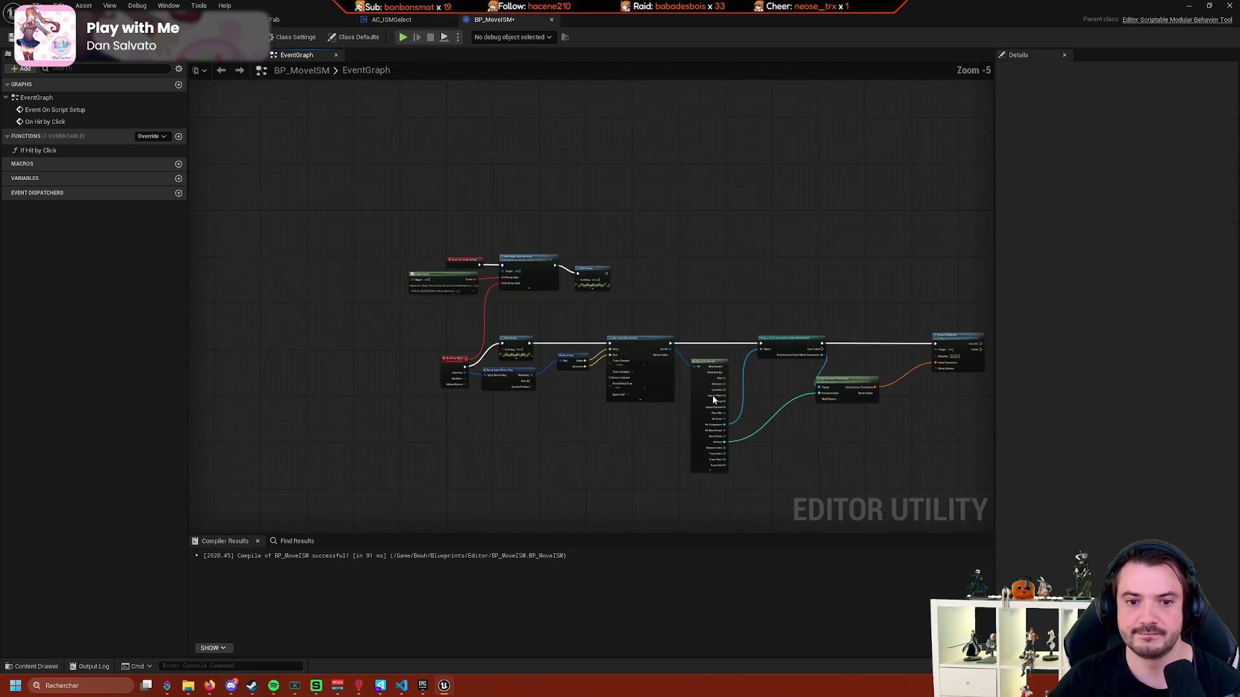
scroll(675, 295, up, 4)
Delete both Print String nodes and wire On Hit by Click straight into the Line Trace.
key(Delete)
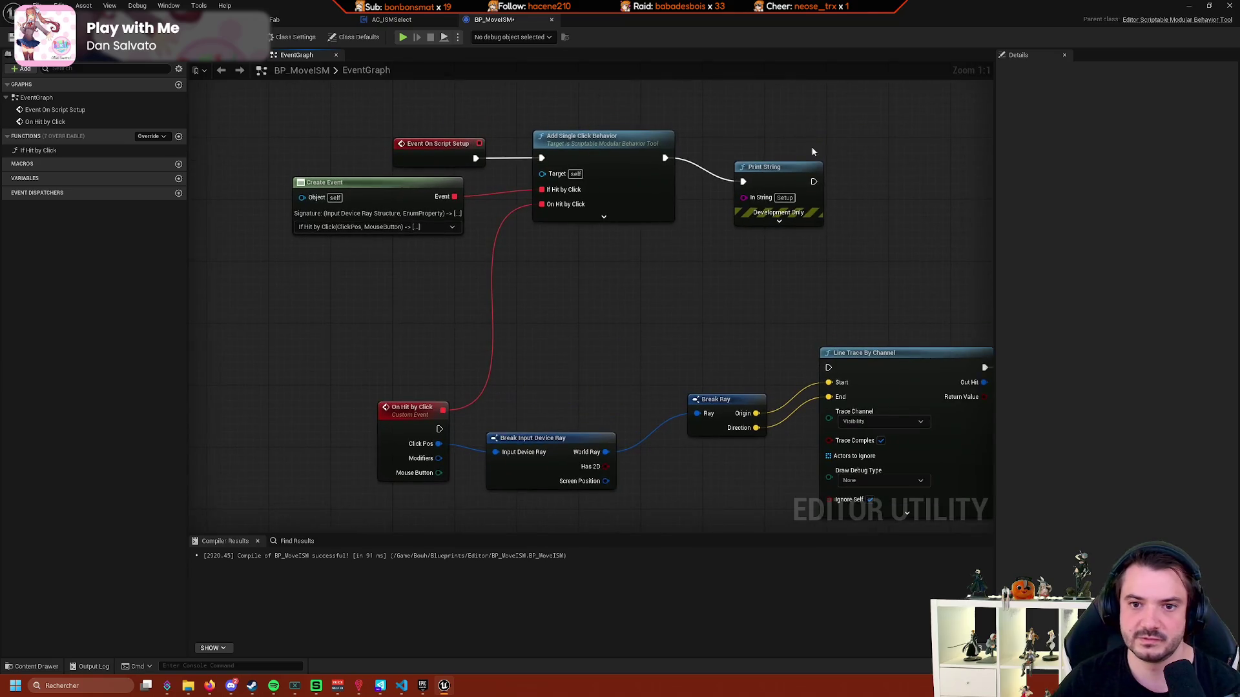
click(840, 129)
key(Delete)
drag(428, 386, 817, 325)
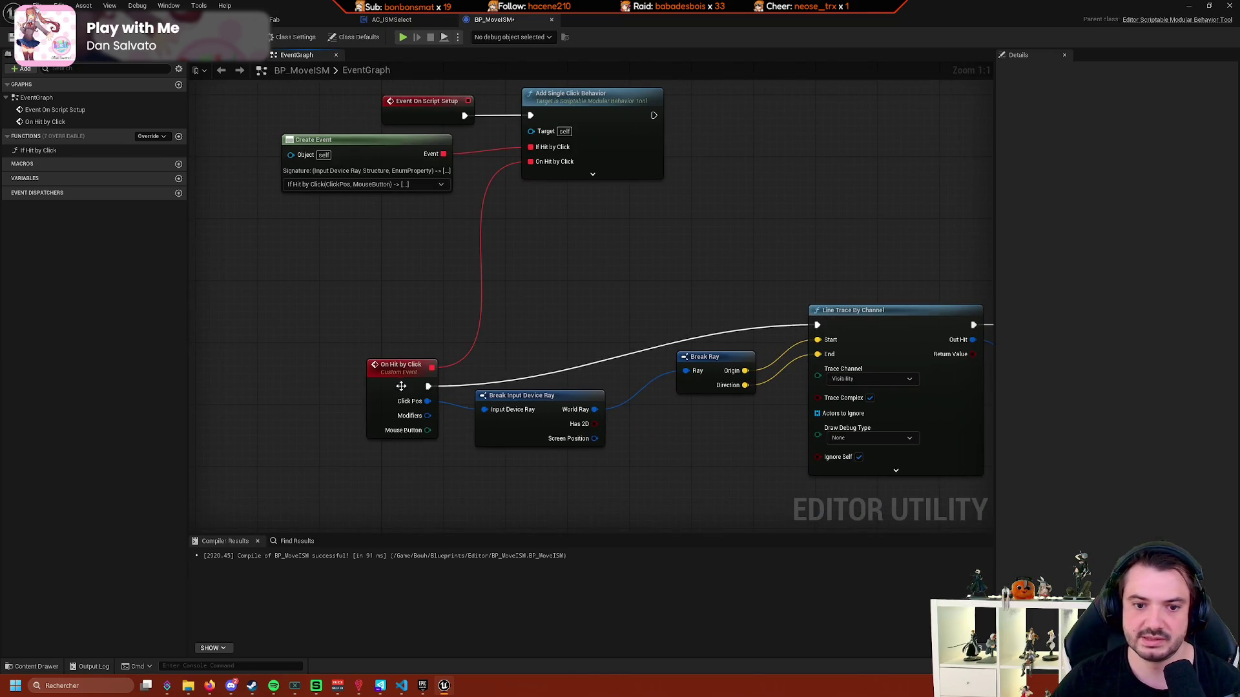
mouse_move(403, 390)
mouse_down()
mouse_move(409, 315)
mouse_move(396, 327)
mouse_up()
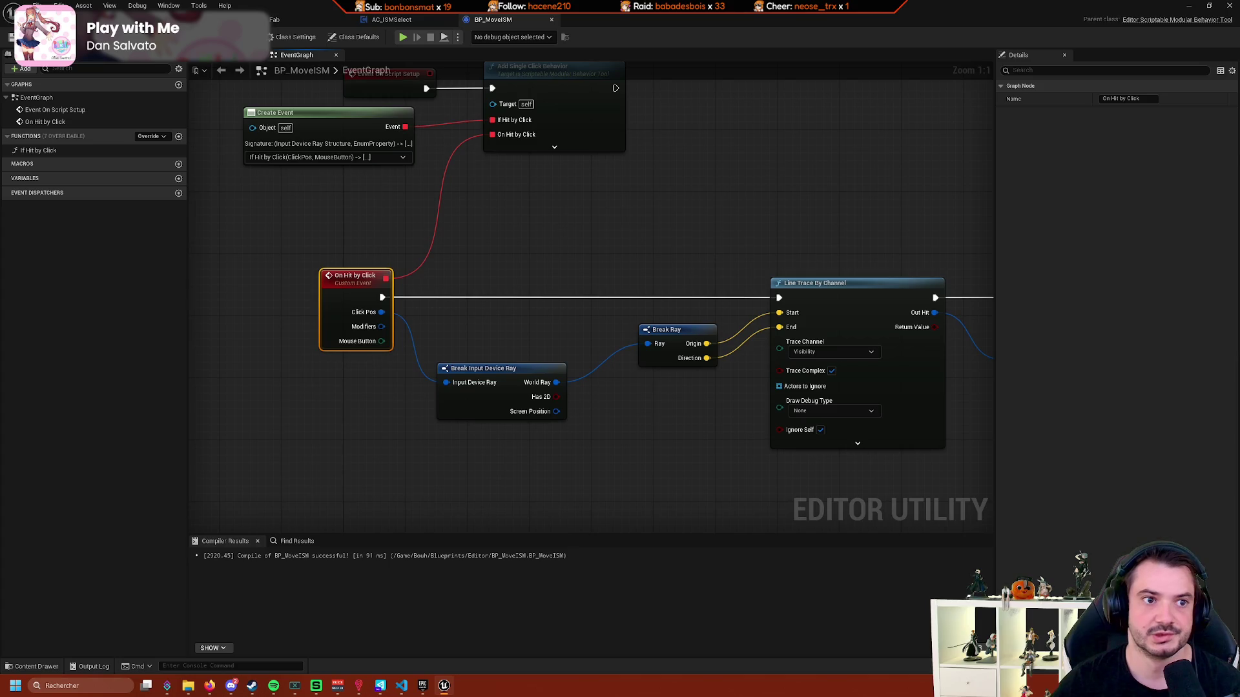
click(226, 19)
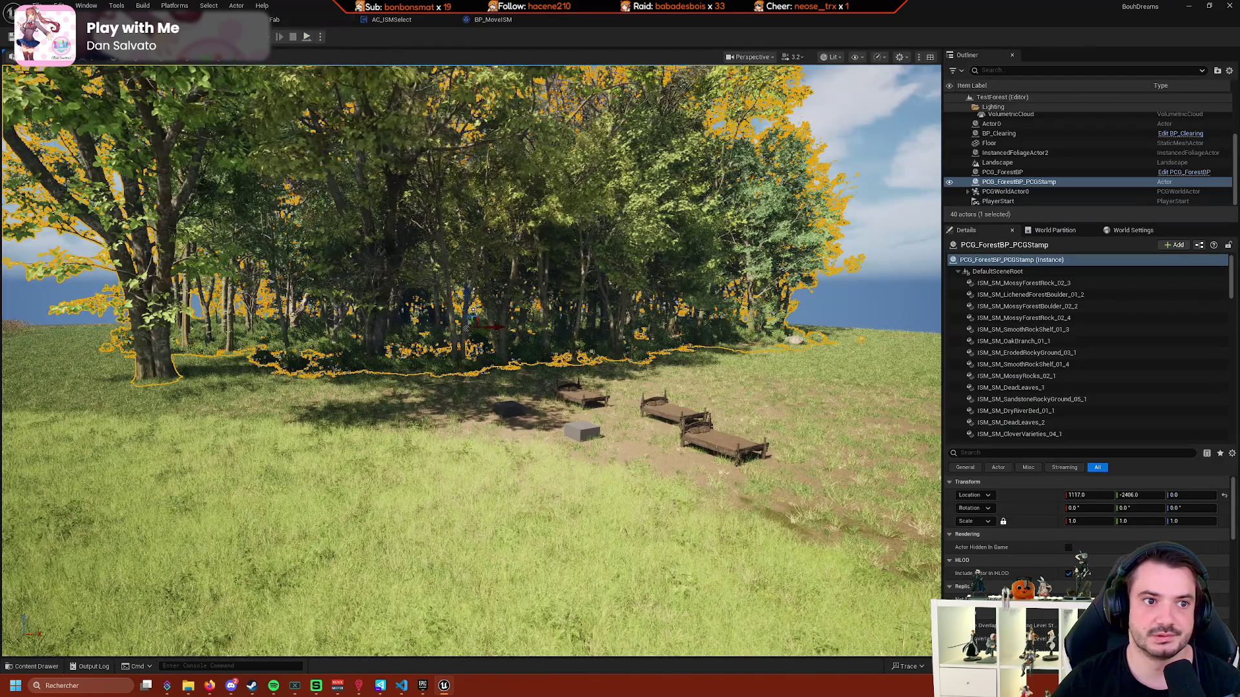
In Scriptable Tools mode, run BP Move ISM on a tree for a gizmo, then reopen BP_MoveISM.
click(97, 37)
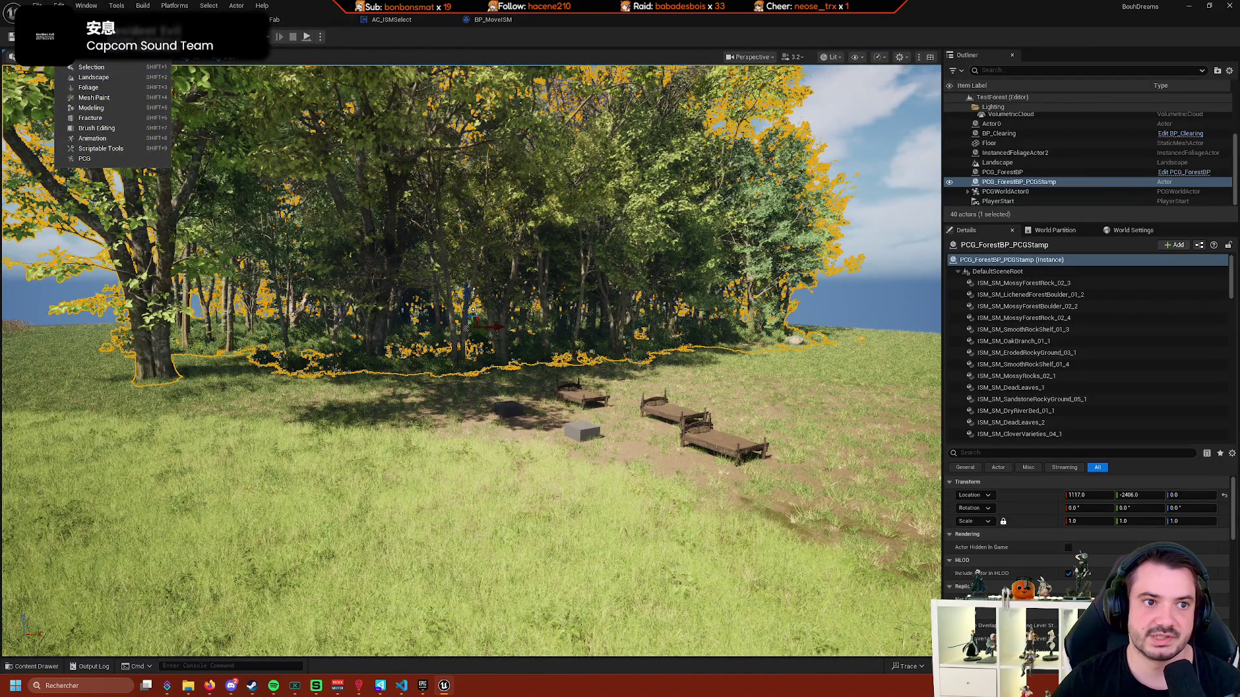
click(134, 151)
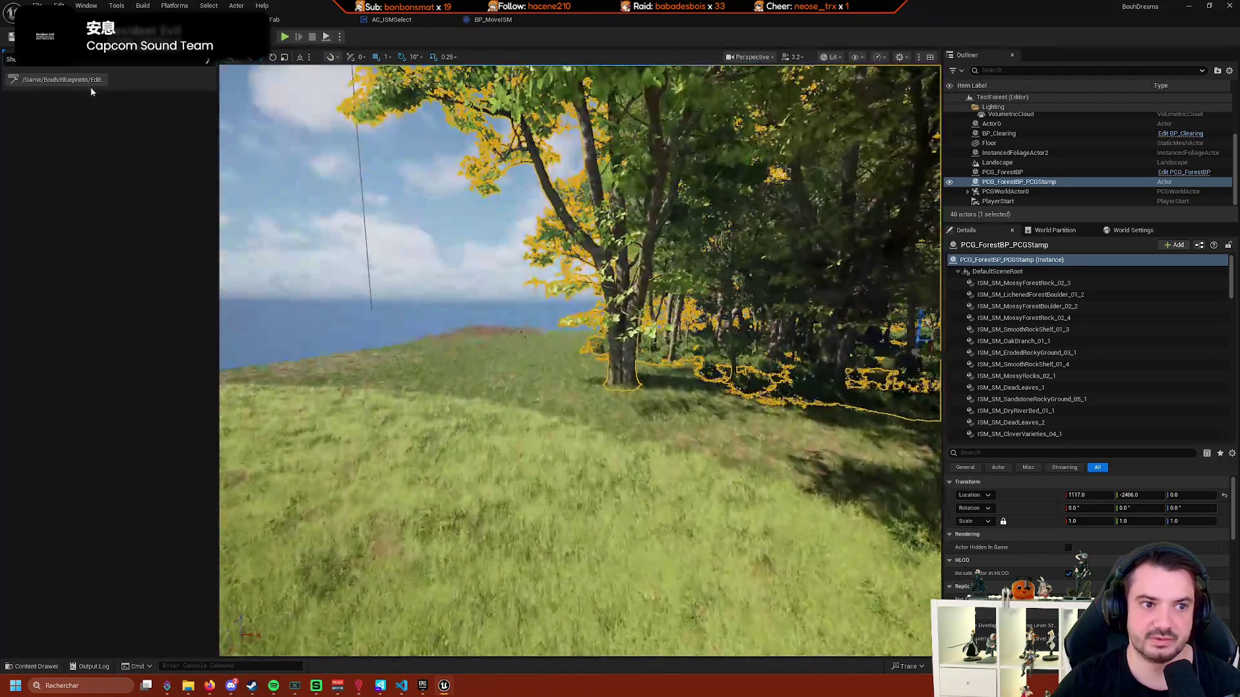
click(91, 96)
scroll(579, 360, up, 5)
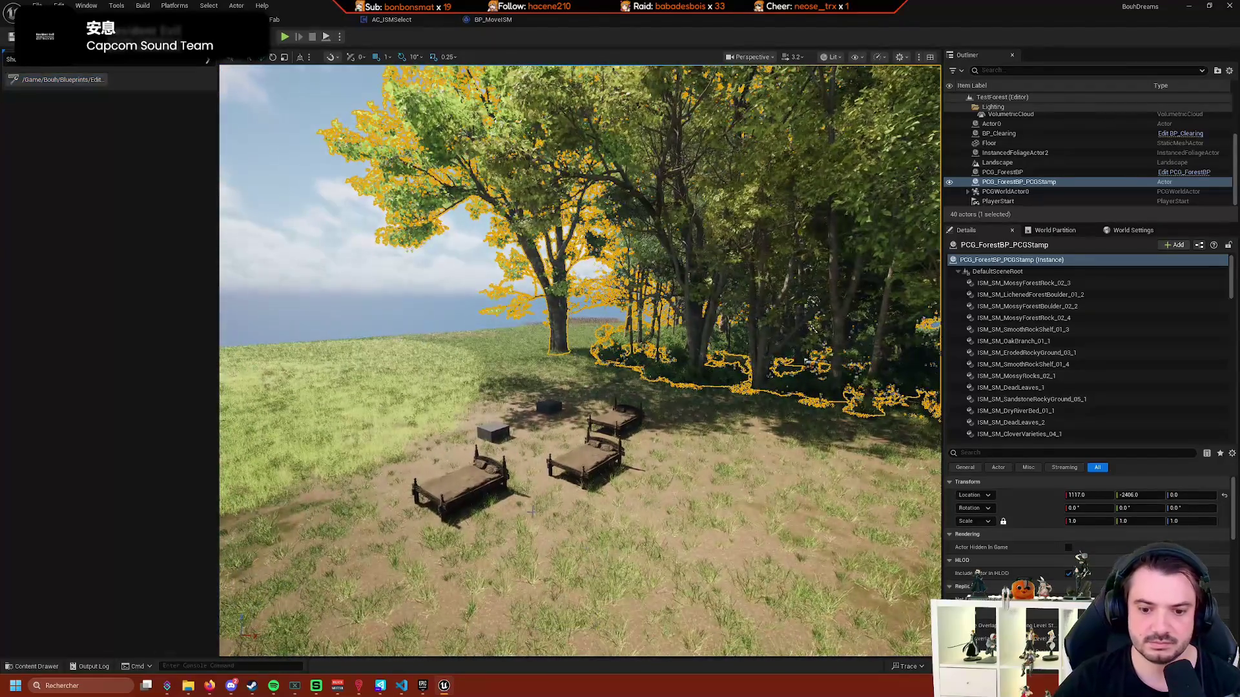
key(Escape)
click(65, 80)
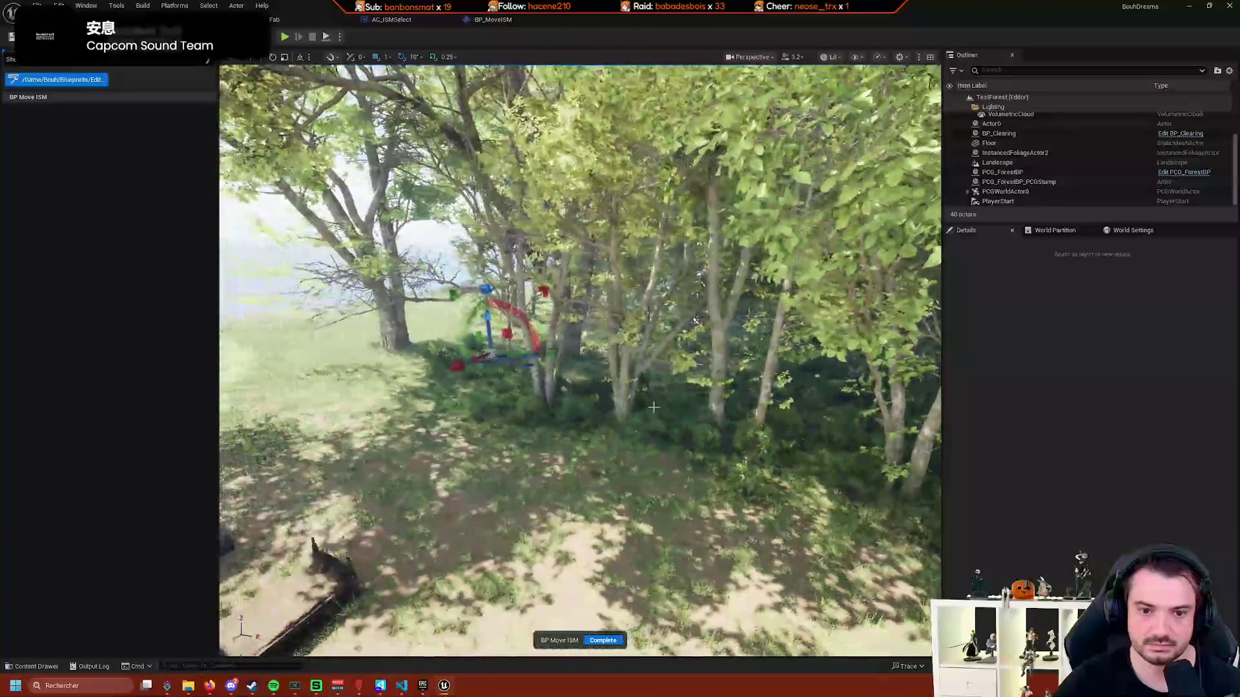
click(490, 20)
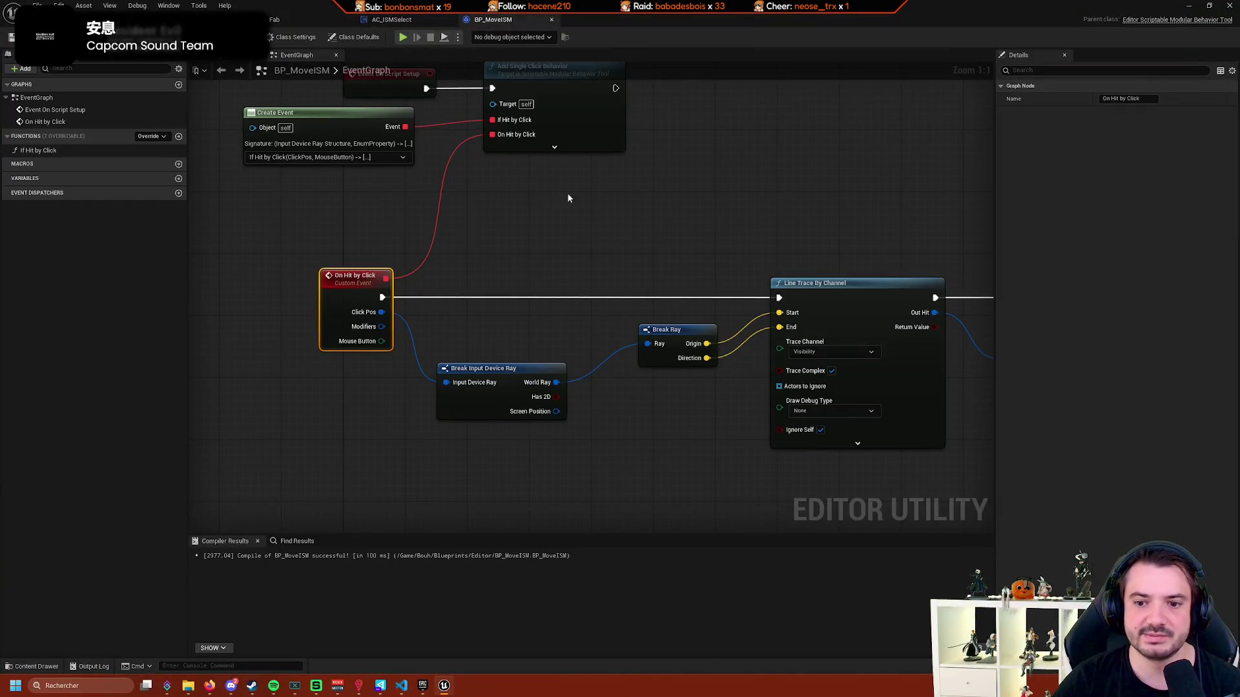
Move Get Instance Transform, try an 'outline' search, and remove an unwanted Select Object node.
scroll(766, 211, down, 4)
scroll(498, 213, up, 5)
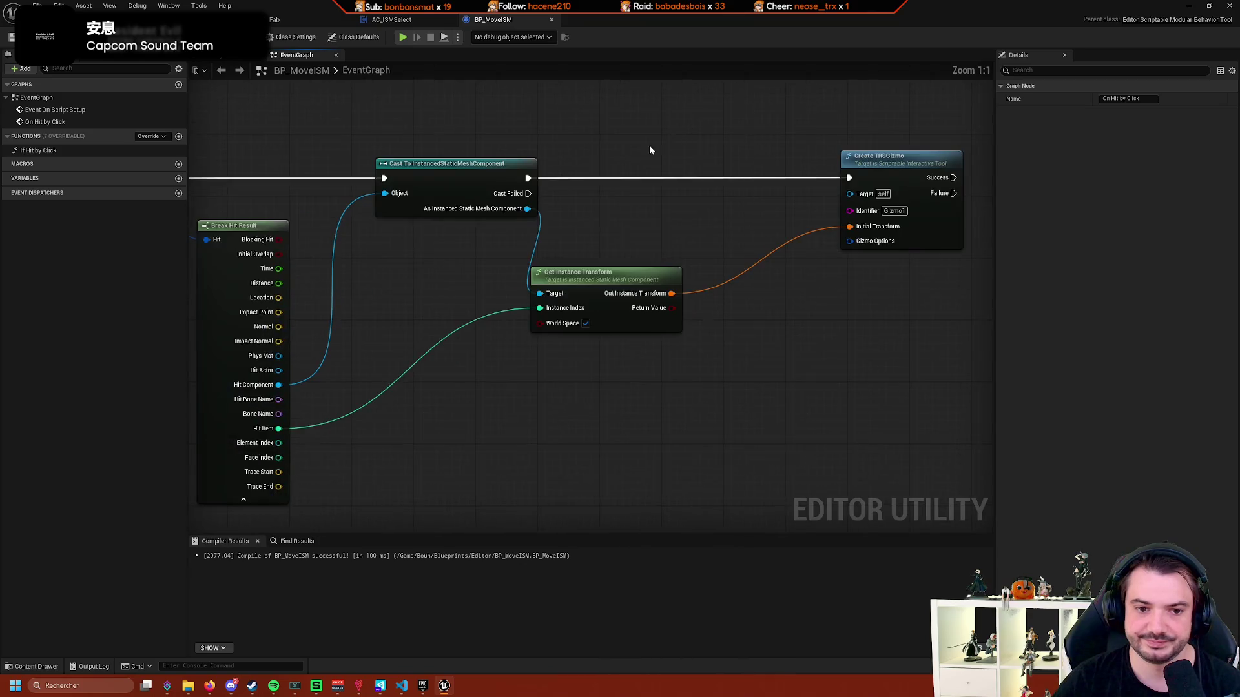
drag(580, 283, 634, 275)
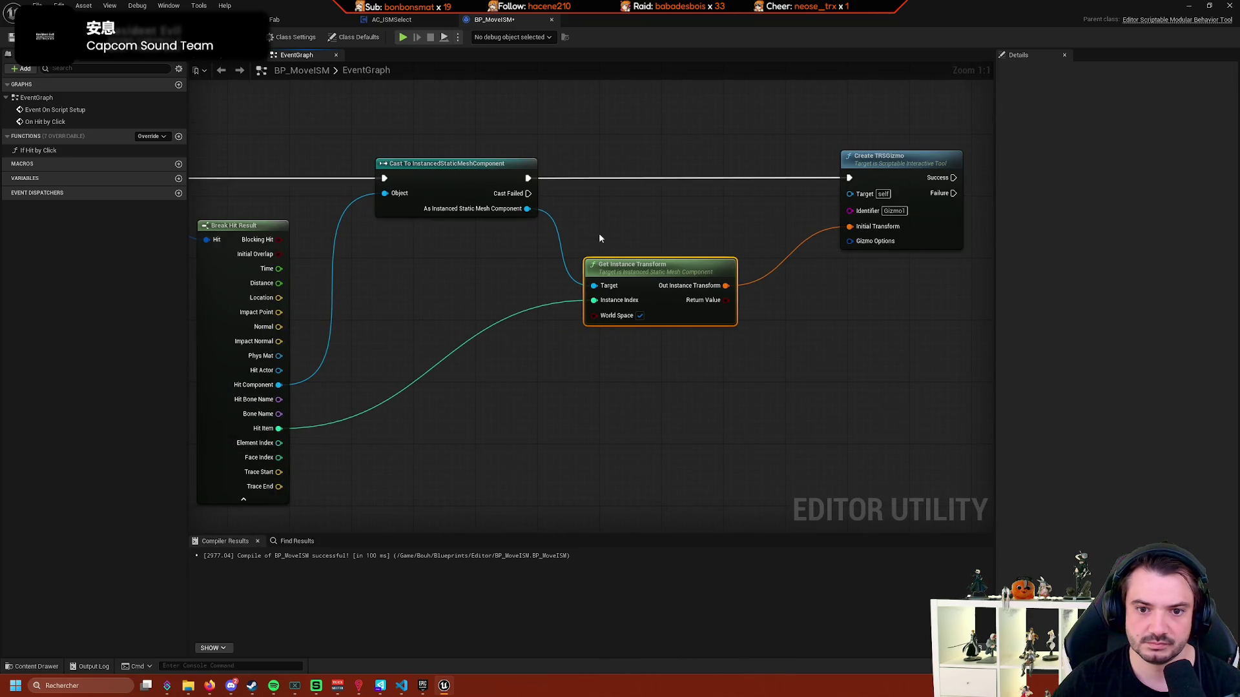
drag(528, 209, 630, 200)
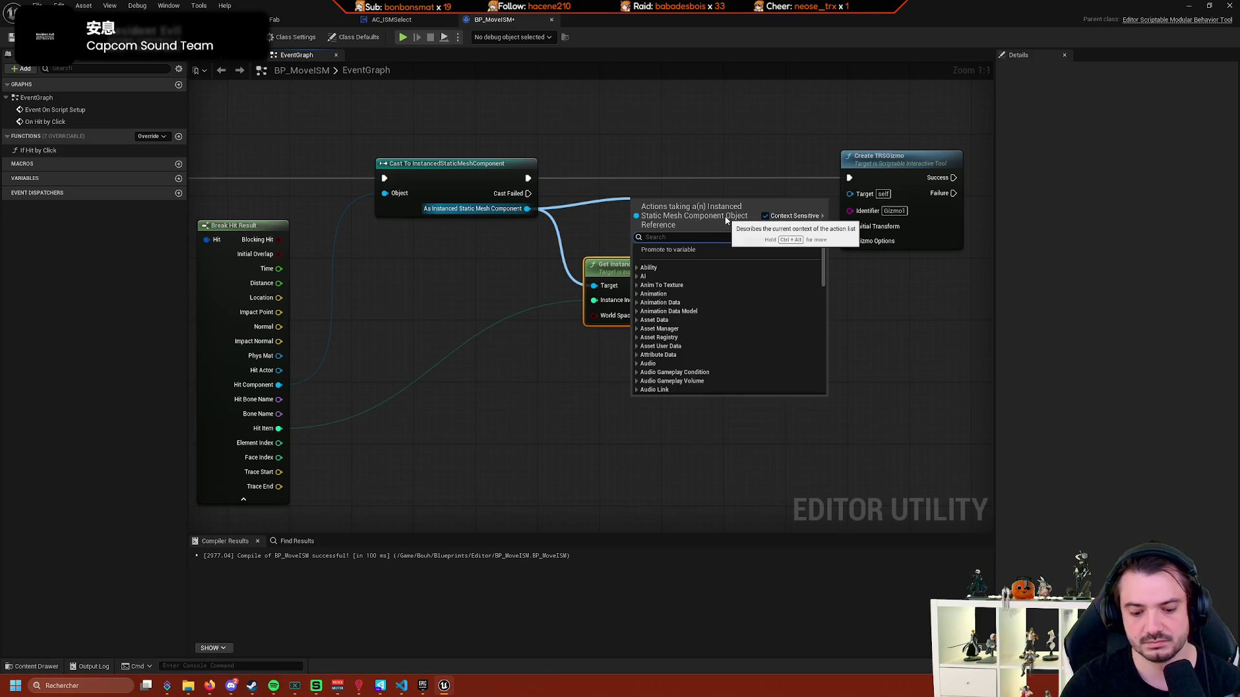
text(outline)
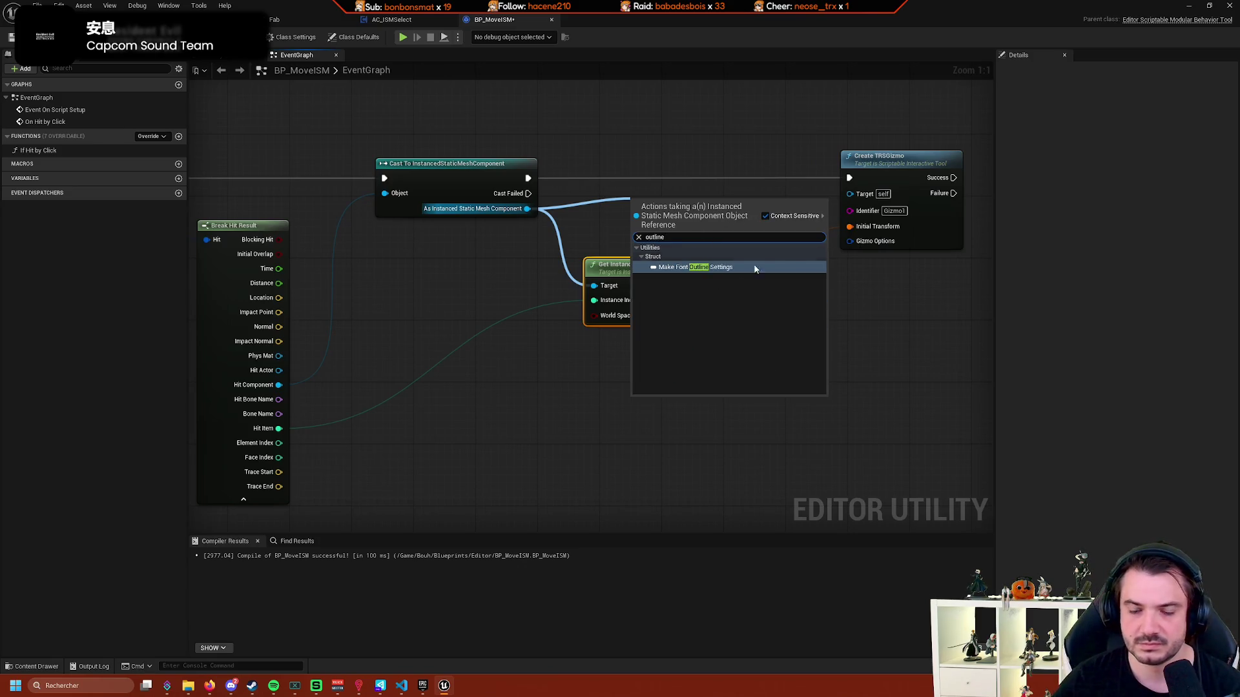
mouse_move(768, 217)
mouse_down()
mouse_move(730, 227)
mouse_move(676, 270)
mouse_up()
drag(436, 263, 539, 255)
text(select)
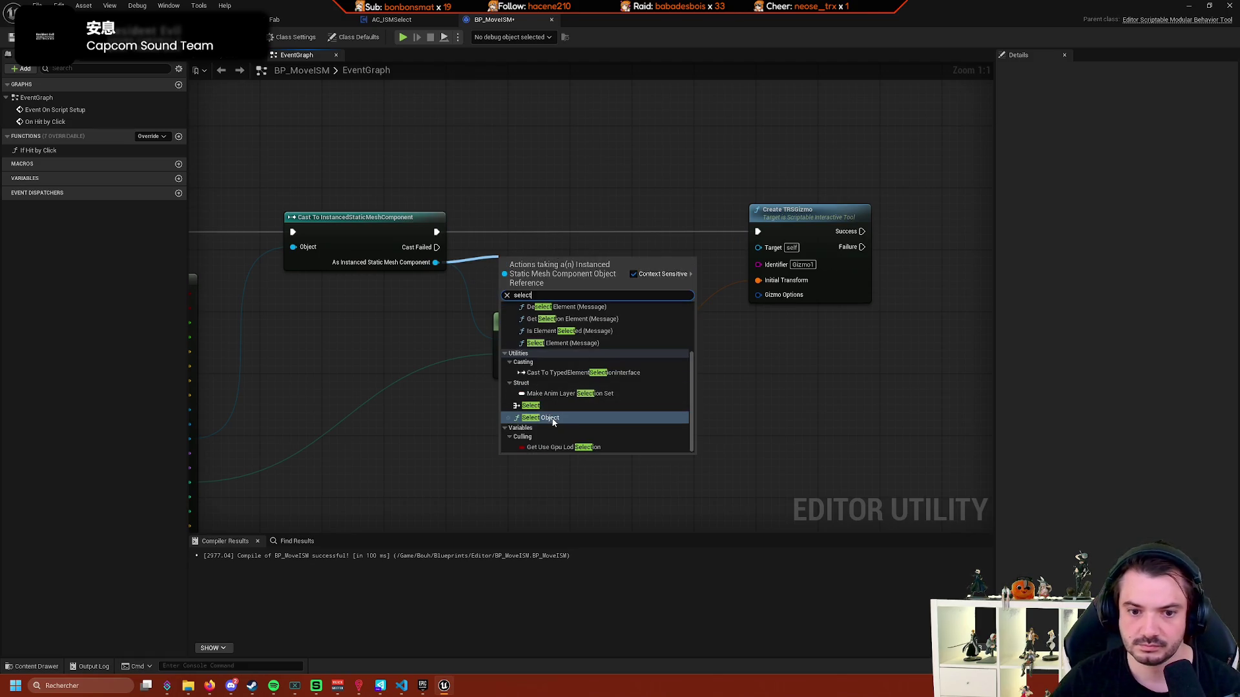
click(553, 418)
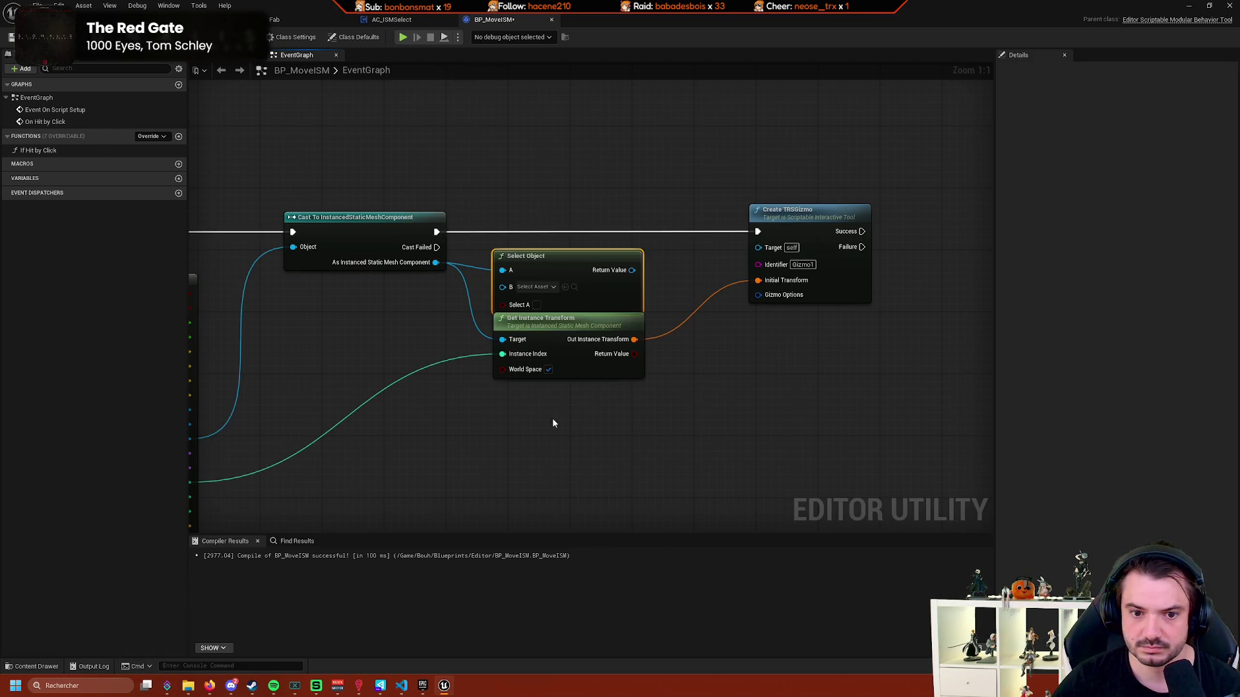
key(Delete)
Add Select Element from the mesh component, route the cast's exec through it to Create TRSGizmo, and compile.
drag(436, 262, 584, 157)
text(s)
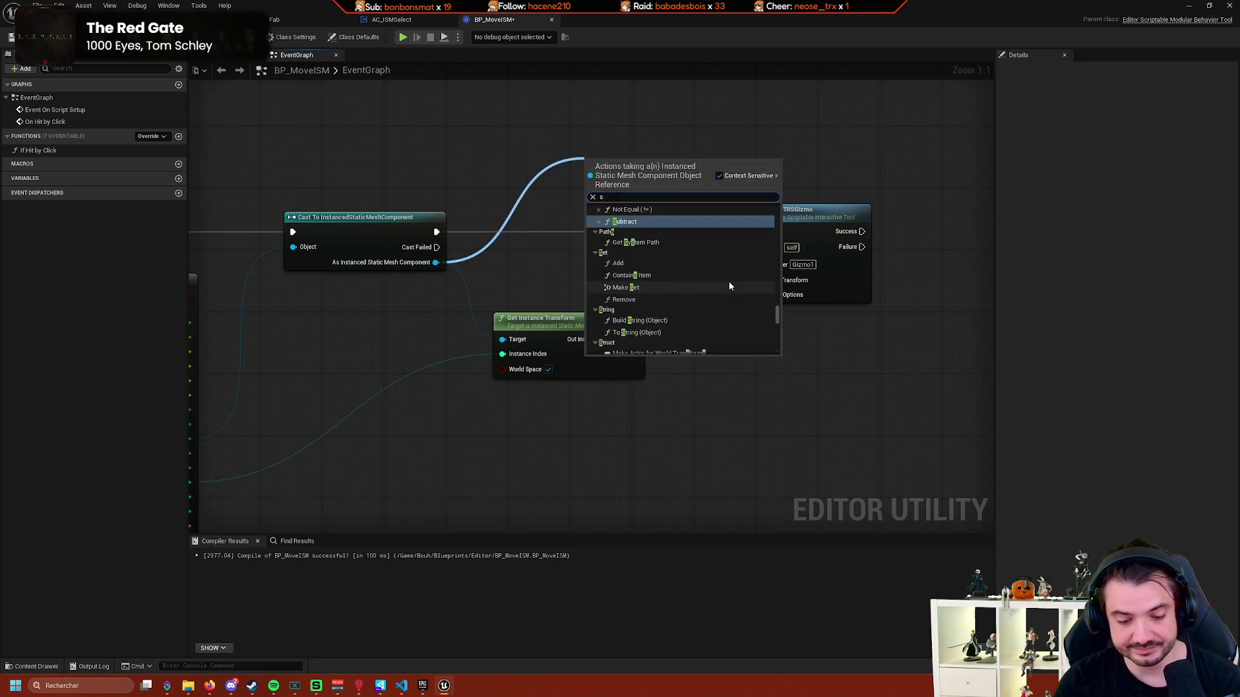
text(elect)
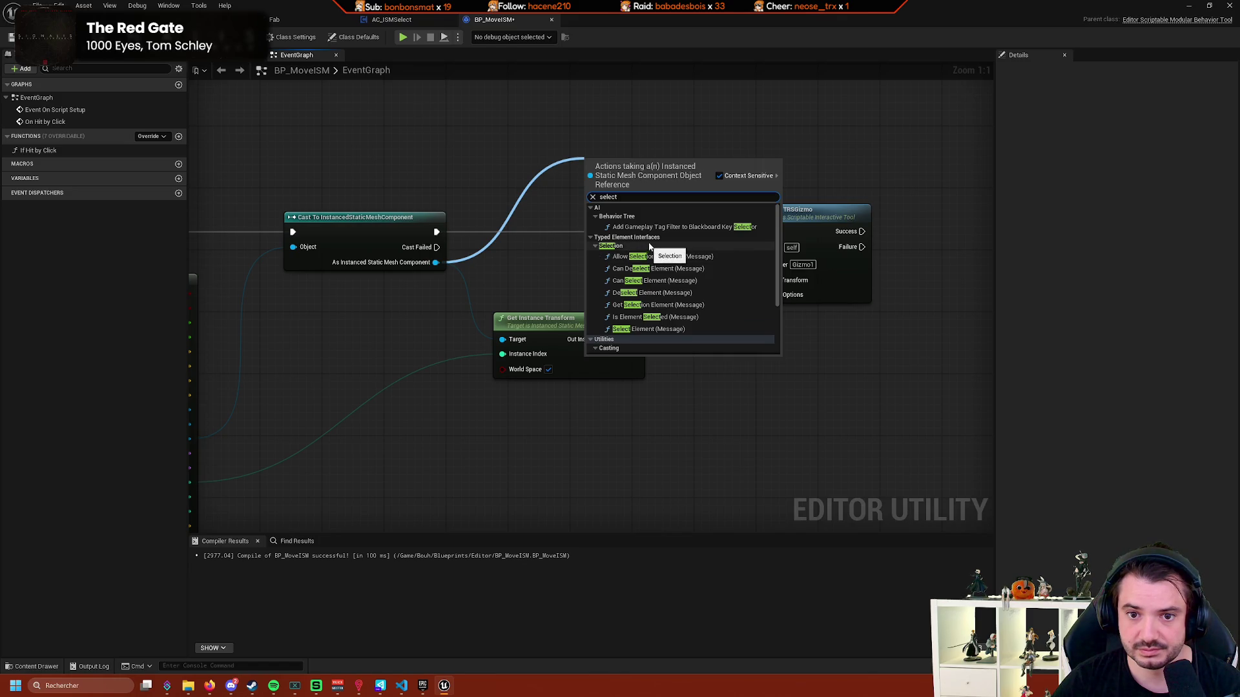
click(682, 330)
drag(641, 227, 610, 189)
drag(435, 232, 556, 147)
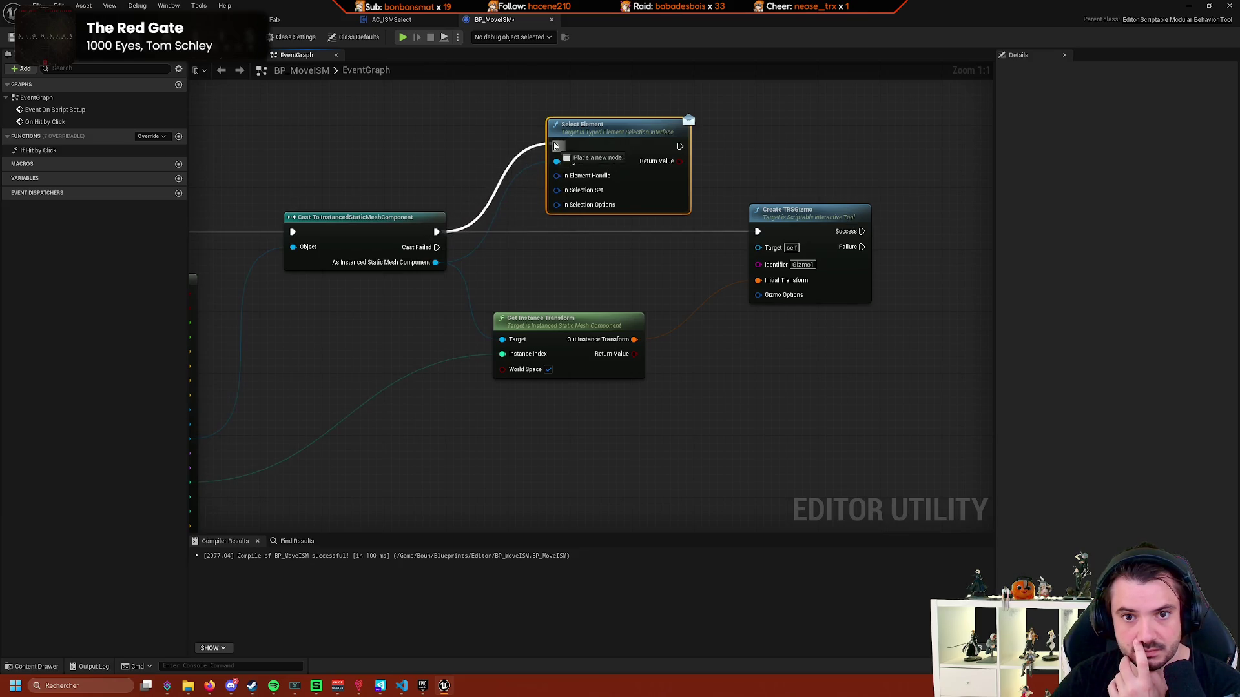
mouse_move(636, 139)
mouse_down()
mouse_move(617, 199)
mouse_move(704, 221)
mouse_up()
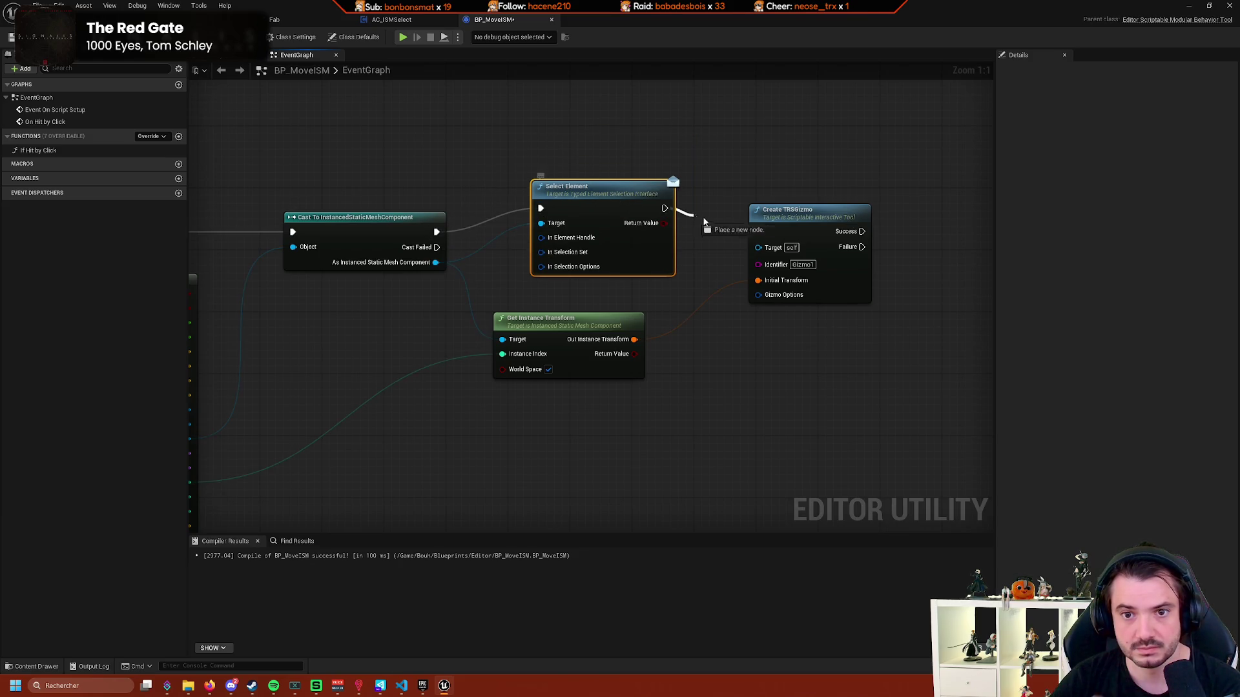
drag(592, 204, 591, 219)
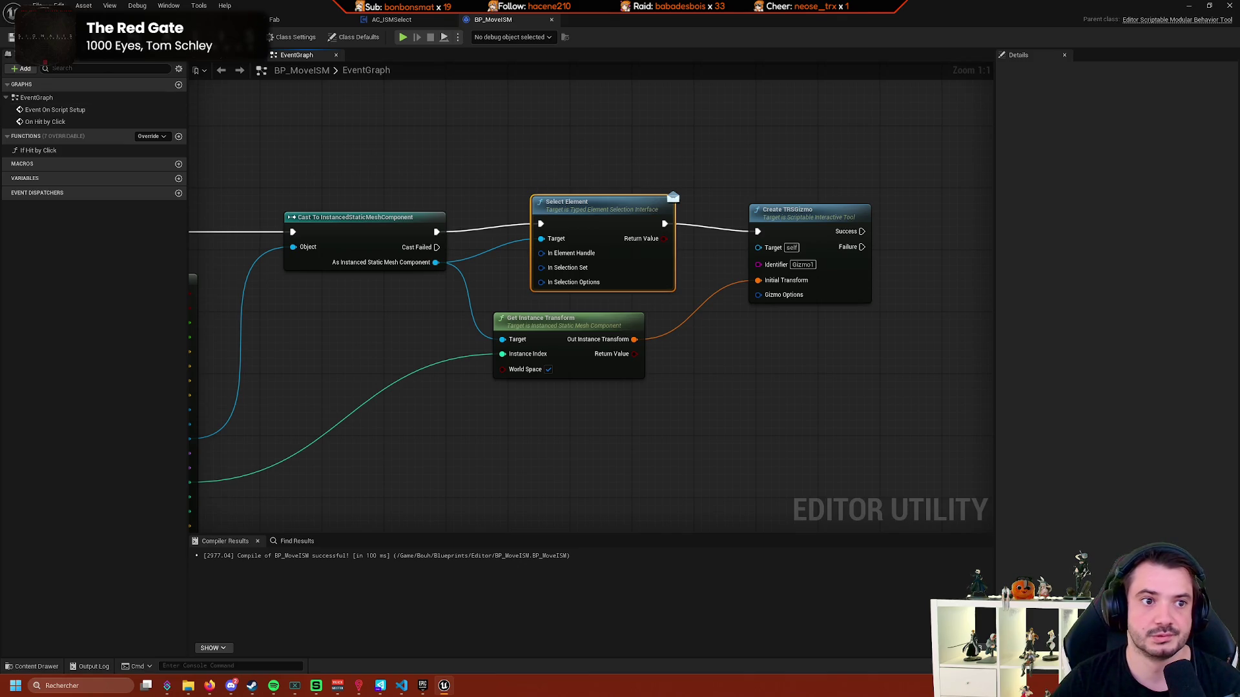
key(F7)
click(494, 21)
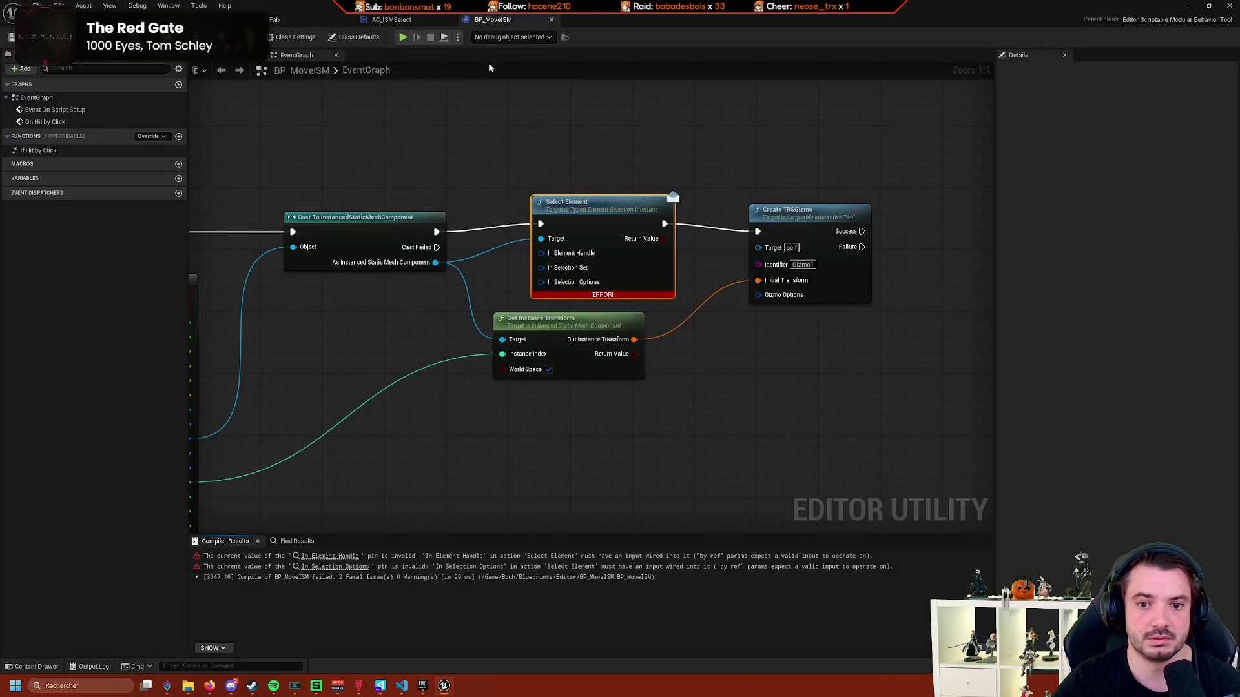
Search the graph for 'selection' and 'selection sys', finding nothing usable.
mouse_move(592, 294)
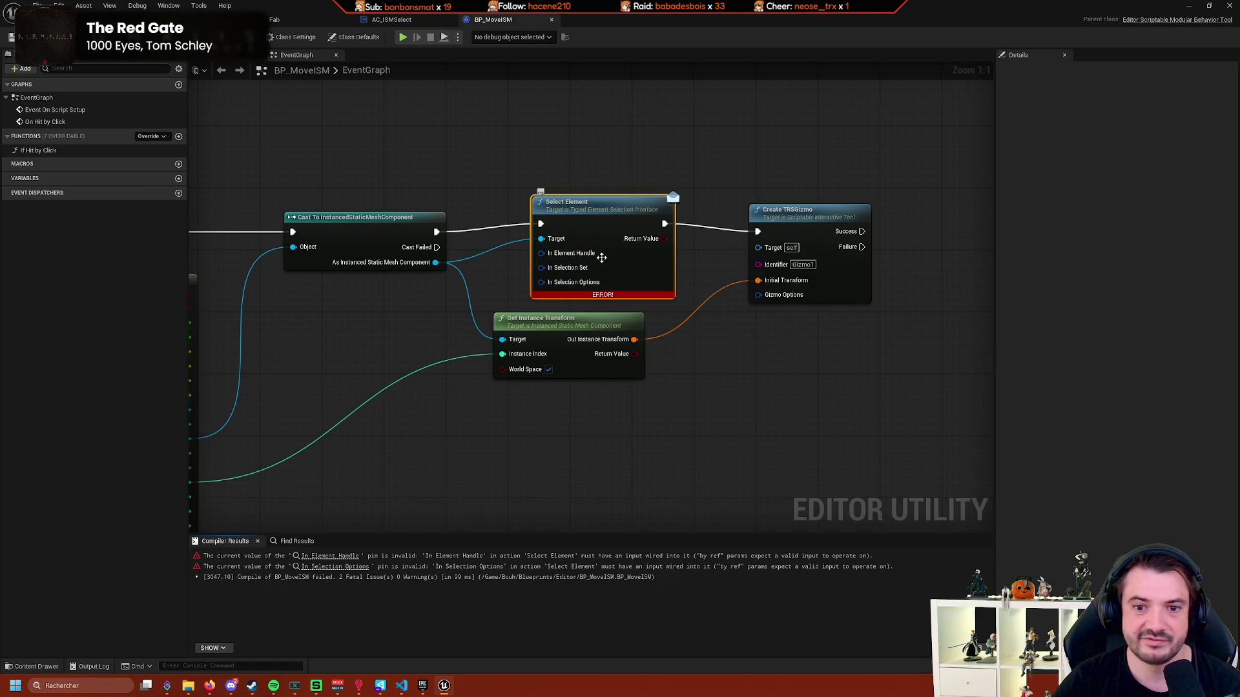
right_click(599, 133)
text(selection)
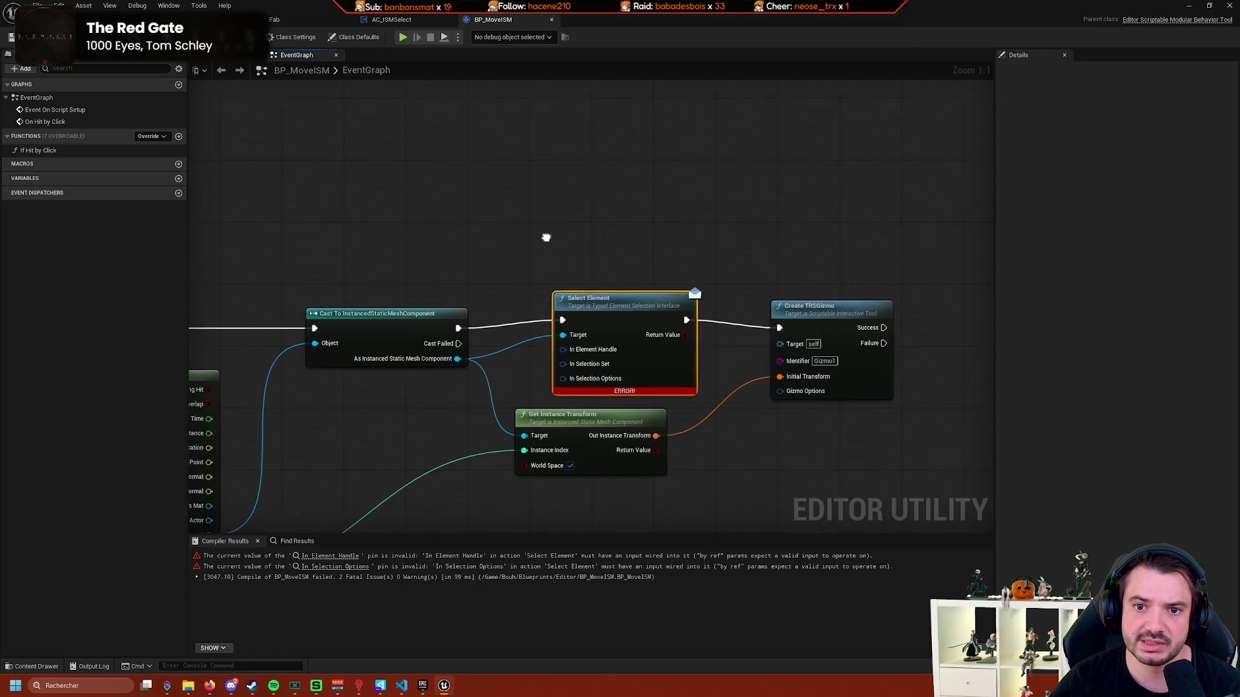
right_click(535, 205)
text(selection sys)
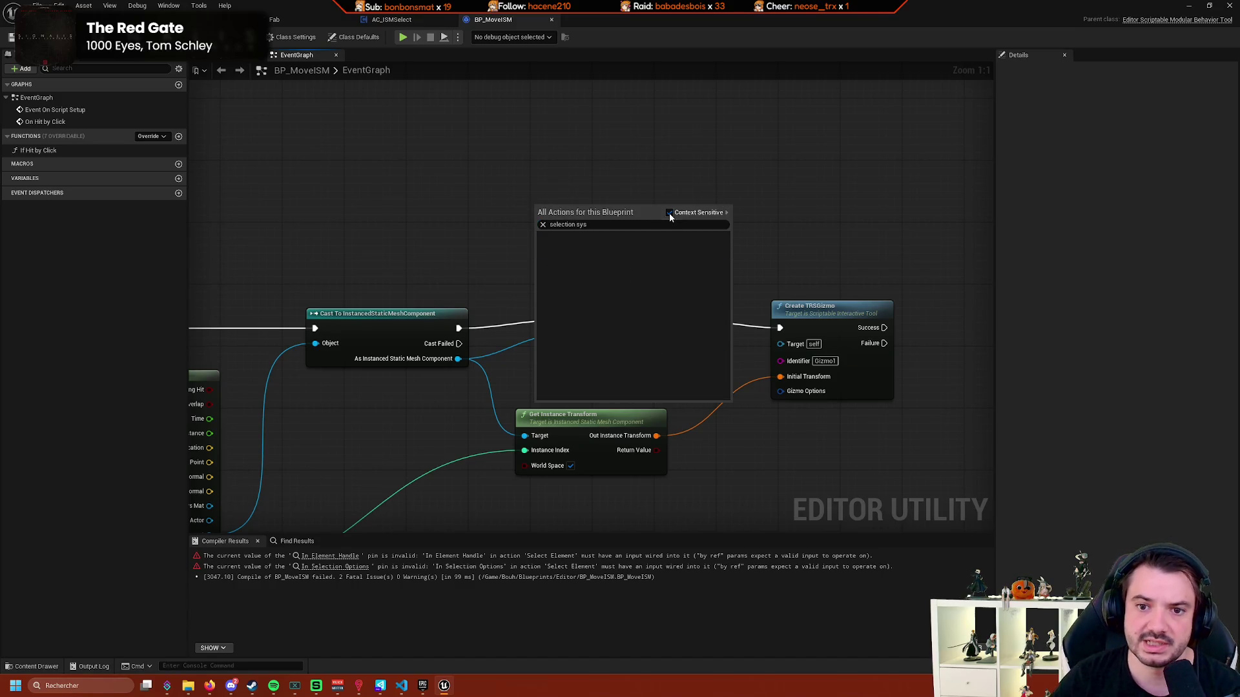
click(636, 224)
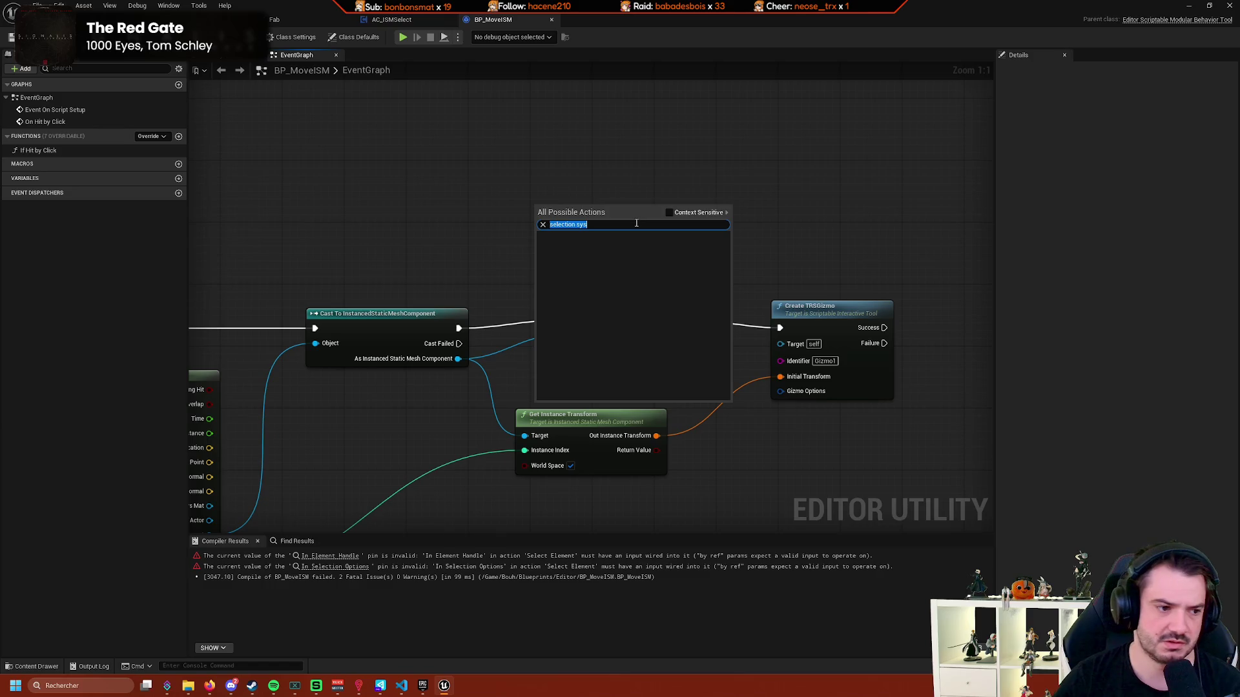
click(457, 244)
right_click(456, 244)
key(Escape)
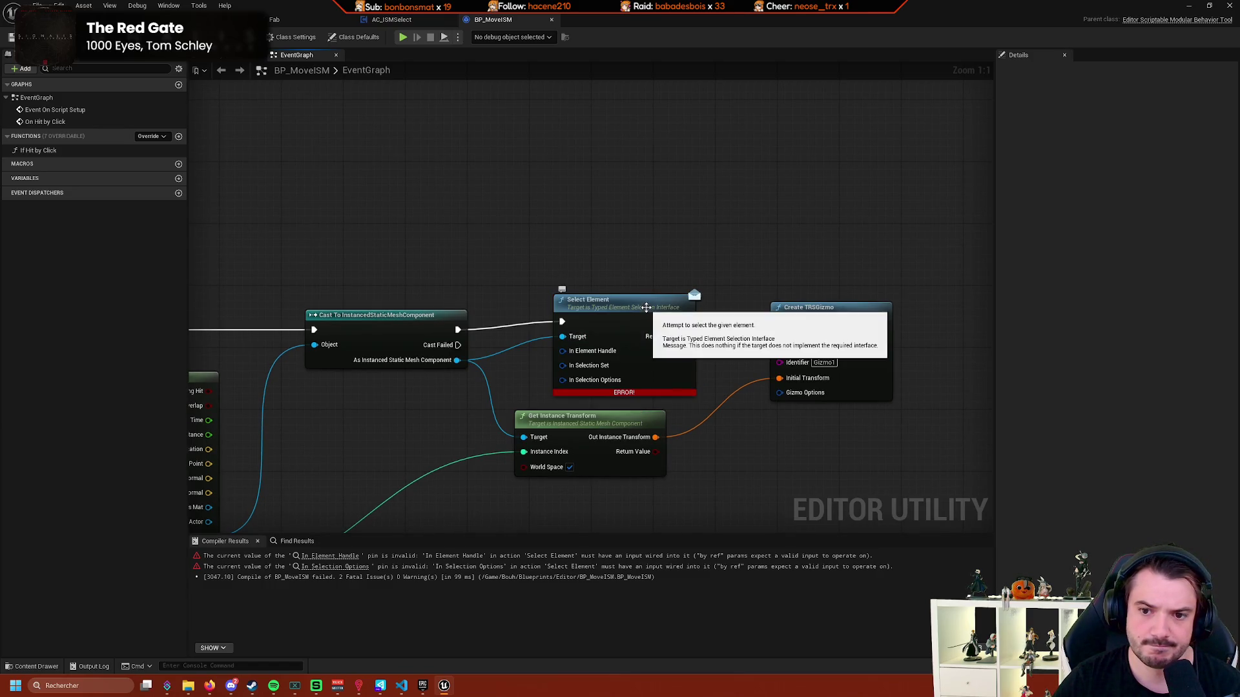
Search 'typed element' actions with Context Sensitive turned on and browse the results.
right_click(531, 225)
text(typed el)
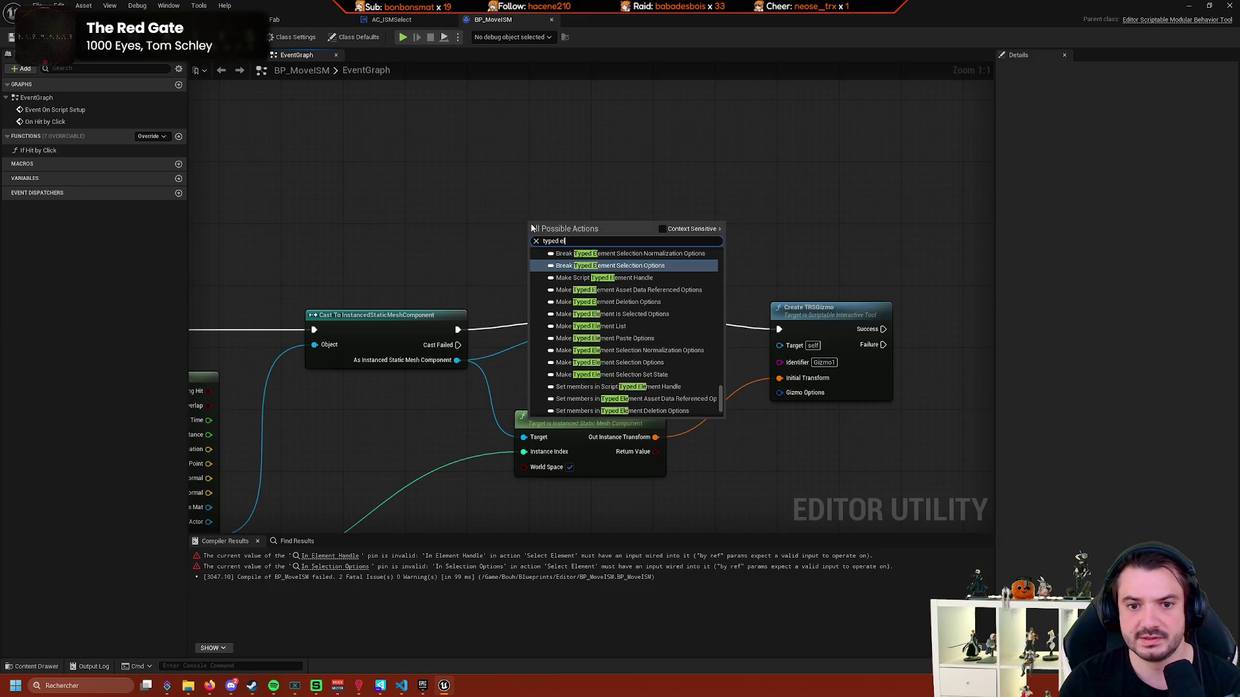
text(ement)
scroll(721, 353, up, 5)
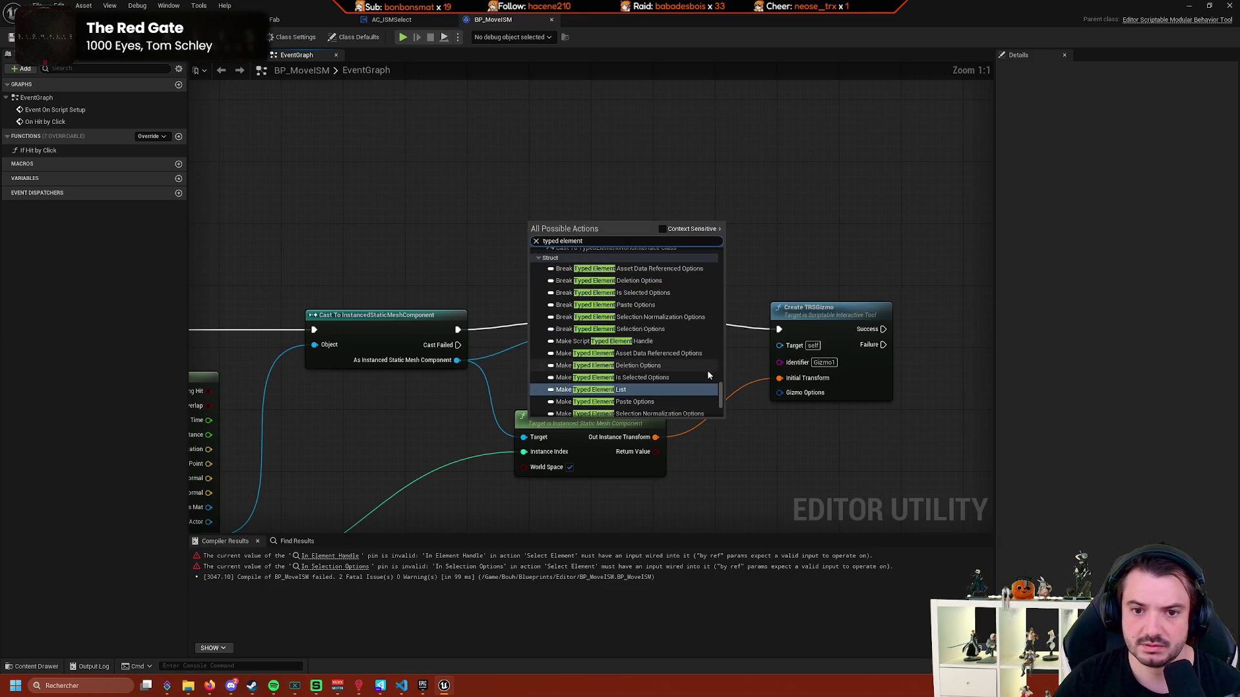
scroll(680, 307, down, 2)
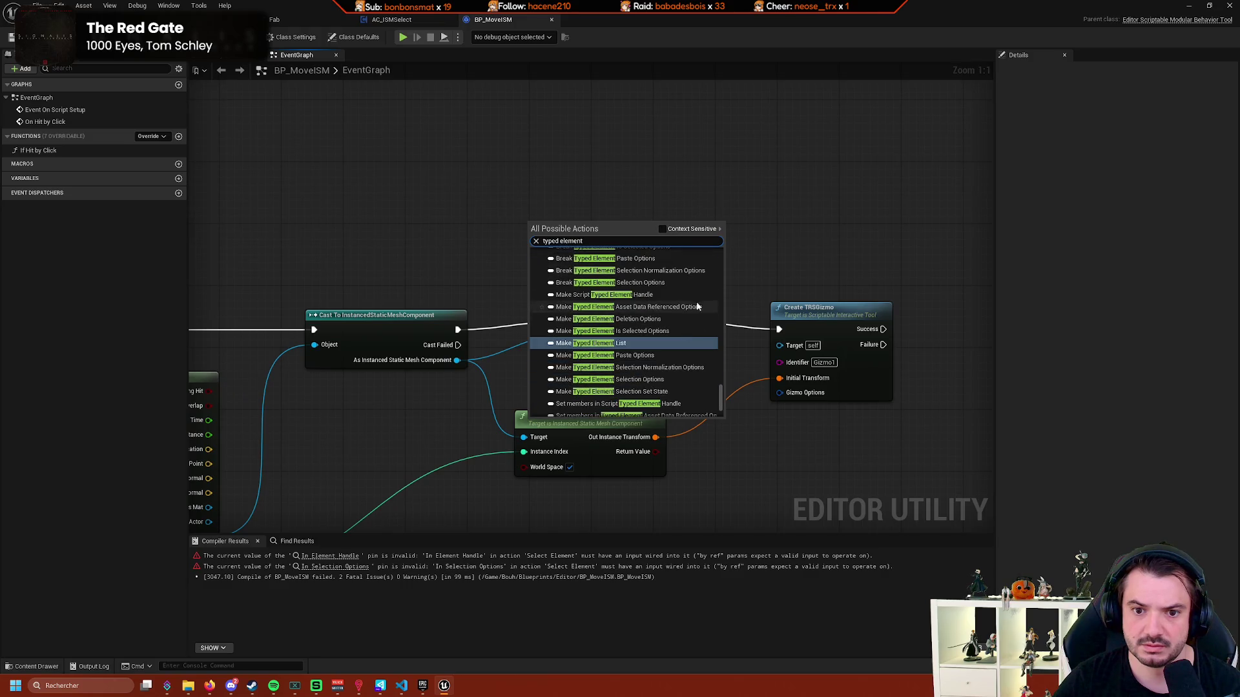
click(661, 229)
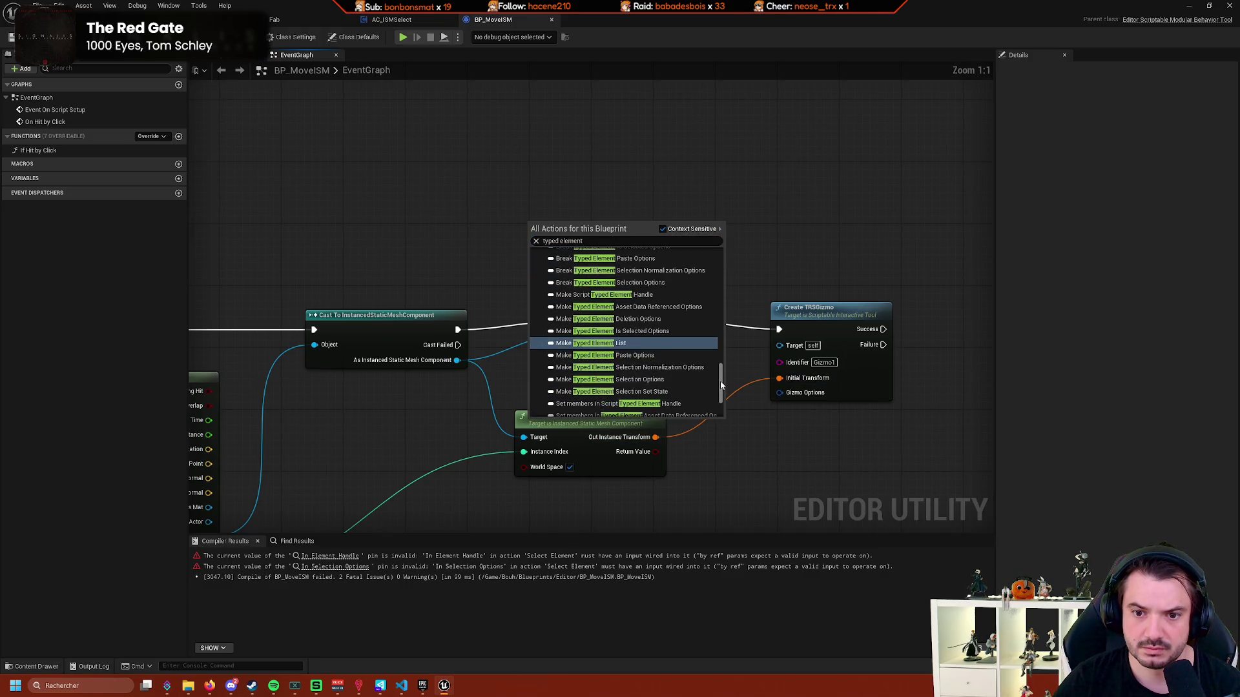
drag(720, 385, 717, 315)
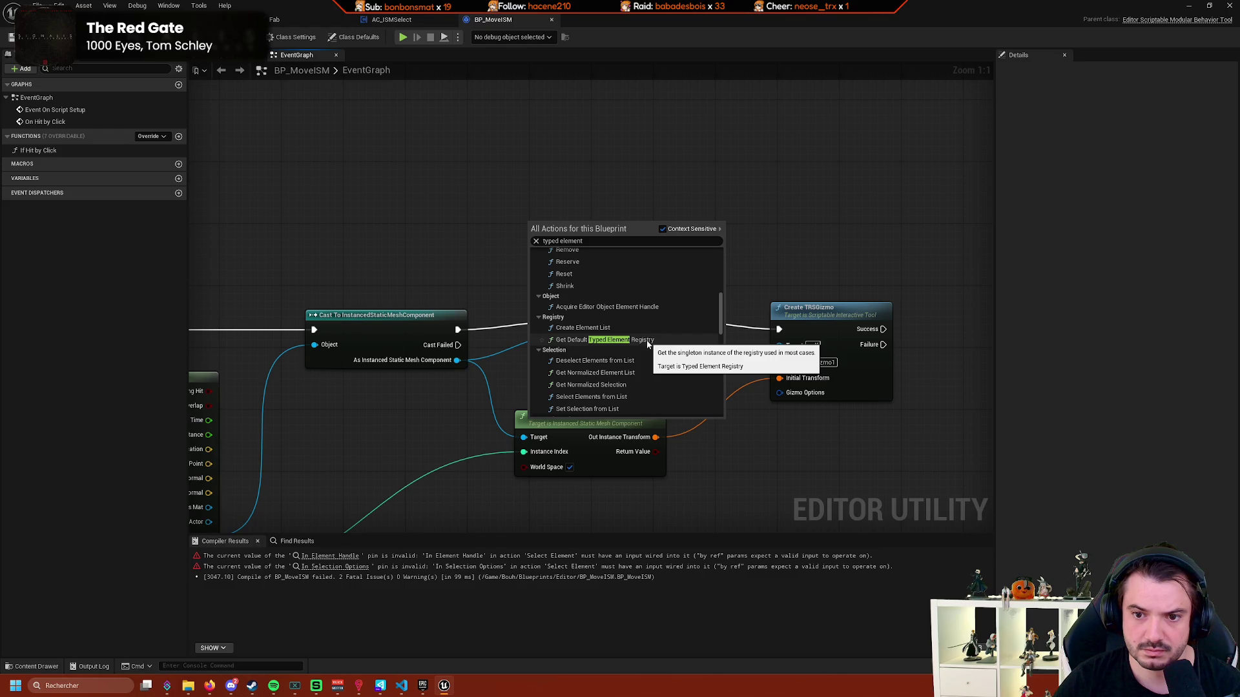
scroll(647, 343, up, 10)
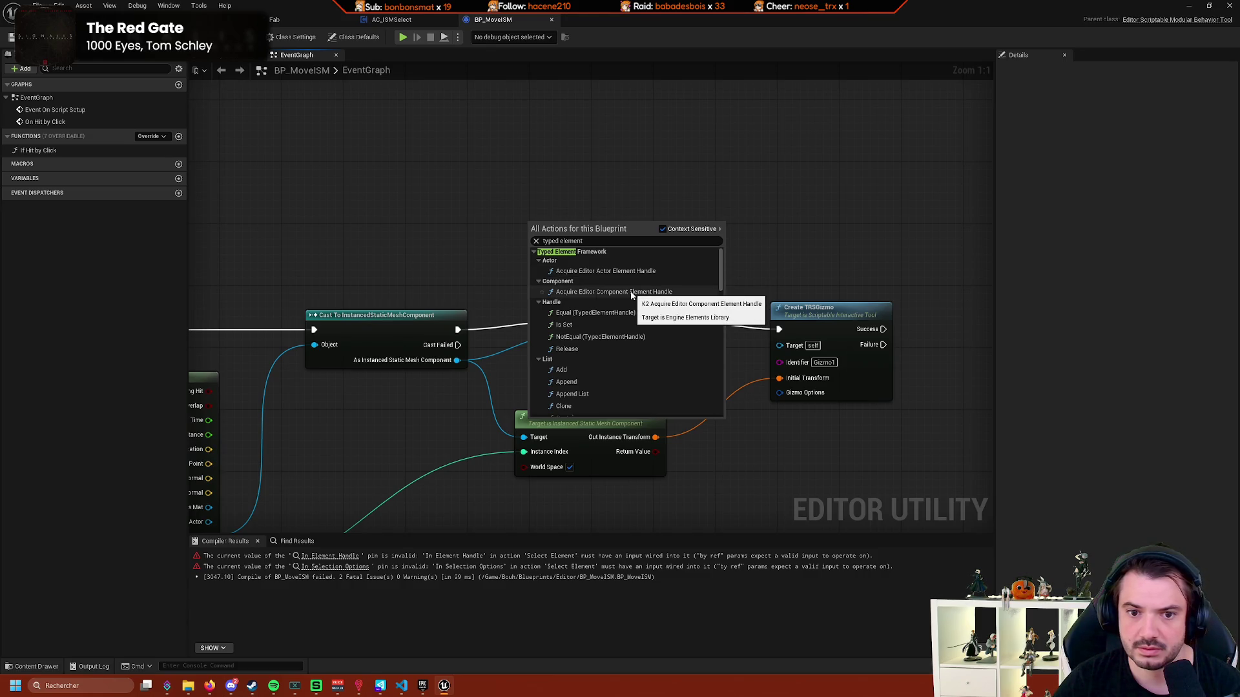
scroll(629, 298, down, 2)
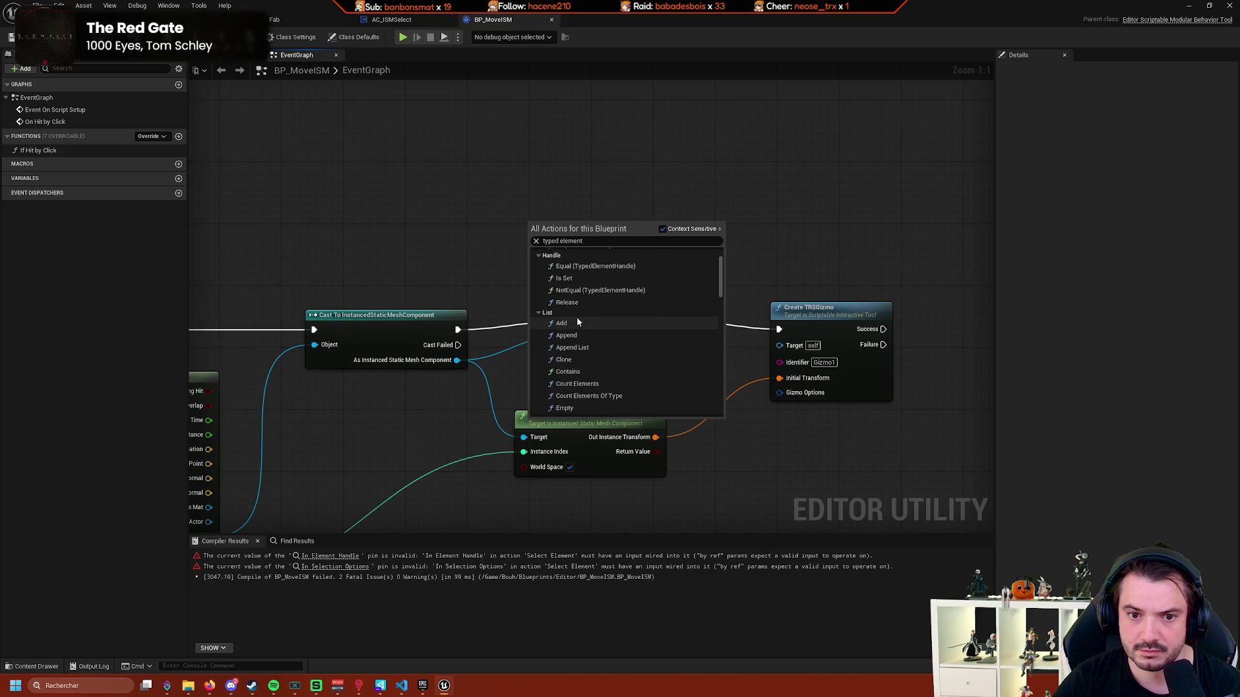
scroll(607, 314, down, 2)
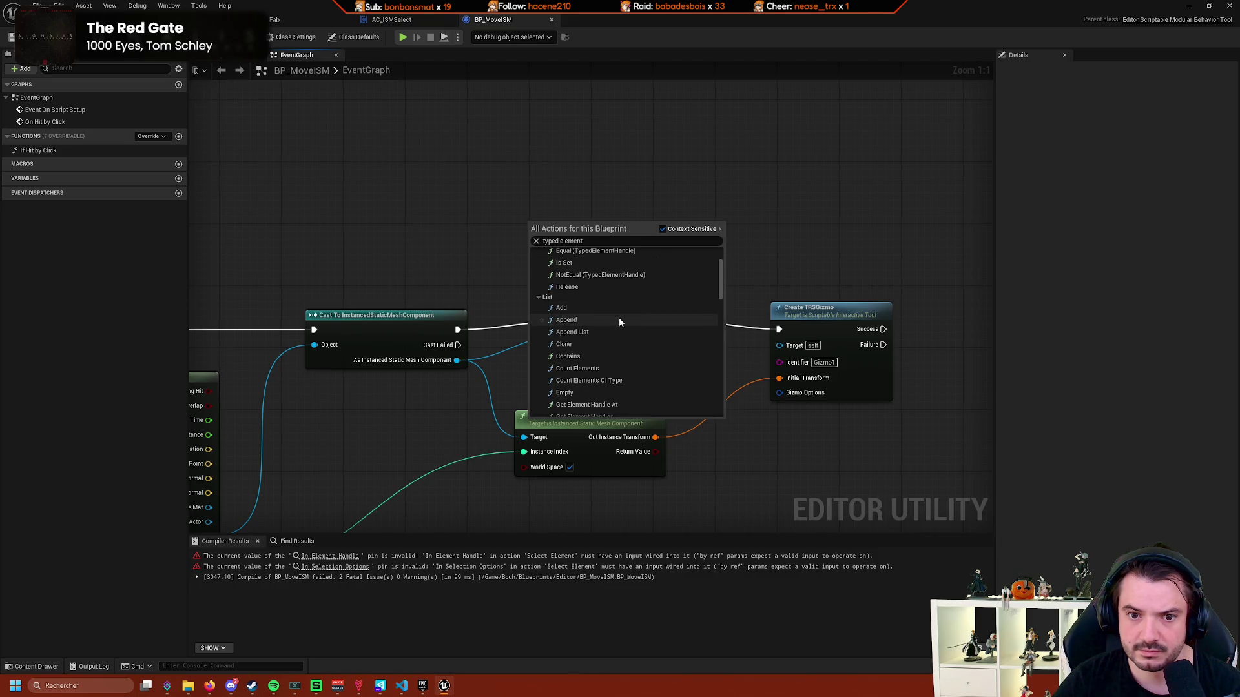
scroll(598, 307, down, 3)
scroll(606, 309, up, 4)
Collapse the List category, add Set Selection from List, and place it above Select Element.
click(538, 313)
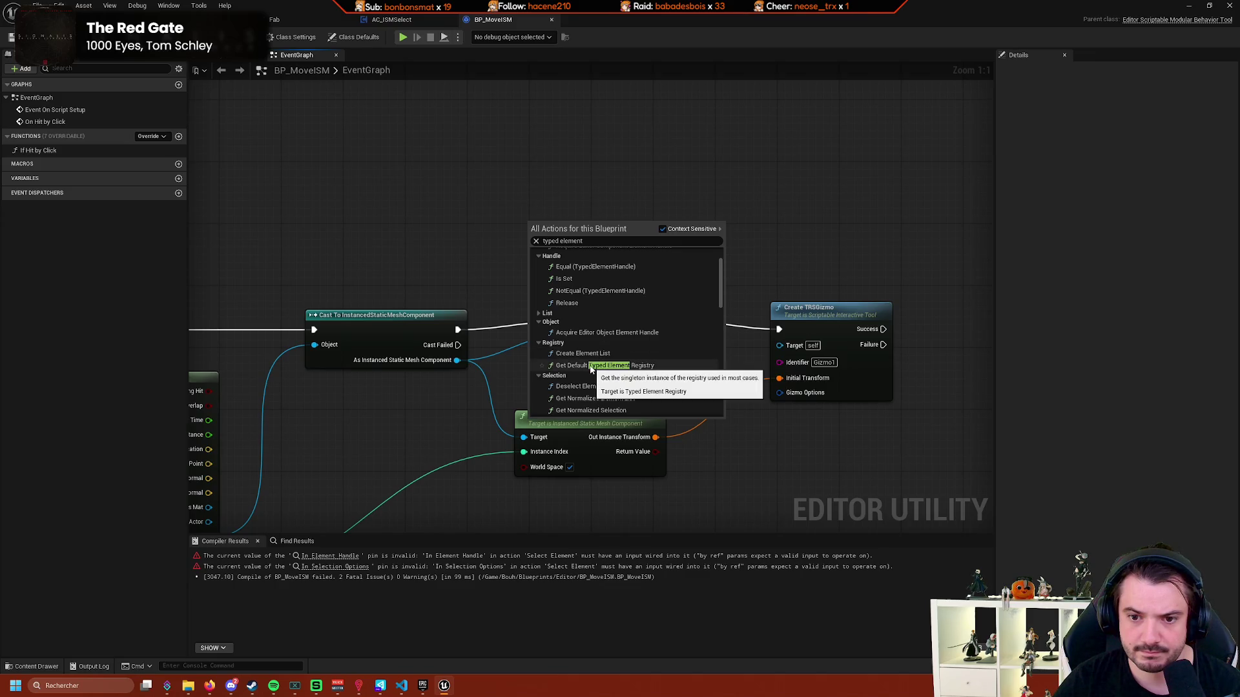
scroll(630, 368, down, 1)
scroll(629, 368, down, 1)
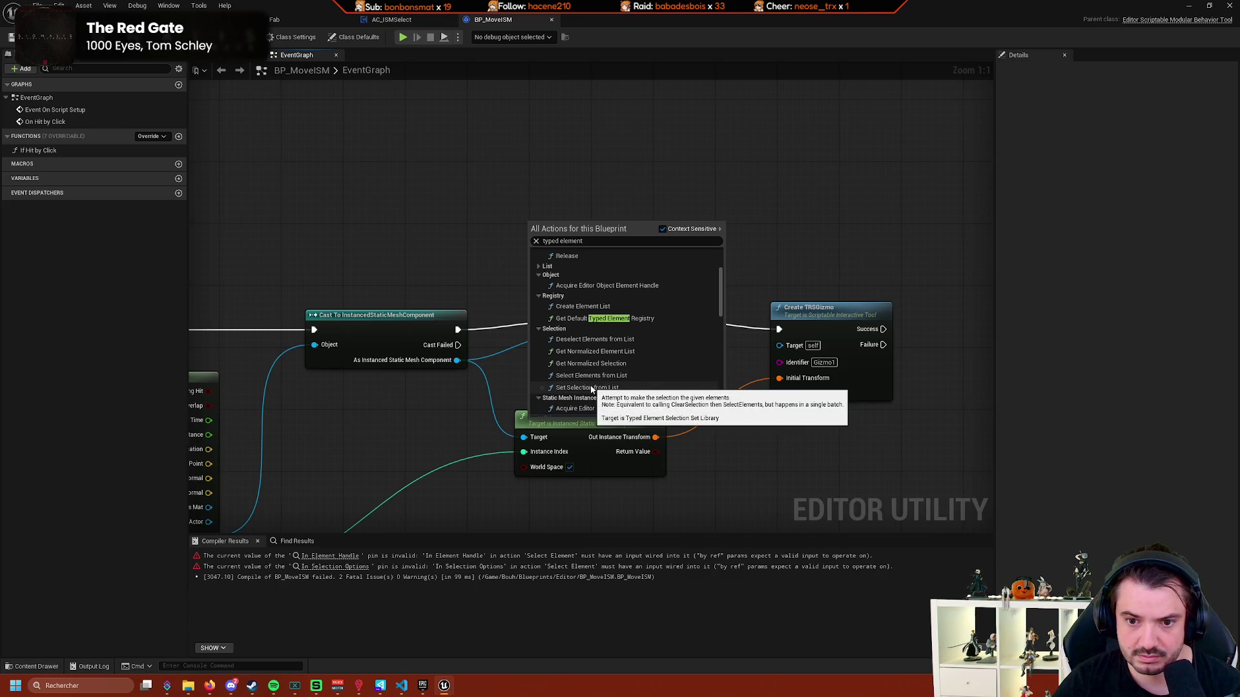
scroll(645, 385, down, 2)
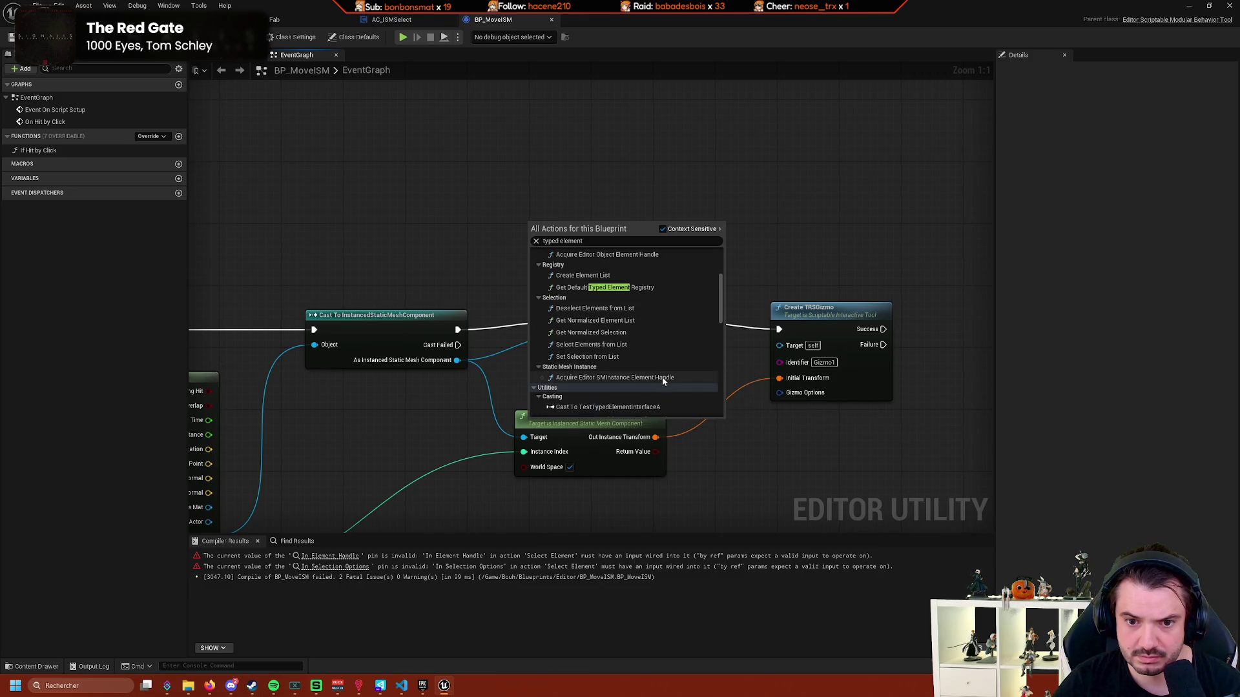
click(622, 357)
drag(625, 266, 642, 221)
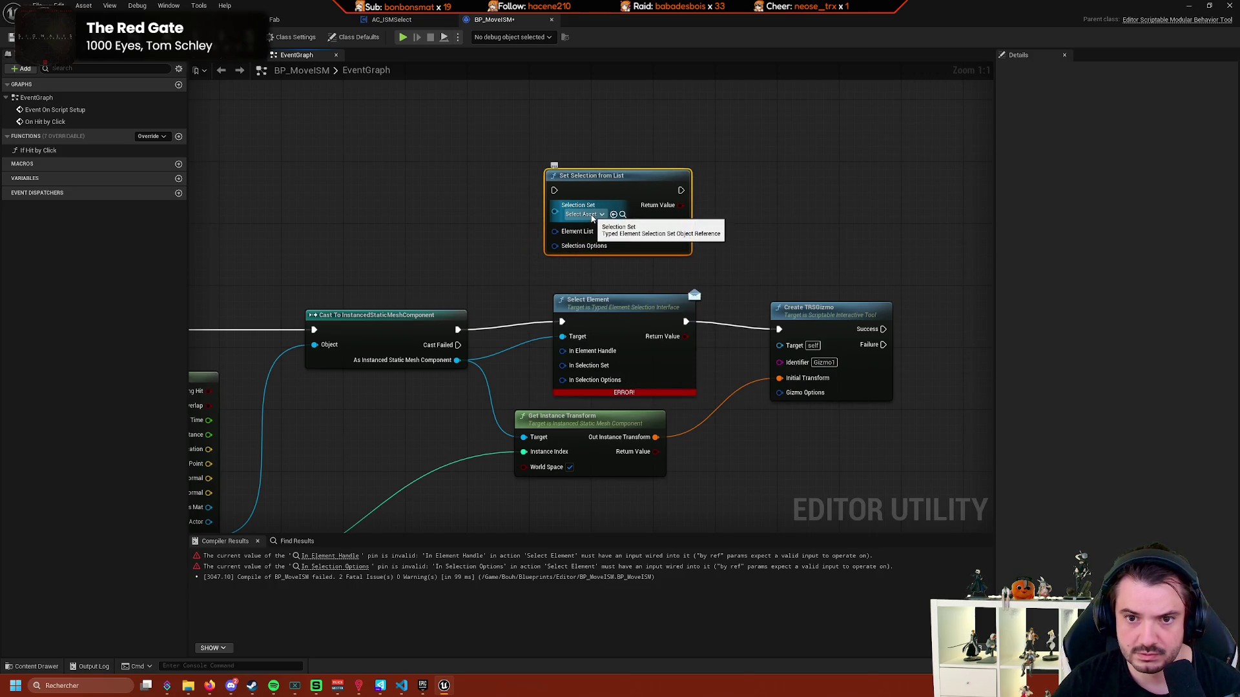
Delete Set Selection from List and Select Element, leaving the cast unconnected to Create TRSGizmo.
mouse_move(456, 360)
mouse_down()
mouse_move(554, 242)
mouse_move(554, 213)
mouse_up()
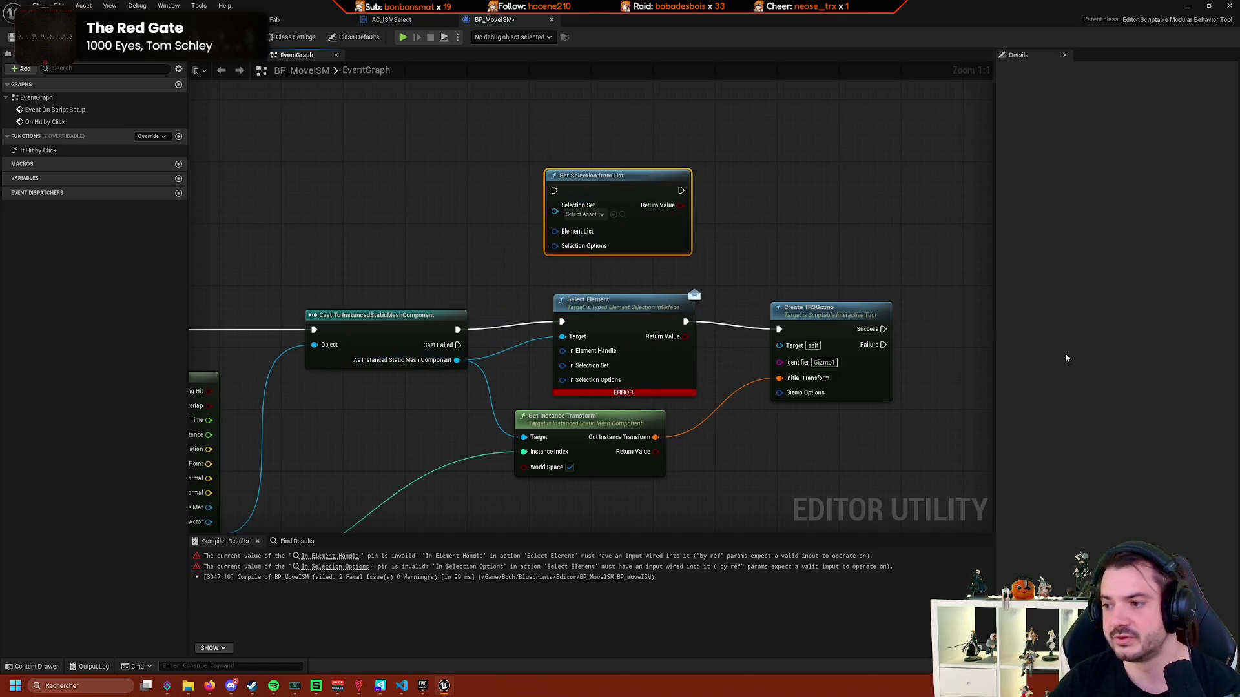
key(Delete)
click(617, 299)
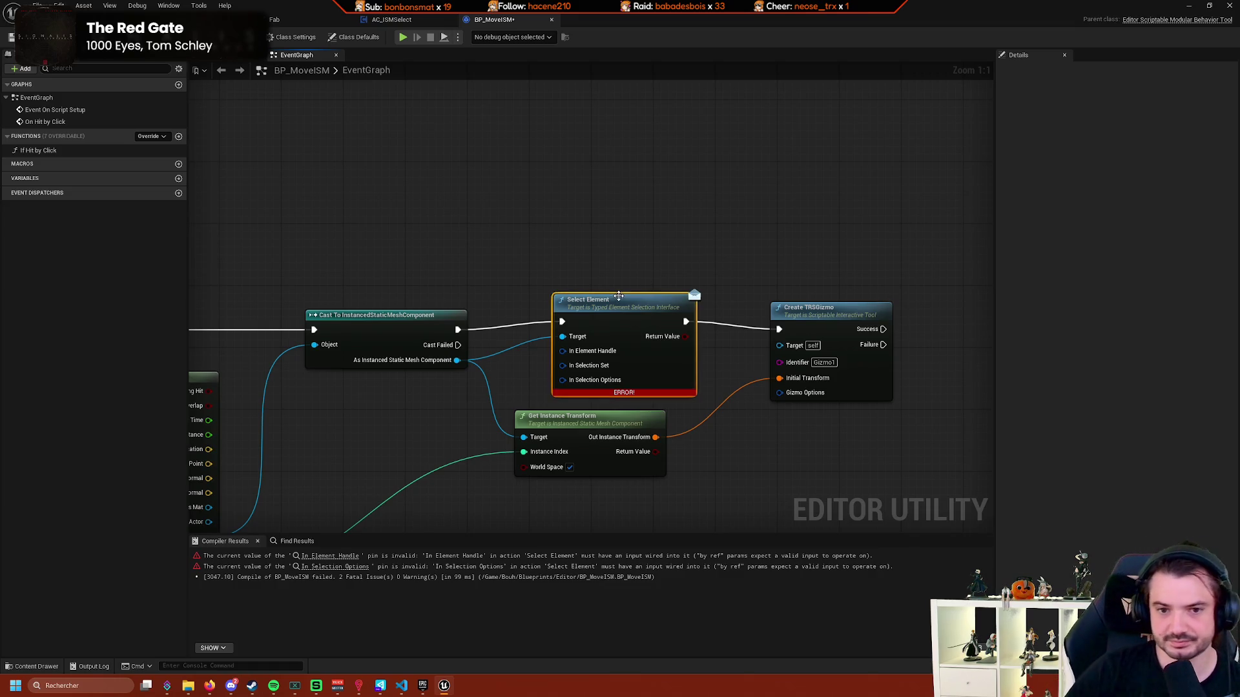
key(Delete)
drag(555, 290, 625, 277)
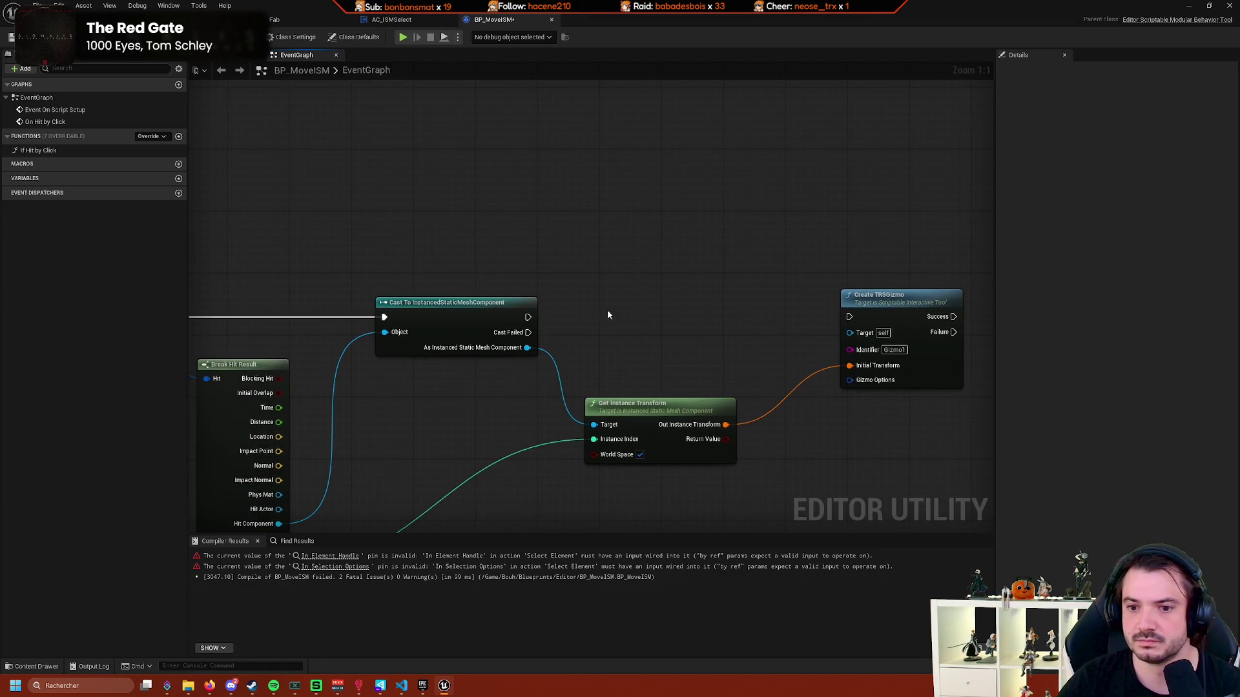
mouse_move(527, 347)
mouse_down()
mouse_move(562, 359)
mouse_move(600, 296)
mouse_up()
key(Escape)
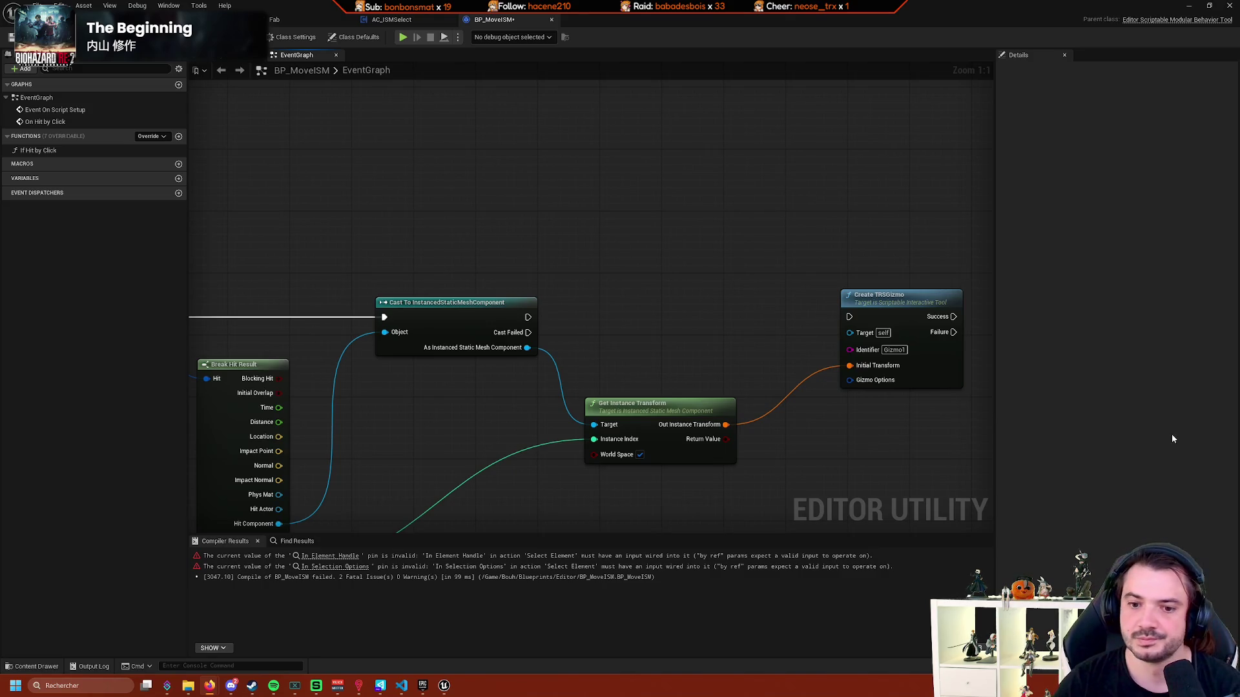
drag(528, 347, 594, 292)
text(select)
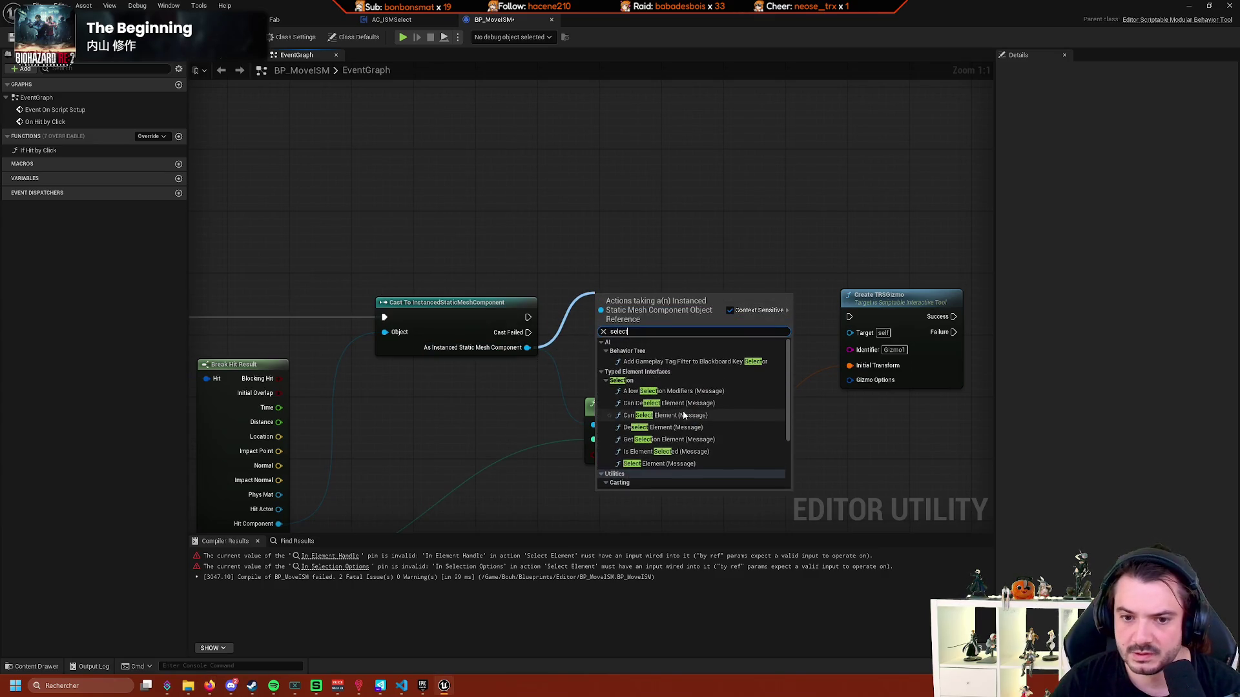
click(574, 359)
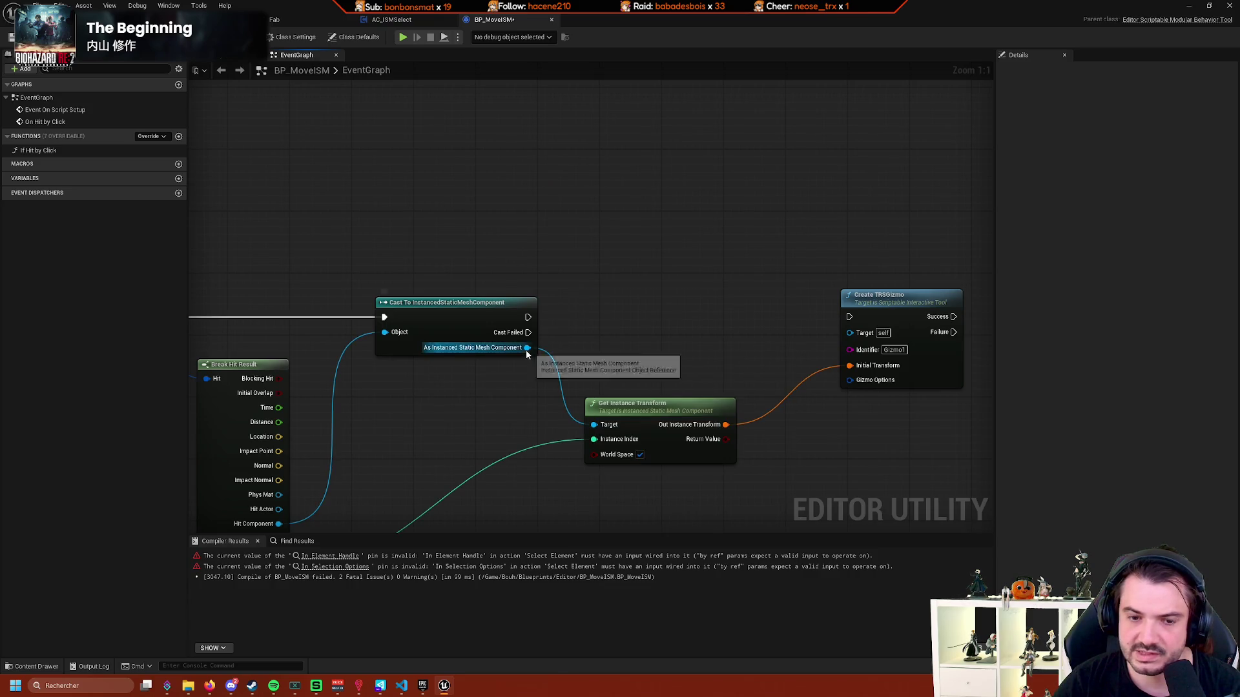
drag(526, 348, 667, 261)
text(sel)
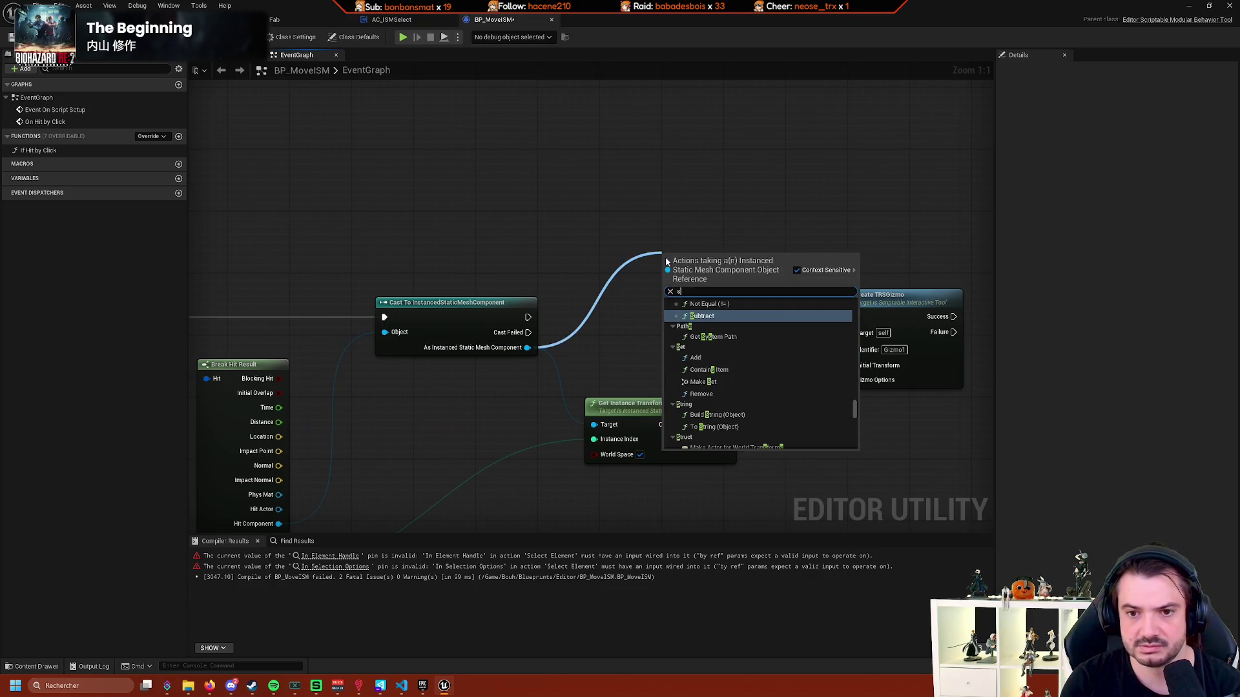
key(Escape)
right_click(703, 252)
text(selection)
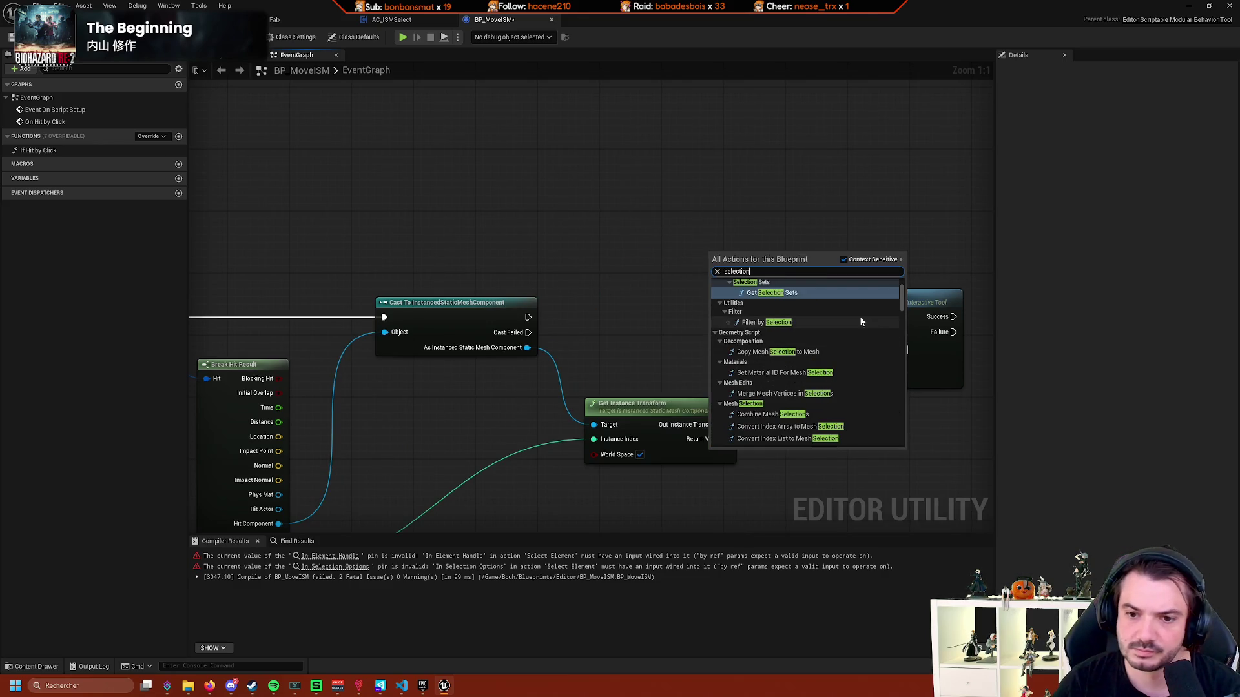
scroll(859, 342, down, 6)
scroll(856, 347, down, 10)
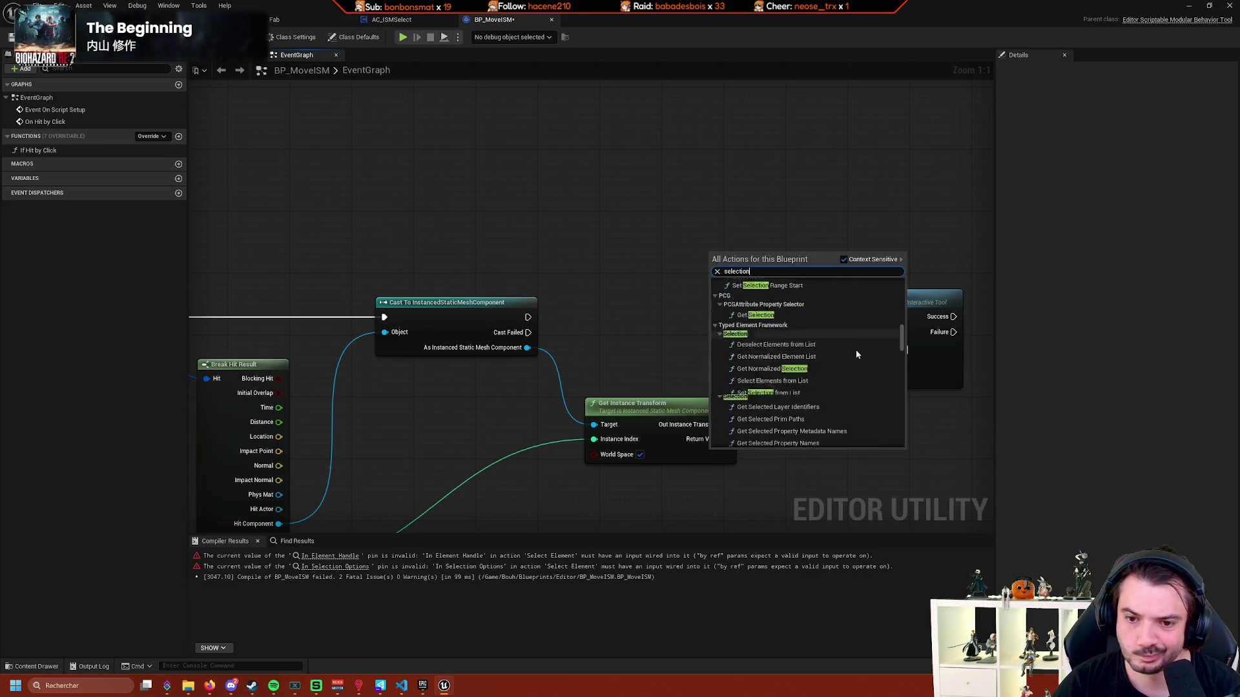
scroll(866, 355, down, 10)
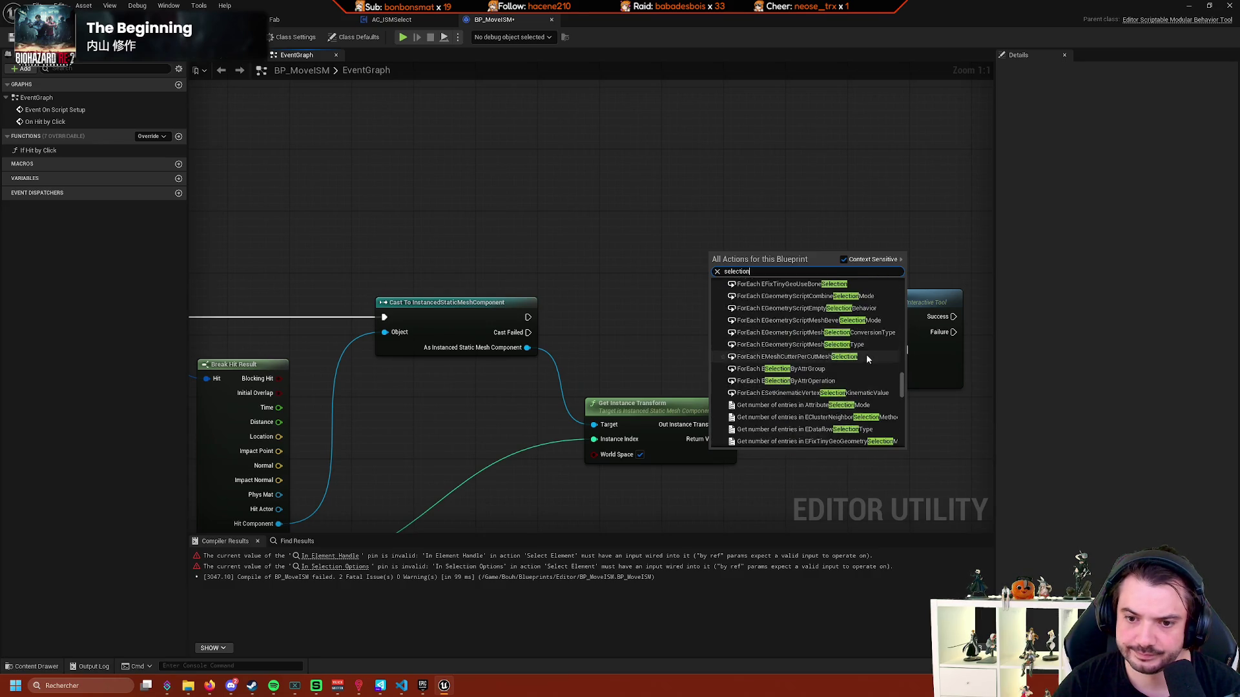
mouse_move(902, 411)
mouse_down()
mouse_move(901, 444)
mouse_move(893, 321)
mouse_up()
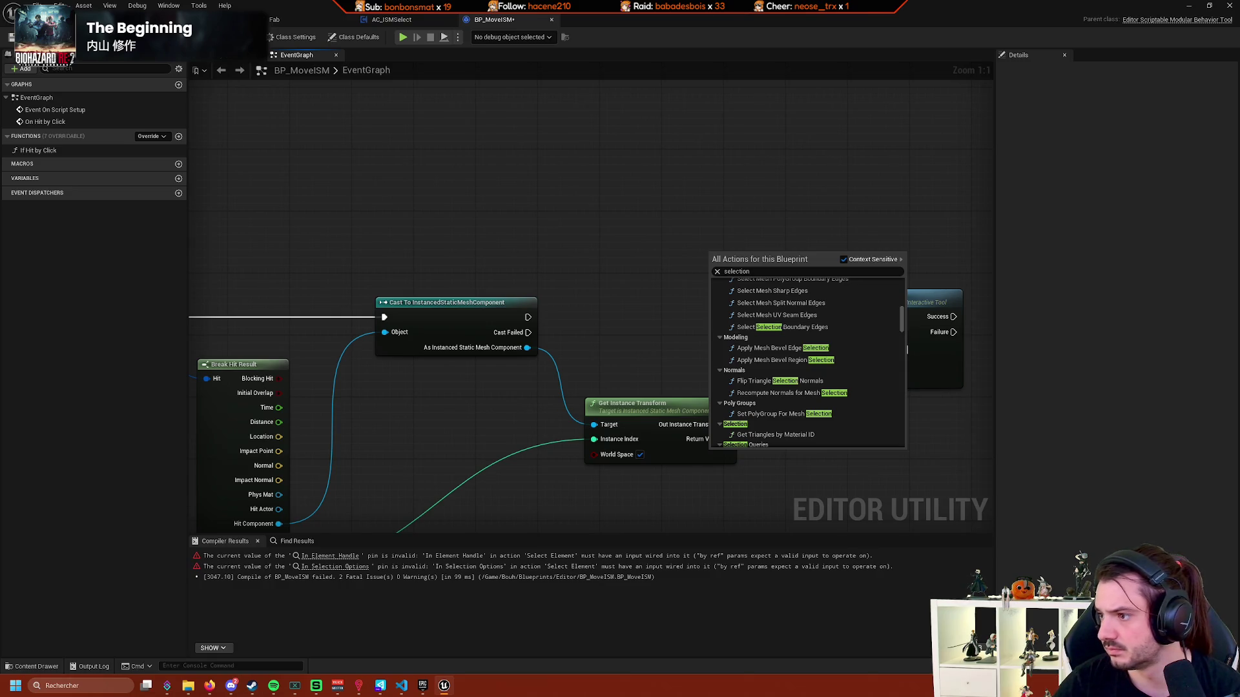
key(Escape)
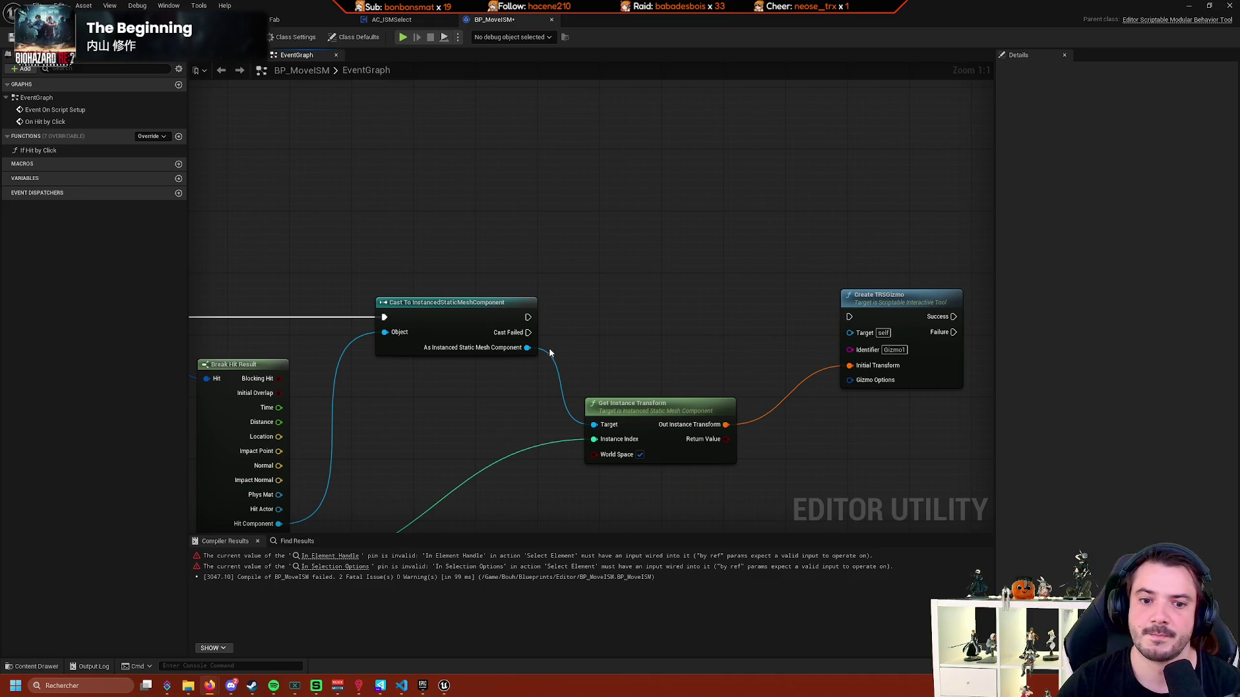
drag(527, 347, 615, 305)
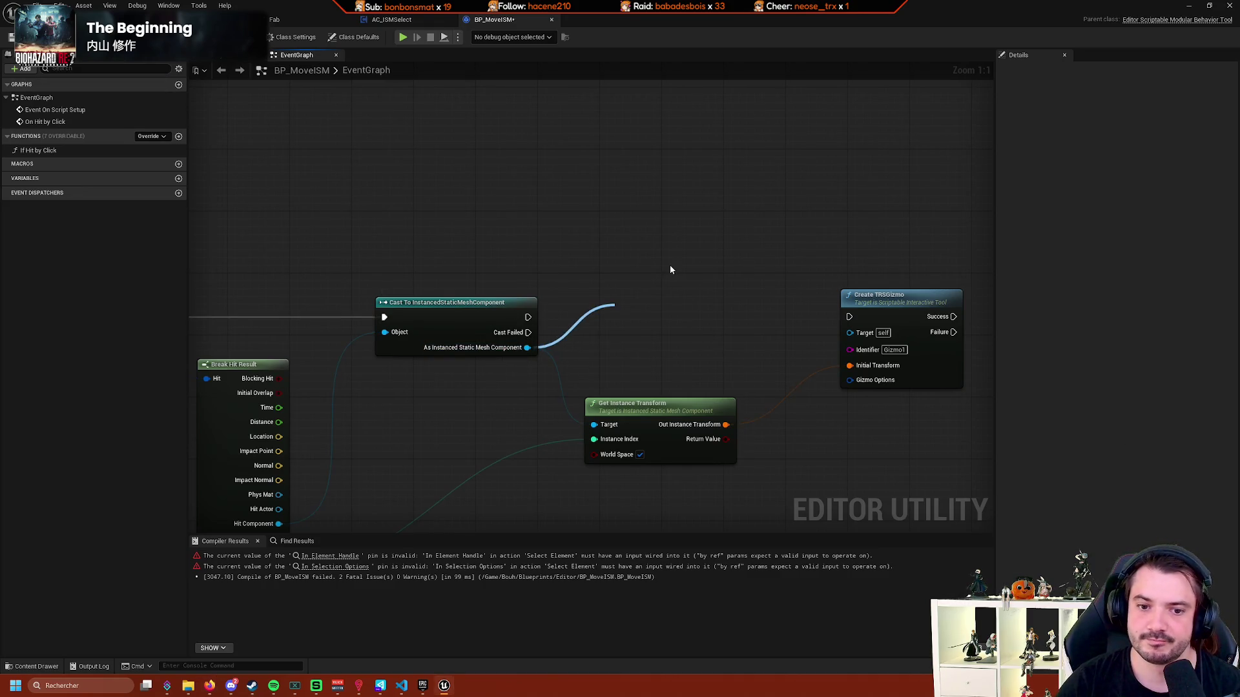
Place an Acquire Editor SMInstance Element Handle node from Typed Element Framework > Static Mesh Instance.
text(sel)
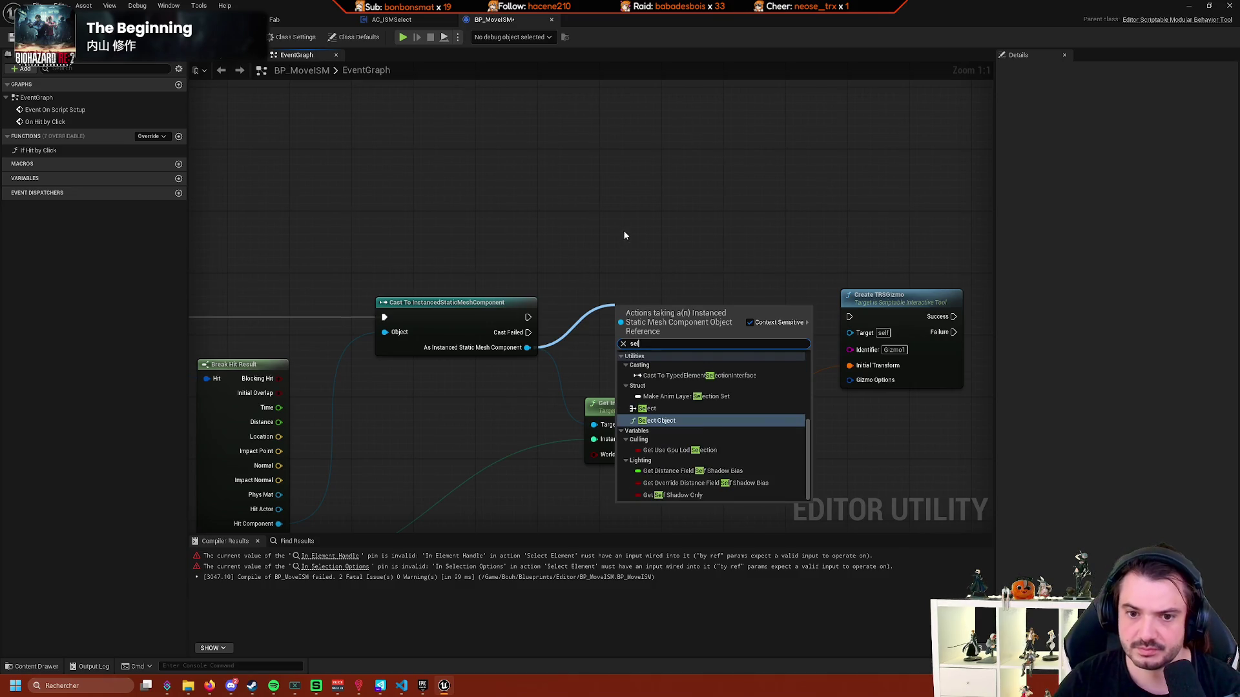
right_click(624, 235)
scroll(736, 320, down, 8)
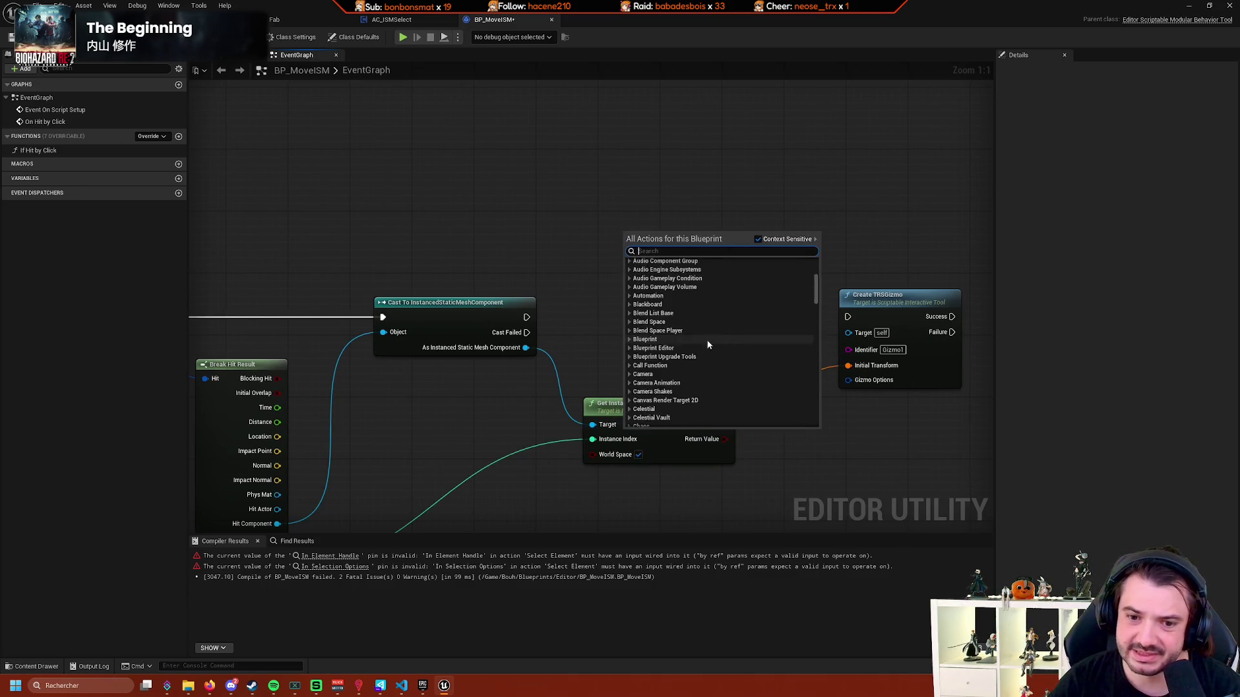
scroll(731, 326, down, 12)
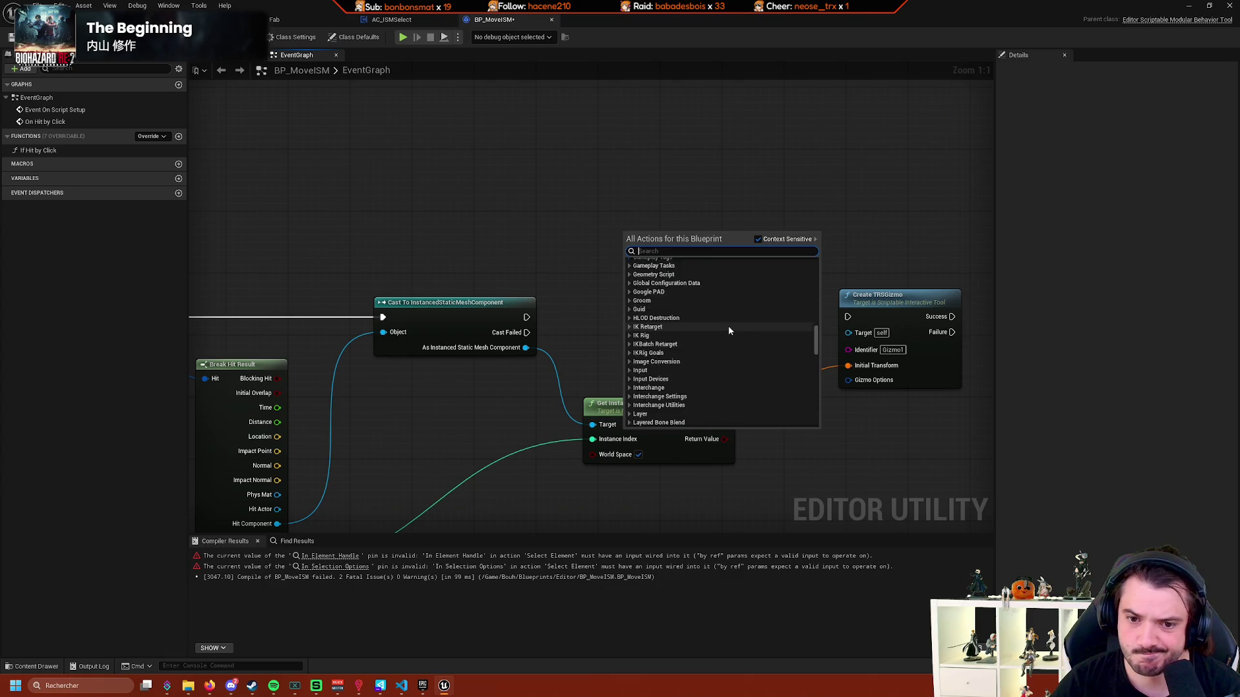
scroll(736, 333, down, 12)
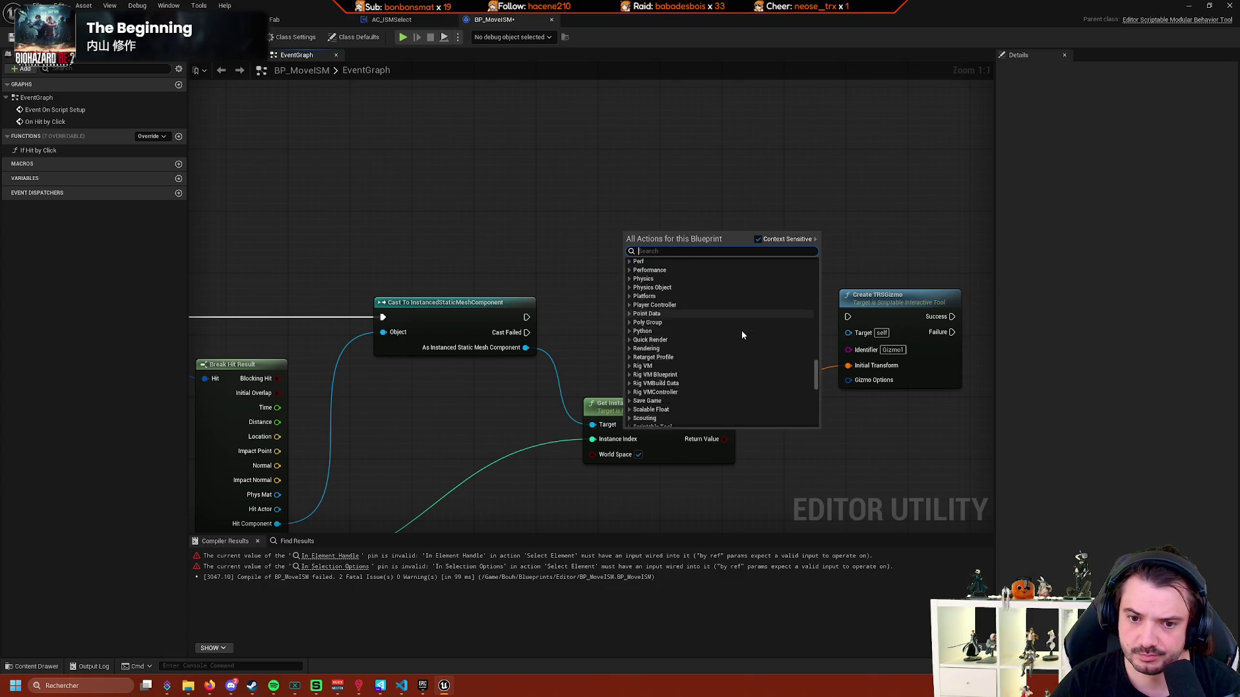
scroll(748, 337, down, 3)
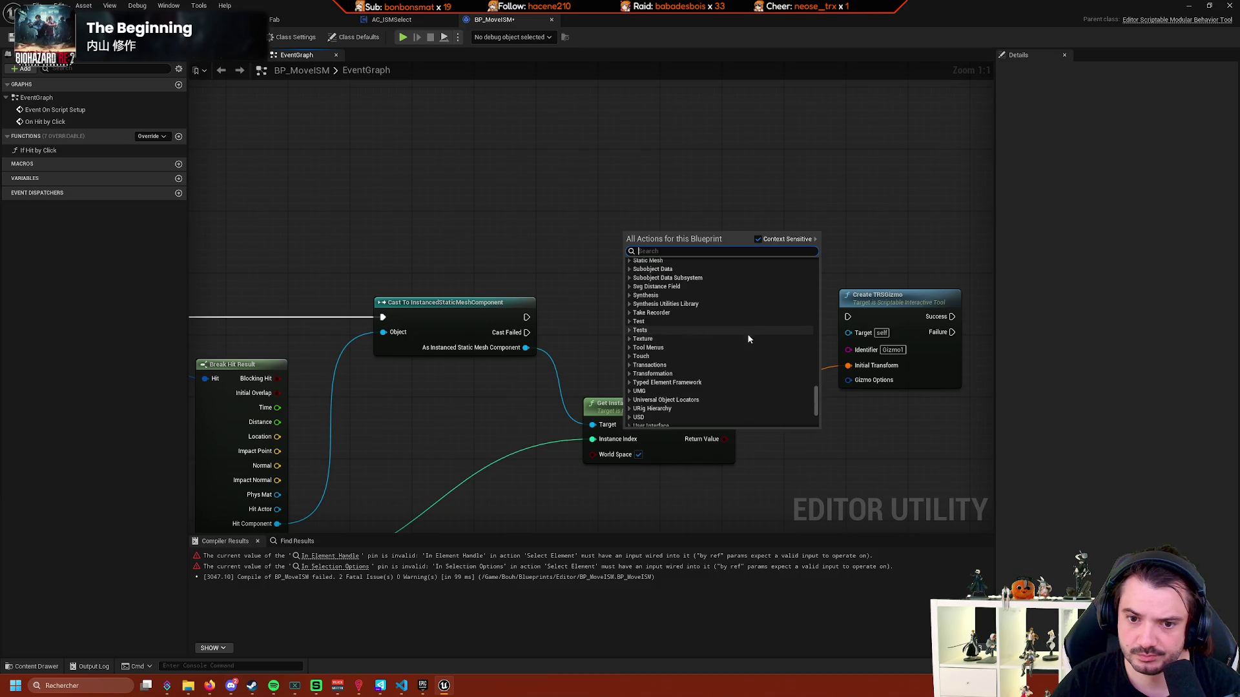
click(689, 368)
scroll(689, 373, down, 2)
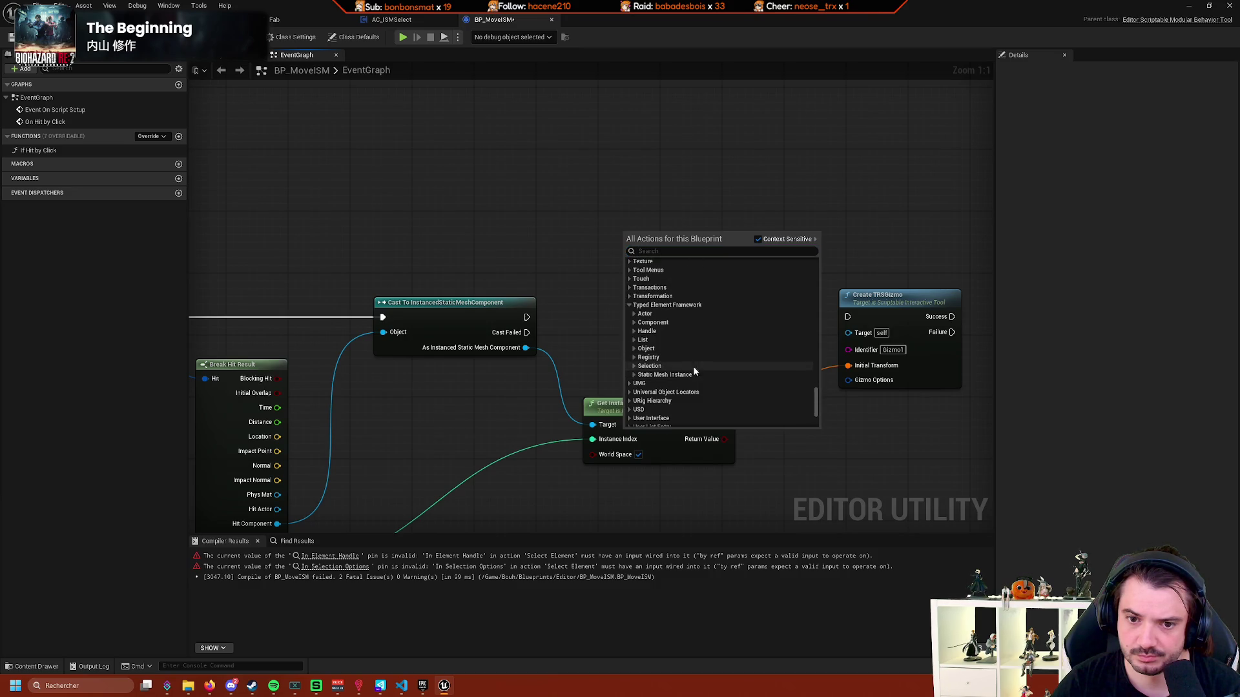
click(633, 375)
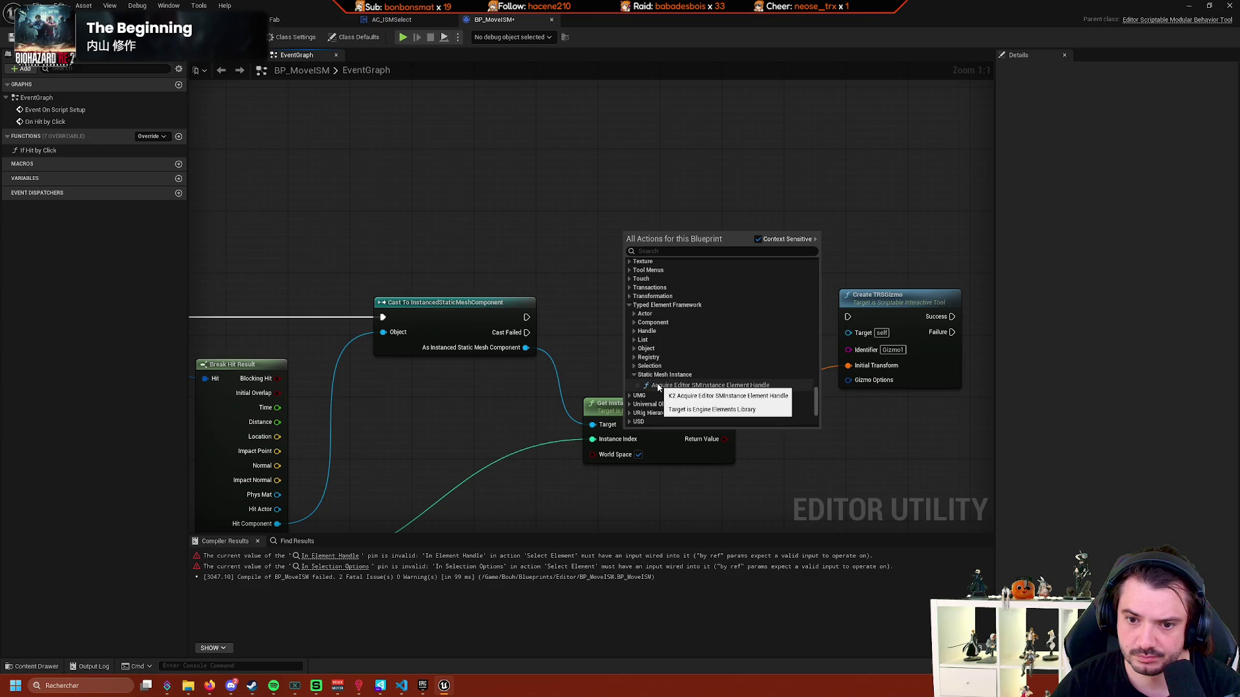
click(657, 386)
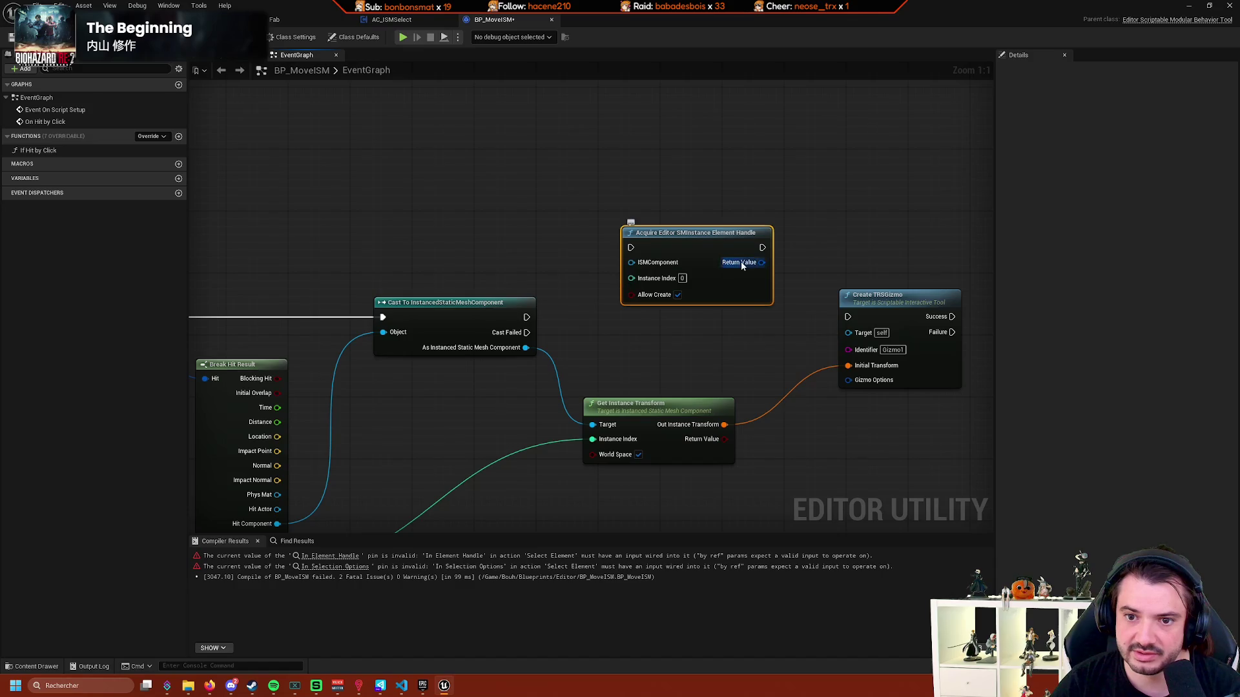
Feed the Acquire node the cast's exec, the As Instanced Static Mesh Component output and Hit Item, then compile.
mouse_move(527, 317)
mouse_down()
mouse_move(629, 261)
mouse_move(631, 247)
mouse_up()
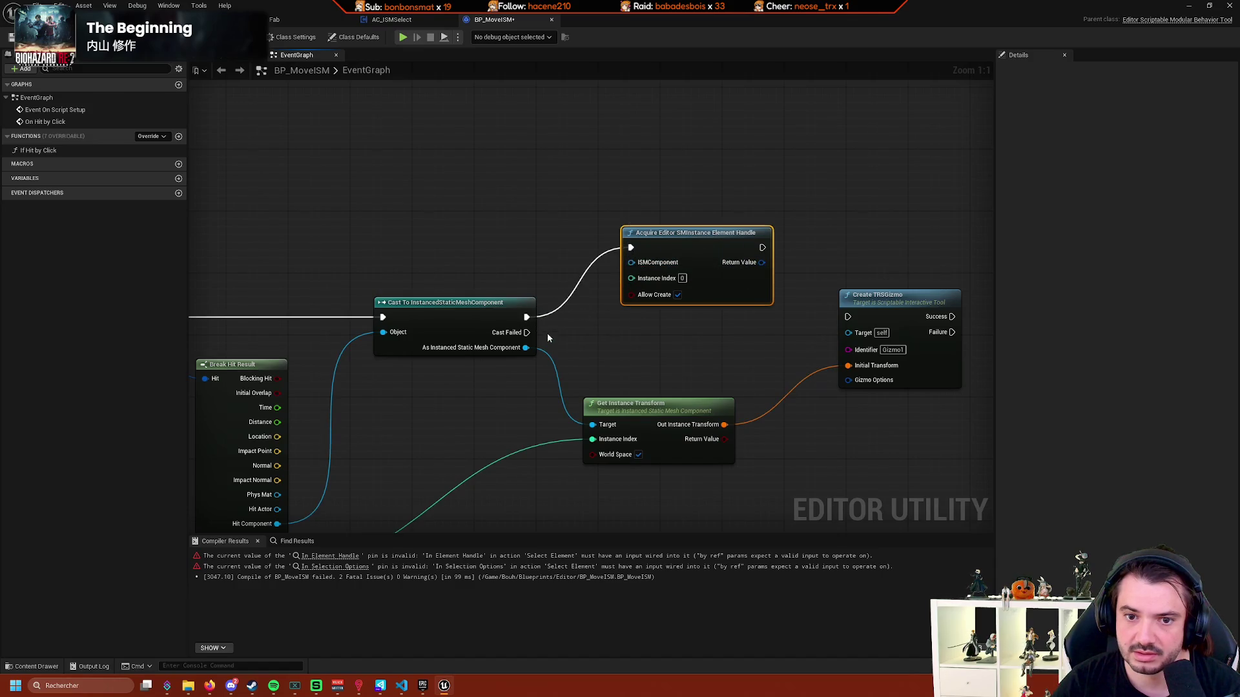
mouse_move(526, 347)
mouse_down()
mouse_move(604, 305)
mouse_move(631, 262)
mouse_up()
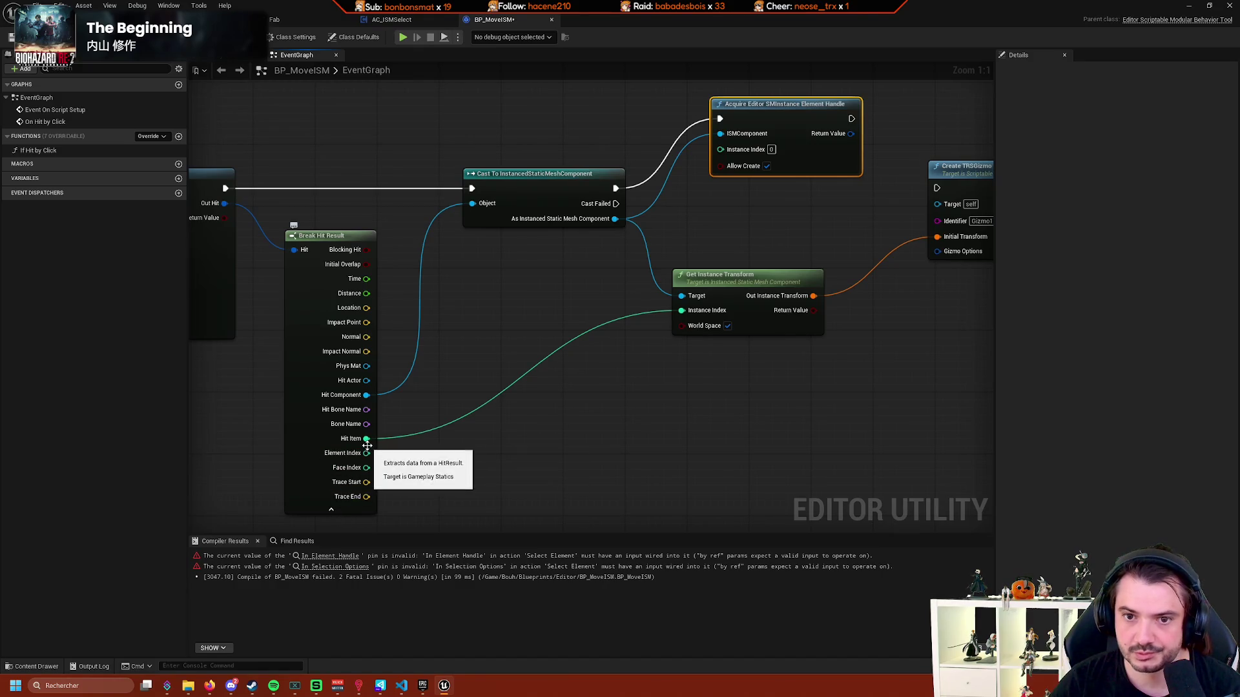
mouse_move(367, 445)
mouse_down()
mouse_move(401, 417)
mouse_move(382, 432)
mouse_move(672, 311)
mouse_move(761, 173)
mouse_move(720, 149)
mouse_up()
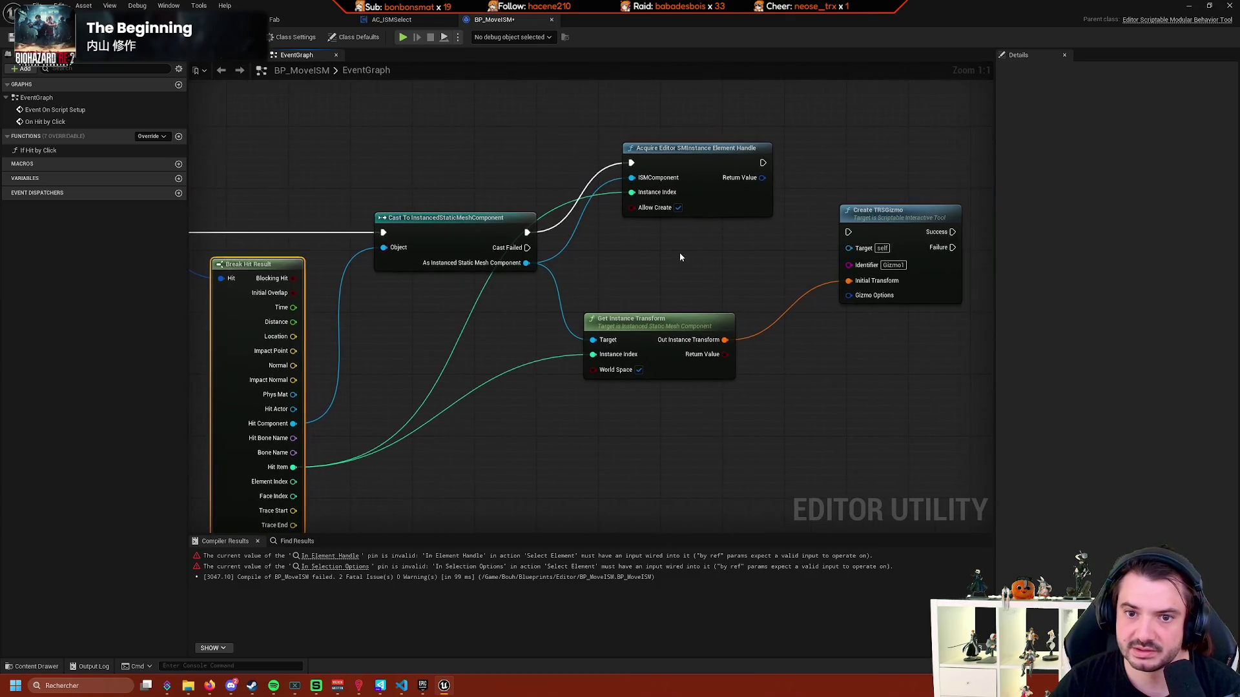
drag(813, 246, 665, 274)
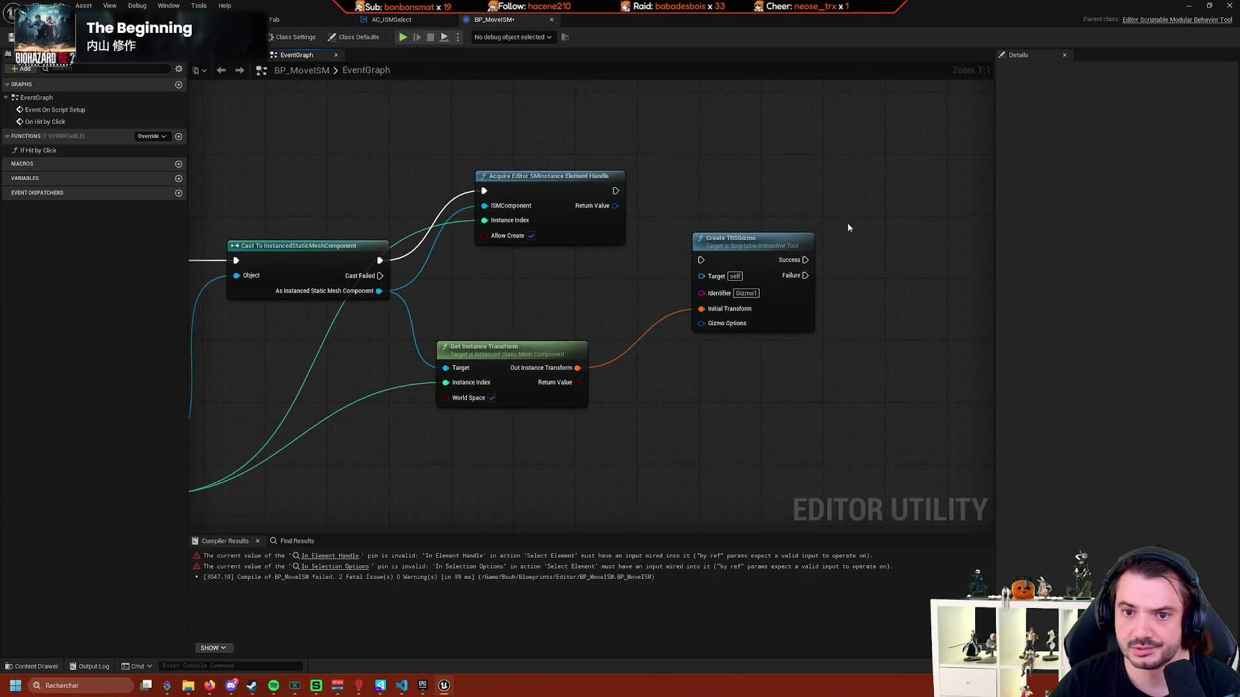
drag(847, 235, 820, 282)
key(F7)
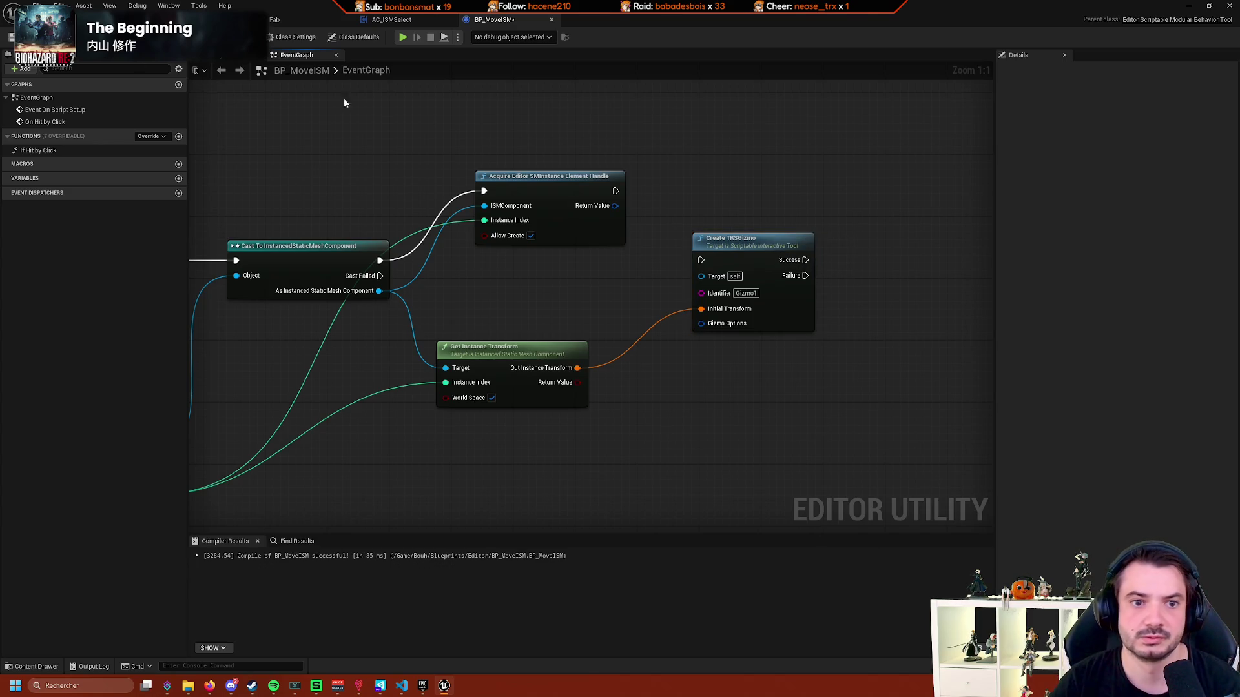
Browse Typed Element Framework list actions from the acquired handle output and add an Add node.
drag(615, 206, 724, 175)
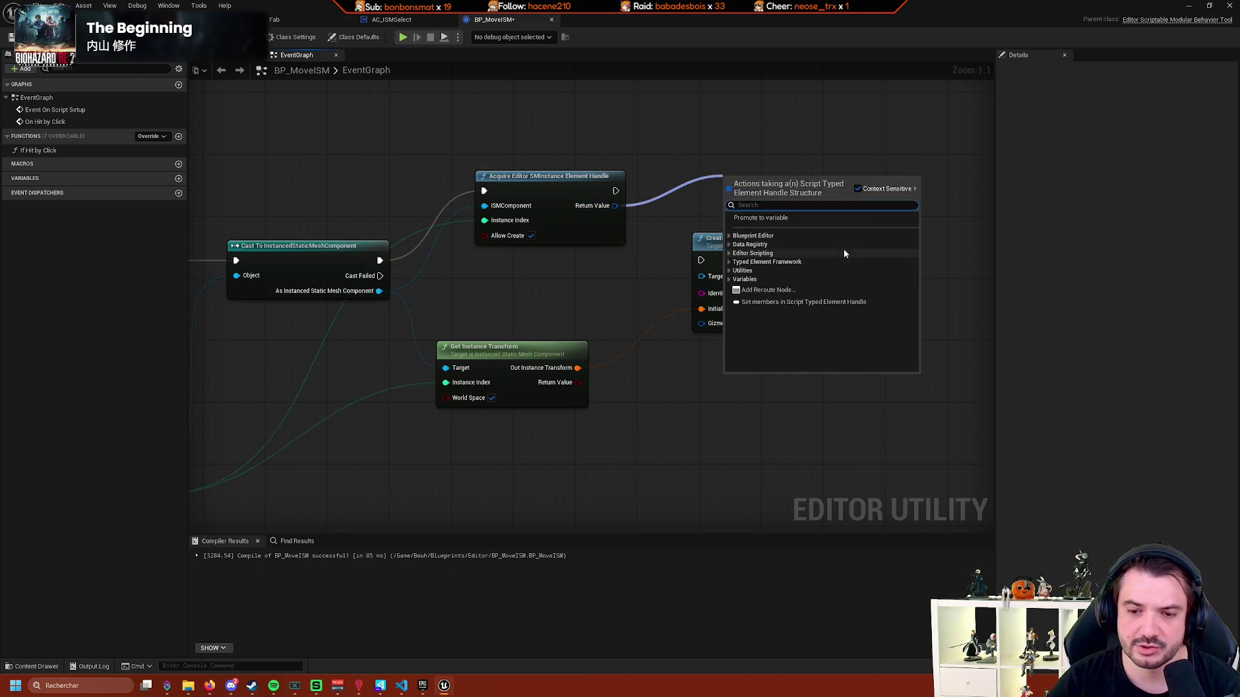
click(730, 262)
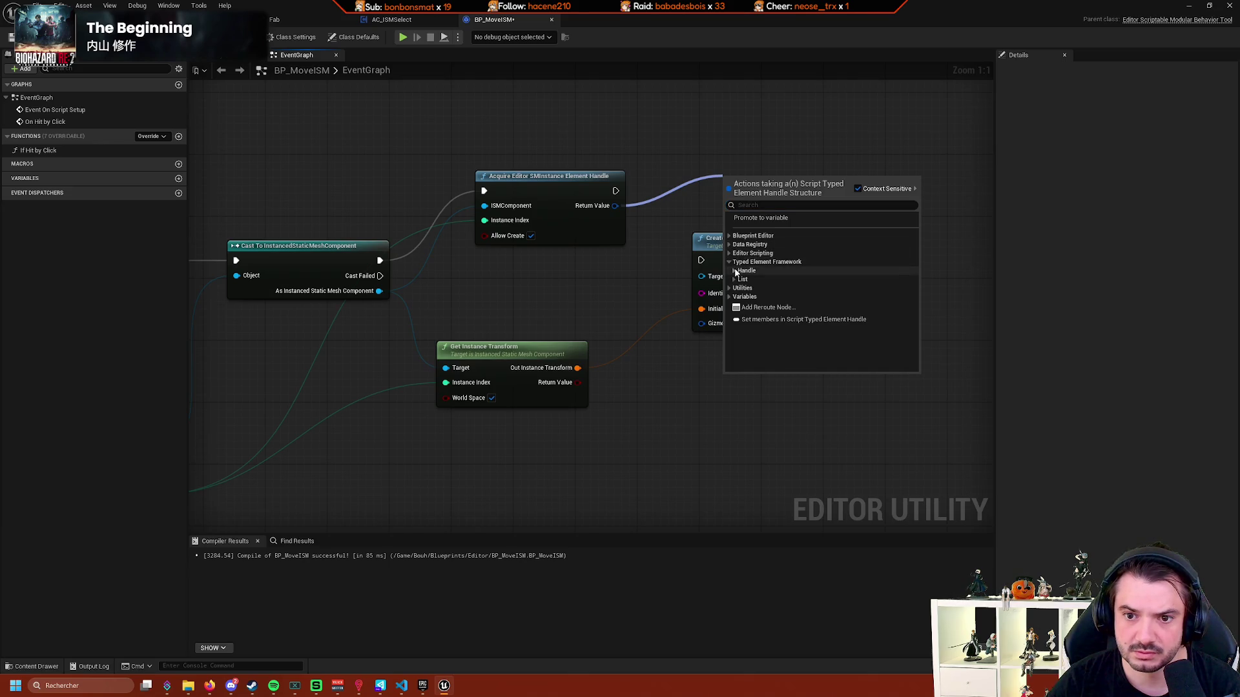
click(735, 271)
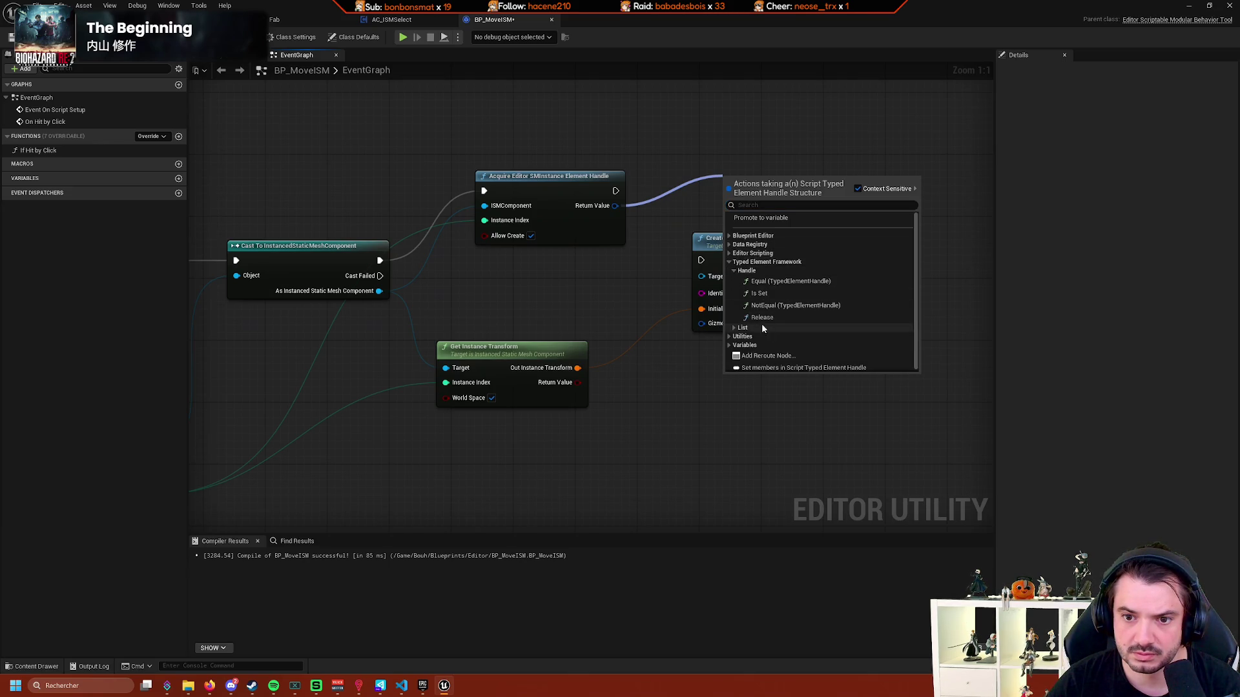
click(733, 328)
scroll(773, 325, down, 2)
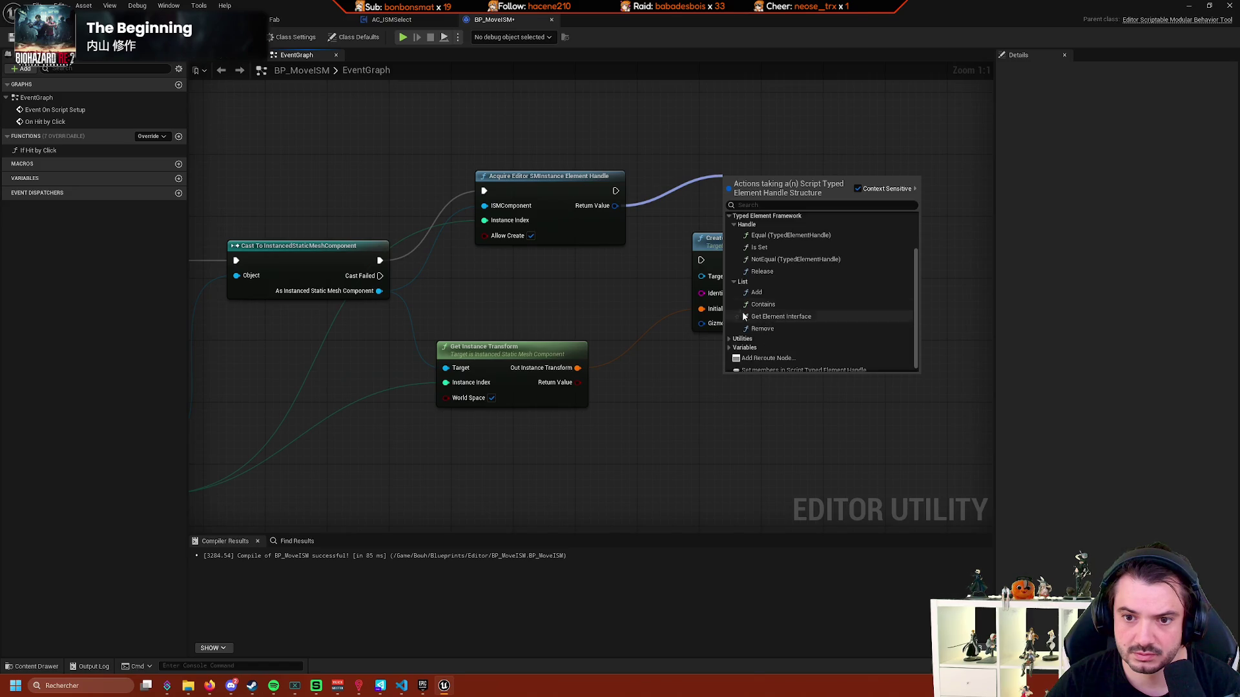
click(735, 282)
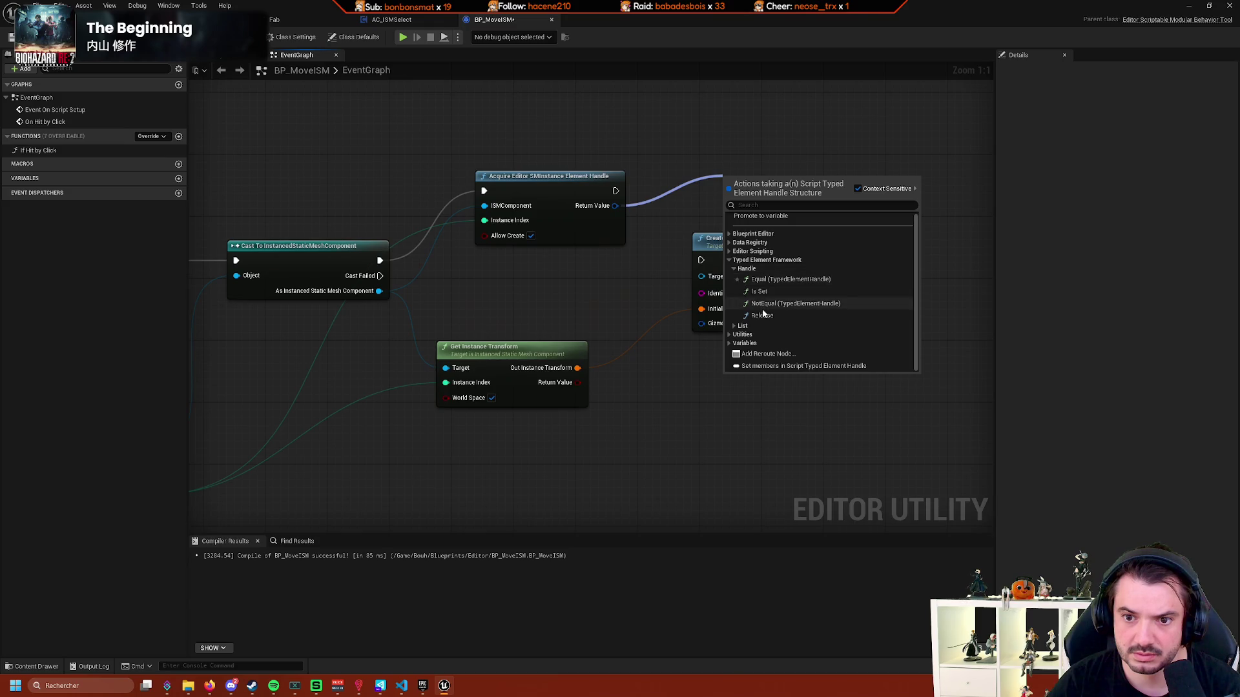
click(734, 327)
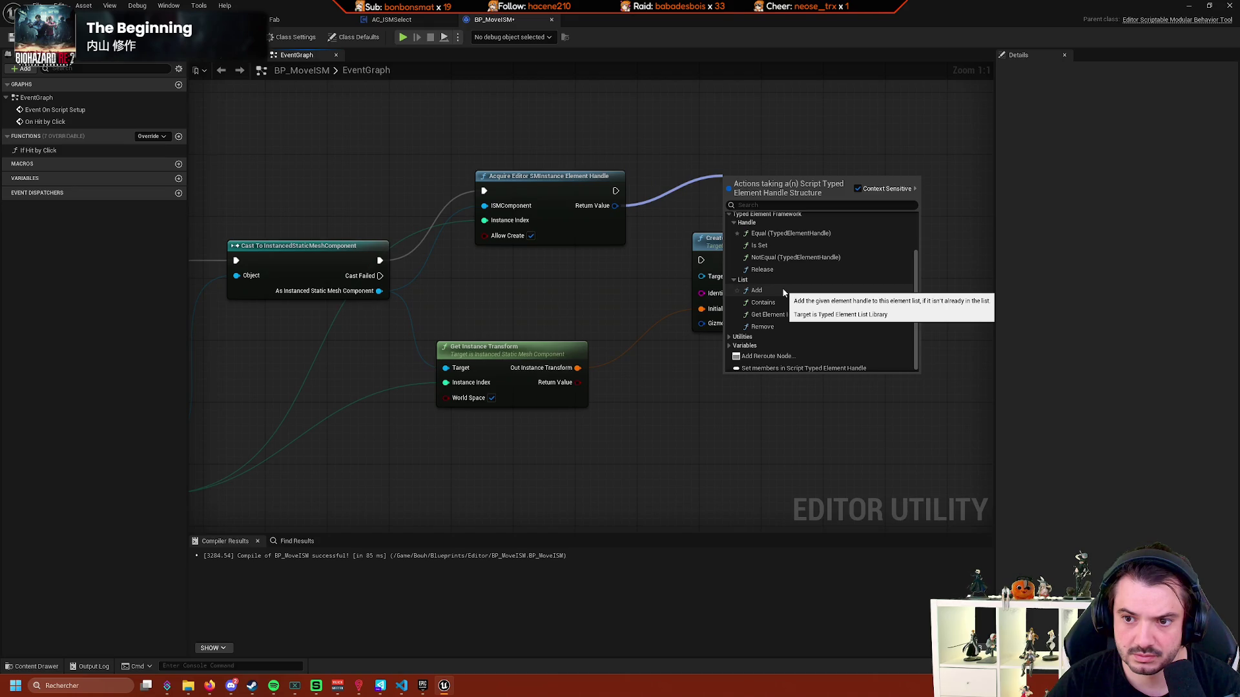
click(783, 292)
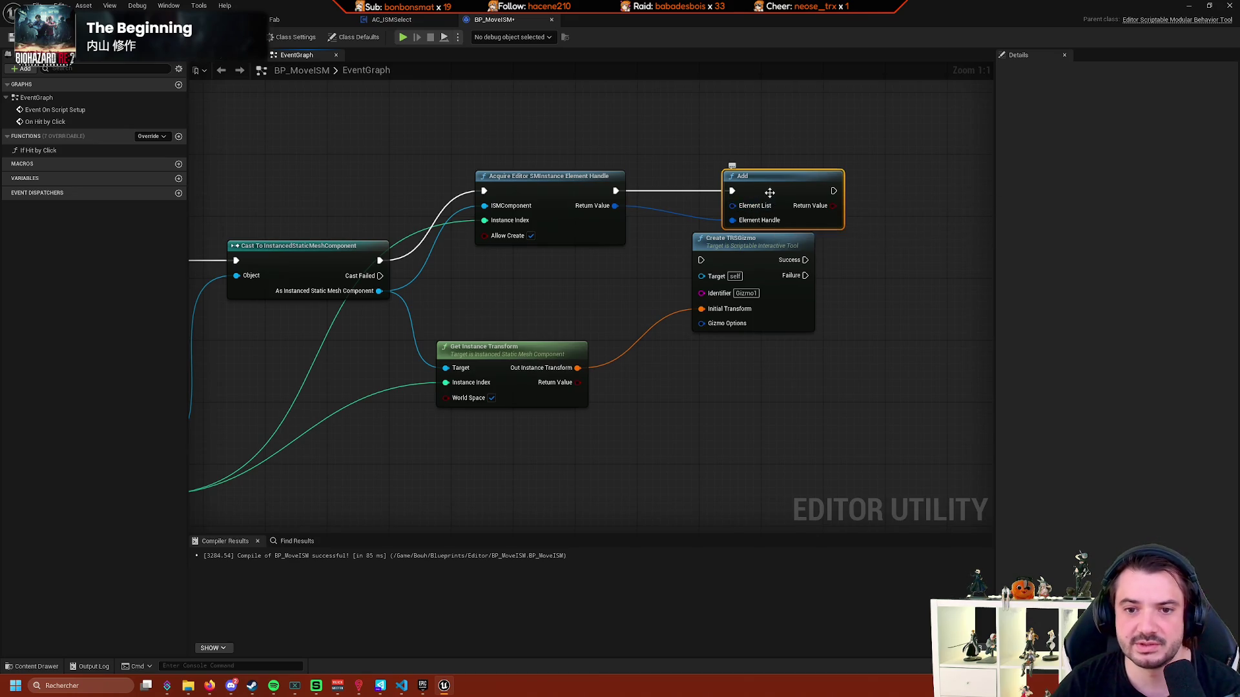
Delete the Add node, leave the handle output unconnected, and switch to the forest level.
key(Delete)
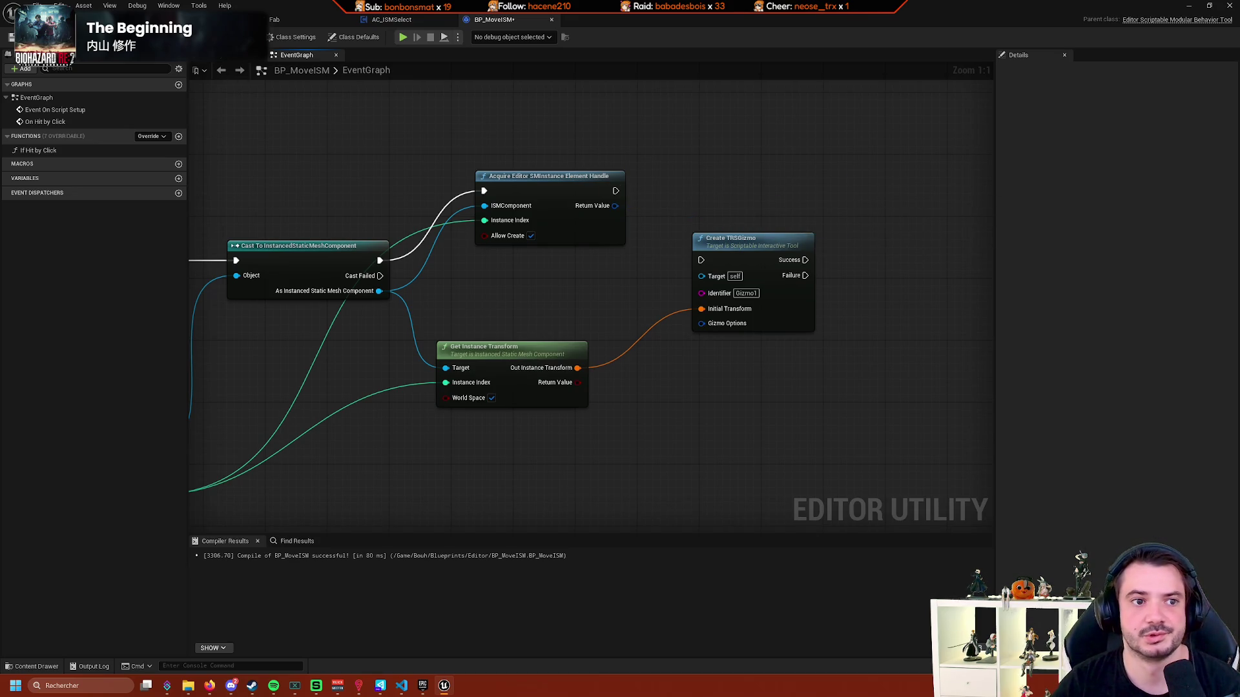
drag(467, 111, 363, 166)
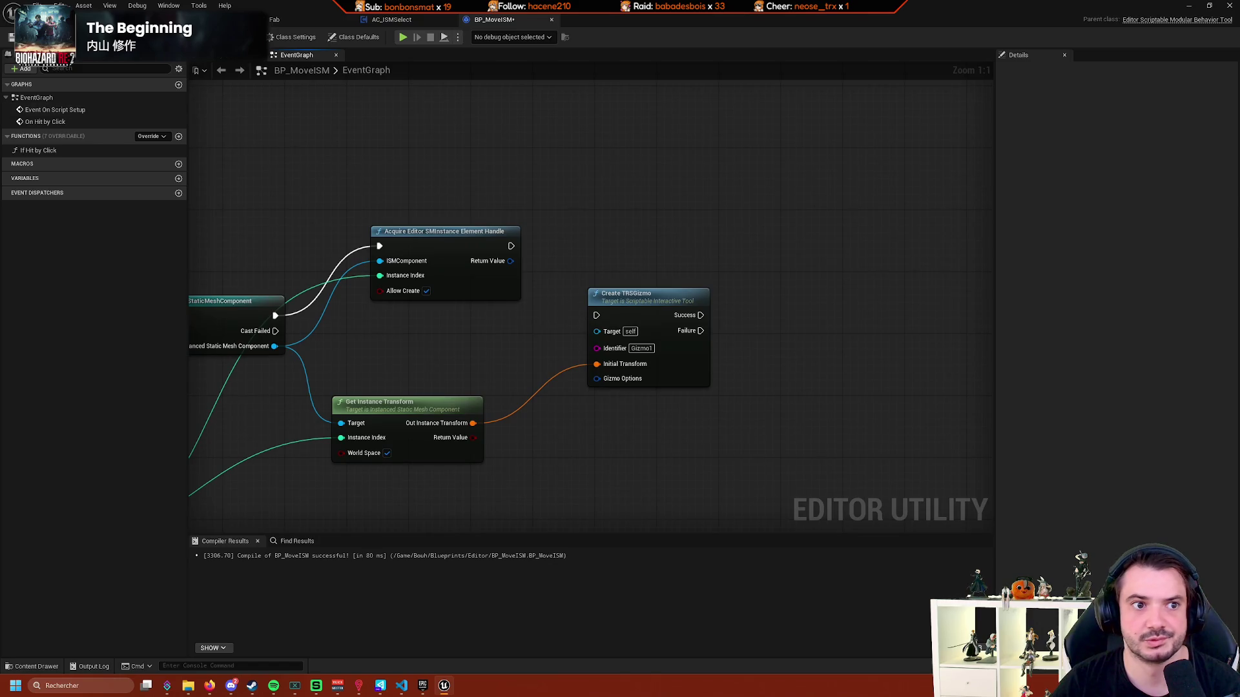
click(287, 20)
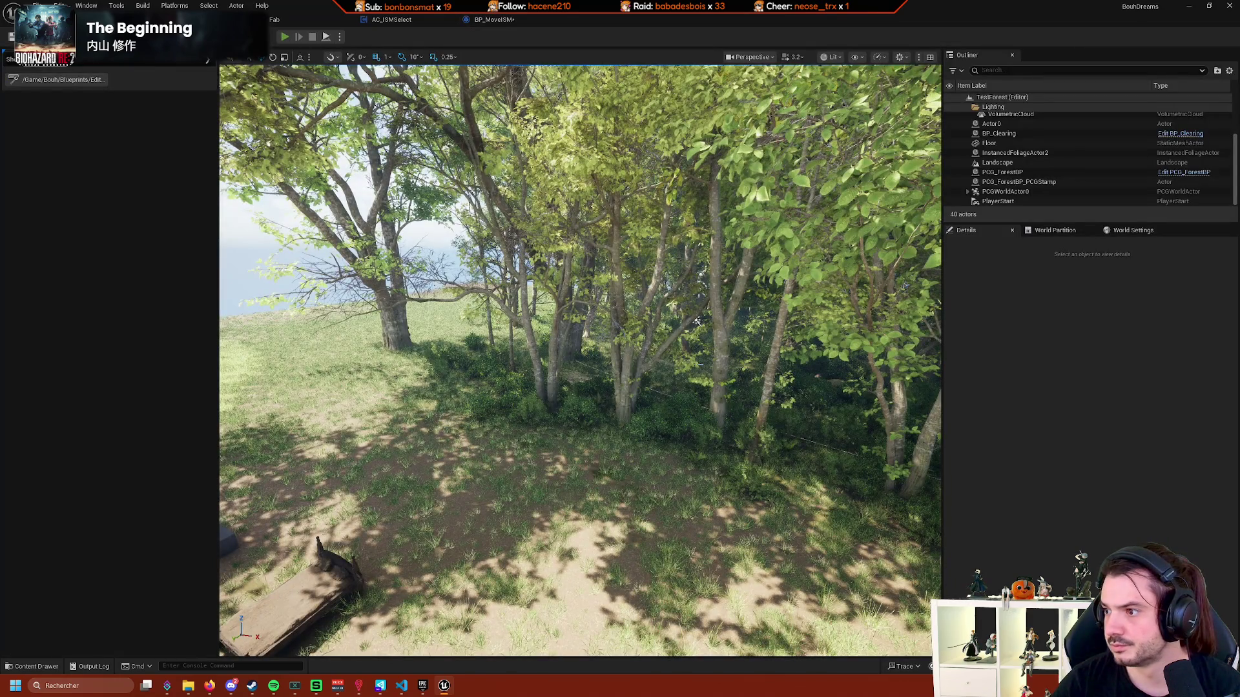
Fly through the forest clearing toward the tree and back with WASD, then return to BP_MoveISM.
key(alt+p)
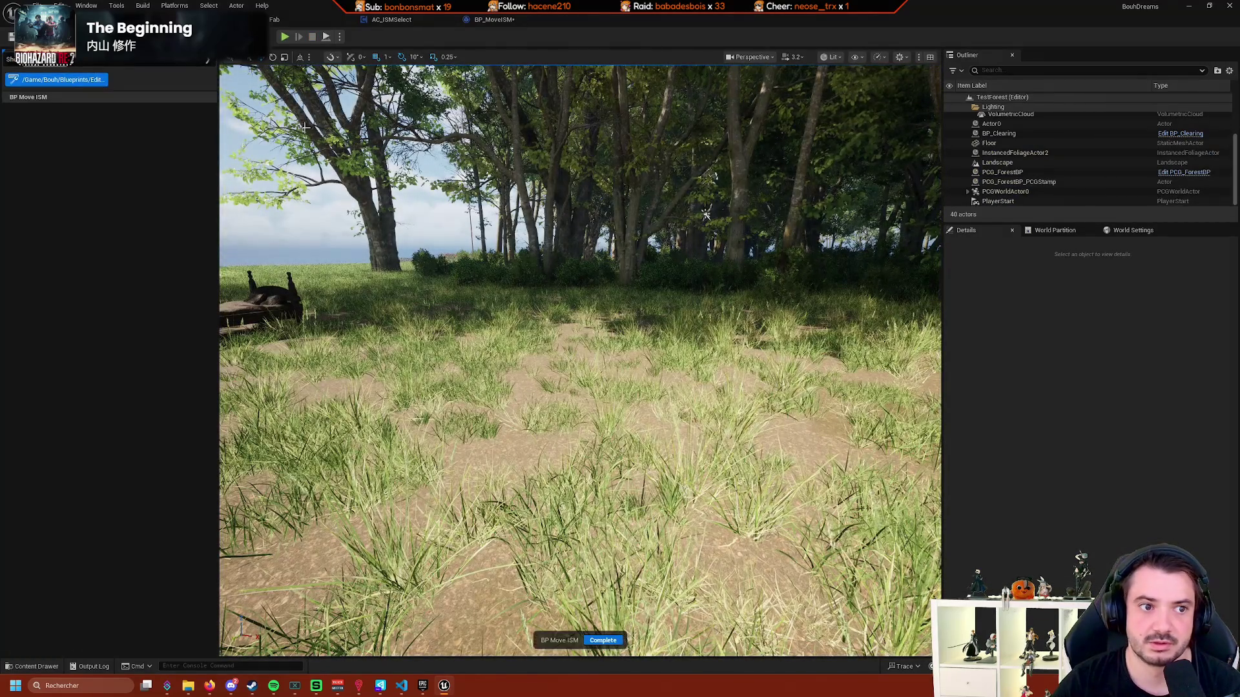
key(w)
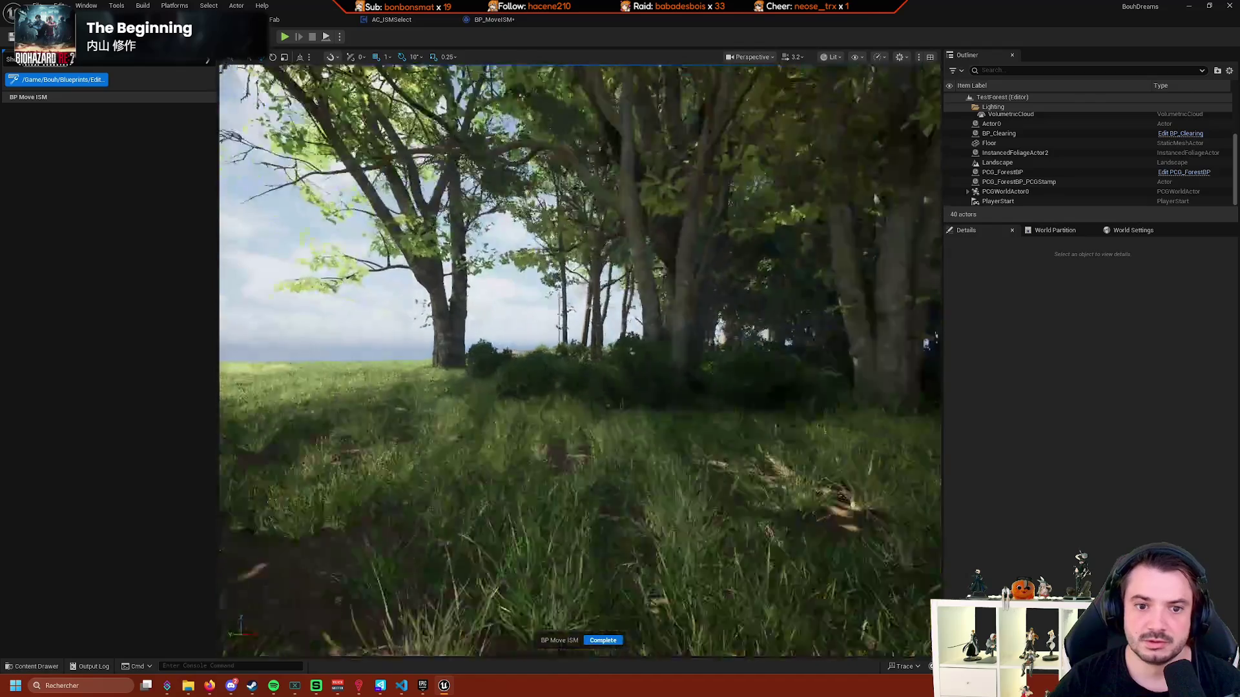
key(w)
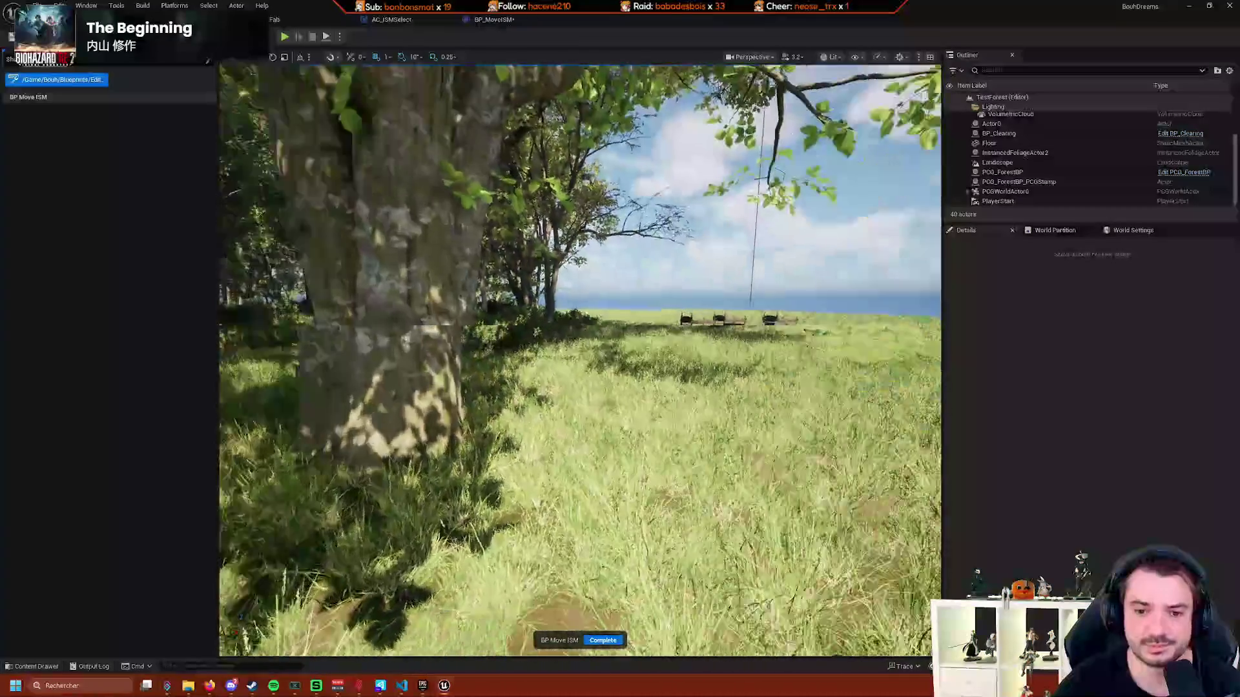
key(s)
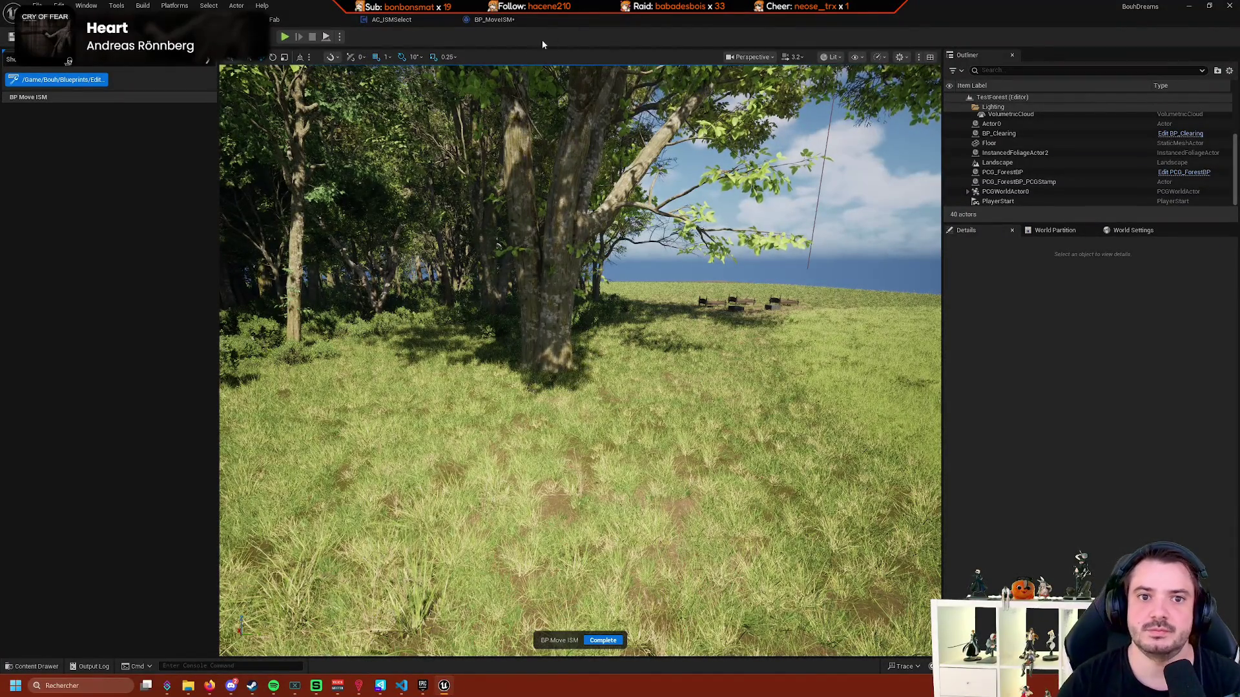
click(494, 20)
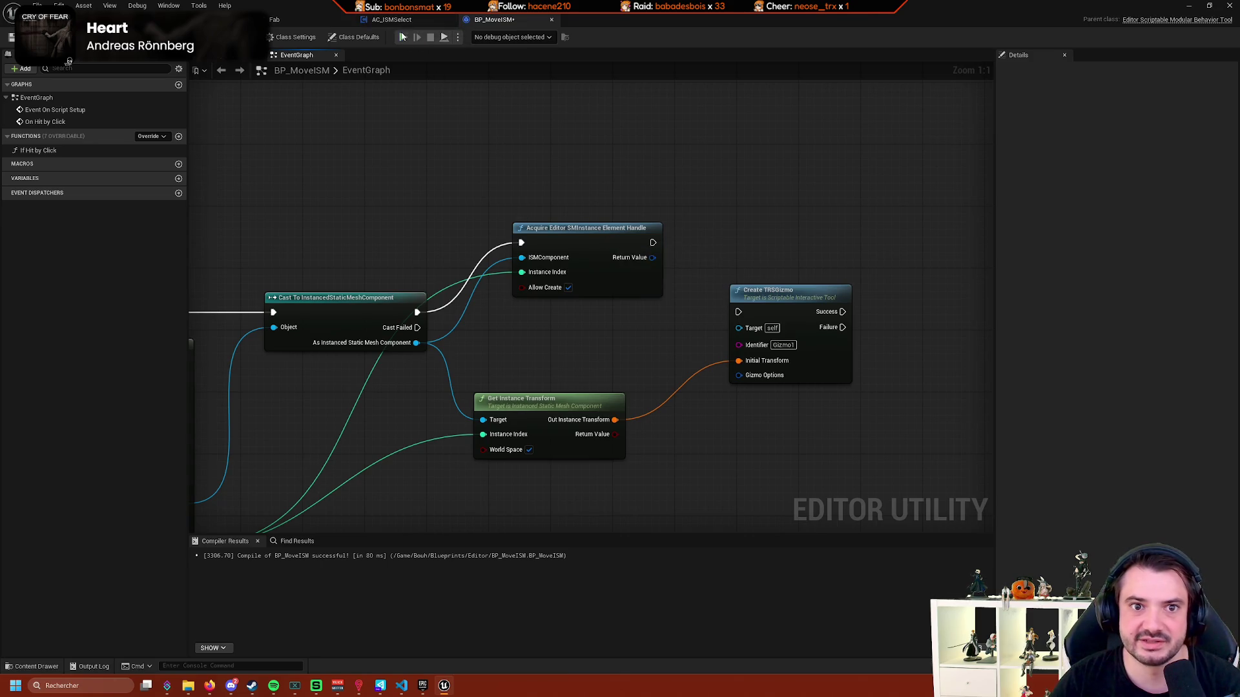
In AC_ISMSelect, search 'acquire' and add an Acquire Editor SMInstance Element Handle node.
click(391, 19)
right_click(595, 195)
text(aquire)
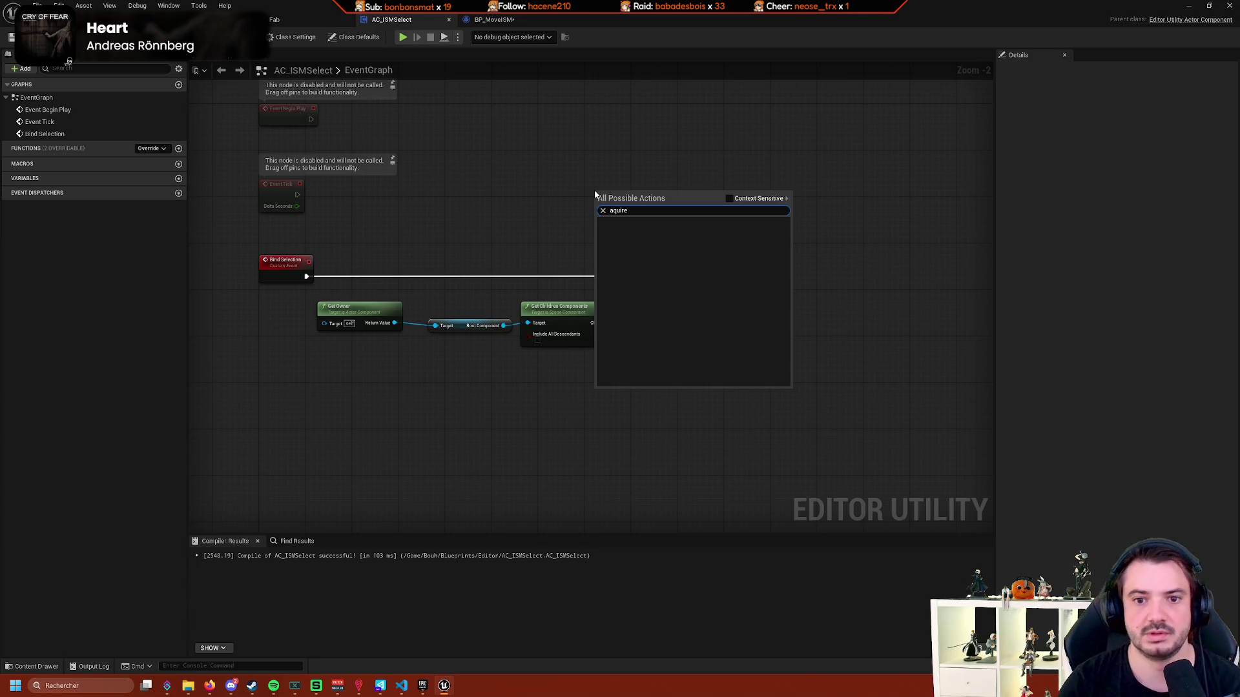
click(614, 211)
text(c)
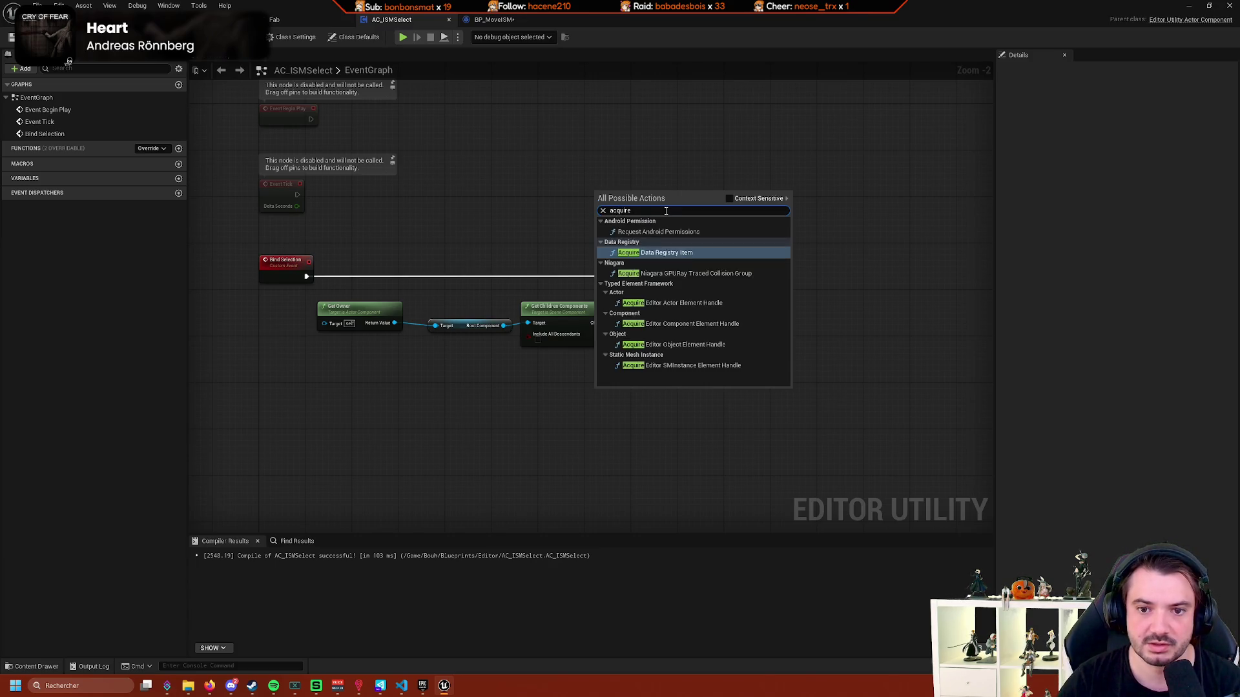
click(717, 365)
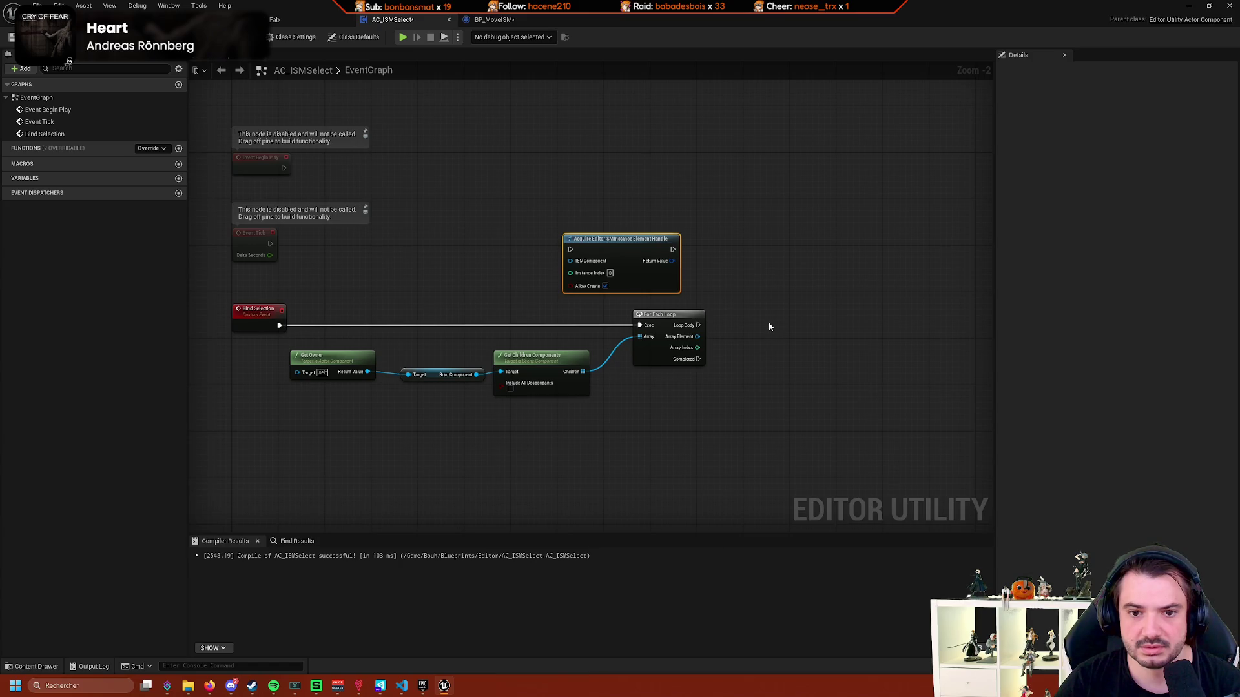
mouse_move(765, 324)
mouse_down()
mouse_move(596, 347)
mouse_move(646, 331)
mouse_up()
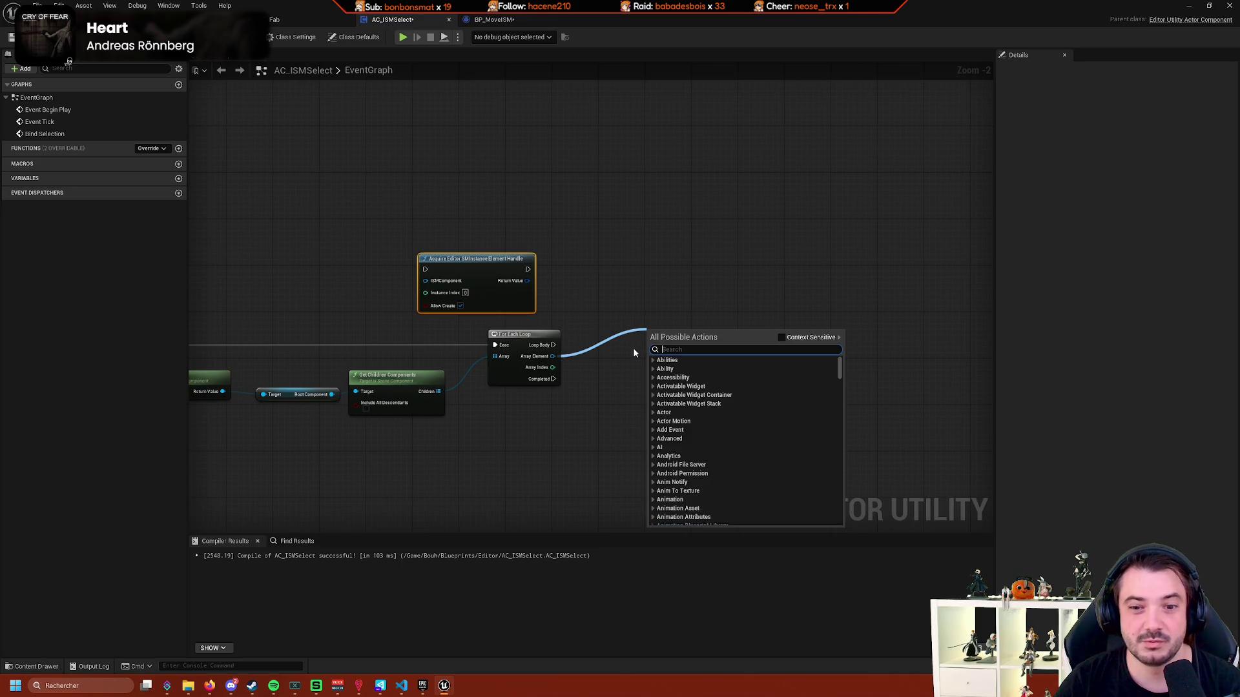
Add a Cast To PrimitiveComponent node from the loop's Array Element.
text(click)
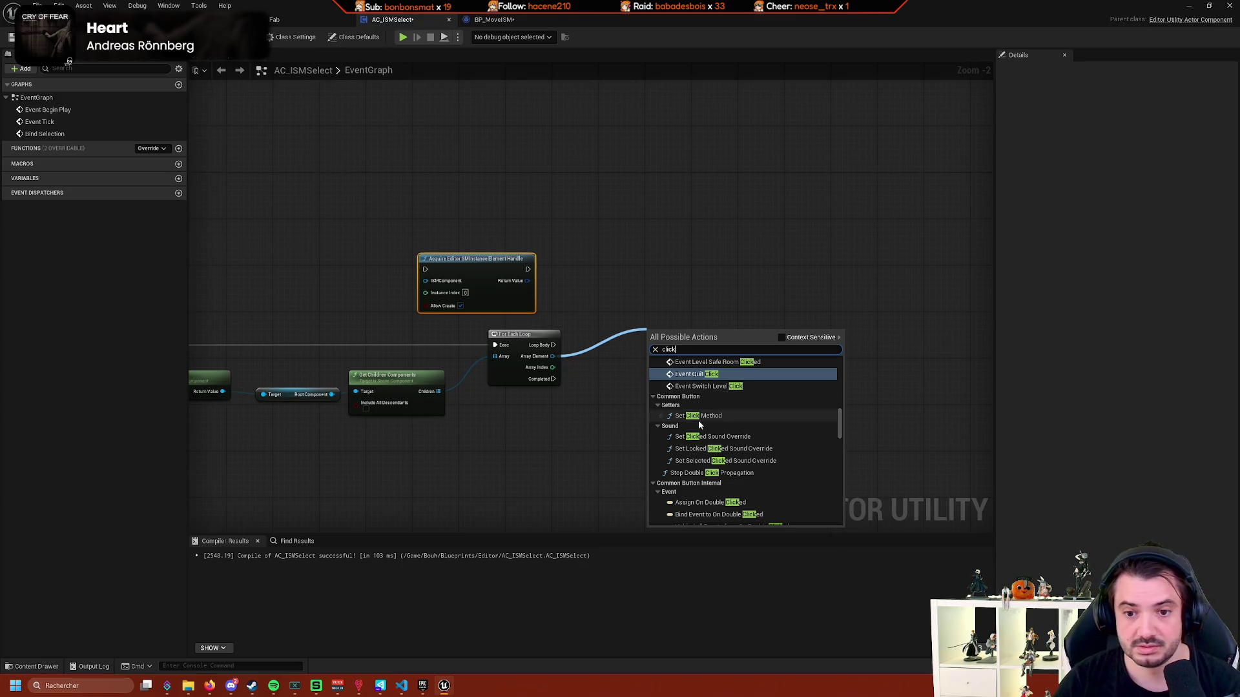
scroll(698, 419, up, 2)
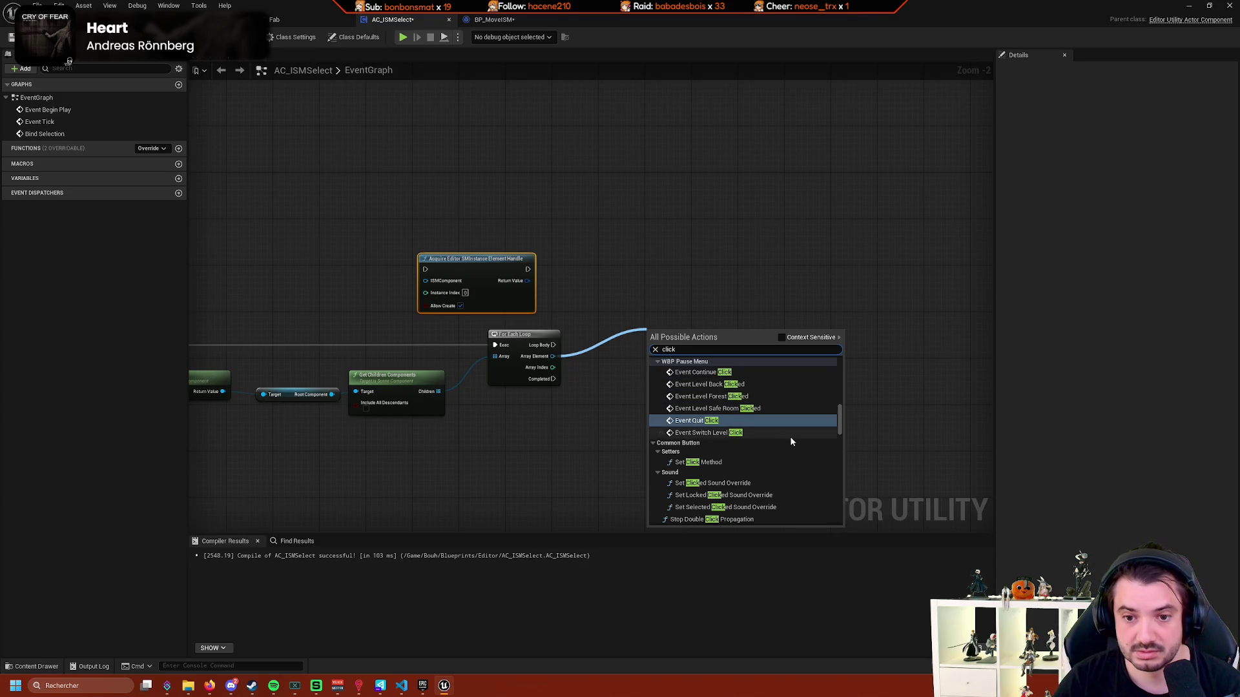
click(783, 338)
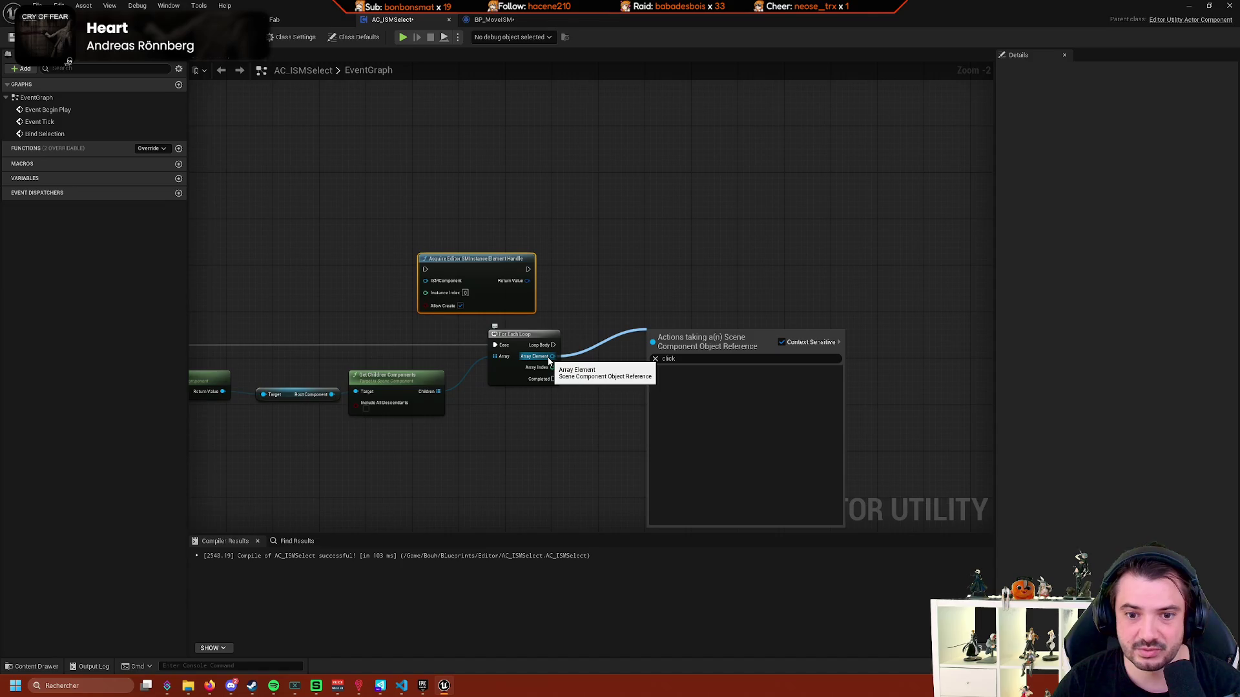
drag(586, 357, 622, 360)
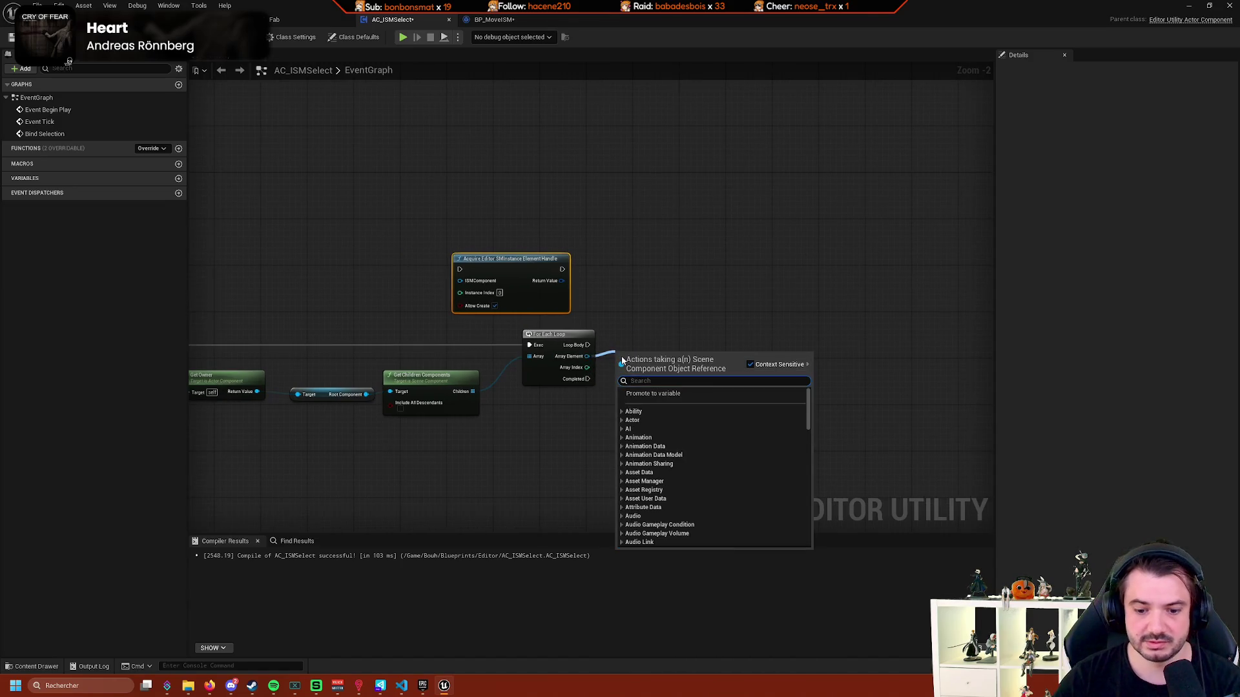
text(primitive)
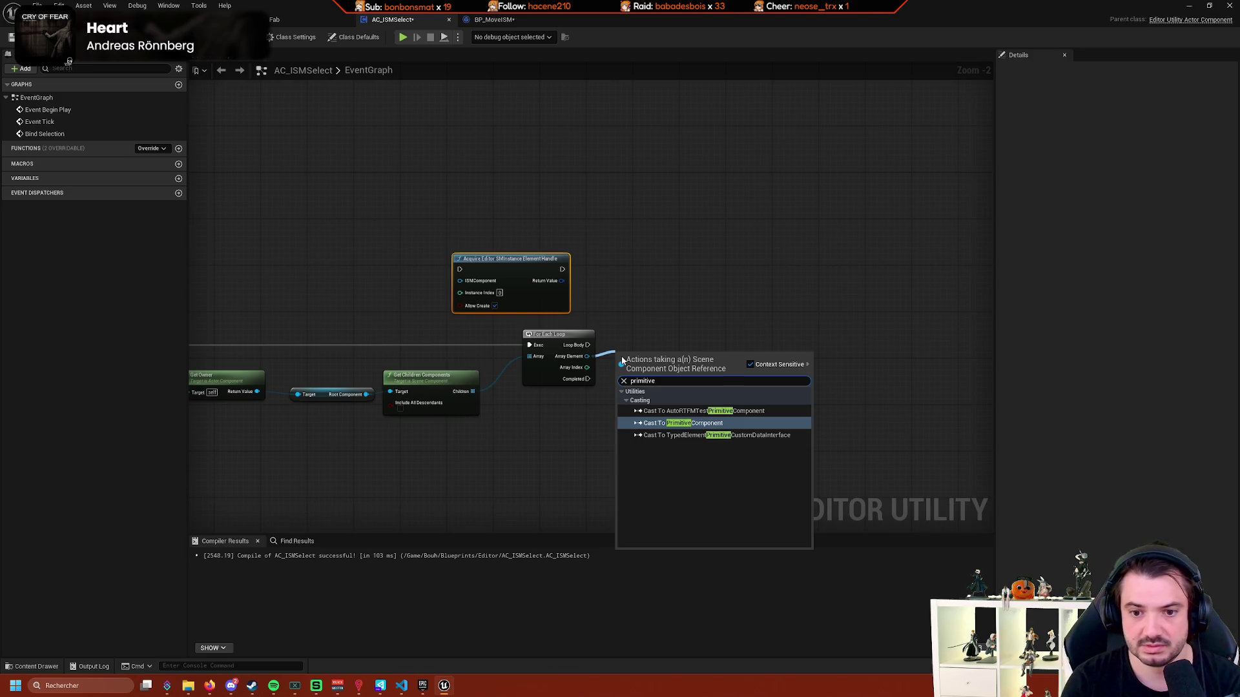
key(Return)
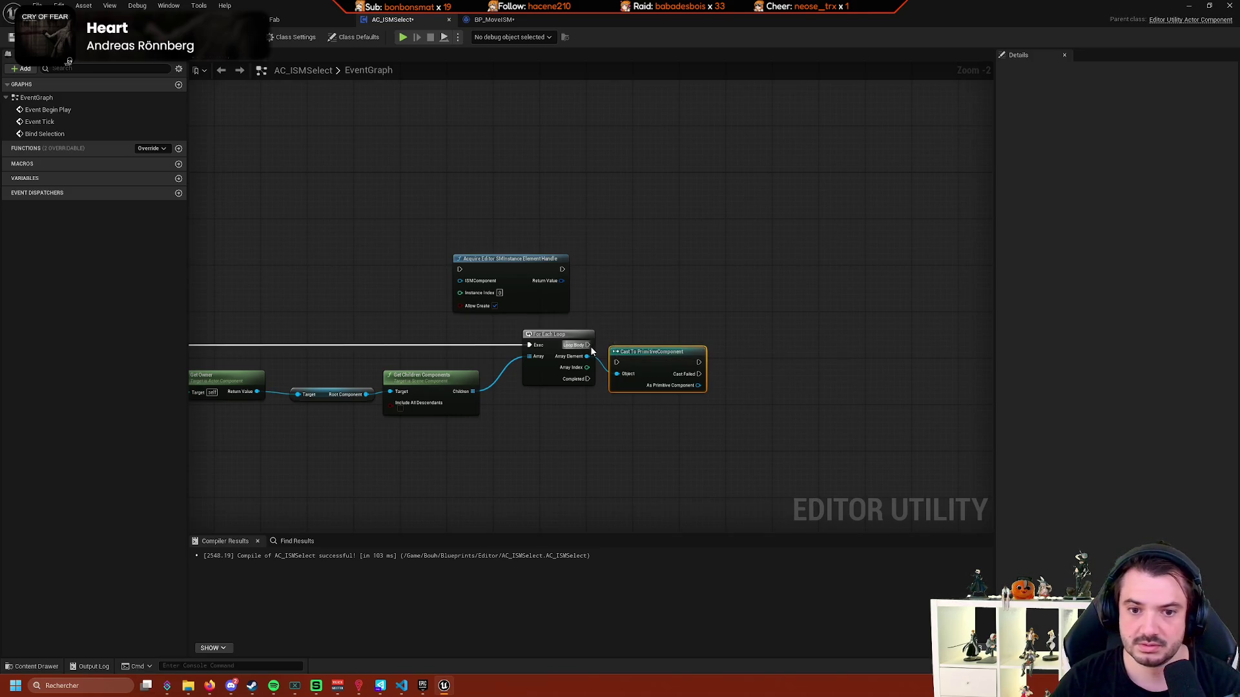
Add Get Components By Class from Get Owner's Return Value, with the class set to Primitive Component.
scroll(646, 343, up, 2)
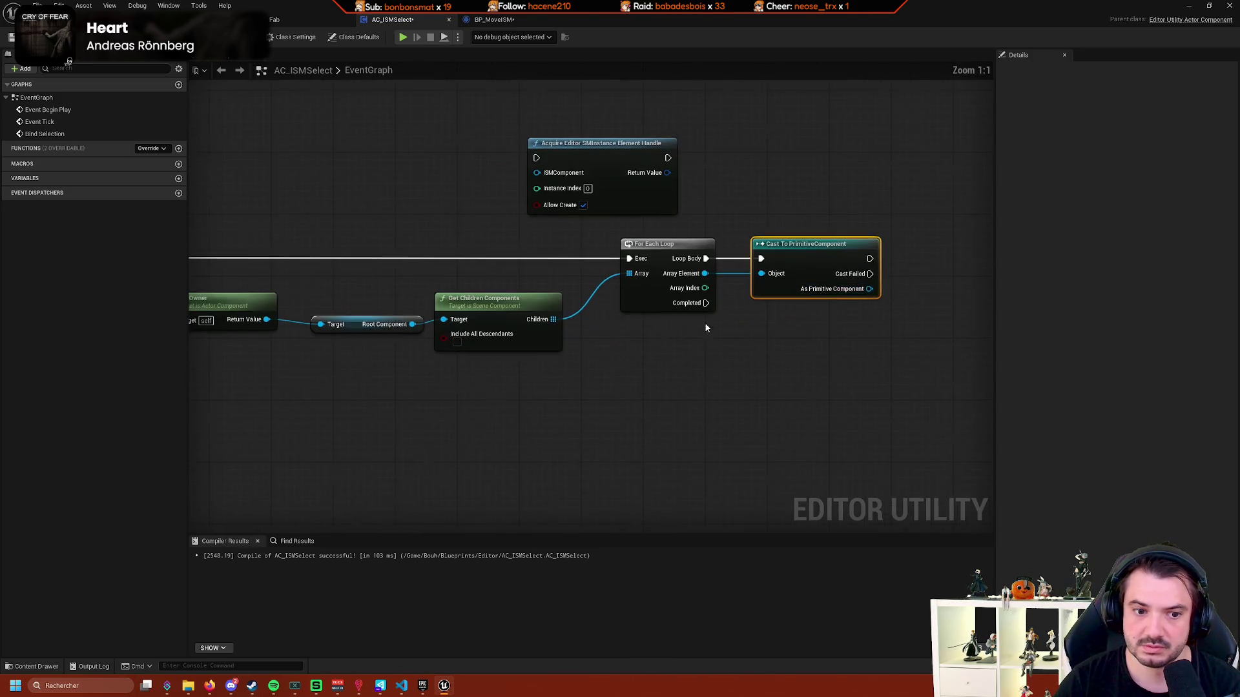
drag(412, 324, 486, 414)
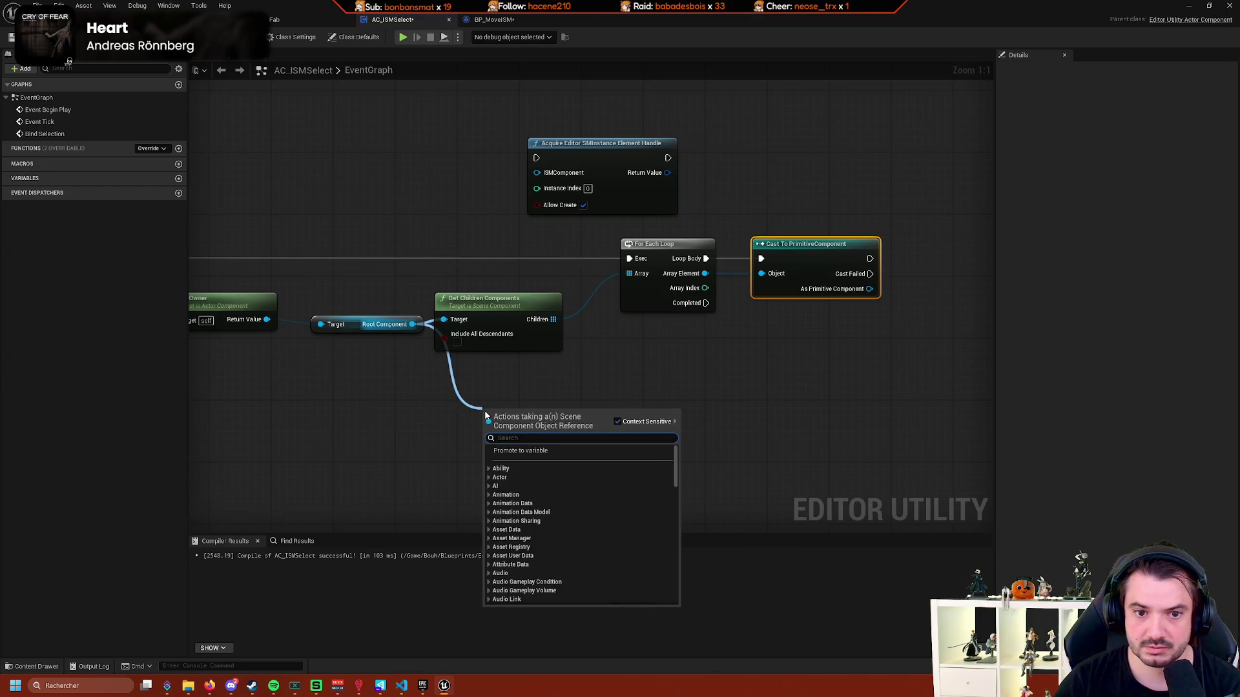
text(get compone)
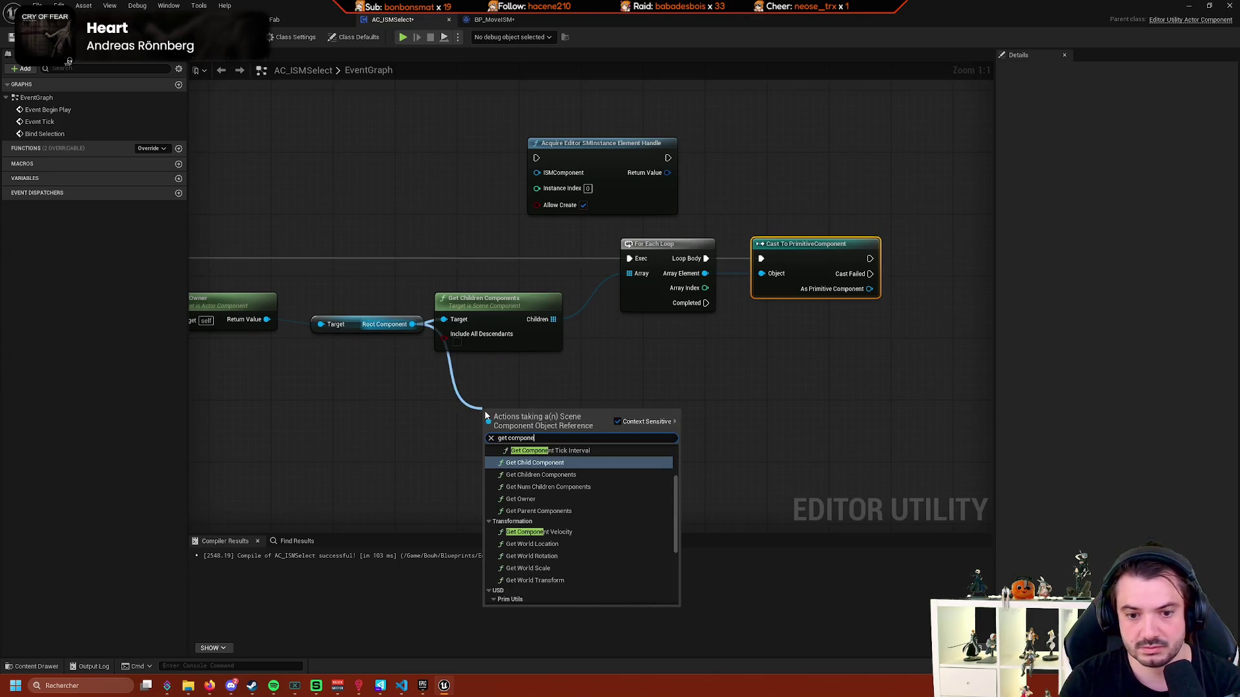
text(nts)
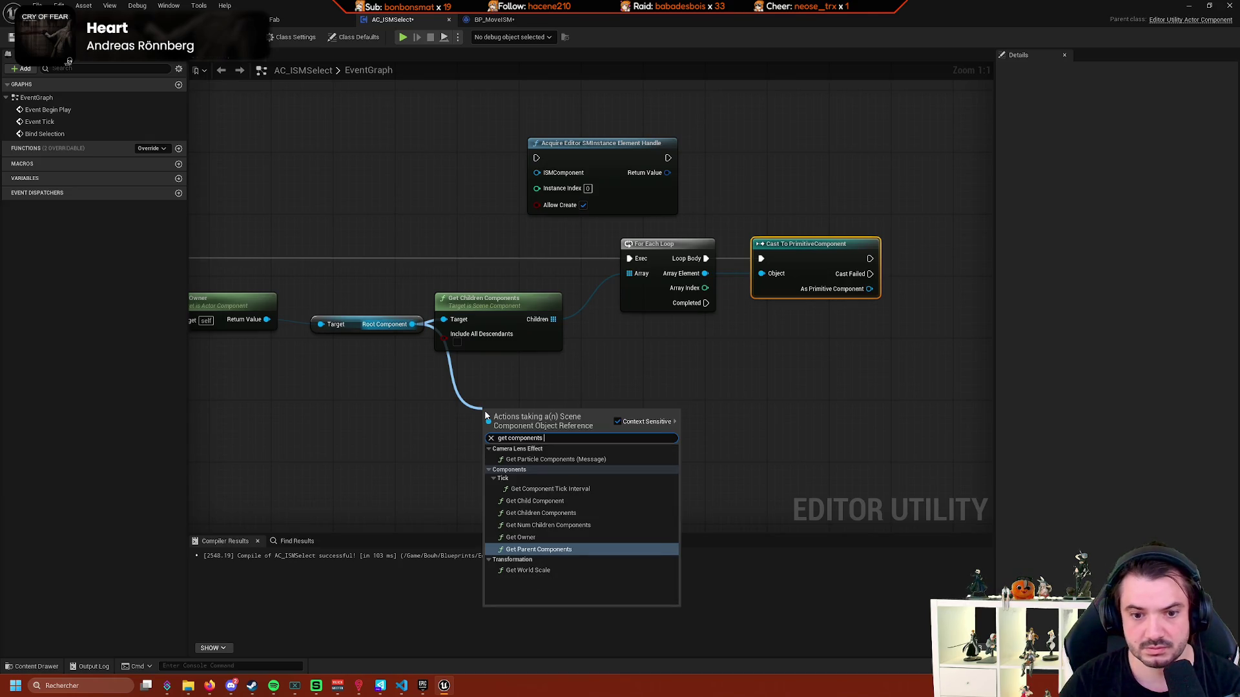
key(Escape)
drag(481, 303, 578, 437)
text(co)
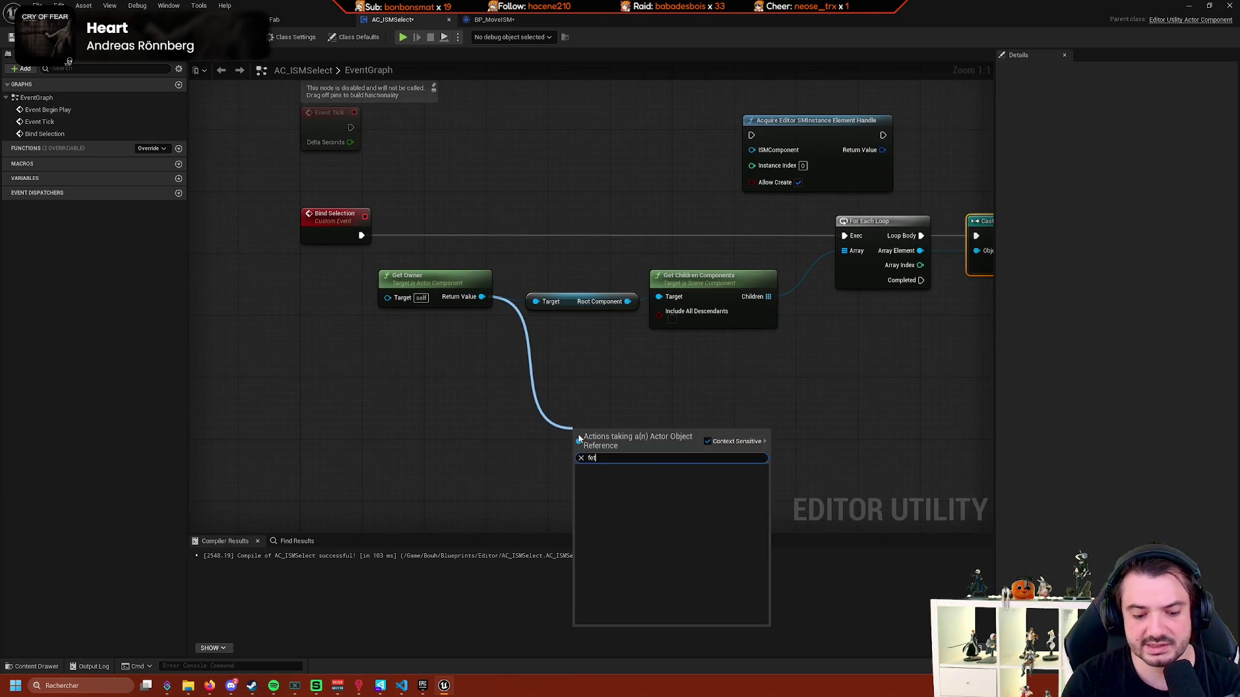
text(mponents)
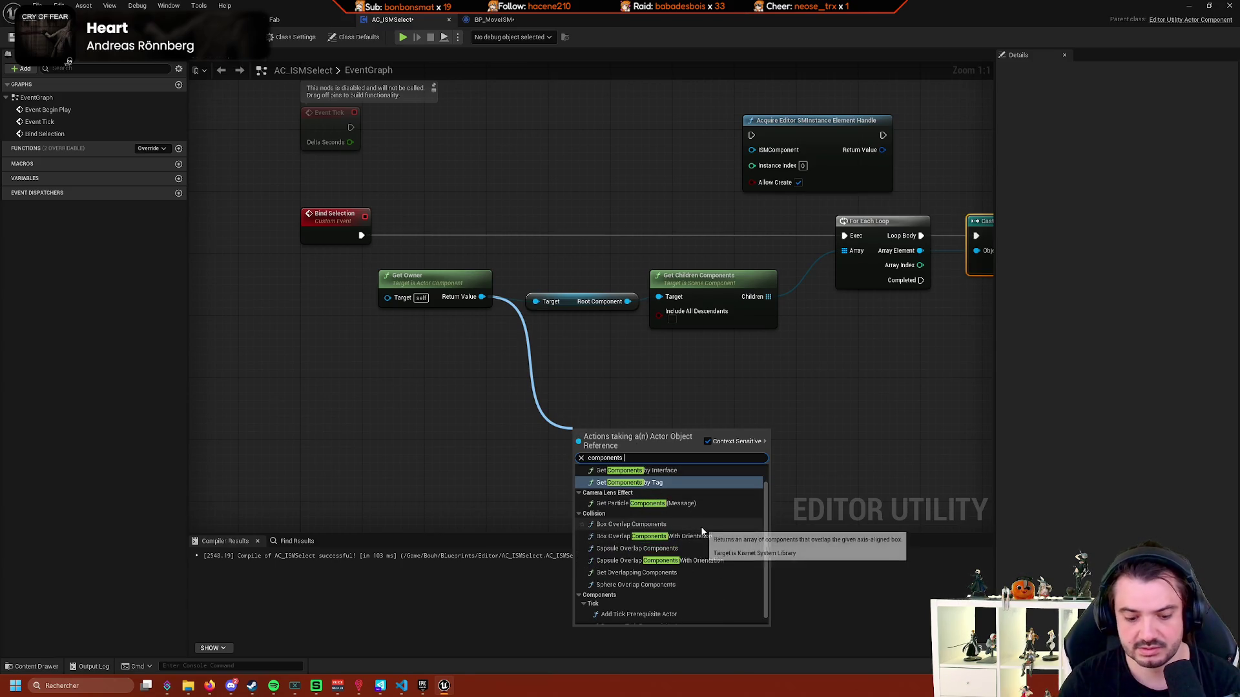
text( by cl)
key(Return)
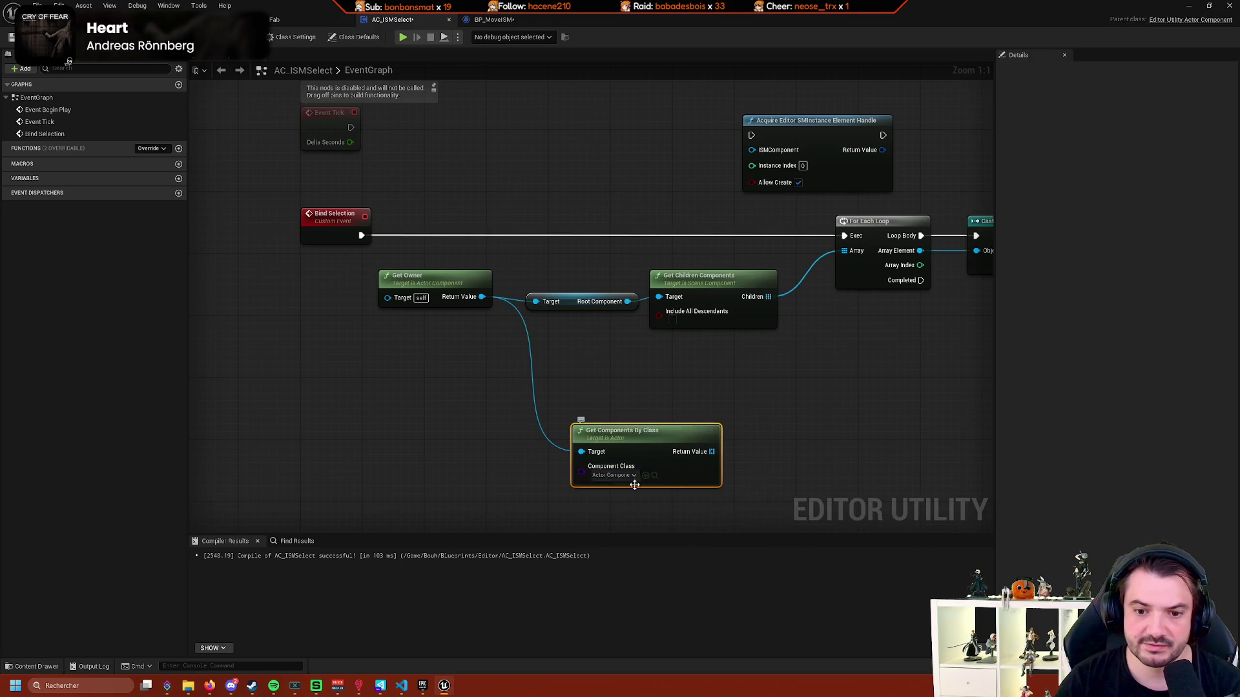
click(620, 476)
text(primiti)
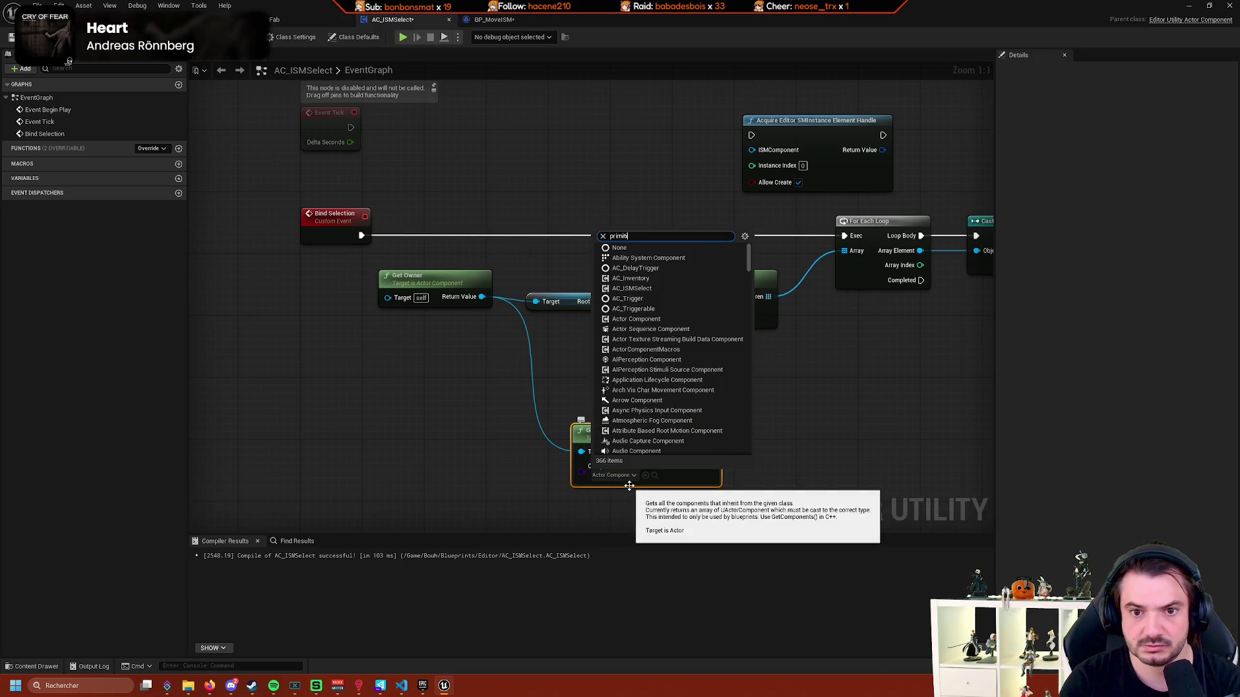
key(Return)
Delete Root Component and Get Children Components, and feed Get Components By Class into the loop's Array.
drag(718, 469, 580, 415)
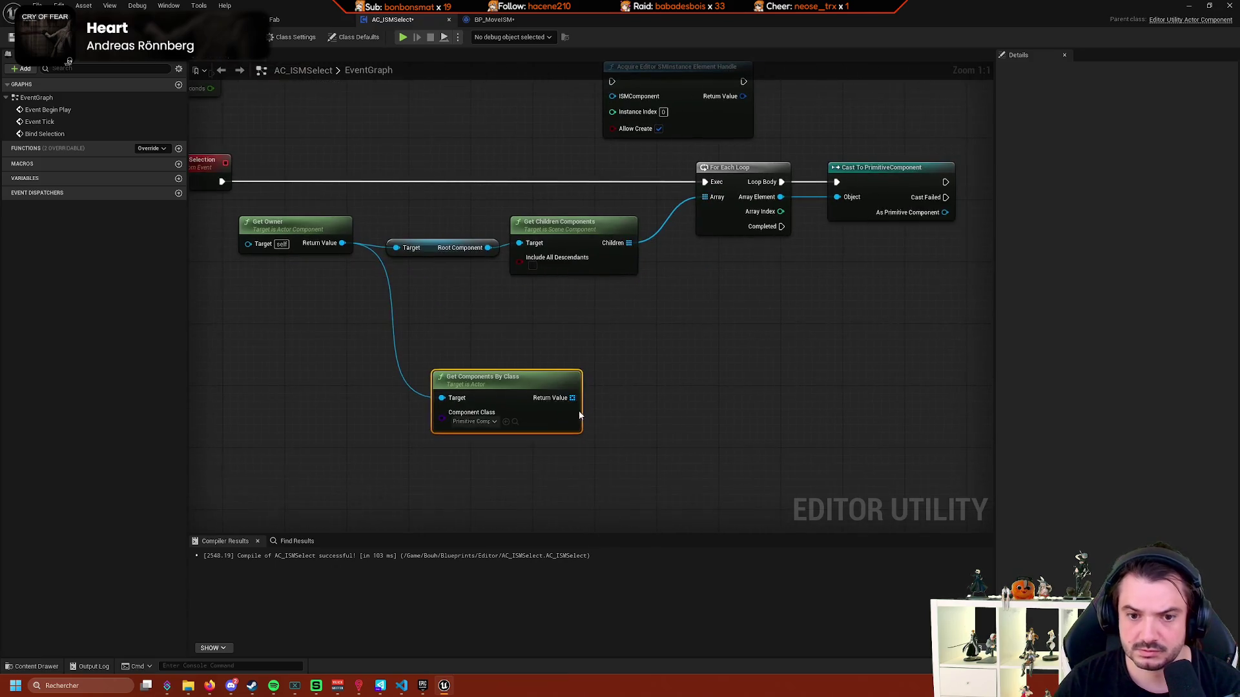
drag(711, 335, 452, 251)
key(Delete)
mouse_move(553, 405)
mouse_down()
mouse_move(545, 242)
mouse_move(671, 219)
mouse_move(706, 197)
mouse_up()
drag(726, 249, 593, 363)
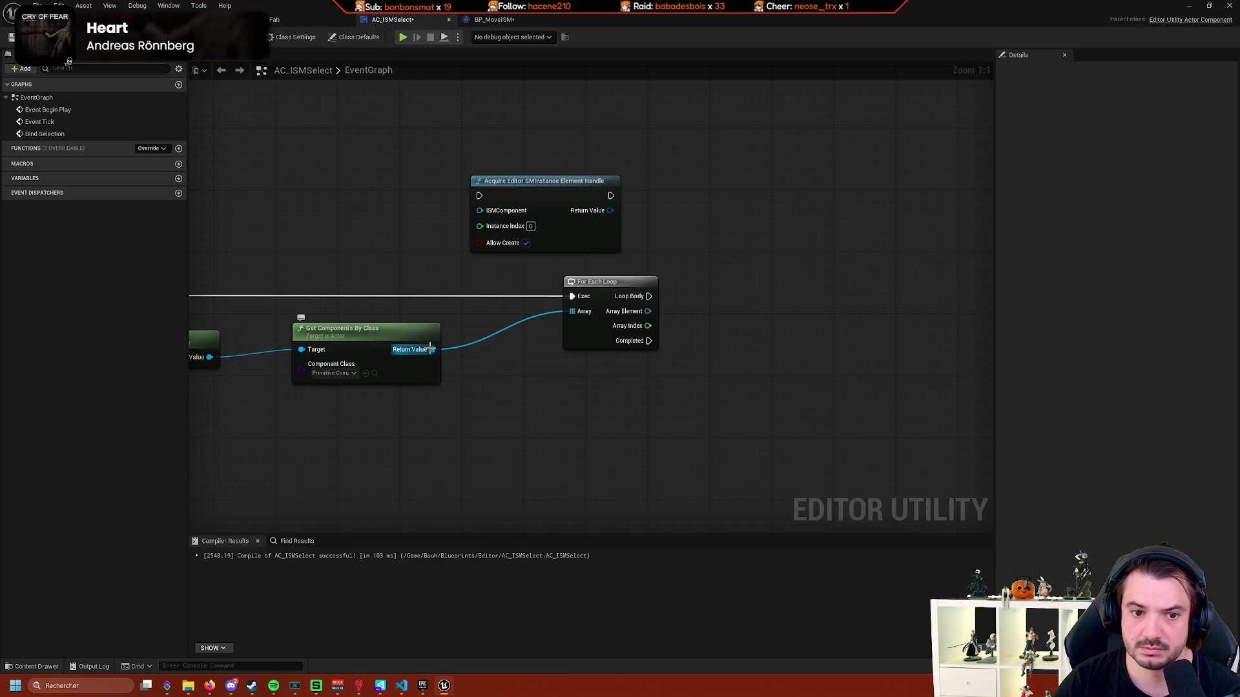
Replace the For Each Loop with a new one over the component list, run from Bind Selection.
click(639, 313)
key(Delete)
drag(589, 354, 718, 305)
text(for each)
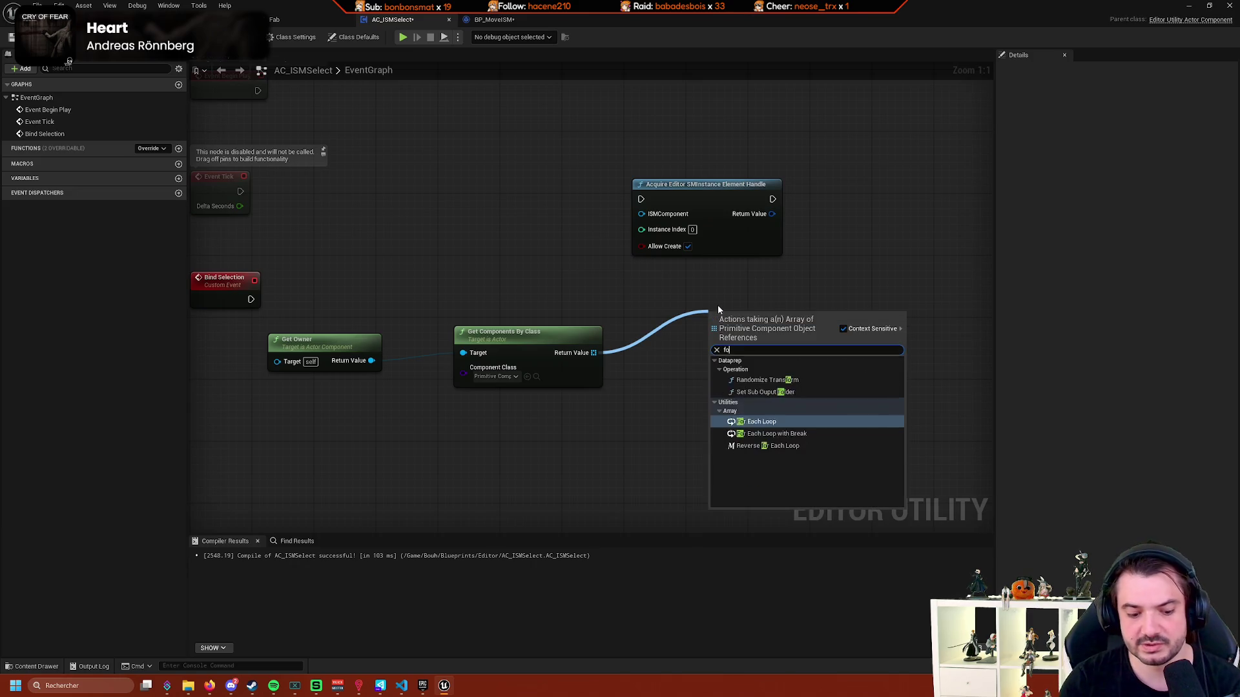
key(Return)
mouse_move(250, 298)
mouse_down()
mouse_move(659, 341)
mouse_move(762, 336)
mouse_move(711, 331)
mouse_up()
Bind a new OnClicked_Event to each Array Element's On Clicked, driven by Loop Body.
mouse_move(581, 303)
mouse_down()
mouse_move(574, 295)
mouse_move(671, 314)
mouse_up()
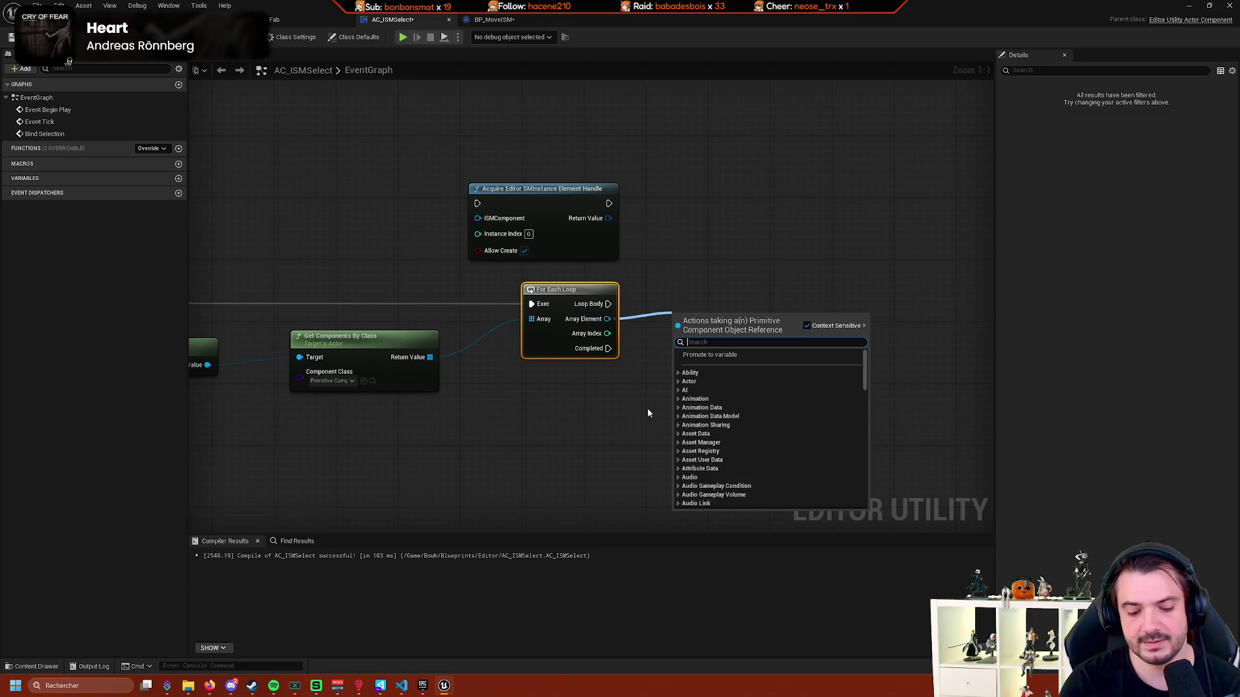
text(click)
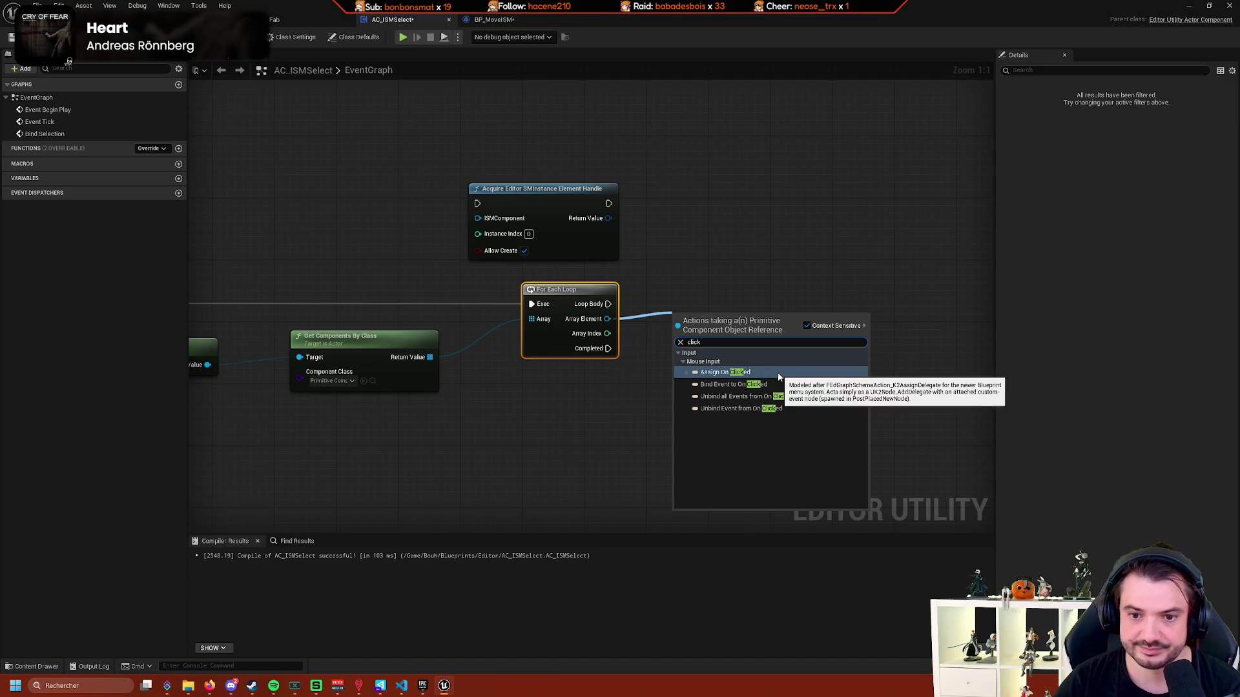
click(778, 373)
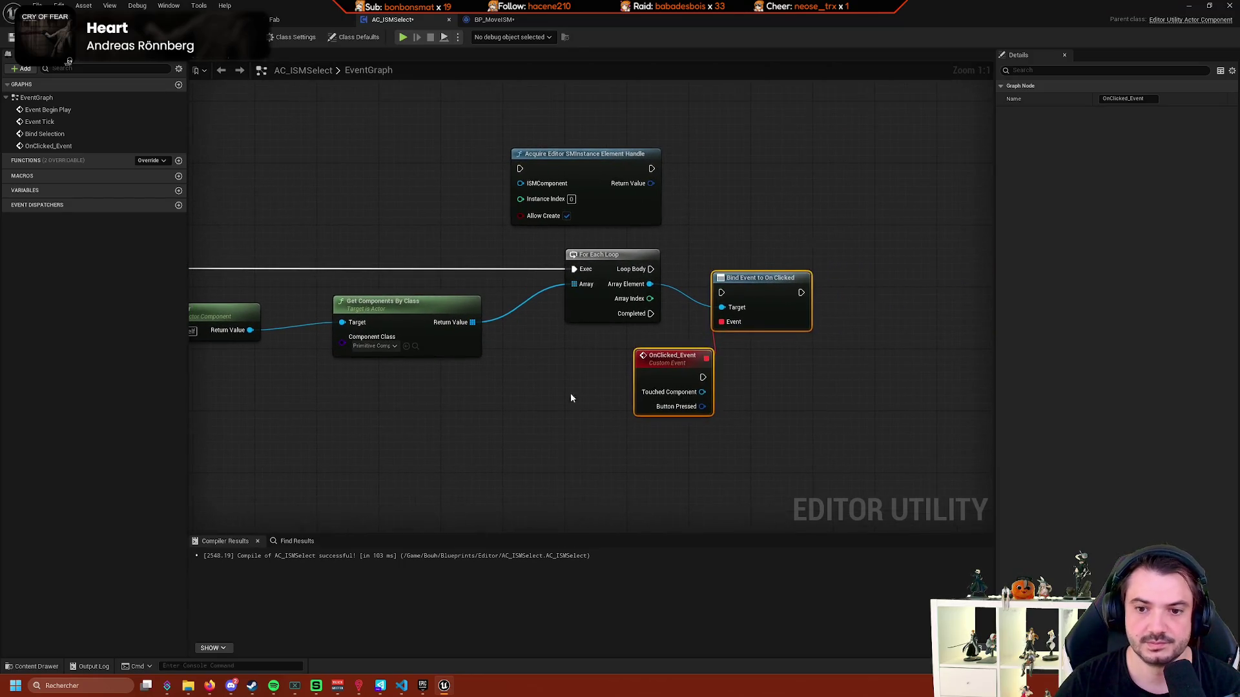
drag(686, 332, 760, 315)
drag(546, 294, 684, 289)
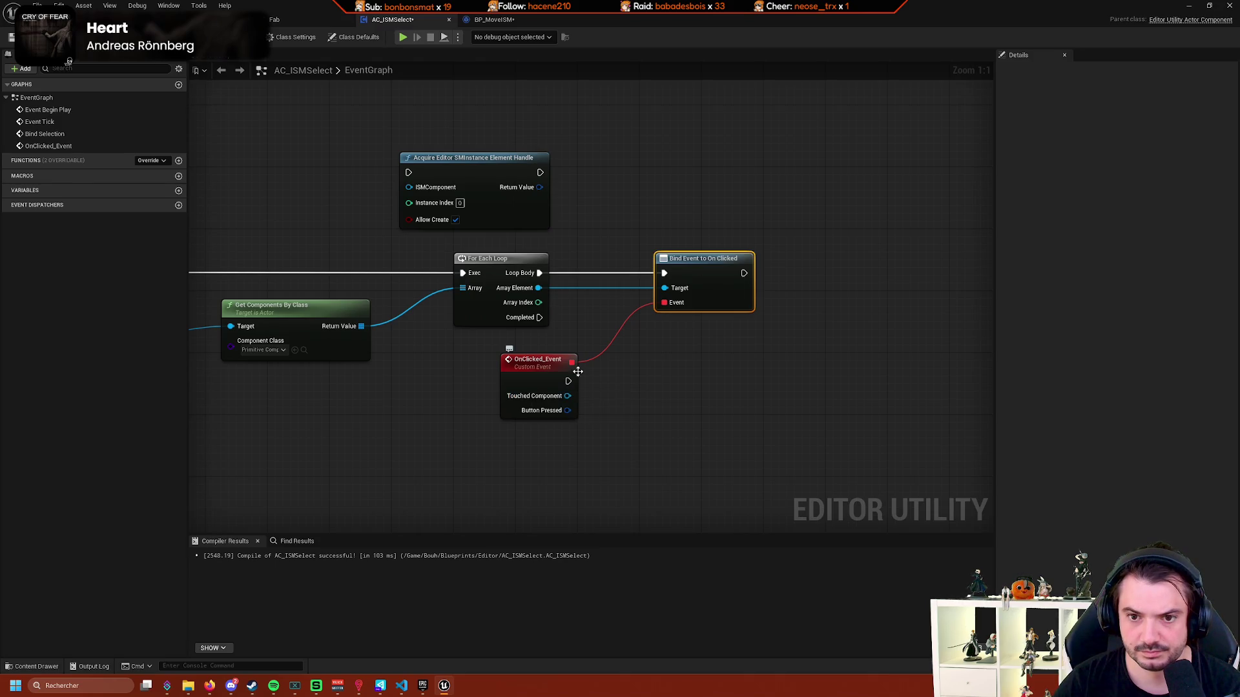
Move the Acquire handle node beside OnClicked_Event and try linking the event's exec to it.
drag(773, 332, 694, 294)
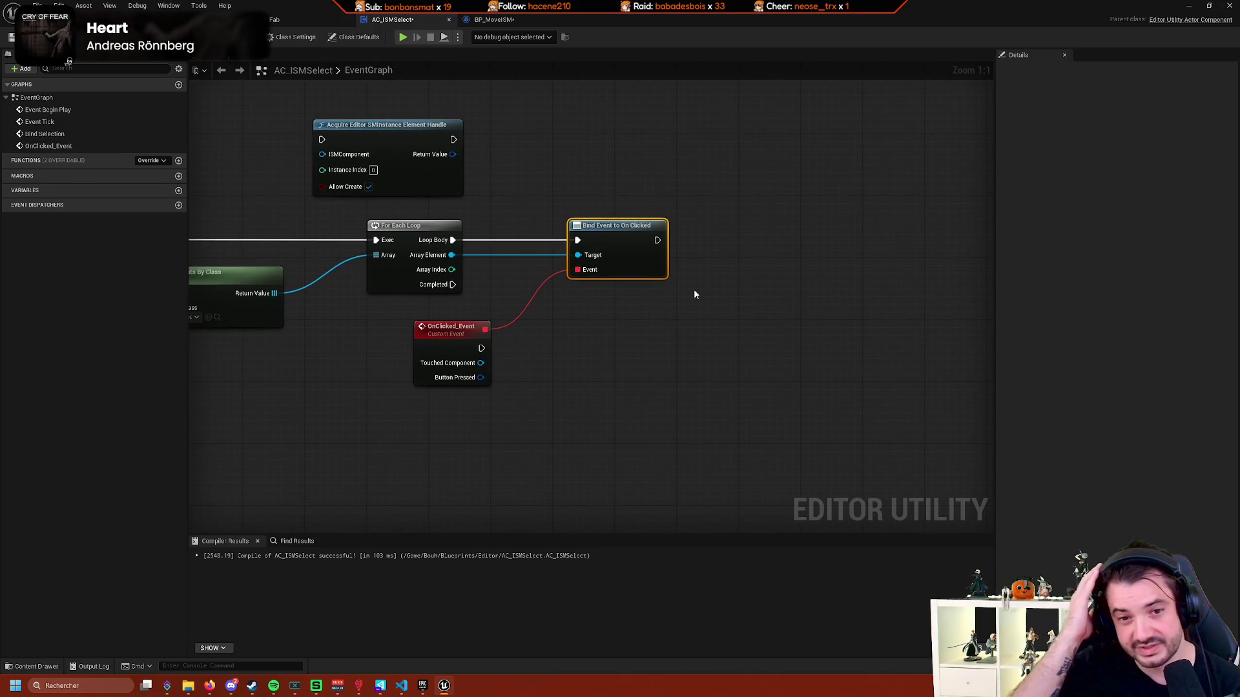
drag(621, 311, 712, 353)
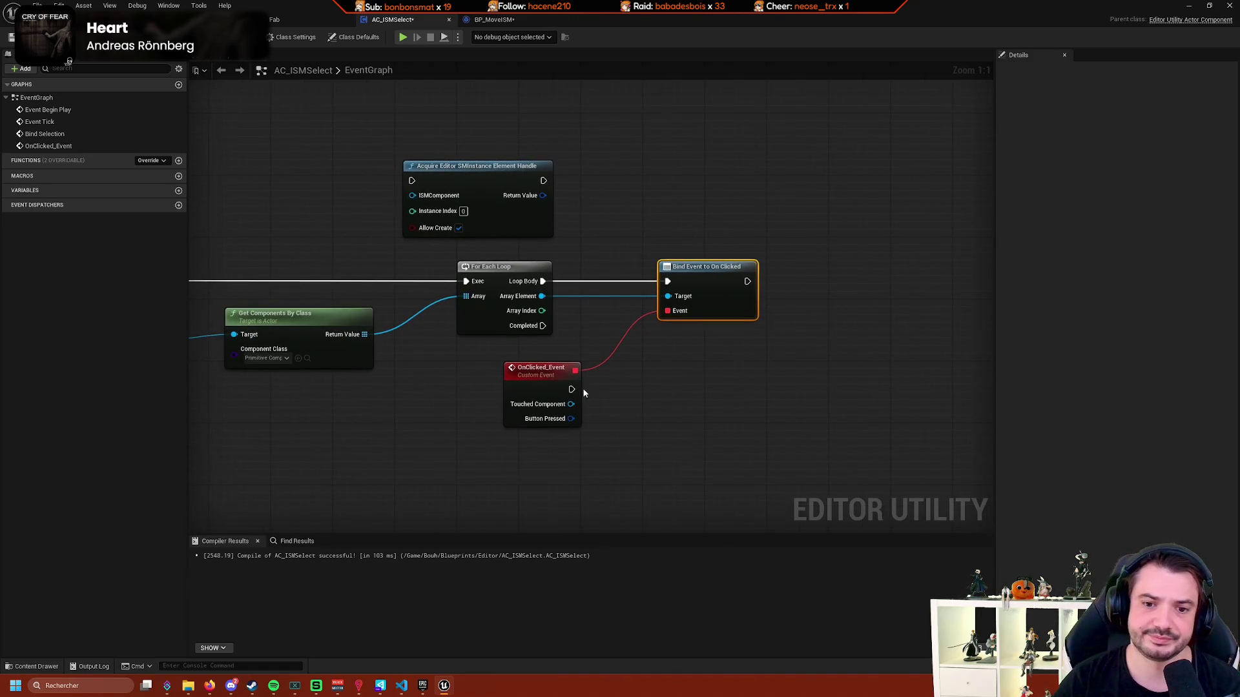
mouse_move(503, 221)
mouse_down()
mouse_move(786, 416)
mouse_move(774, 423)
mouse_up()
mouse_move(571, 389)
mouse_down()
mouse_move(683, 382)
mouse_move(644, 451)
mouse_up()
click(645, 451)
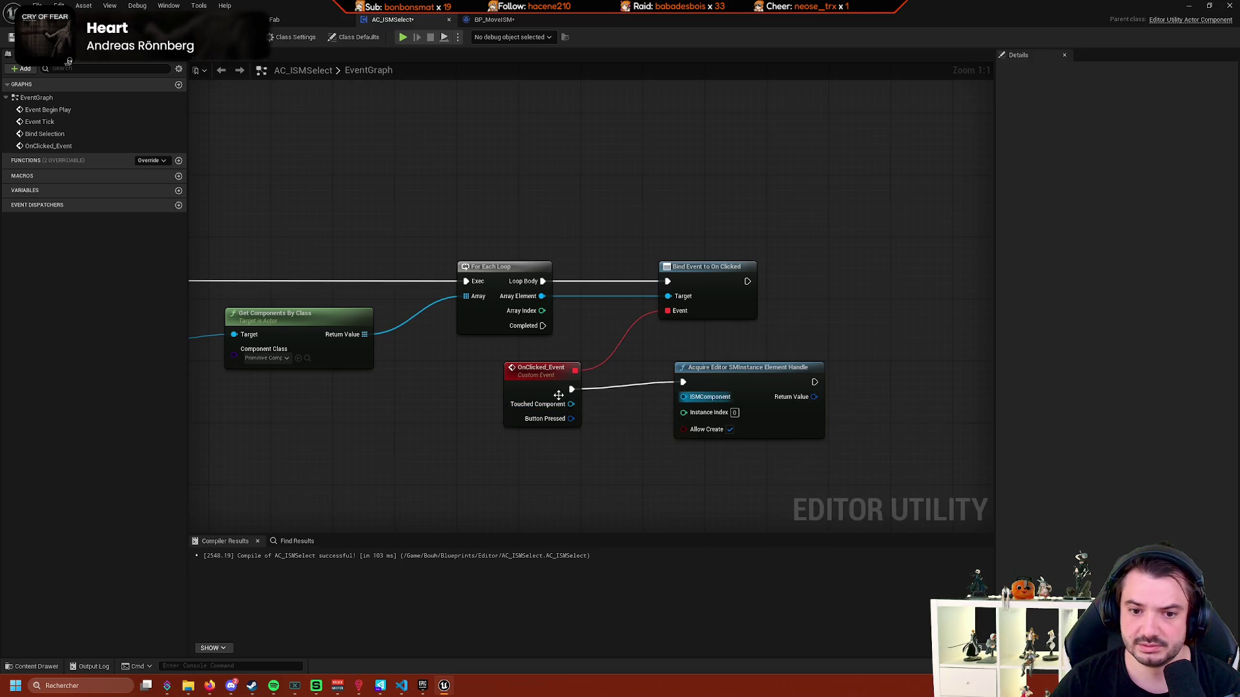
Change Get Components By Class's class to Instanced Static Mesh Component.
click(758, 377)
mouse_move(759, 377)
mouse_down()
mouse_move(621, 376)
mouse_move(536, 326)
mouse_up()
click(549, 306)
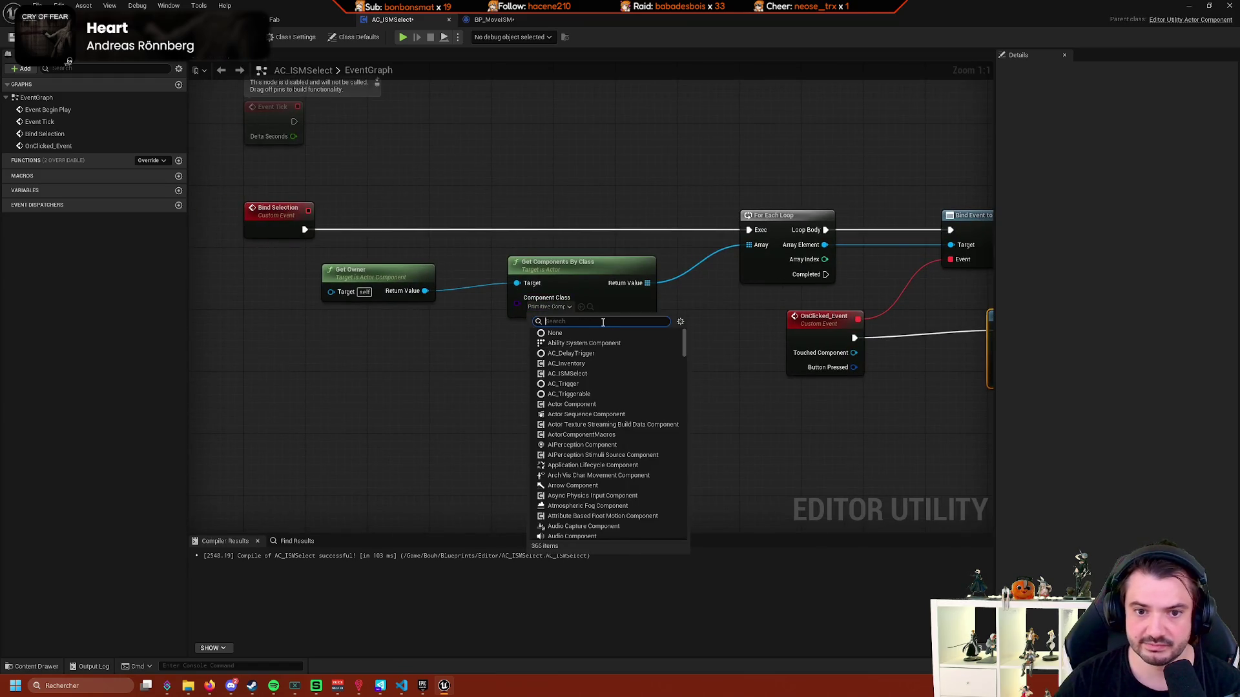
text(ism)
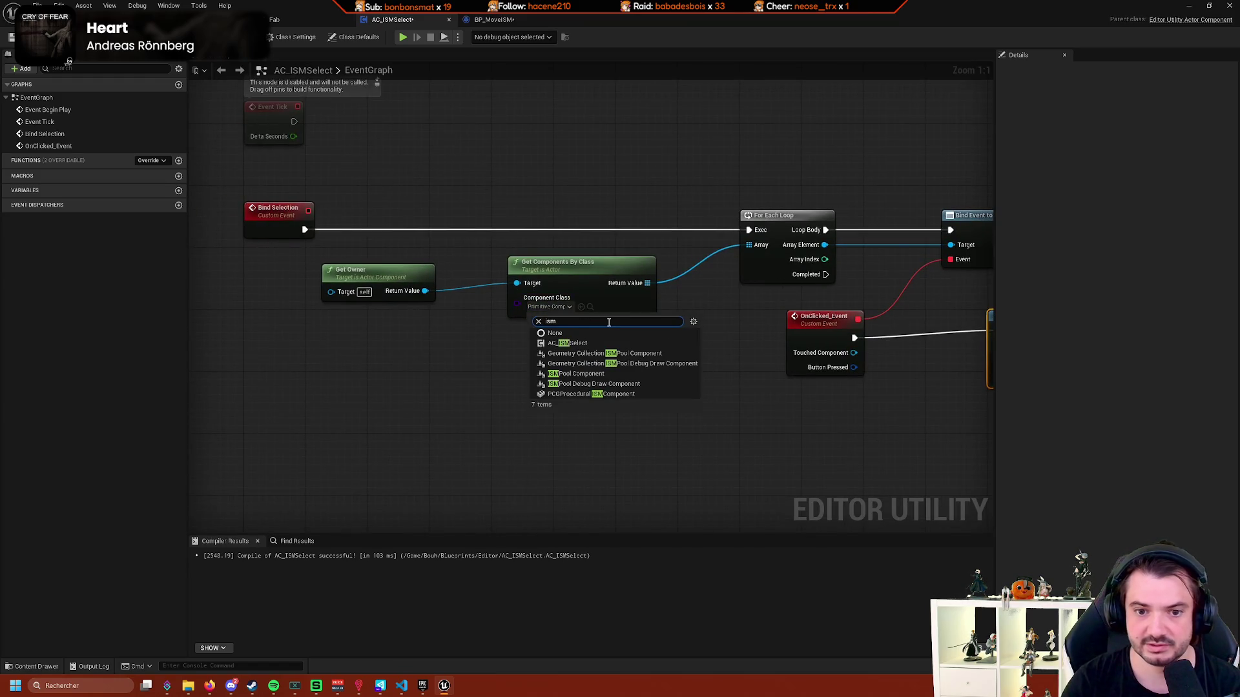
key(BackSpace)
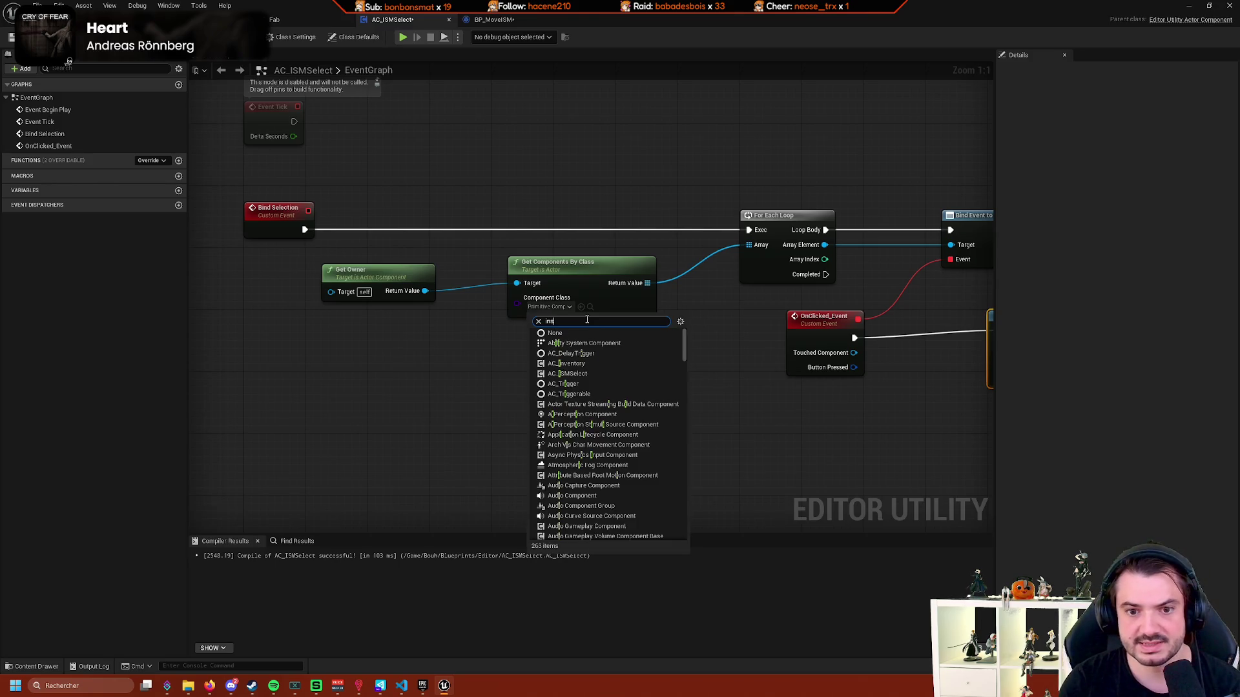
text(tance)
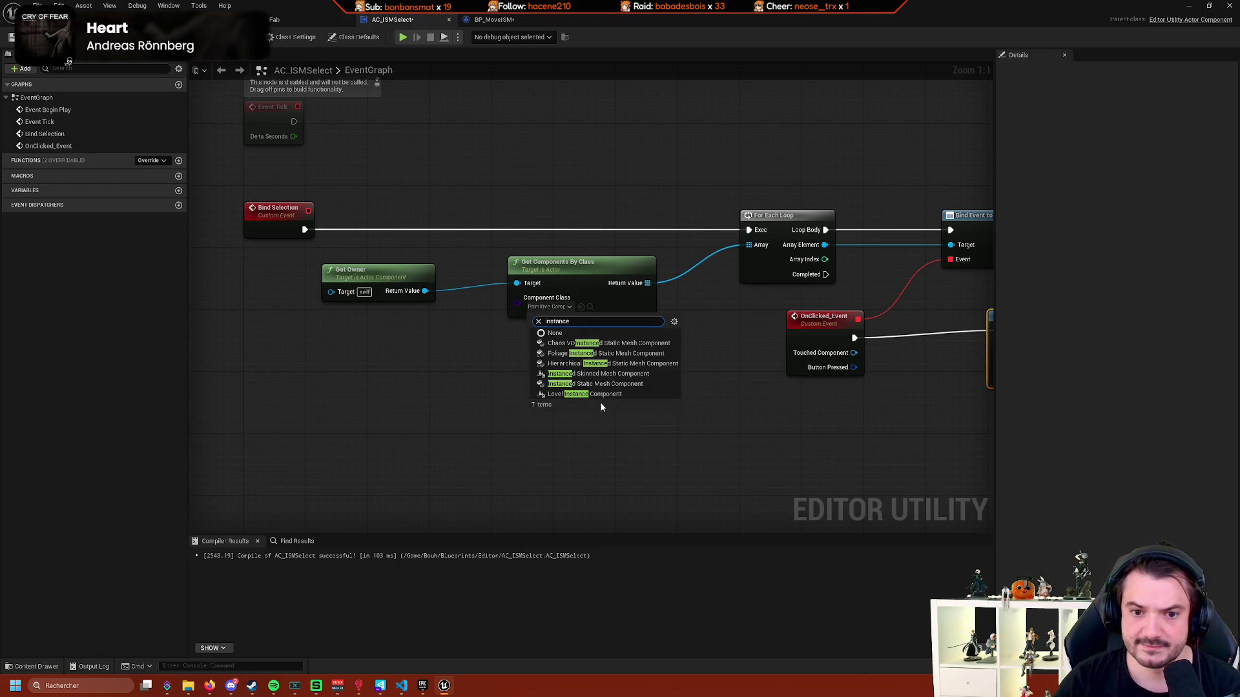
click(593, 384)
Rebuild the For Each Loop from Bind Selection and bind each element's On Clicked to OnClicked_Event.
drag(700, 396, 435, 411)
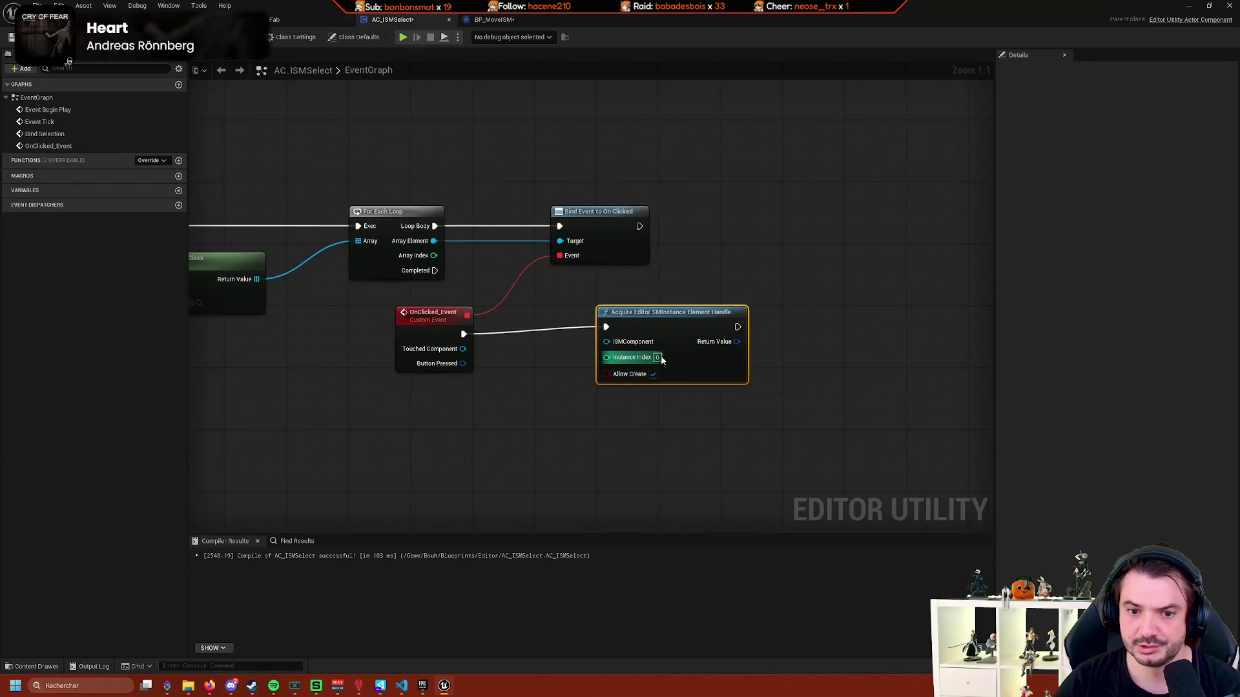
click(532, 410)
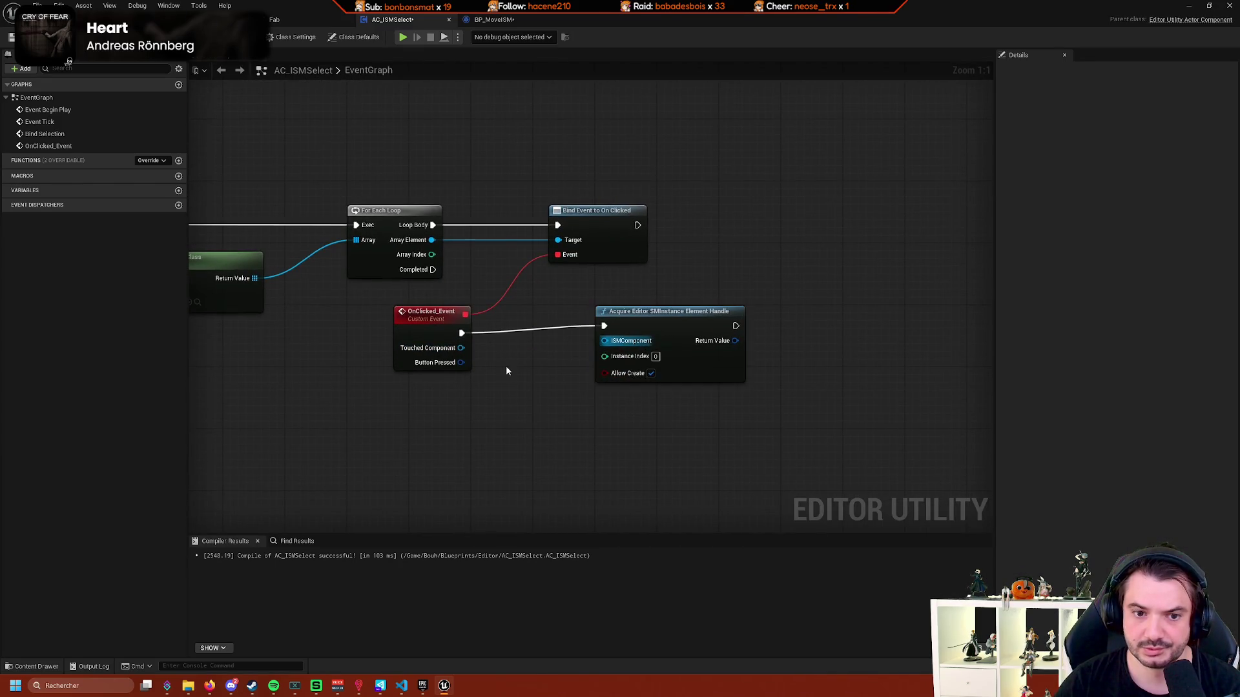
mouse_move(506, 369)
mouse_down()
mouse_move(609, 332)
mouse_move(570, 335)
mouse_move(642, 294)
mouse_up()
text(for)
key(Return)
drag(218, 281, 624, 301)
mouse_move(665, 301)
mouse_down()
mouse_move(666, 278)
mouse_move(864, 282)
mouse_up()
drag(700, 296, 864, 297)
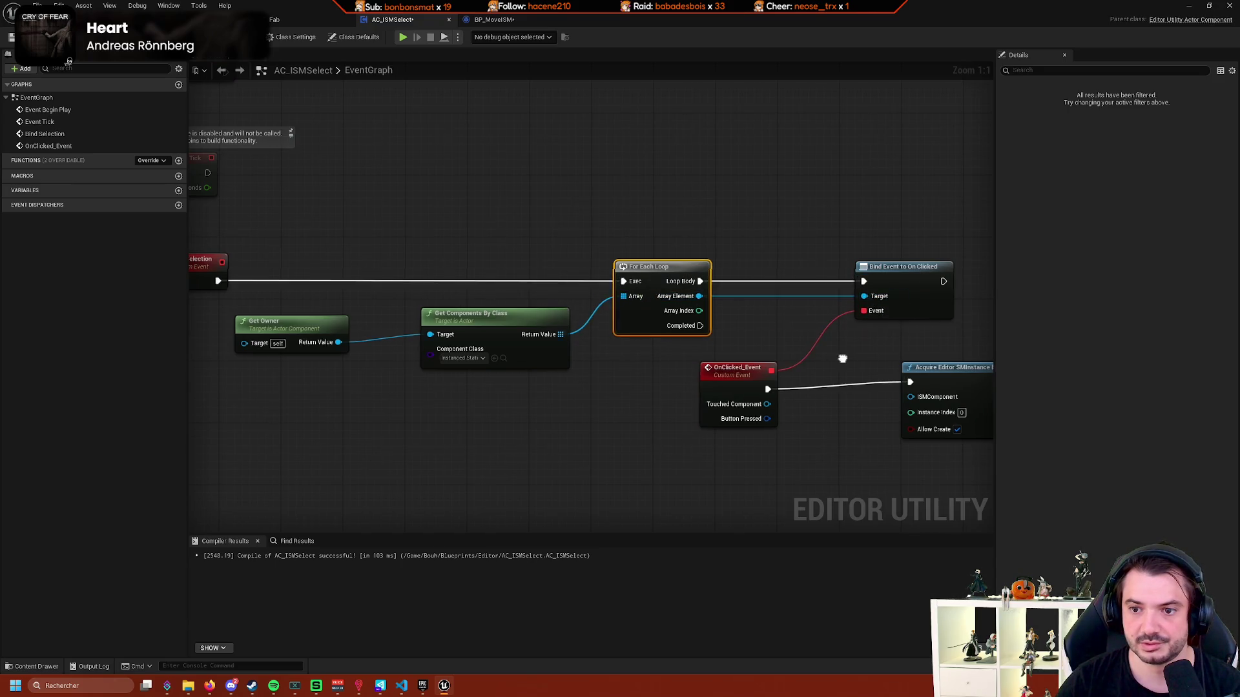
drag(842, 359, 729, 332)
drag(586, 270, 673, 203)
text(click)
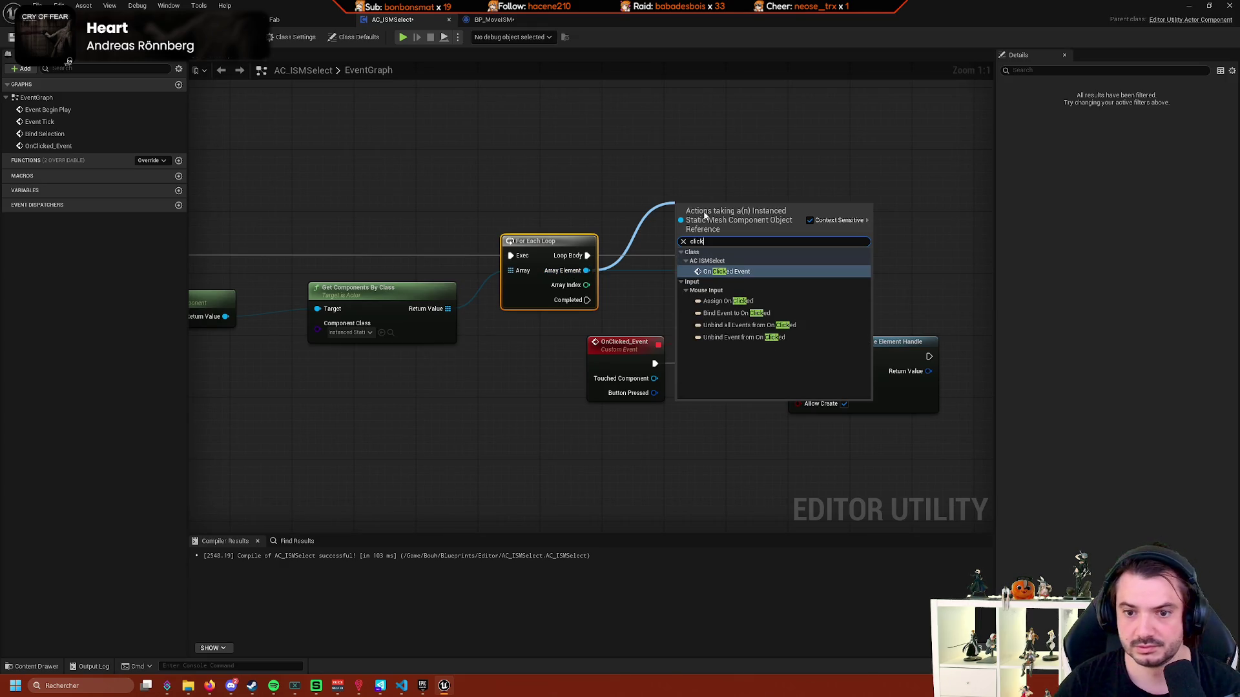
key(Return)
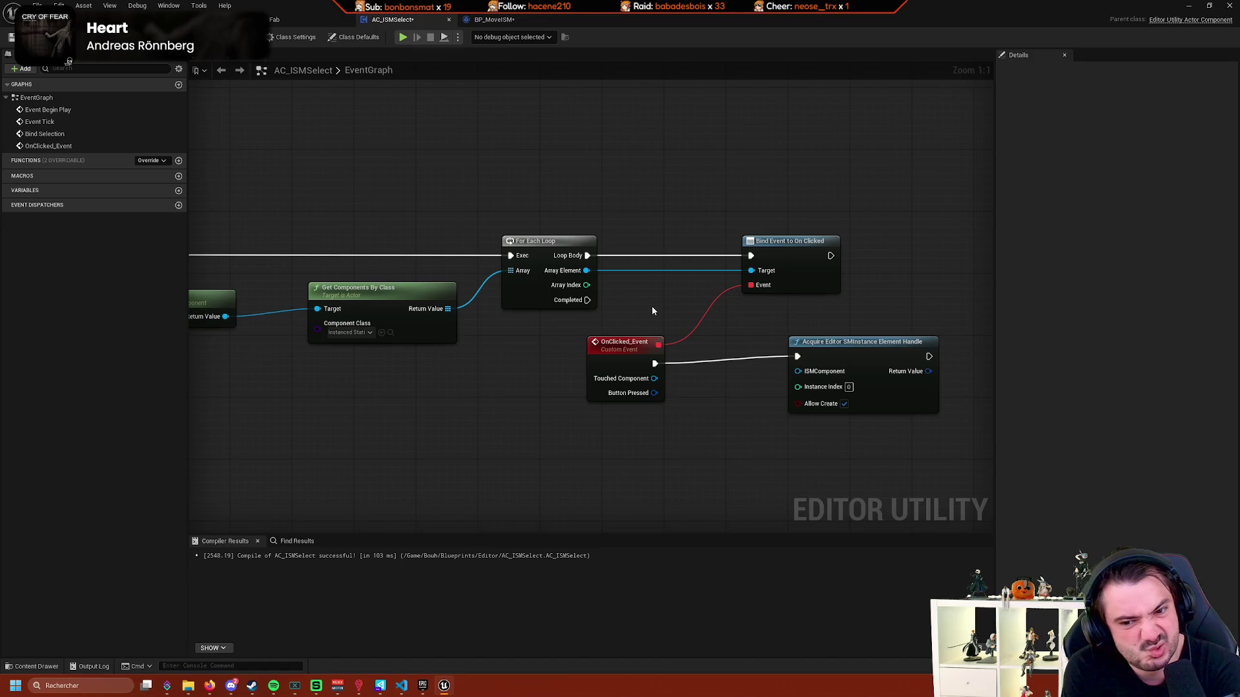
Try linking Touched Component directly to ISMComponent, which is rejected, and shift the Acquire node right.
mouse_move(655, 379)
mouse_down()
mouse_move(828, 387)
mouse_move(819, 376)
mouse_up()
click(649, 374)
drag(654, 378, 801, 374)
click(702, 407)
drag(652, 331, 837, 331)
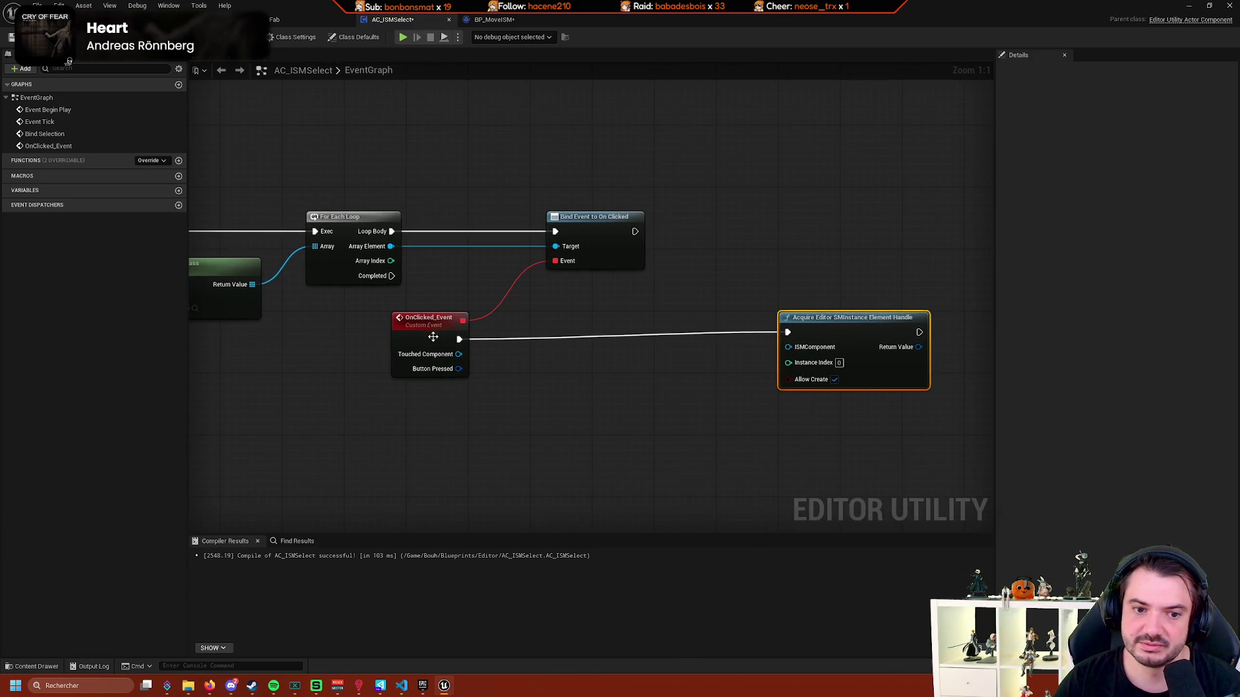
Cast Touched Component to InstancedStaticMeshComponent and route OnClicked_Event through the cast into the Acquire node.
drag(458, 354, 562, 369)
text(instanced sta)
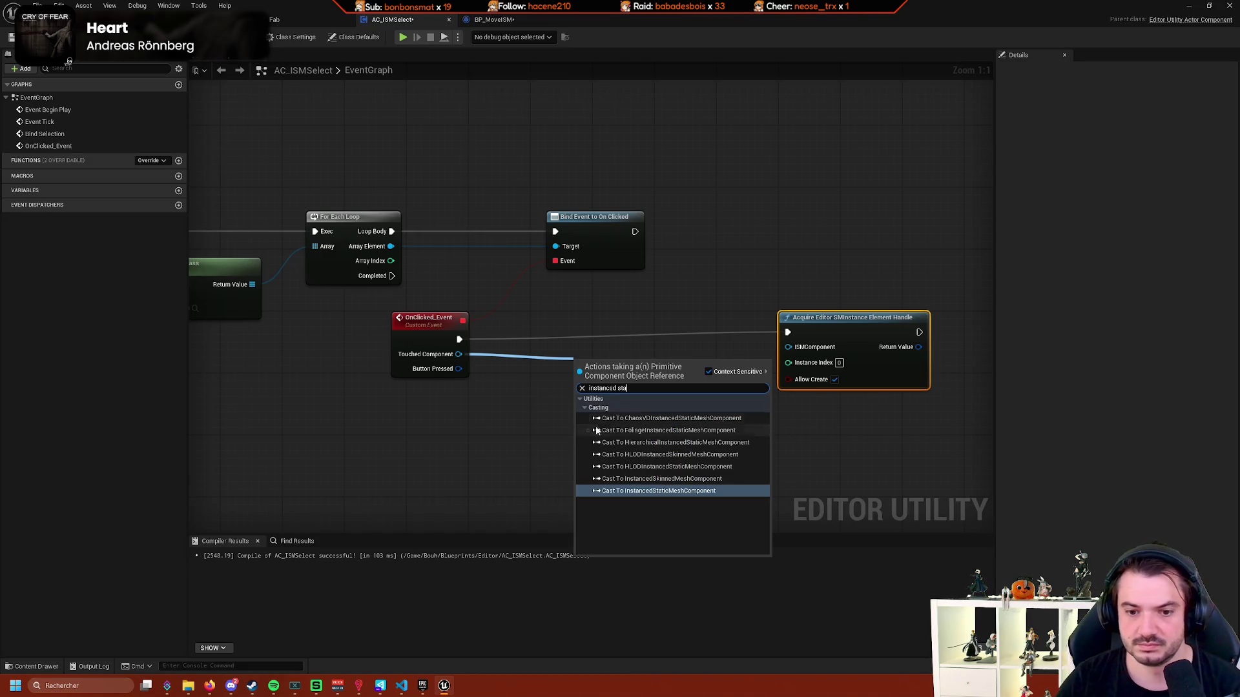
click(648, 491)
drag(632, 388, 624, 359)
mouse_move(459, 340)
mouse_down()
mouse_move(571, 348)
mouse_move(604, 332)
mouse_up()
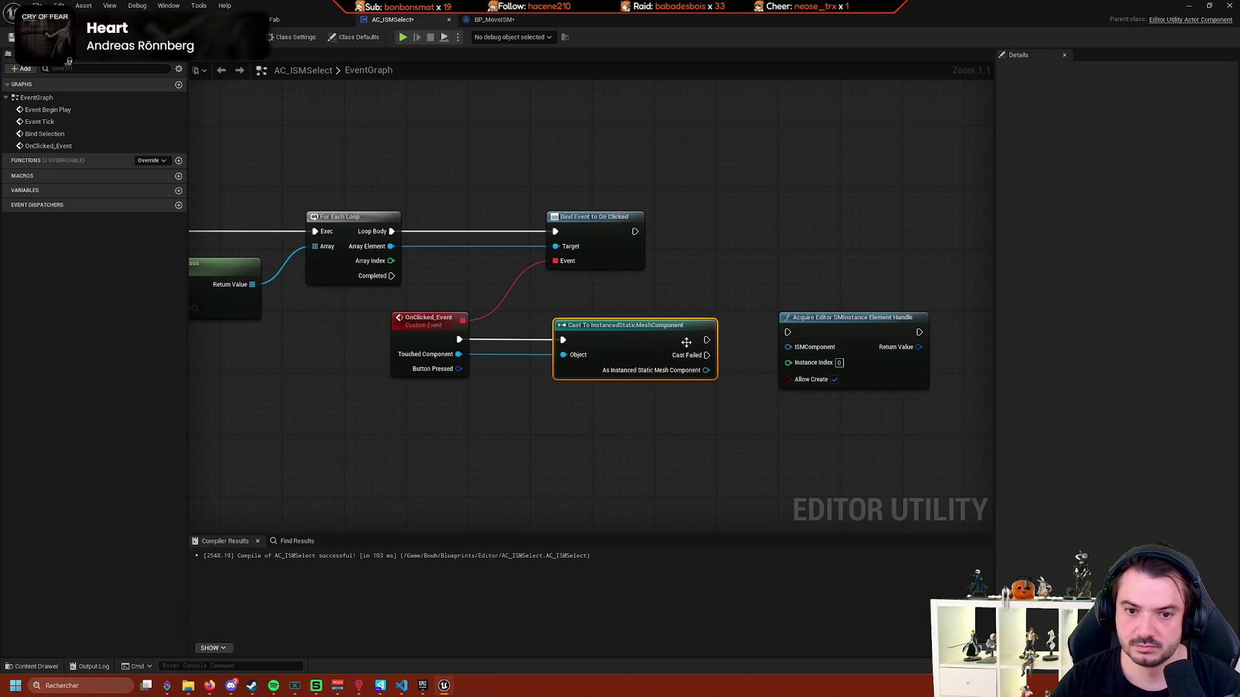
drag(706, 340, 788, 332)
drag(706, 370, 841, 344)
scroll(769, 433, down, 3)
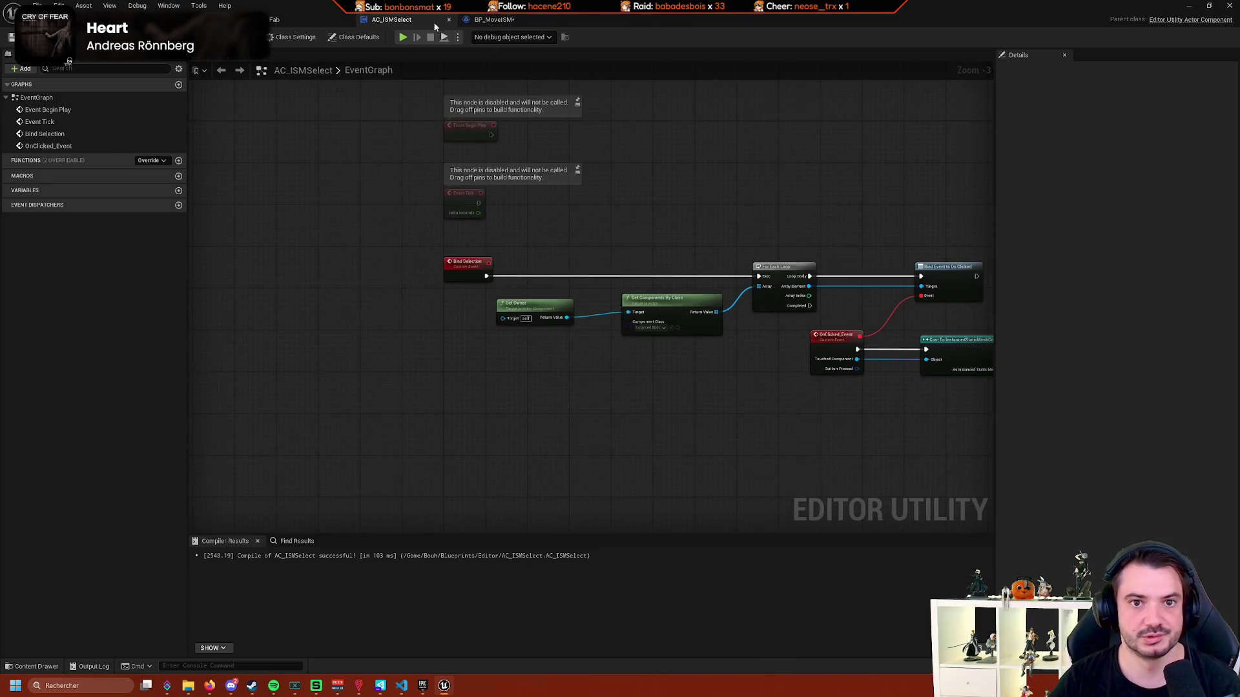
In BP_ISMActor, select the AC_ISMSelect component and look through its EventGraphs and viewport.
click(492, 20)
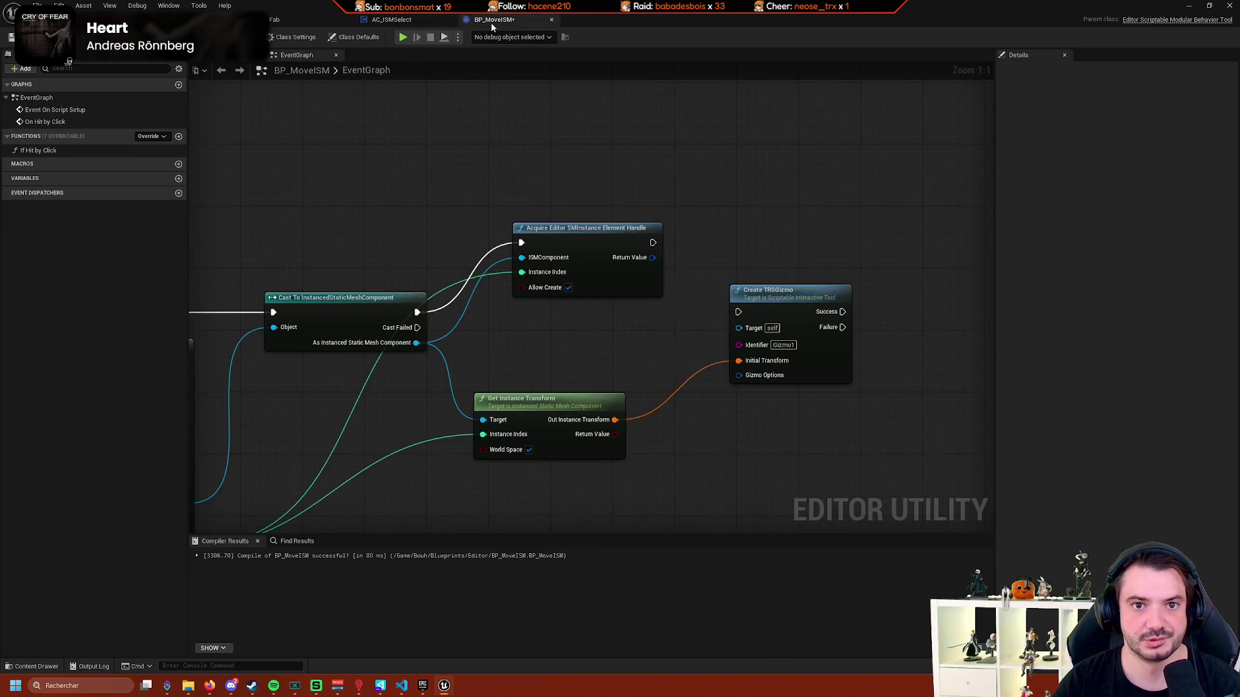
click(406, 21)
click(220, 19)
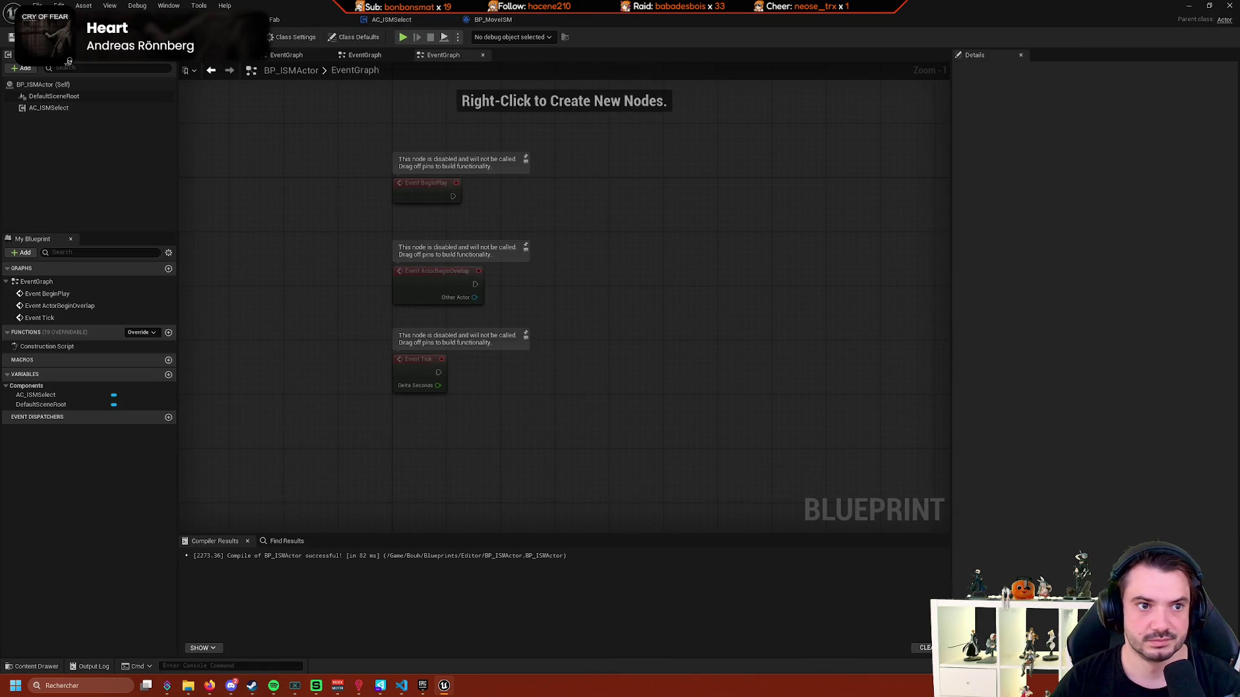
click(71, 108)
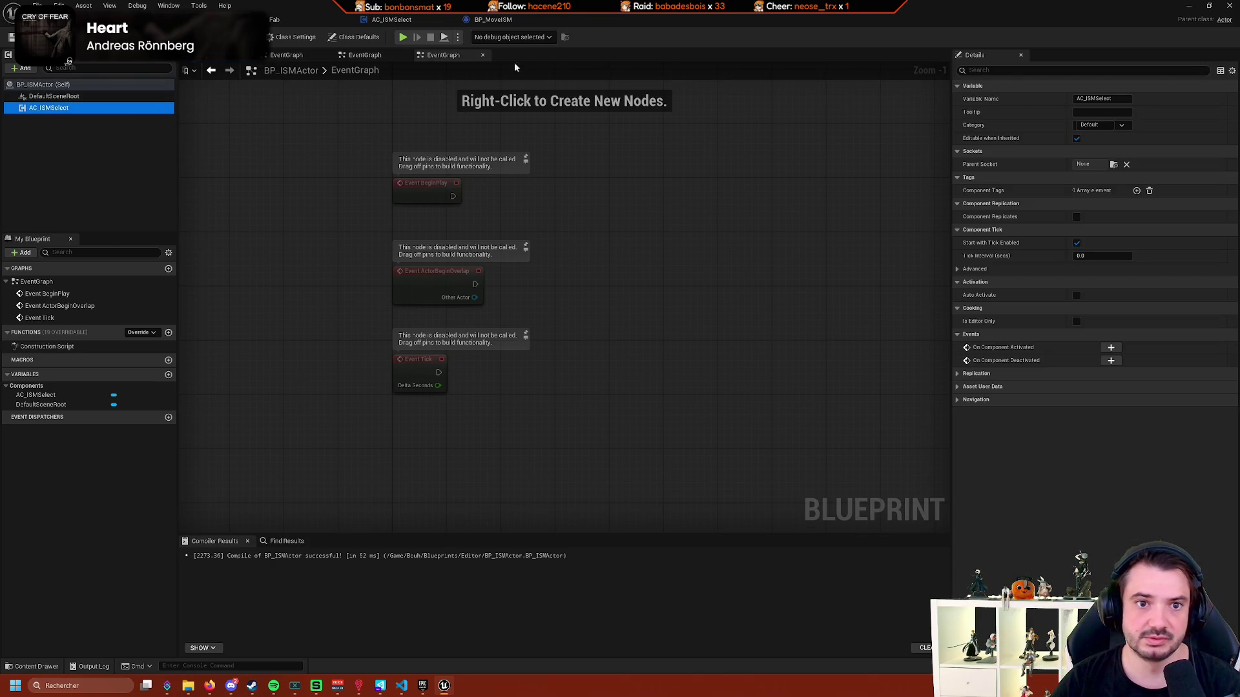
click(361, 56)
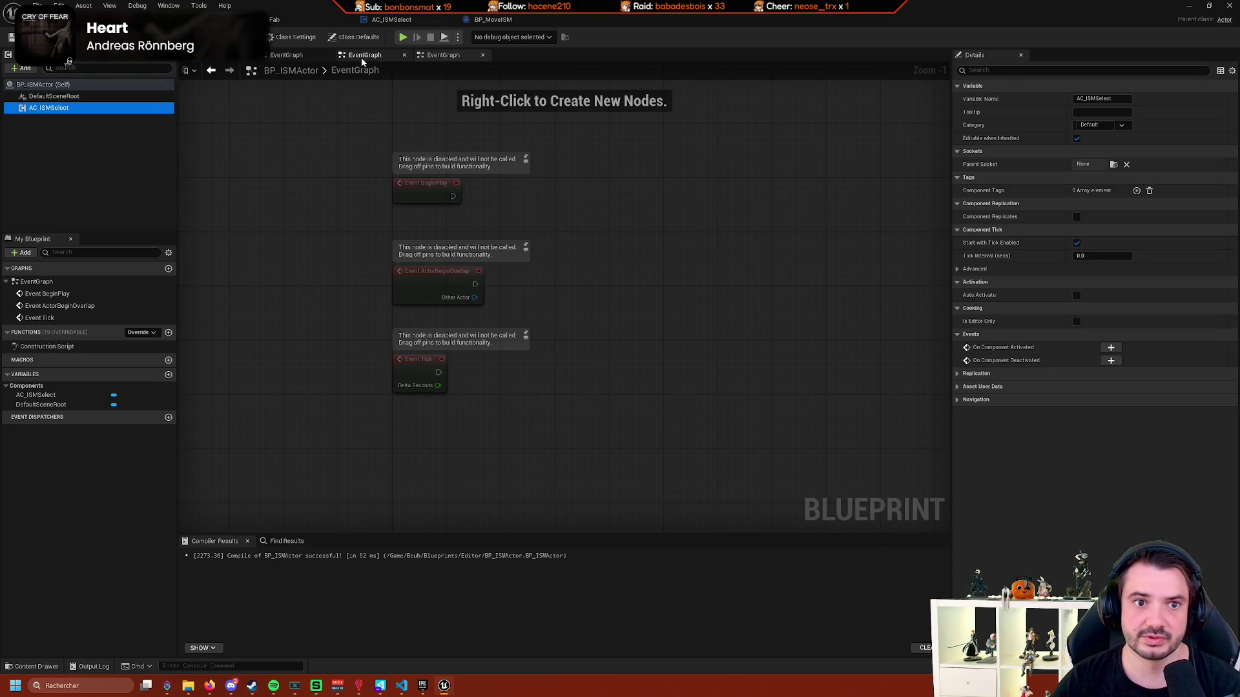
click(286, 55)
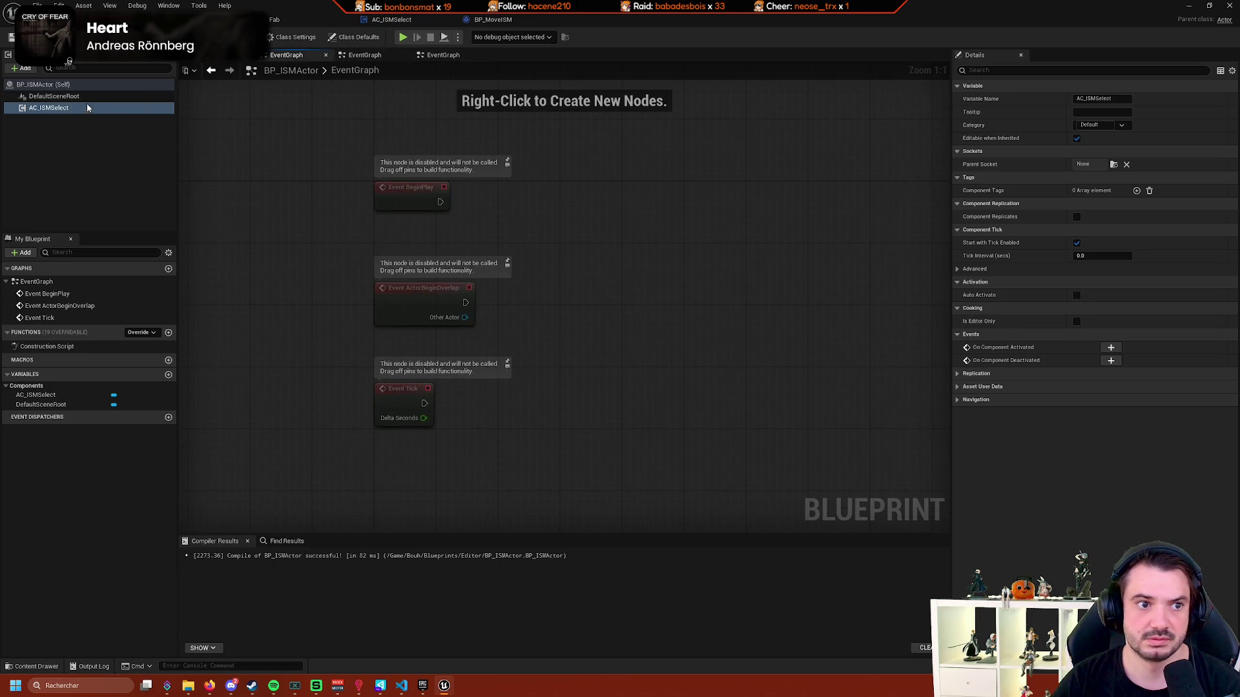
click(373, 57)
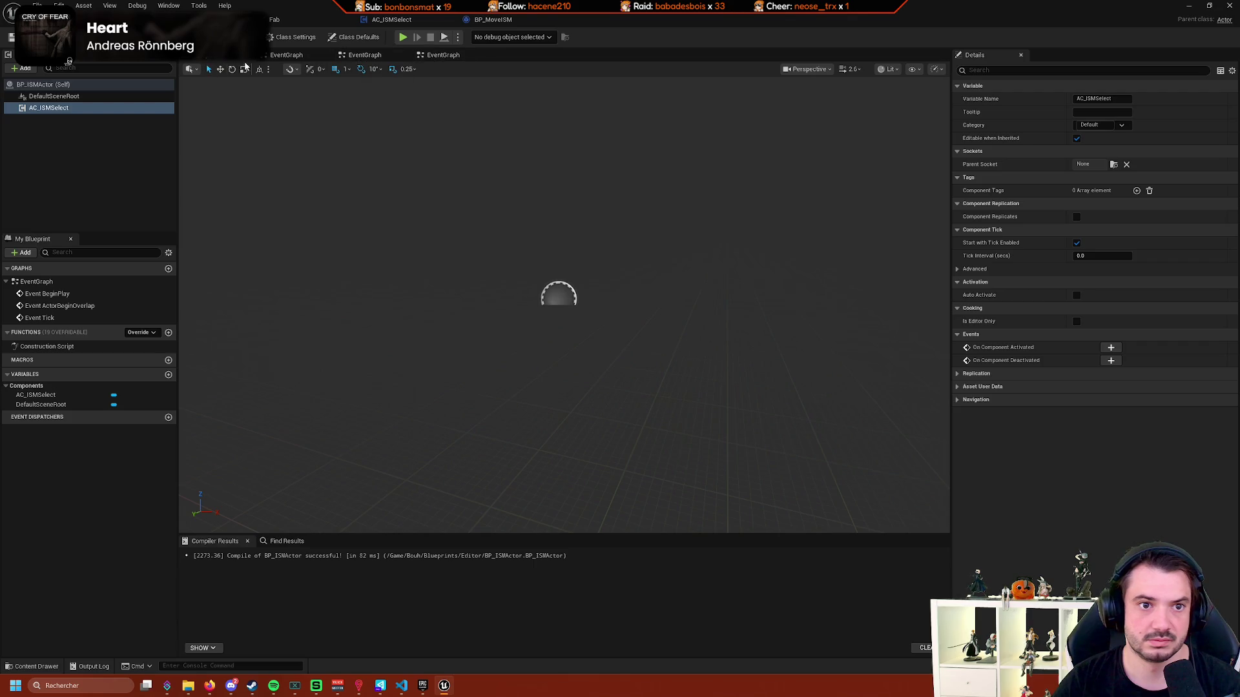
Add an AC_ISMSelect reference to the Construction Script and search its actions for 'bind'.
double_click(74, 348)
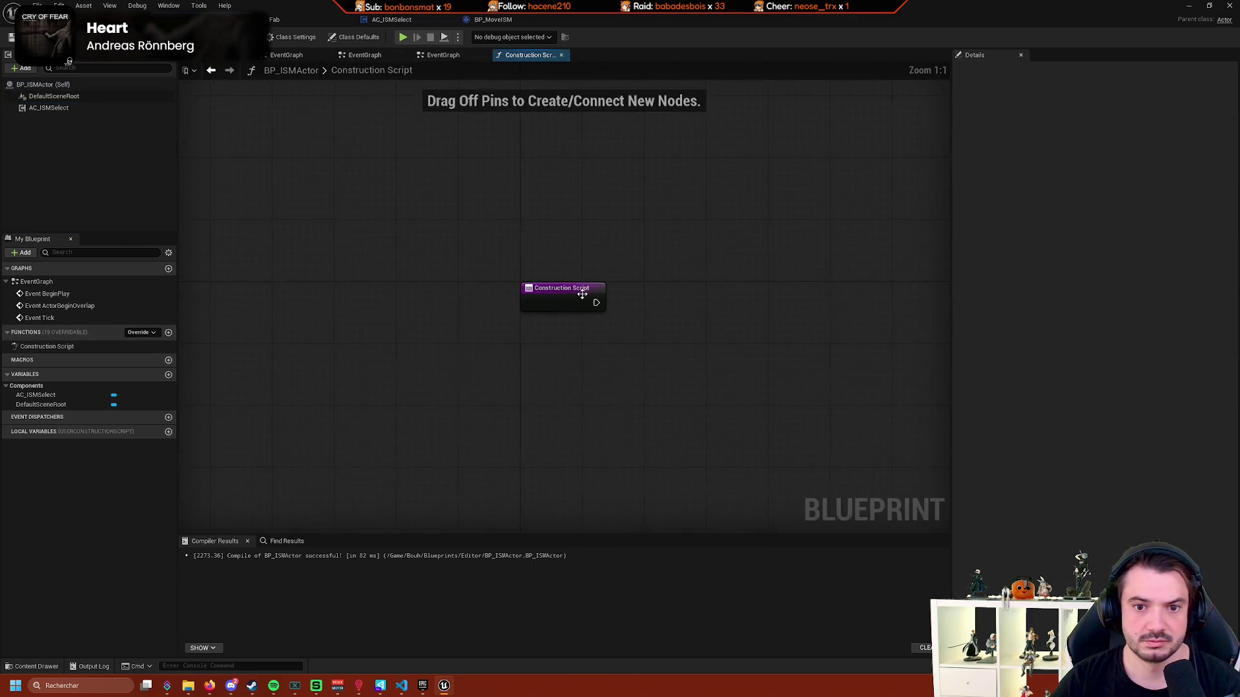
mouse_move(55, 108)
mouse_down()
mouse_move(599, 367)
mouse_move(740, 319)
mouse_up()
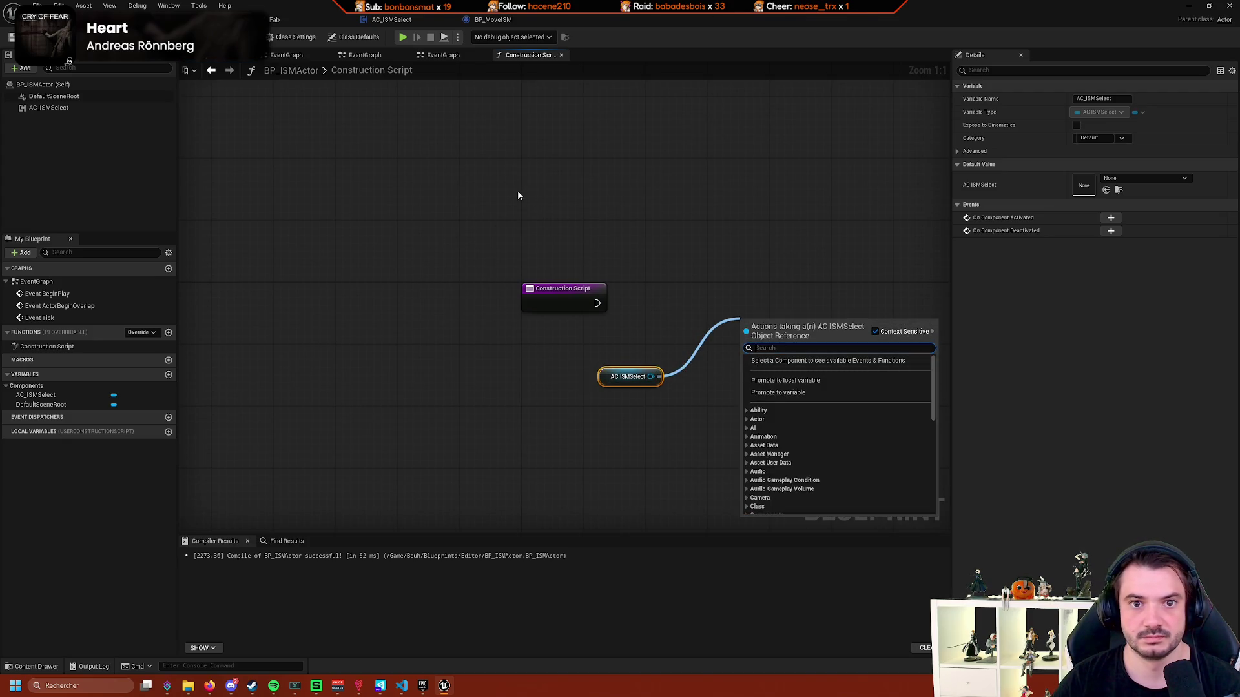
text(ini)
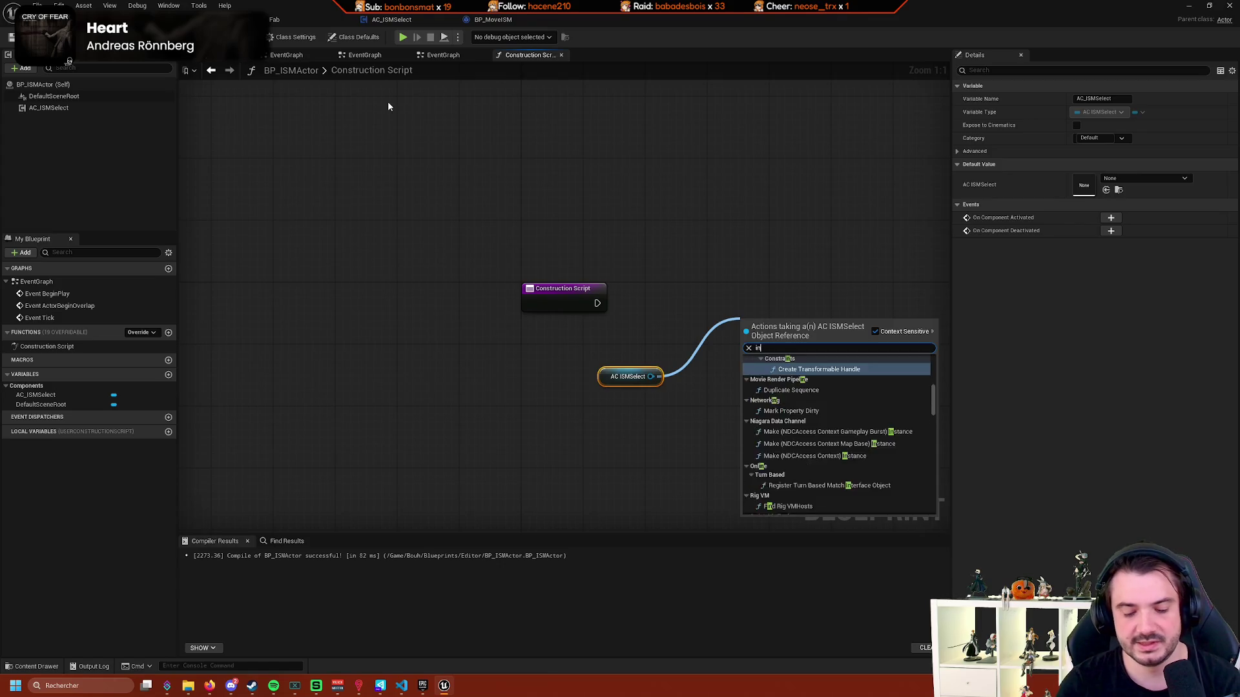
key(BackSpace)
key(BackSpace)
key(BackSpace)
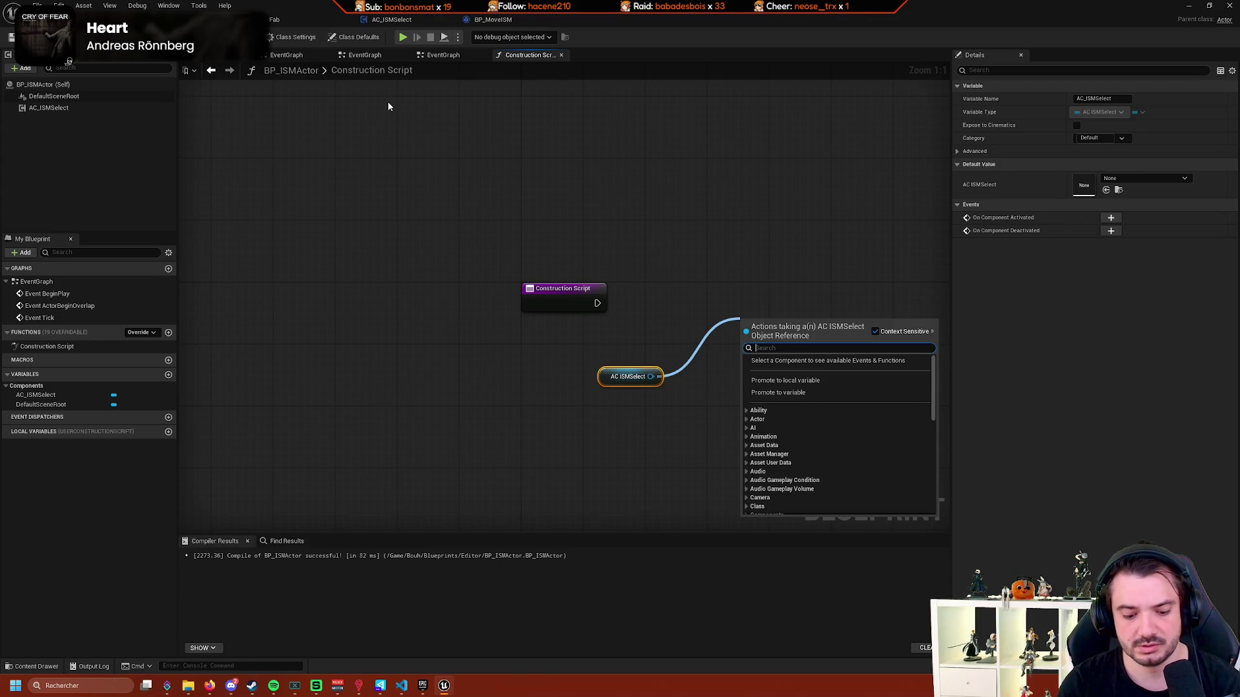
text(bind)
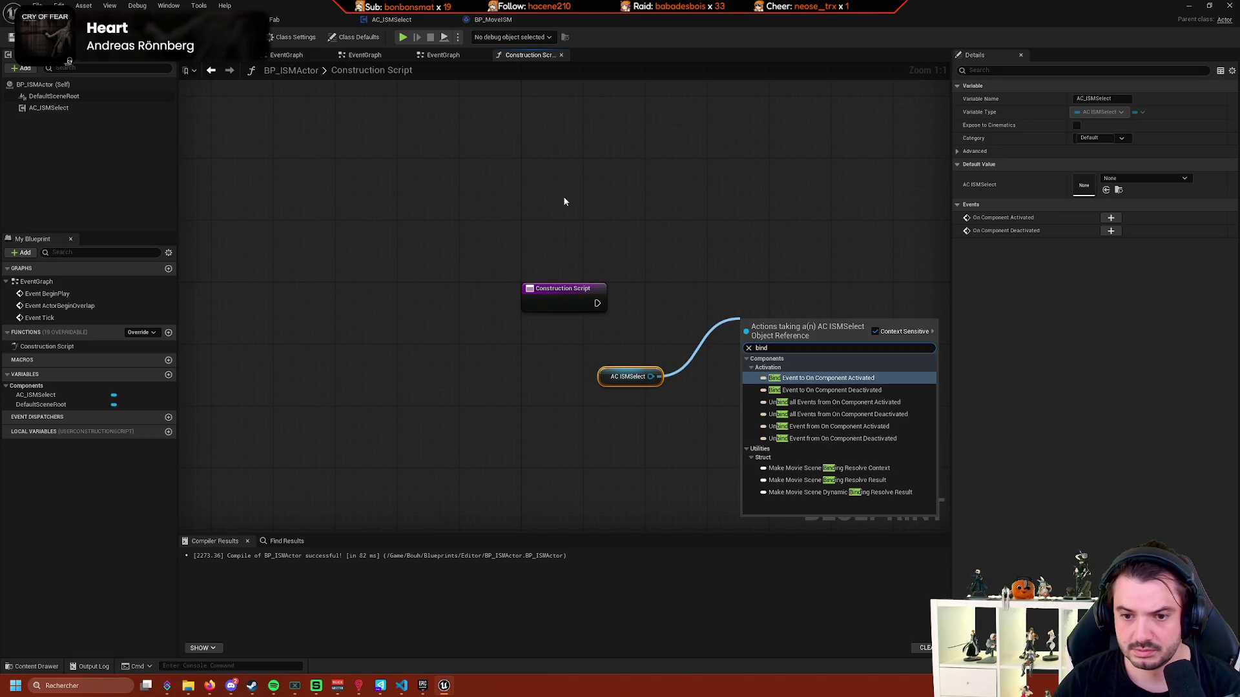
click(493, 20)
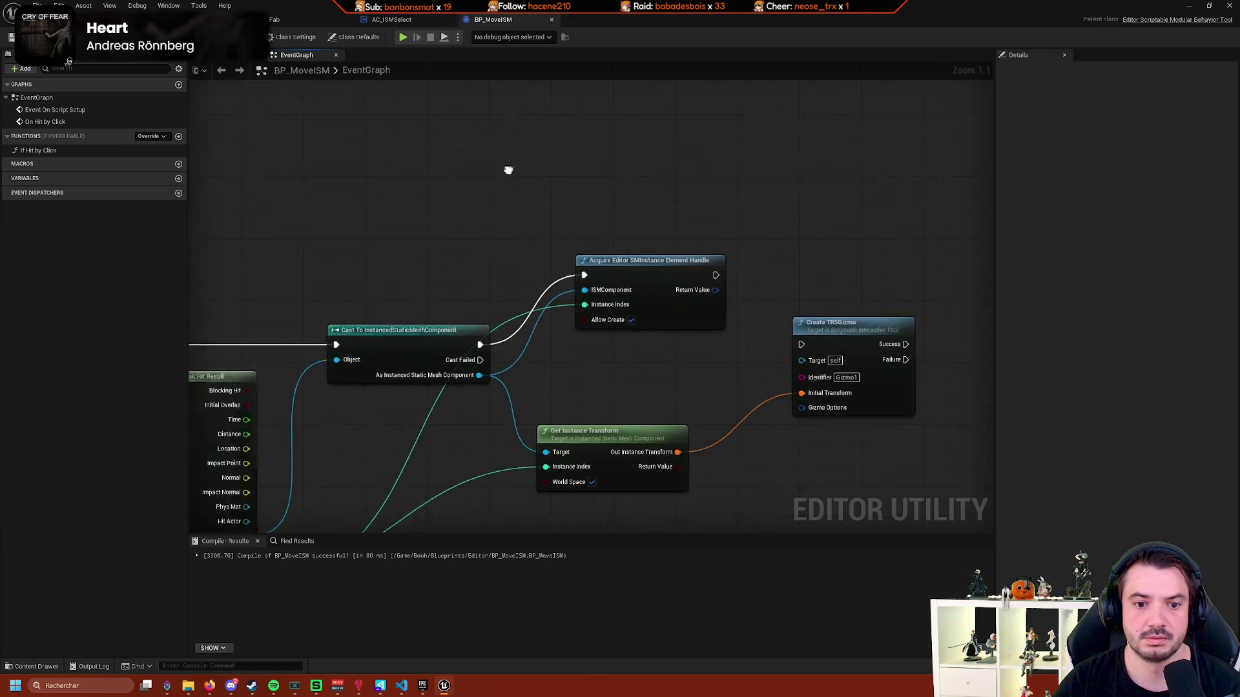
drag(585, 173, 584, 174)
click(392, 19)
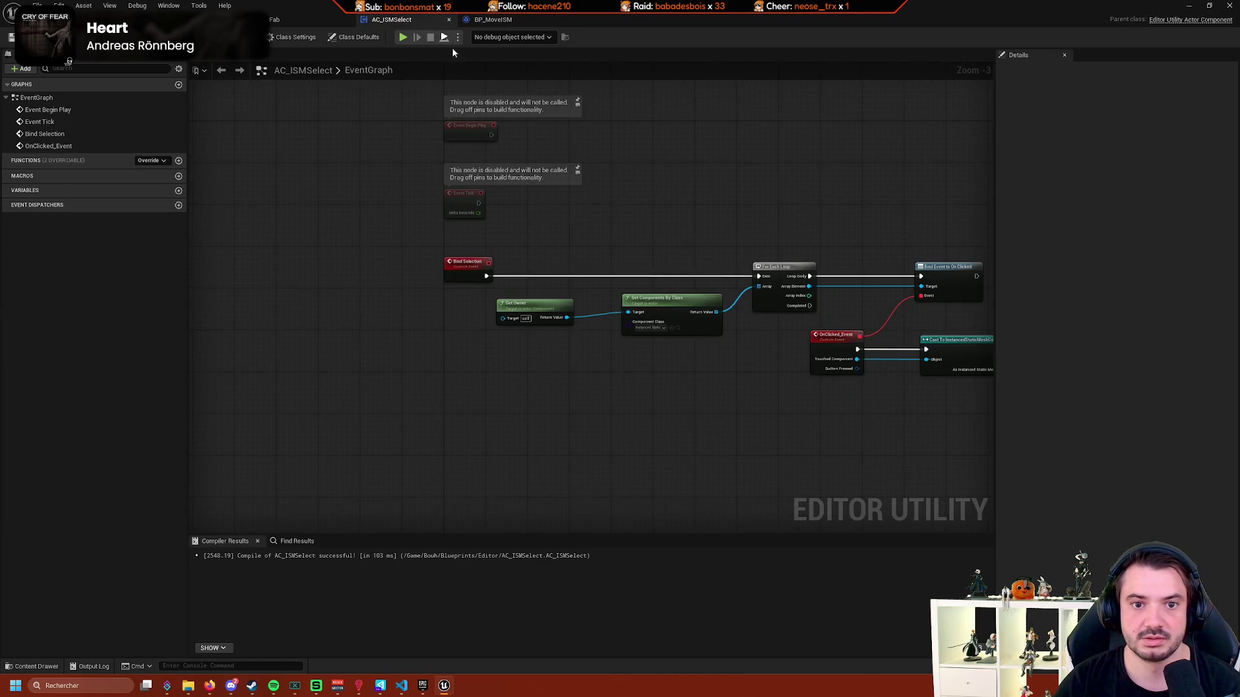
scroll(584, 179, up, 1)
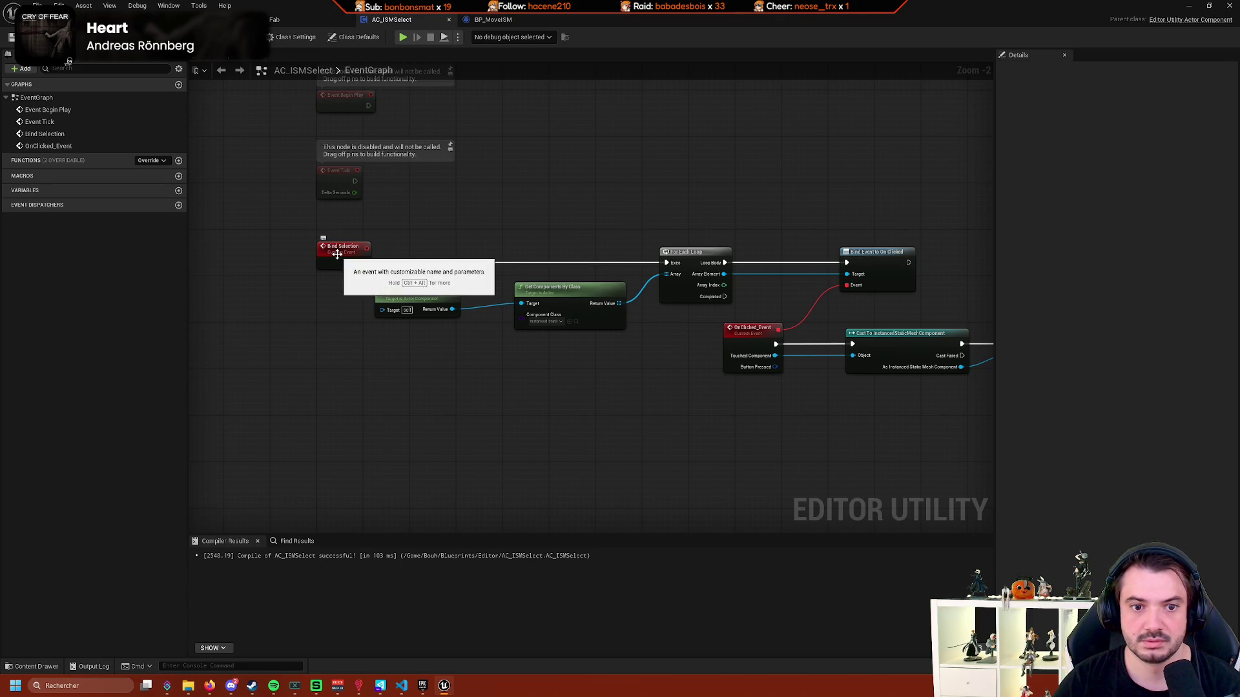
drag(385, 185, 459, 174)
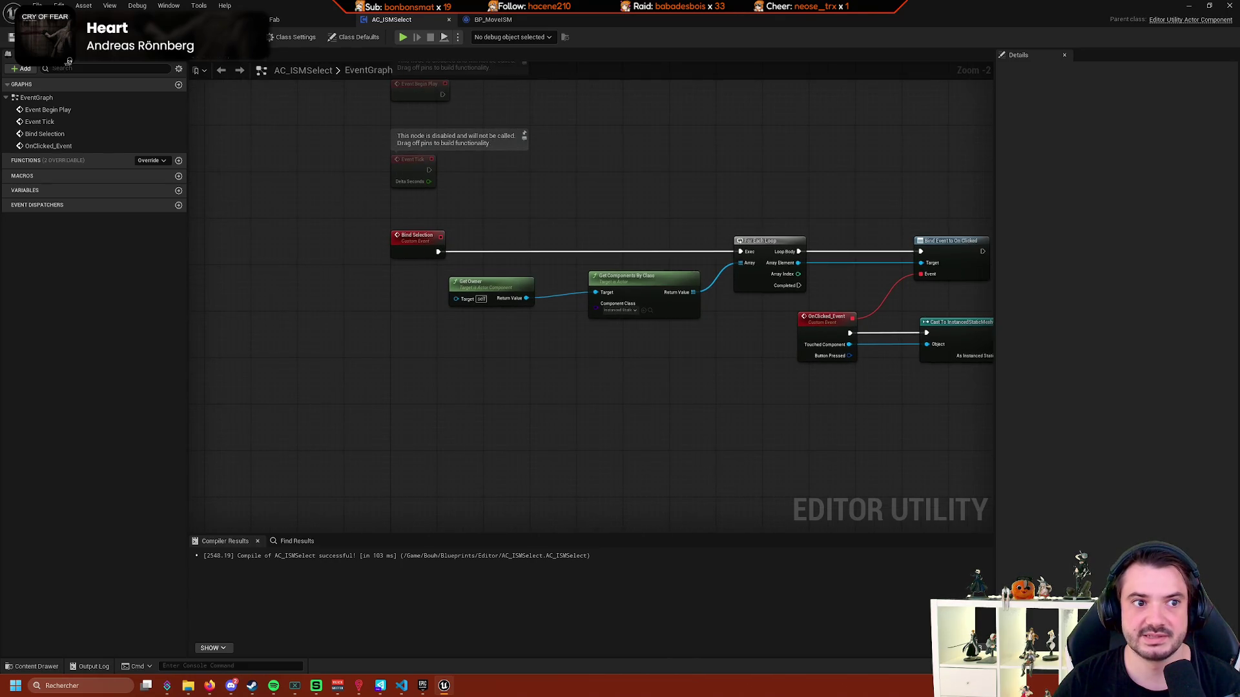
click(310, 20)
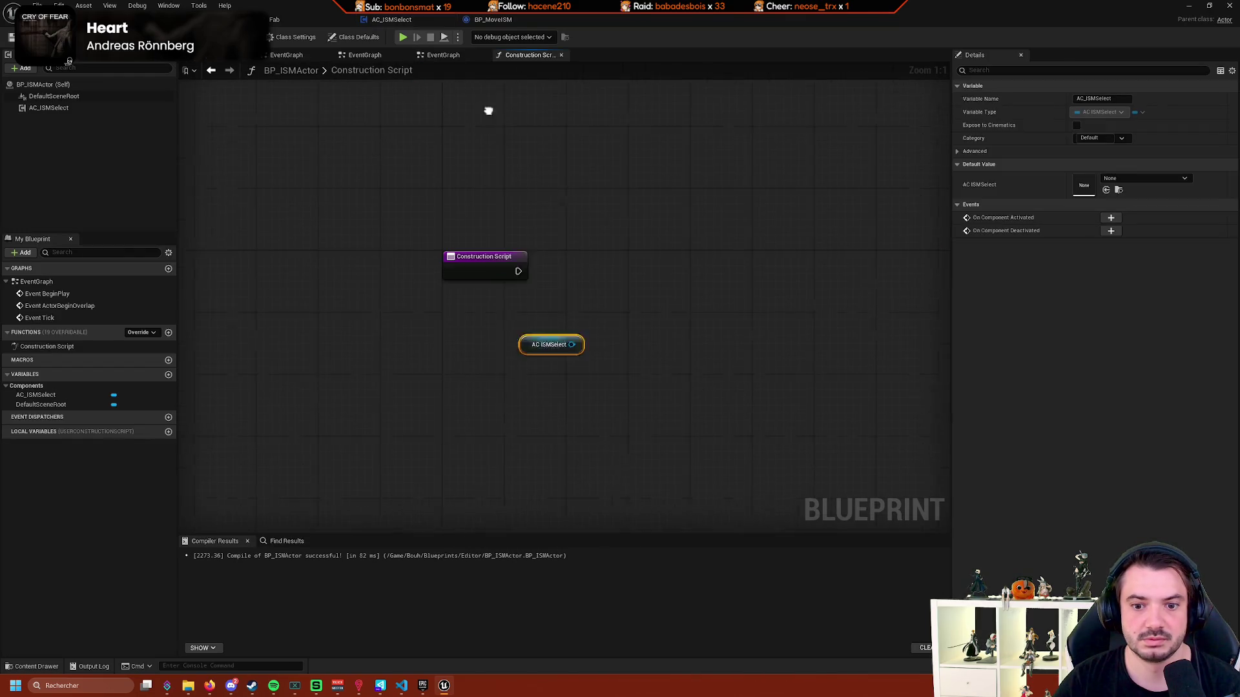
drag(548, 338, 592, 310)
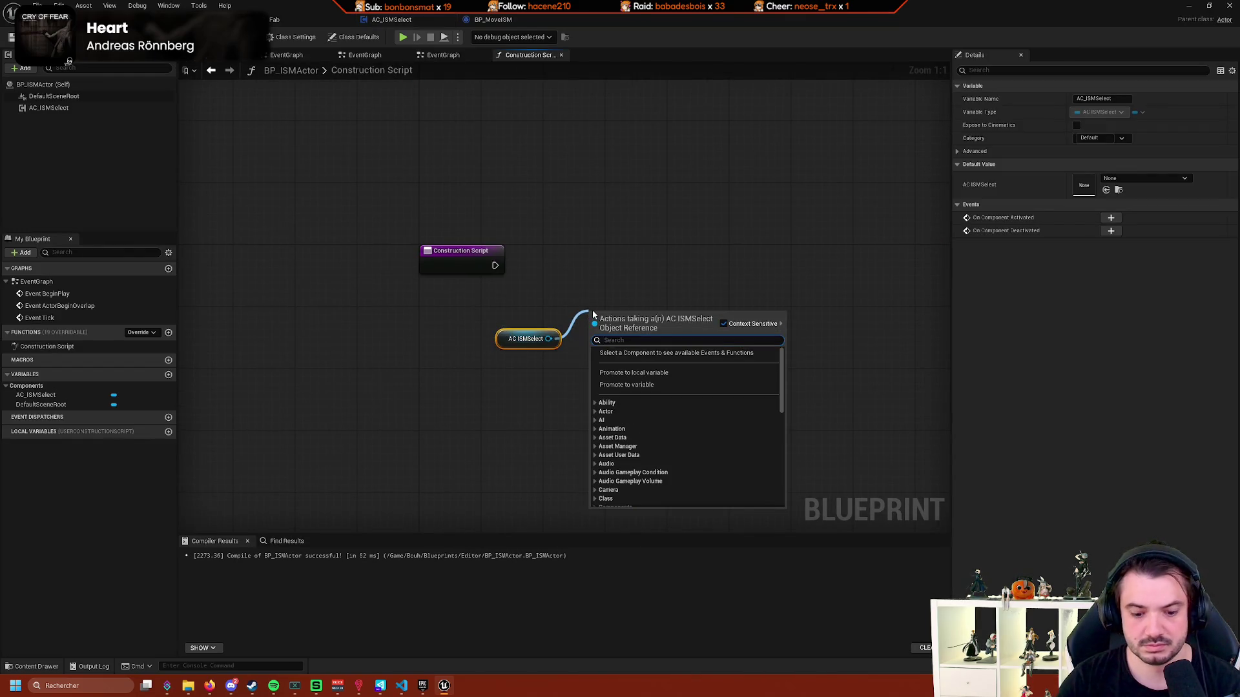
text(selection)
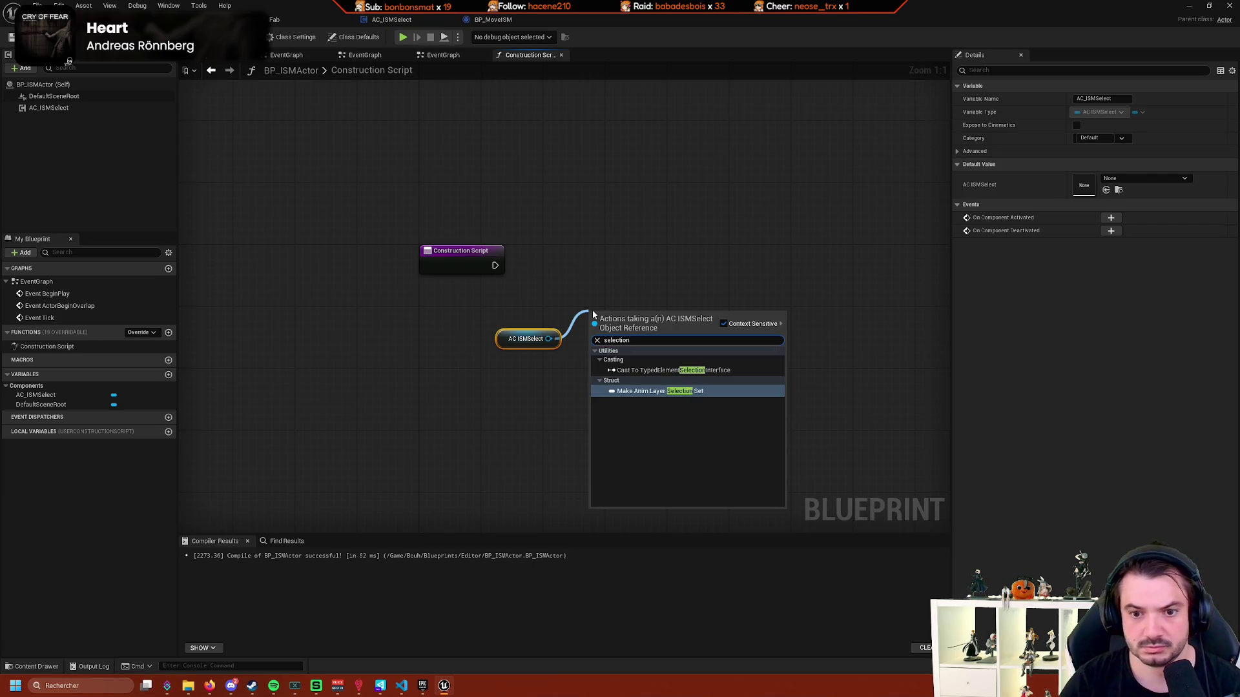
click(544, 315)
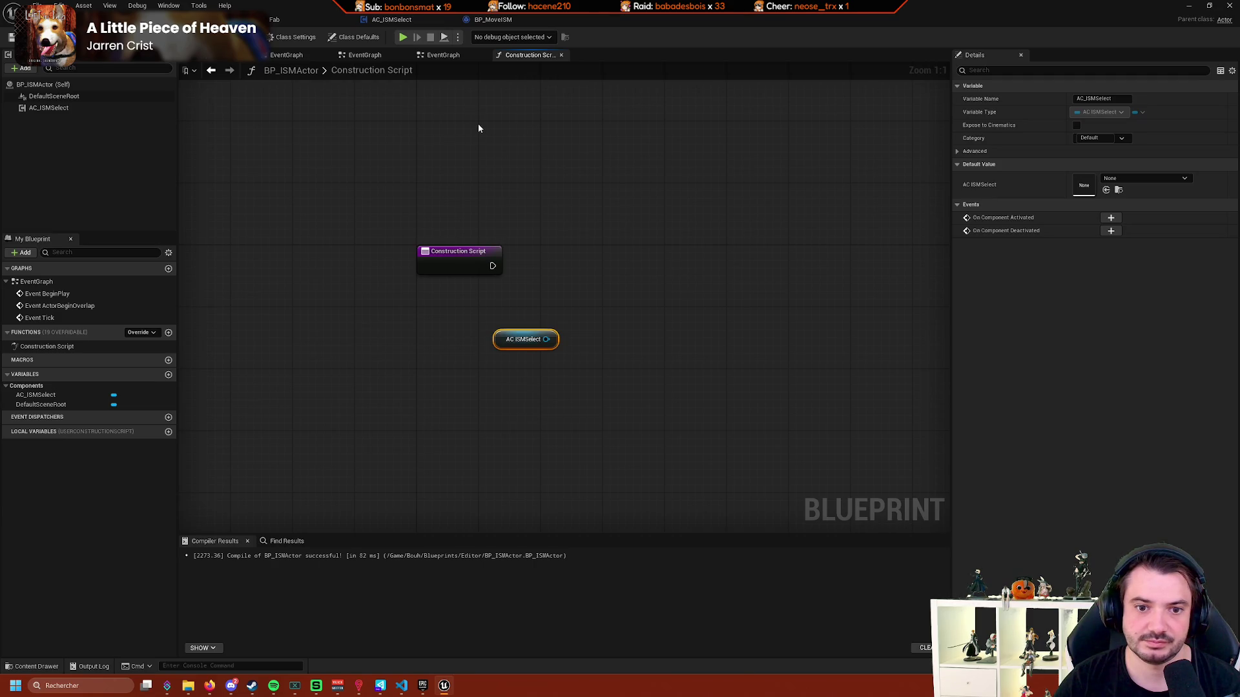
drag(546, 339, 620, 281)
text(e)
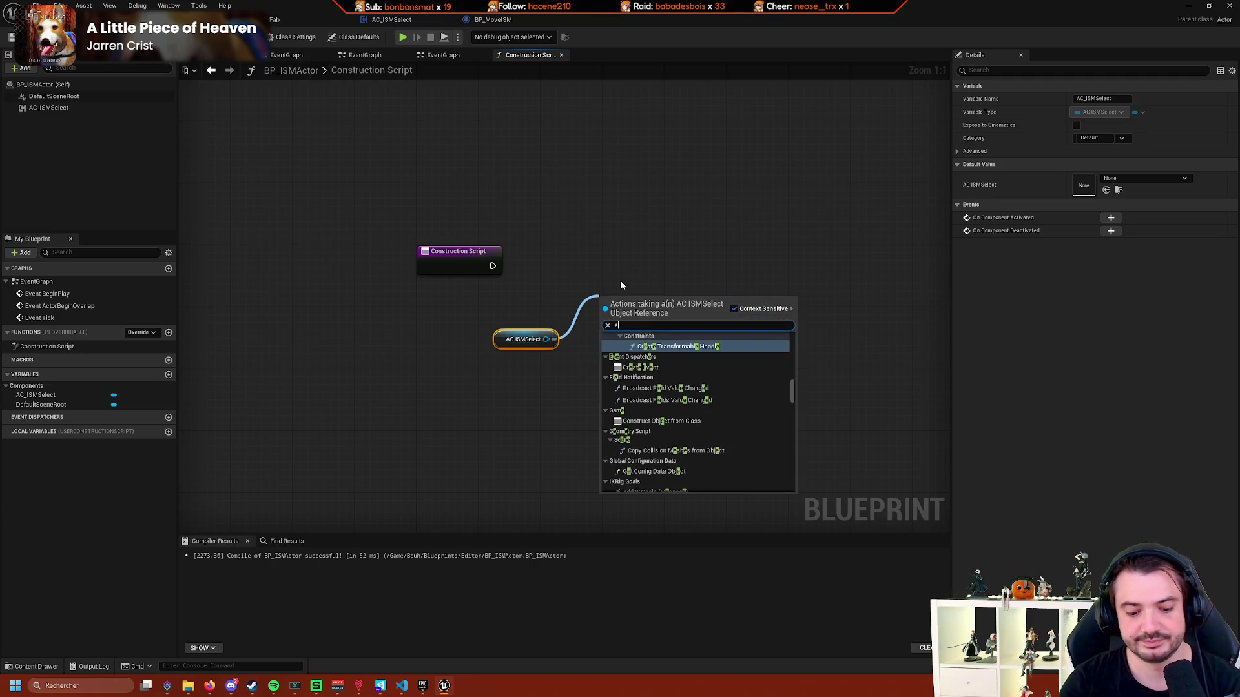
text(vent)
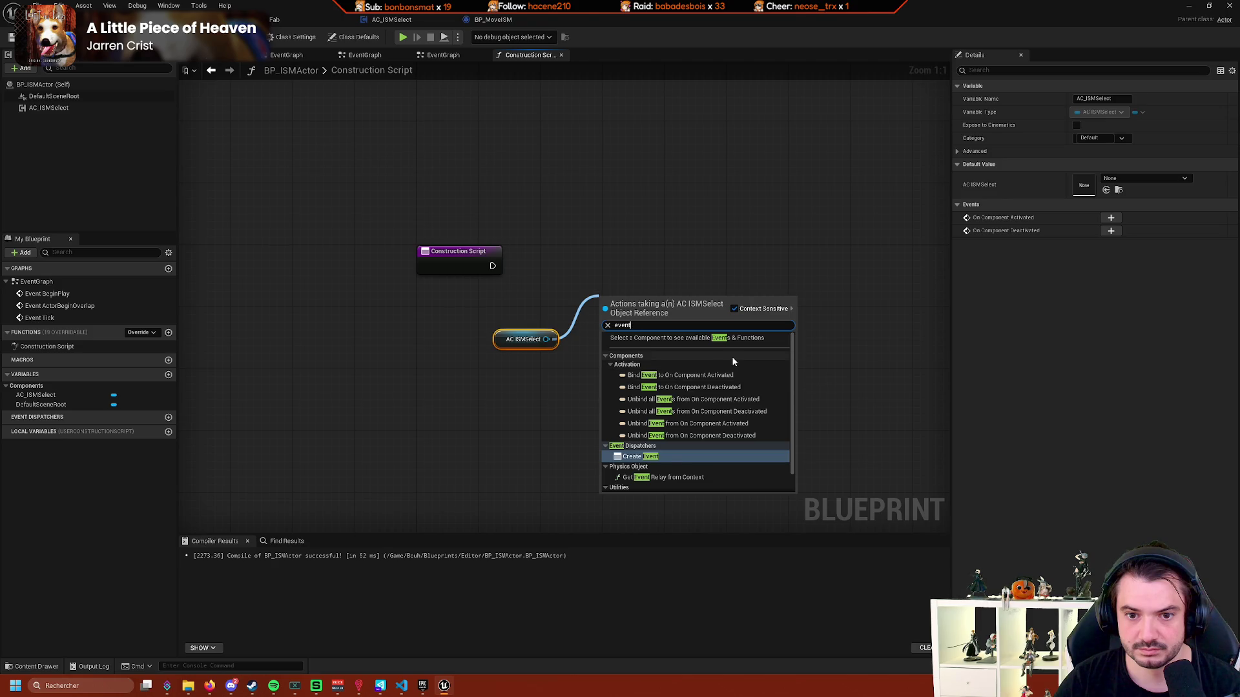
scroll(730, 352, down, 1)
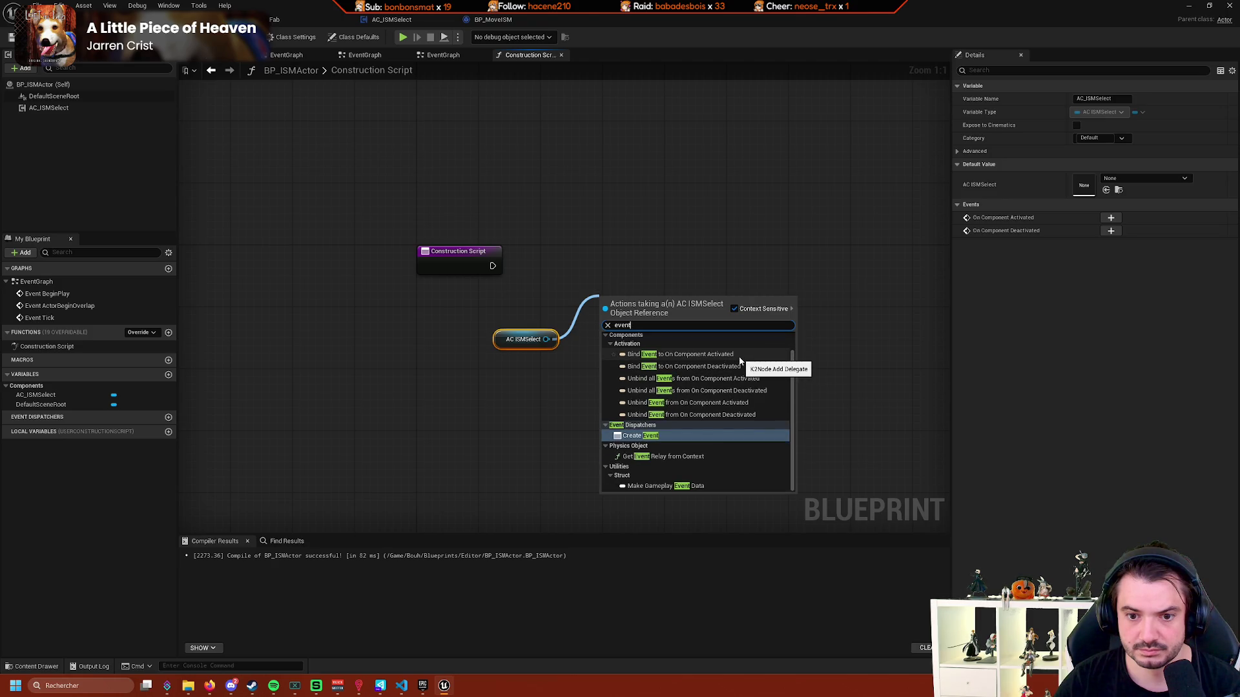
click(65, 107)
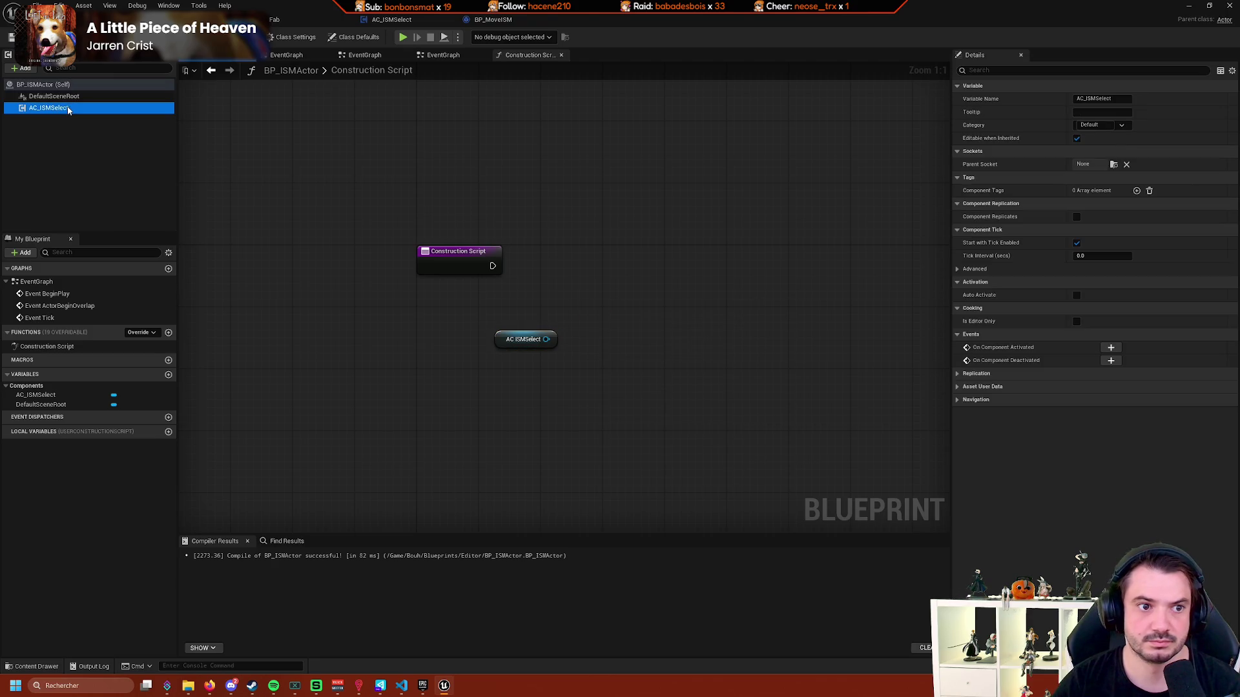
right_click(67, 108)
mouse_move(169, 142)
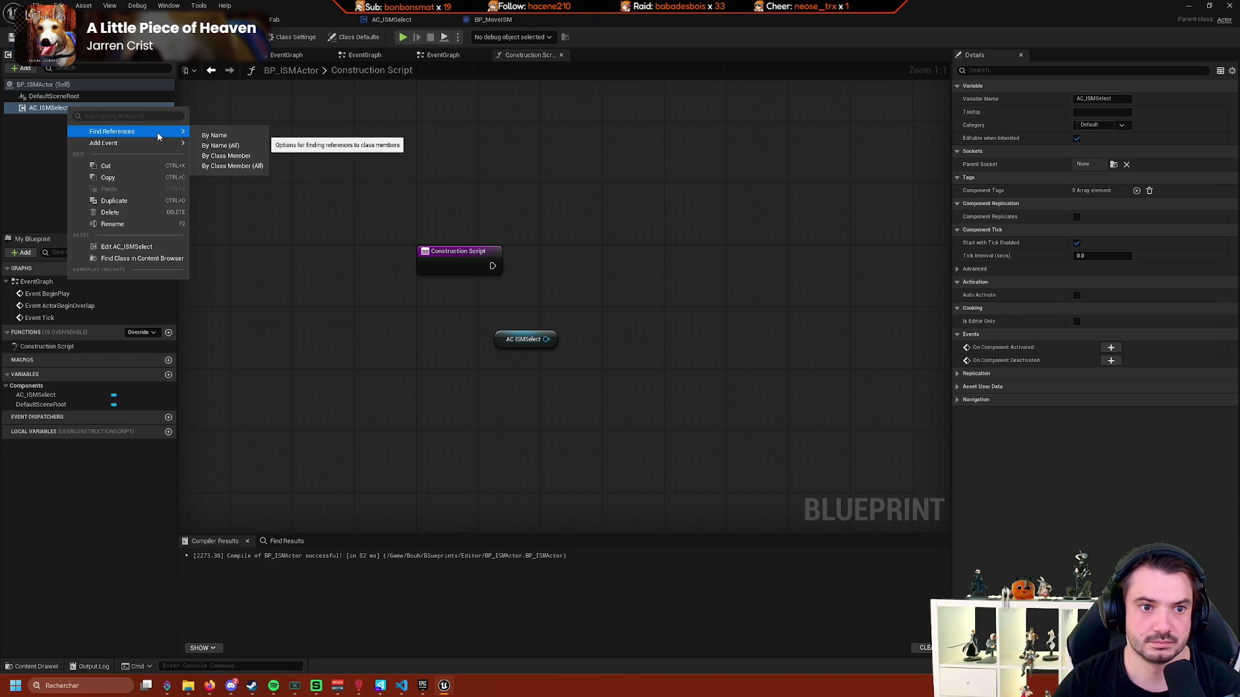
drag(315, 280, 278, 262)
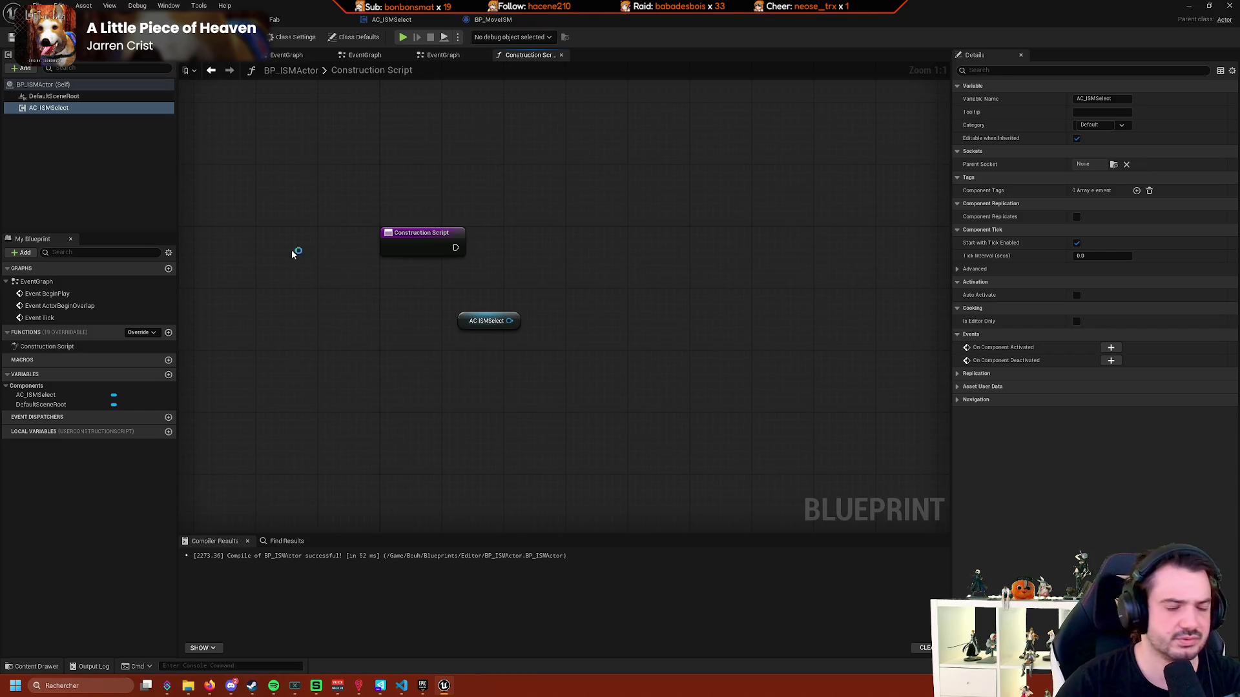
click(492, 20)
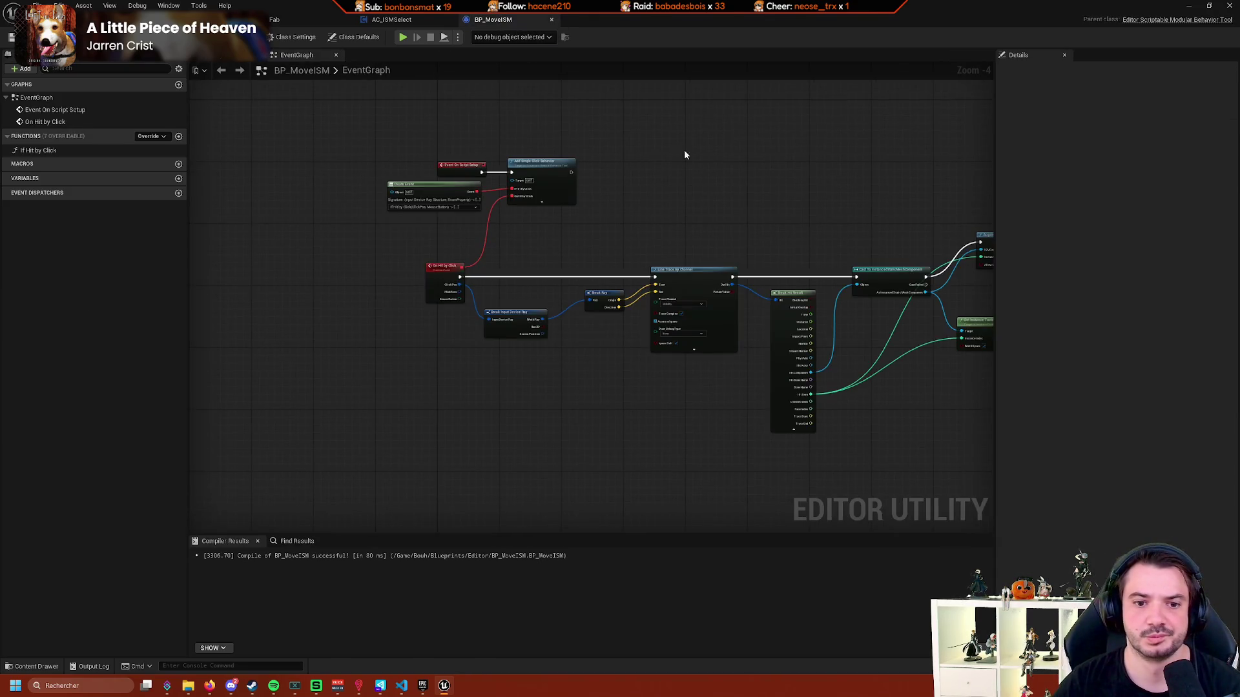
Switch to the AC_ISMSelect event graph and focus the view on OnClicked_Event.
scroll(559, 203, up, 3)
scroll(559, 203, down, 4)
click(394, 20)
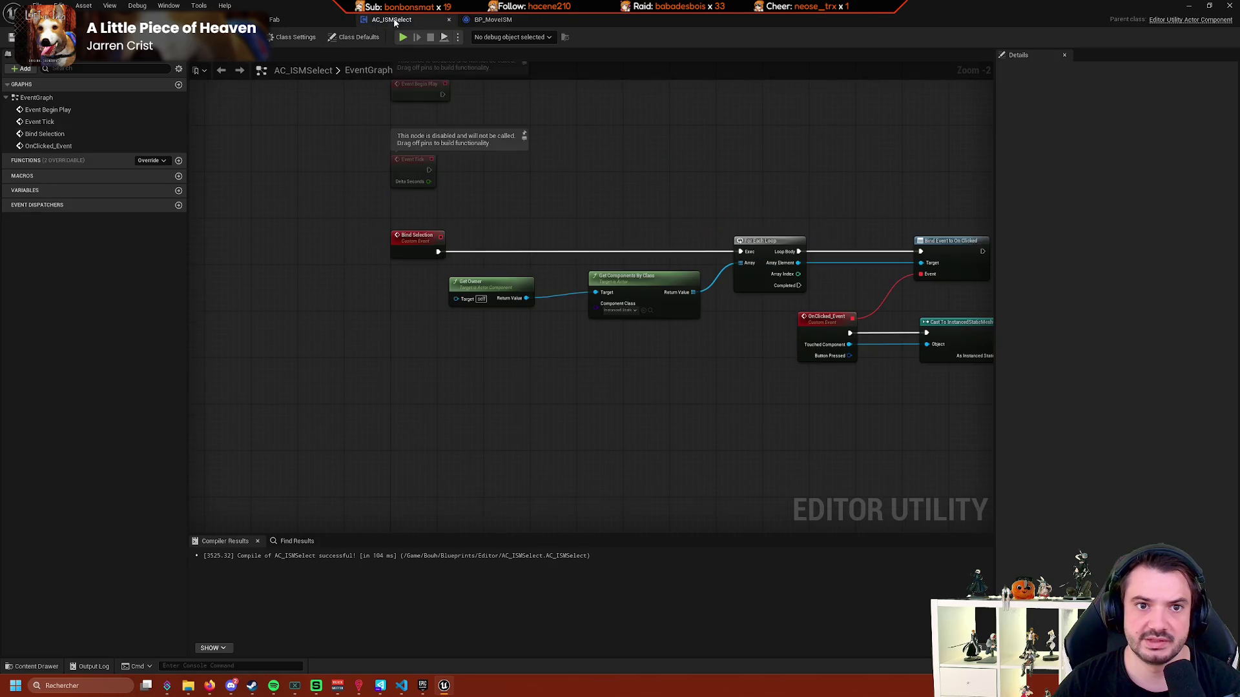
scroll(685, 285, up, 2)
scroll(687, 286, down, 3)
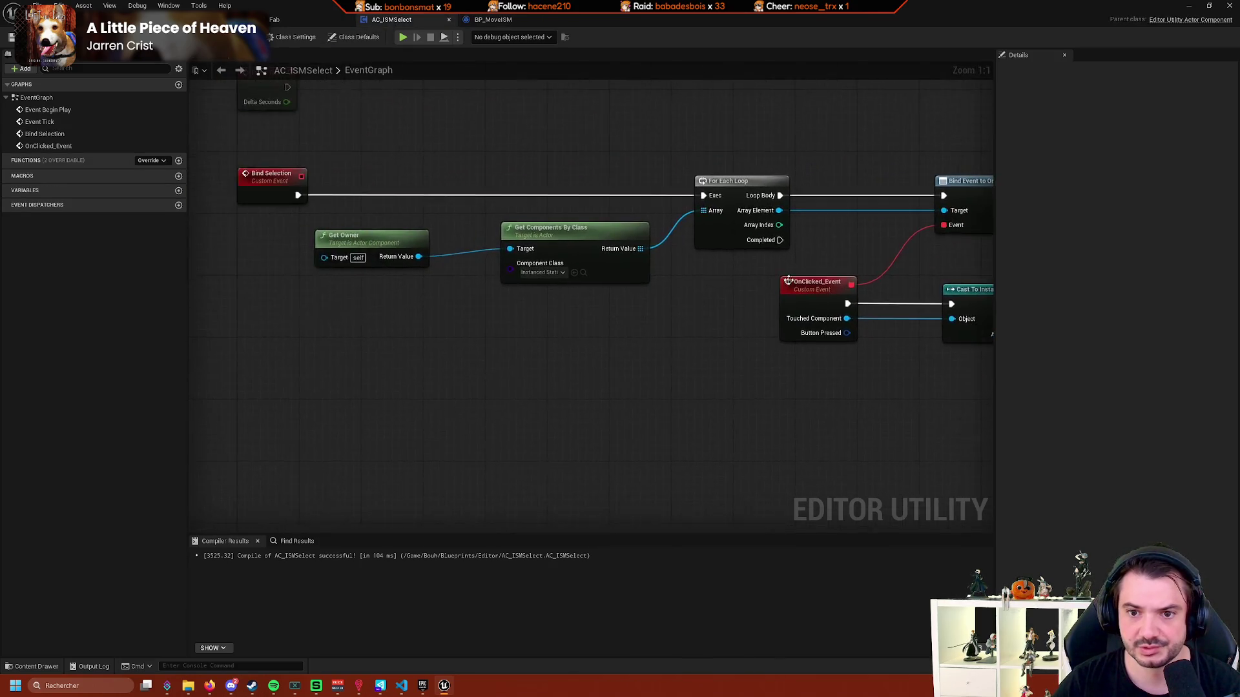
scroll(690, 286, up, 2)
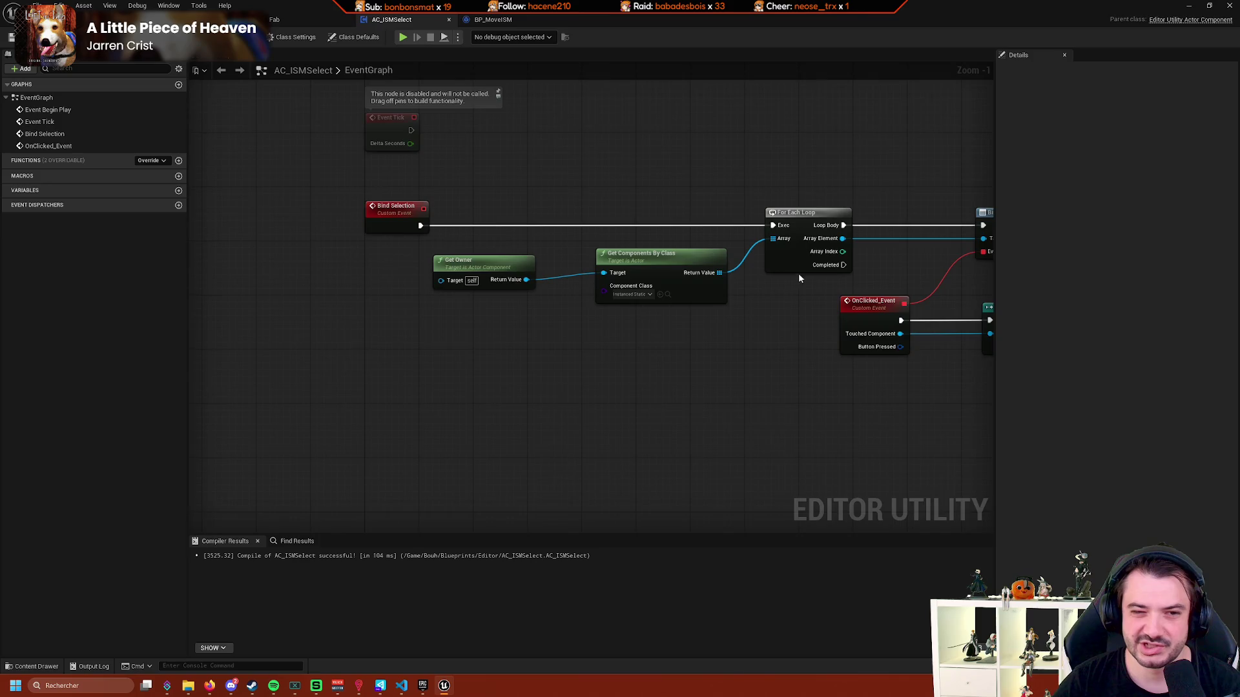
mouse_move(796, 312)
mouse_down()
mouse_move(524, 304)
mouse_move(678, 303)
mouse_up()
scroll(677, 303, down, 2)
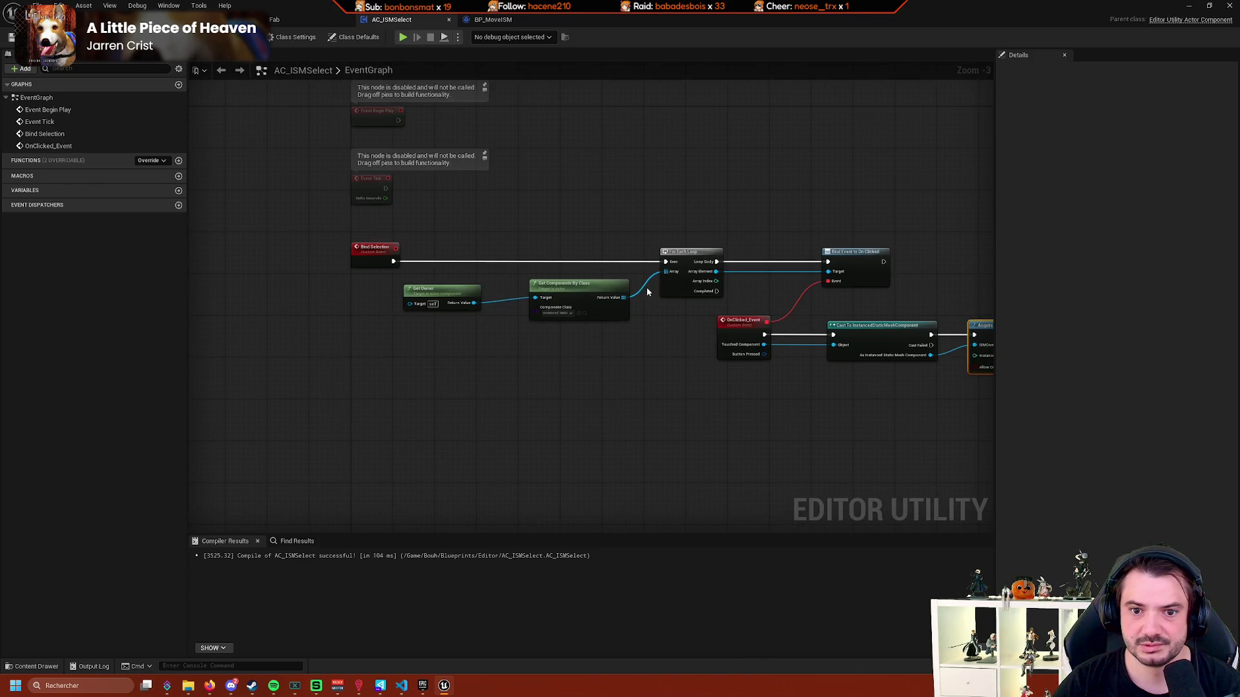
mouse_move(532, 257)
mouse_down()
mouse_move(490, 271)
mouse_move(499, 279)
mouse_up()
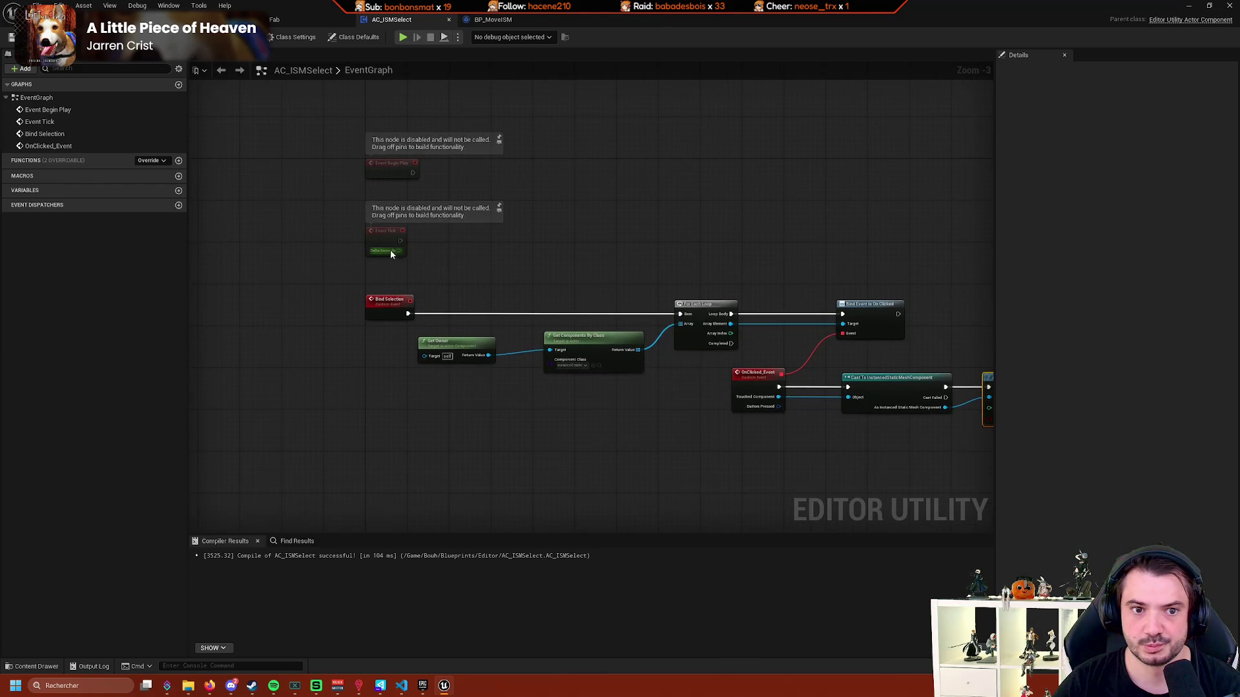
double_click(107, 147)
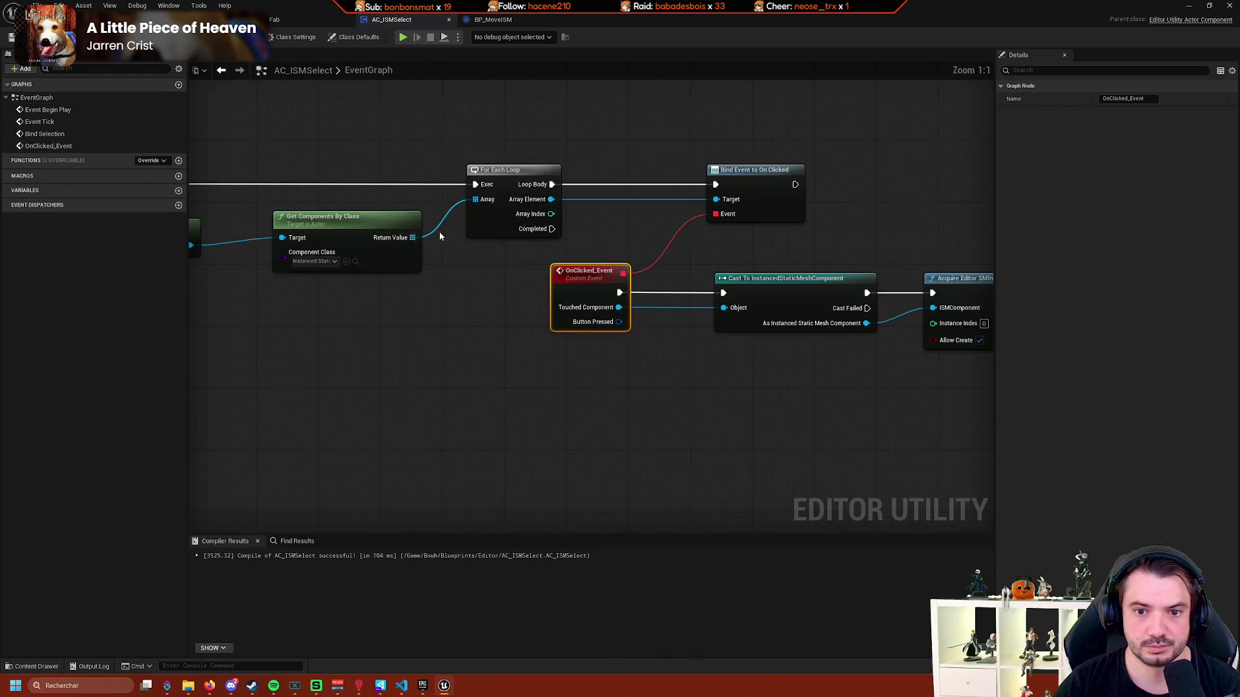
Pan across the Bind Selection, Get Owner, Cast and Acquire handle nodes back to Begin Play.
drag(439, 236, 407, 220)
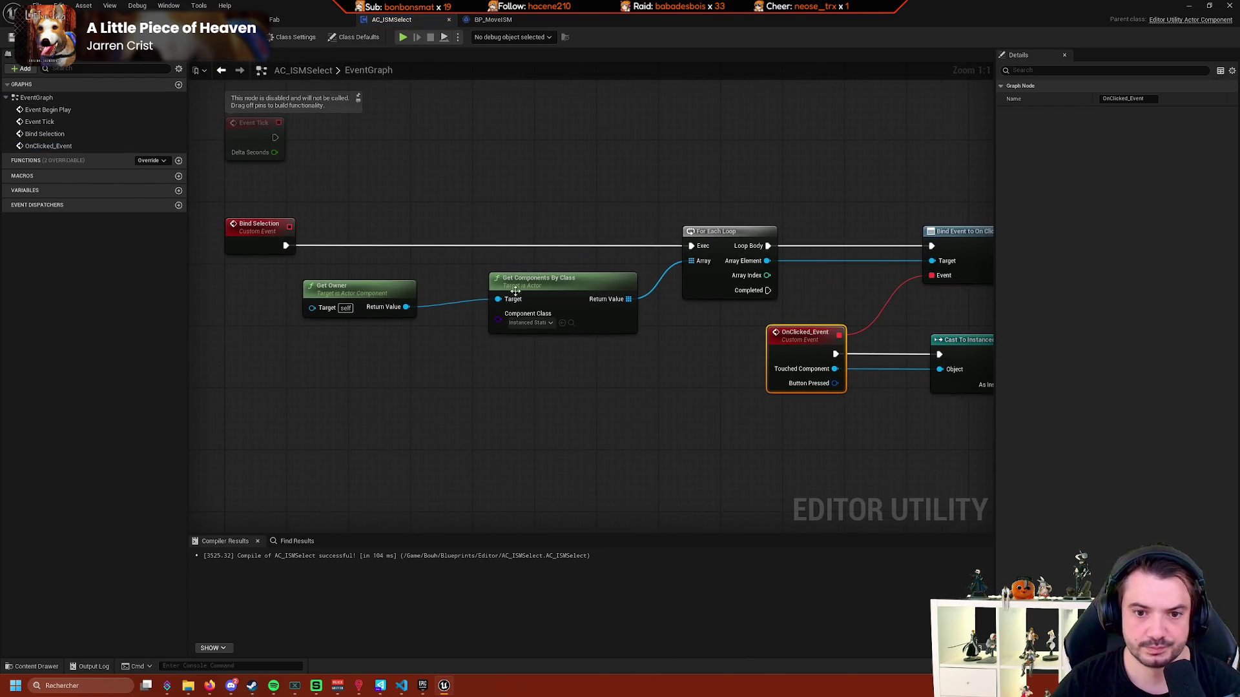
mouse_move(516, 291)
mouse_down()
mouse_move(513, 326)
mouse_move(801, 316)
mouse_up()
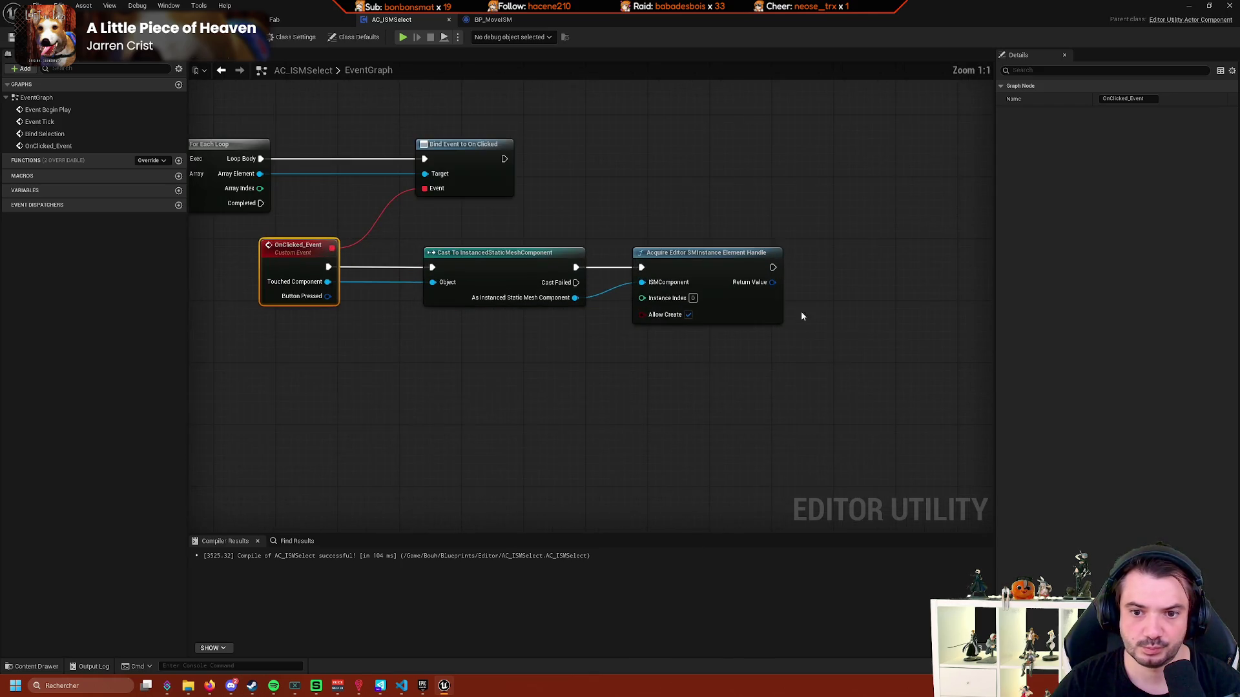
scroll(544, 315, down, 3)
drag(544, 316, 598, 307)
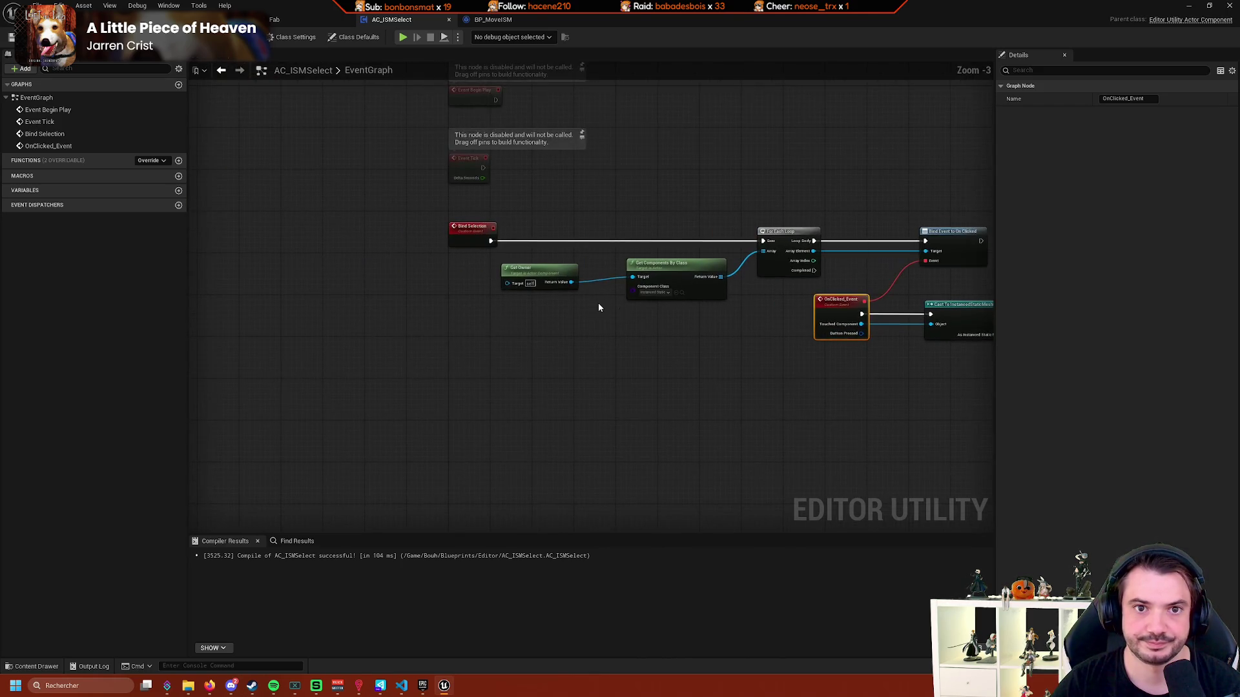
scroll(407, 252, up, 2)
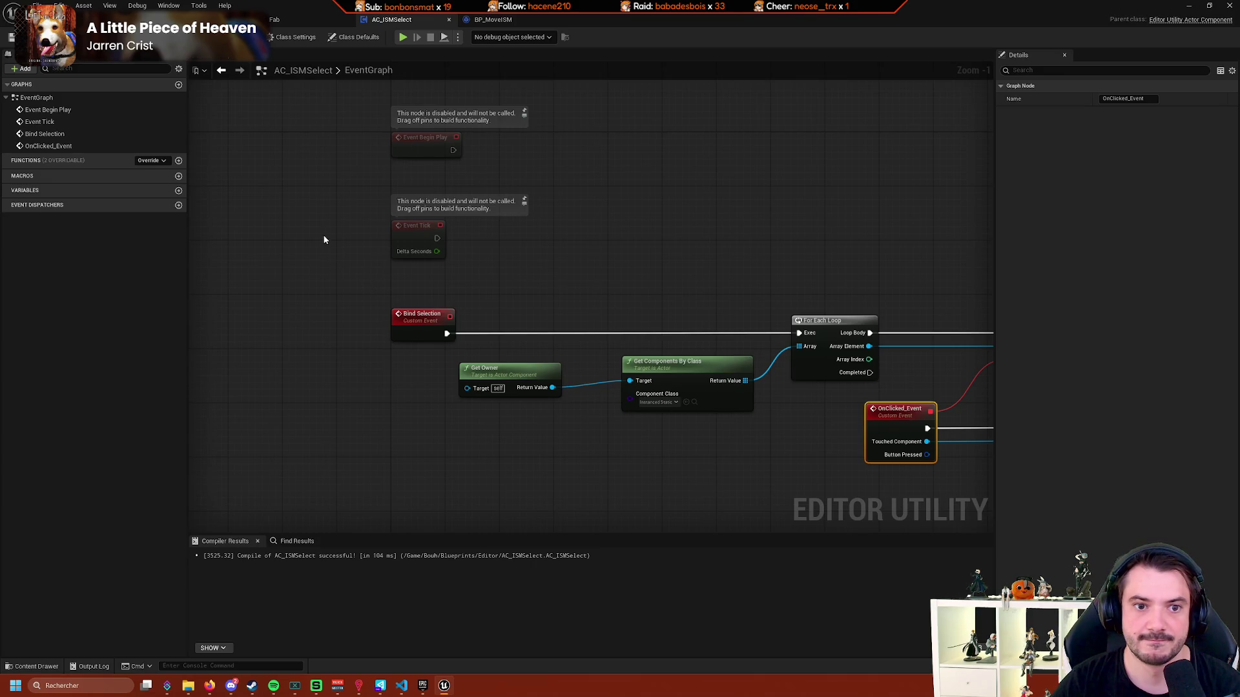
Check the overridable functions list, then review the Bind Event, Cast, Acquire and disabled Begin Play/Tick nodes and open the AC_ISMSelect class options.
click(150, 160)
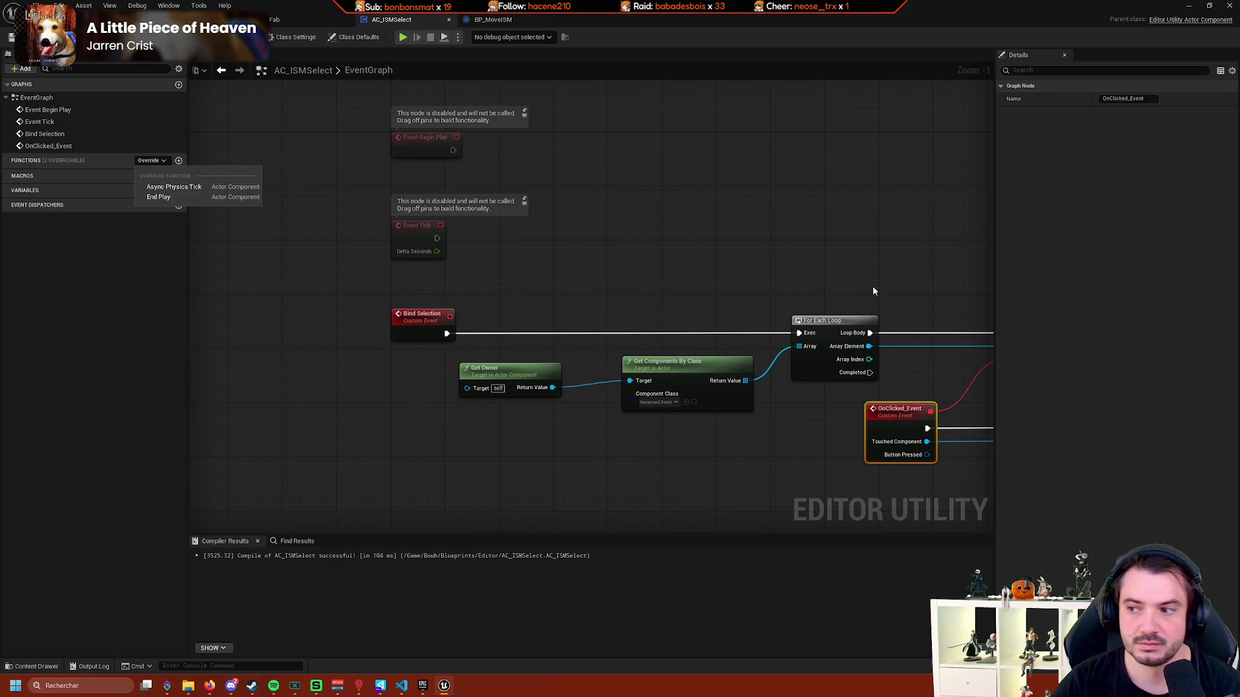
click(854, 333)
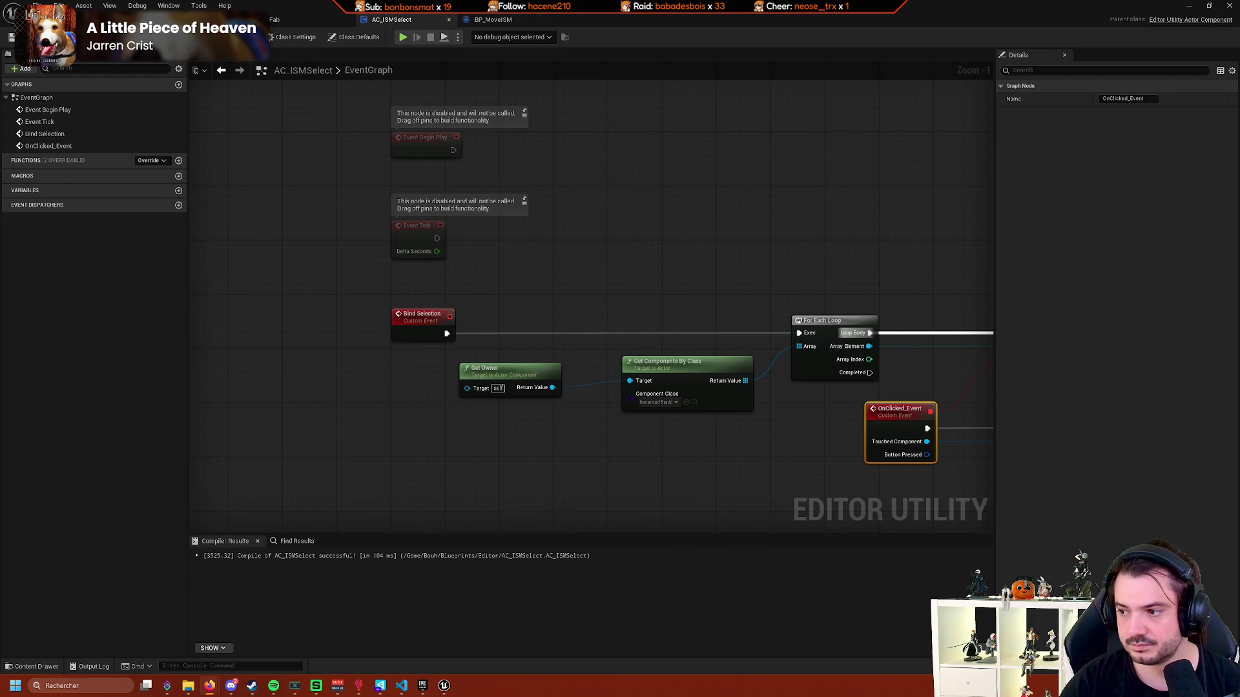
mouse_move(701, 331)
mouse_down()
mouse_move(572, 299)
mouse_move(360, 277)
mouse_move(555, 309)
mouse_up()
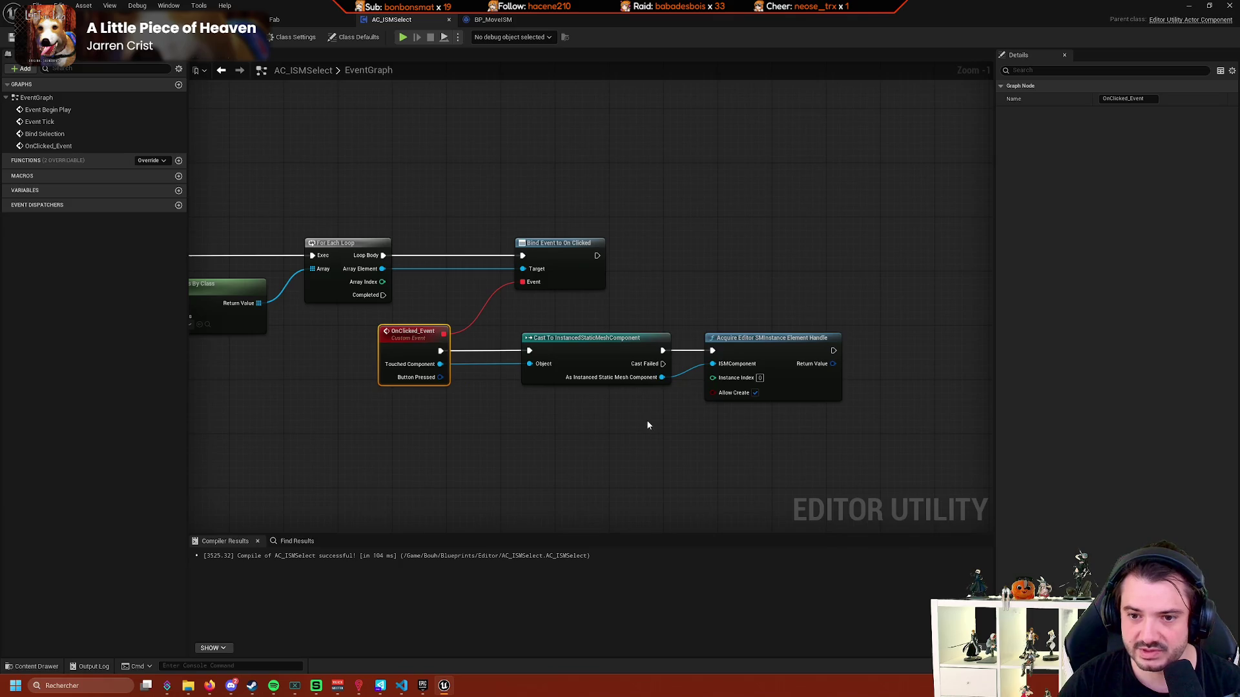
scroll(646, 420, up, 1)
drag(660, 427, 750, 433)
scroll(721, 429, down, 3)
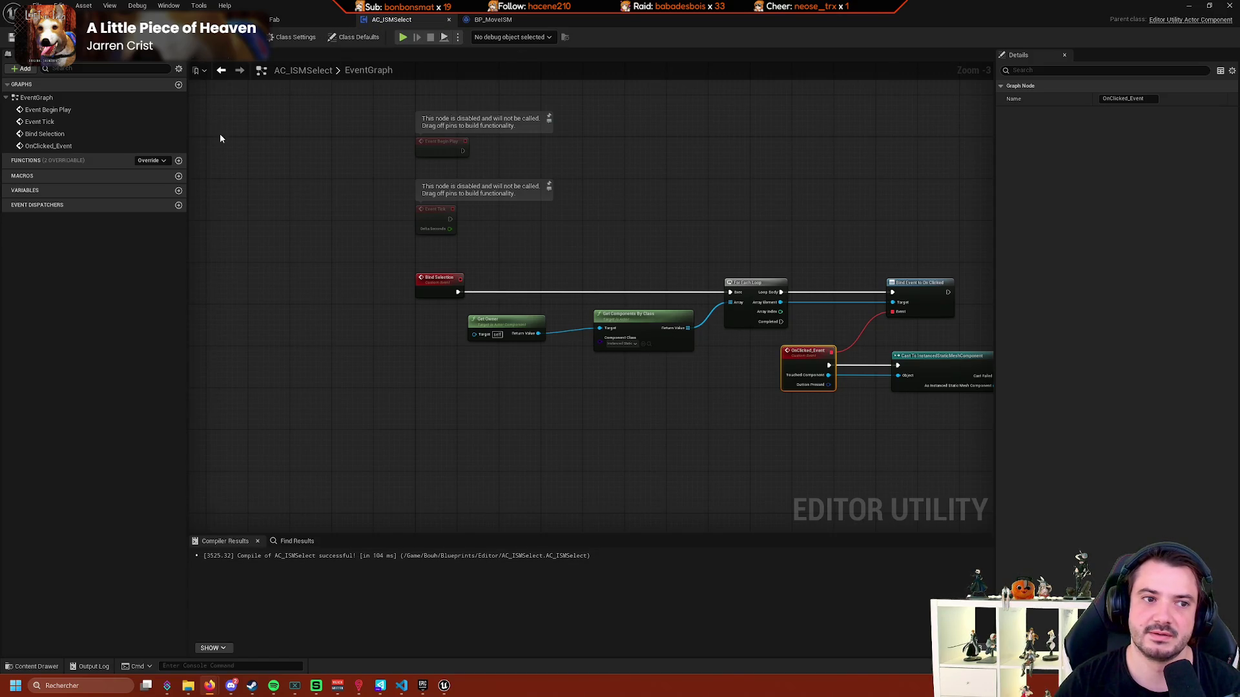
click(292, 37)
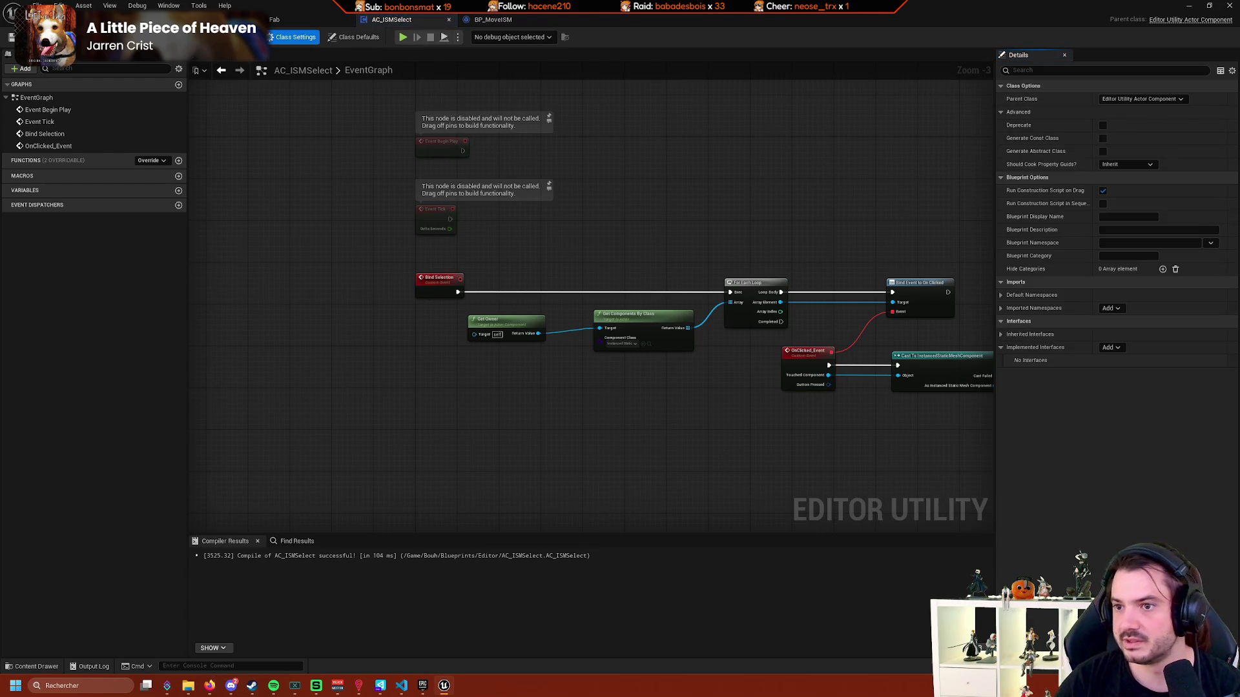
key(alt+Tab)
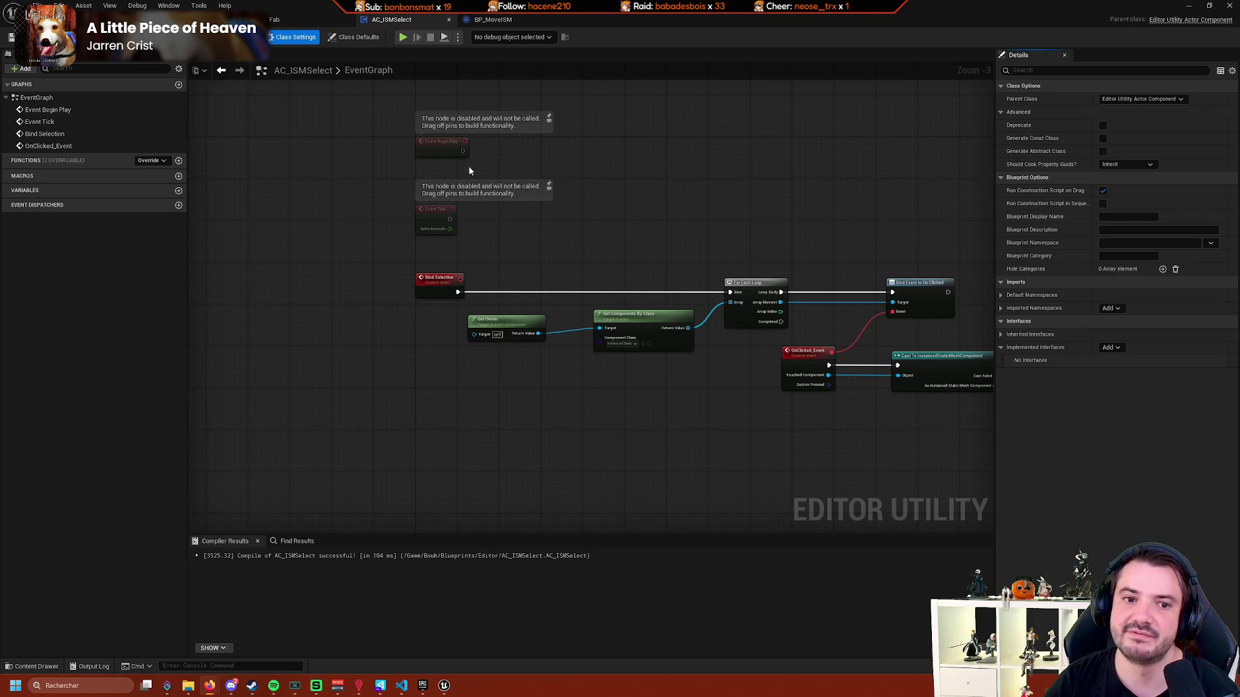
right_click(453, 150)
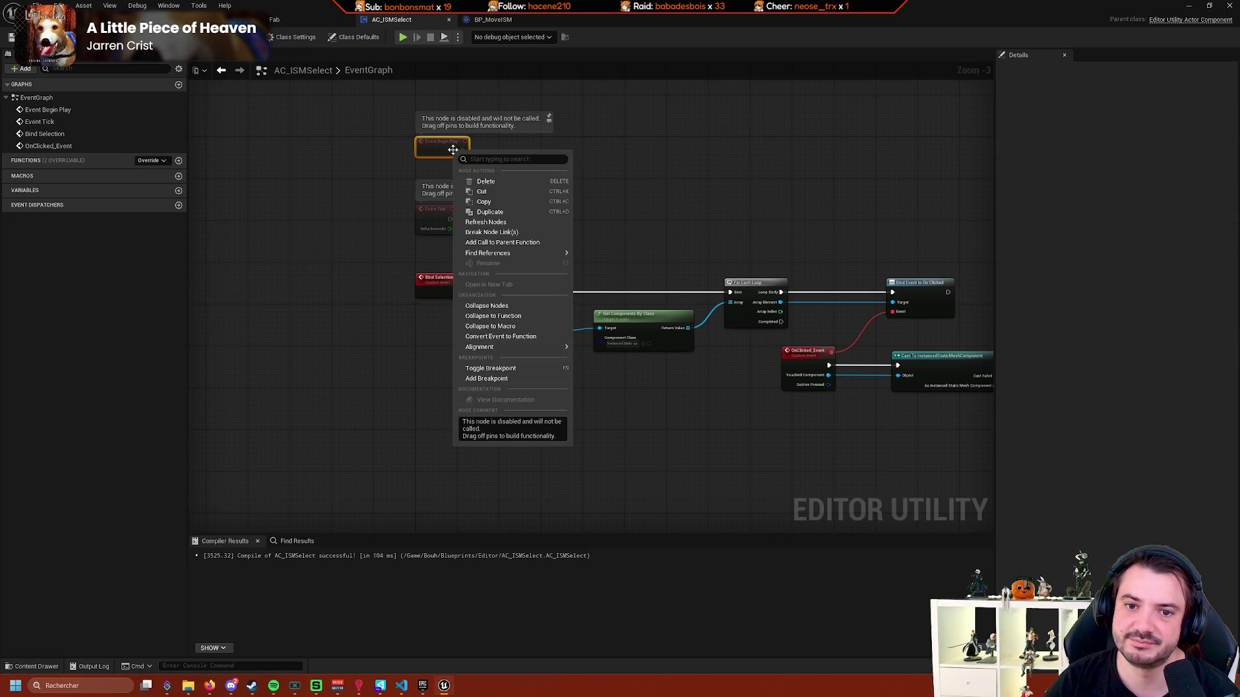
click(414, 161)
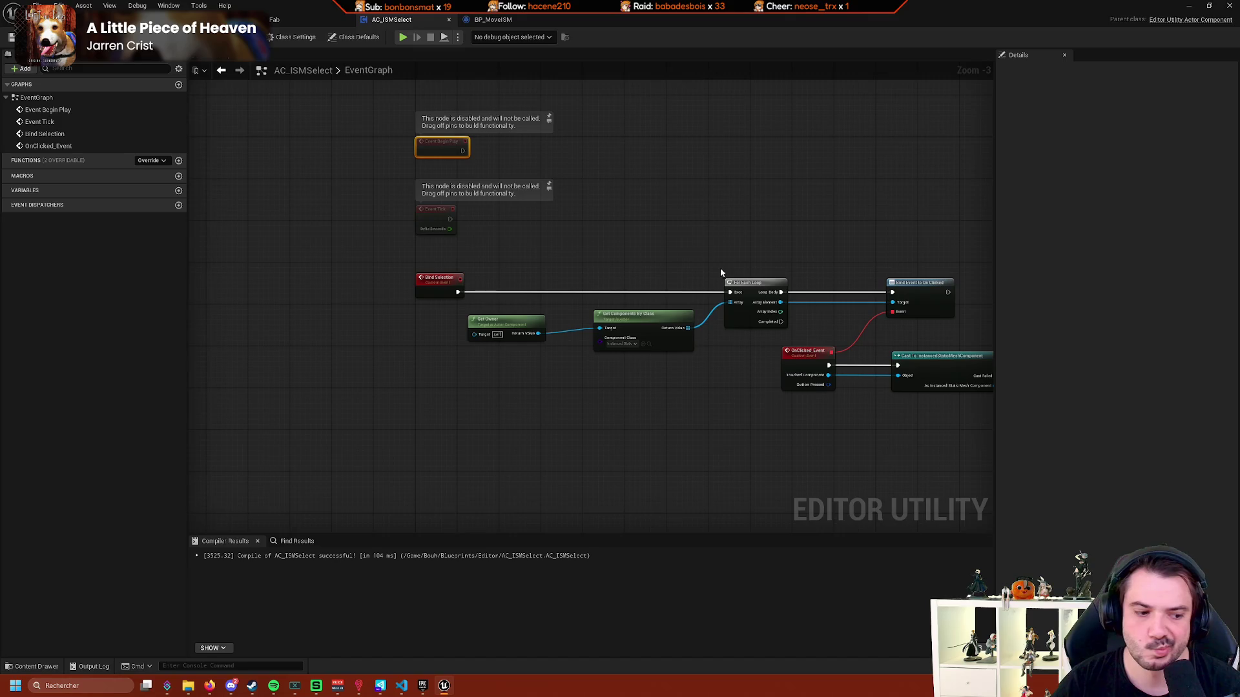
drag(719, 266, 511, 239)
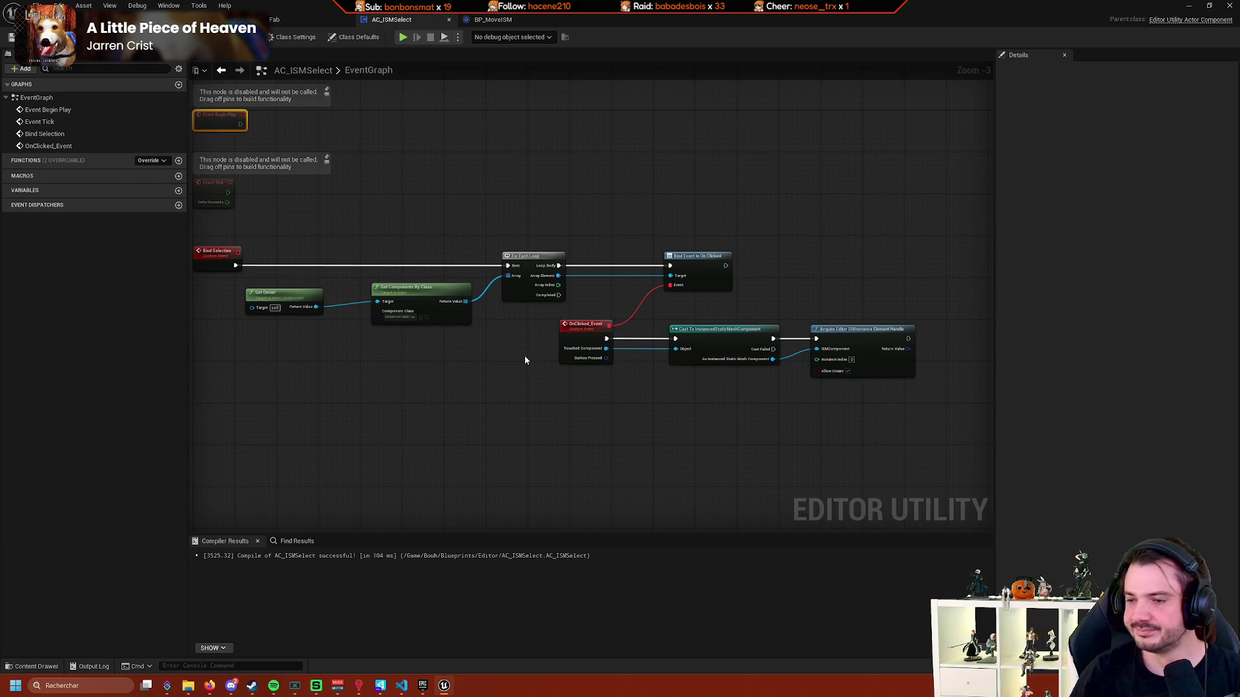
mouse_move(509, 348)
mouse_down()
mouse_move(670, 357)
mouse_move(626, 365)
mouse_up()
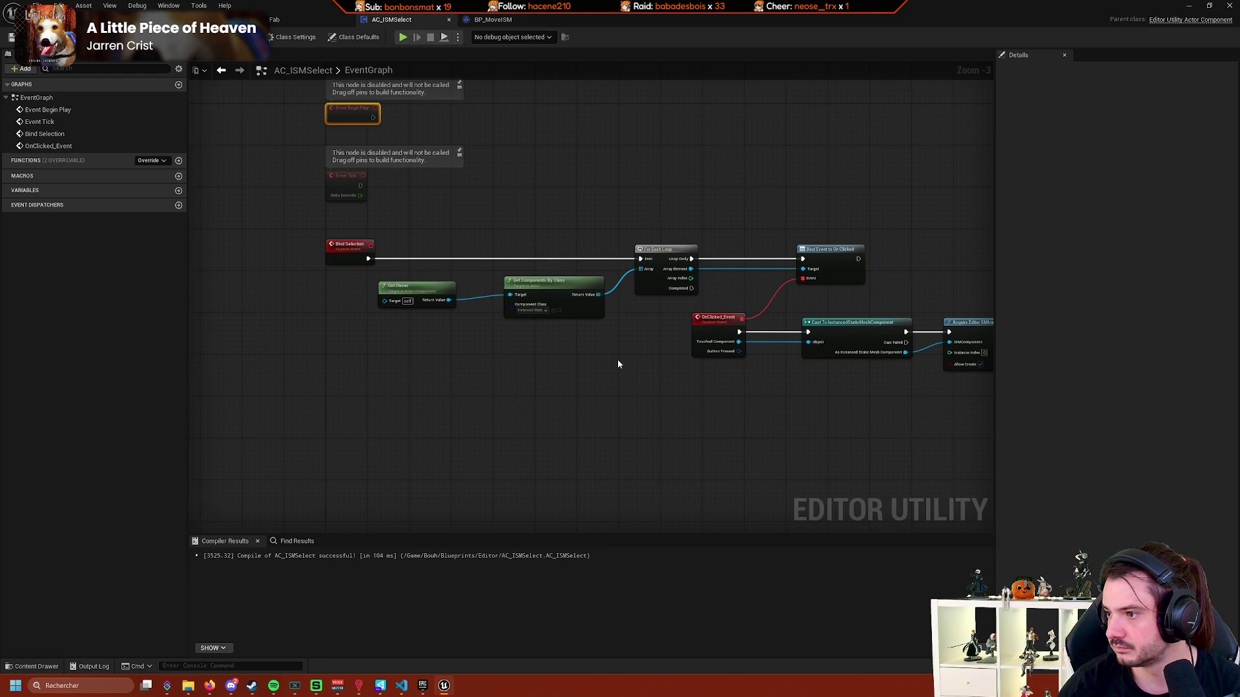
drag(618, 364, 627, 334)
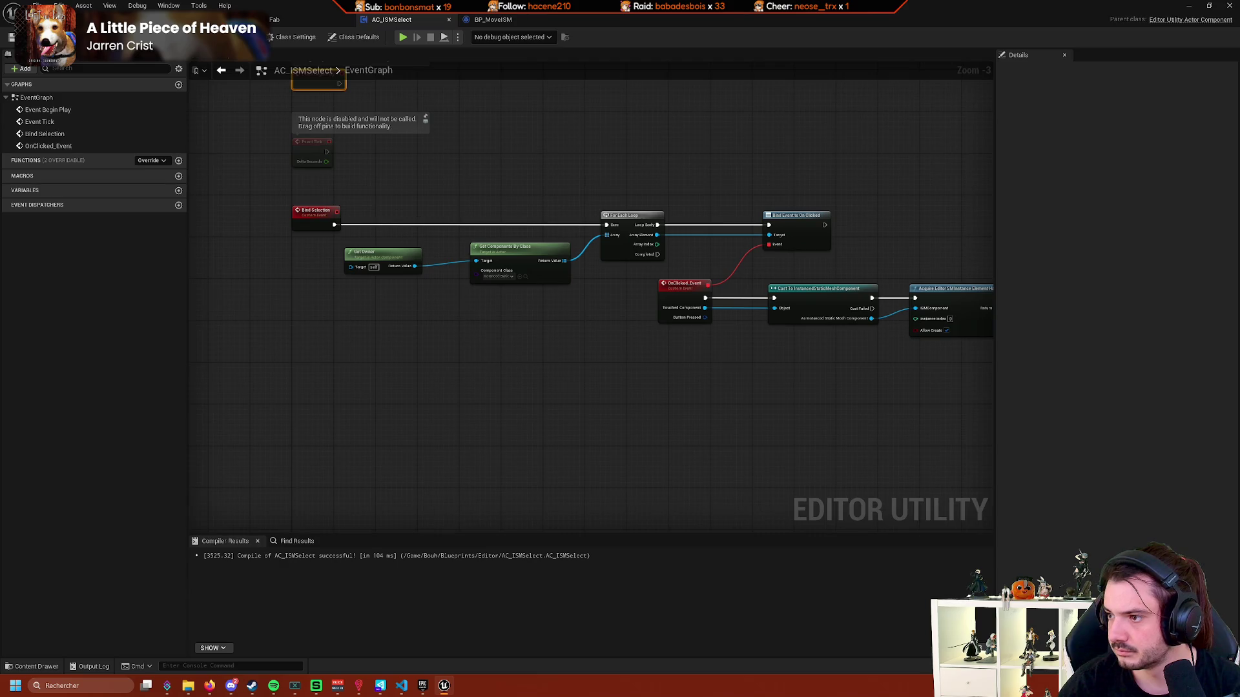
right_click(589, 370)
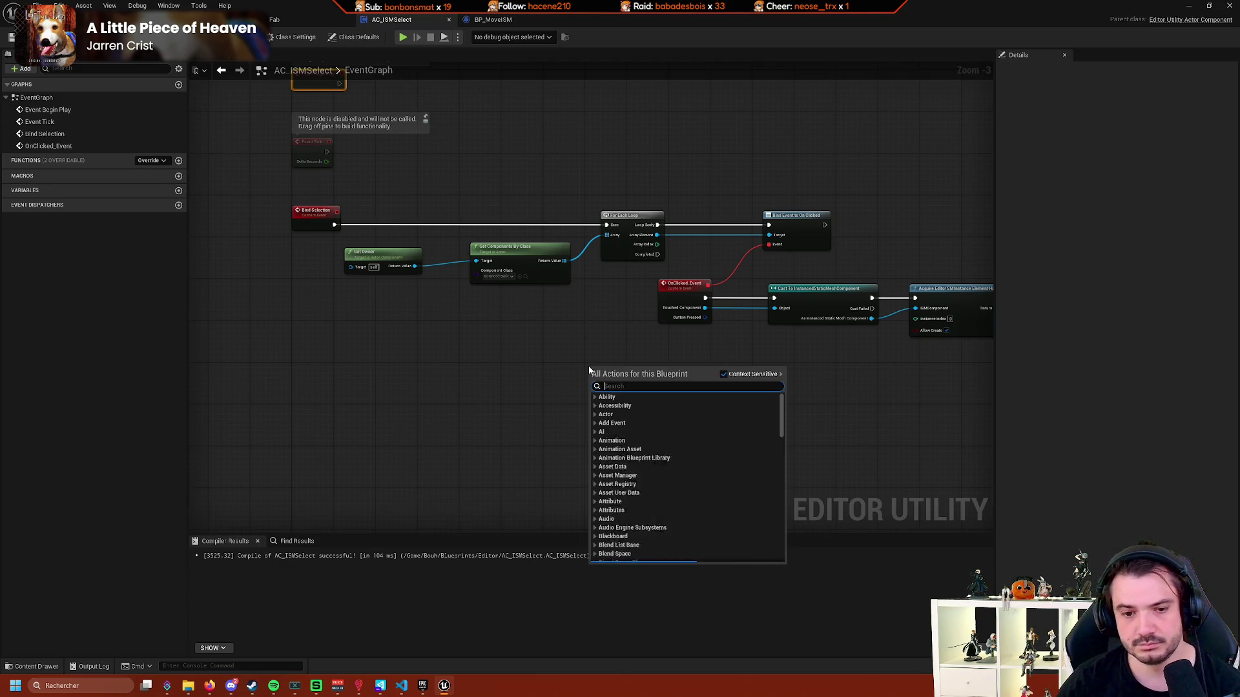
Search the graph actions for 'subsystem' and scan the results.
text(subsystem)
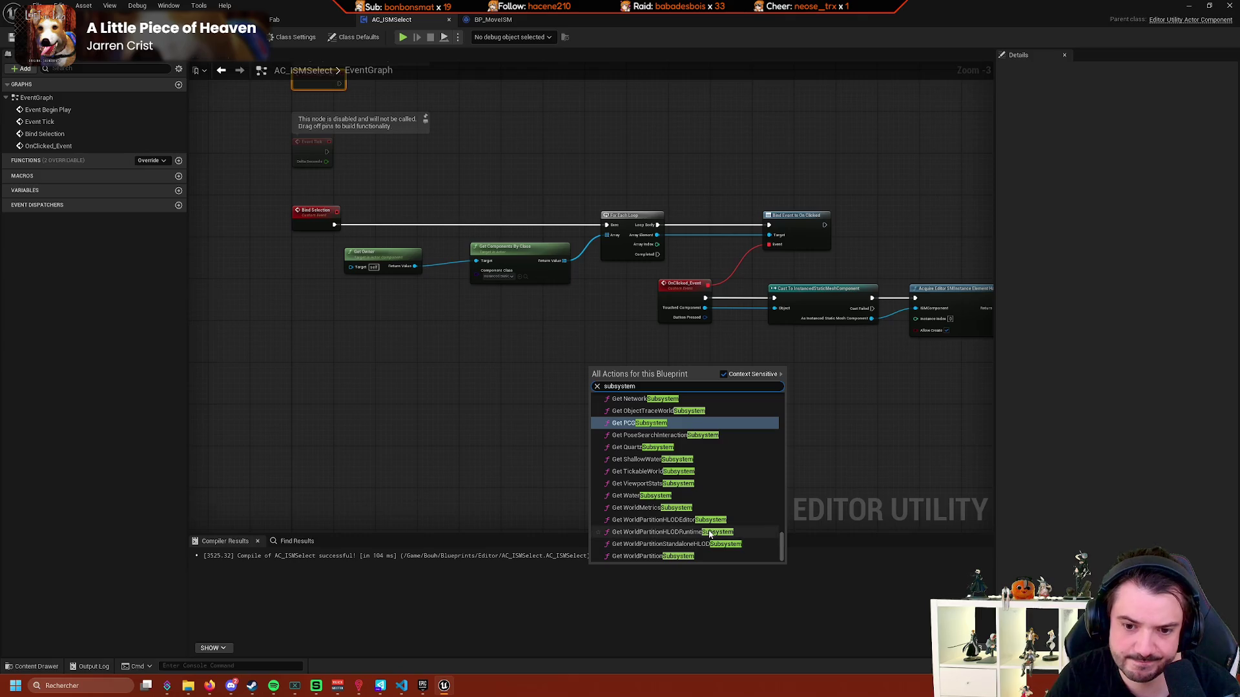
scroll(711, 481, up, 3)
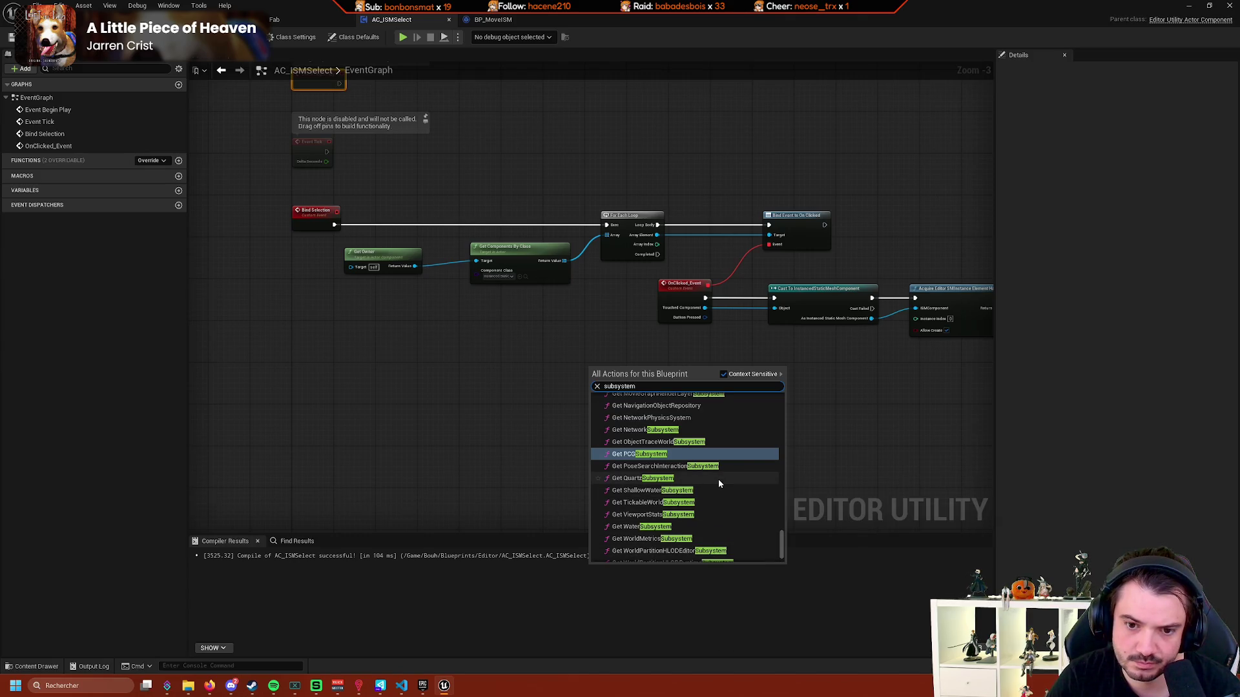
scroll(749, 491, up, 3)
scroll(725, 482, up, 2)
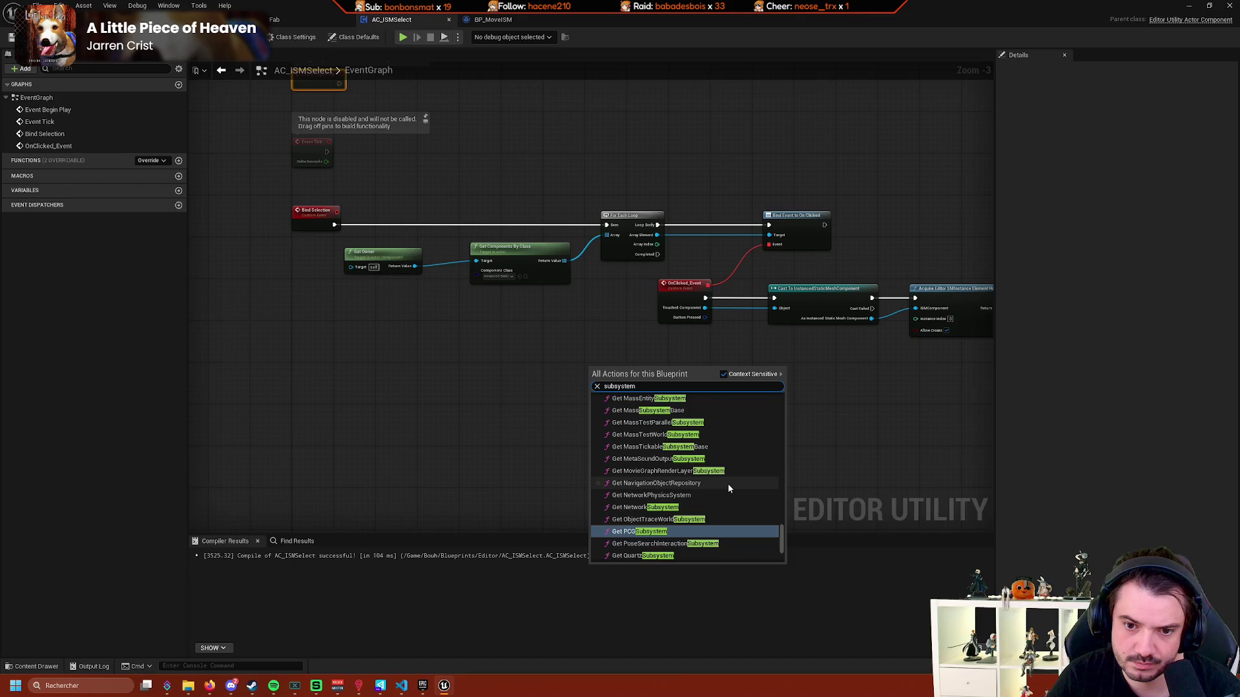
scroll(730, 486, up, 3)
scroll(743, 478, up, 3)
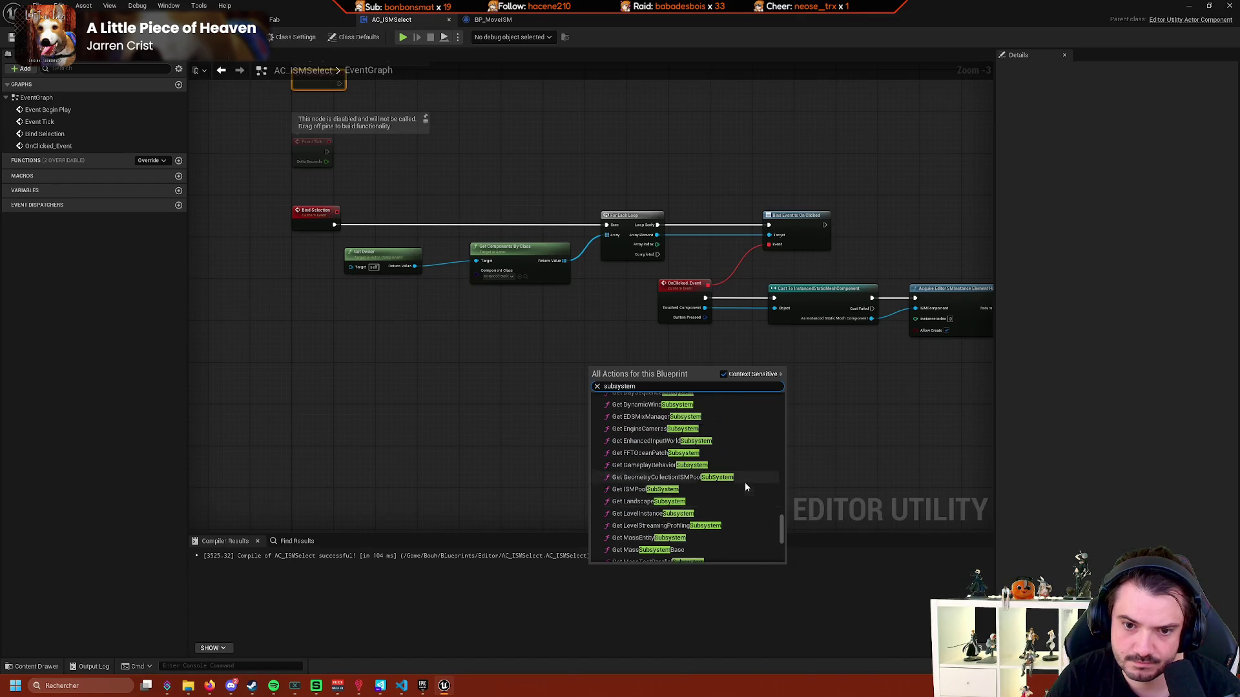
scroll(750, 489, down, 8)
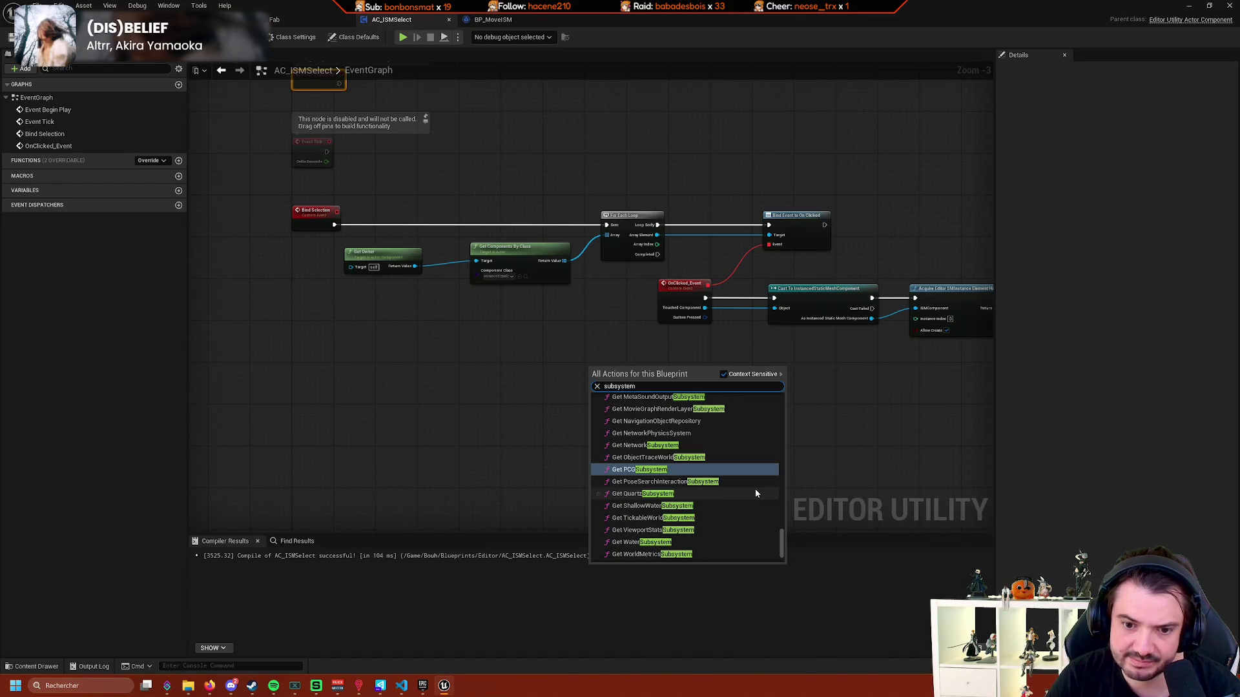
scroll(743, 509, up, 10)
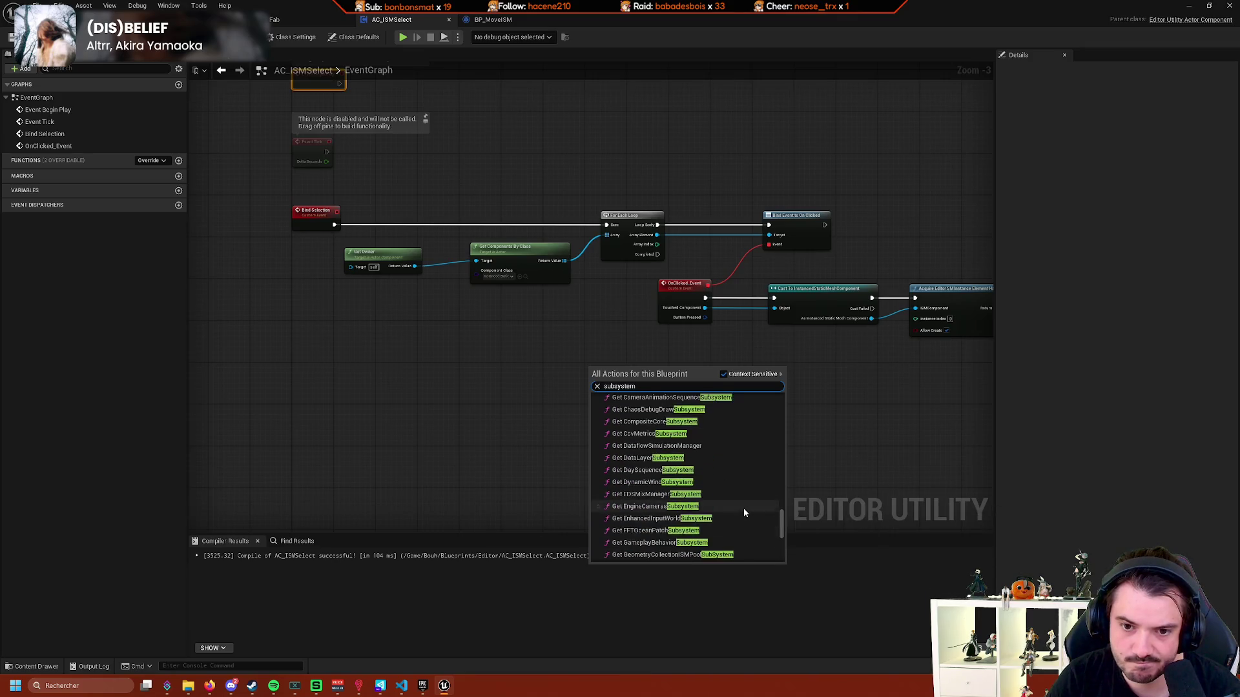
scroll(742, 509, up, 5)
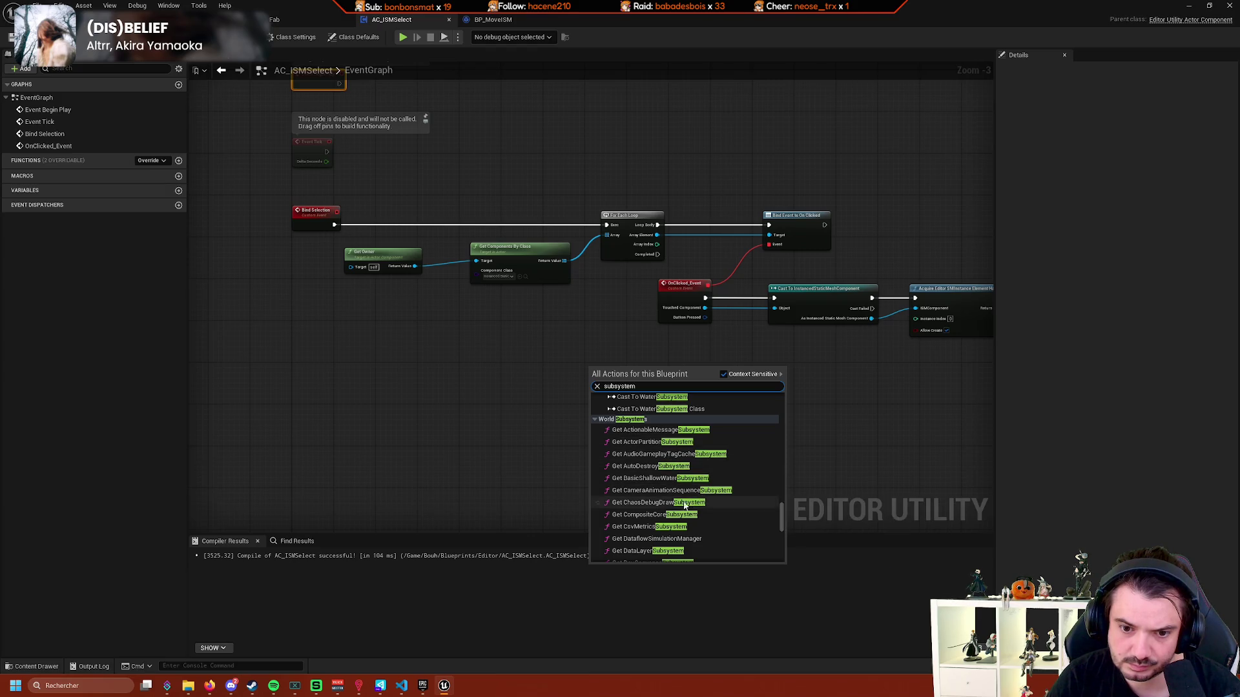
scroll(669, 526, down, 1)
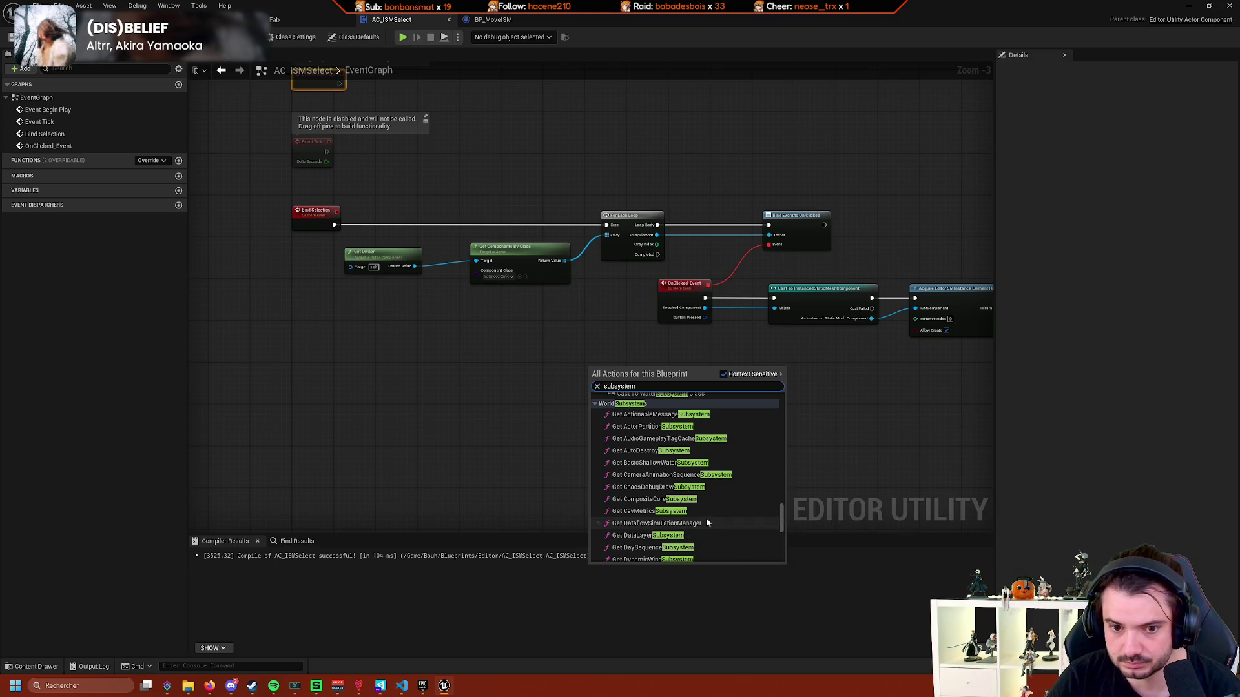
scroll(707, 522, down, 3)
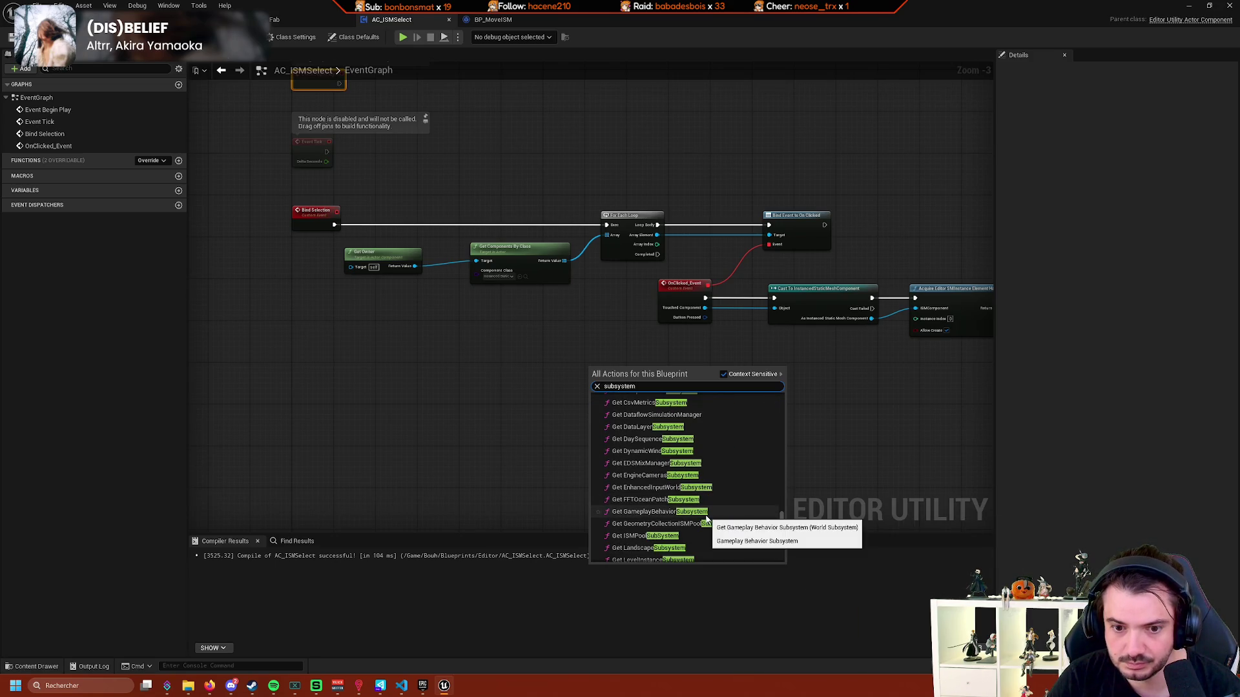
scroll(706, 519, down, 3)
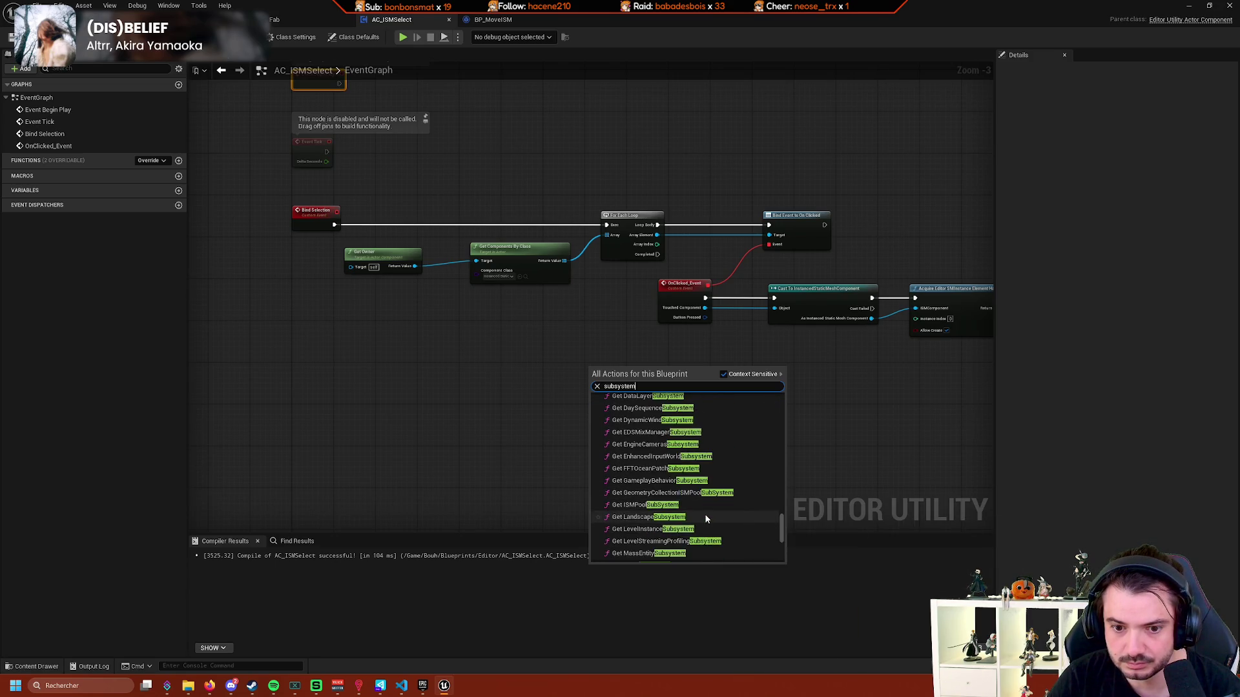
Narrow the search to 'editor' and add a Get EditorUtilitySubsystem node.
click(604, 387)
text(editor)
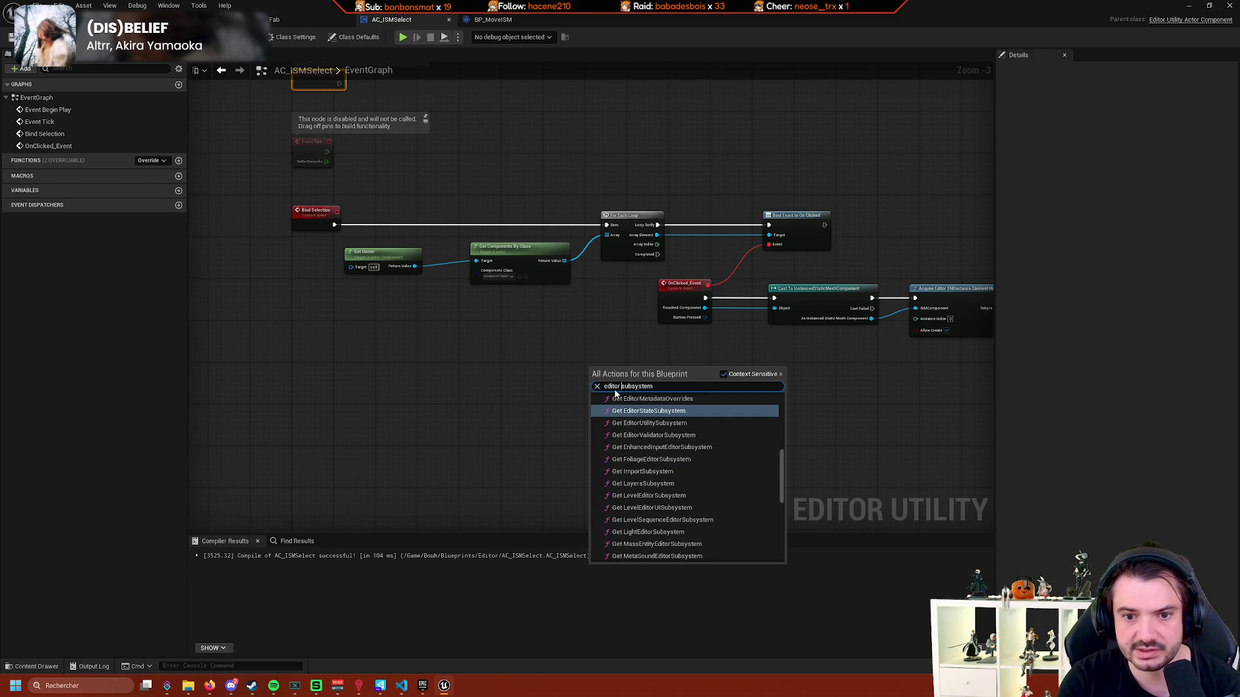
scroll(683, 512, down, 2)
scroll(683, 513, down, 2)
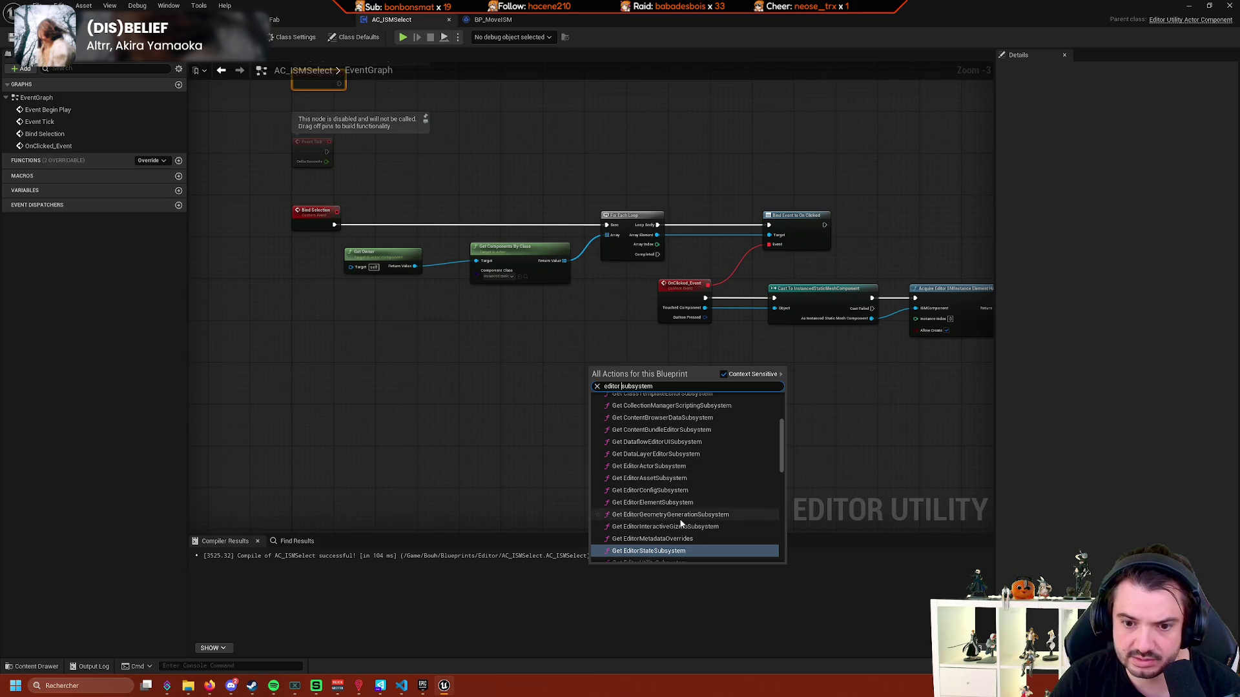
scroll(721, 527, down, 2)
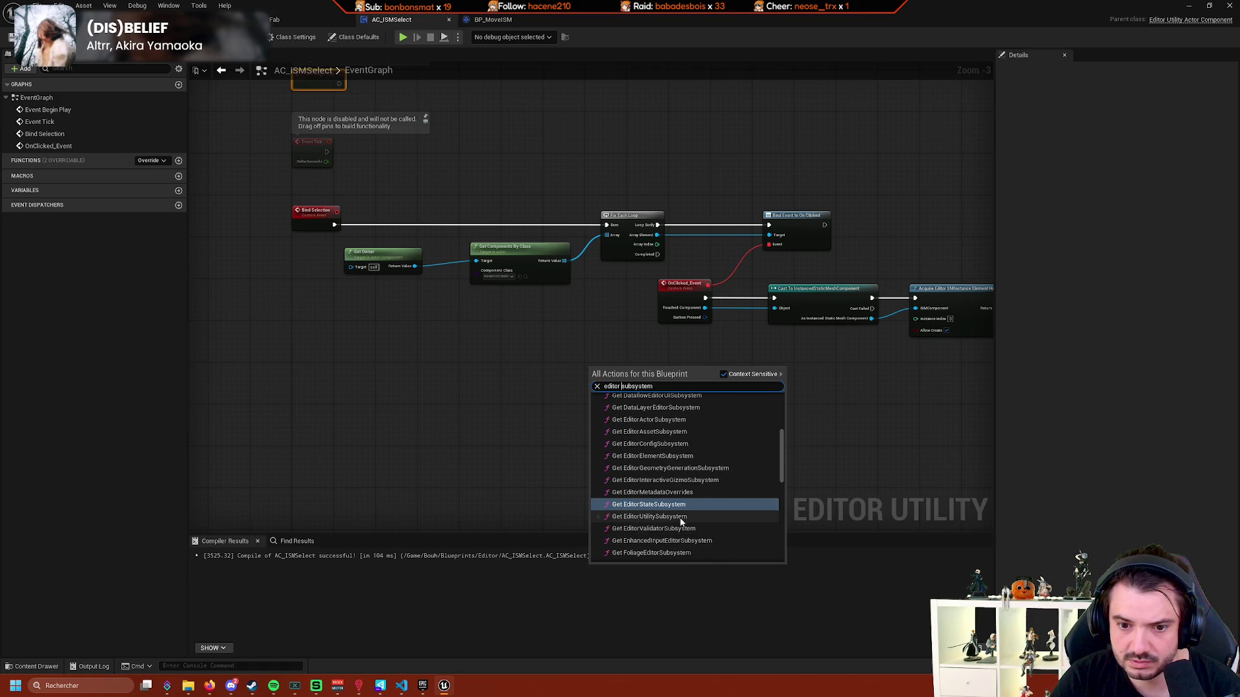
click(685, 519)
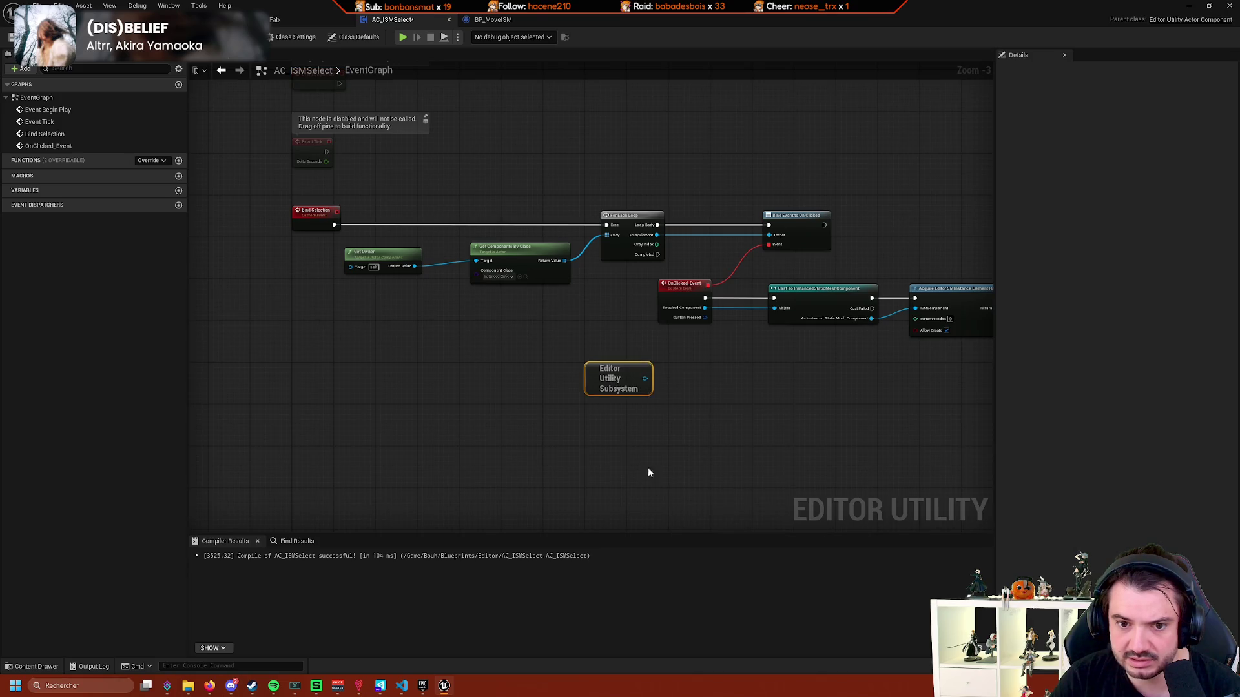
Browse the subsystem's compatible Typed Element Interfaces and Framework actions without adding any.
scroll(648, 468, up, 1)
drag(646, 371, 735, 409)
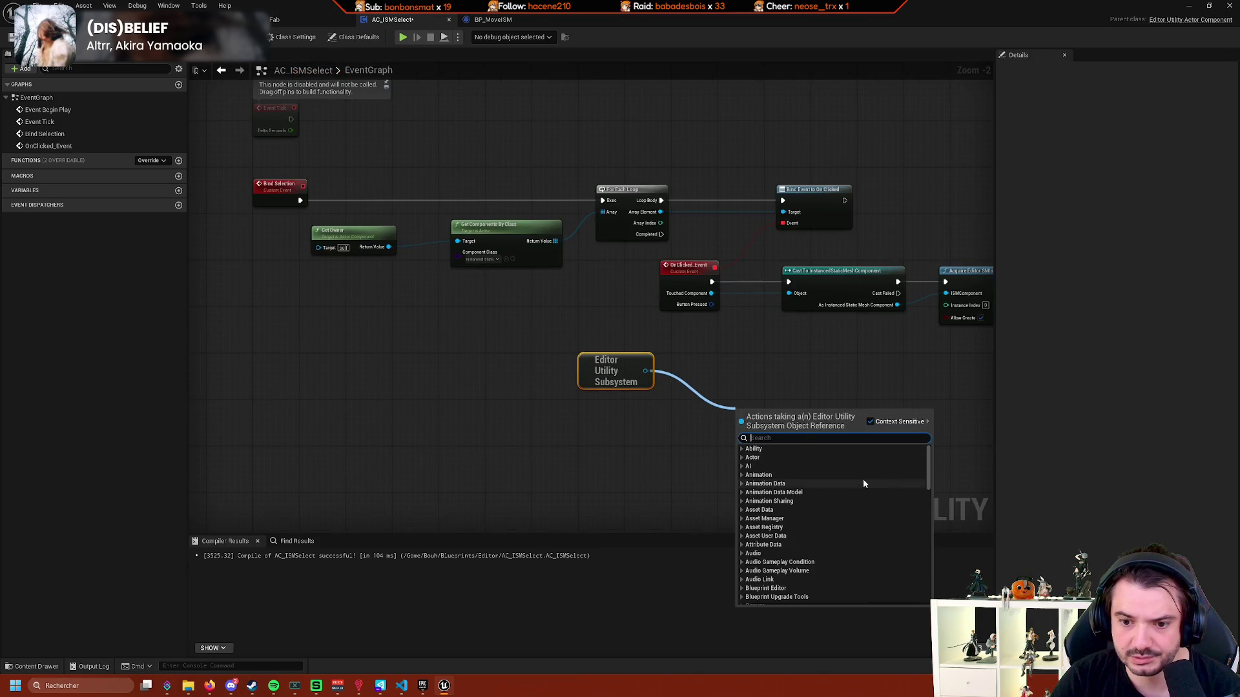
scroll(835, 505, down, 10)
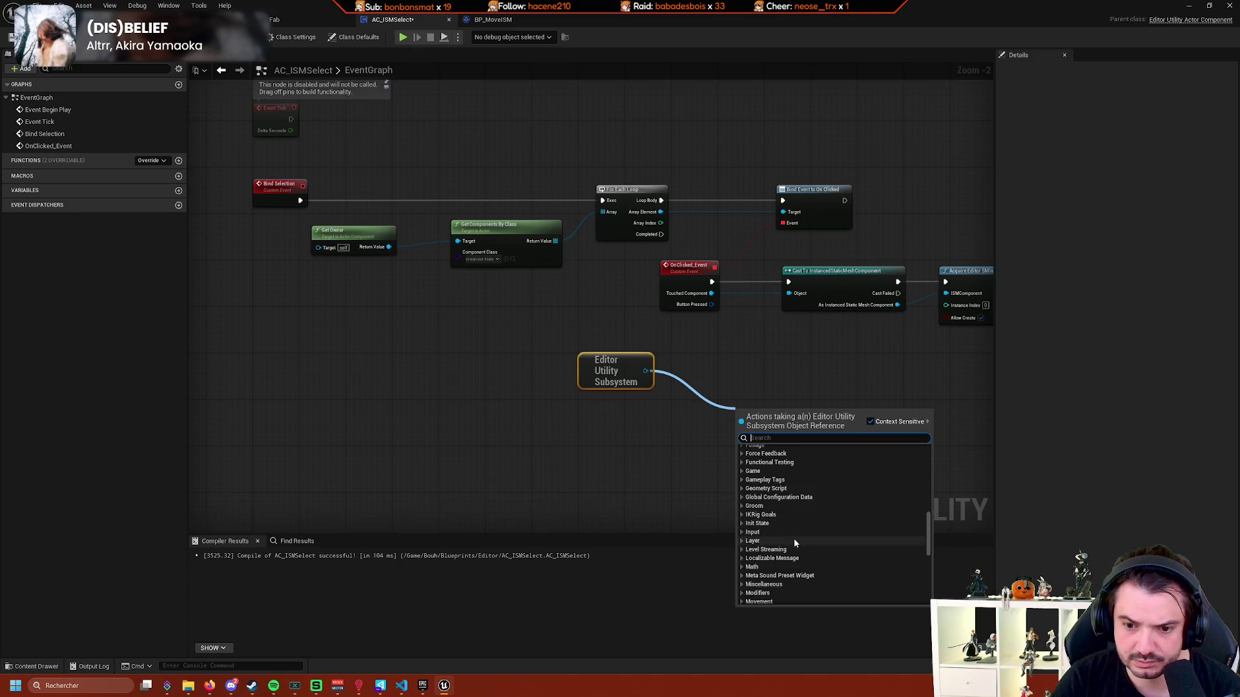
scroll(829, 530, down, 8)
scroll(827, 539, down, 3)
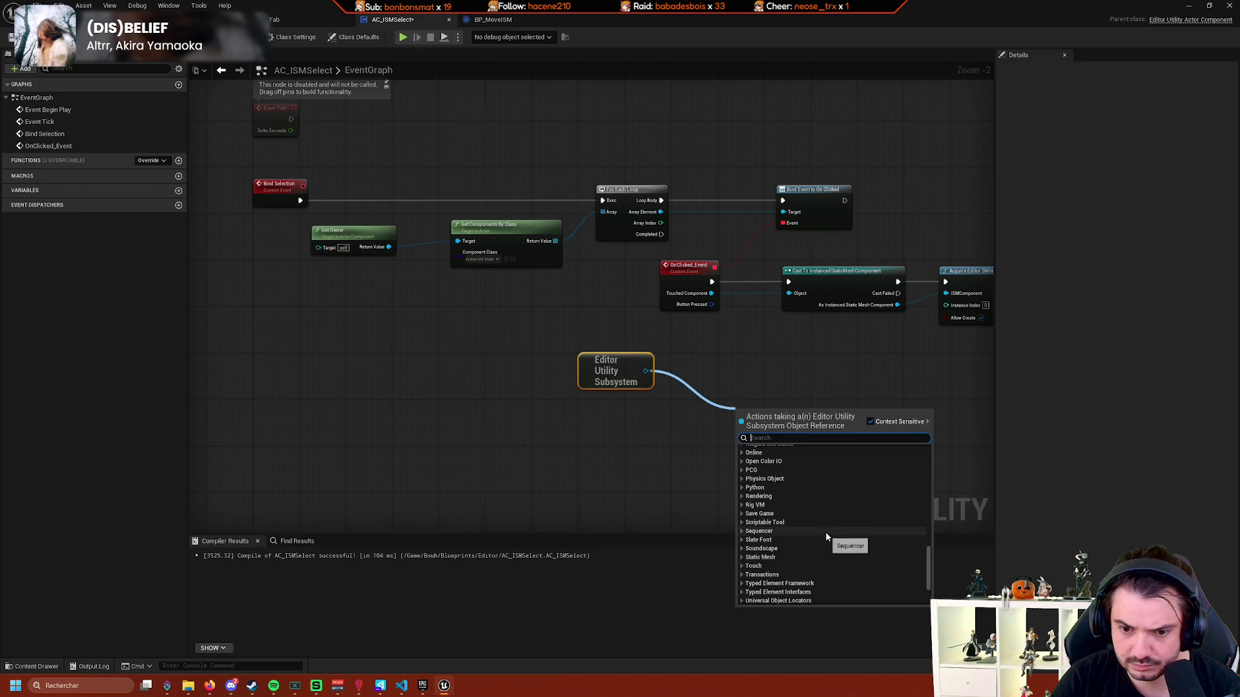
click(743, 593)
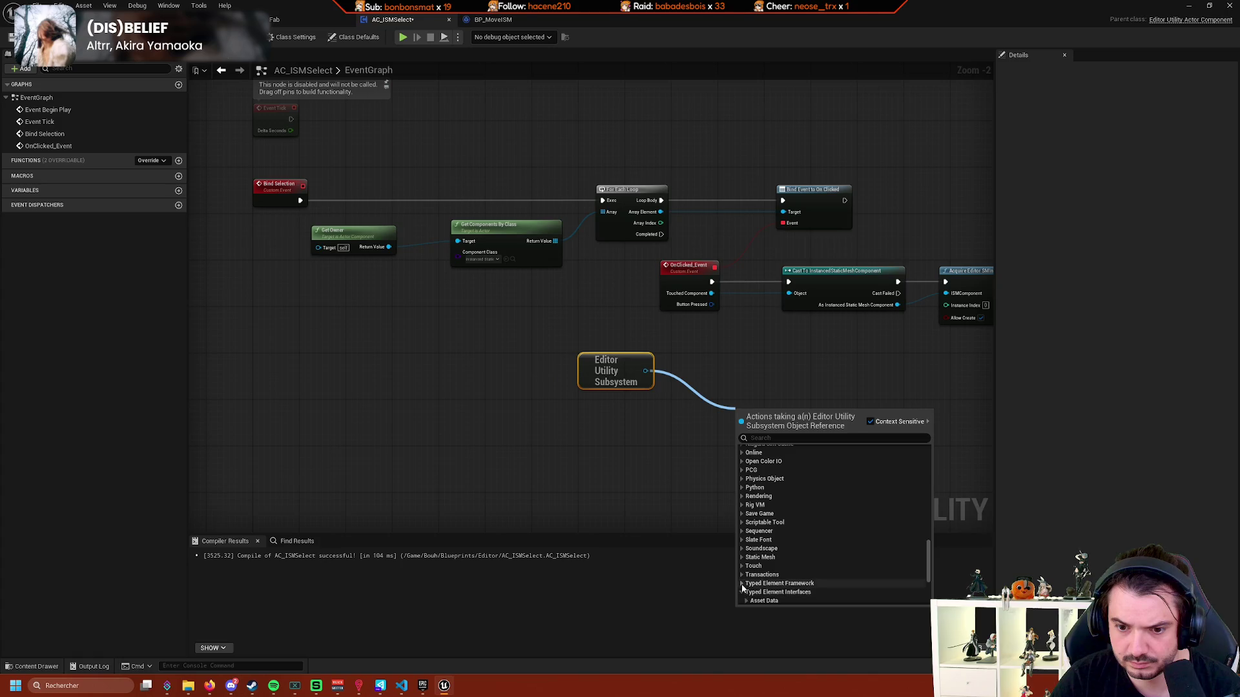
click(742, 584)
click(747, 556)
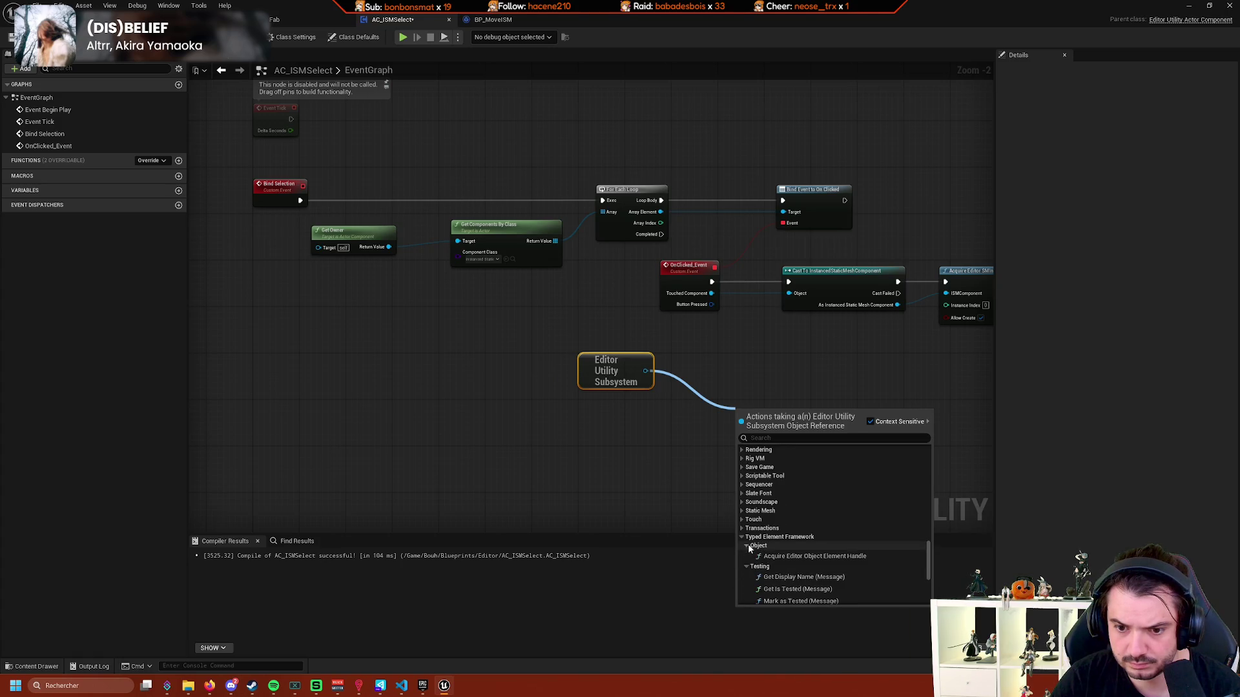
click(747, 546)
scroll(769, 546, down, 4)
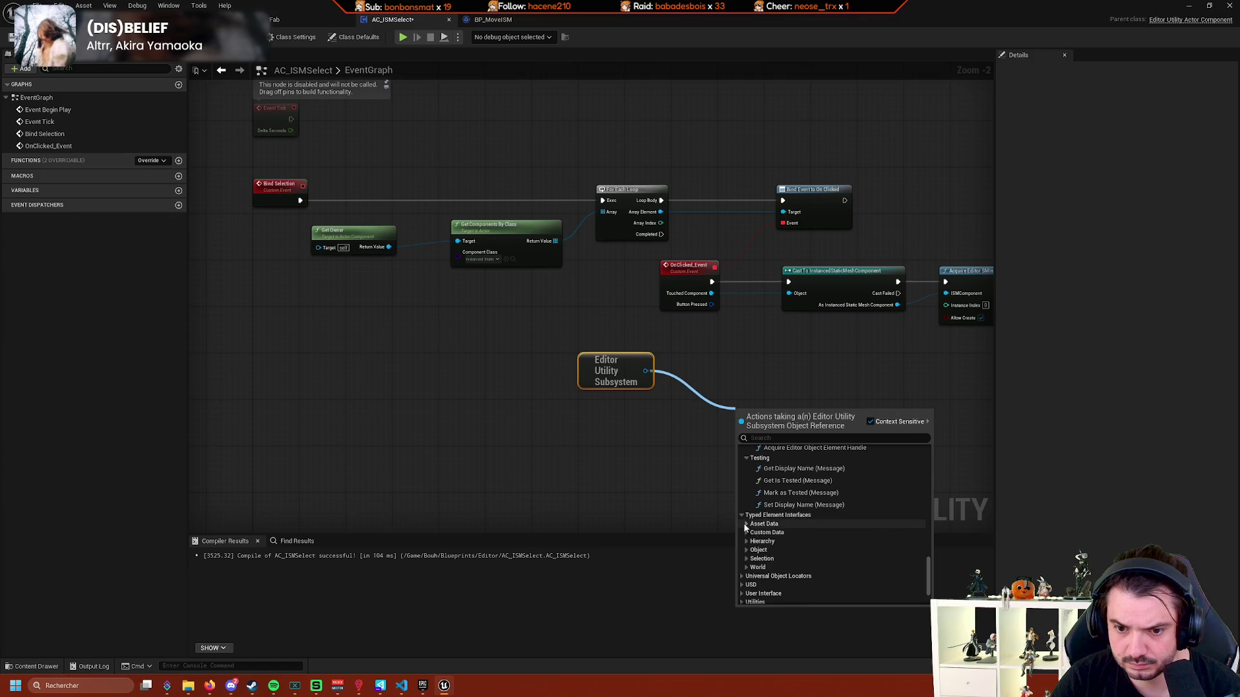
click(747, 524)
scroll(753, 562, down, 1)
click(753, 562)
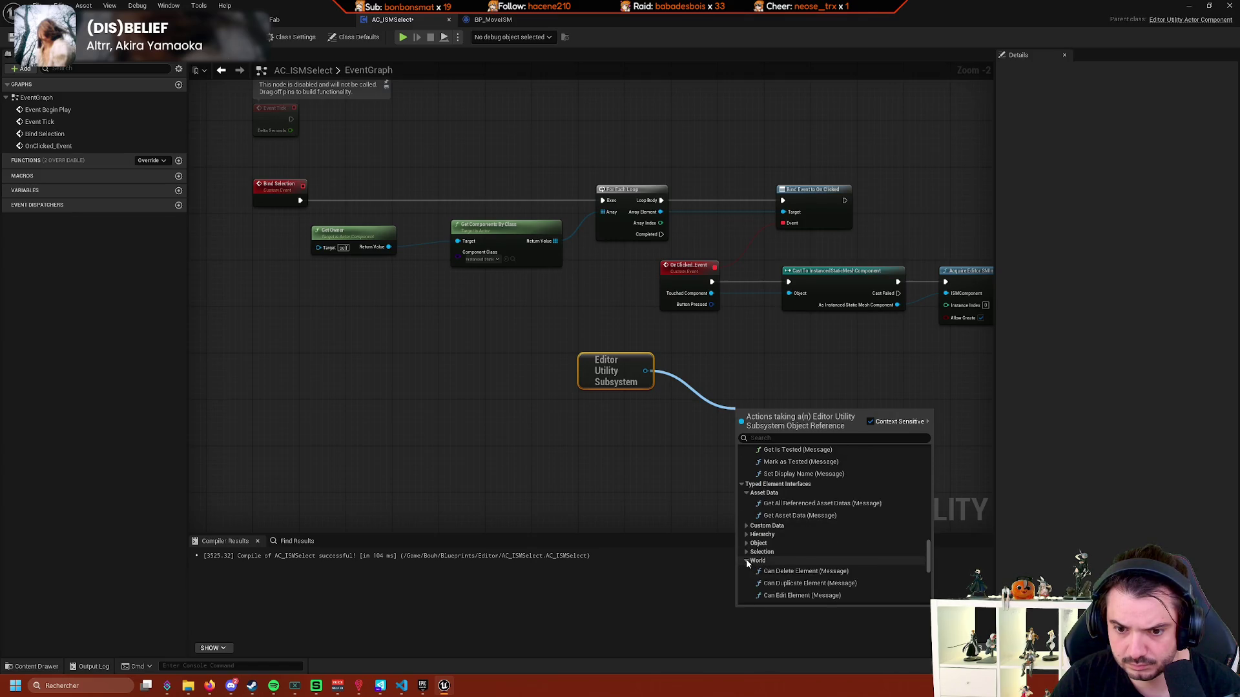
click(753, 553)
scroll(753, 549, down, 3)
click(693, 509)
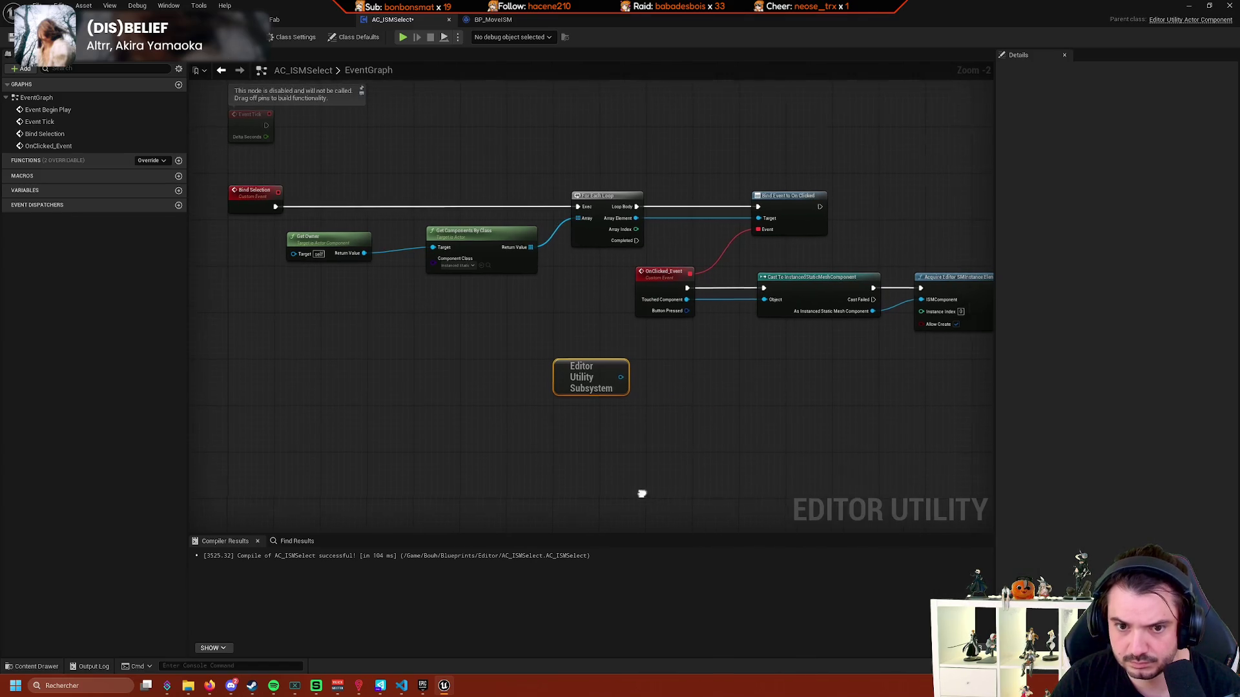
right_click(554, 444)
Add a Get EditorElementSubsystem node using the 'editor subs' search.
text(editor subs)
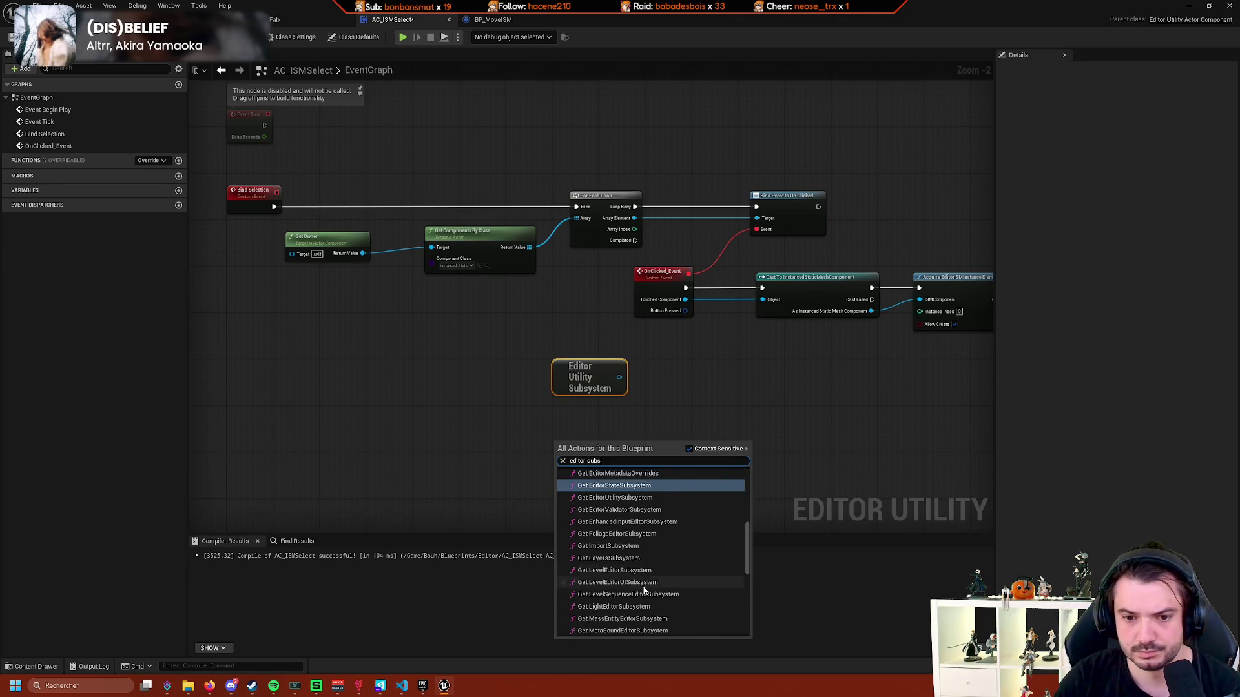
scroll(658, 537, up, 2)
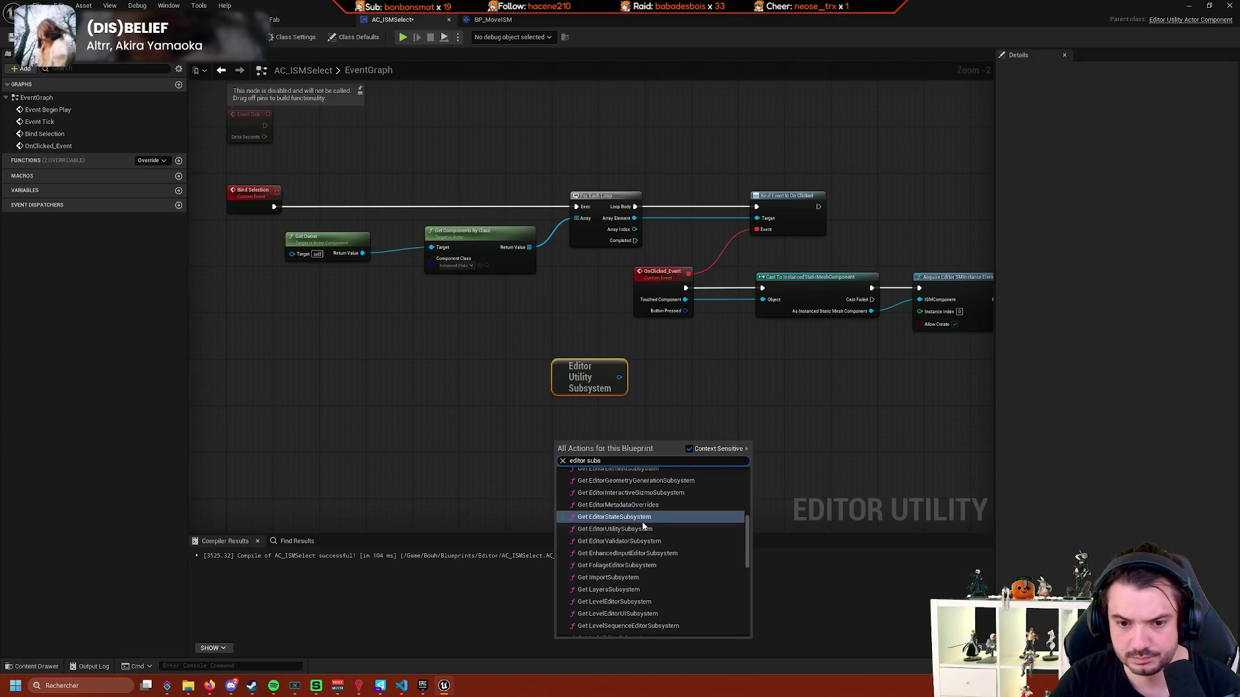
scroll(659, 534, up, 1)
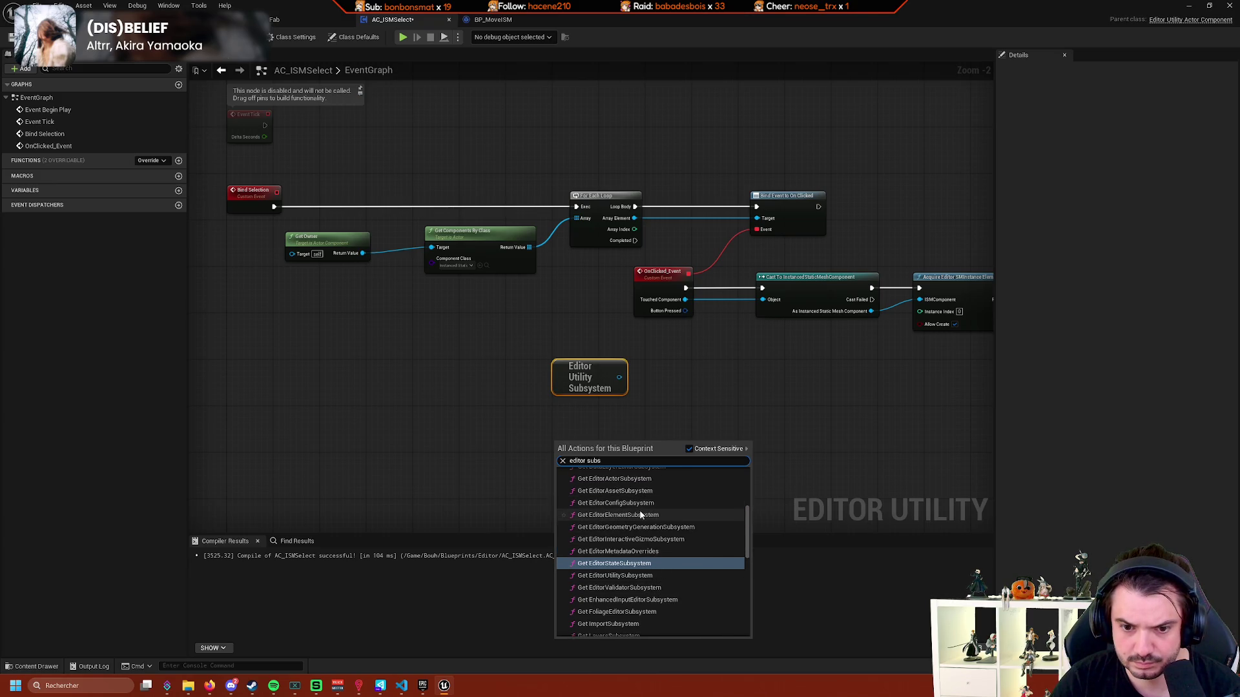
click(639, 499)
scroll(631, 456, up, 1)
Browse its Return Value's Typed Element actions without adding any, then box-select both subsystem nodes.
drag(614, 453, 675, 444)
scroll(755, 567, down, 5)
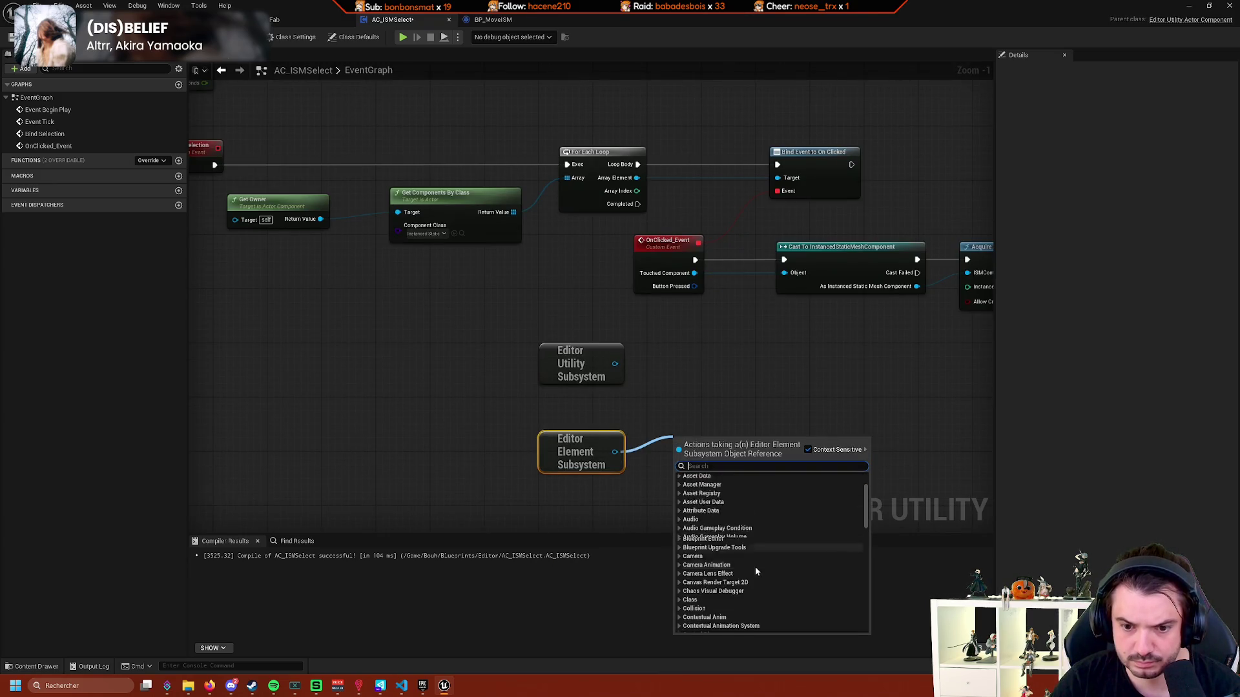
scroll(762, 549, down, 6)
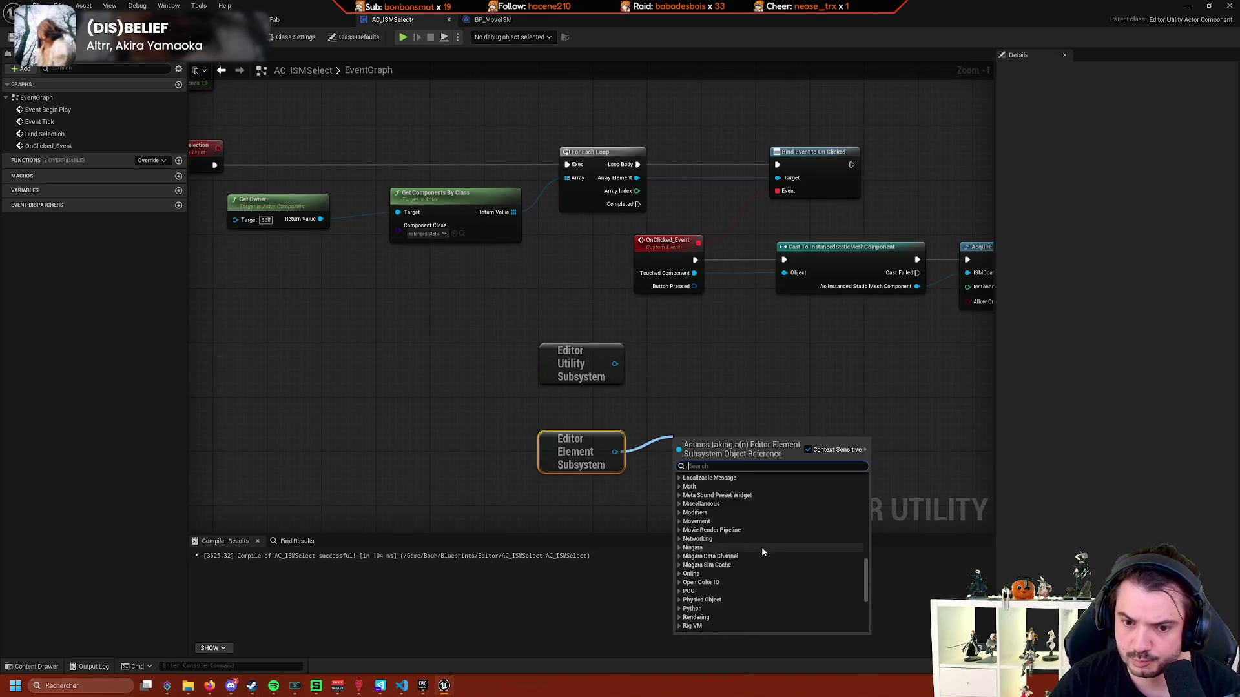
click(678, 595)
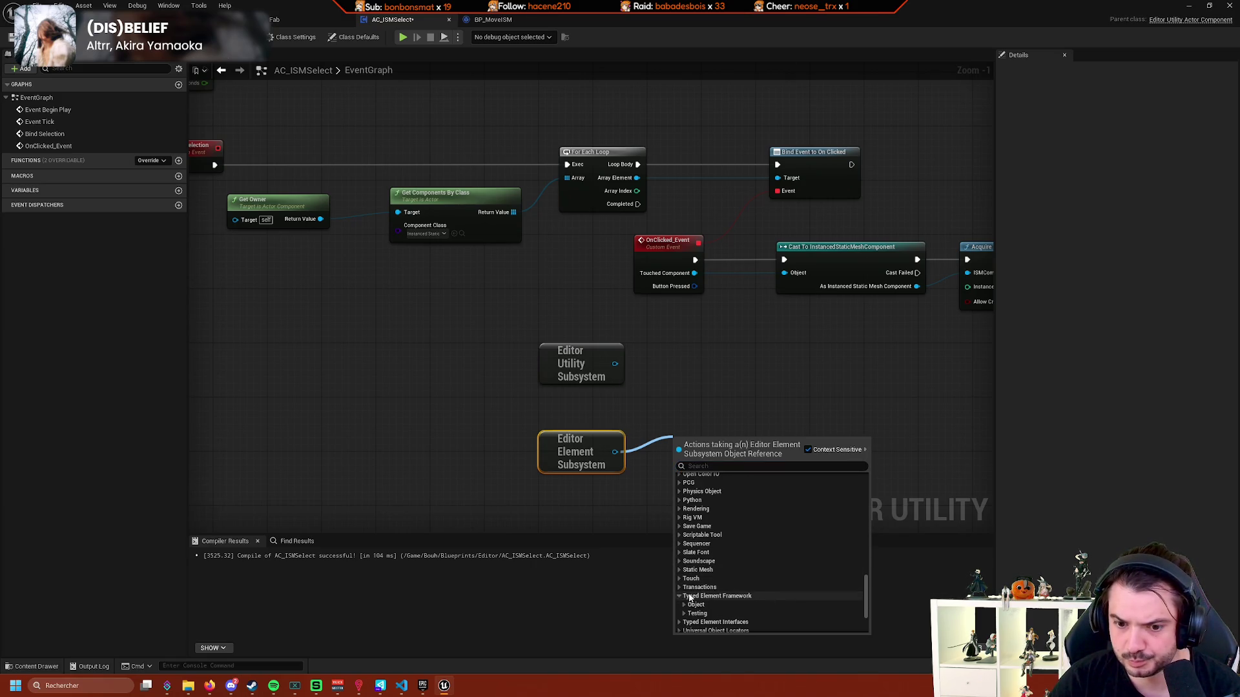
click(684, 574)
scroll(686, 575, down, 2)
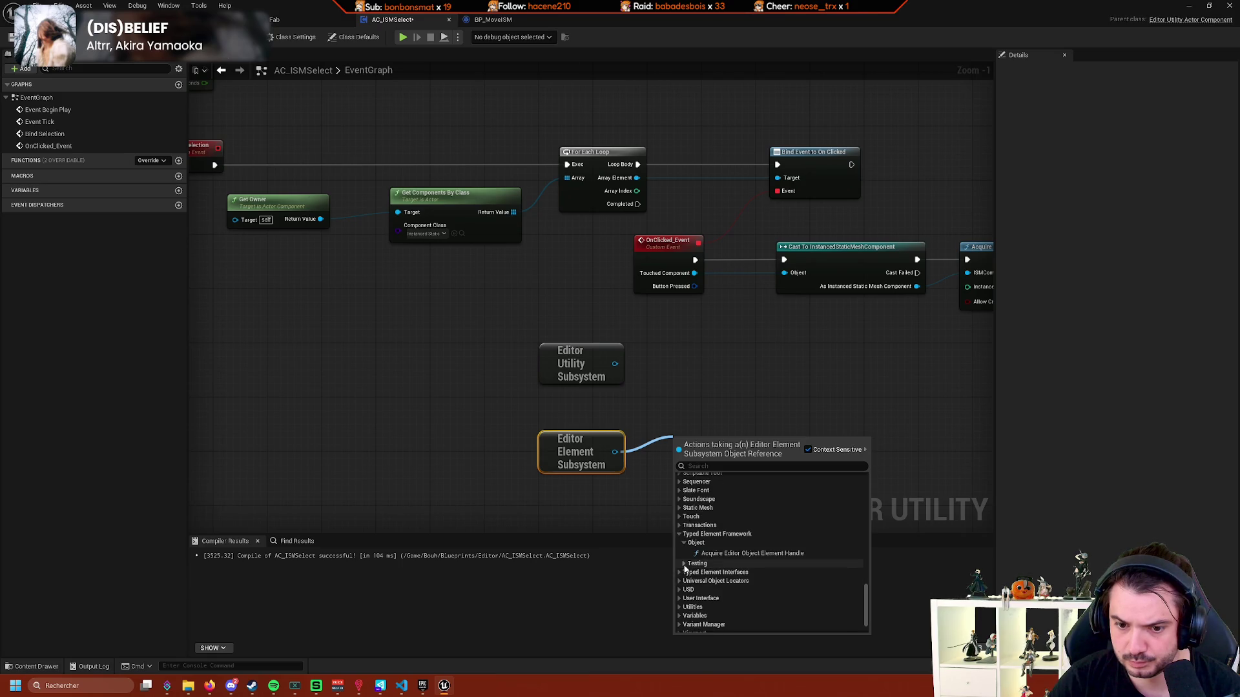
click(684, 563)
click(679, 621)
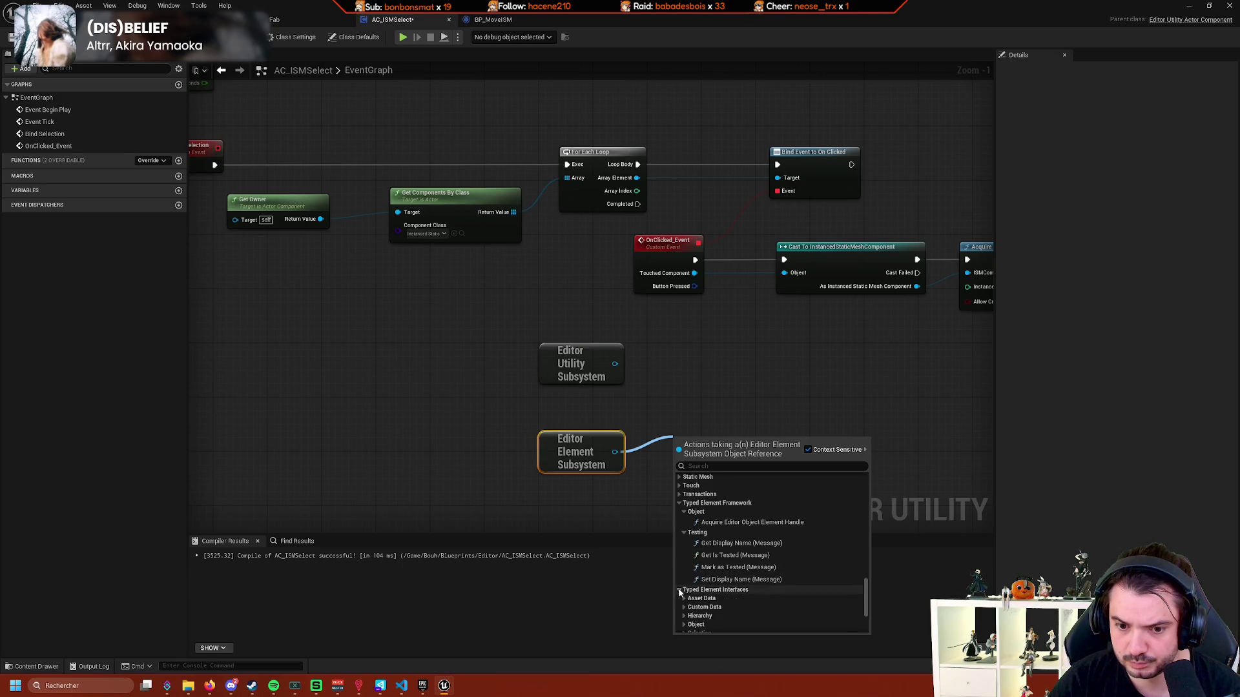
scroll(715, 589, down, 3)
click(608, 520)
drag(753, 443, 533, 361)
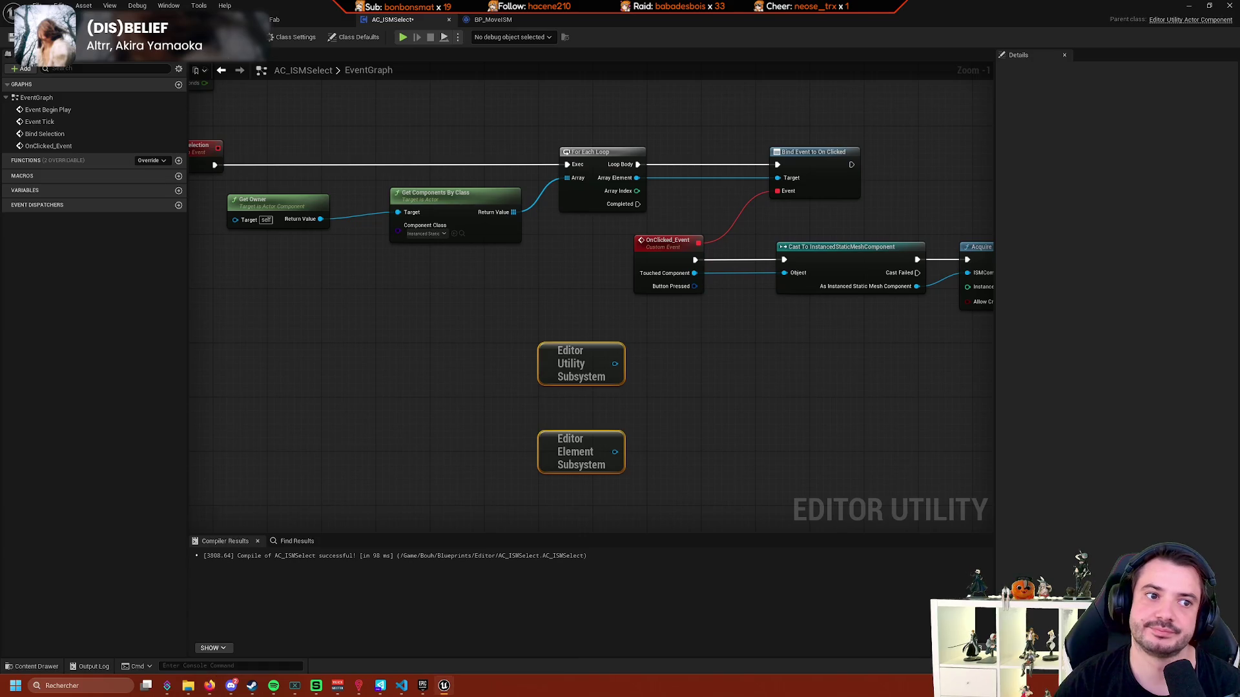
key(alt+Tab)
key(alt+Tab)
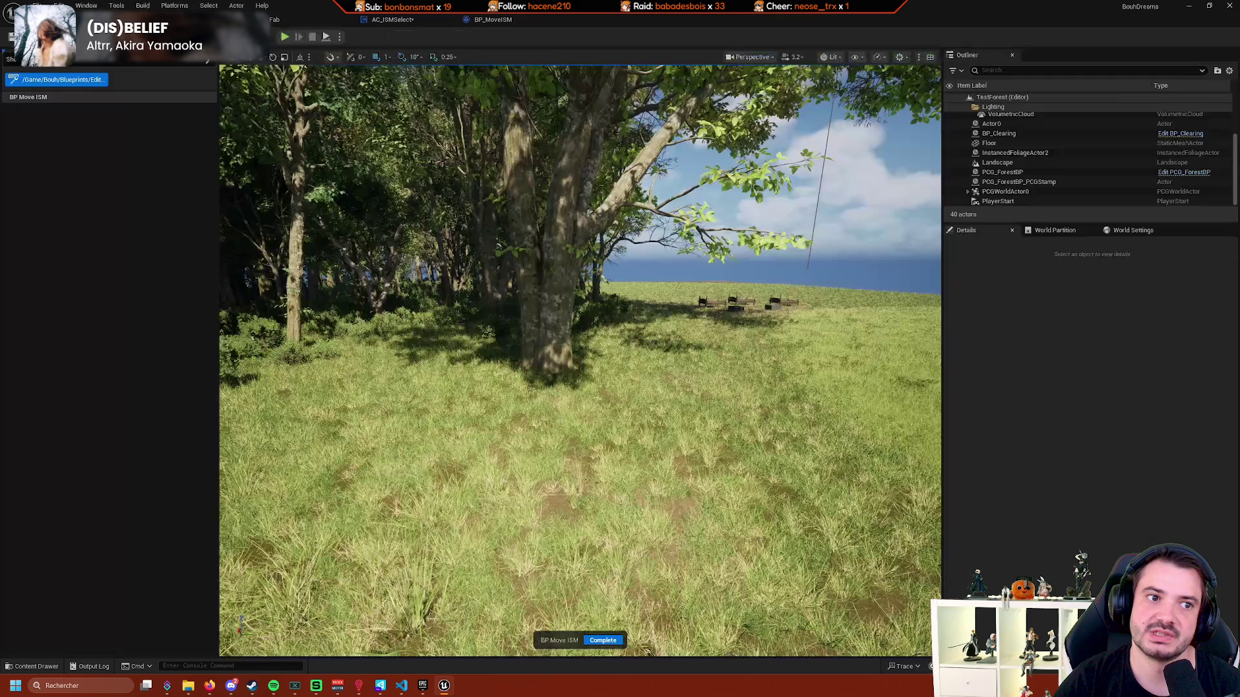
click(507, 24)
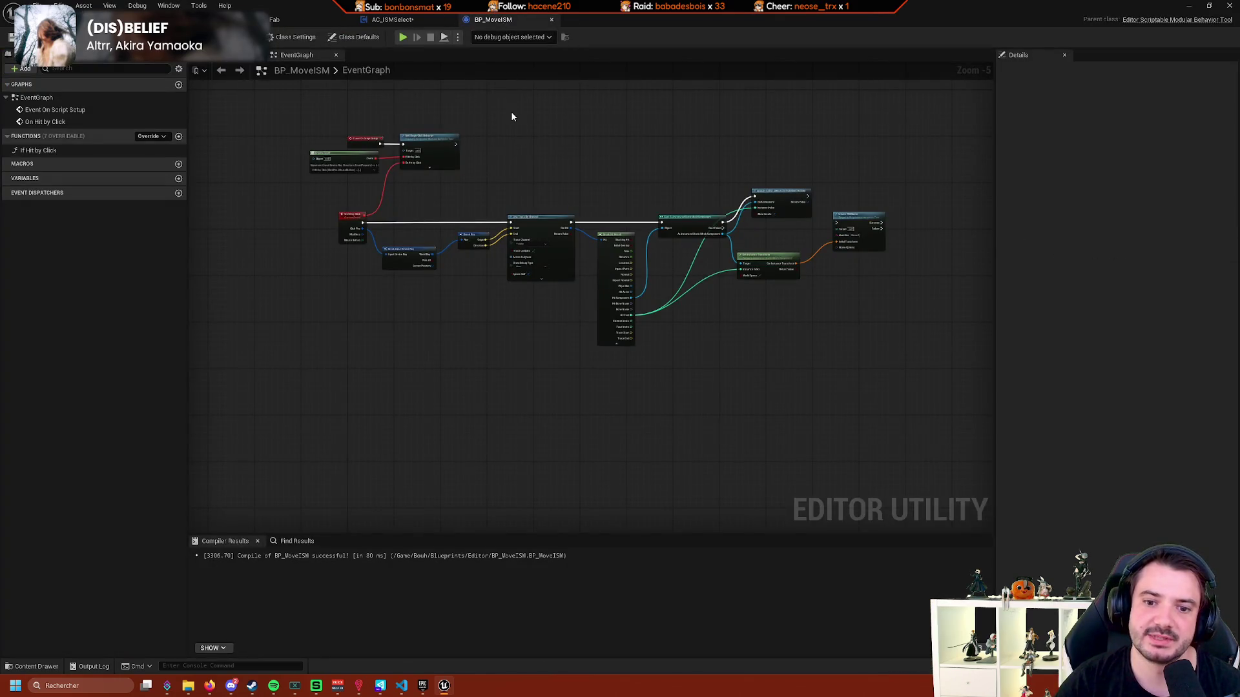
click(391, 19)
drag(503, 334, 434, 308)
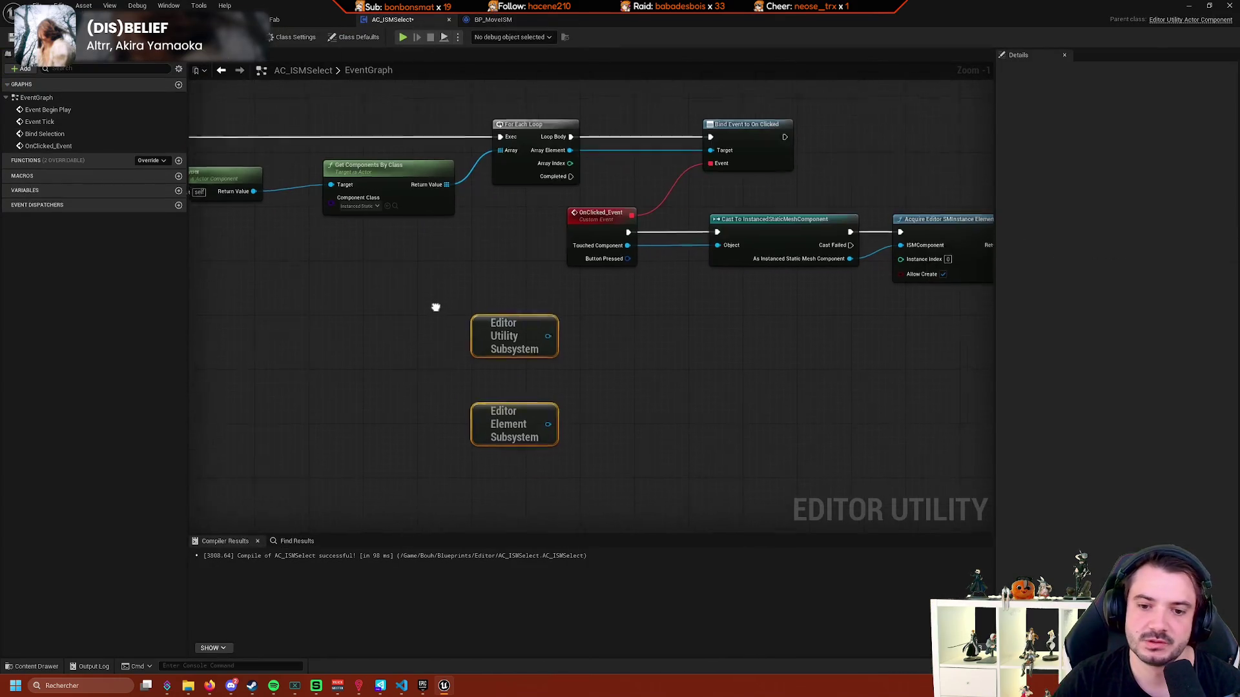
scroll(684, 312, up, 1)
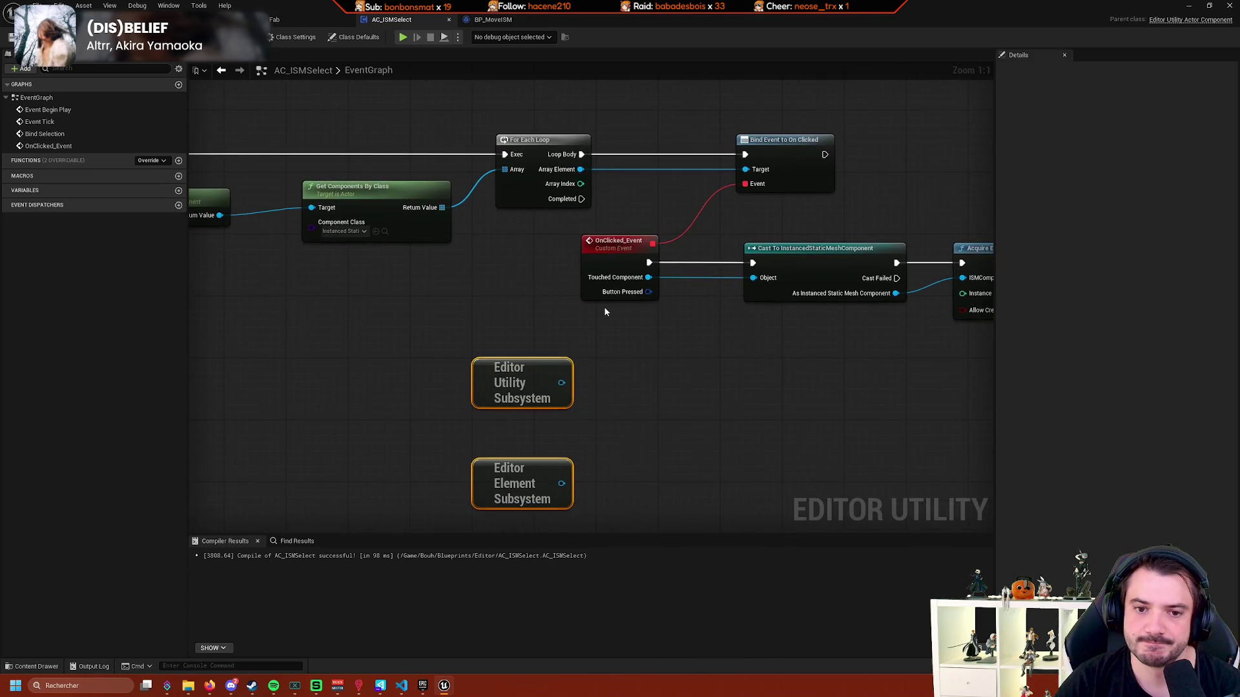
drag(682, 248, 682, 298)
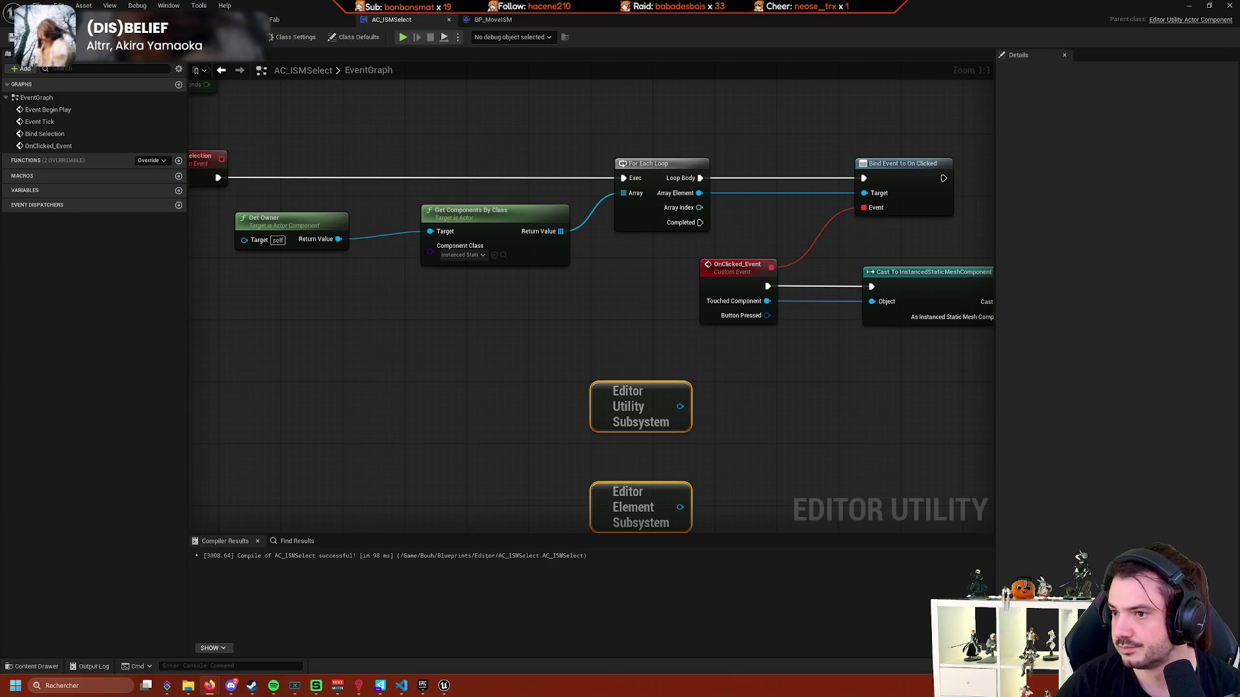
scroll(871, 350, down, 3)
mouse_move(858, 327)
mouse_down()
mouse_move(771, 366)
mouse_move(687, 370)
mouse_move(701, 376)
mouse_up()
scroll(739, 374, up, 1)
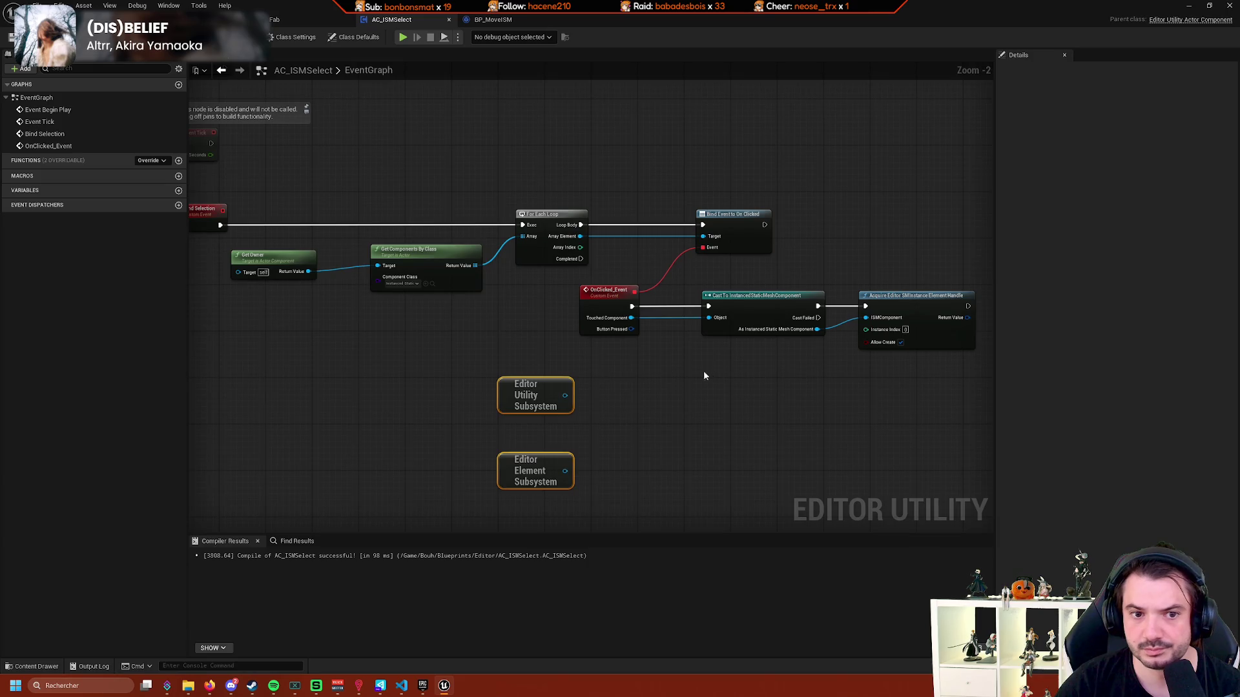
Delete the two subsystem nodes and box-select the Bind Selection and OnClicked rows.
key(Delete)
mouse_move(474, 449)
mouse_down()
mouse_move(497, 443)
mouse_move(483, 450)
mouse_up()
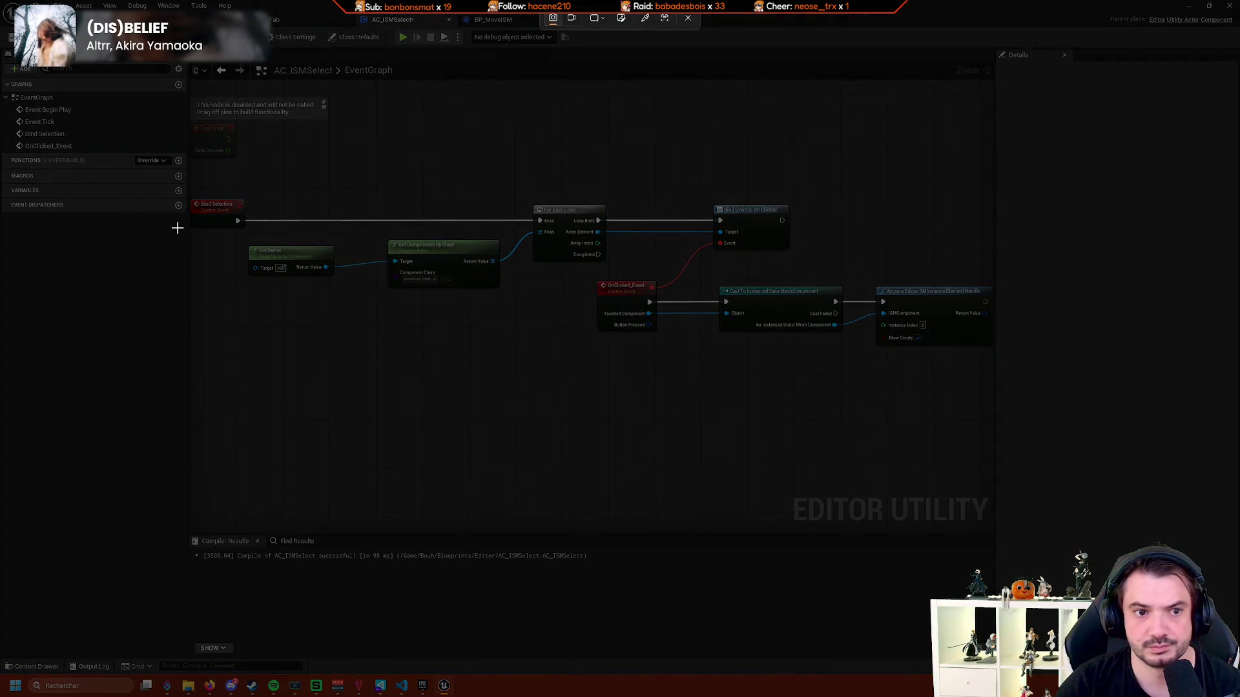
mouse_move(193, 181)
mouse_down()
mouse_move(532, 329)
mouse_move(1033, 398)
mouse_up()
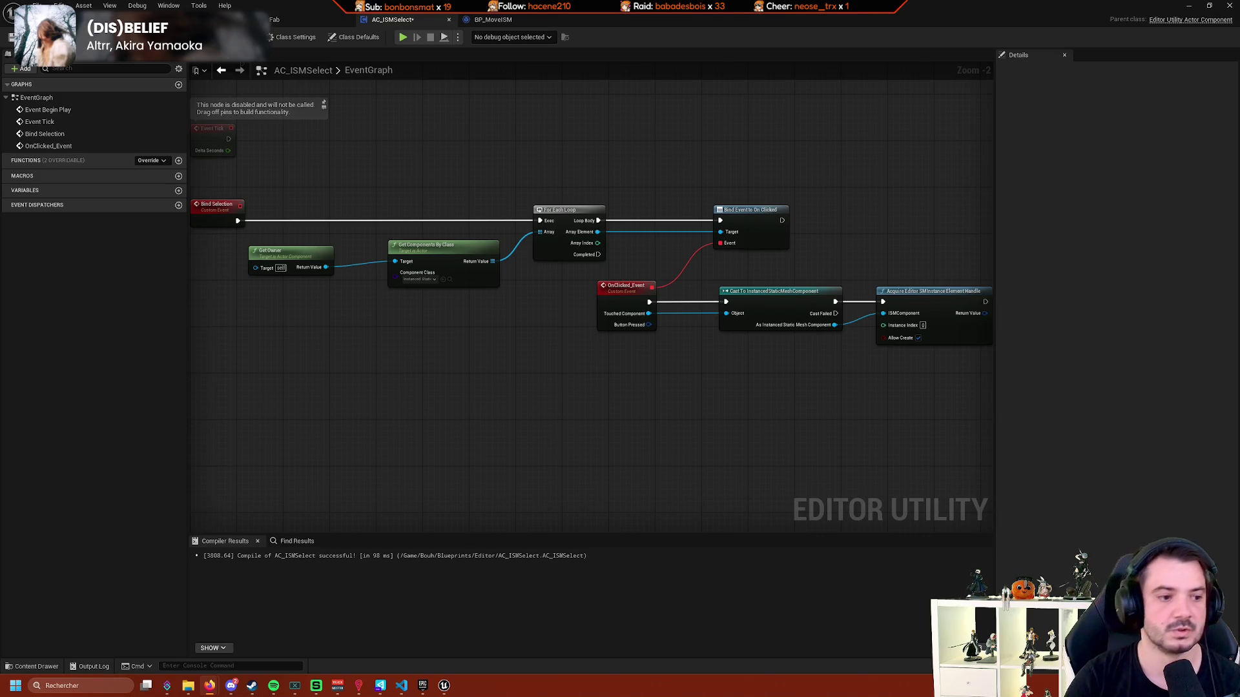
Check integer actions from Instance Index, cancel, and make room below the OnClicked nodes.
scroll(846, 459, up, 3)
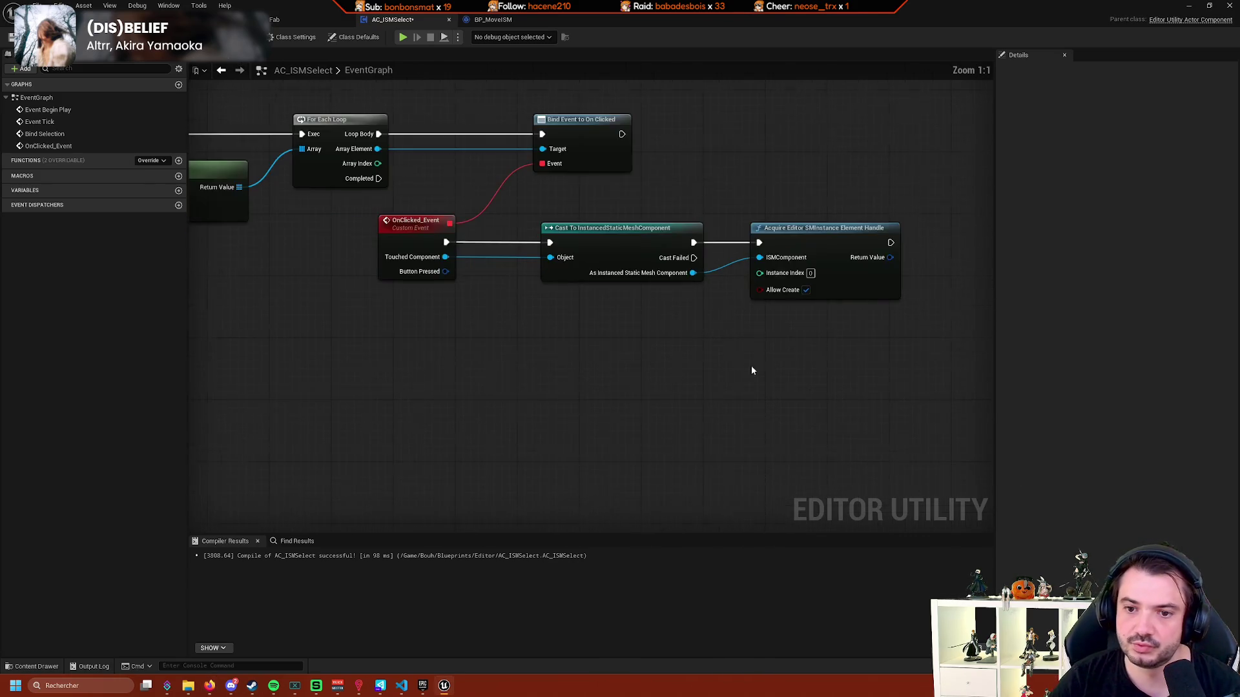
drag(666, 288, 542, 372)
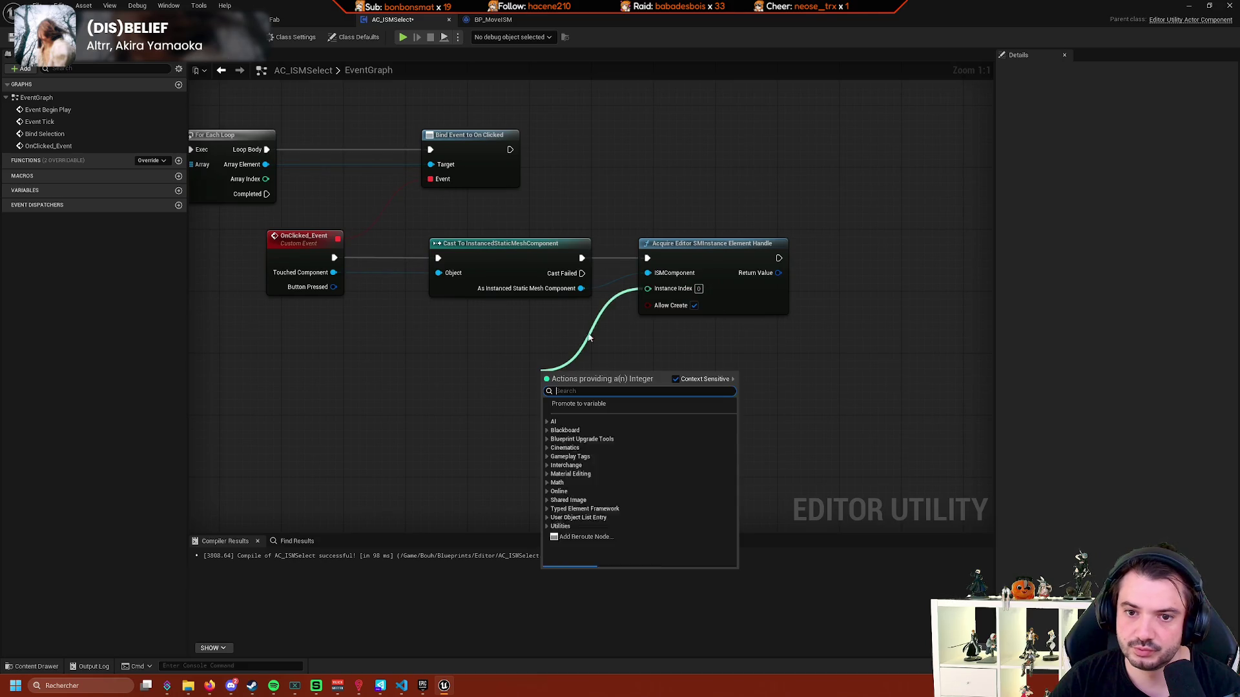
scroll(610, 479, down, 3)
drag(435, 415, 610, 380)
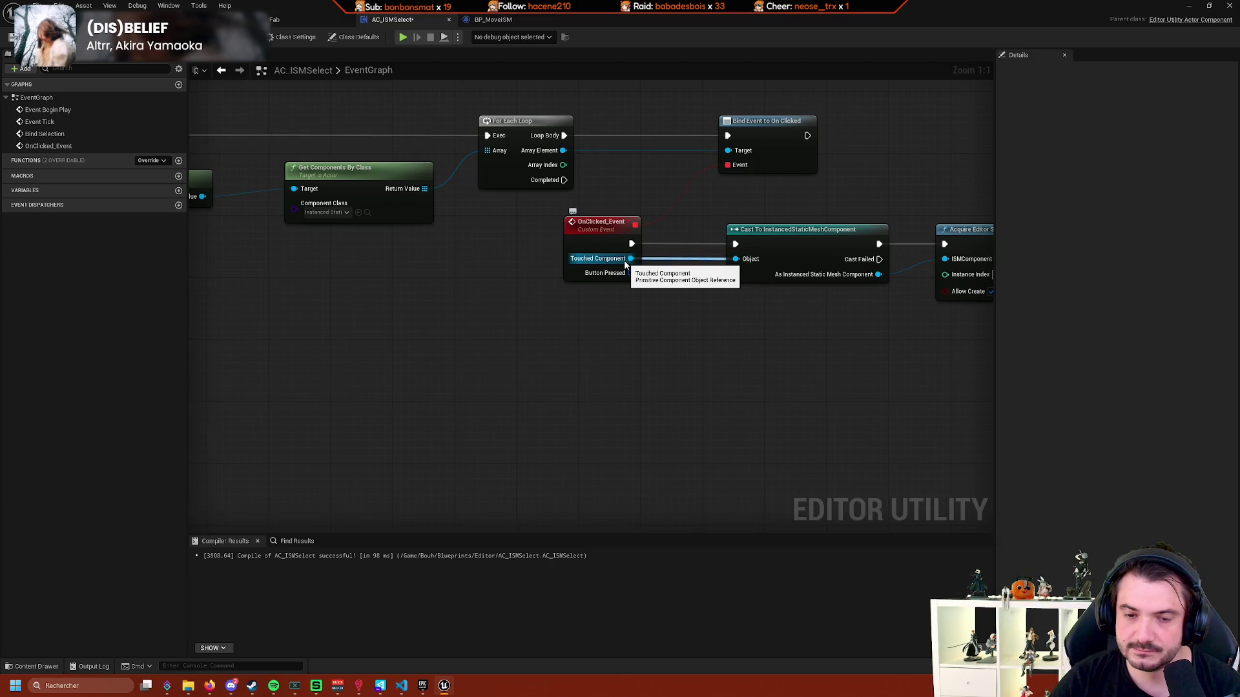
drag(640, 253, 613, 279)
scroll(545, 354, down, 3)
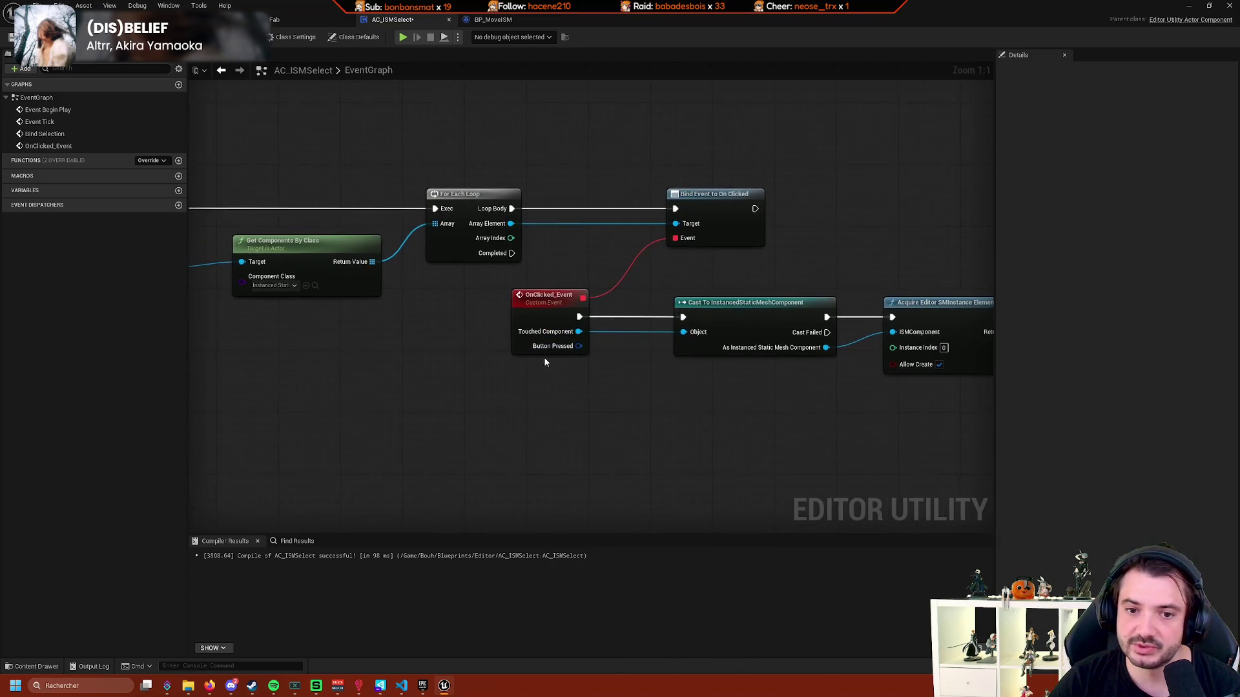
scroll(546, 373, up, 2)
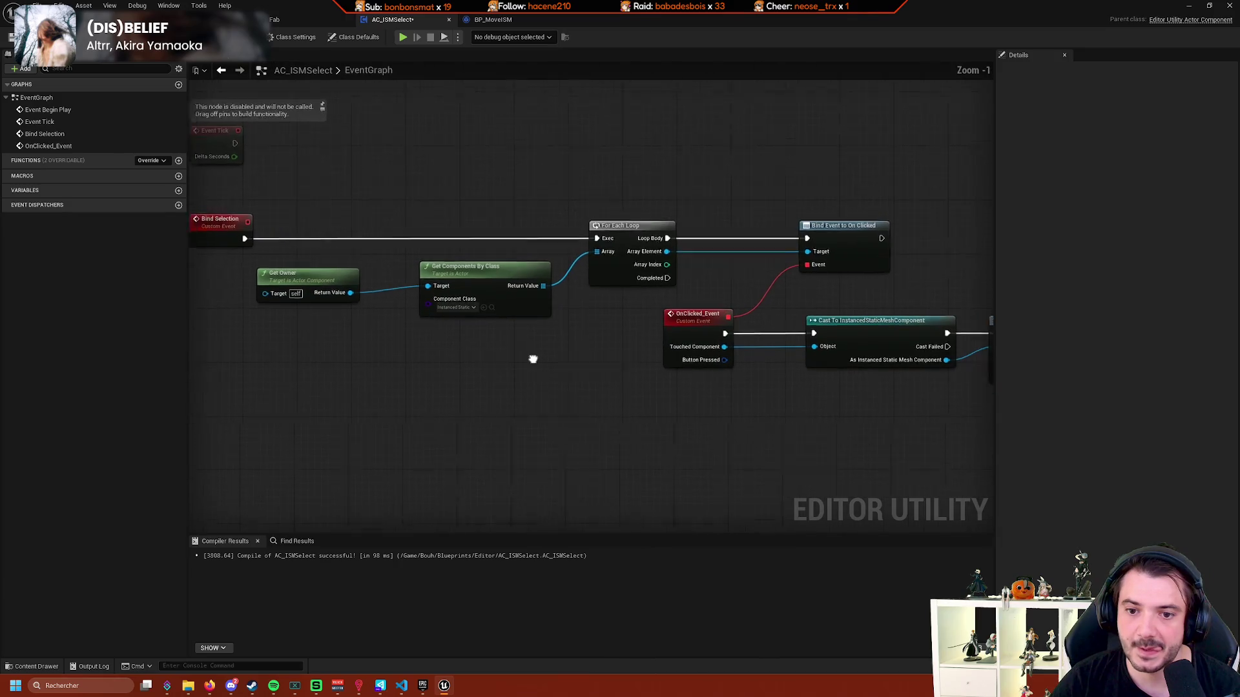
mouse_move(633, 364)
mouse_down()
mouse_move(622, 364)
mouse_move(638, 391)
mouse_up()
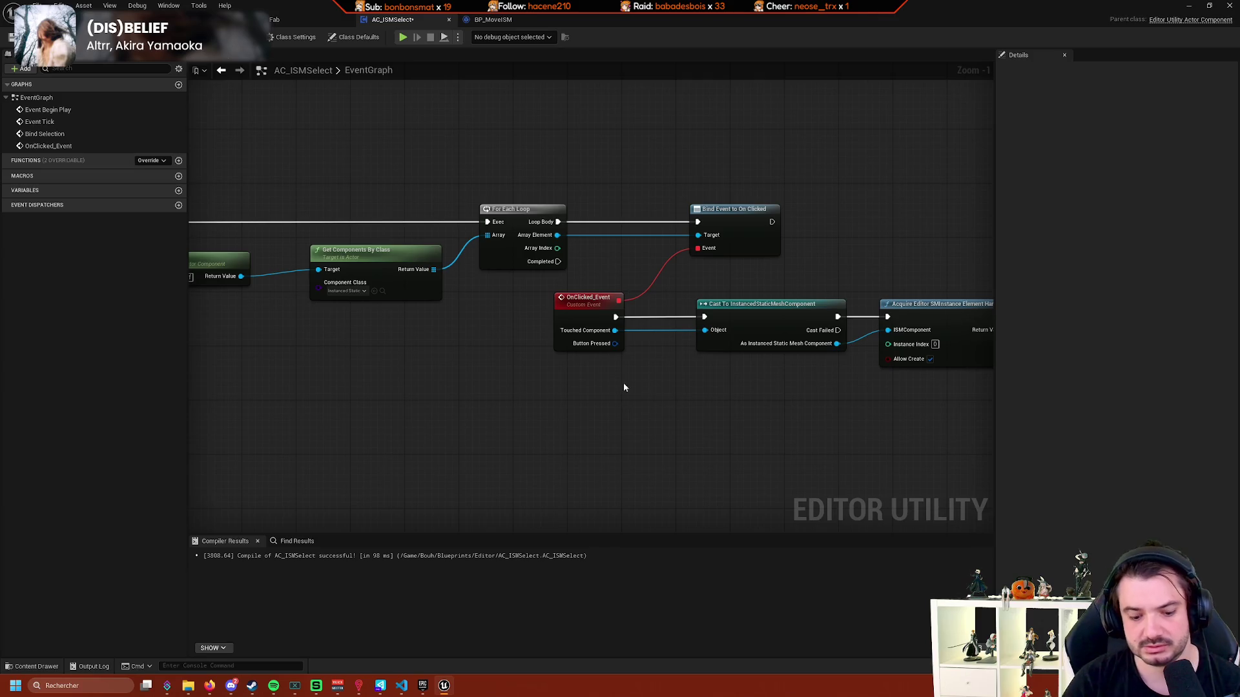
Add an unconnected Get Mouse Position on Viewport node below OnClicked_Event via 'get mouse pos'.
right_click(590, 417)
text(get mouse pos)
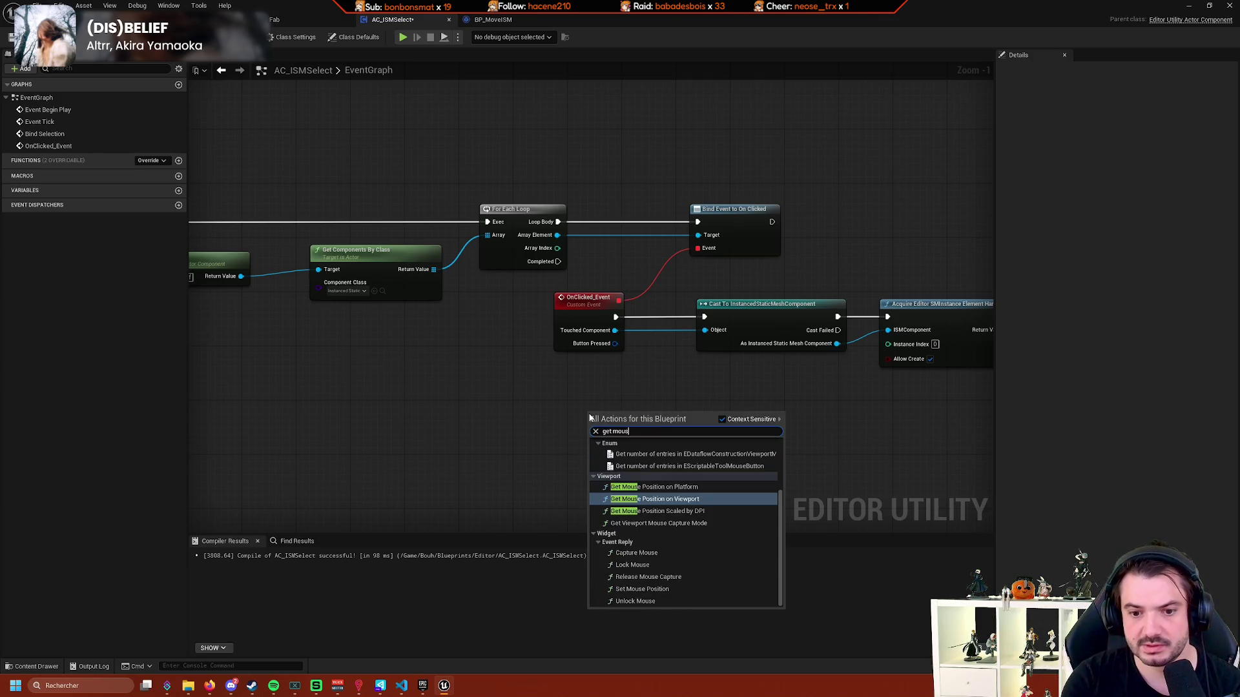
key(Return)
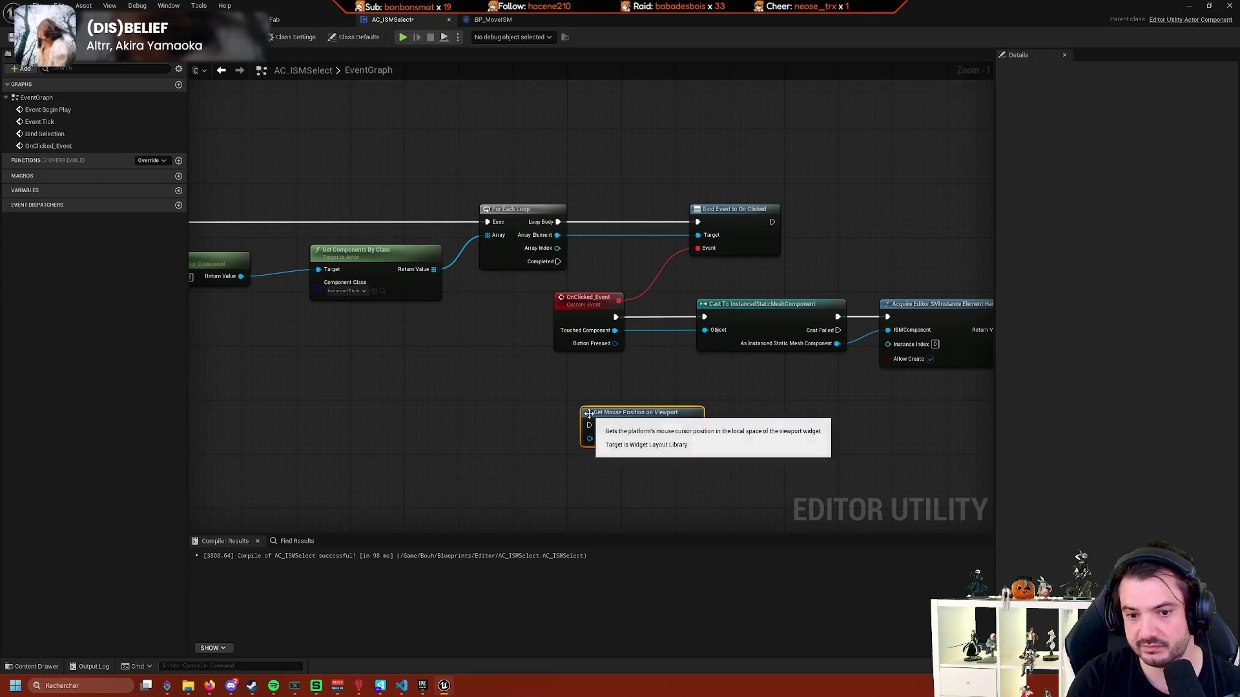
scroll(752, 423, up, 1)
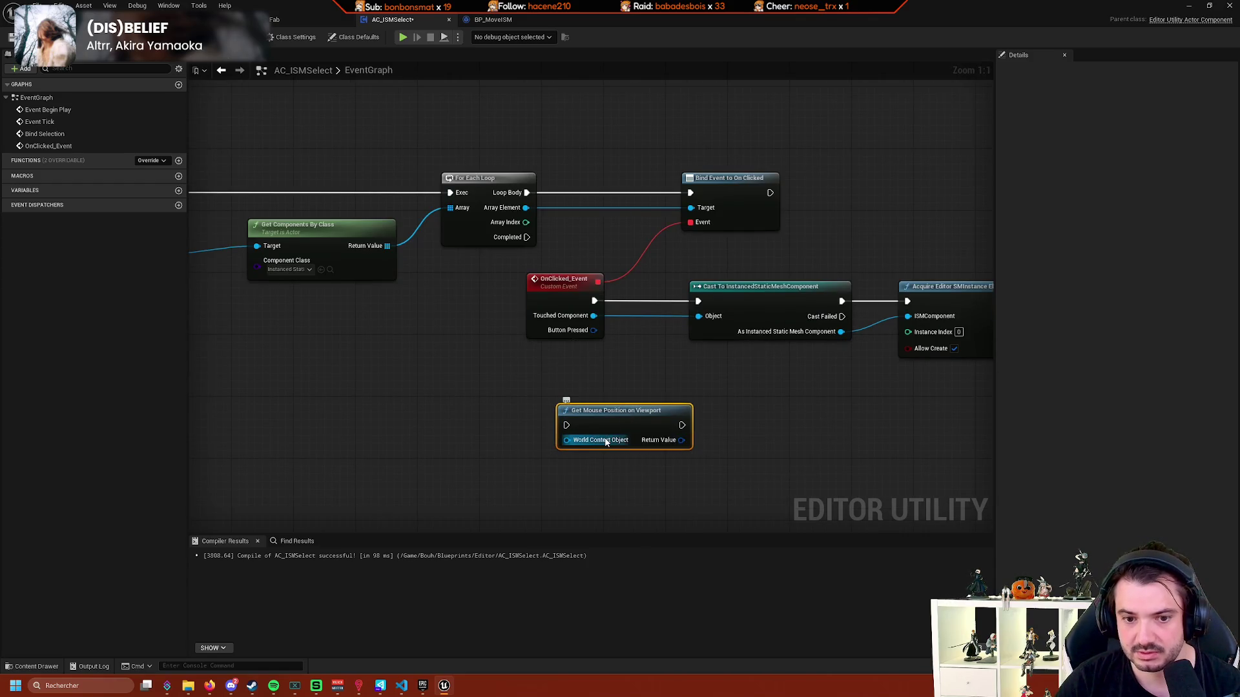
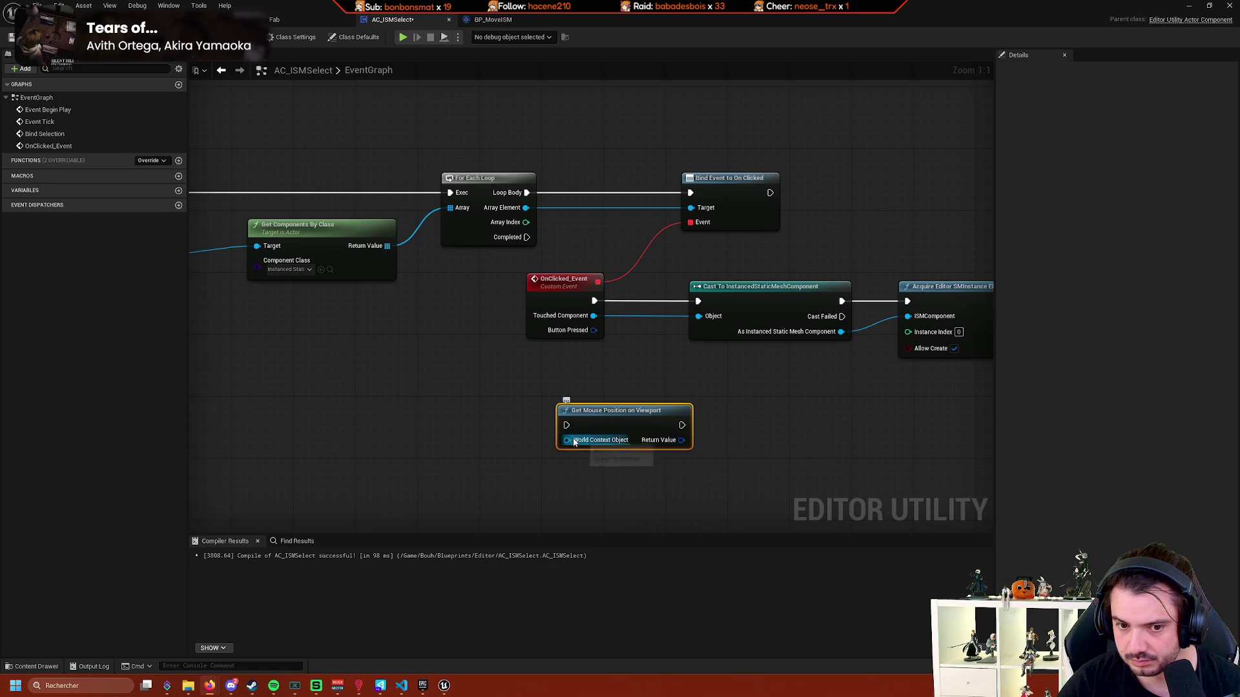
Browse the World Subsystems and World Partition actions for the World Context Object pin, adding nothing.
drag(567, 440, 462, 451)
scroll(646, 511, down, 20)
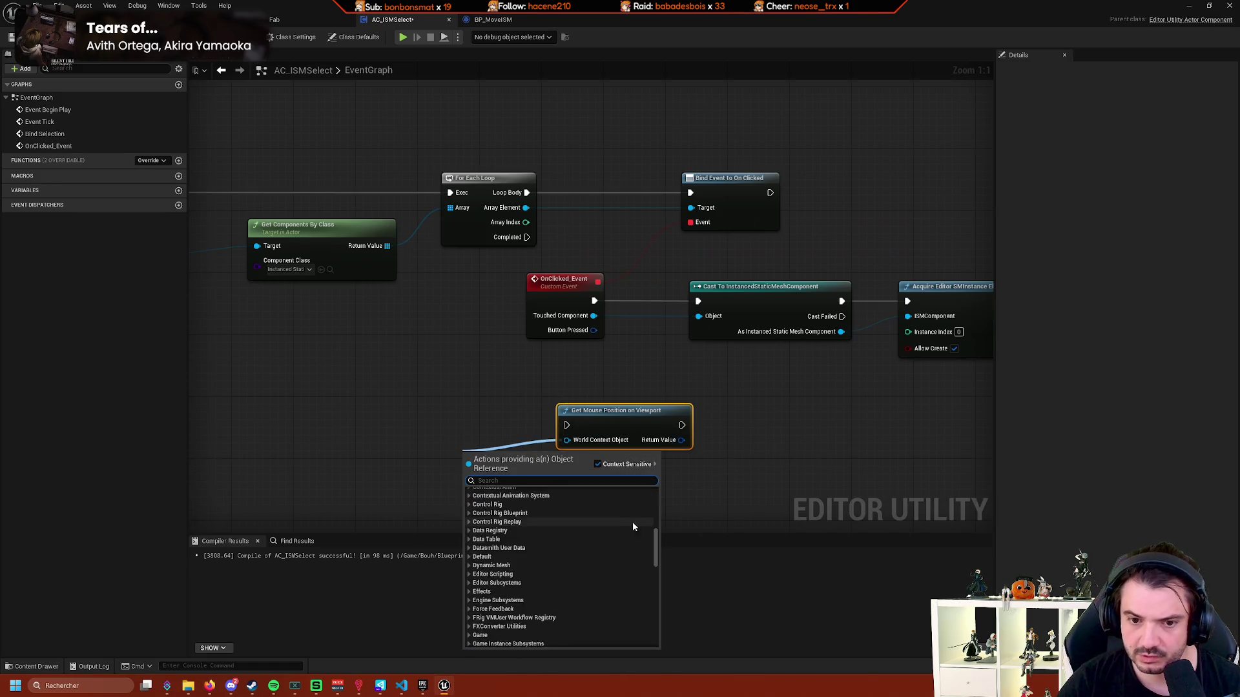
scroll(630, 529, down, 5)
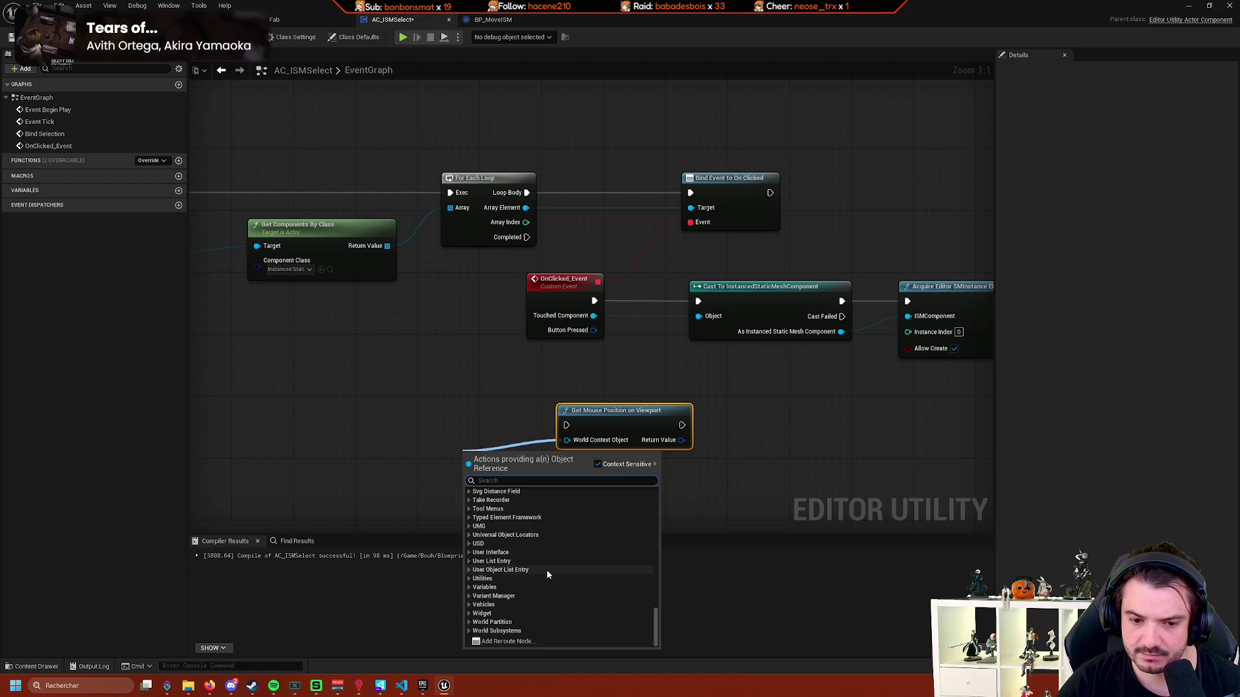
click(468, 632)
click(469, 623)
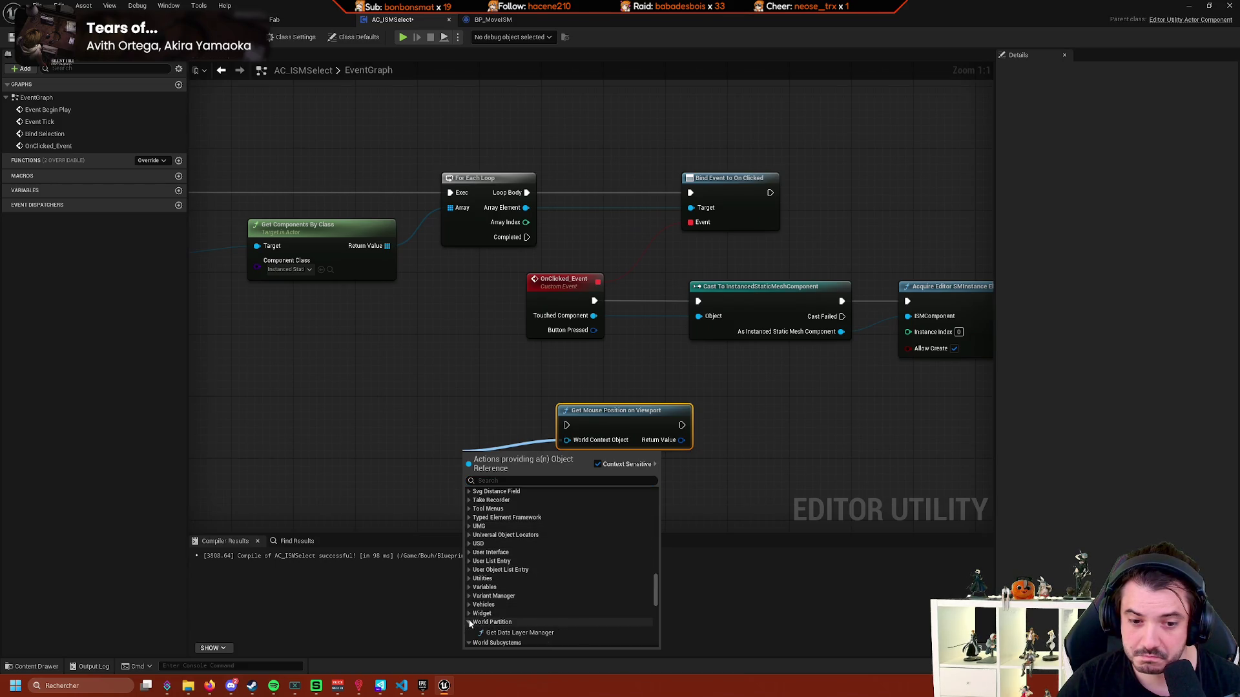
click(399, 512)
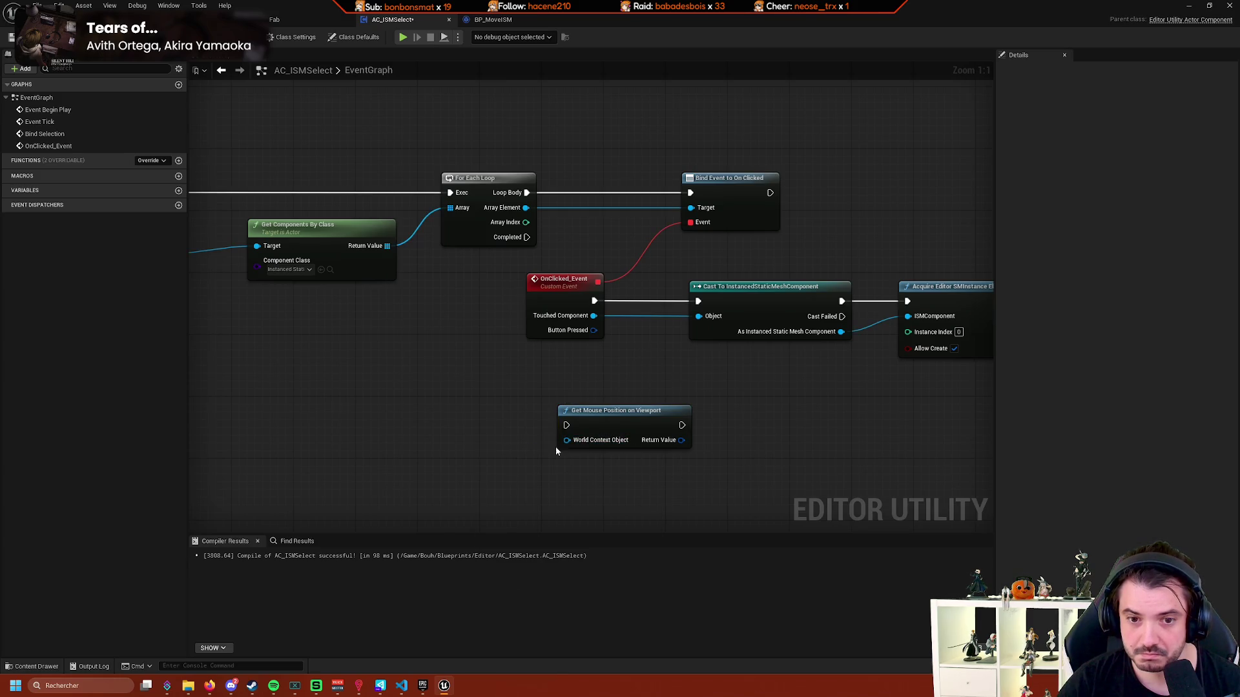
Zoom out and move the Get Mouse Position on Viewport node left, beneath Get Components By Class.
scroll(589, 433, down, 1)
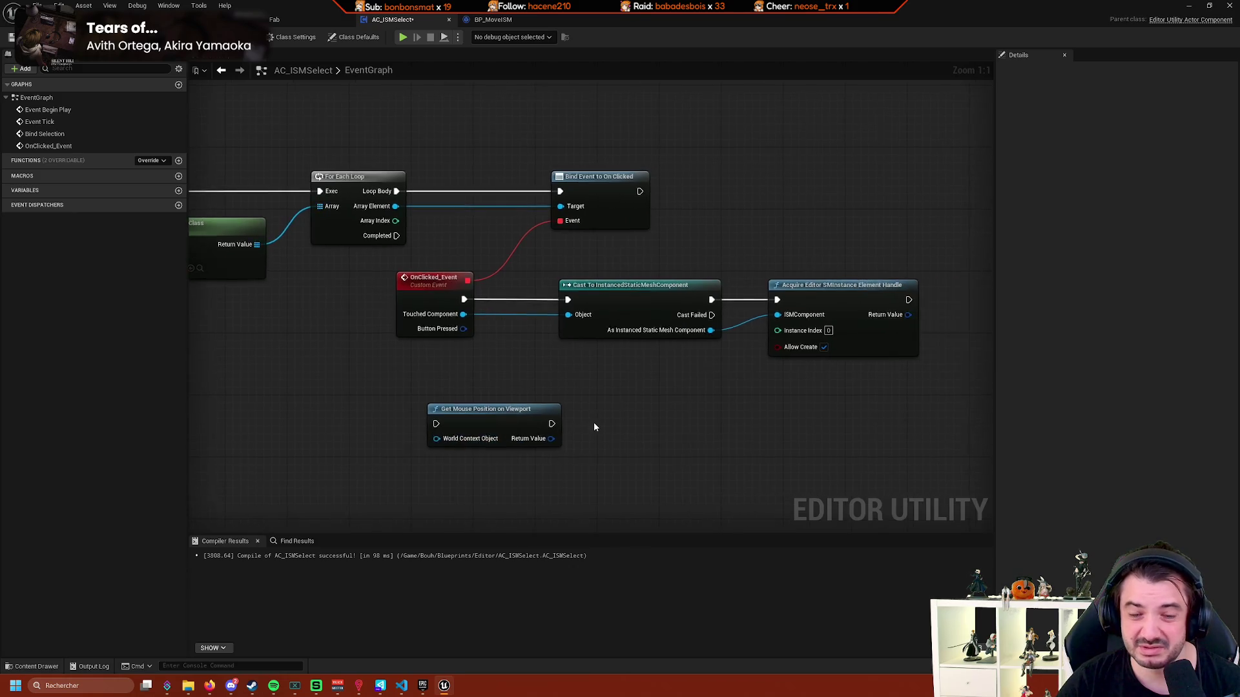
scroll(711, 435, down, 1)
drag(740, 411, 469, 401)
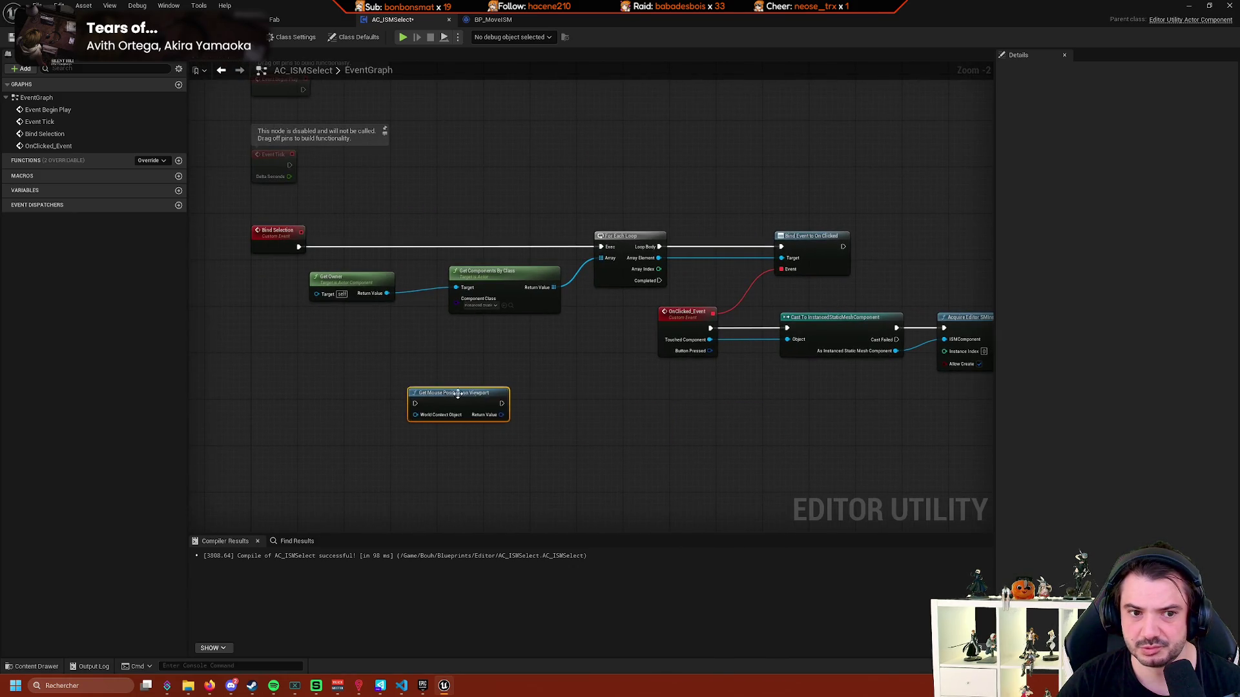
drag(714, 414, 742, 412)
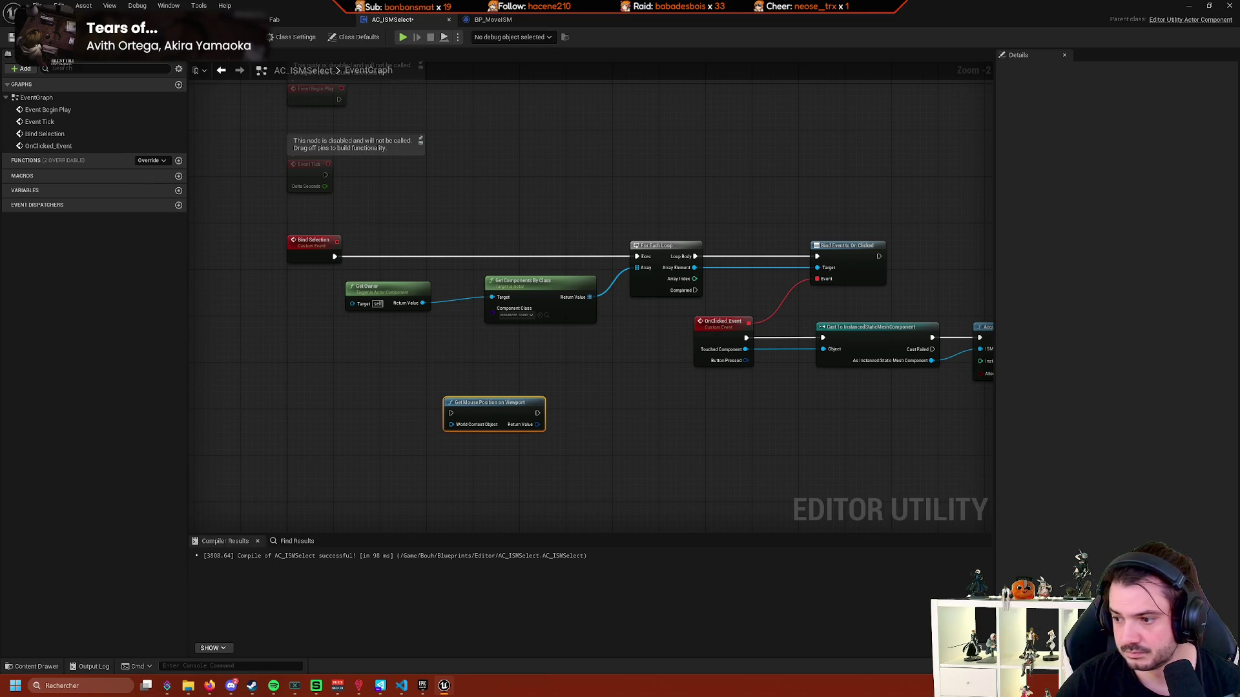
key(alt+Tab)
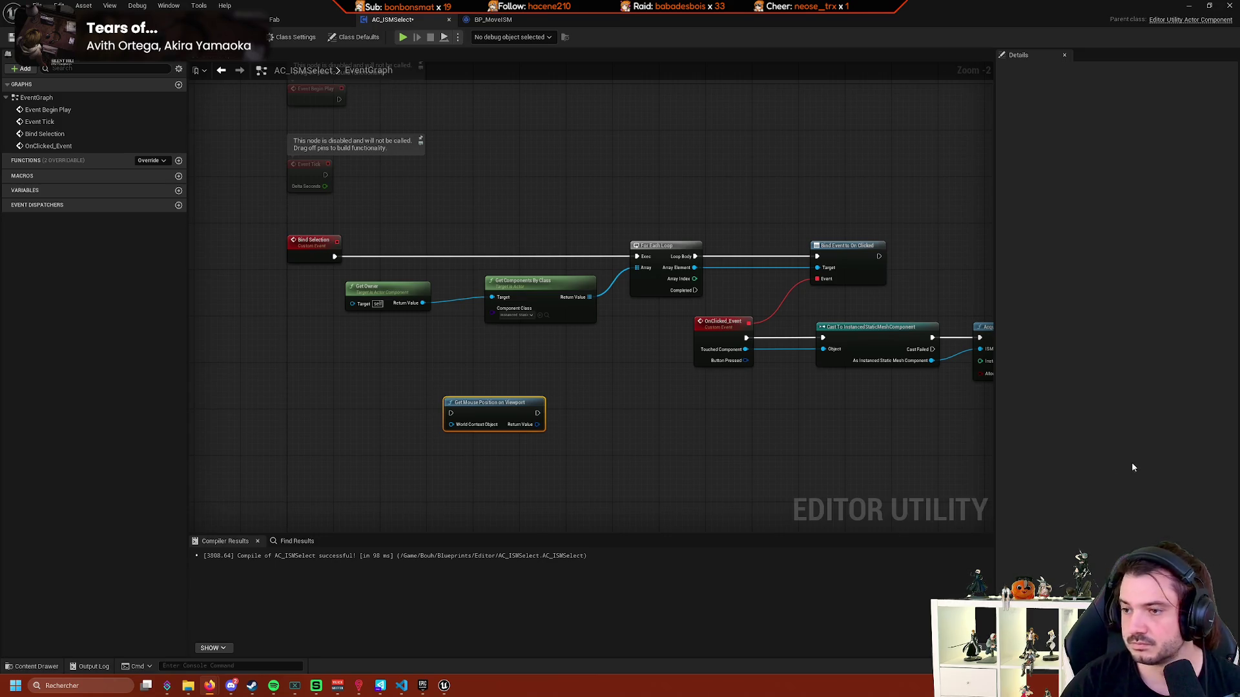
In the Editor folder, browse 'editor utility' parent classes for a new Blueprint Class, then cancel.
click(36, 666)
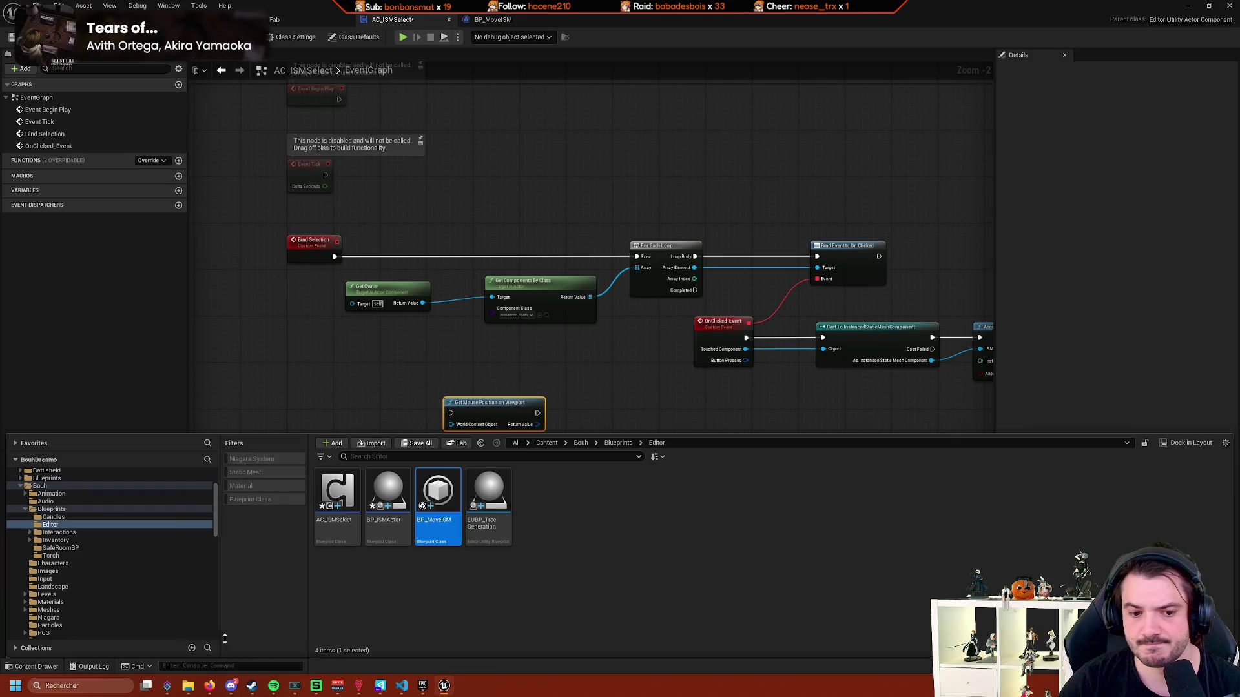
right_click(513, 566)
click(582, 261)
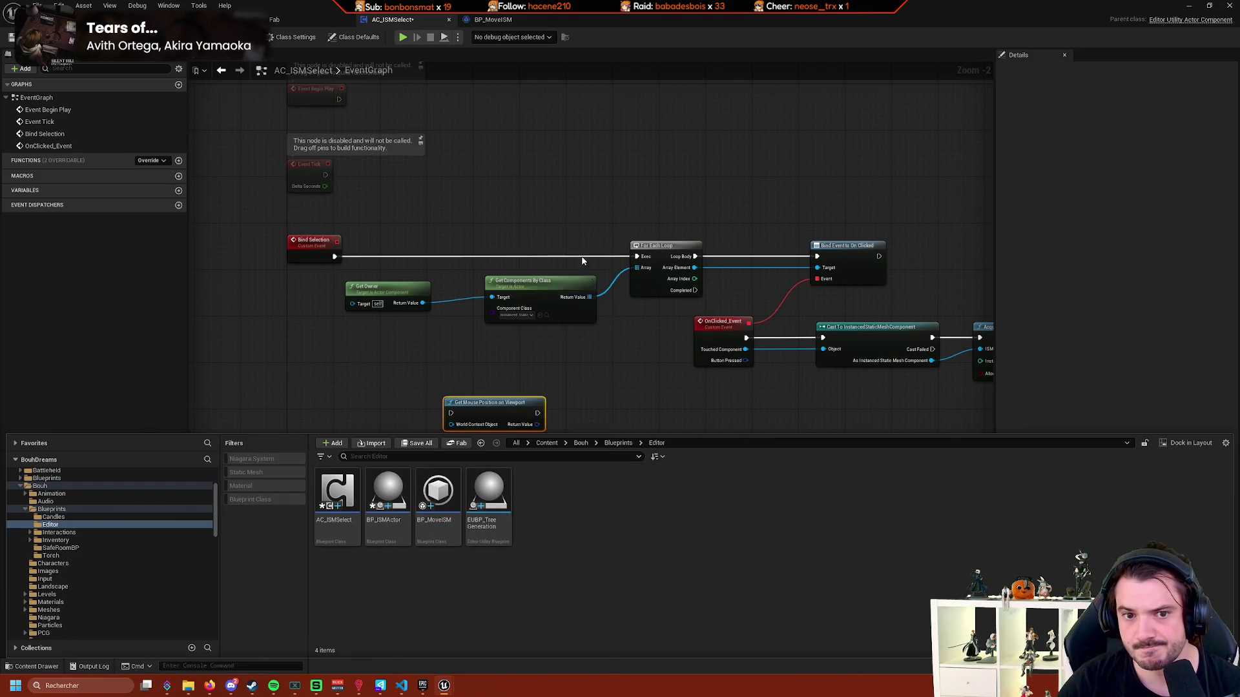
text(editor u)
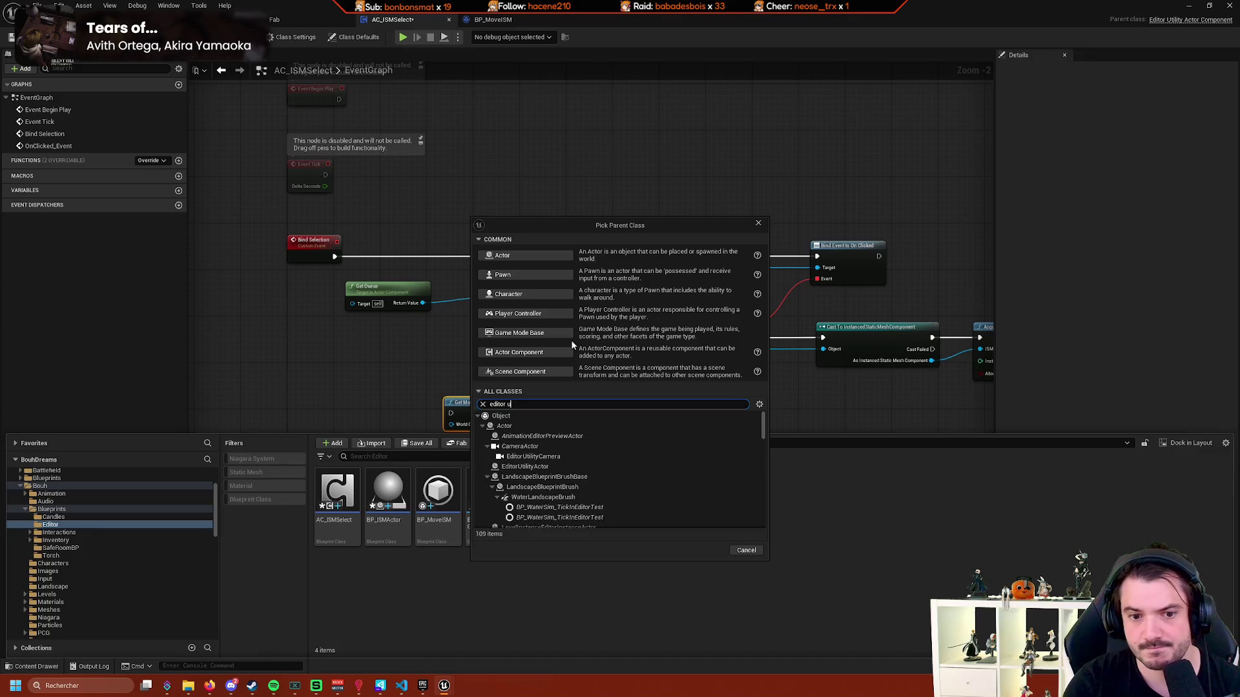
text(tility)
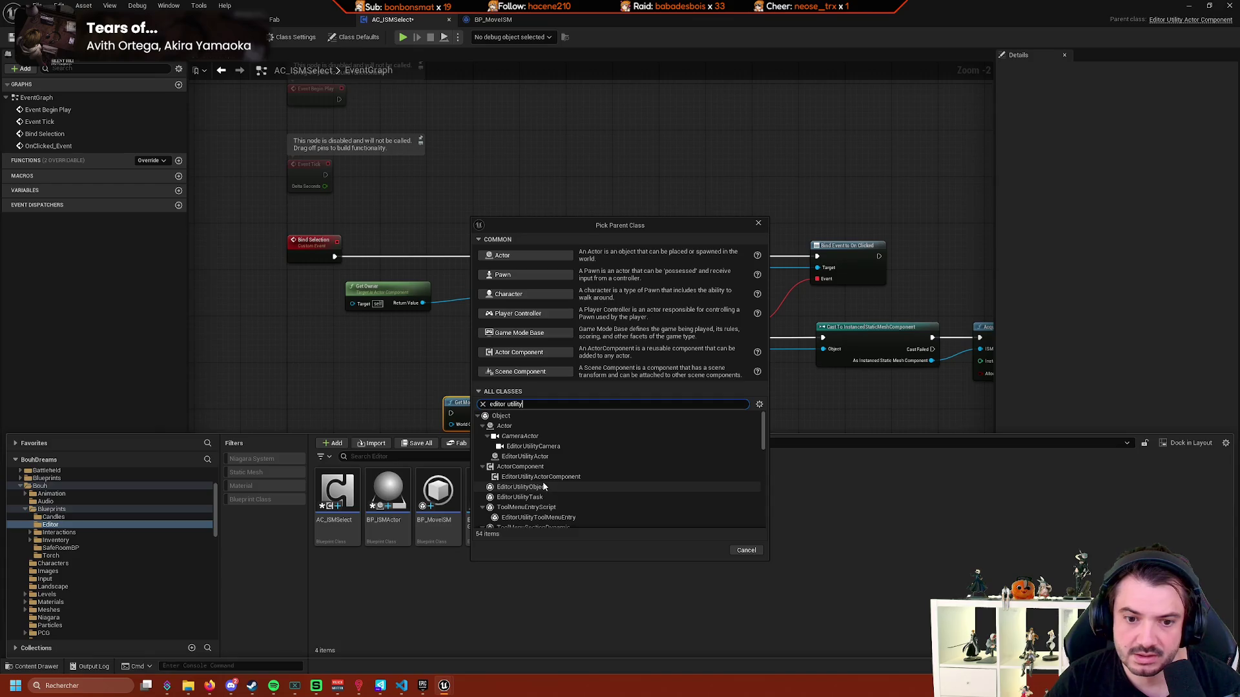
scroll(544, 486, down, 3)
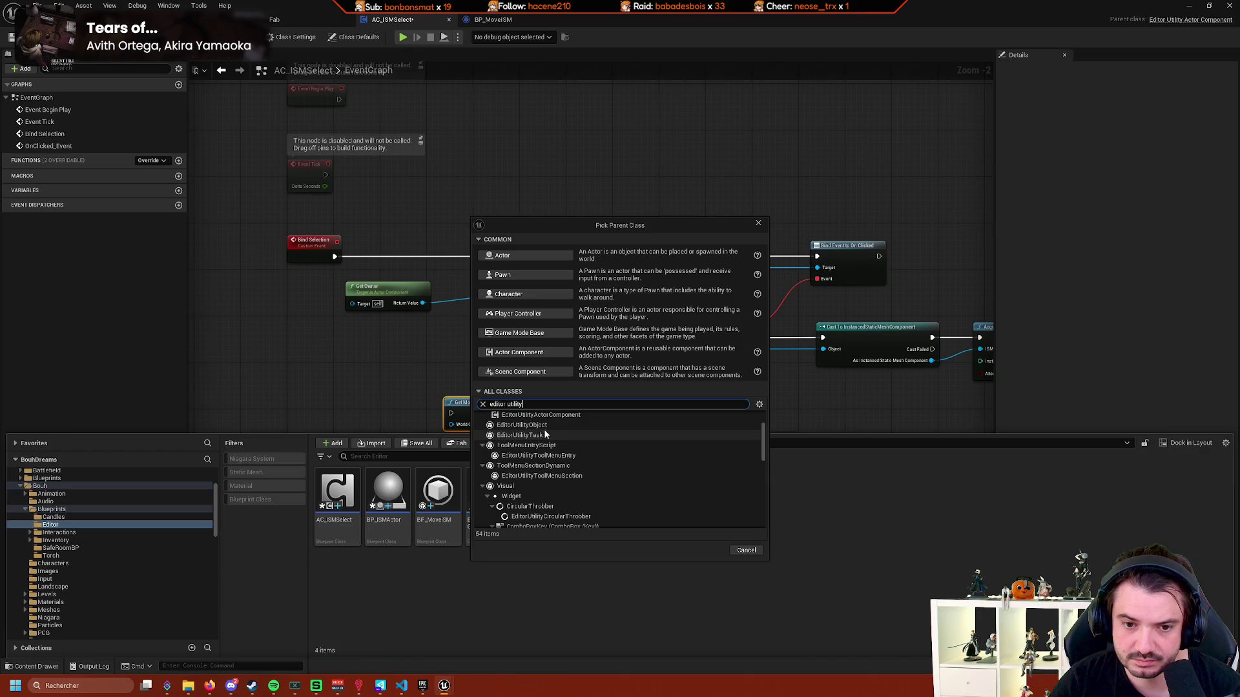
scroll(618, 456, down, 3)
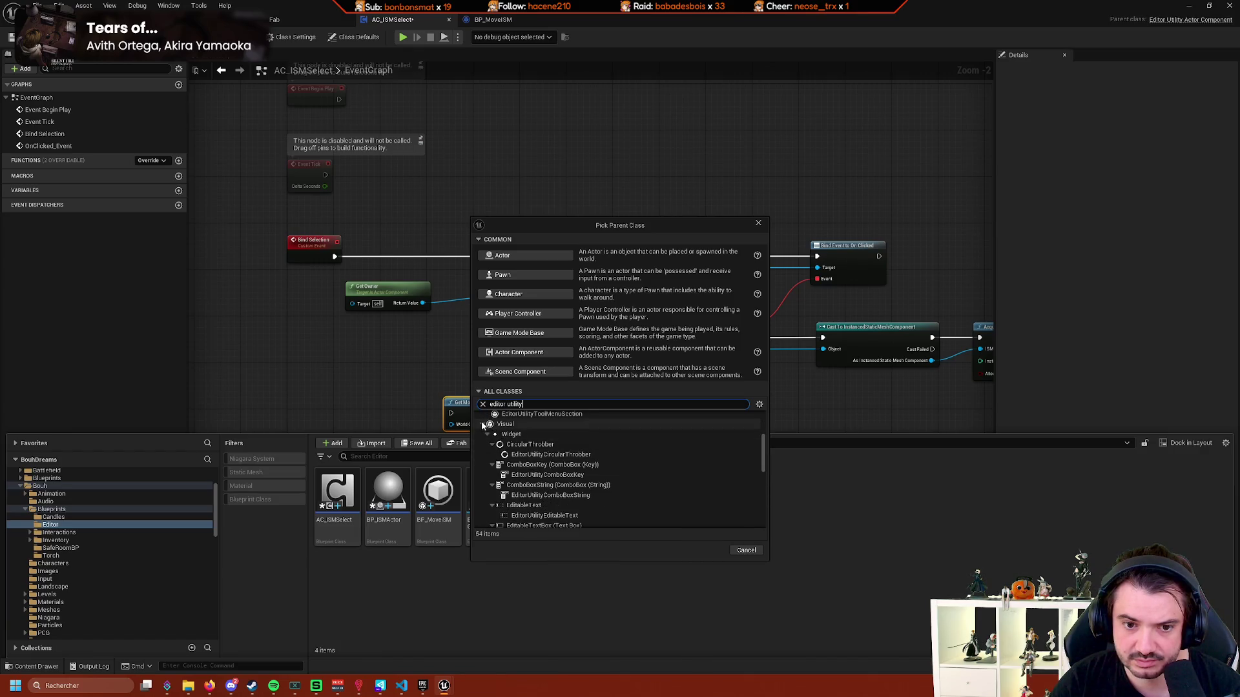
scroll(482, 426, up, 6)
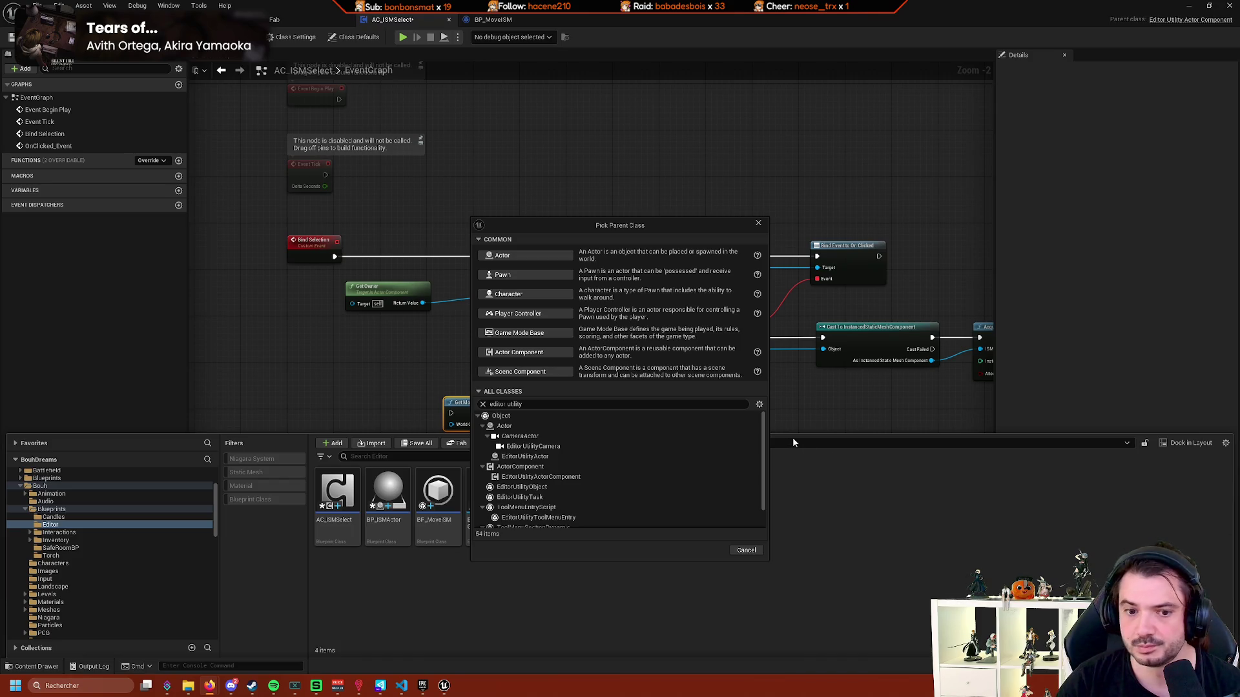
click(753, 548)
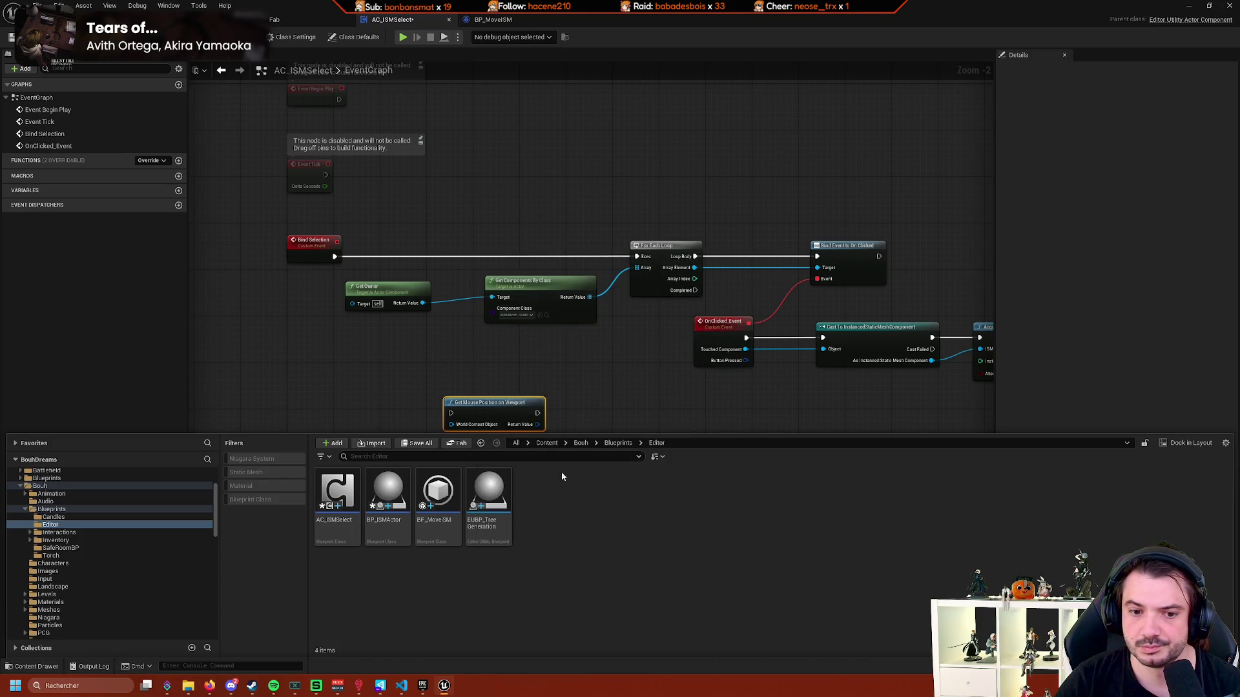
Start a new Blueprint Class in the Editor folder and pick EditorUtilityObject from the 'editor utility' results.
right_click(598, 496)
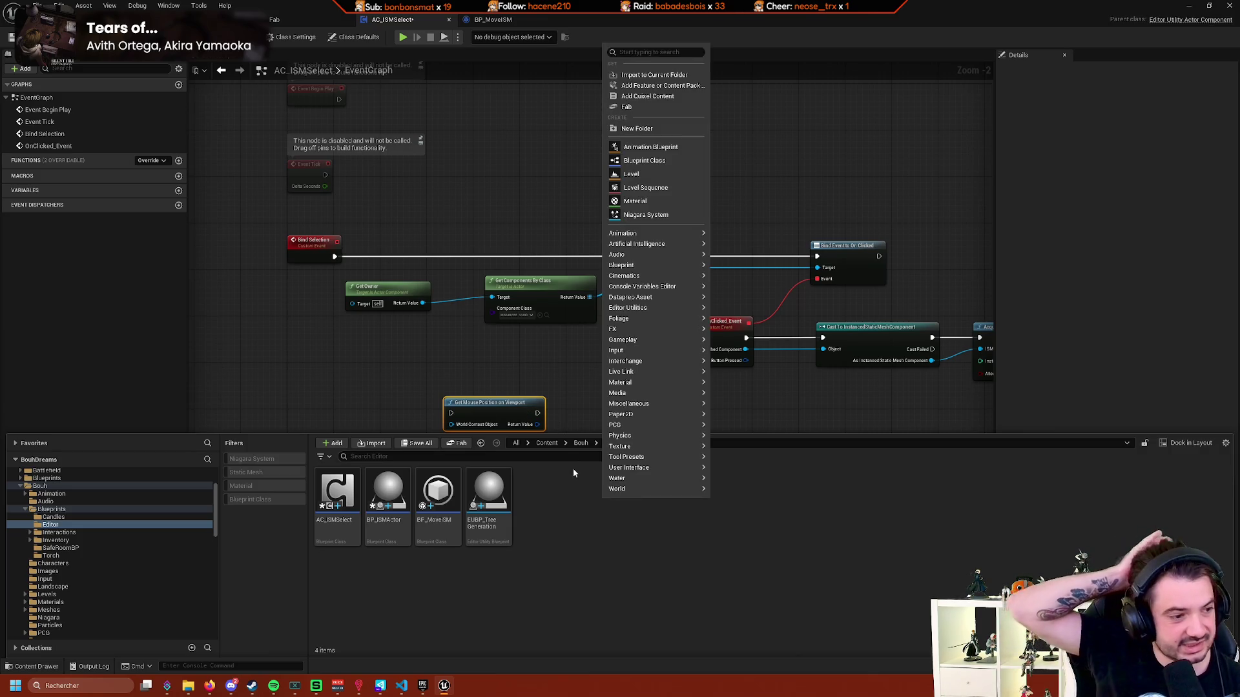
mouse_move(670, 319)
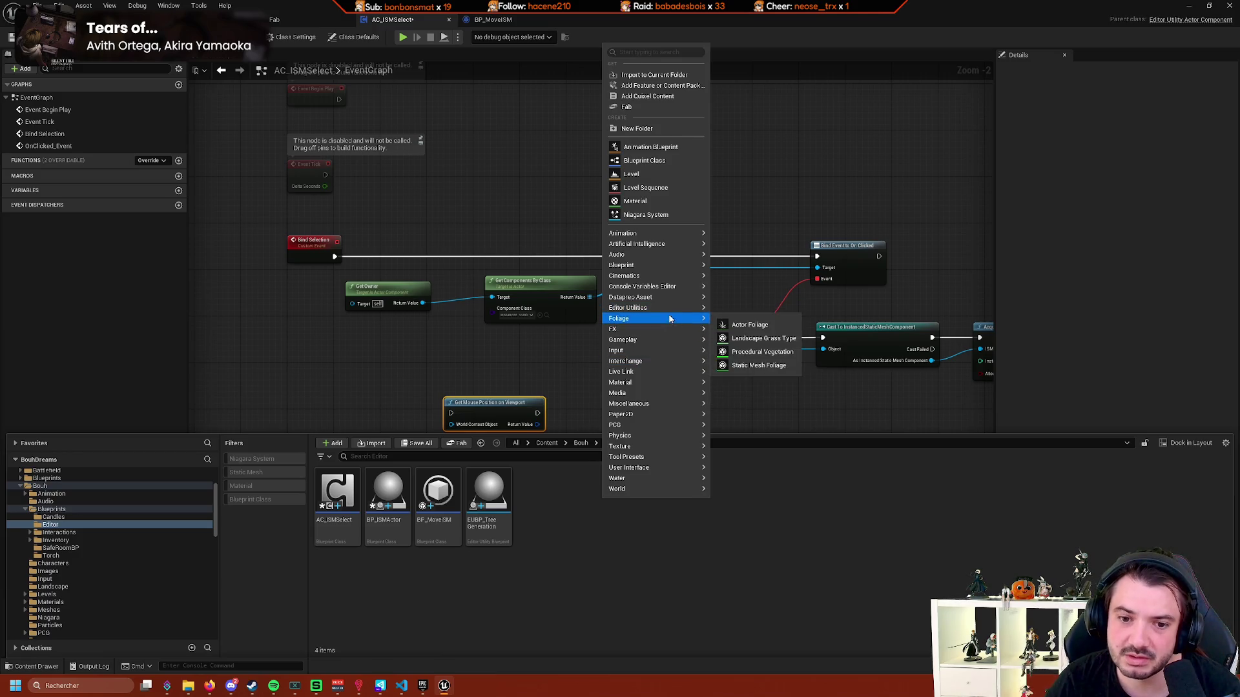
click(669, 167)
text(ed)
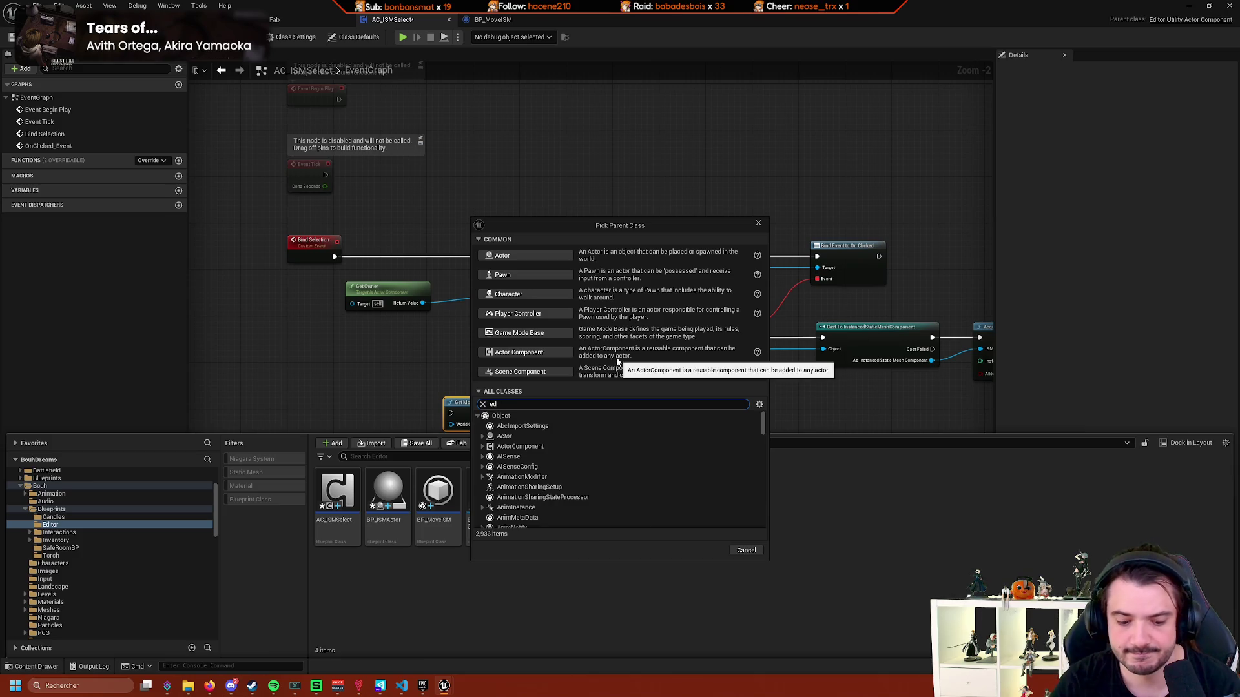
text(itor utilit)
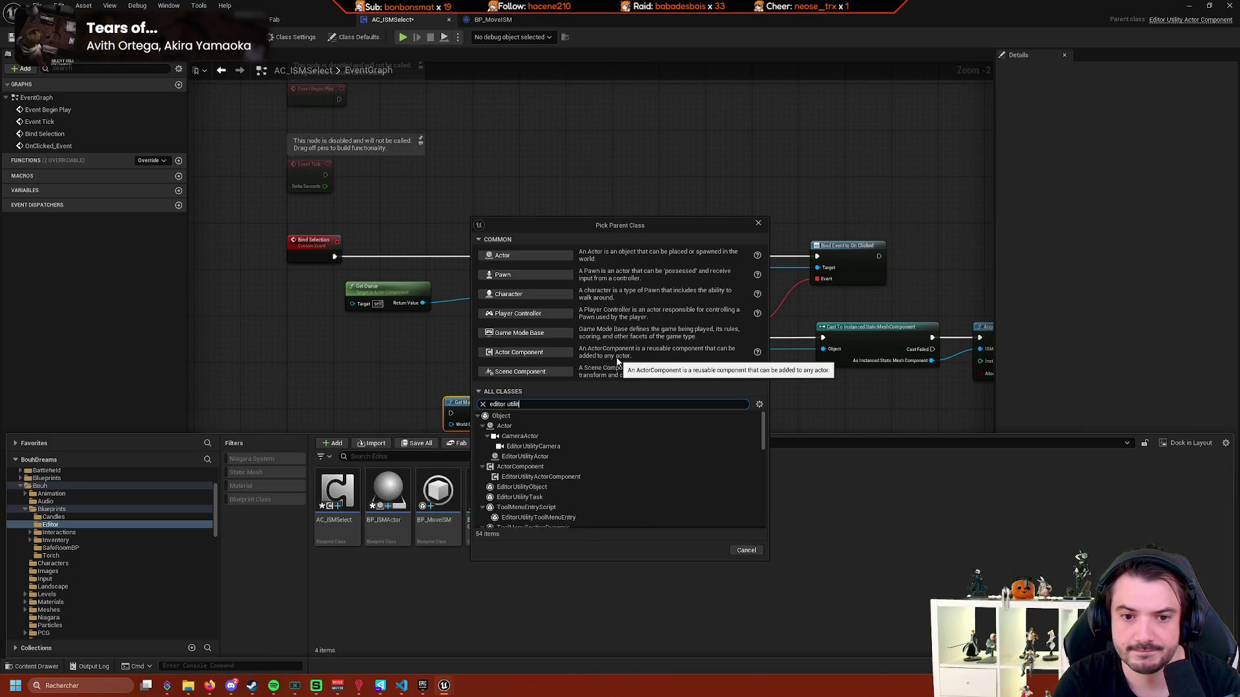
text(y)
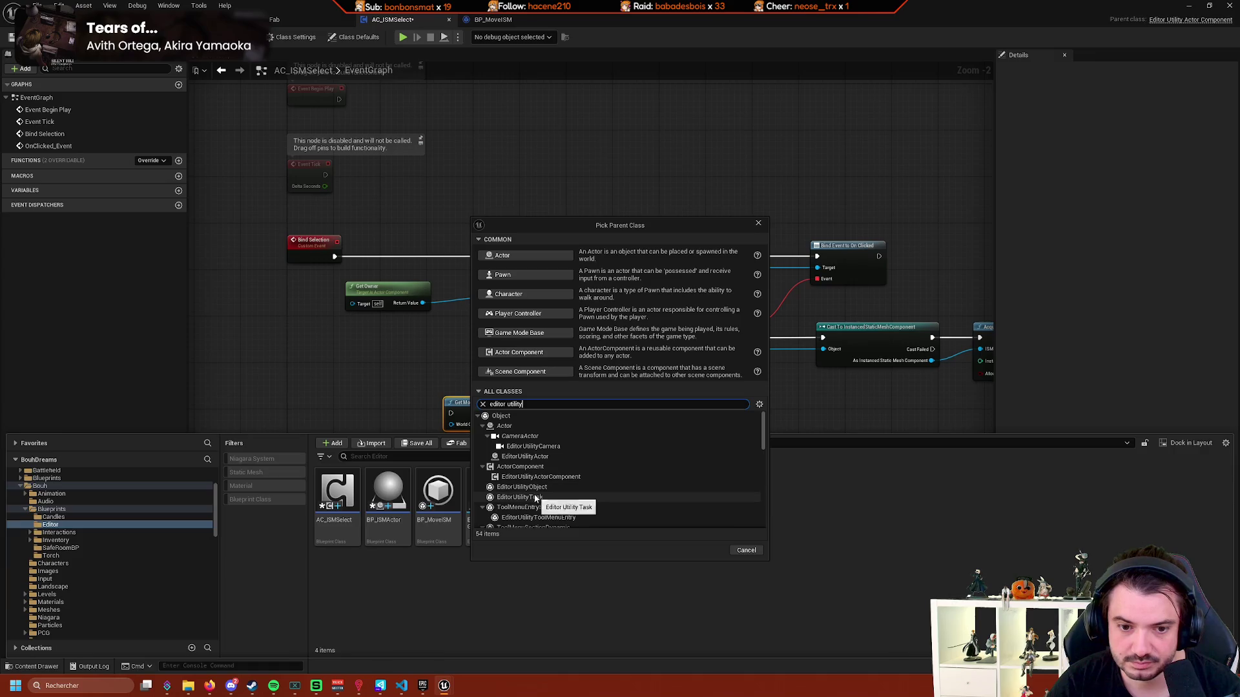
click(593, 489)
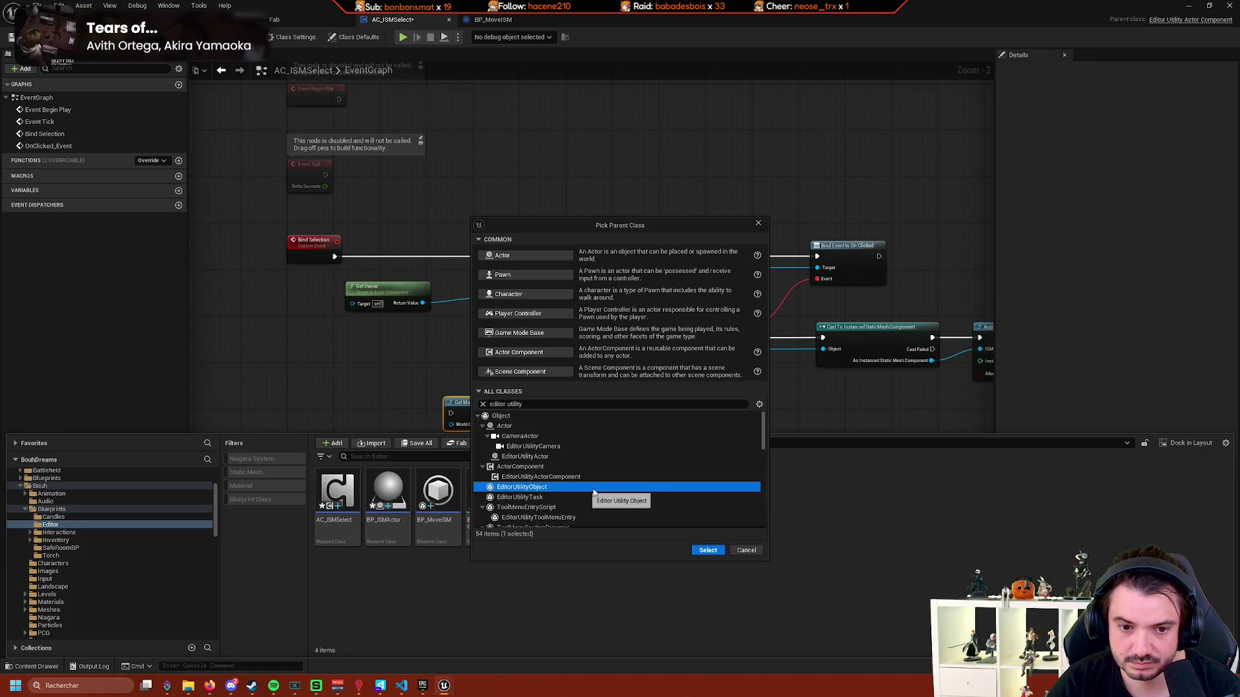
scroll(597, 491, down, 2)
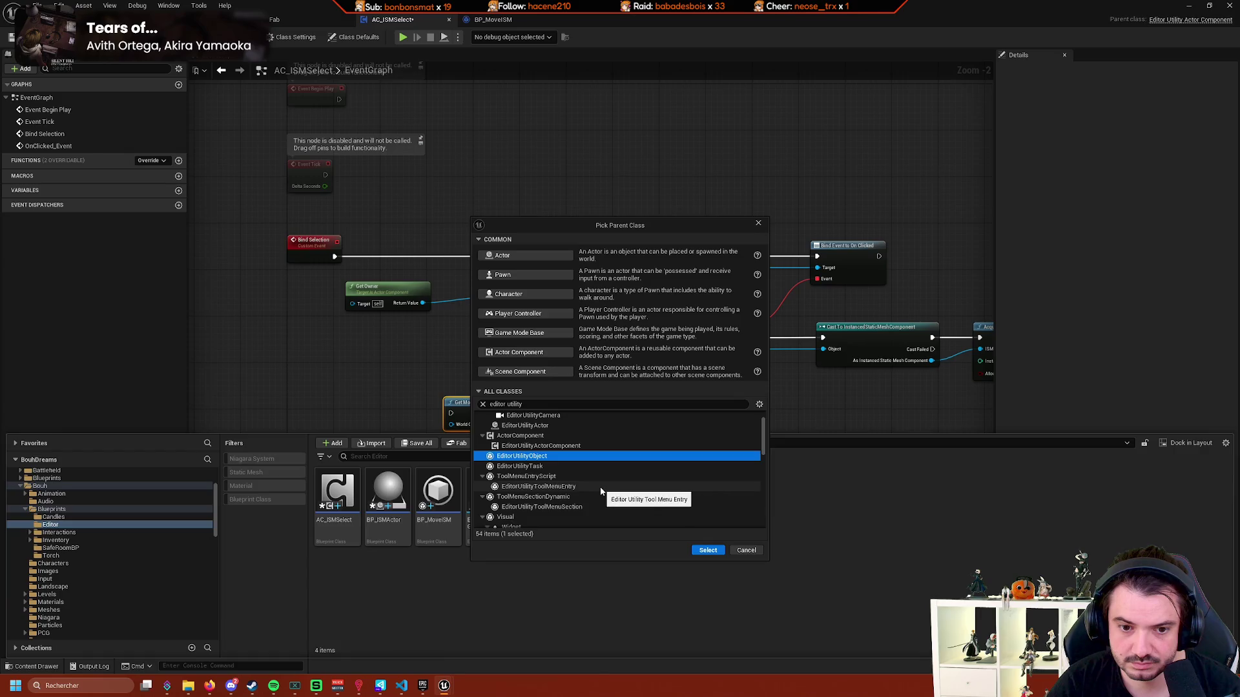
scroll(599, 490, down, 4)
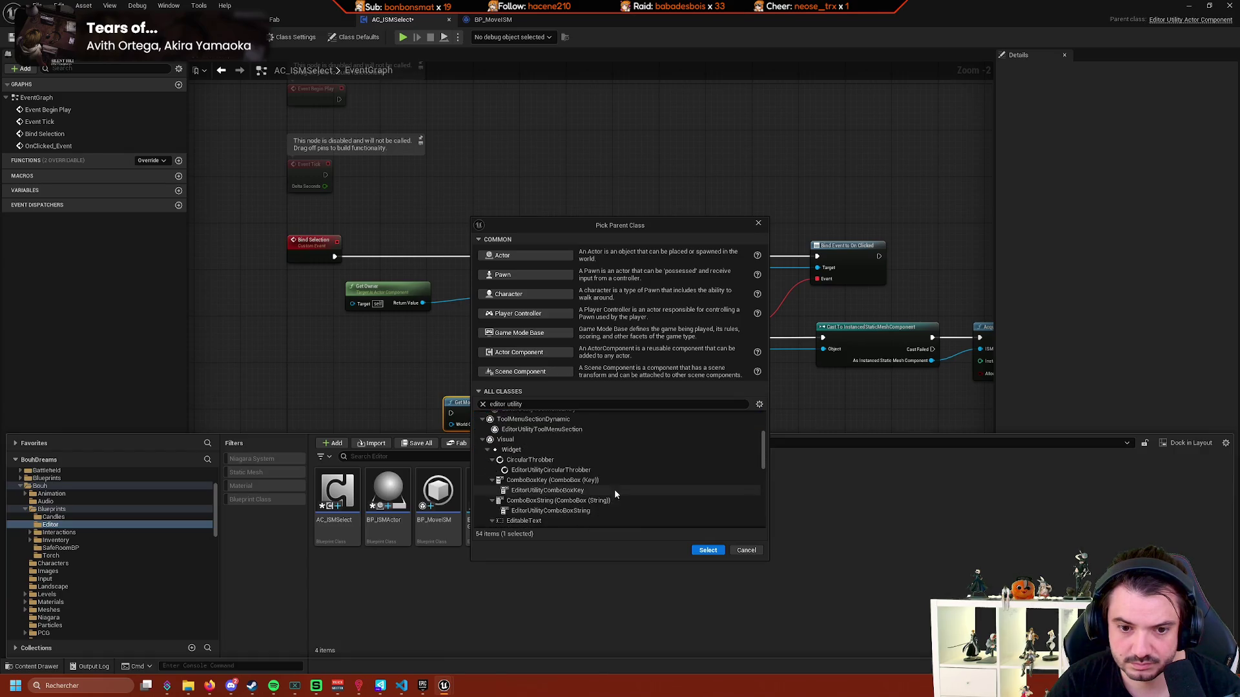
scroll(614, 489, down, 6)
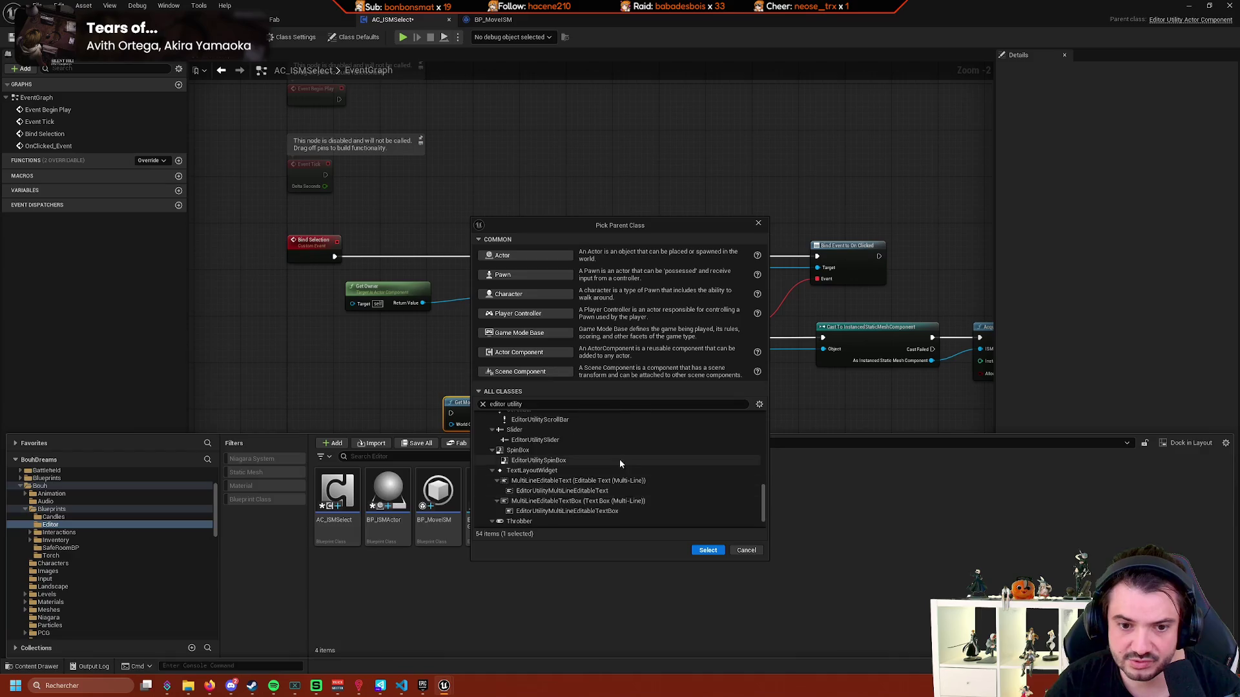
scroll(691, 494, up, 2)
drag(763, 498, 761, 430)
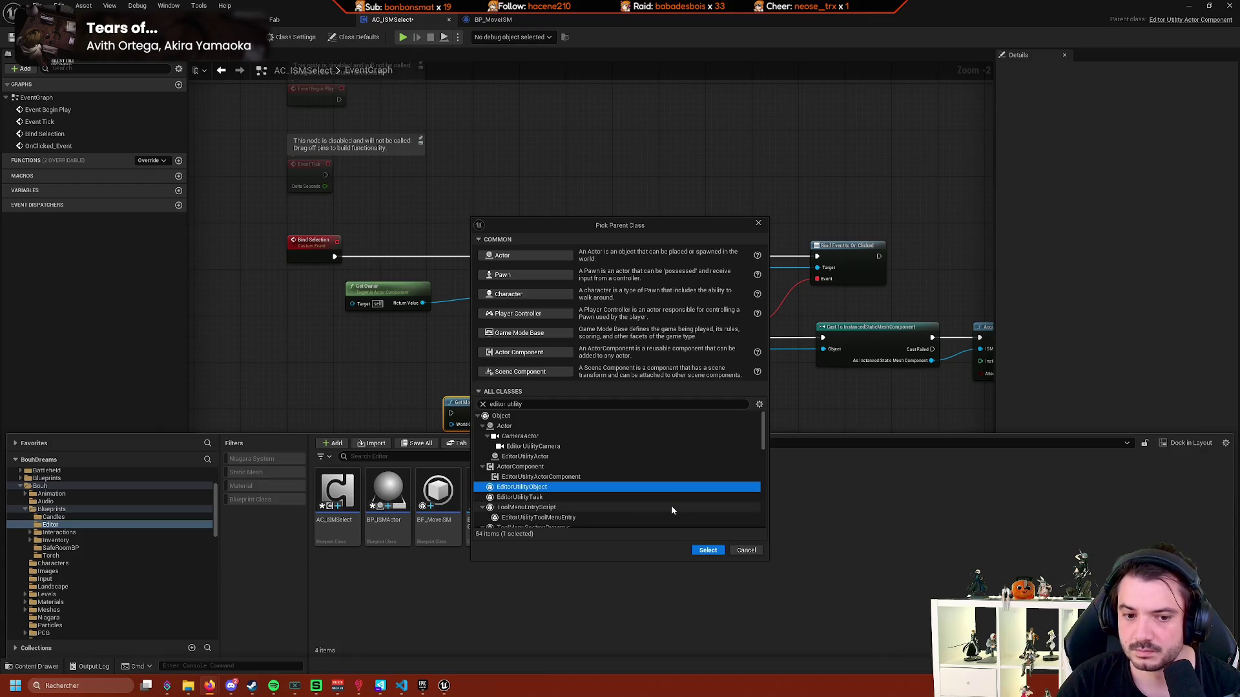
click(745, 550)
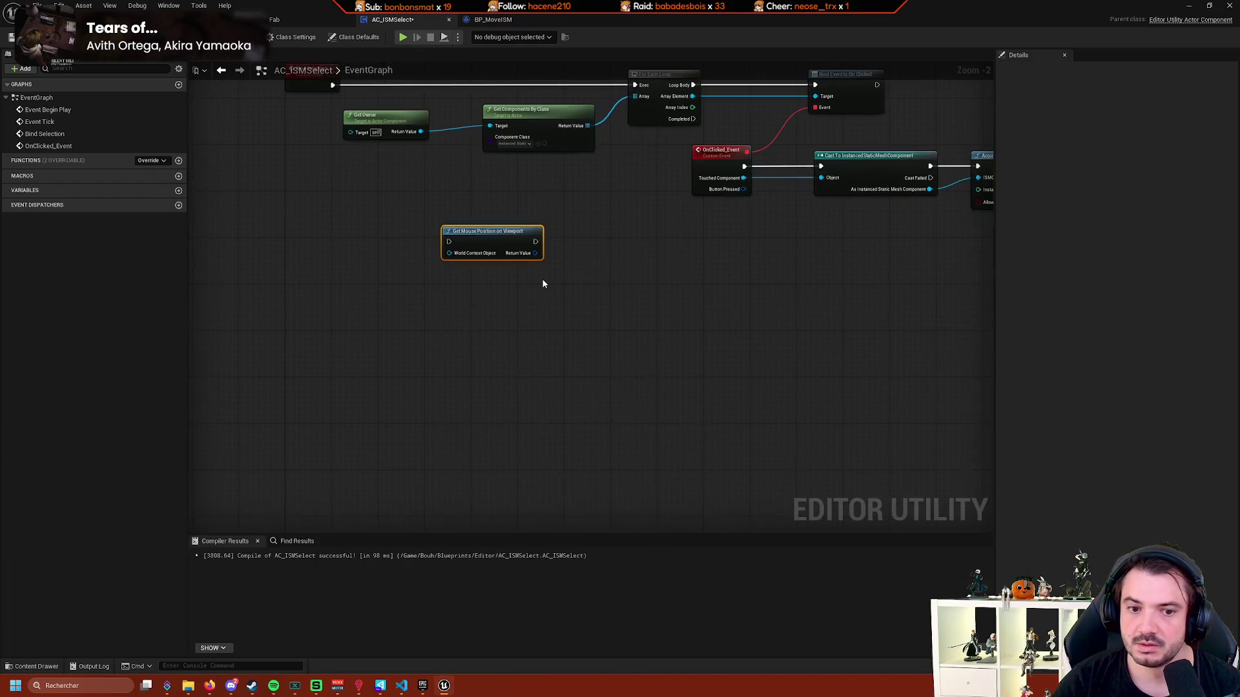
scroll(542, 278, up, 2)
right_click(542, 282)
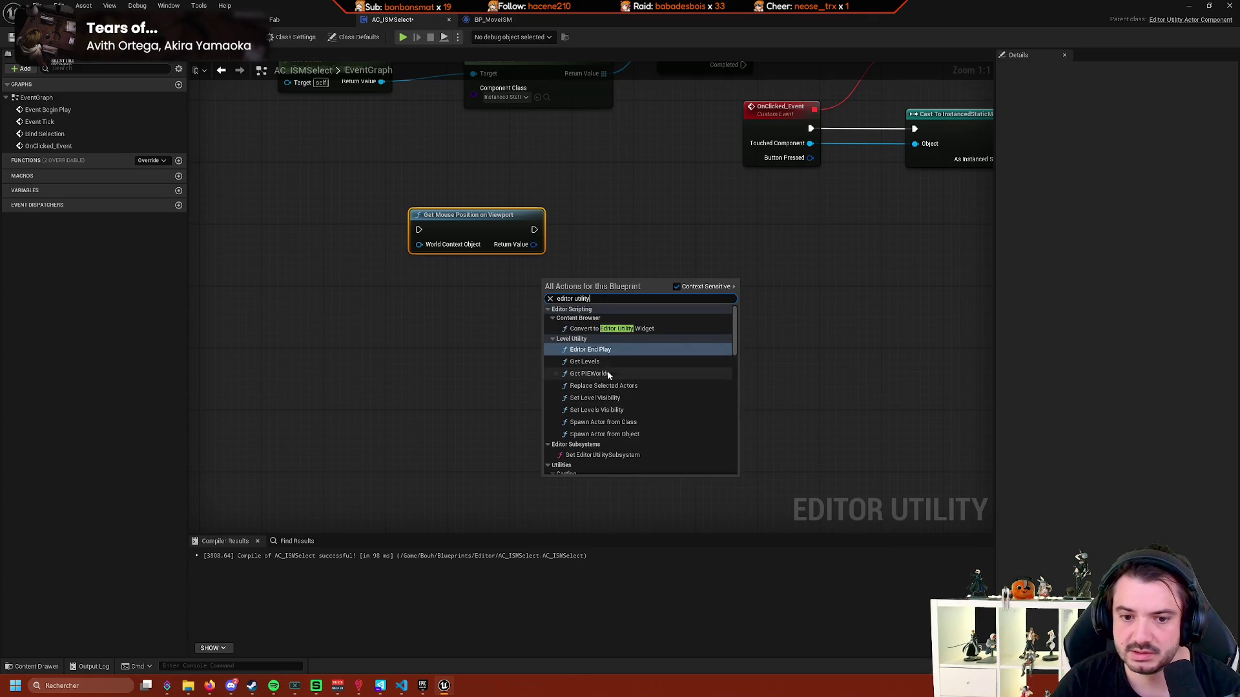
click(629, 455)
drag(630, 297, 705, 305)
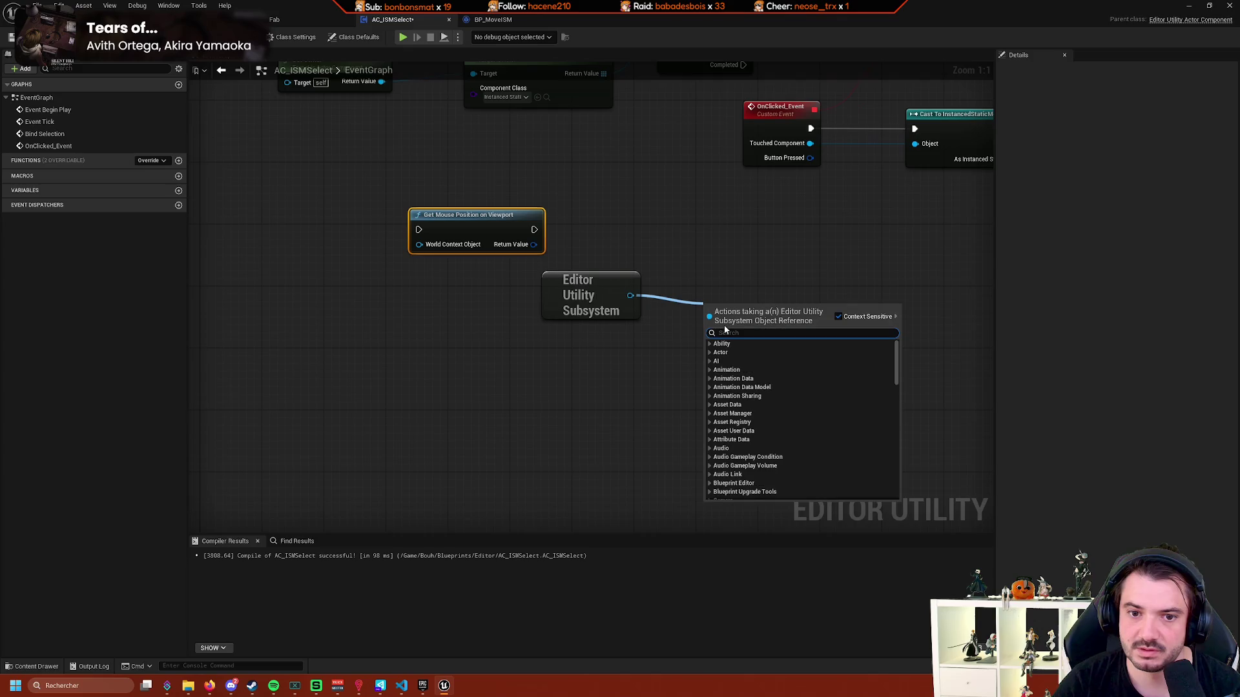
scroll(791, 407, down, 5)
text(selection)
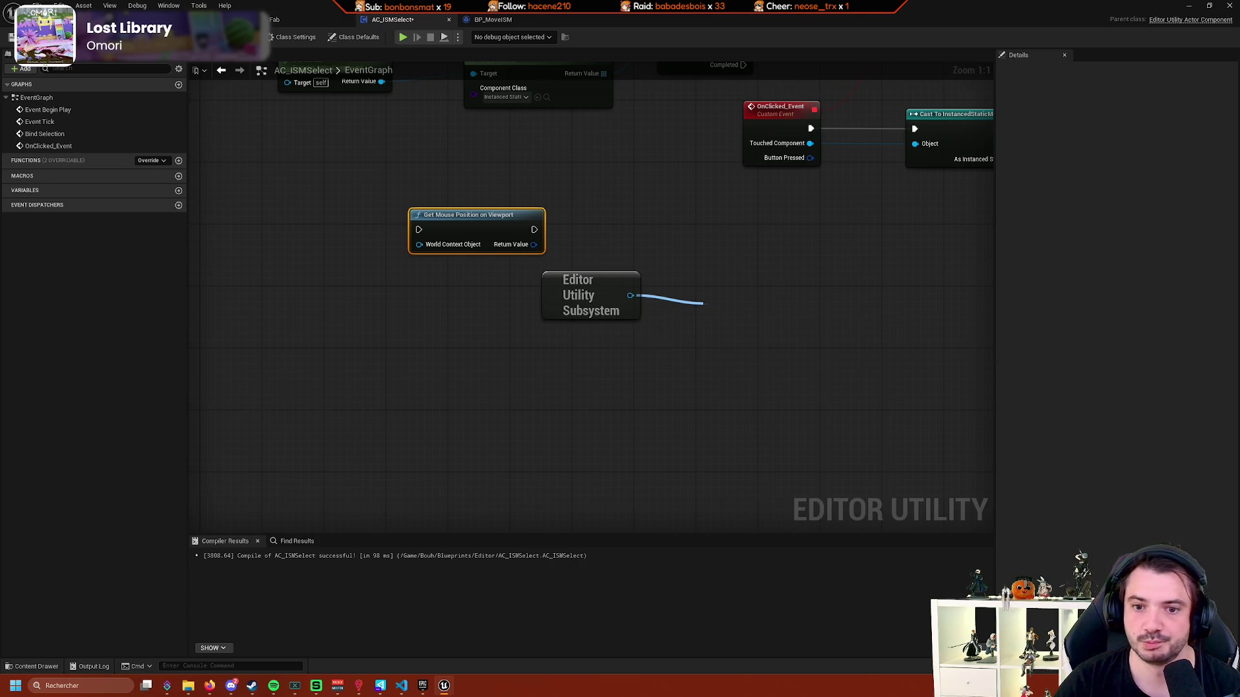
right_click(655, 297)
scroll(567, 375, down, 4)
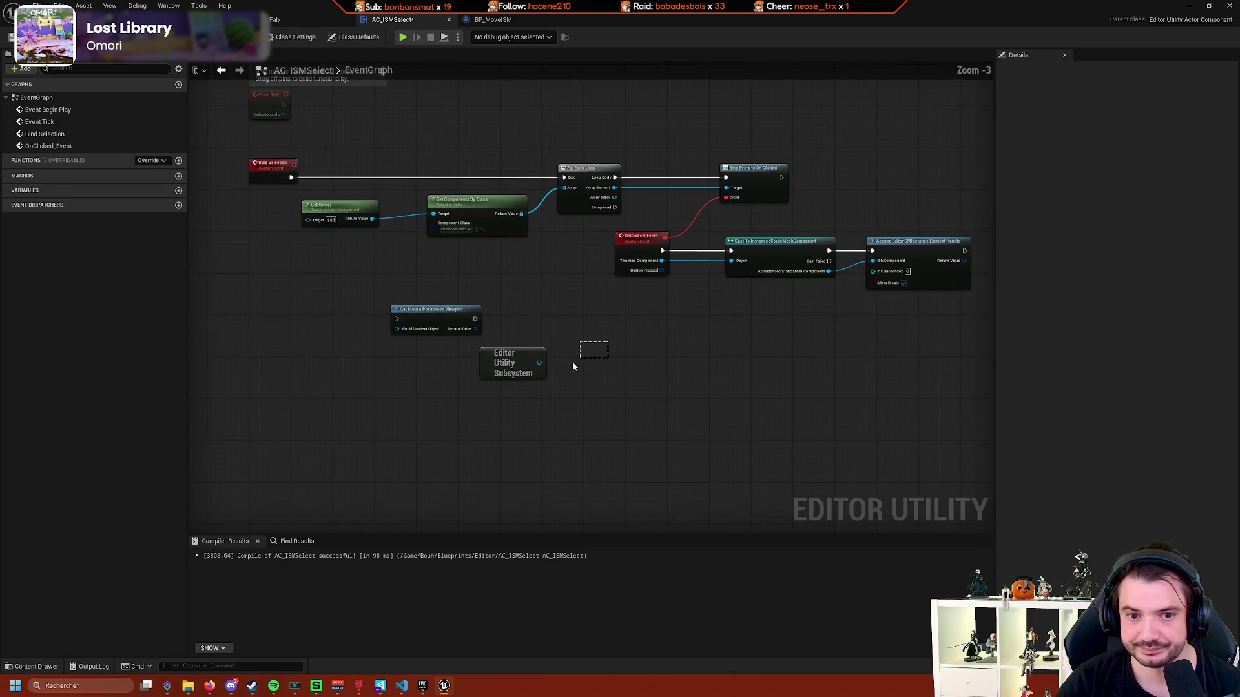
click(543, 366)
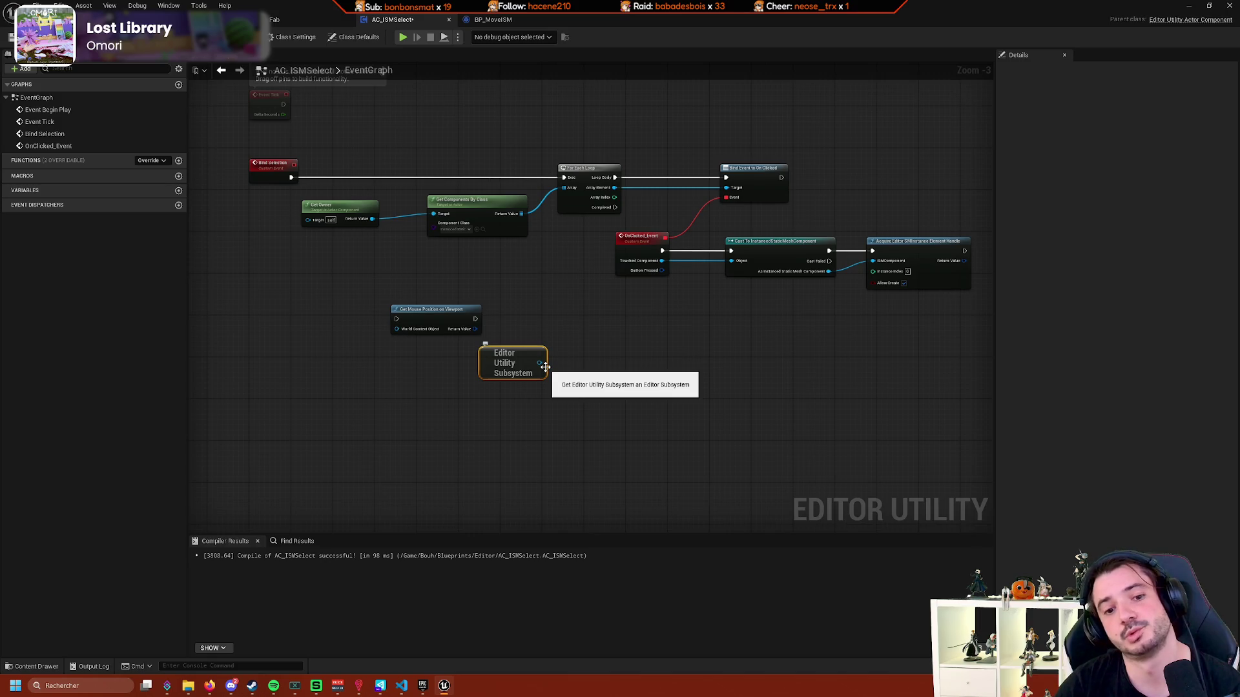
mouse_move(606, 335)
mouse_down()
mouse_move(578, 347)
mouse_move(623, 363)
mouse_up()
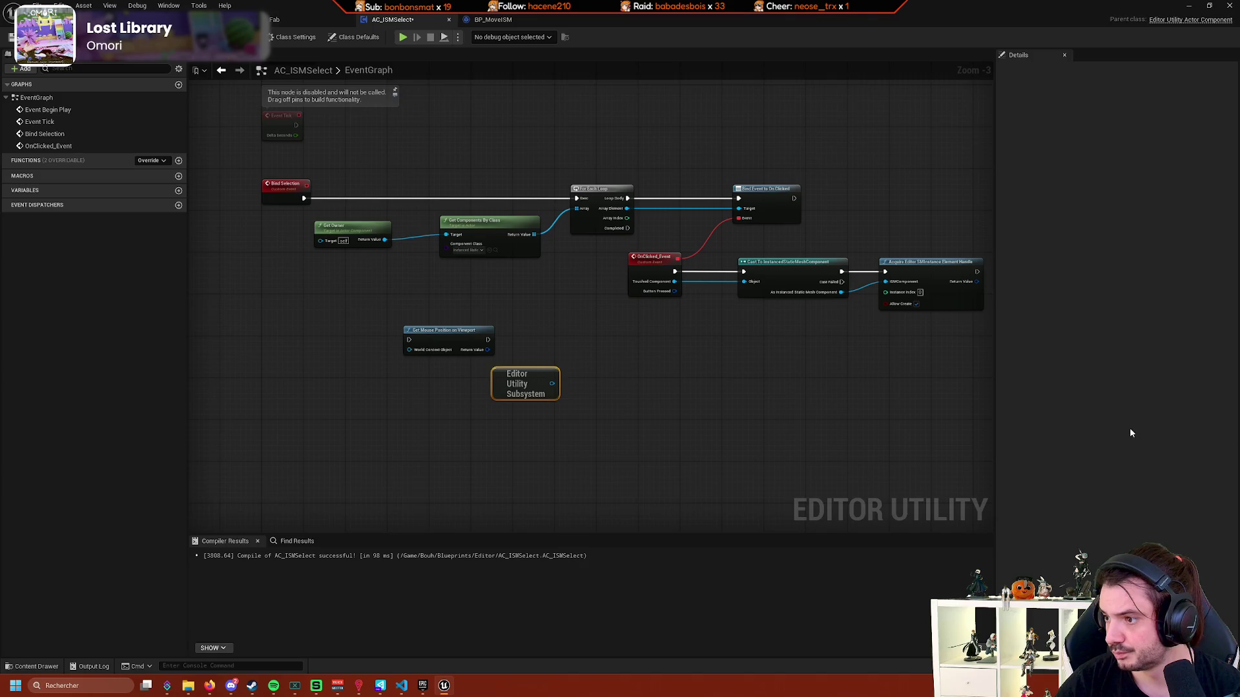
right_click(705, 408)
text(ed)
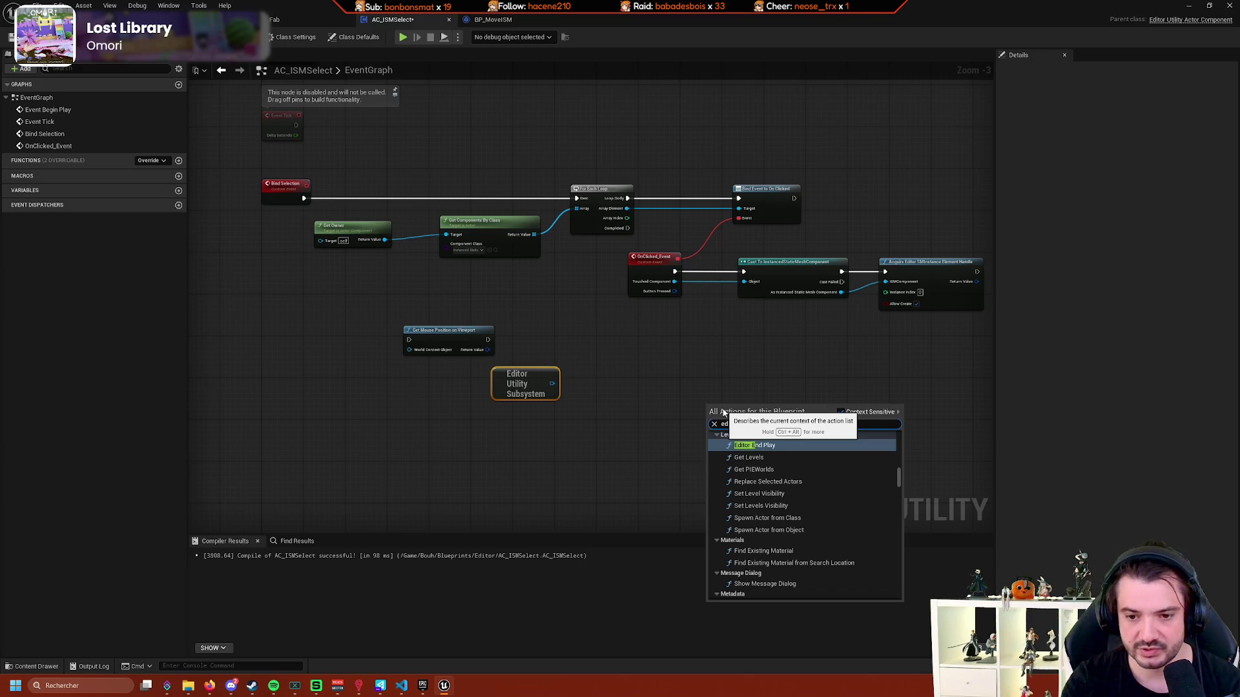
text(itor ele)
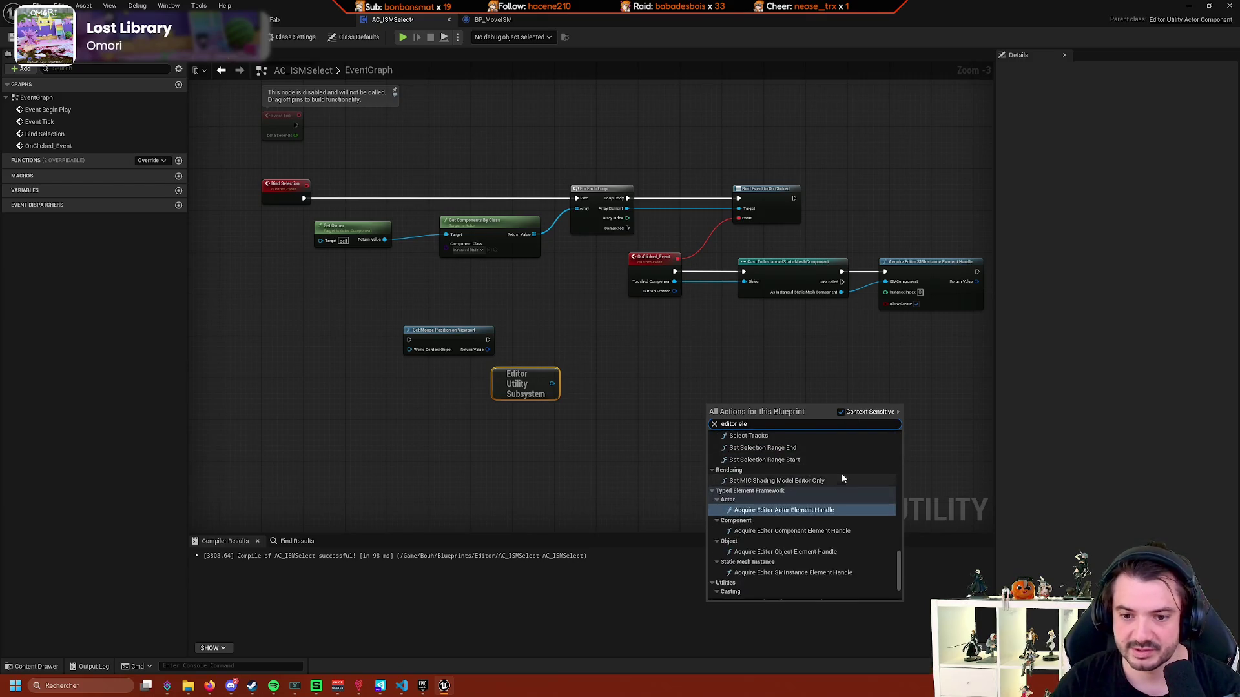
scroll(617, 448, up, 2)
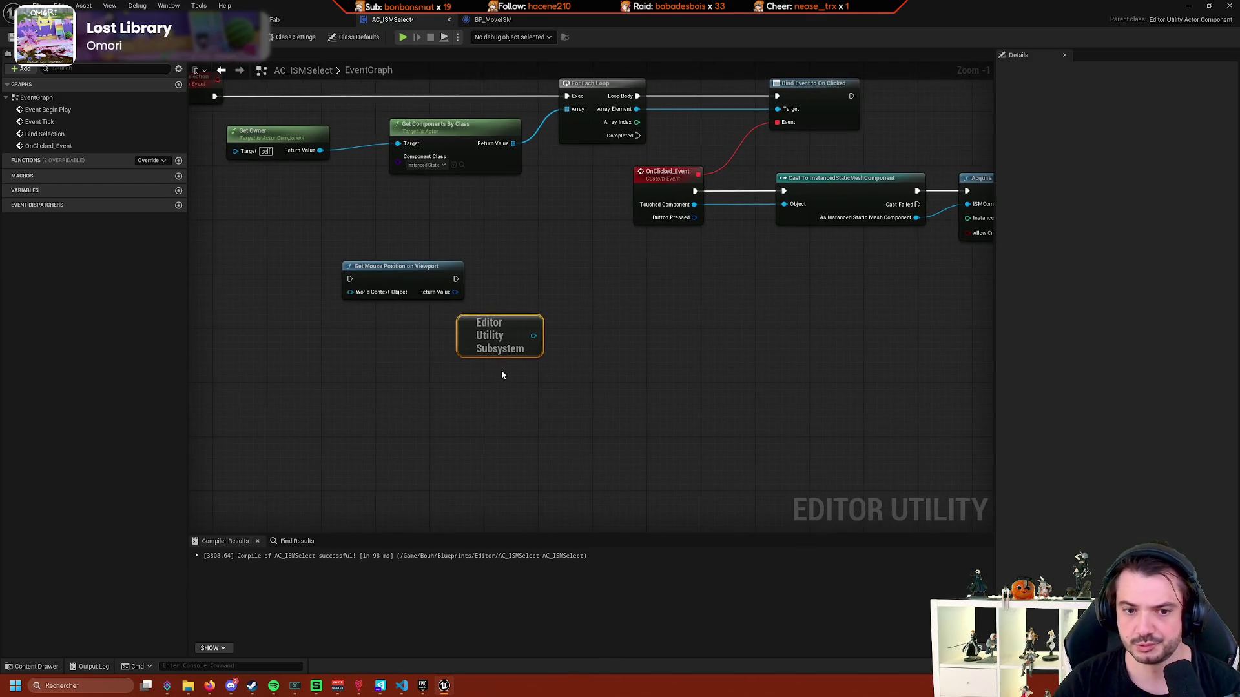
key(Delete)
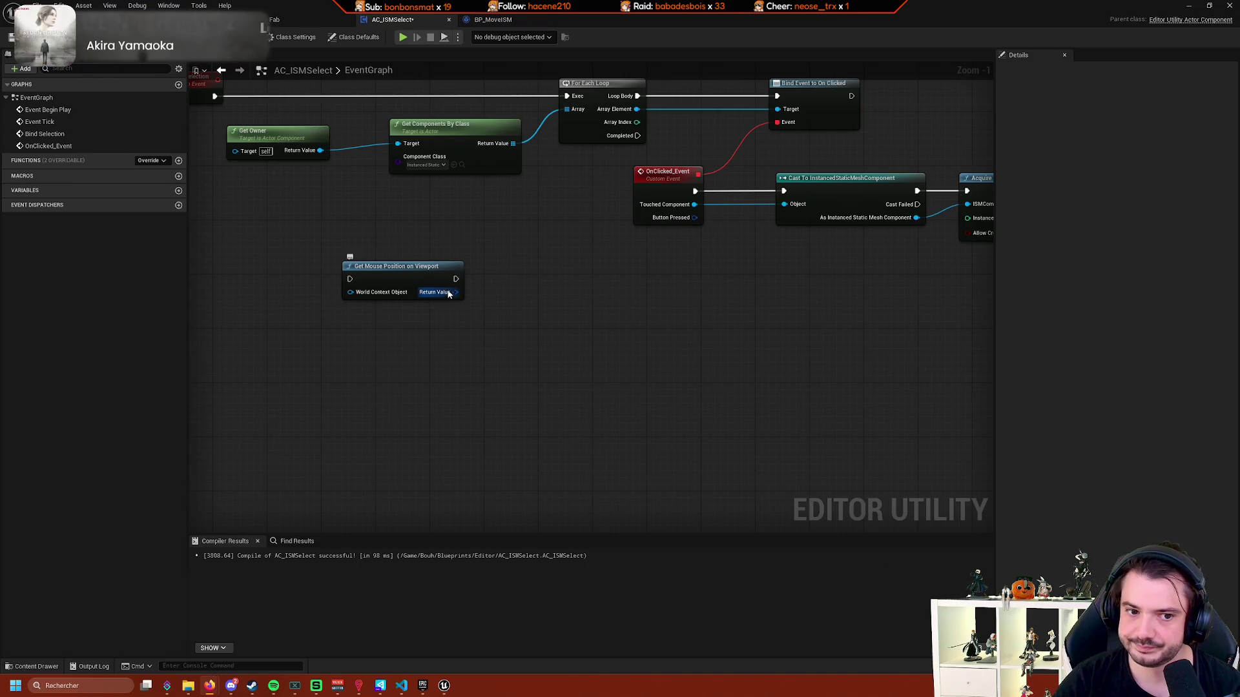
Browse actions for the mouse position result and all 'selection sub' functions, closing both lists.
drag(450, 293, 511, 316)
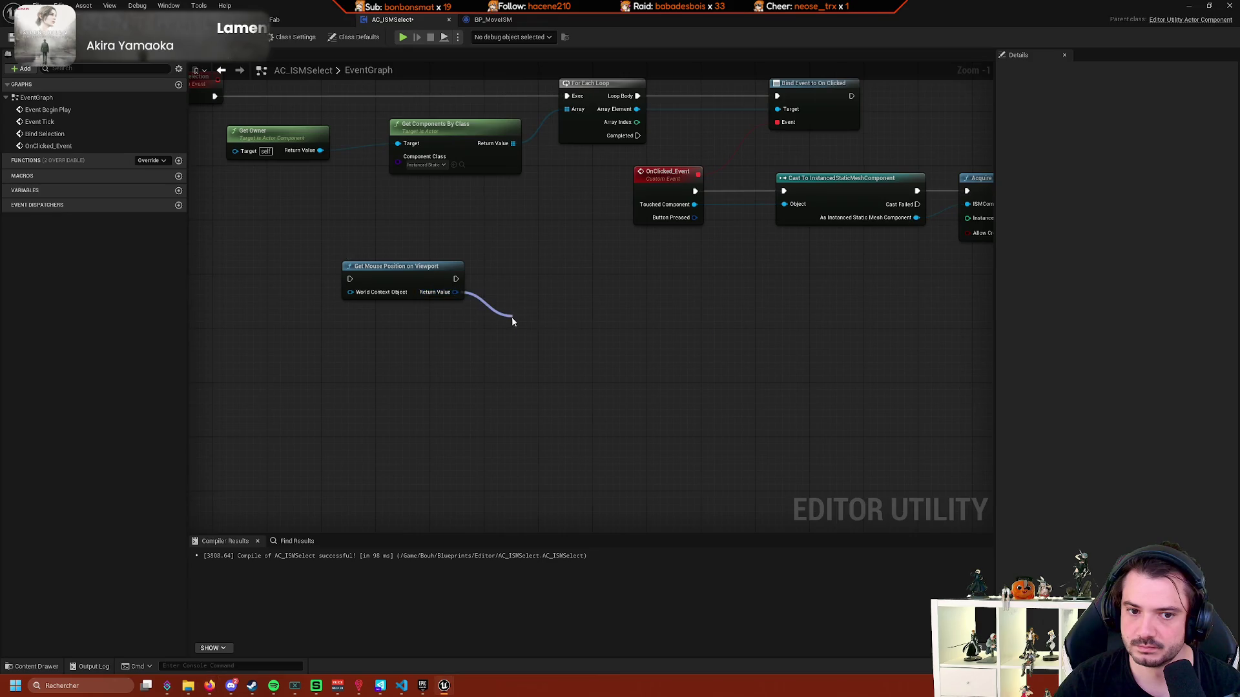
click(448, 344)
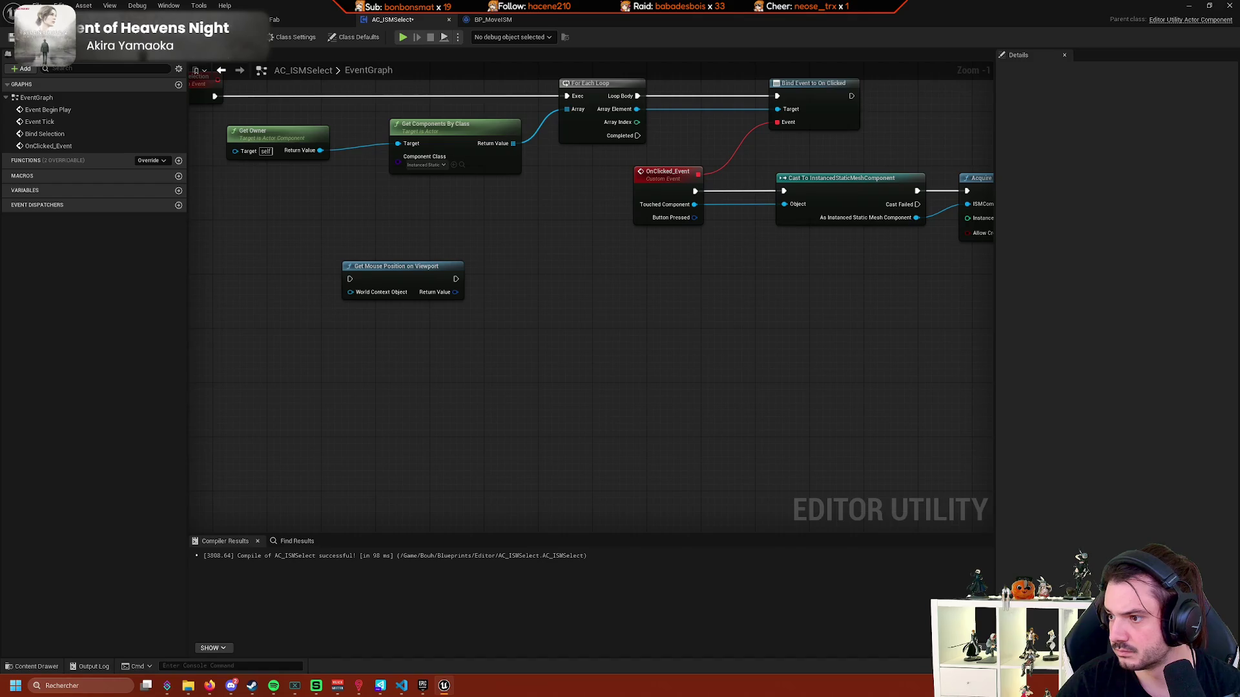
right_click(746, 374)
text(selection sub)
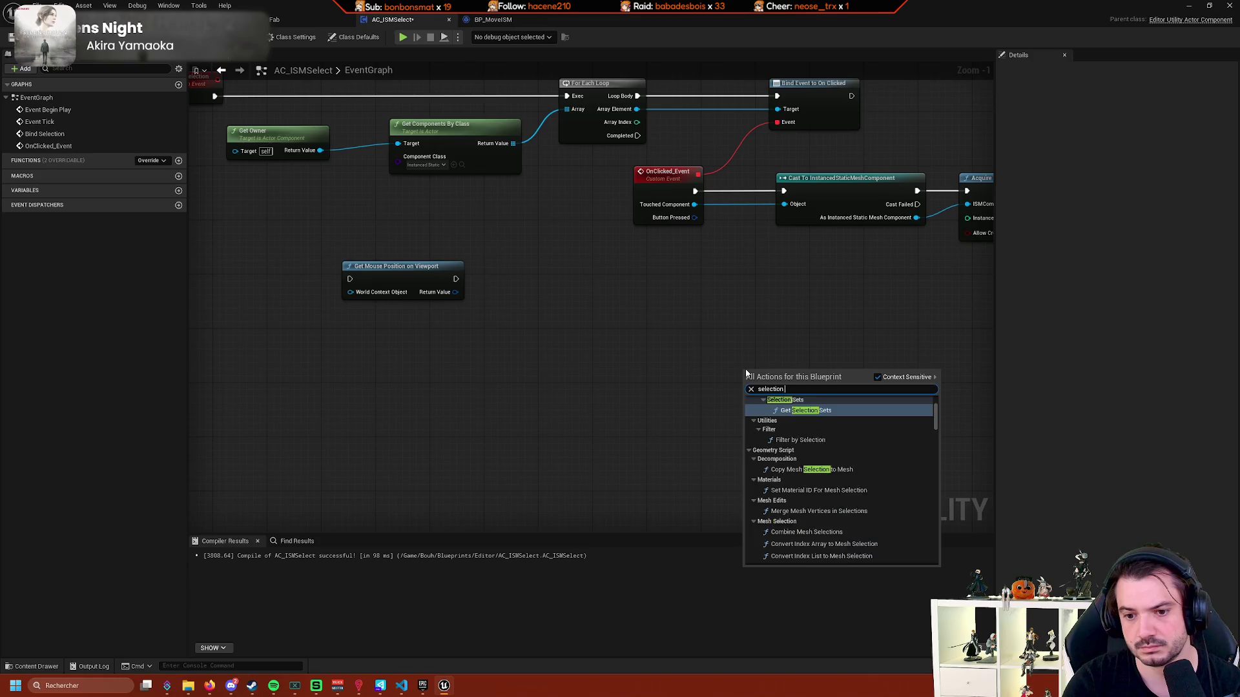
click(878, 377)
key(Escape)
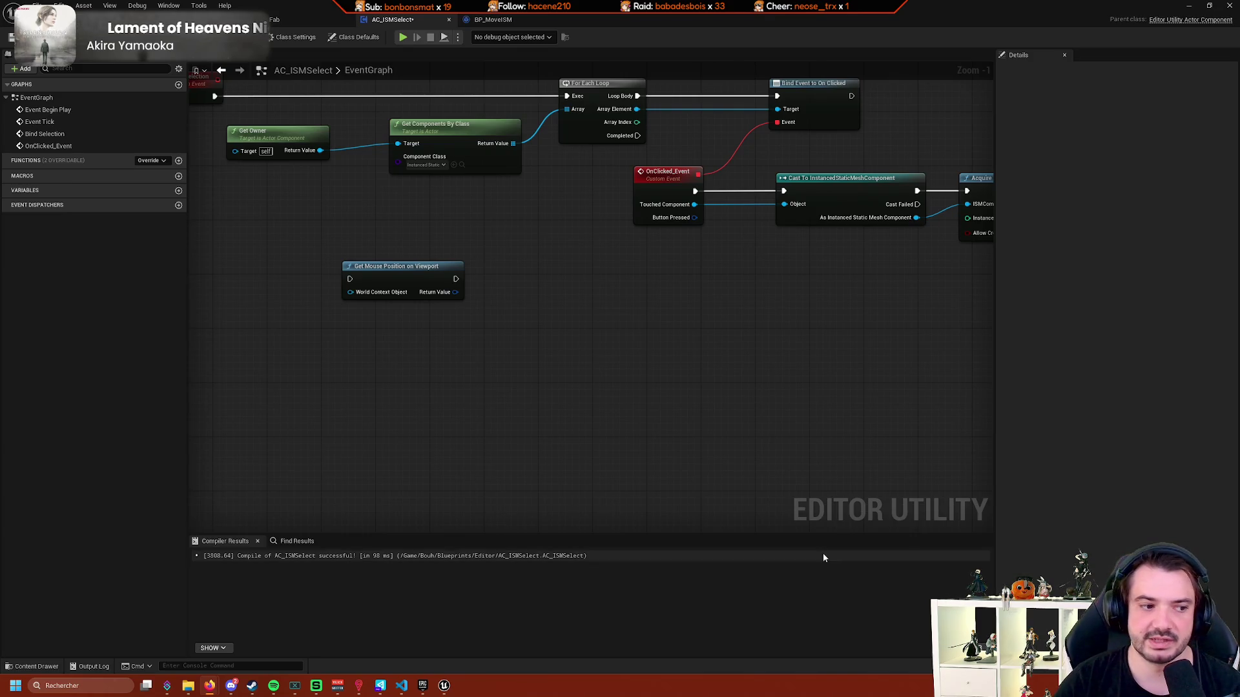
Search all graph actions for 'component subsy', then replace the search with 'editor'.
right_click(501, 296)
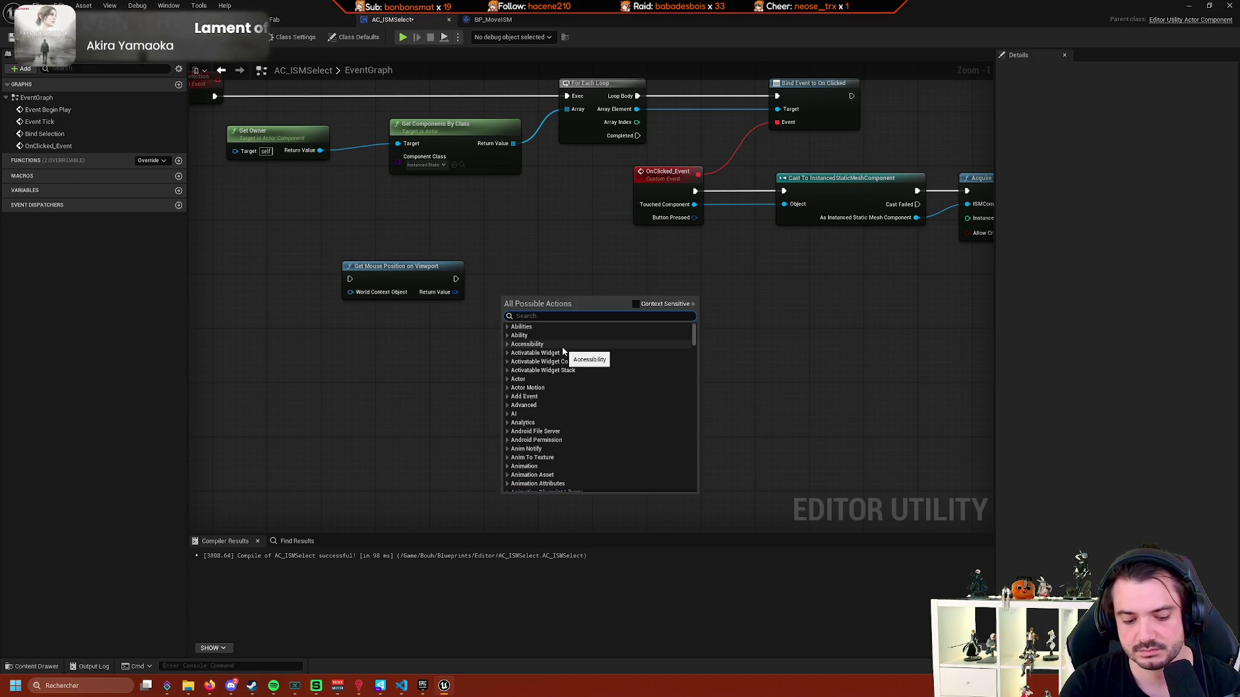
text(component subsy)
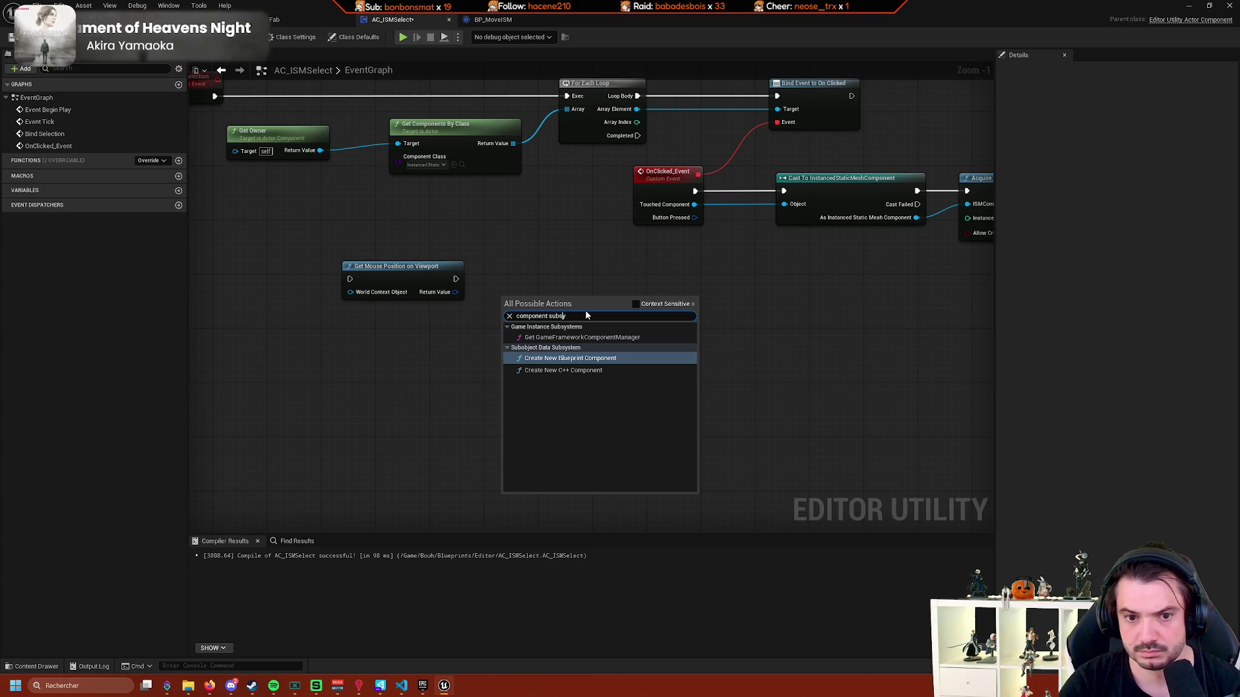
key(ctrl+shift+Left)
key(BackSpace)
text(editor)
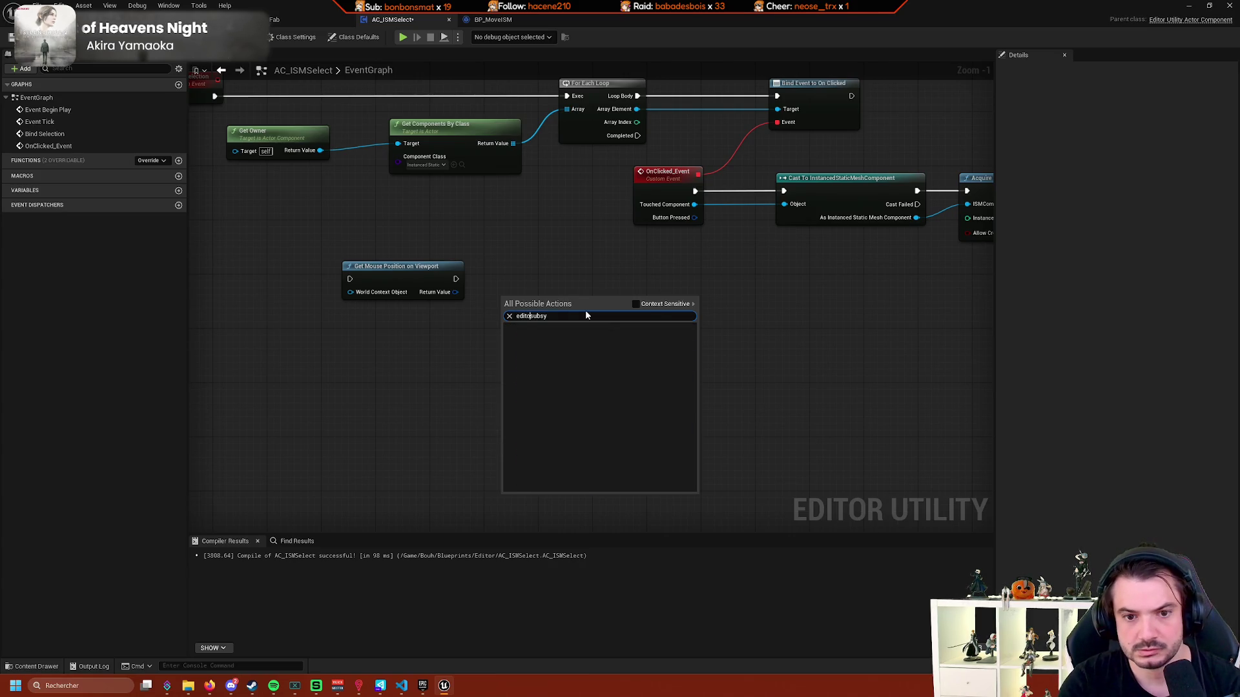
scroll(620, 361, up, 3)
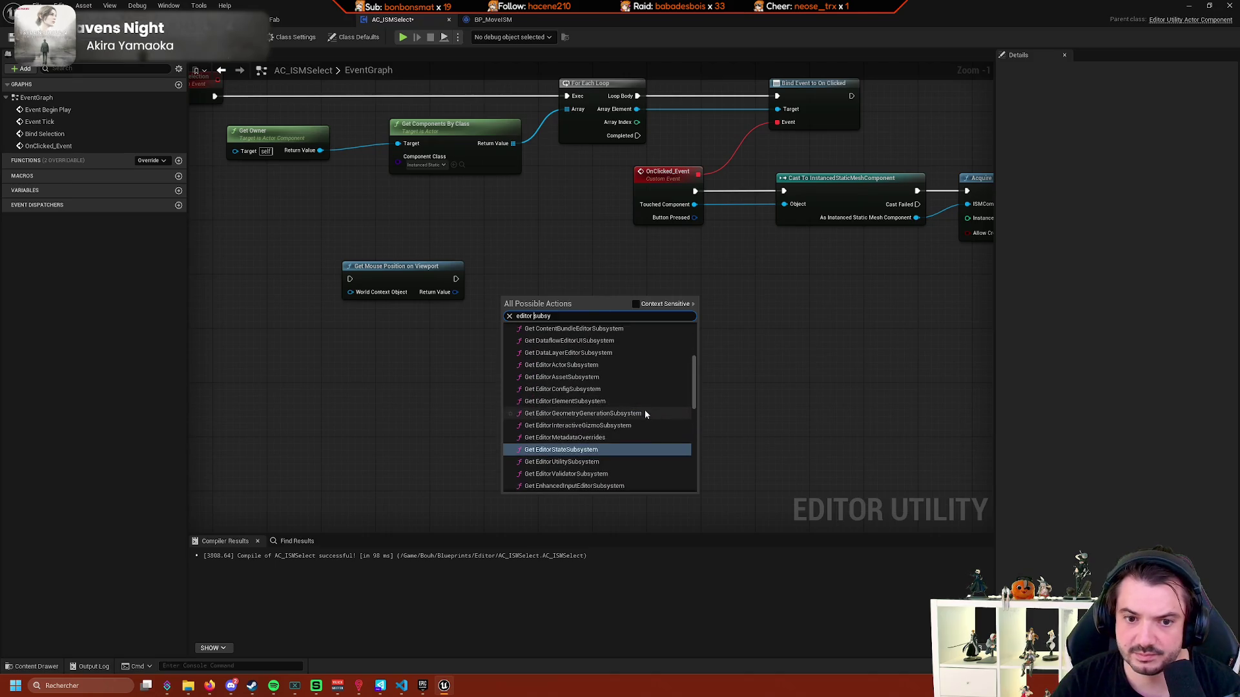
Add a Get EditorActorSubsystem node and browse its output's 'selection' actions with context filtering.
click(598, 365)
drag(581, 310, 640, 328)
text(selection)
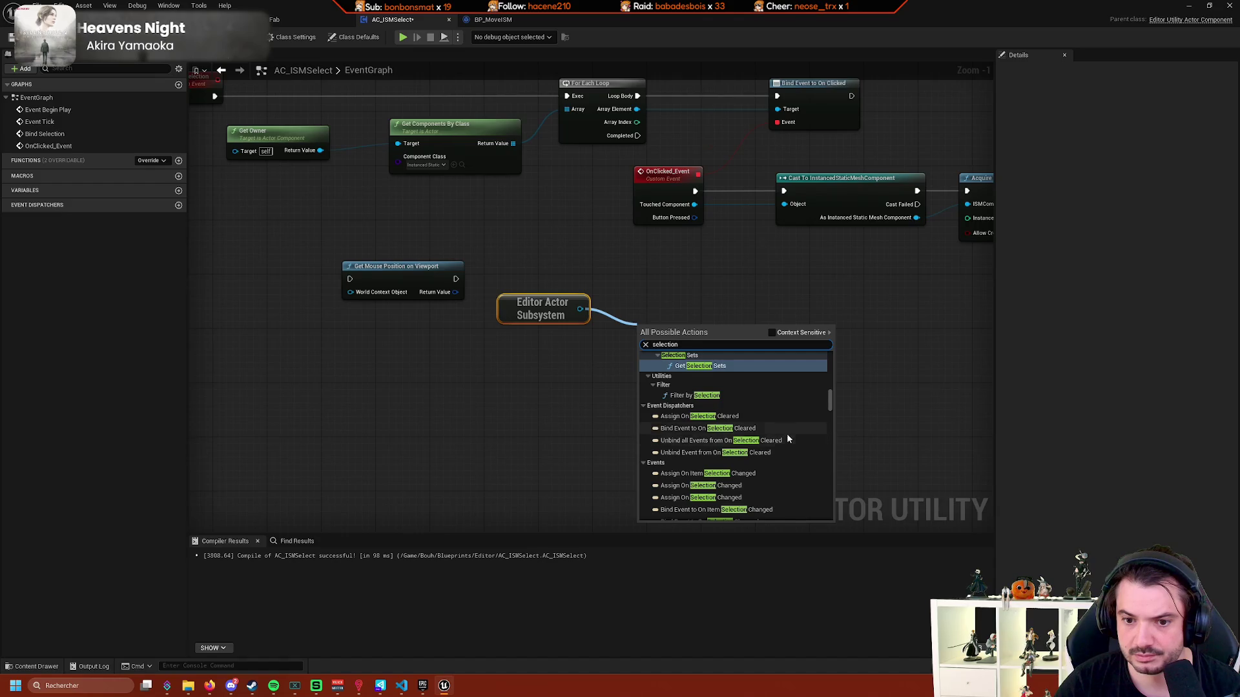
scroll(786, 433, down, 2)
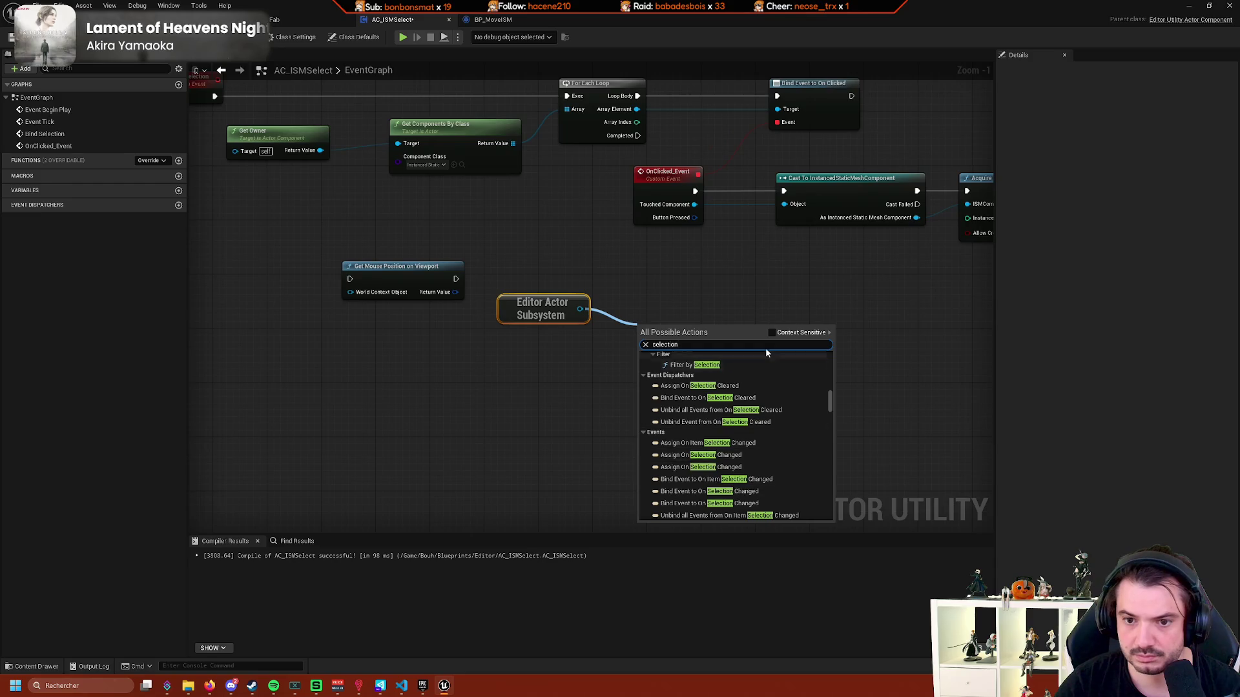
click(778, 334)
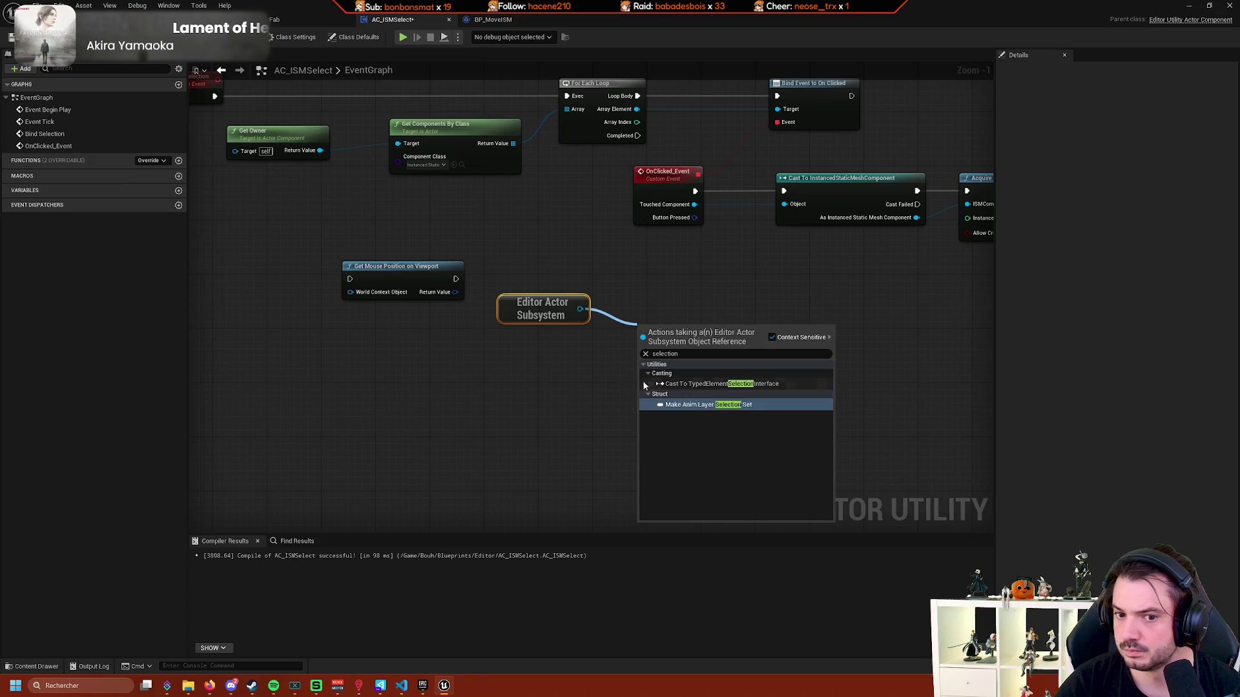
click(607, 388)
Browse the Editor Actor Subsystem output's 'selec' actions again, then close the list.
drag(582, 309, 670, 358)
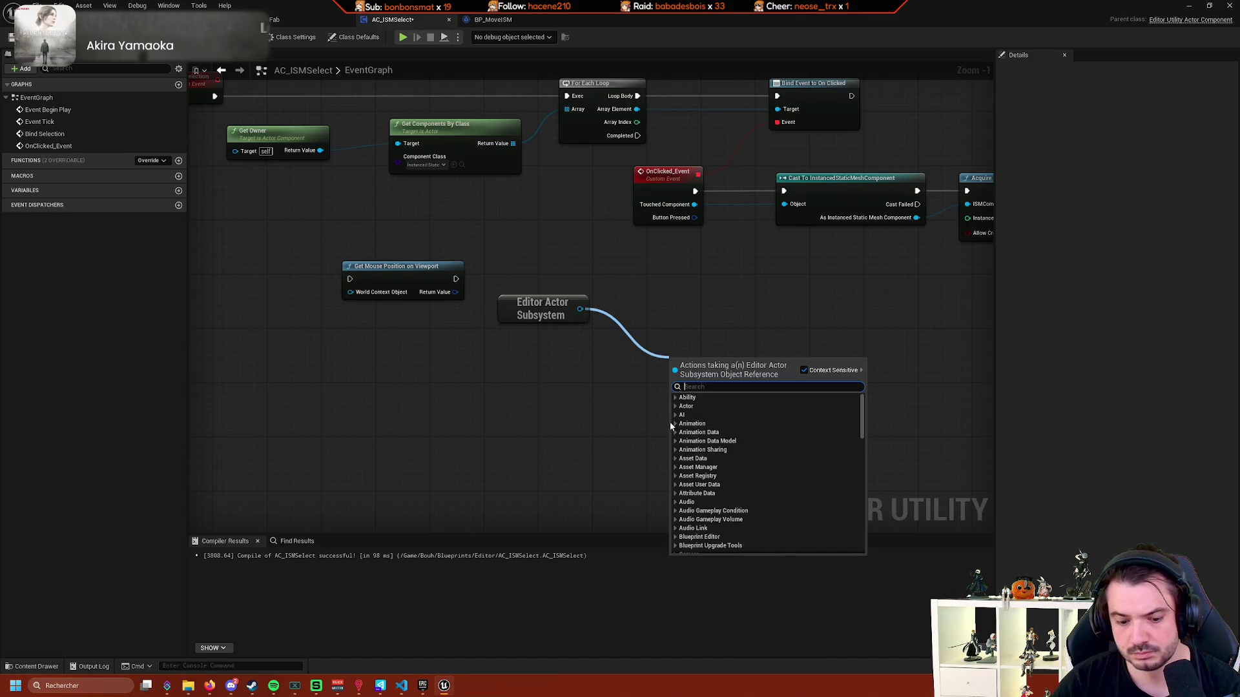
text(selec)
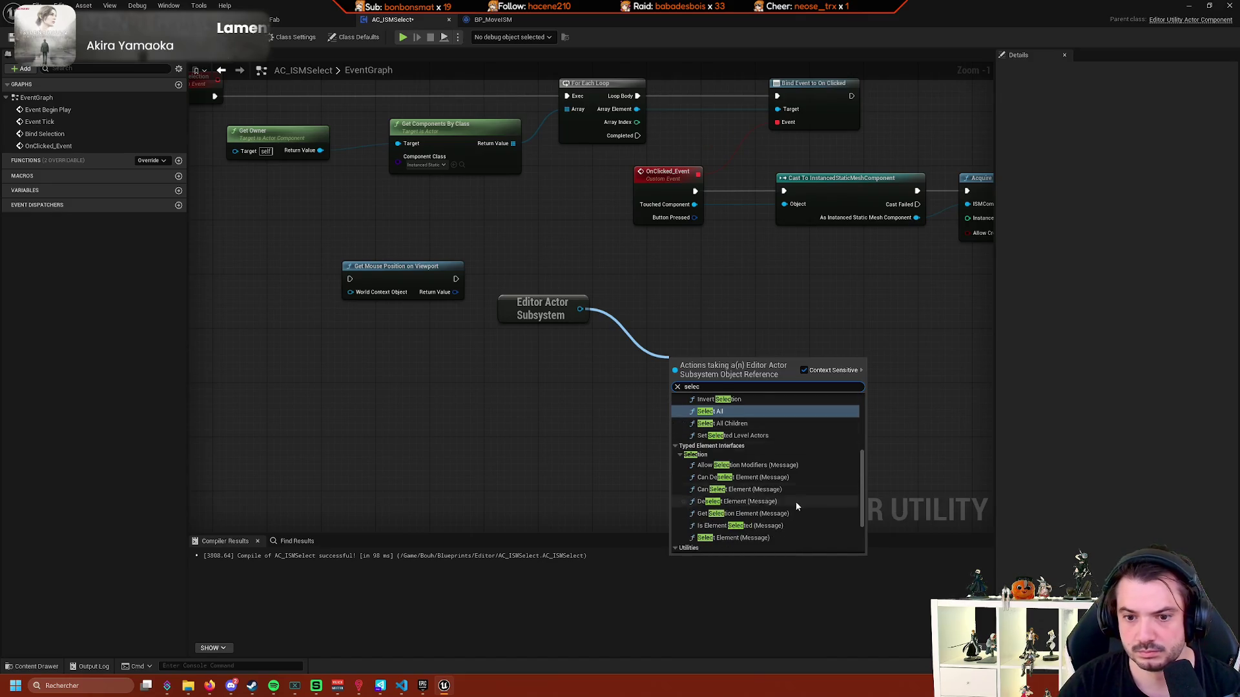
scroll(800, 500, up, 2)
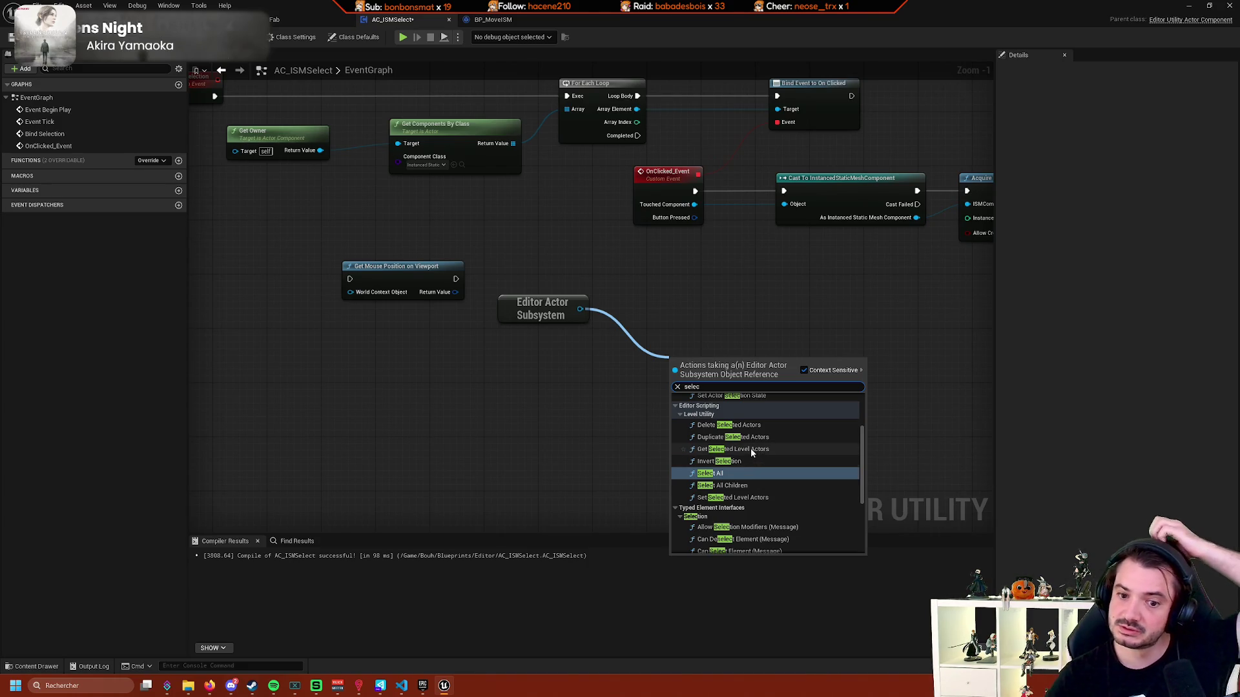
scroll(758, 440, up, 2)
click(529, 401)
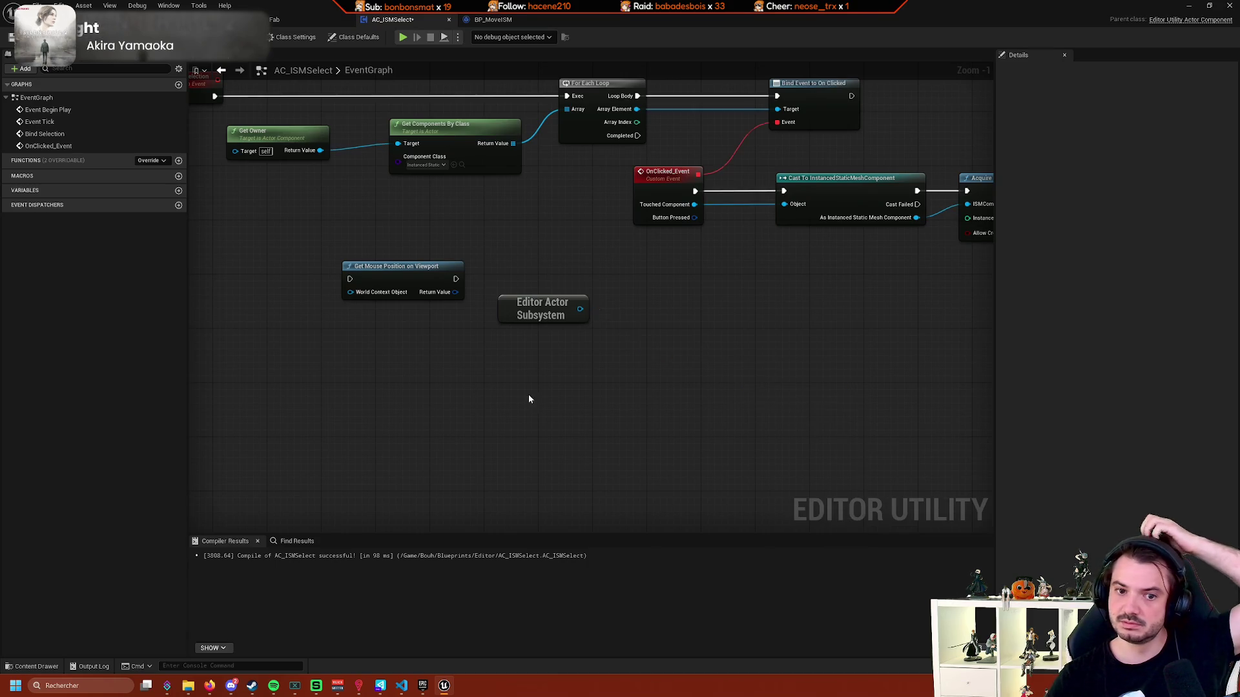
right_click(517, 363)
text(editor subs)
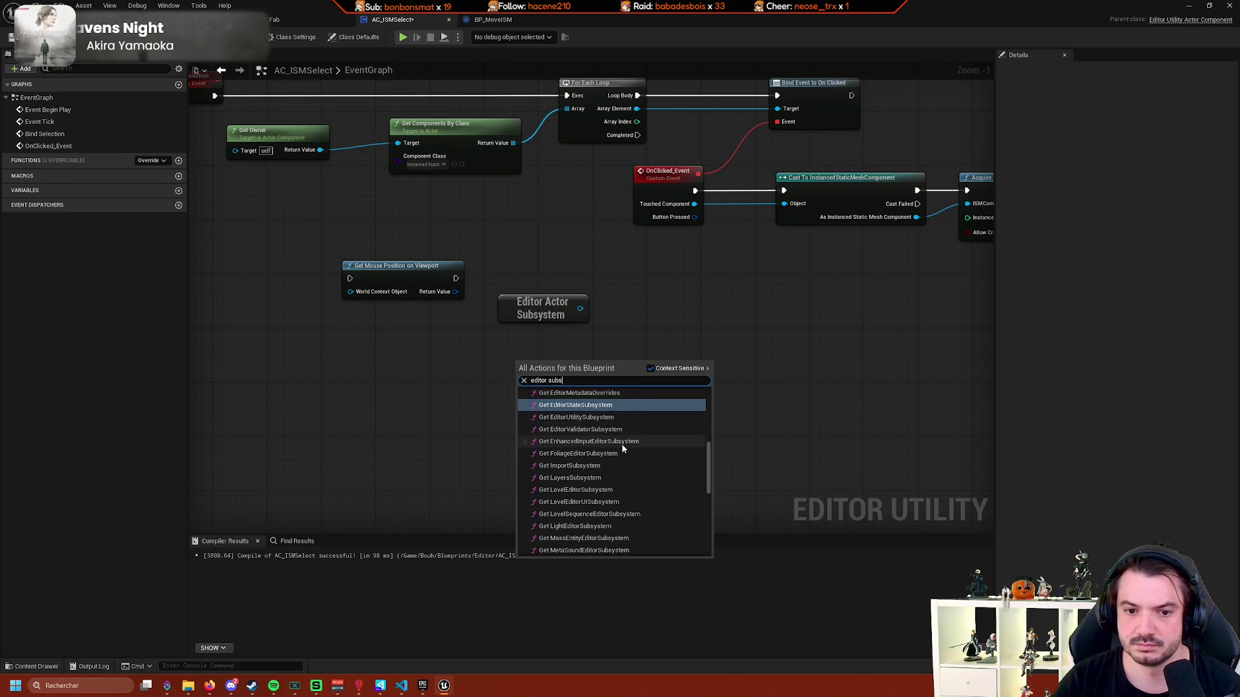
scroll(621, 444, up, 1)
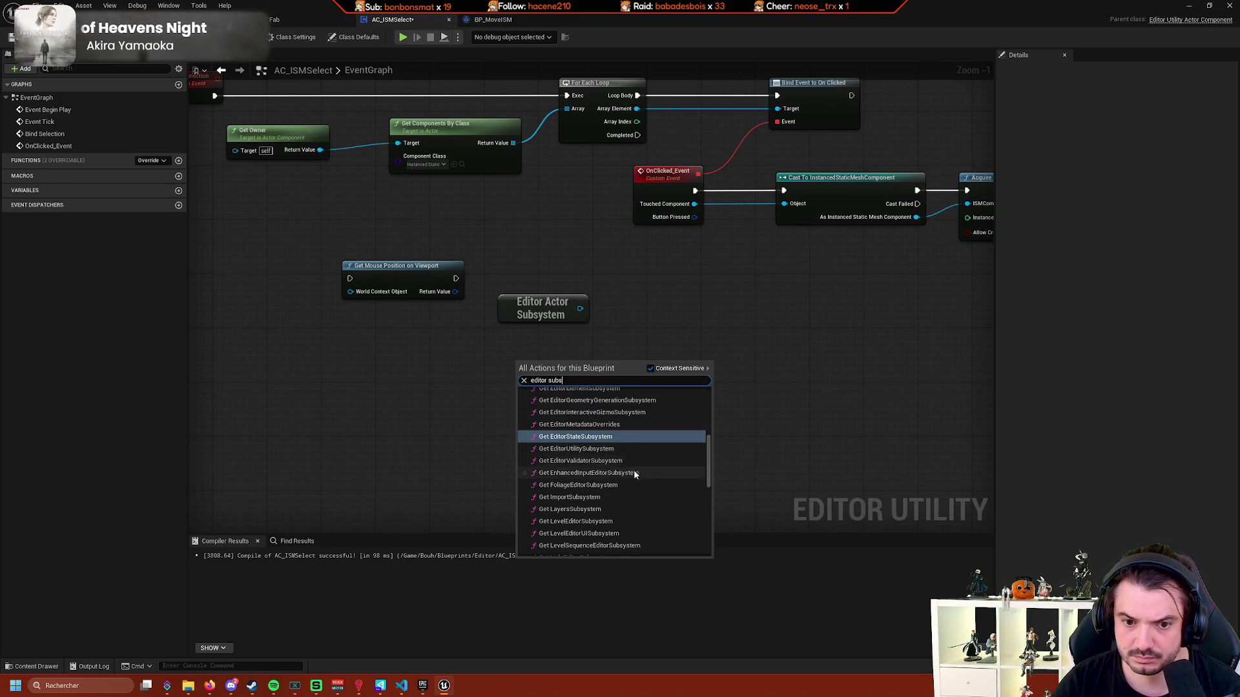
scroll(636, 470, up, 2)
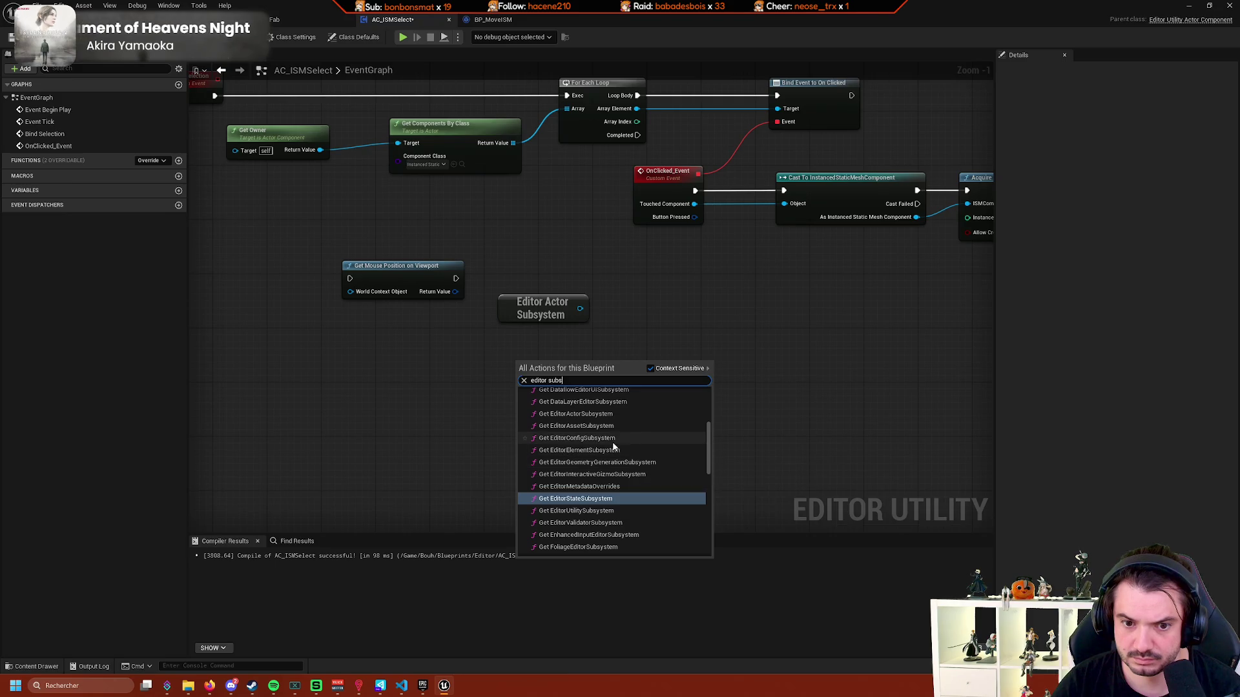
click(596, 451)
drag(593, 376, 628, 373)
text(select)
scroll(764, 489, up, 3)
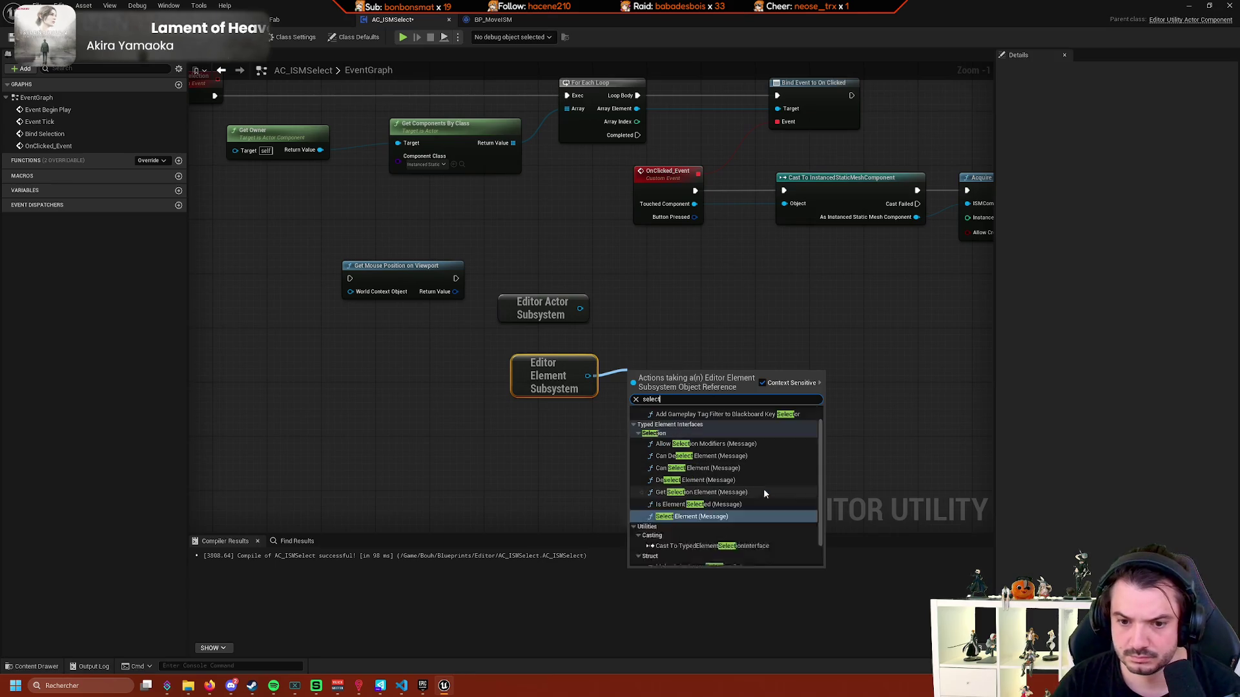
click(636, 399)
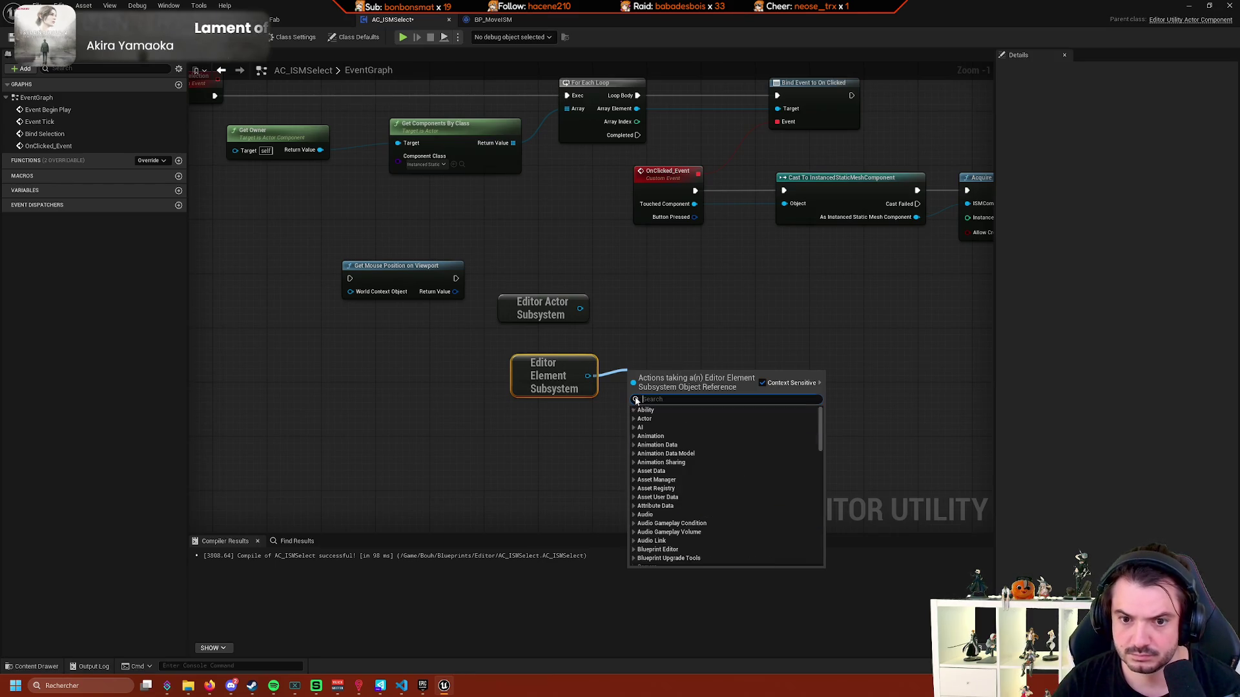
scroll(691, 464, down, 10)
scroll(707, 482, down, 8)
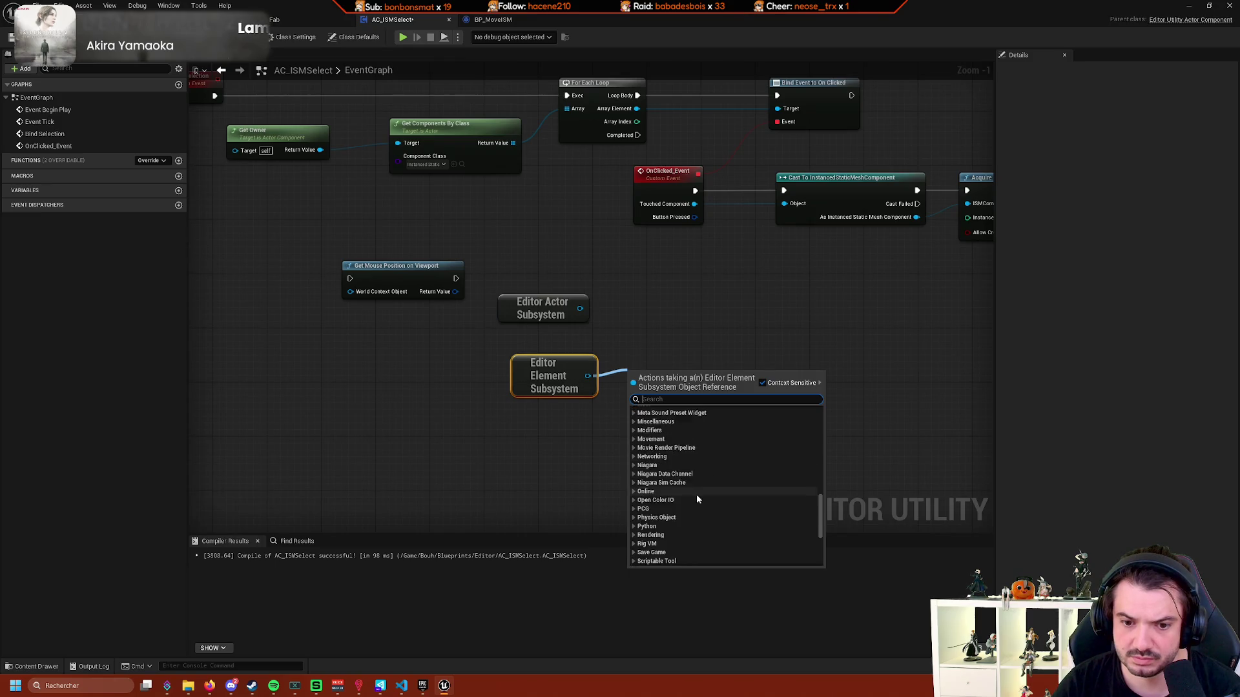
click(634, 499)
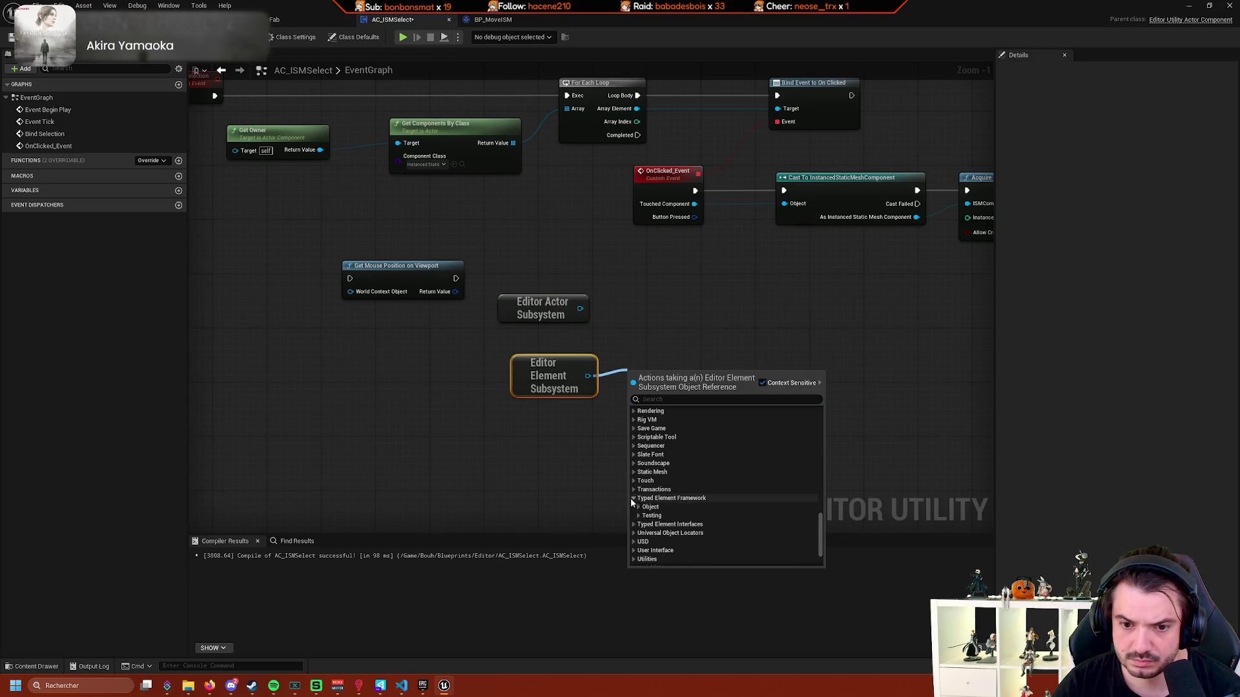
click(638, 508)
click(638, 529)
scroll(638, 530, down, 3)
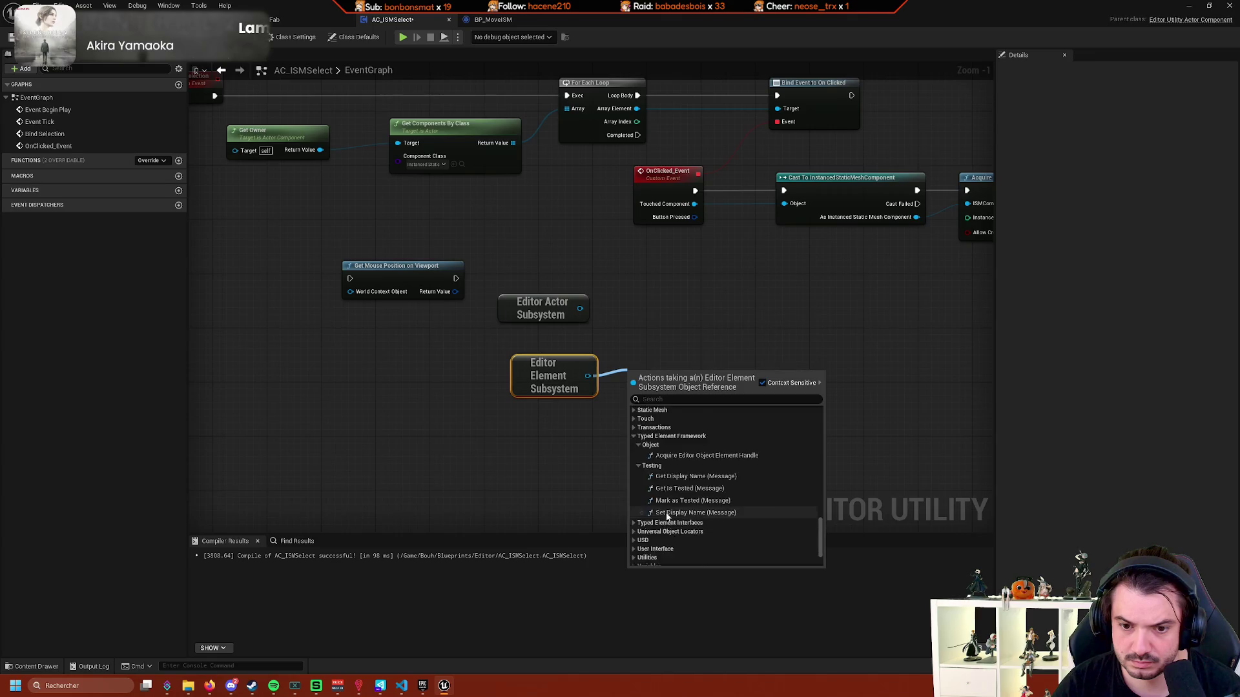
click(634, 493)
click(639, 501)
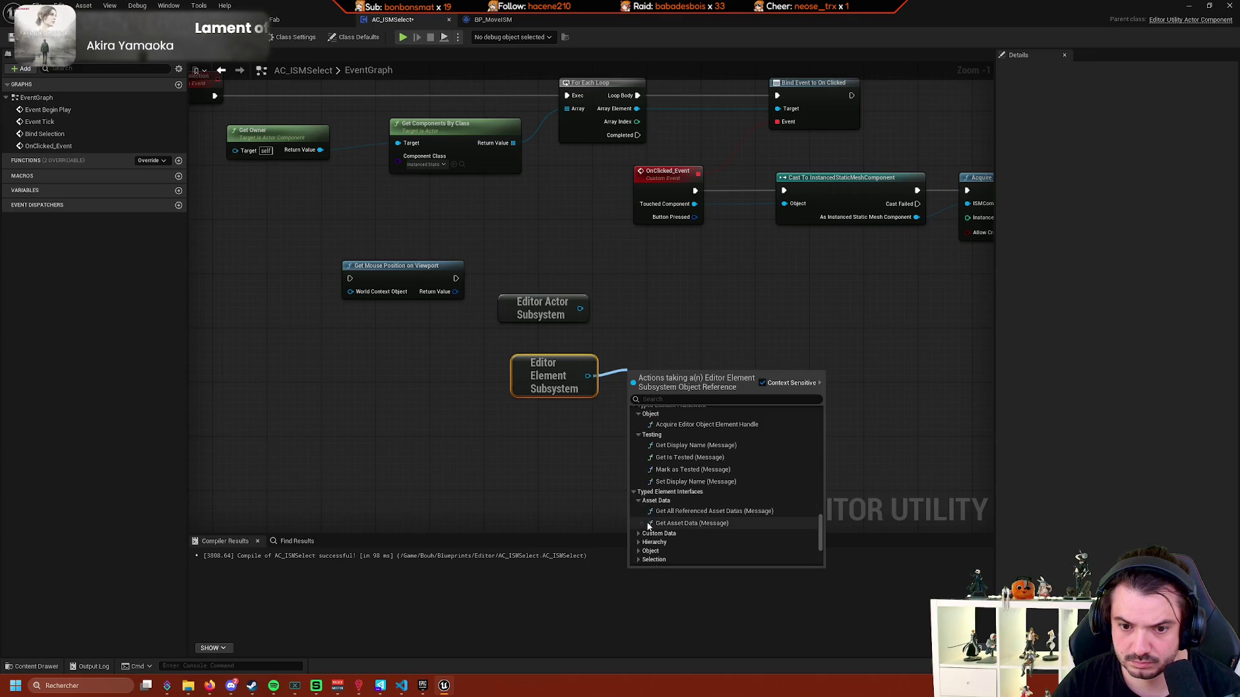
click(639, 534)
scroll(638, 534, down, 2)
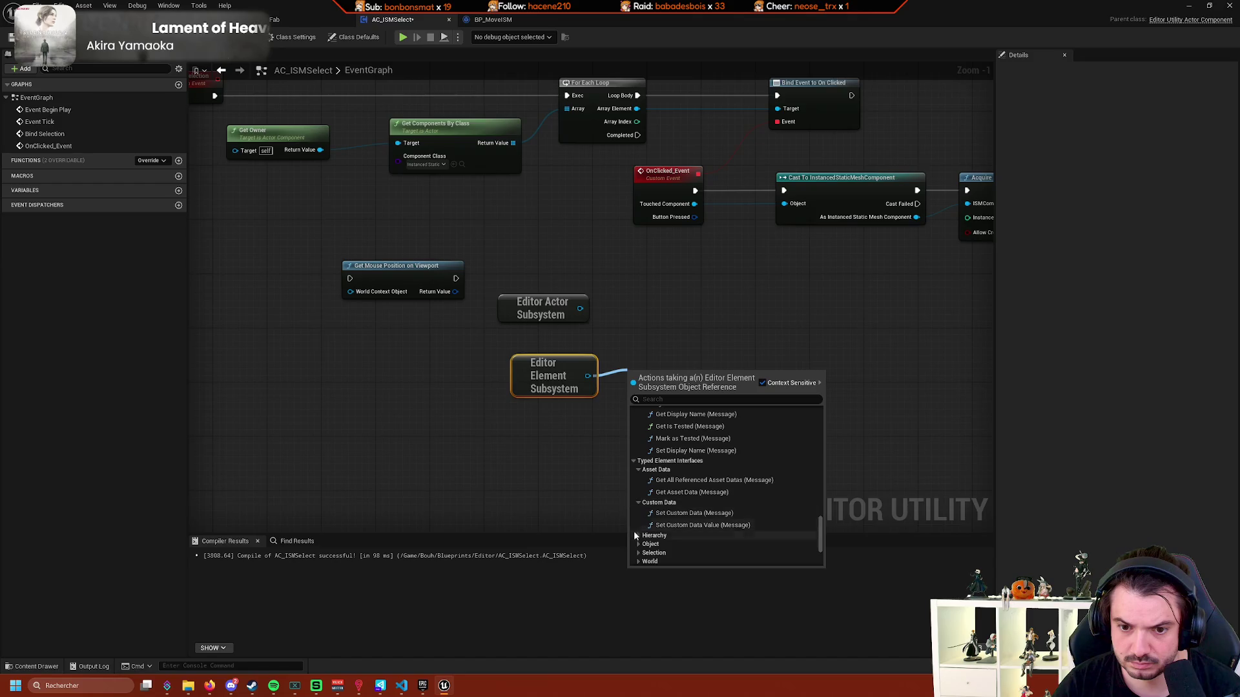
click(638, 535)
click(519, 421)
click(554, 388)
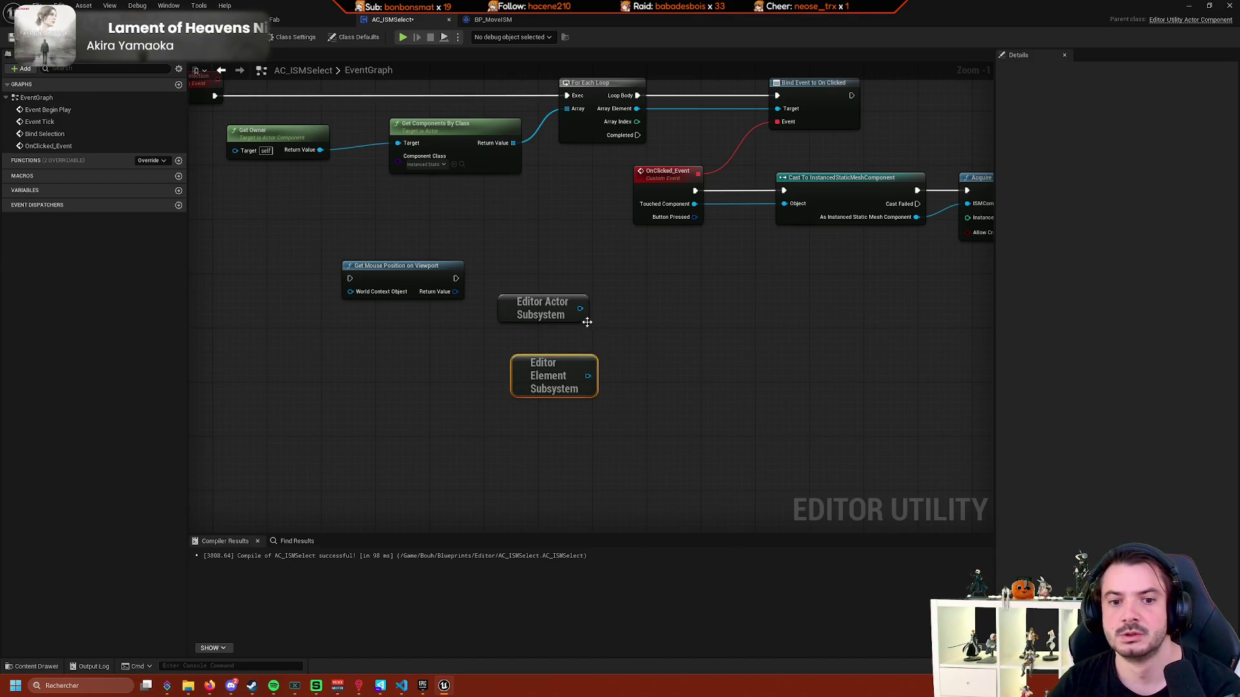
Delete the Editor Element Subsystem node and add Get Selected Level Actors from the Editor Actor Subsystem.
key(Delete)
drag(581, 309, 637, 356)
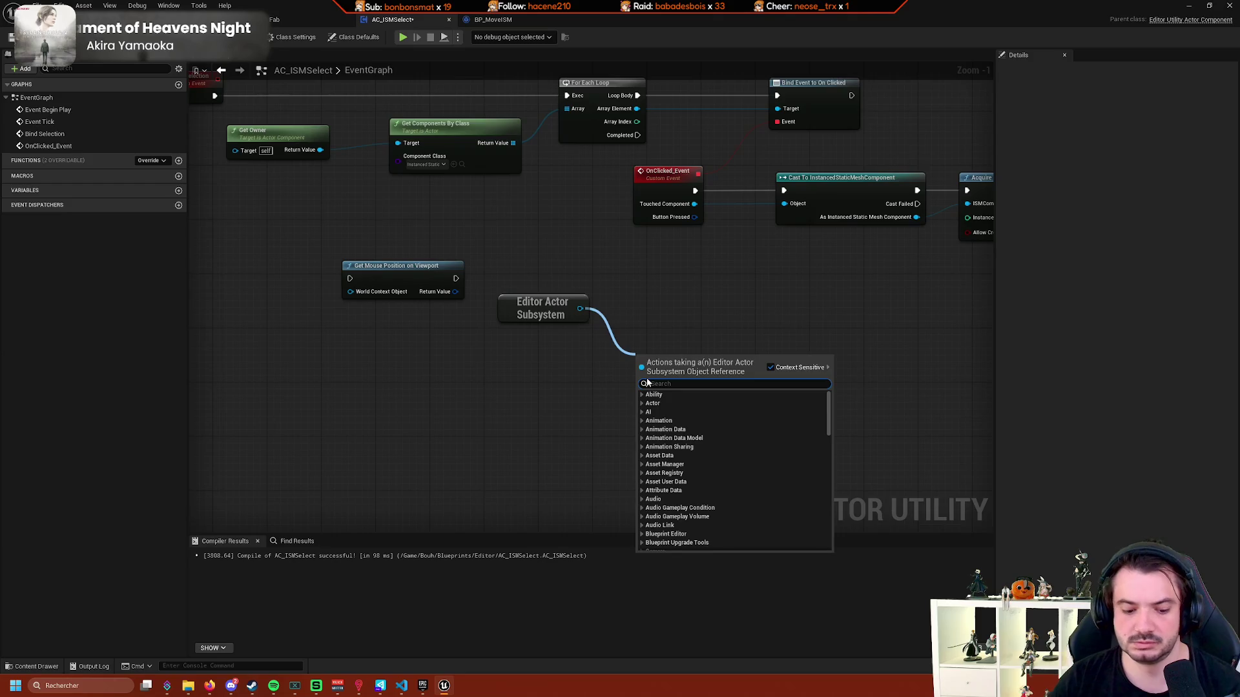
text(select)
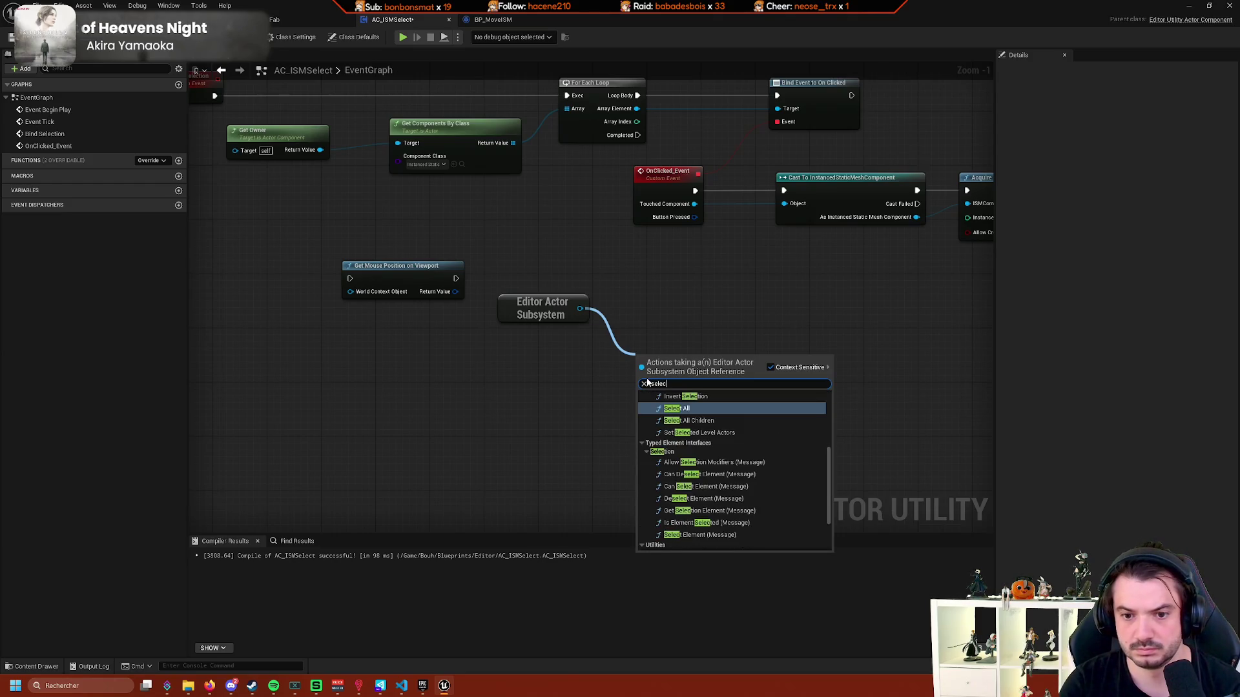
scroll(713, 485, down, 2)
scroll(714, 483, down, 2)
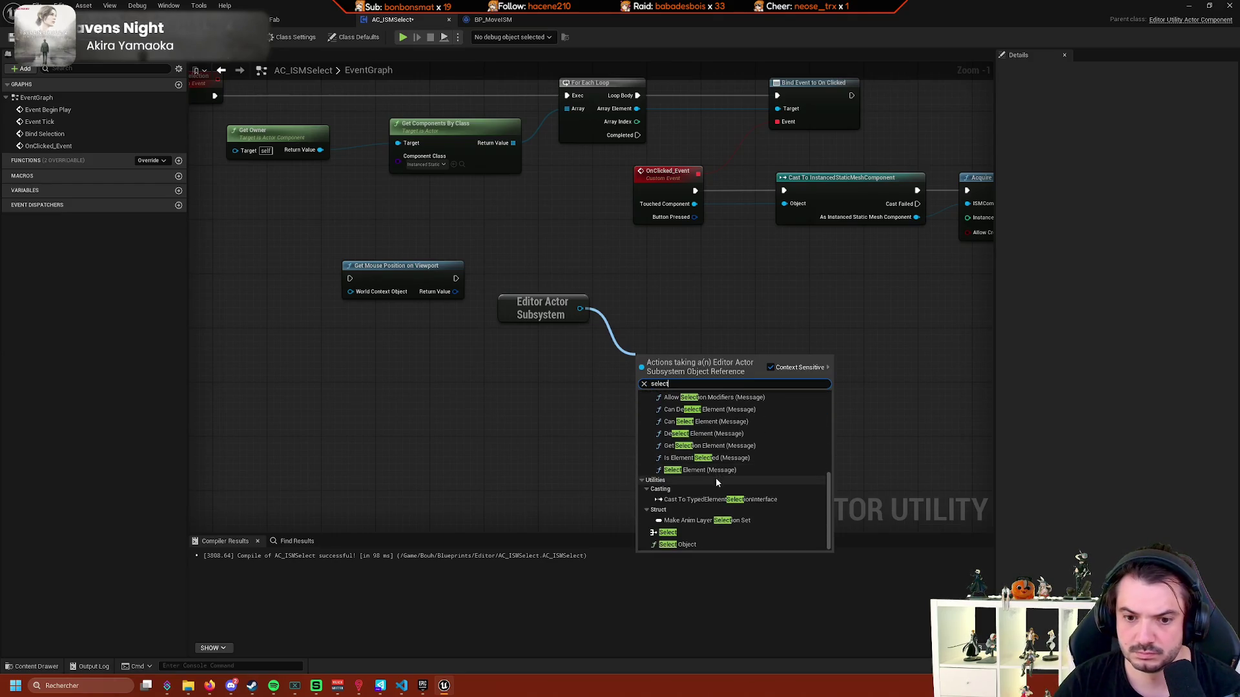
scroll(733, 488, up, 3)
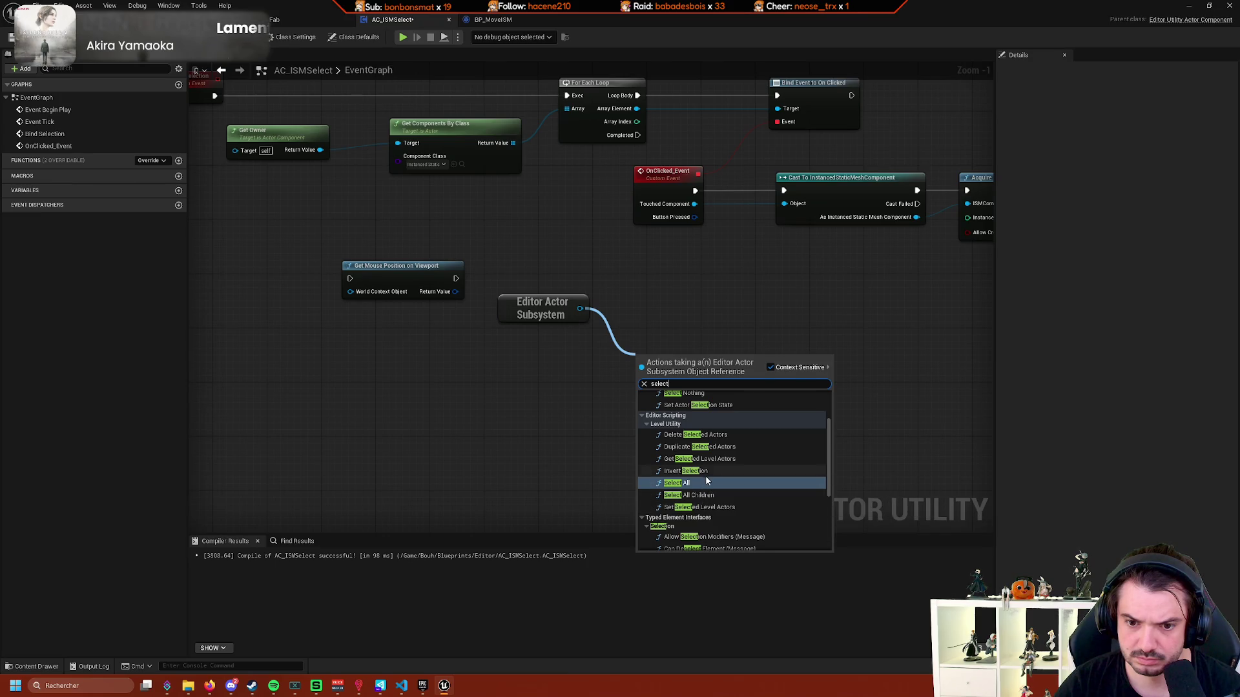
click(717, 459)
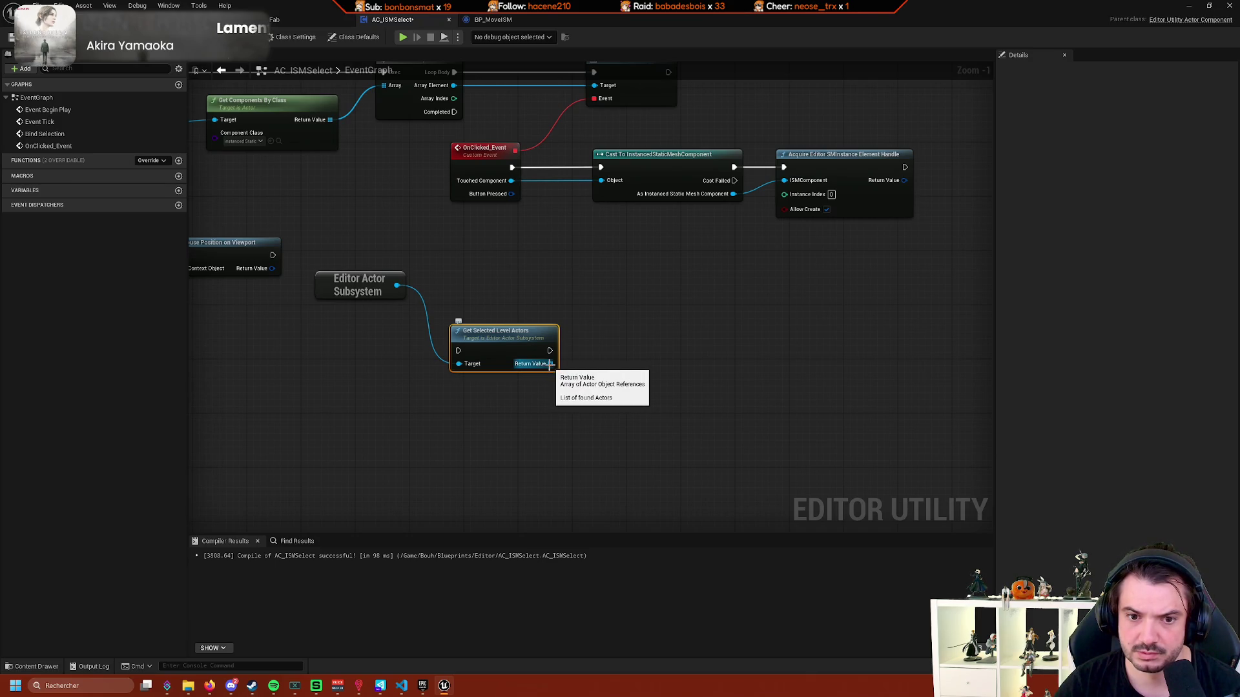
Reposition the Get Selected Level Actors and Editor Actor Subsystem nodes, searching 'get se' from the actors output.
drag(504, 353, 546, 321)
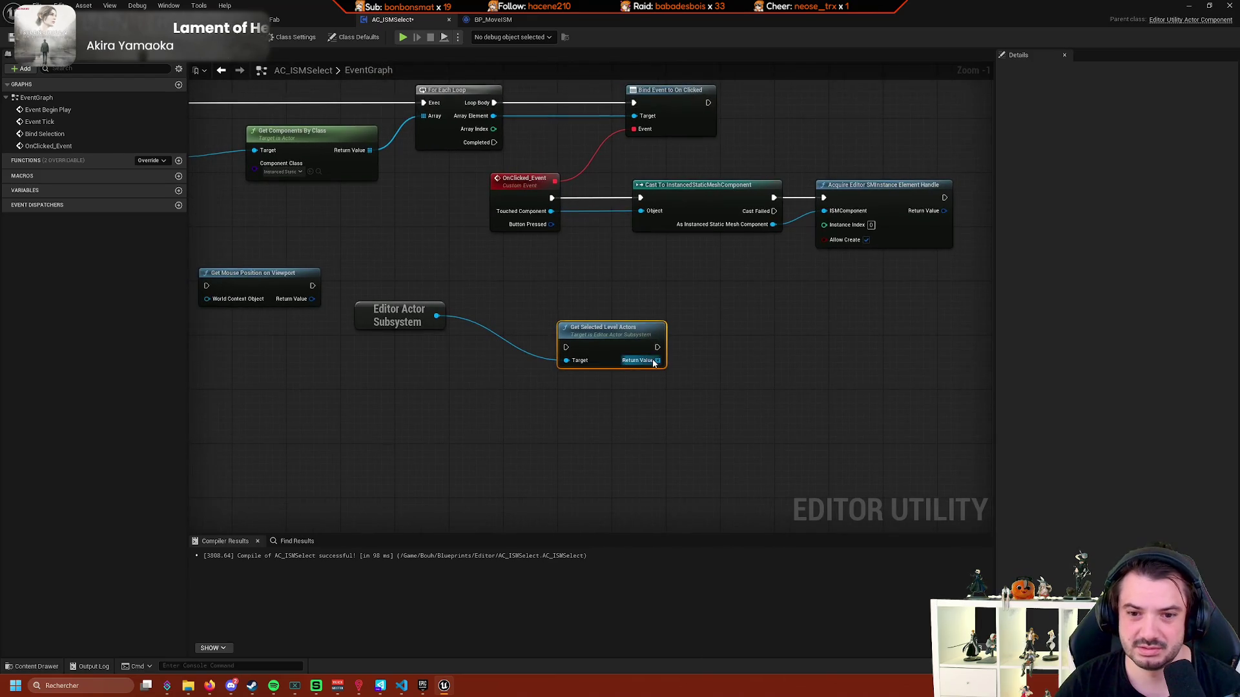
drag(654, 363, 732, 412)
text(get se)
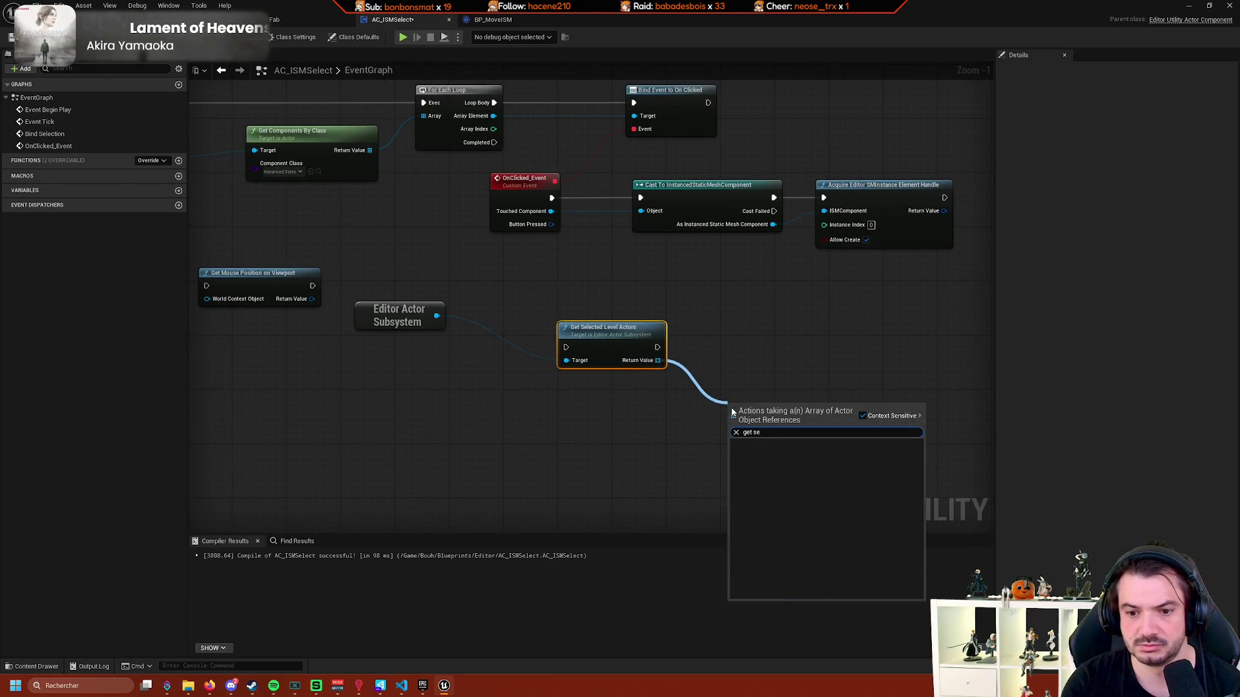
drag(398, 316, 371, 405)
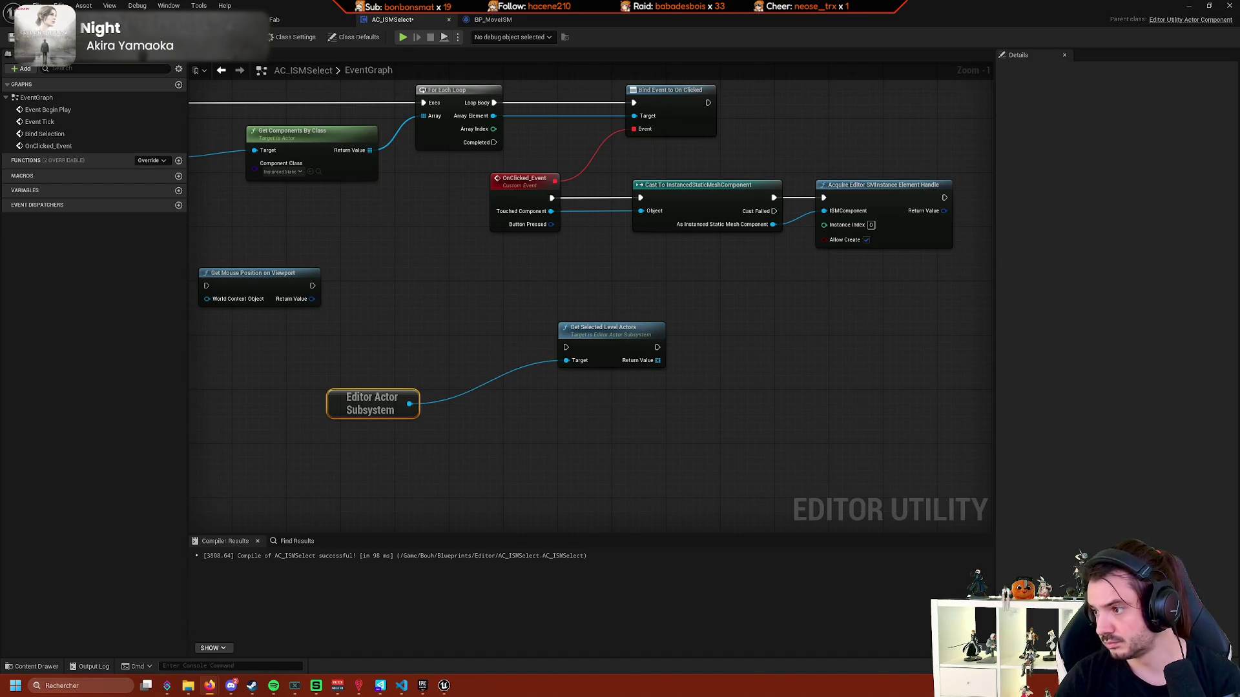
Search all actions for 'editor smins' with Context Sensitive off, then search 'selected' from the Acquire Return Value.
right_click(688, 421)
text(ge)
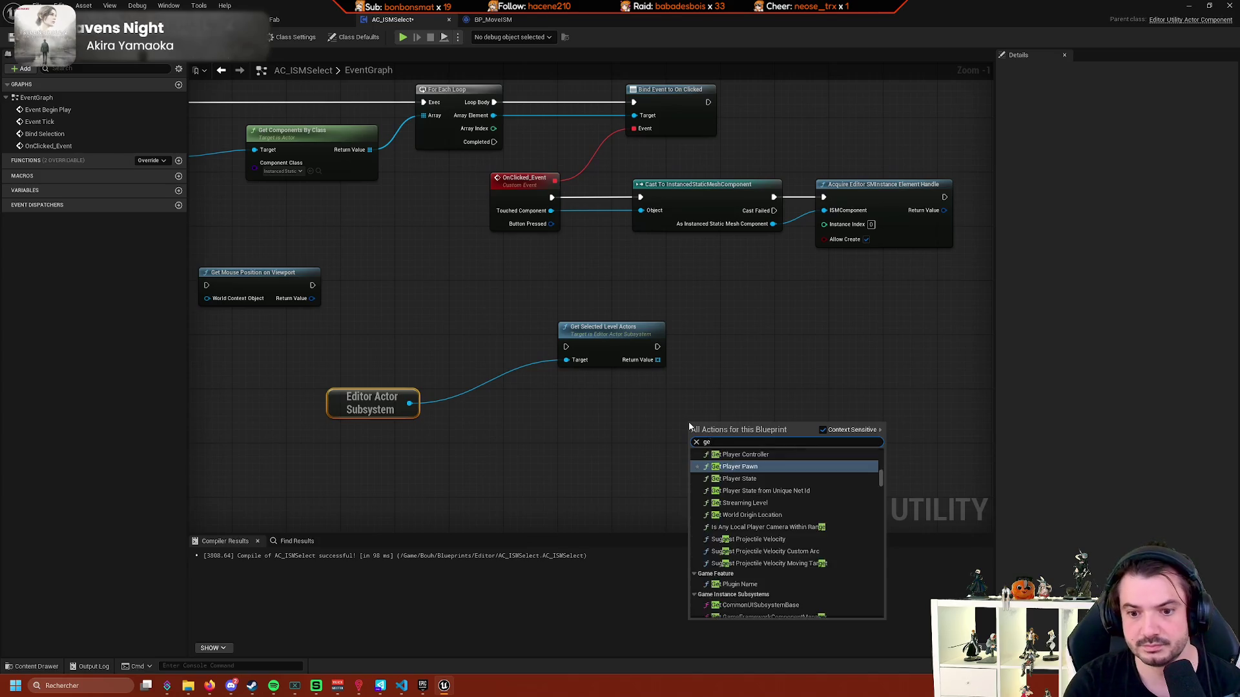
text(t editor s)
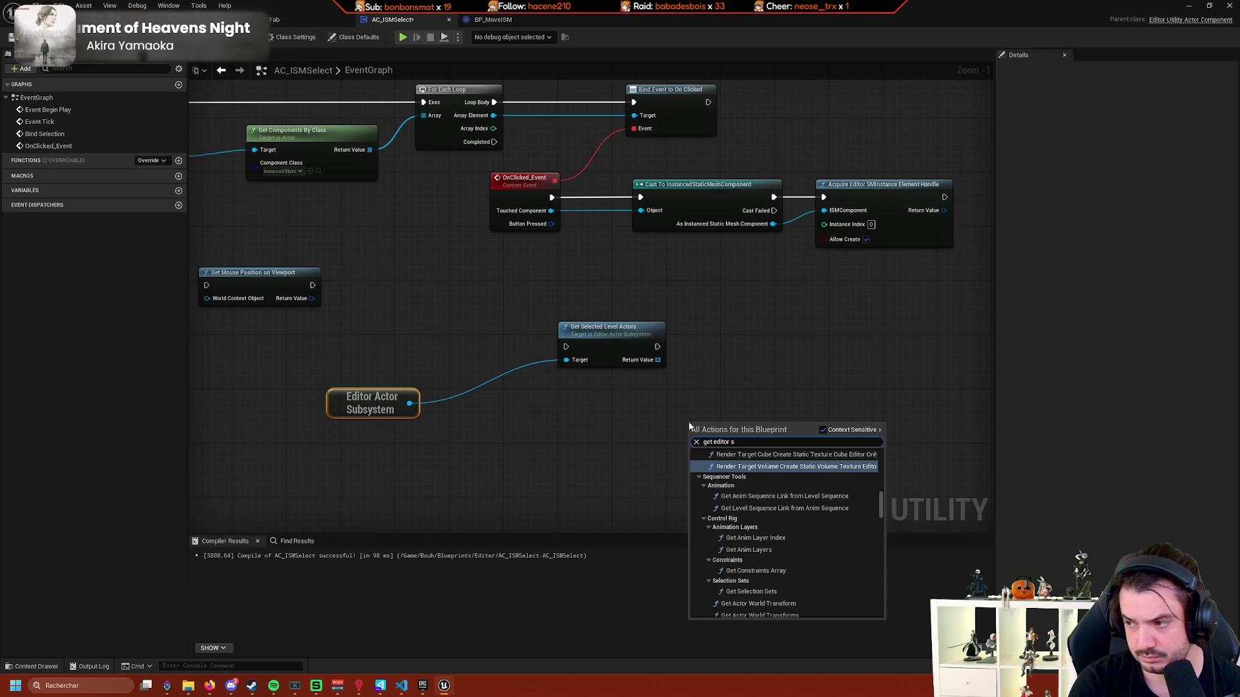
text(t)
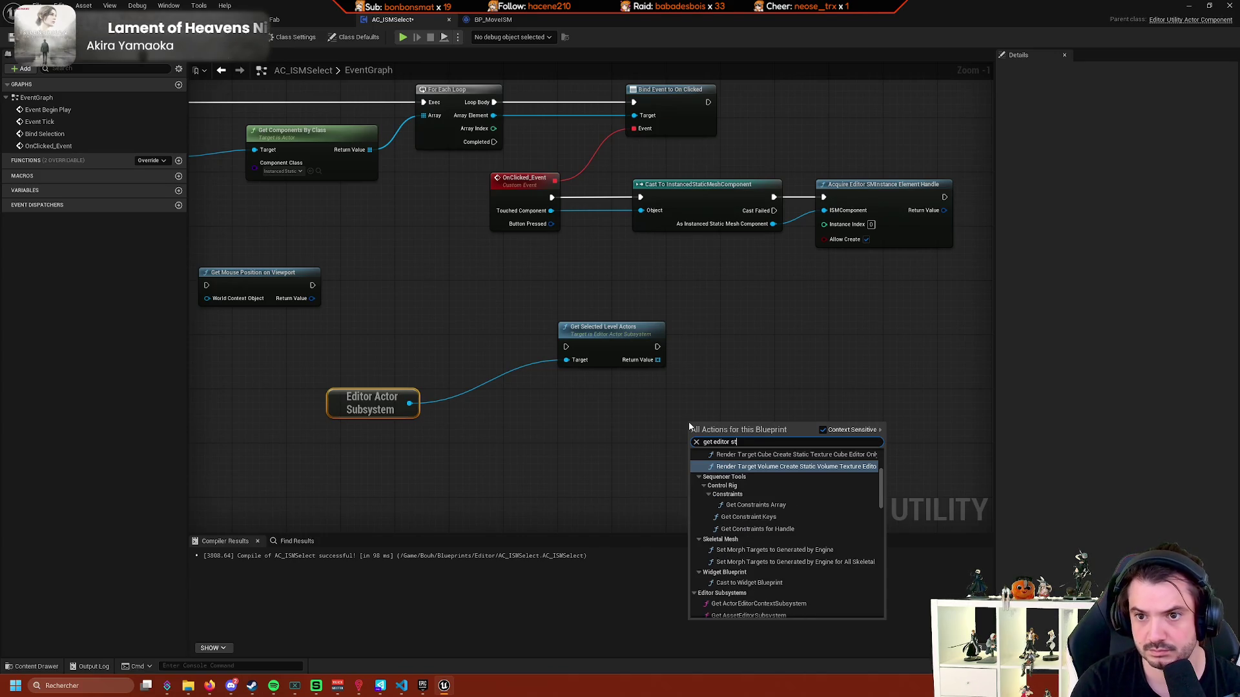
key(BackSpace)
text(mi)
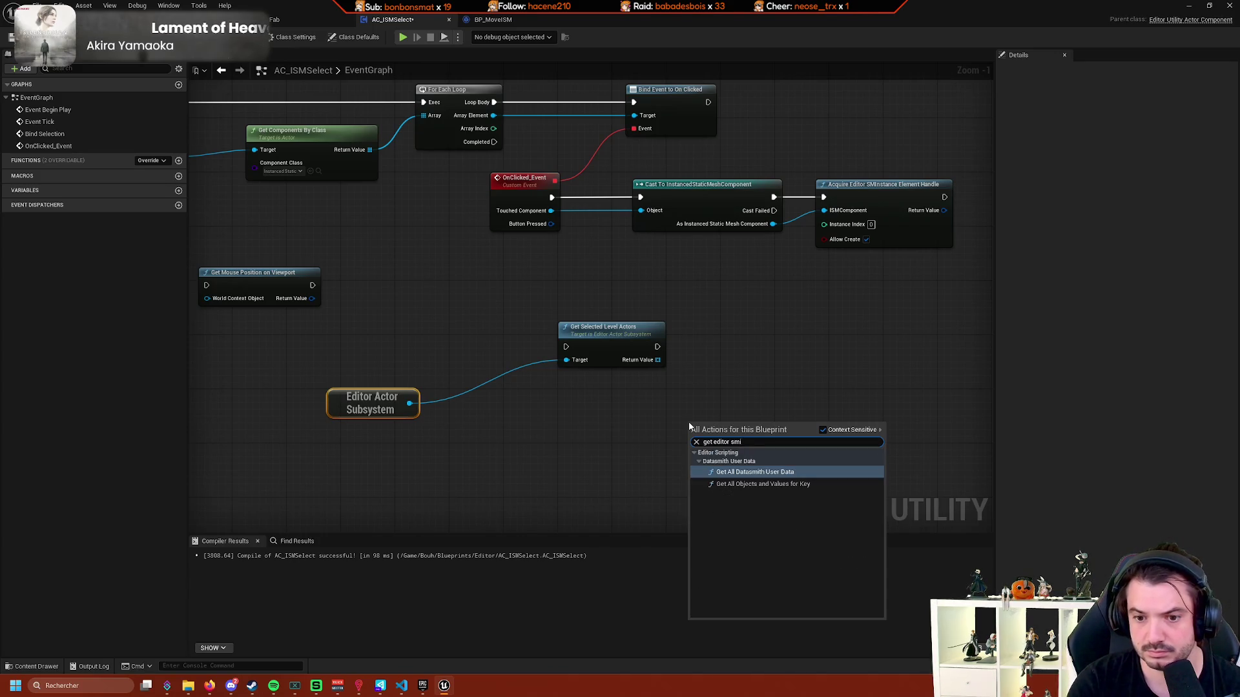
key(BackSpace)
key(BackSpace)
key(BackSpace)
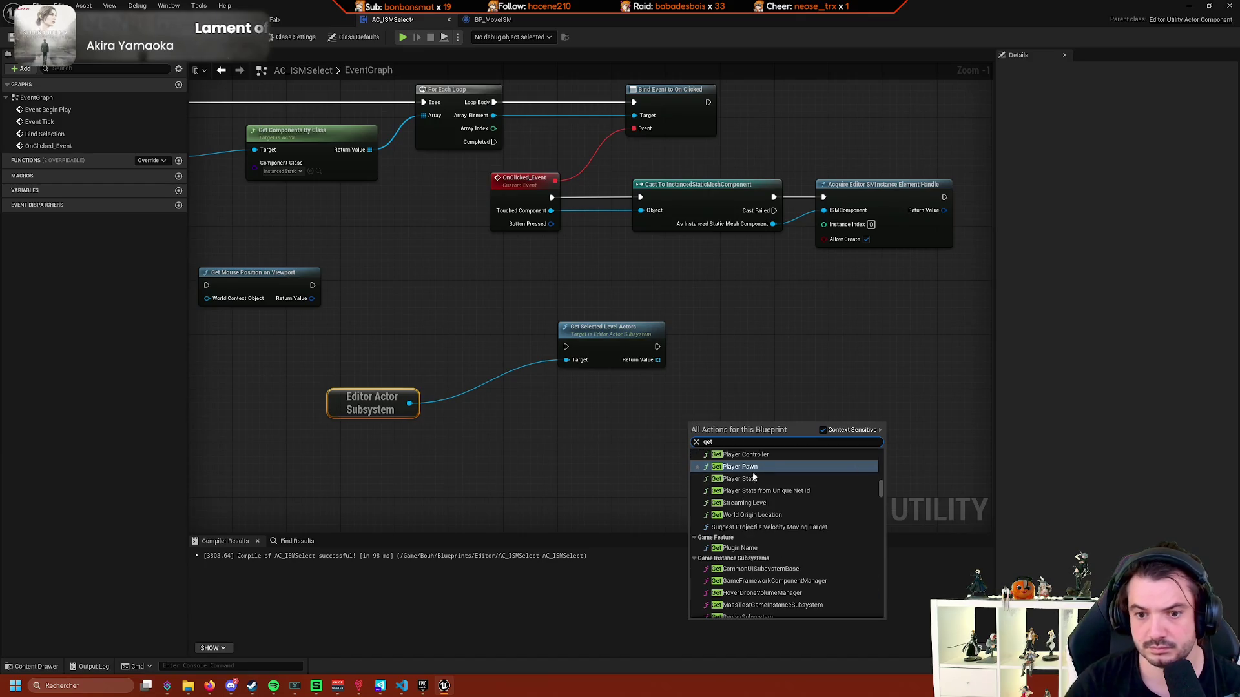
click(823, 430)
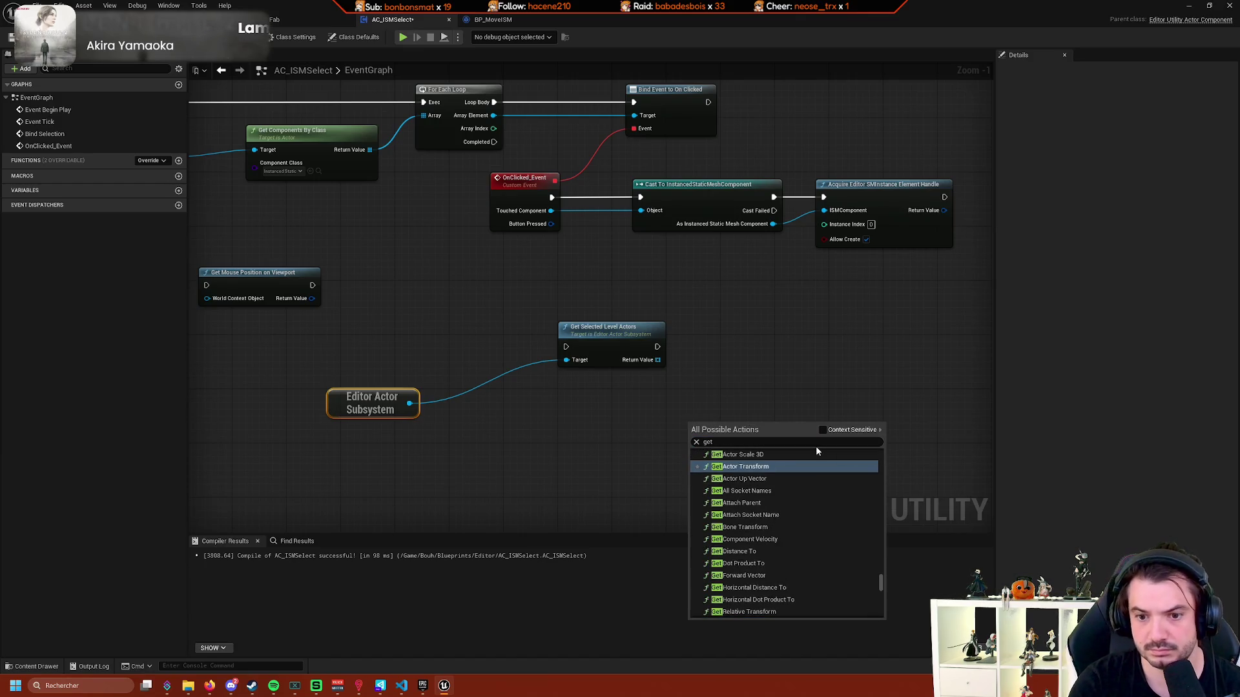
click(739, 443)
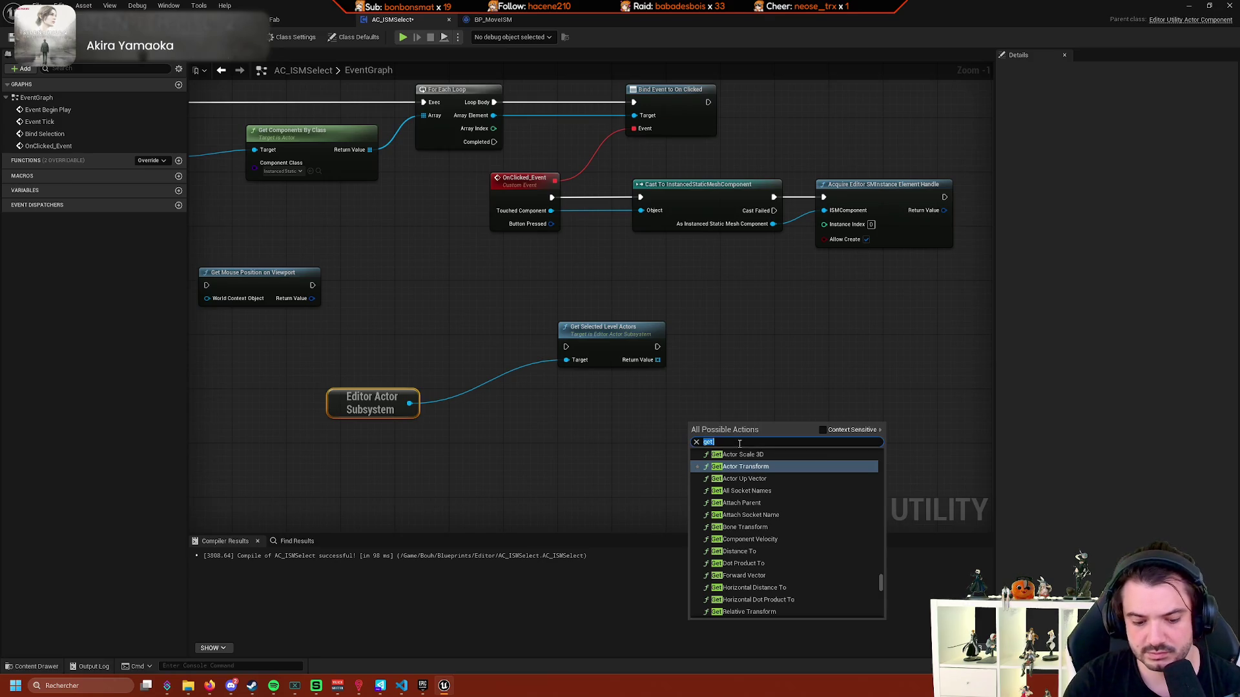
text(editor)
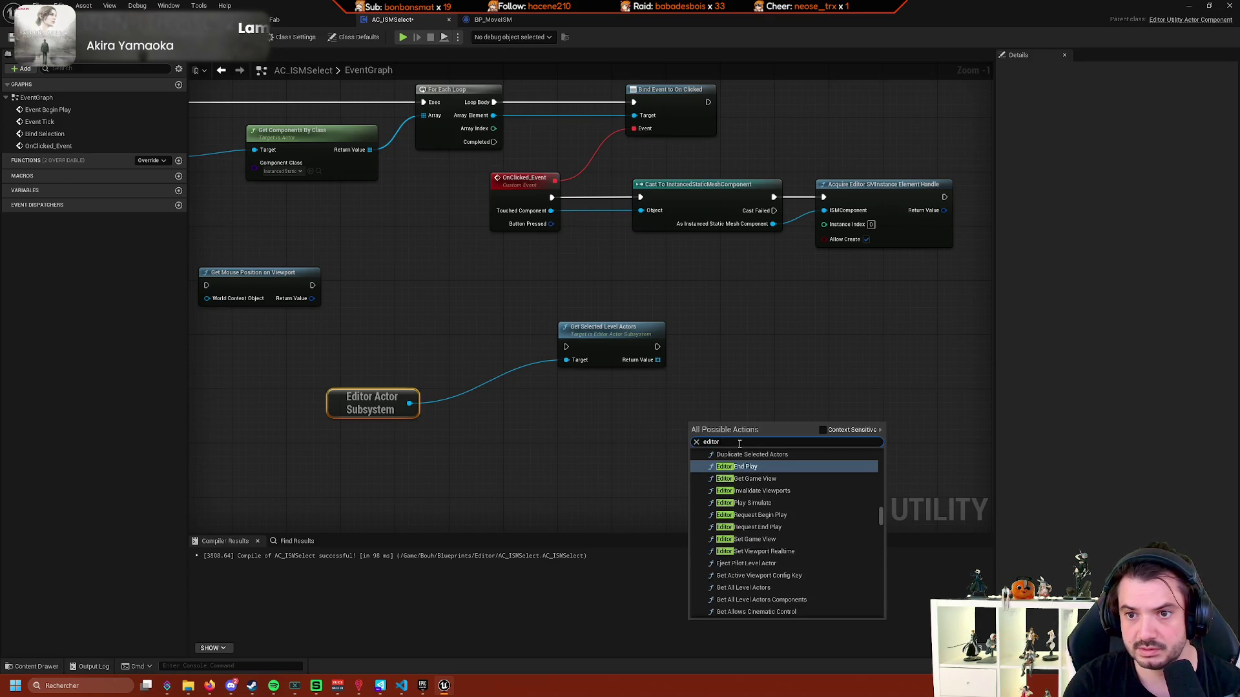
text( smins)
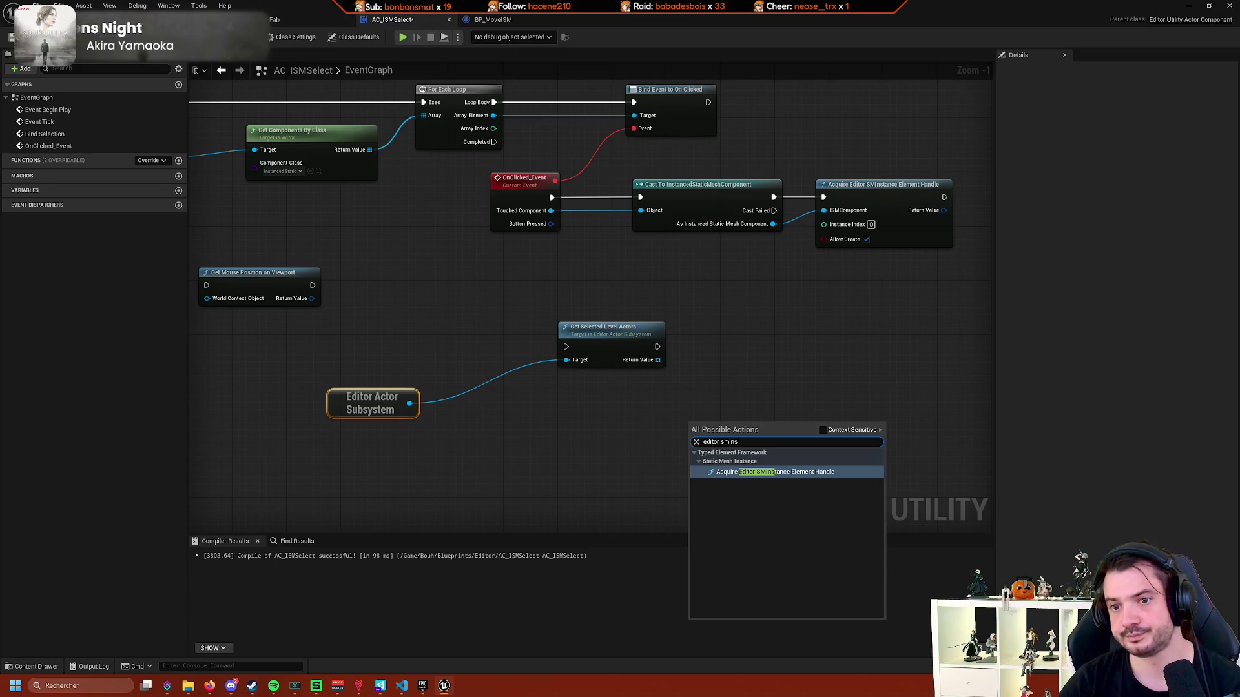
drag(694, 241, 809, 296)
text(selec)
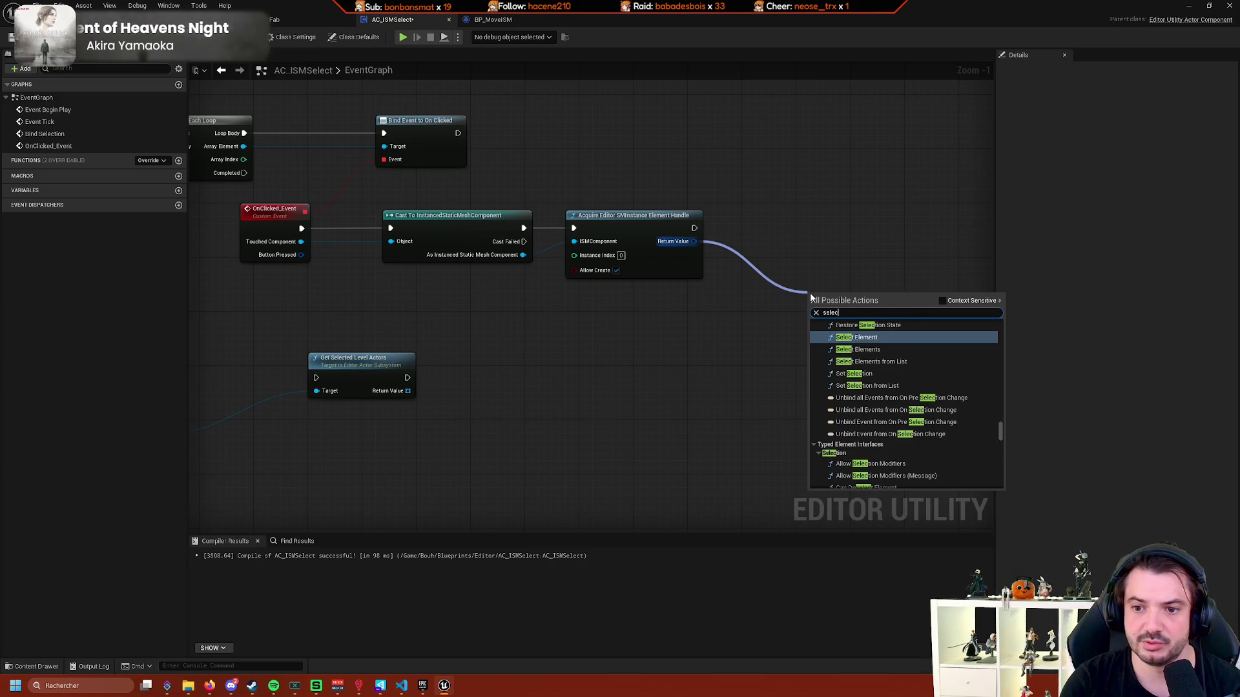
text(ted)
Toggle context filtering on the empty action list, then dismiss it and the canvas action list.
click(943, 300)
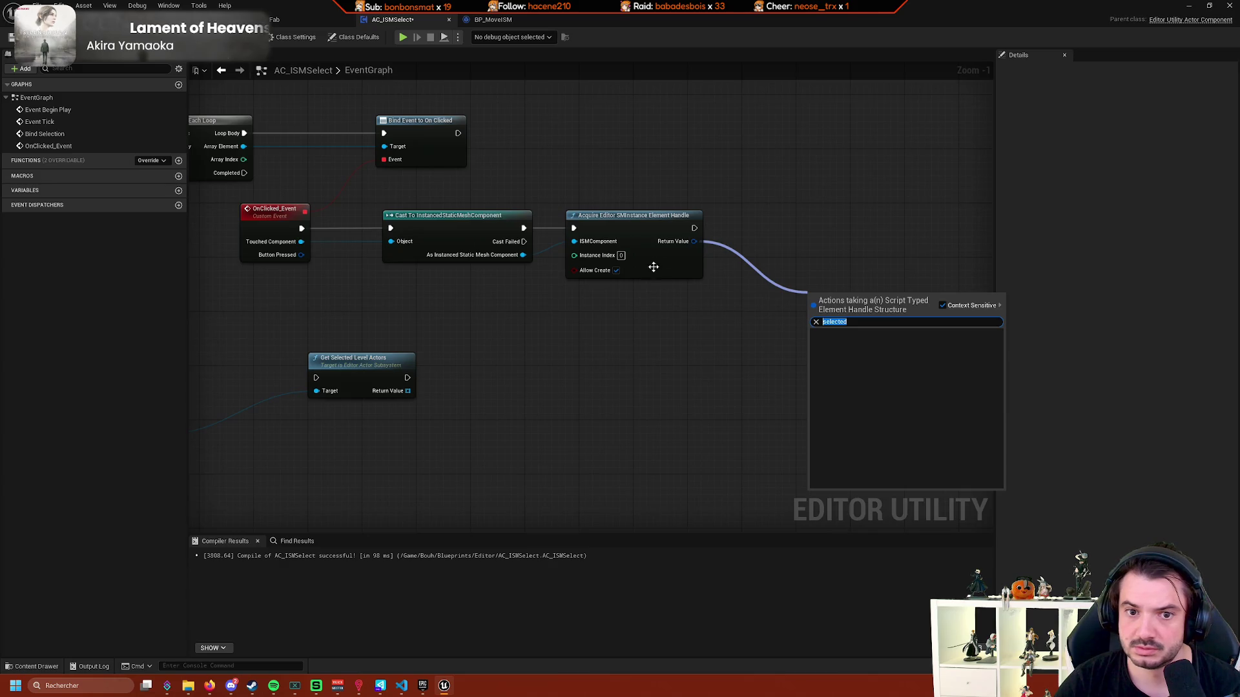
click(707, 294)
right_click(806, 307)
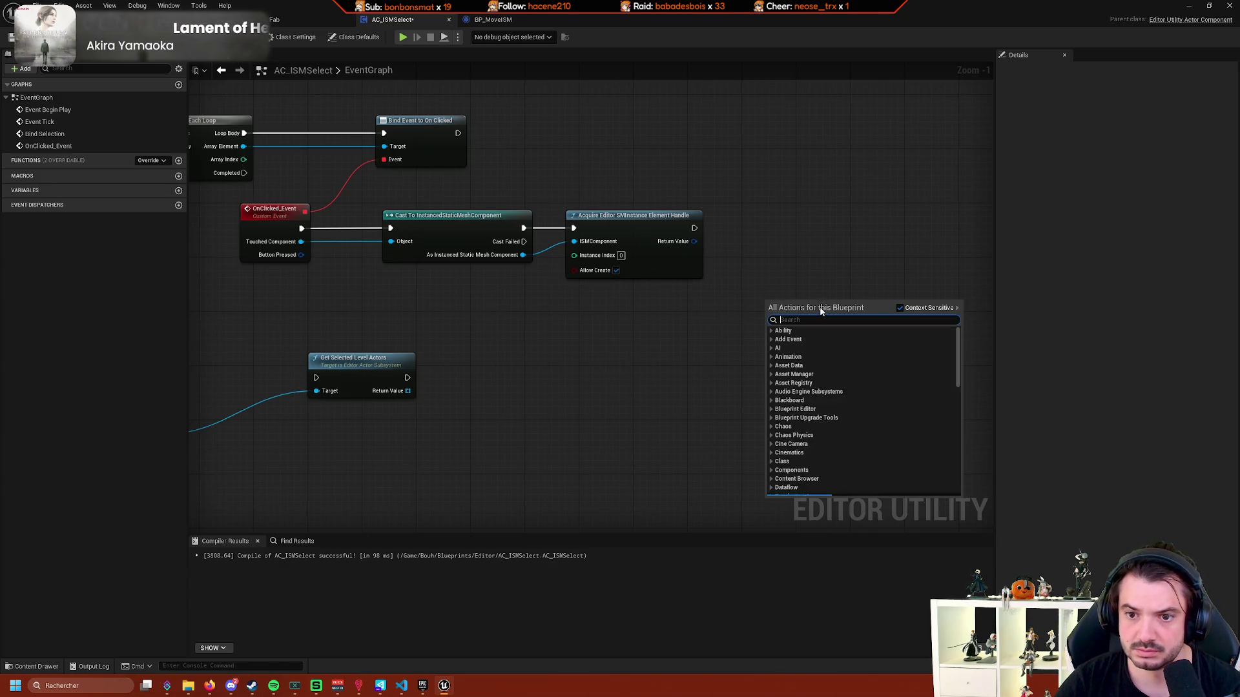
key(Escape)
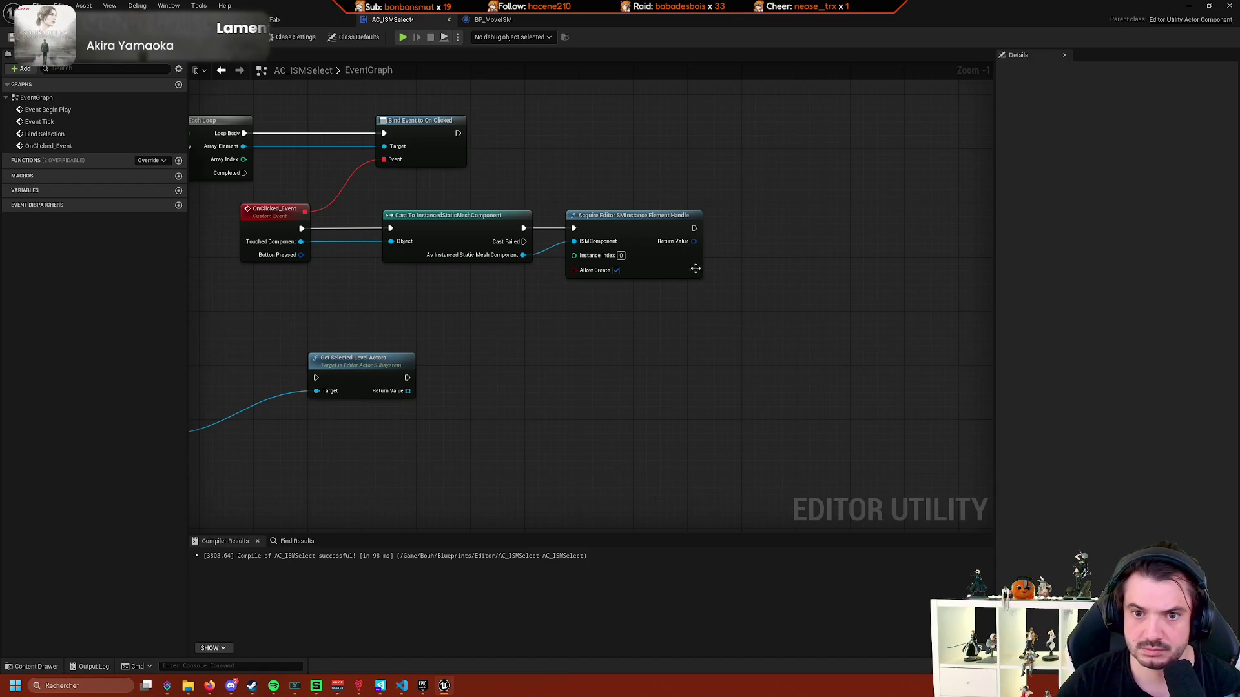
Browse the Return Value's Typed Element Framework actions and attach a Get Element Interface node.
drag(694, 242, 759, 311)
click(766, 371)
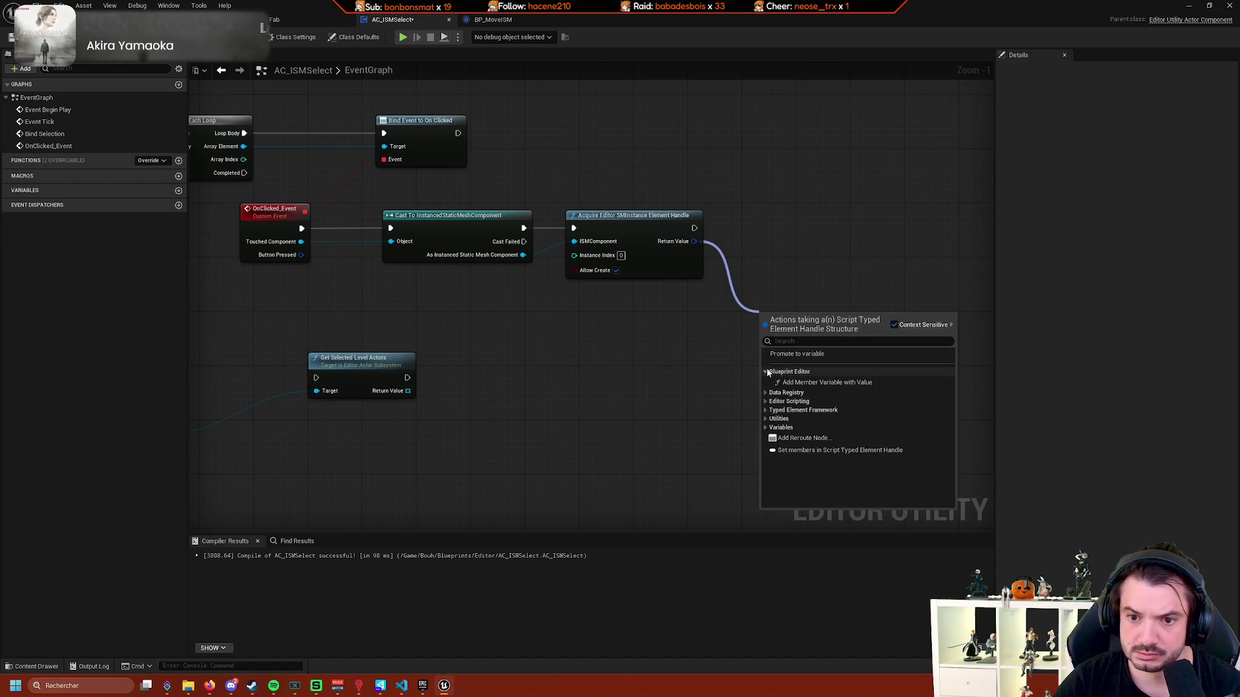
click(766, 371)
click(766, 381)
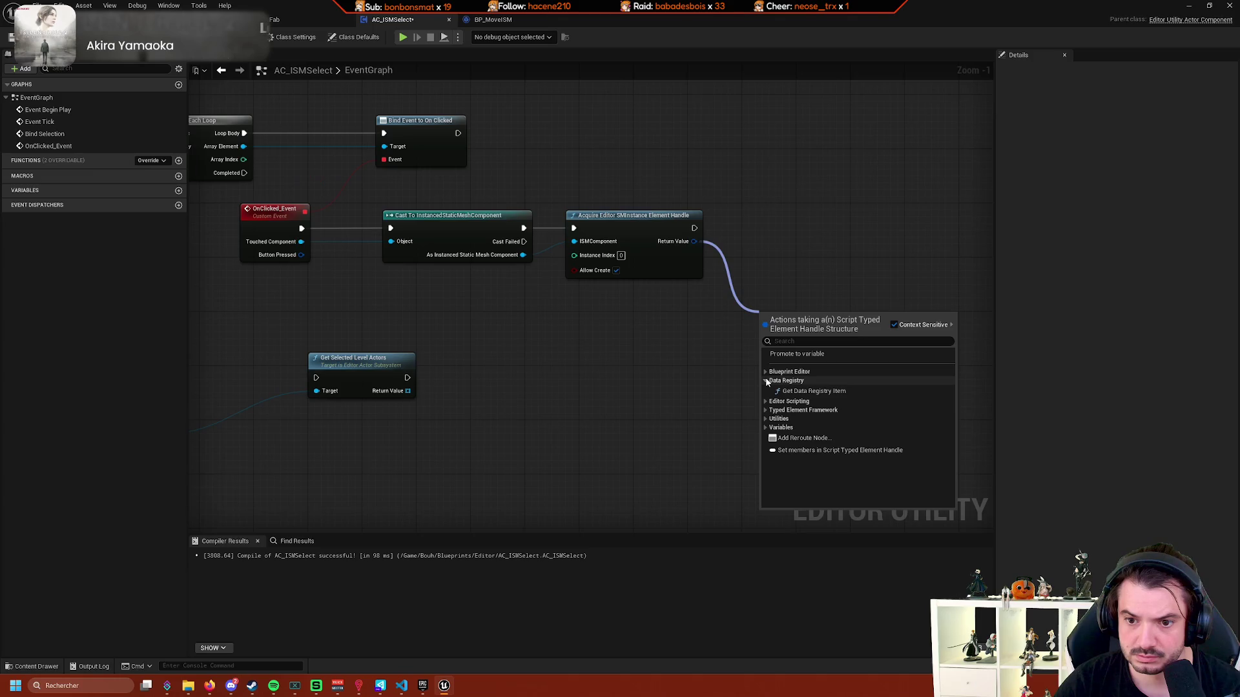
click(765, 381)
click(764, 389)
click(770, 399)
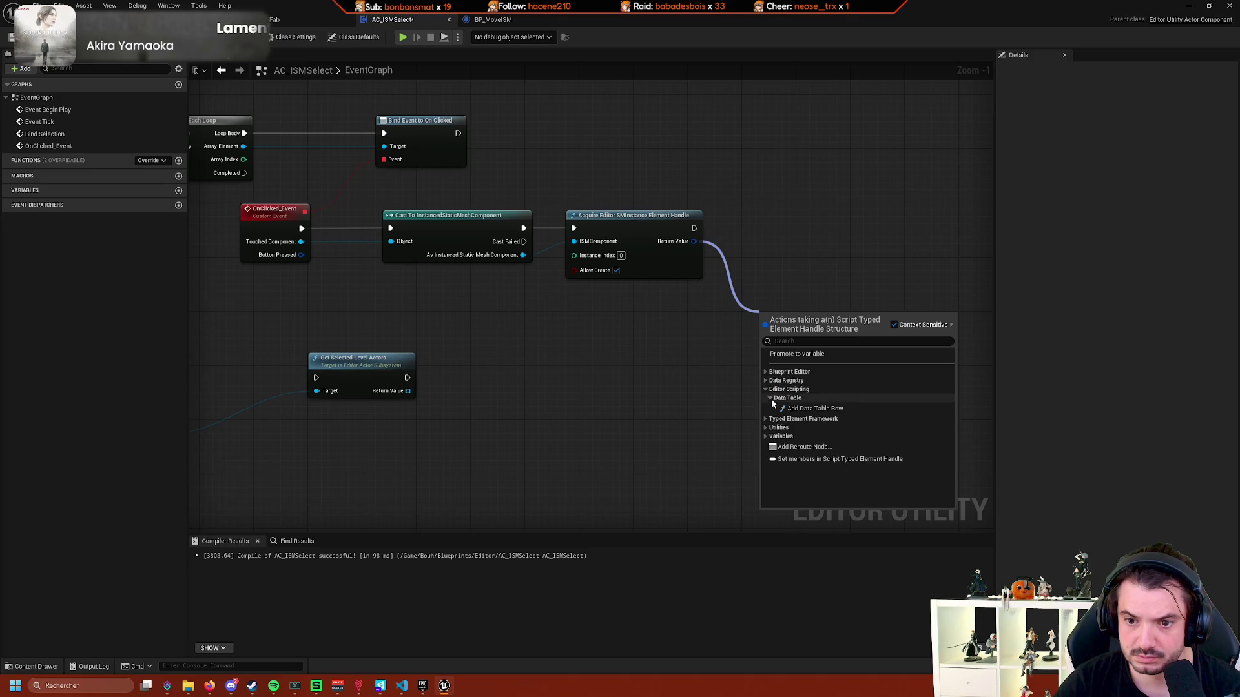
click(765, 389)
click(766, 398)
click(769, 407)
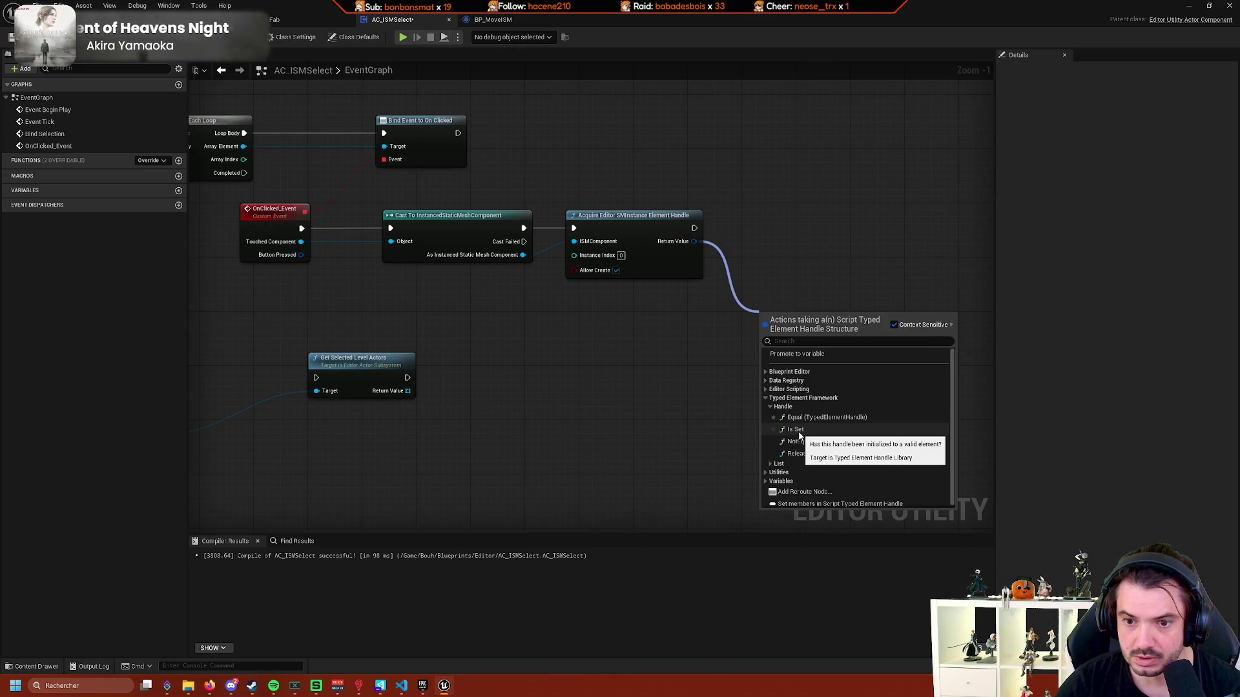
click(770, 406)
click(770, 415)
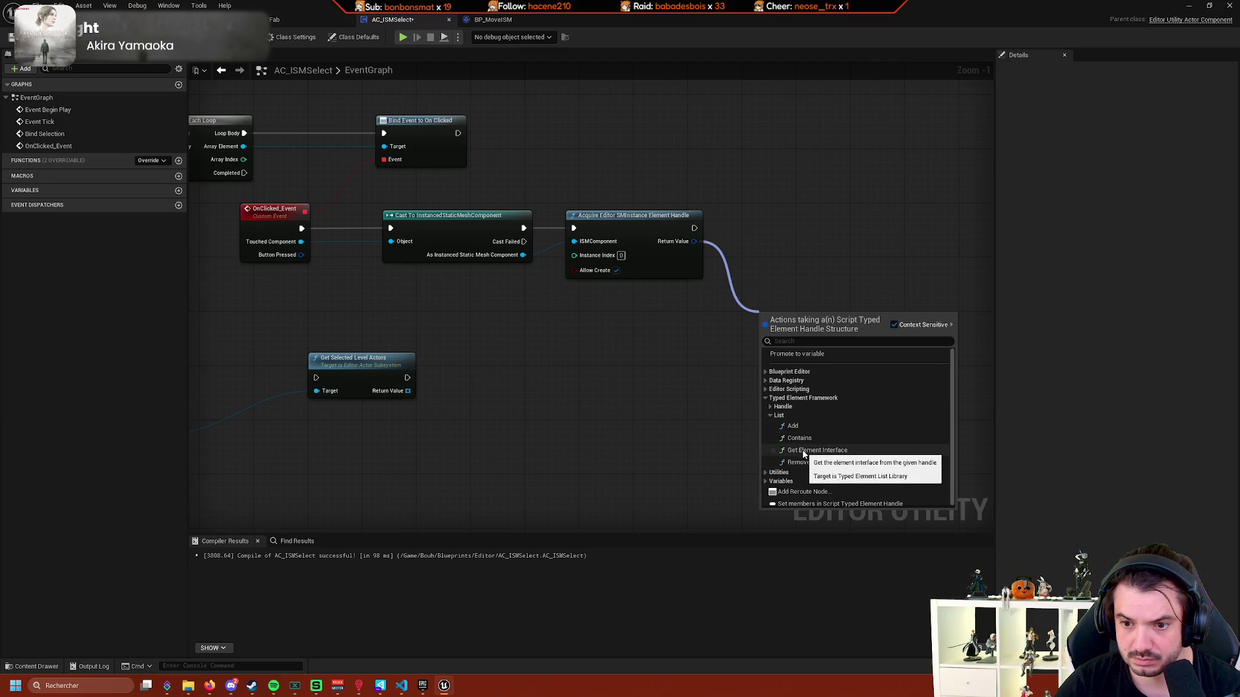
click(804, 455)
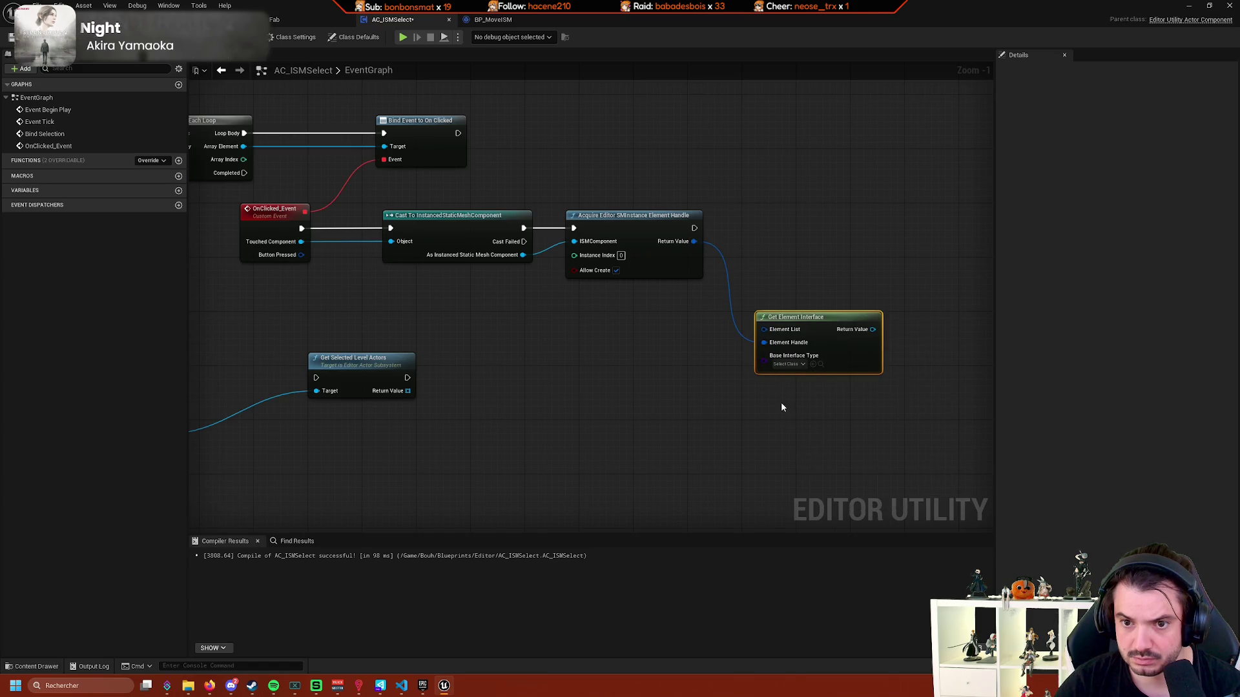
Delete the Get Element Interface node and pull a new connection from the Editor Actor Subsystem.
scroll(859, 355, up, 1)
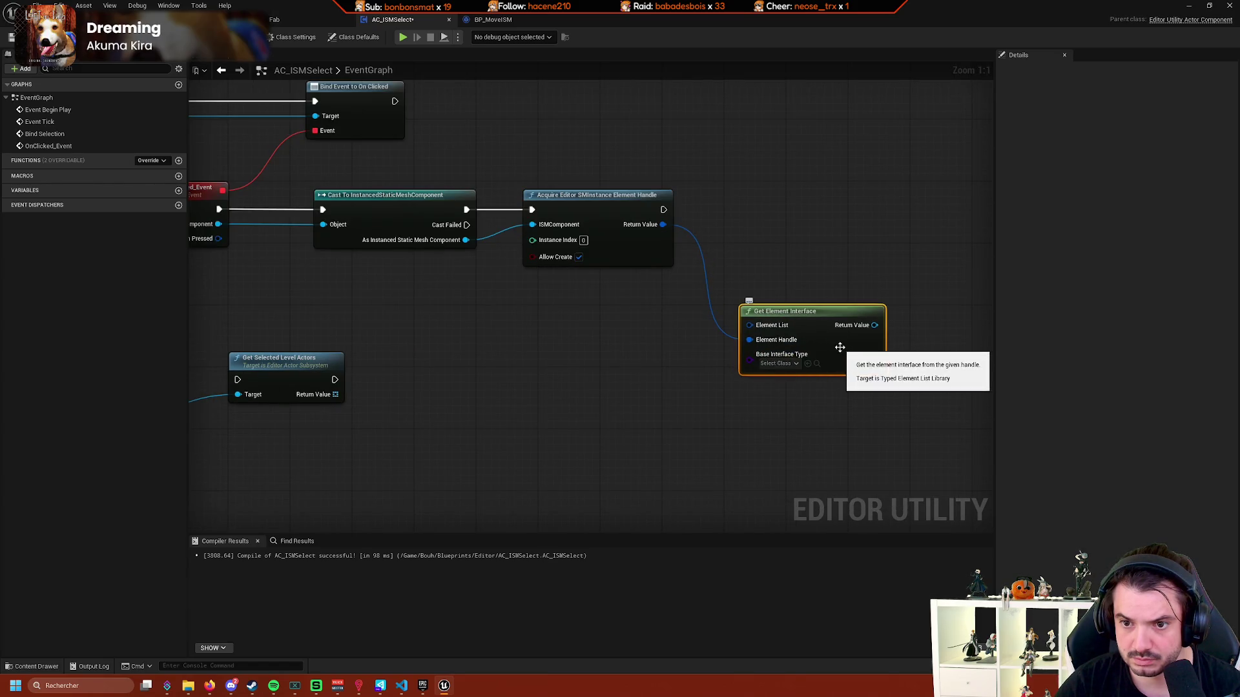
key(Delete)
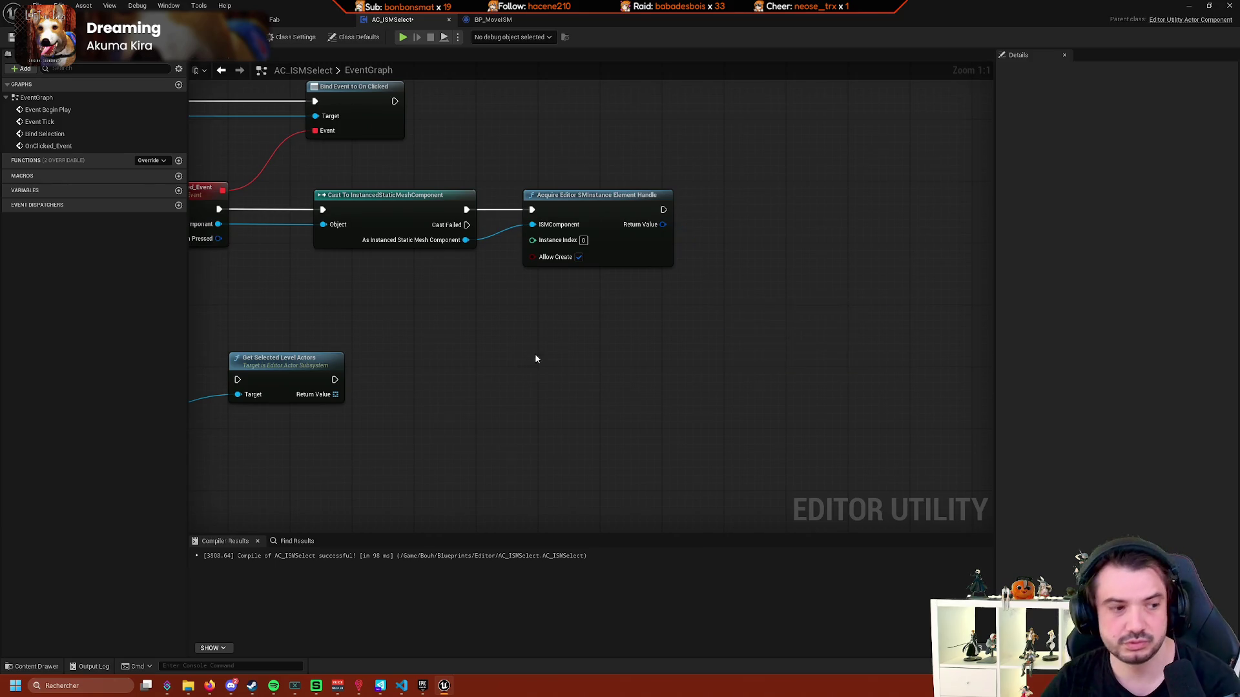
drag(535, 354, 741, 369)
drag(645, 381, 831, 327)
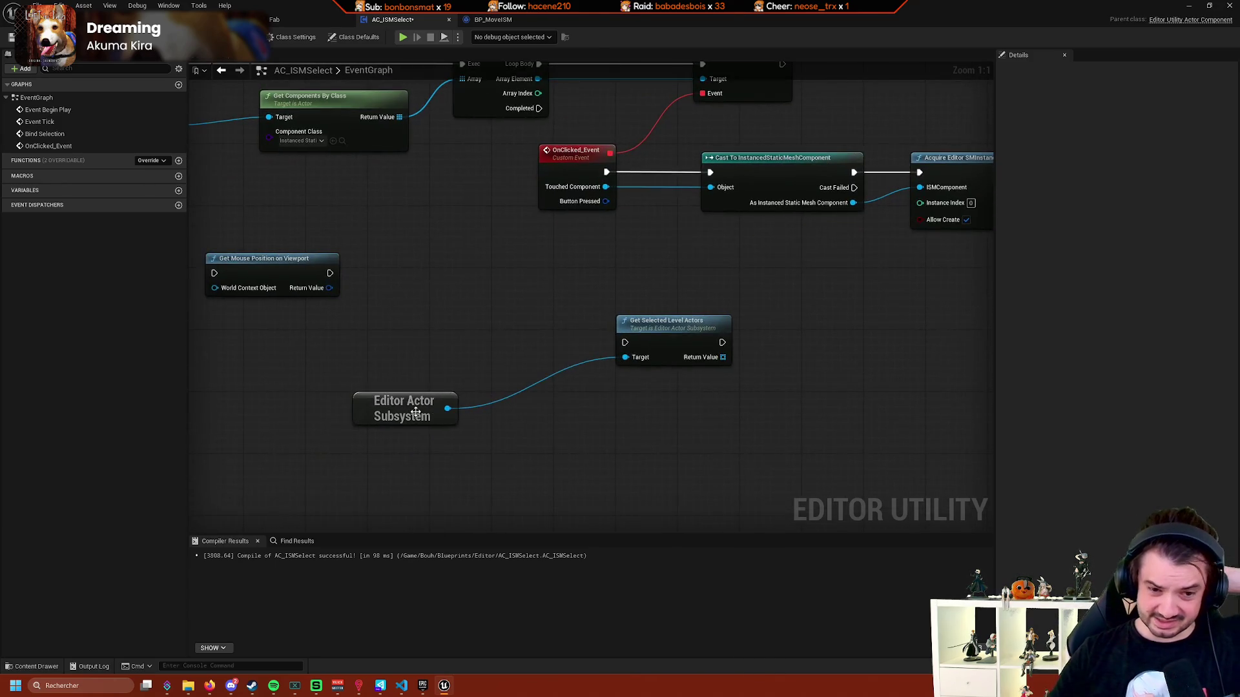
mouse_move(448, 408)
mouse_down()
mouse_move(564, 439)
mouse_move(571, 429)
mouse_up()
text(get selected)
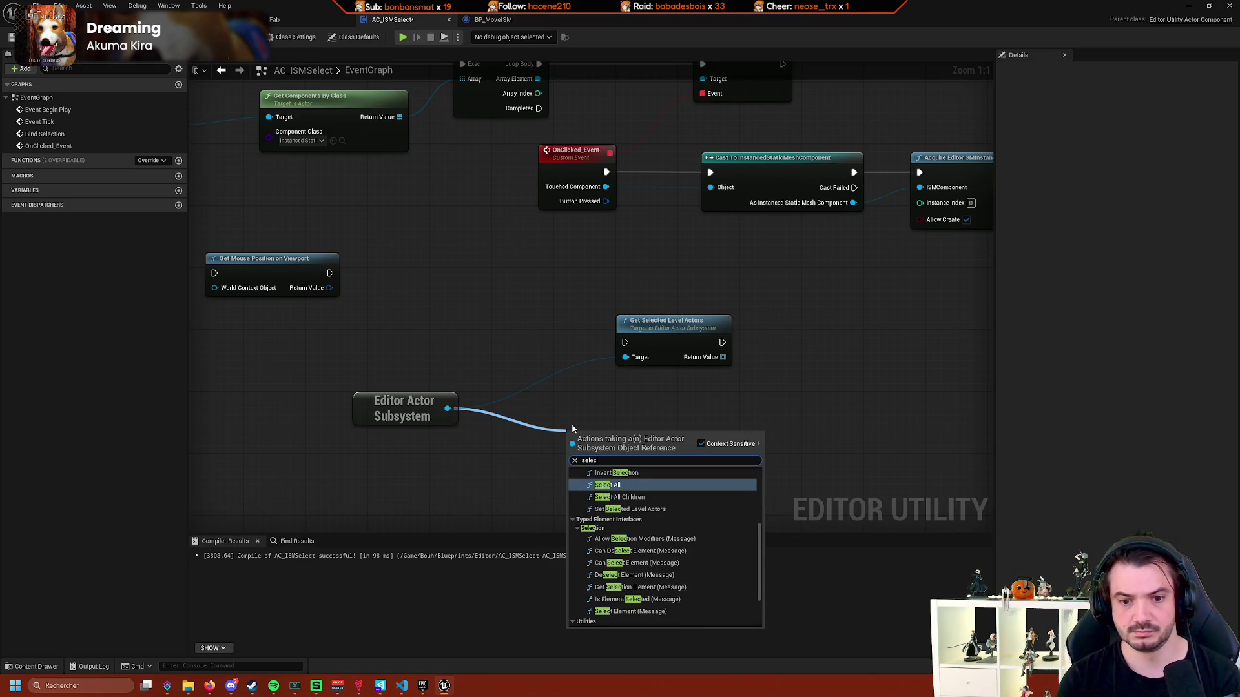
key(Escape)
right_click(567, 392)
text(ty)
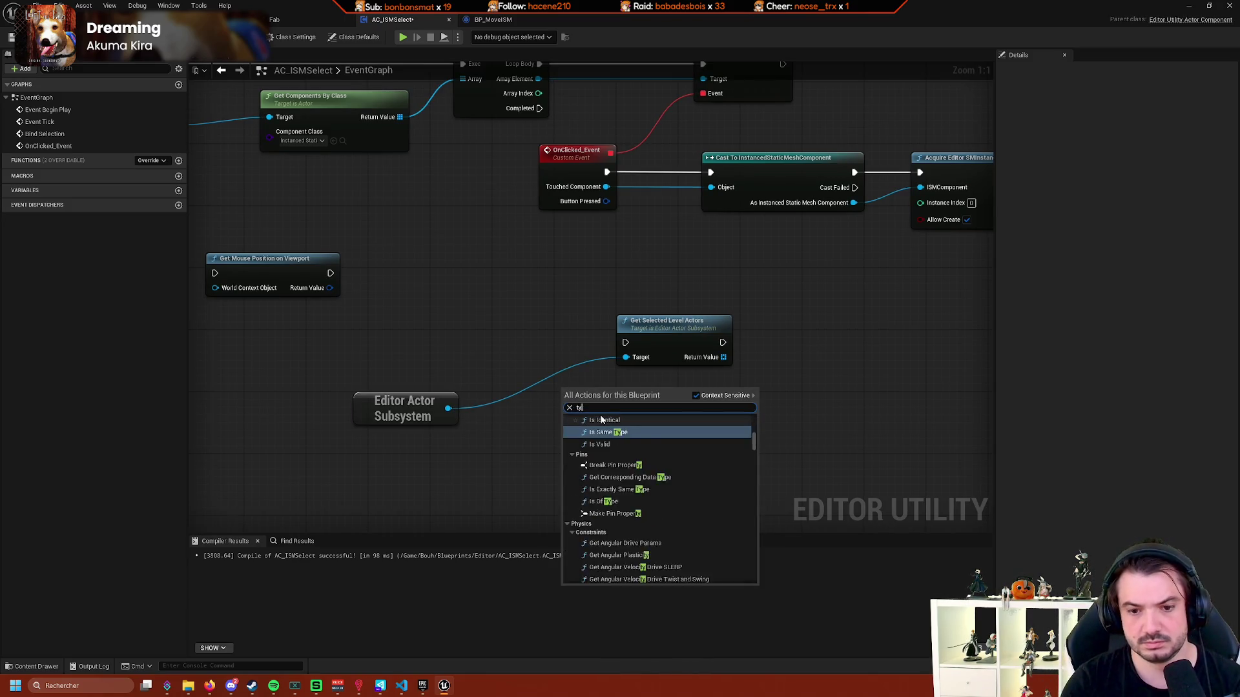
text(ped element sub)
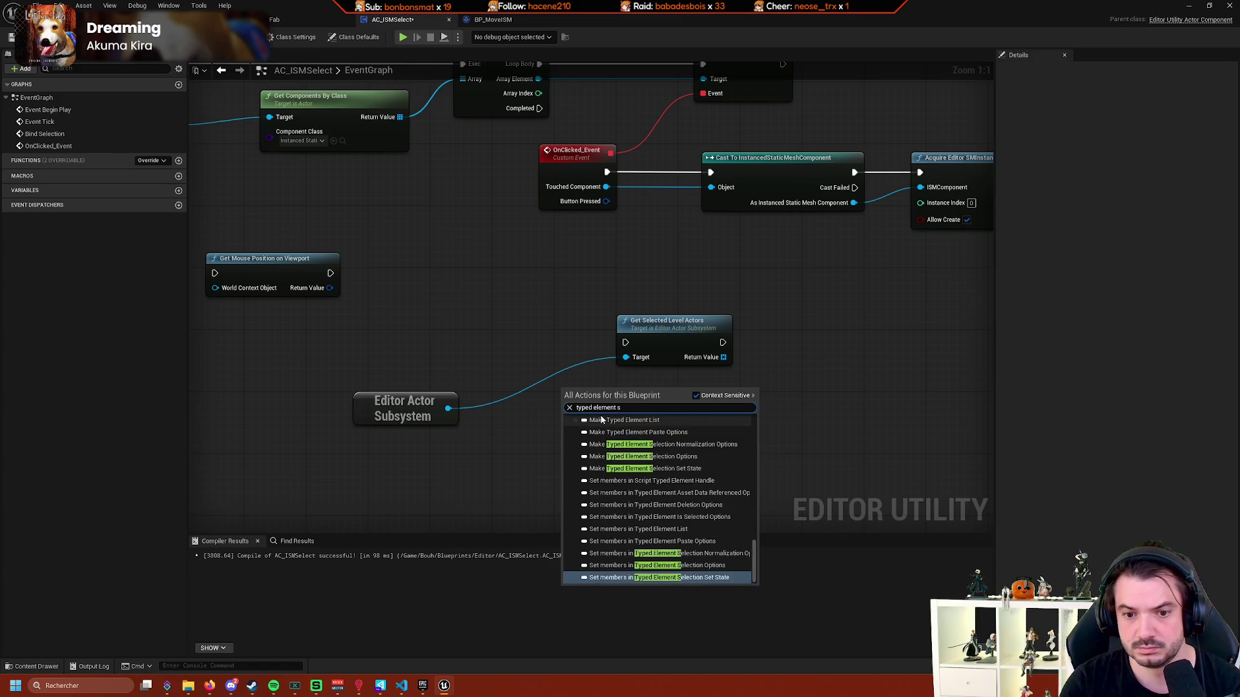
click(696, 395)
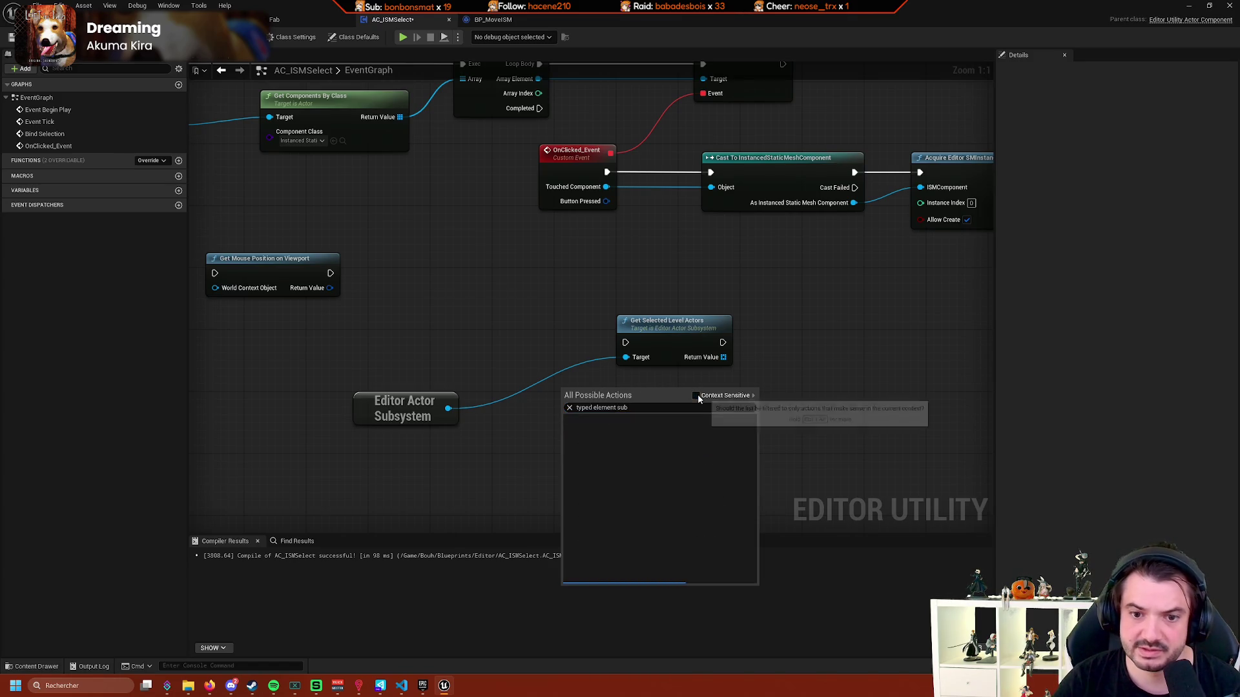
key(BackSpace)
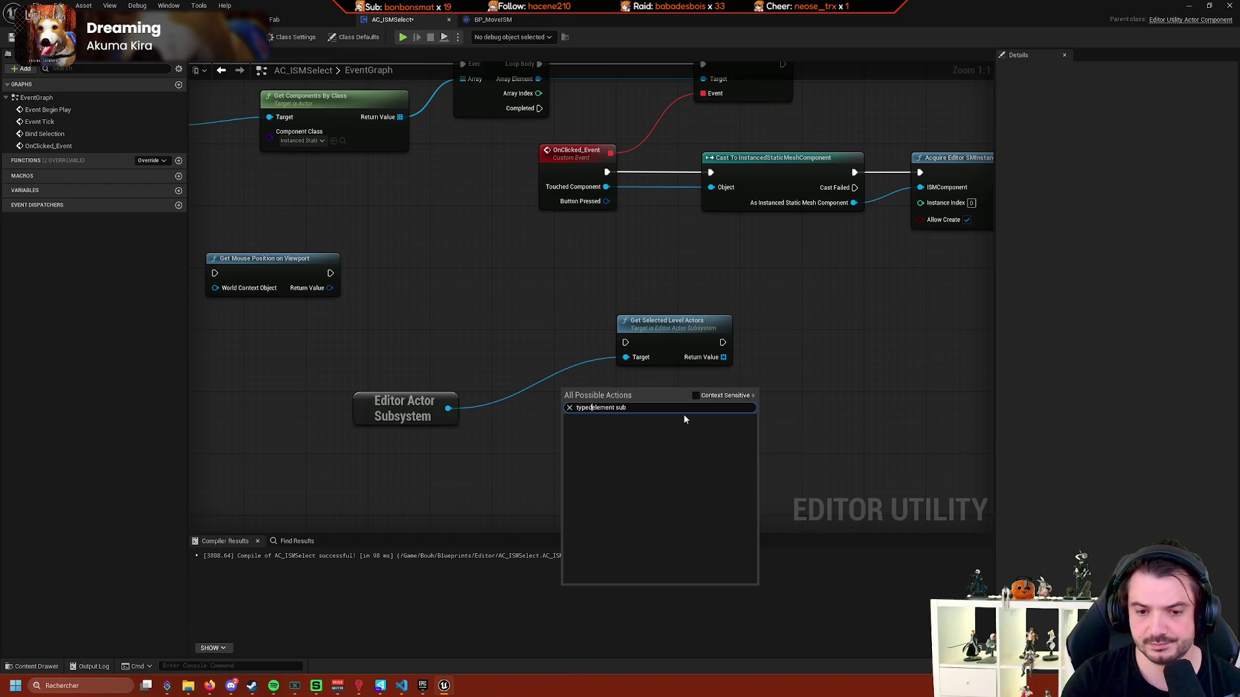
key(Escape)
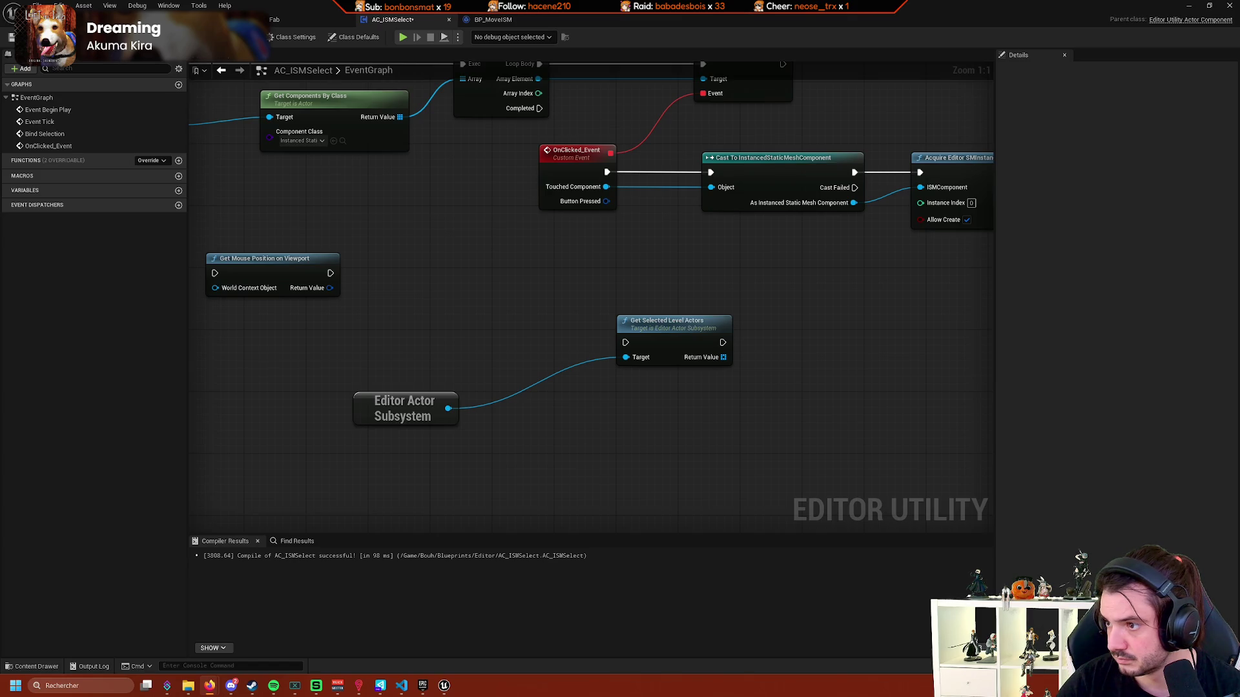
right_click(659, 466)
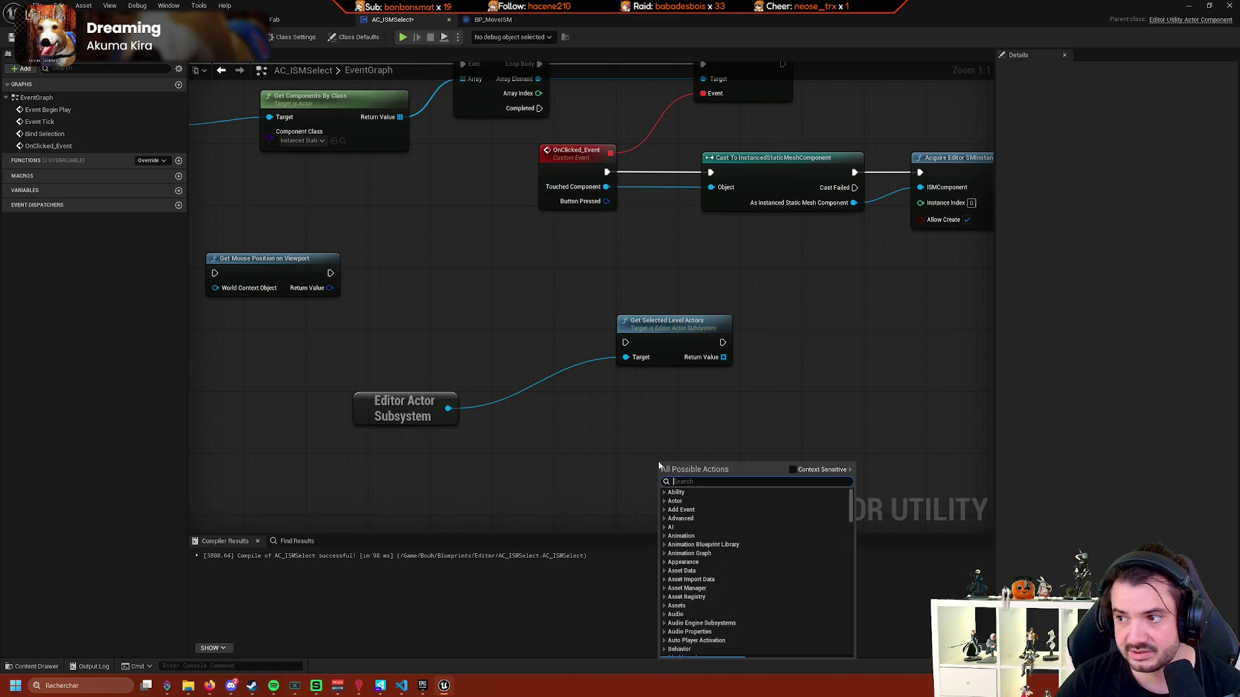
text(se)
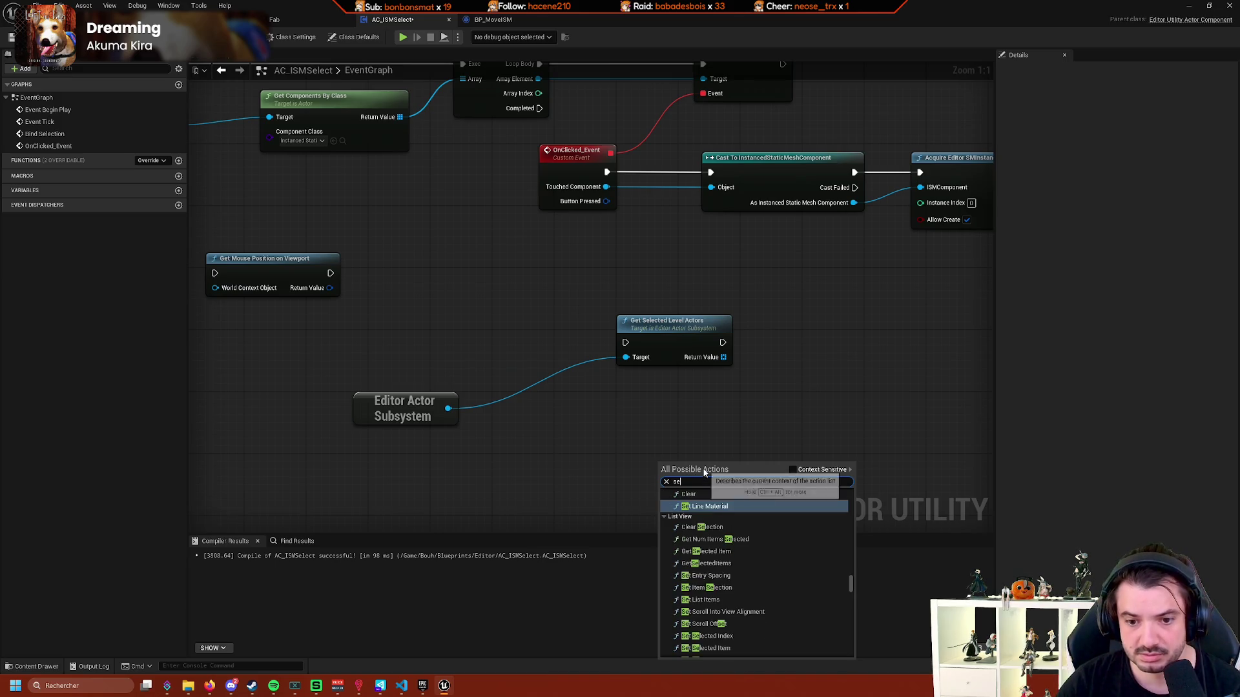
text(lectioncha)
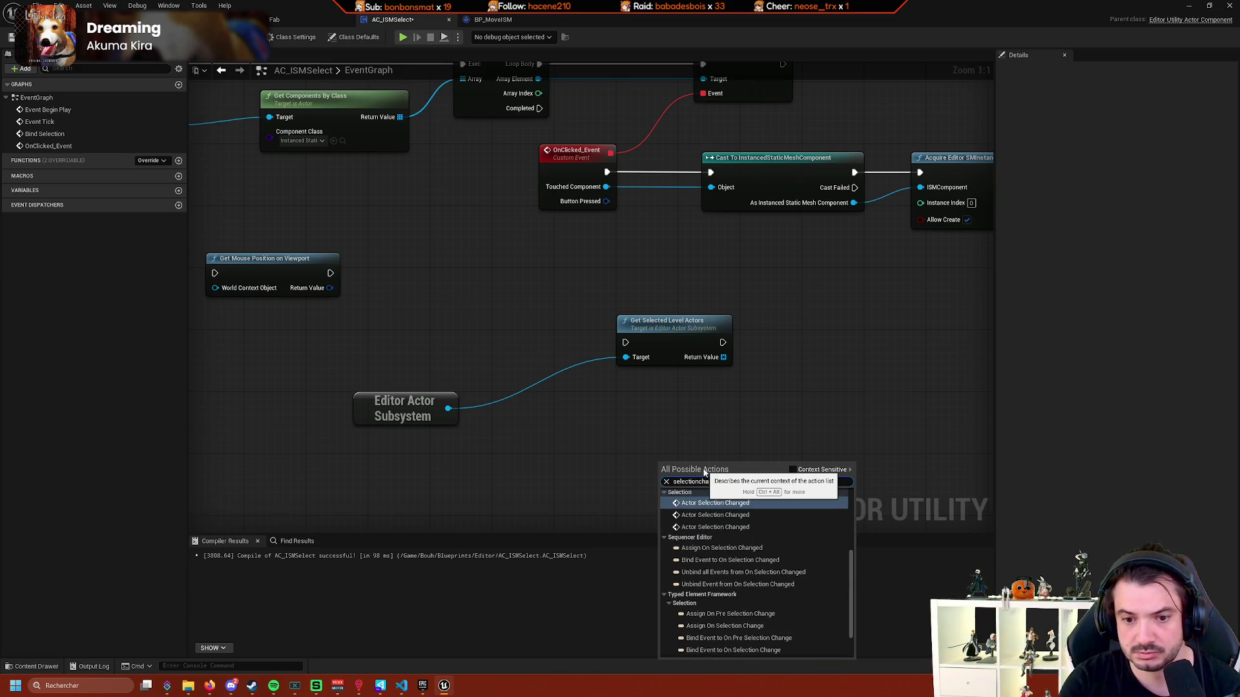
text(nge)
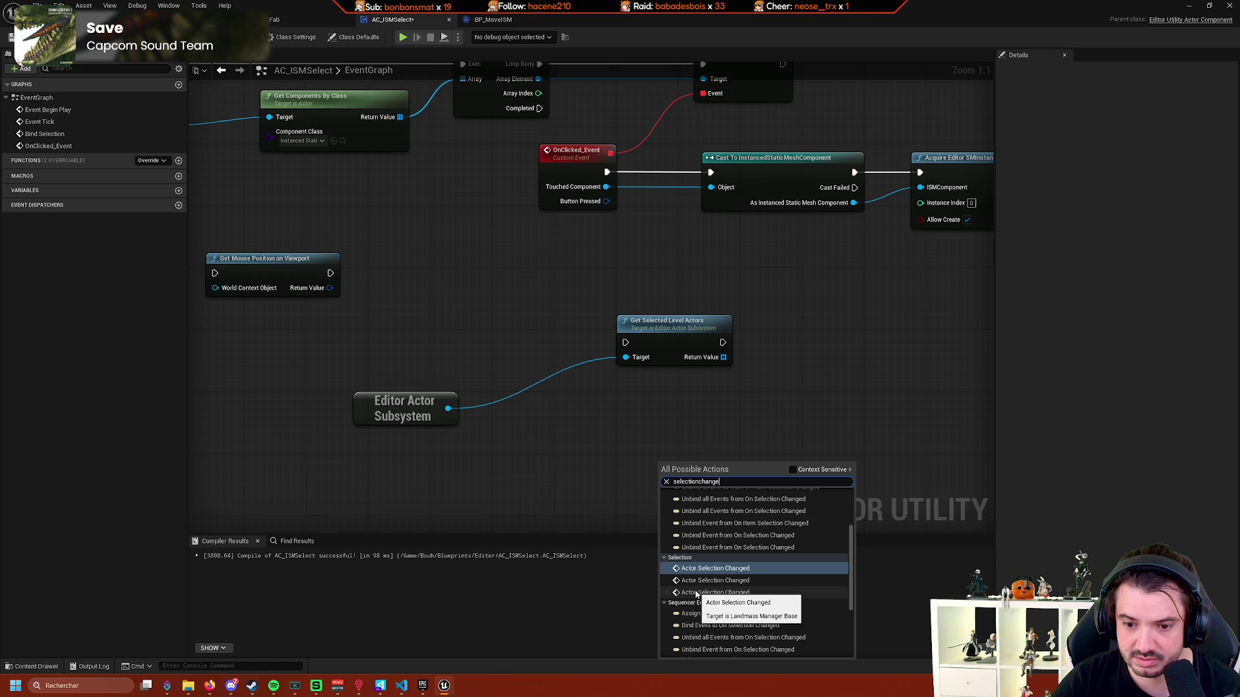
scroll(735, 565, down, 1)
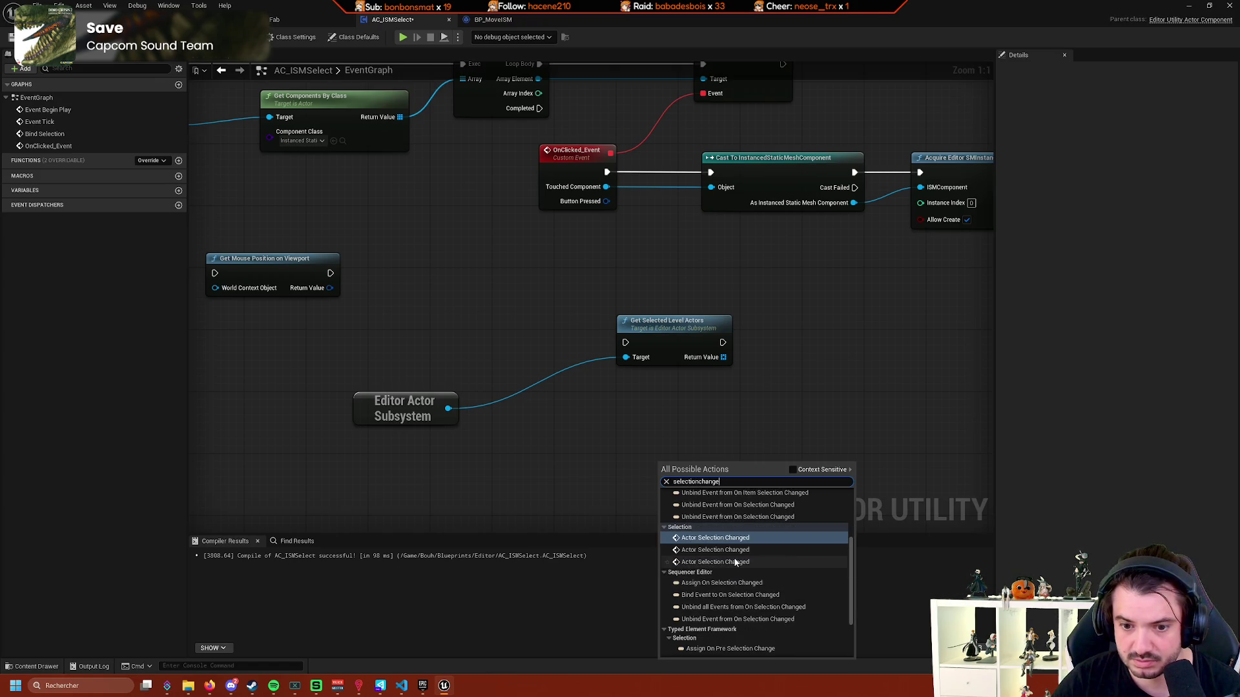
scroll(775, 566, down, 1)
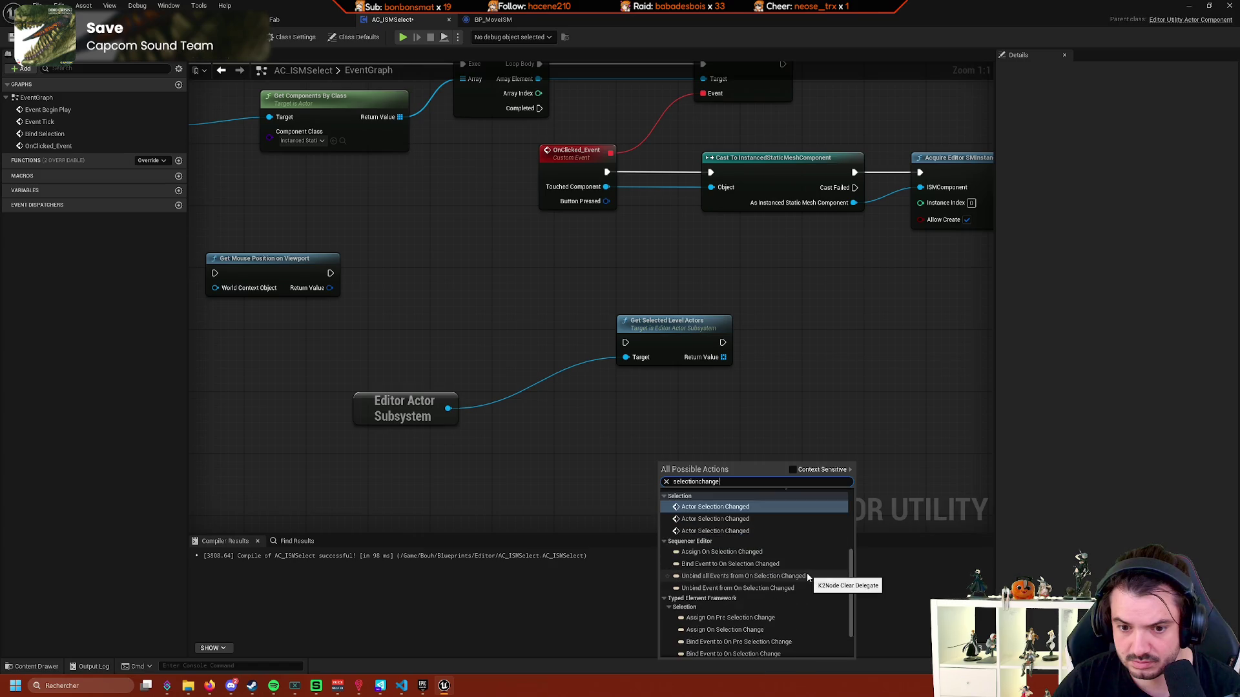
scroll(808, 570, up, 2)
text(d)
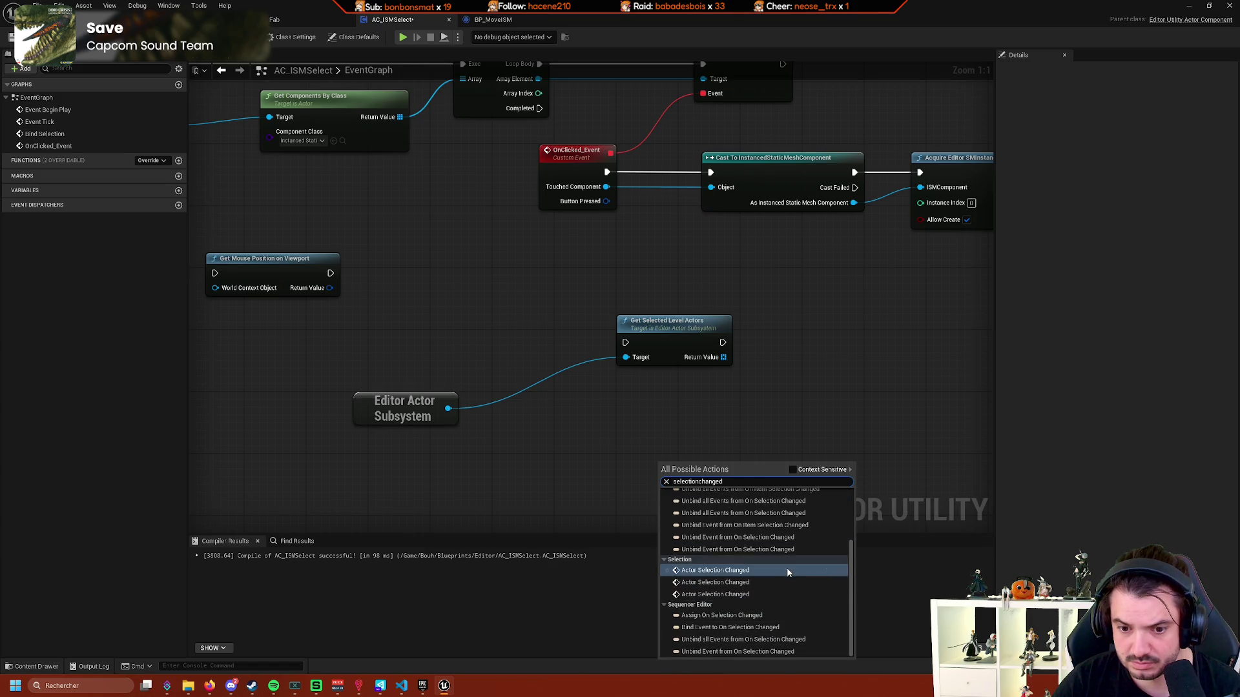
click(742, 629)
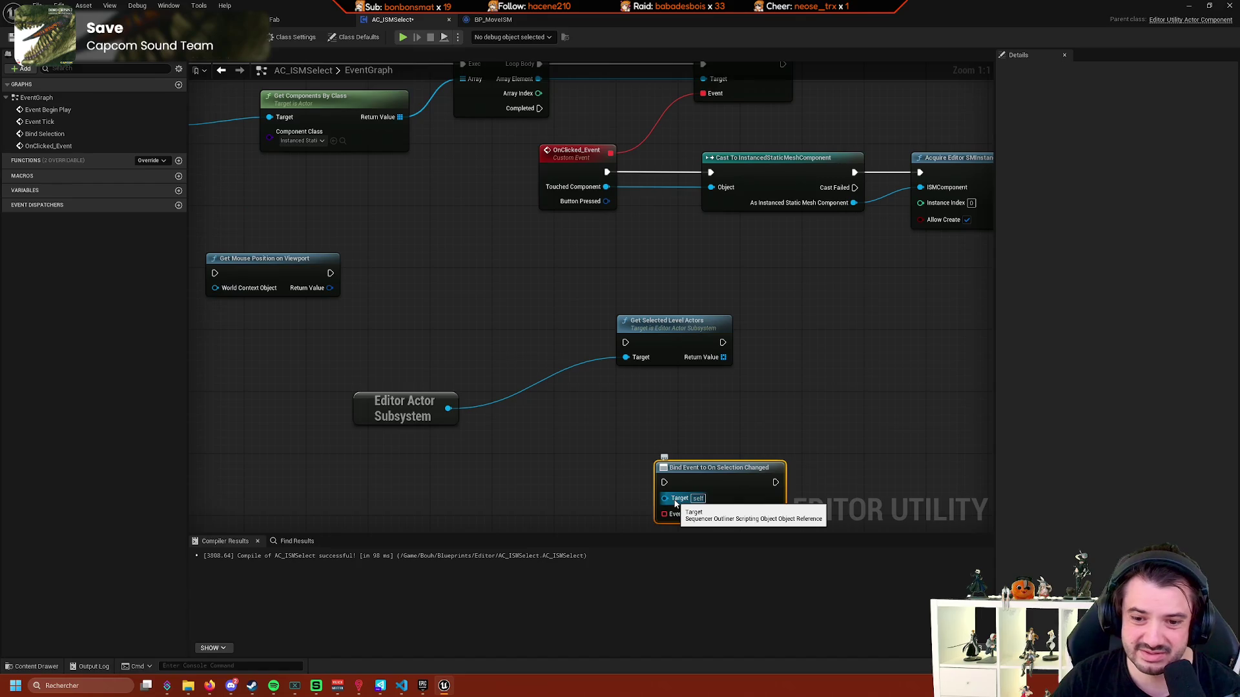
key(Delete)
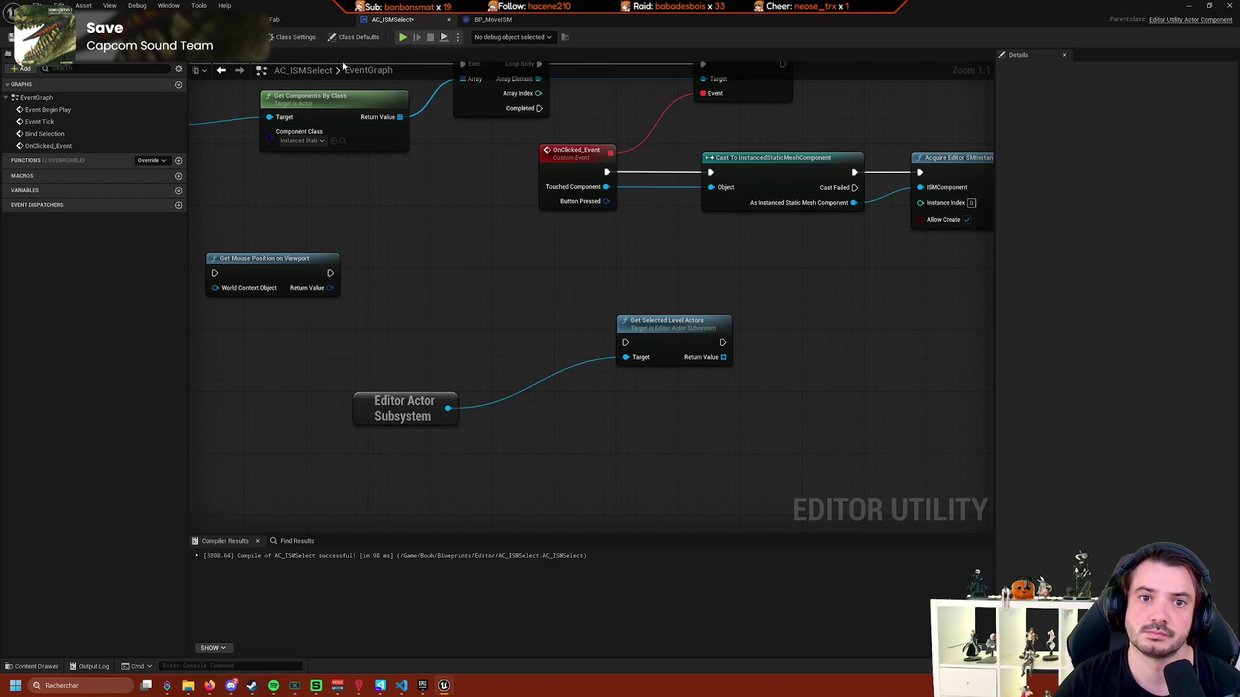
Switch from BP_MoveISM to the BP_ISMActor blueprint's EventGraph.
click(493, 19)
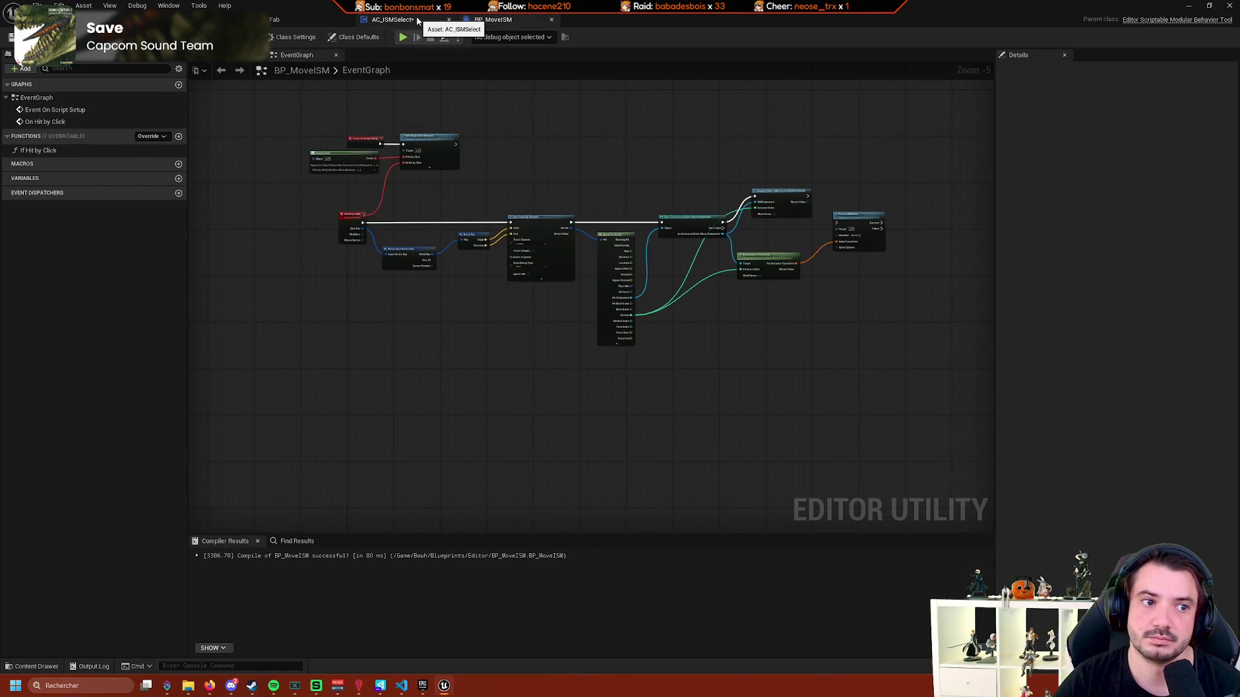
drag(294, 139, 316, 201)
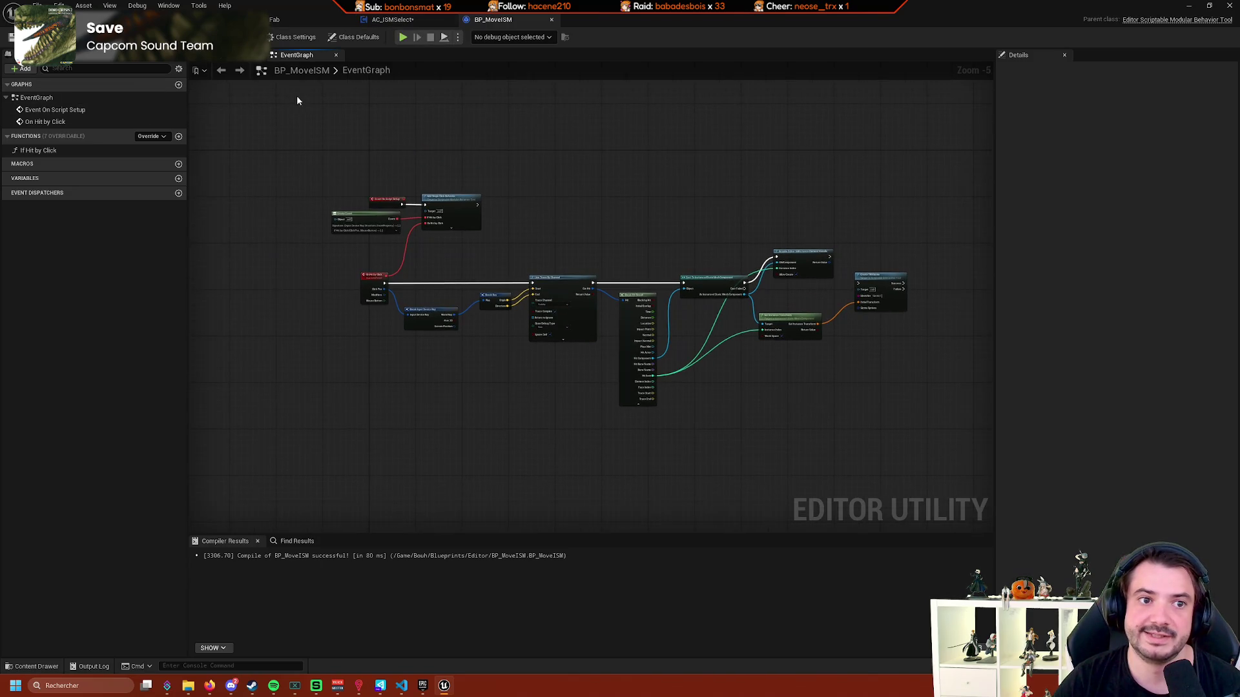
click(168, 20)
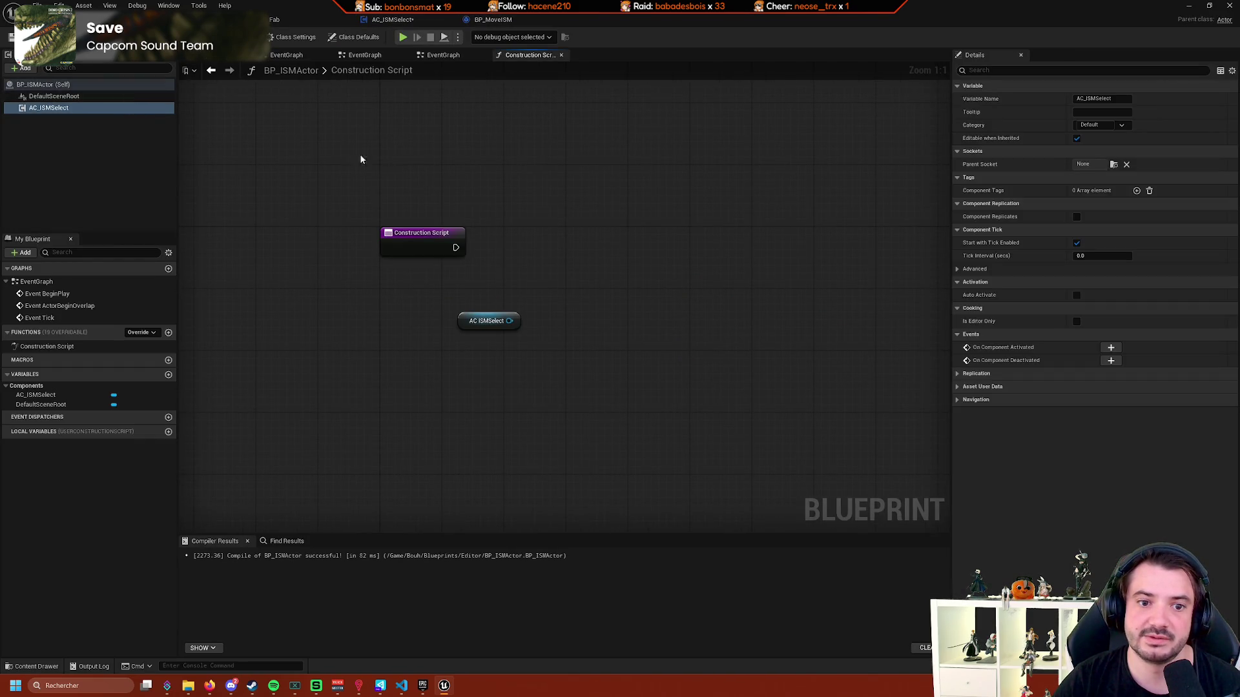
click(443, 55)
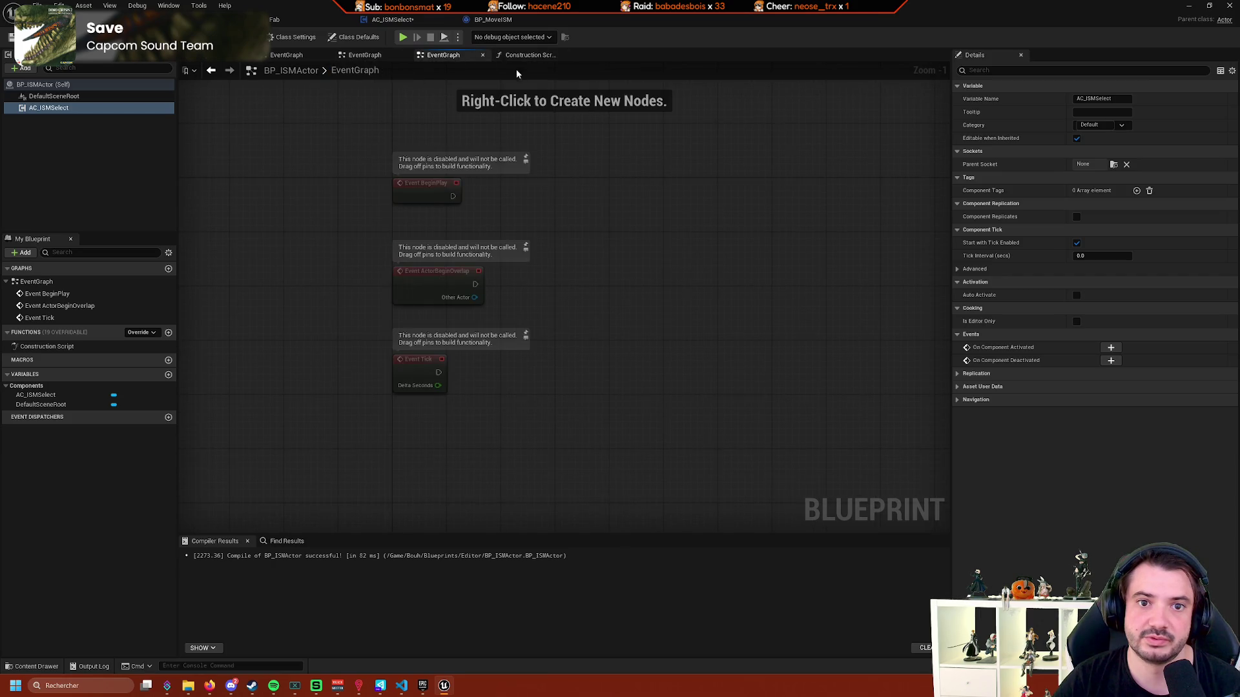
Search graph actions for 'selectionchan', toggling Context Sensitive, and close the search without adding nodes.
right_click(578, 243)
text(selectionch)
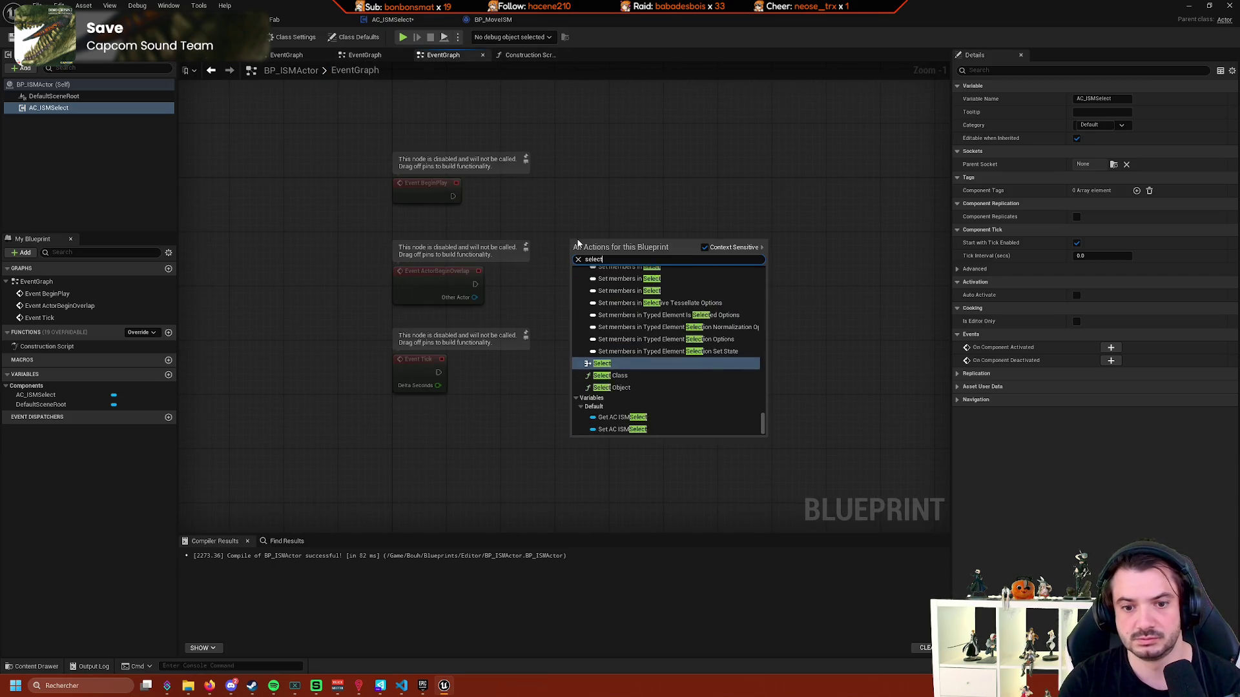
text(an)
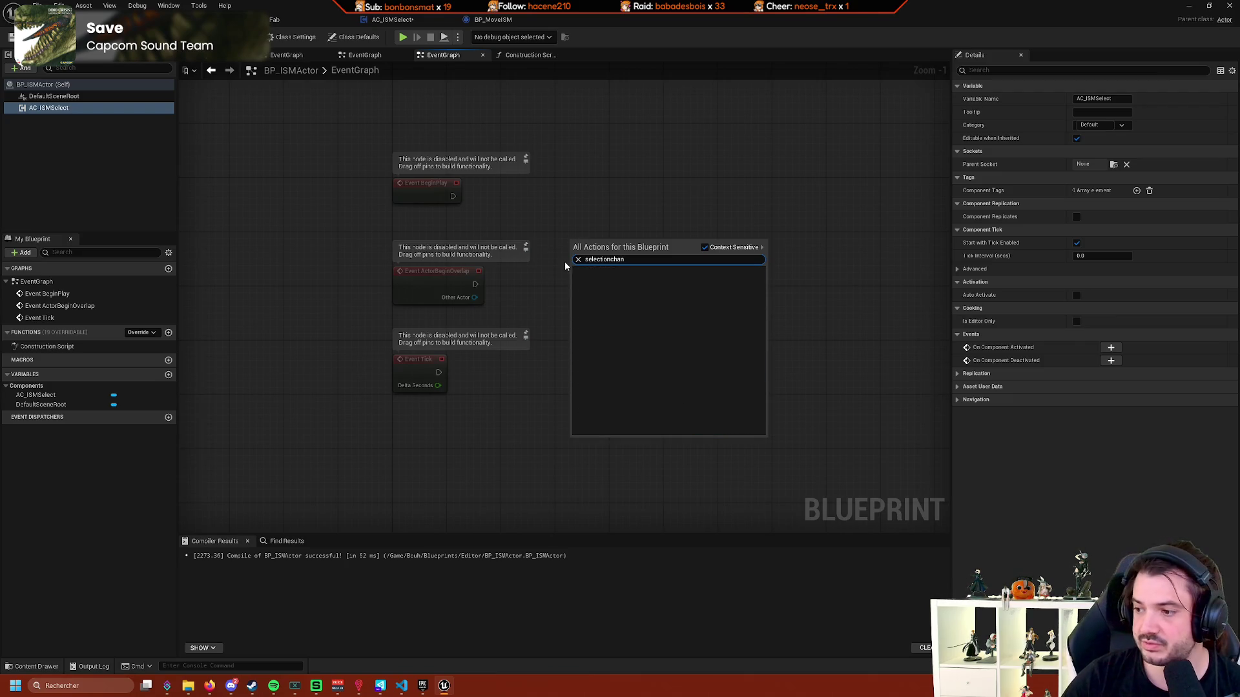
click(710, 249)
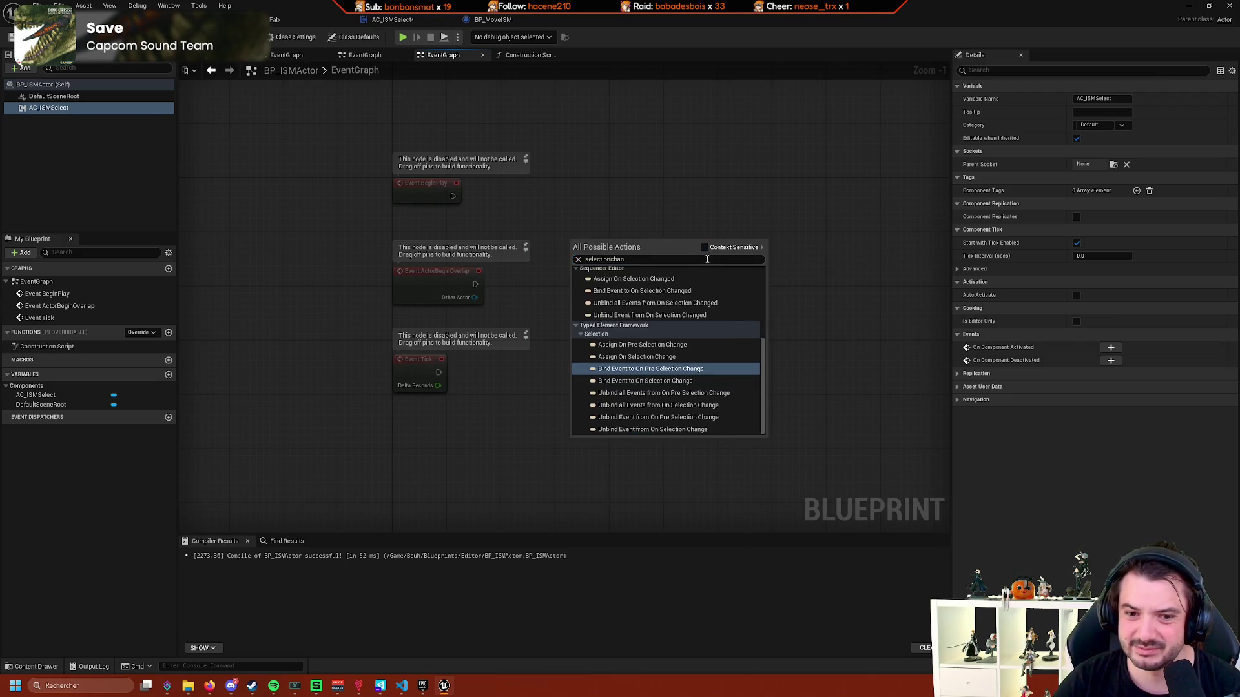
click(723, 249)
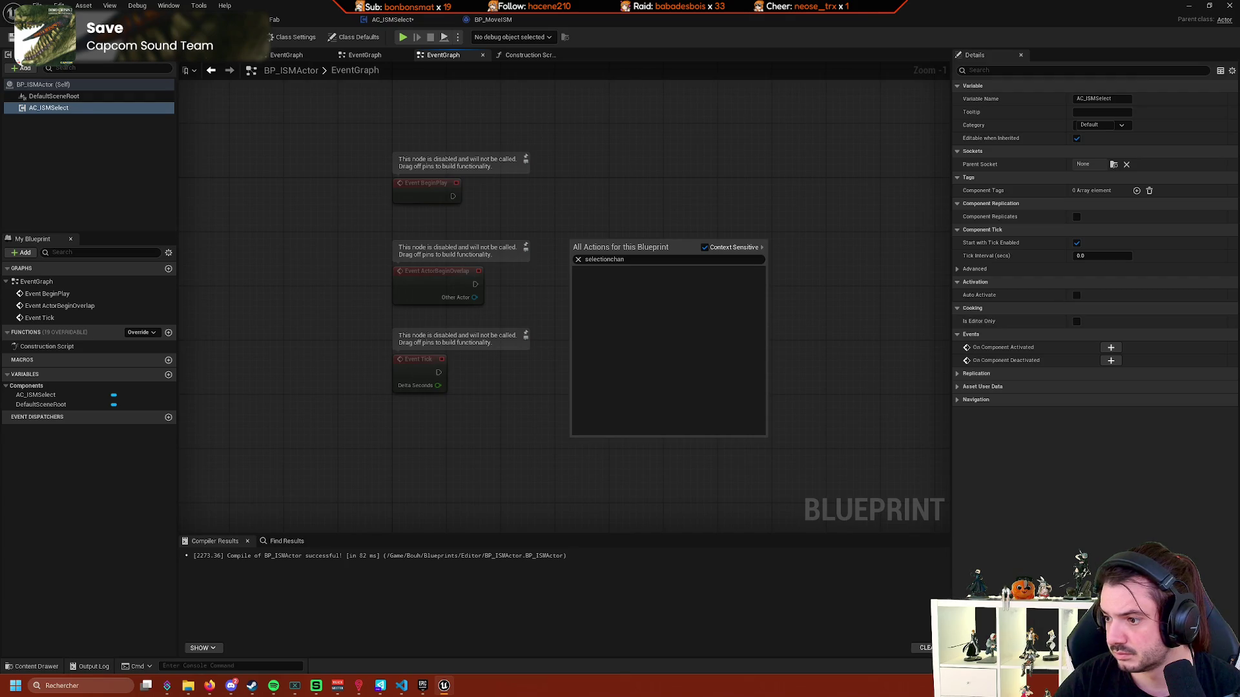
key(Escape)
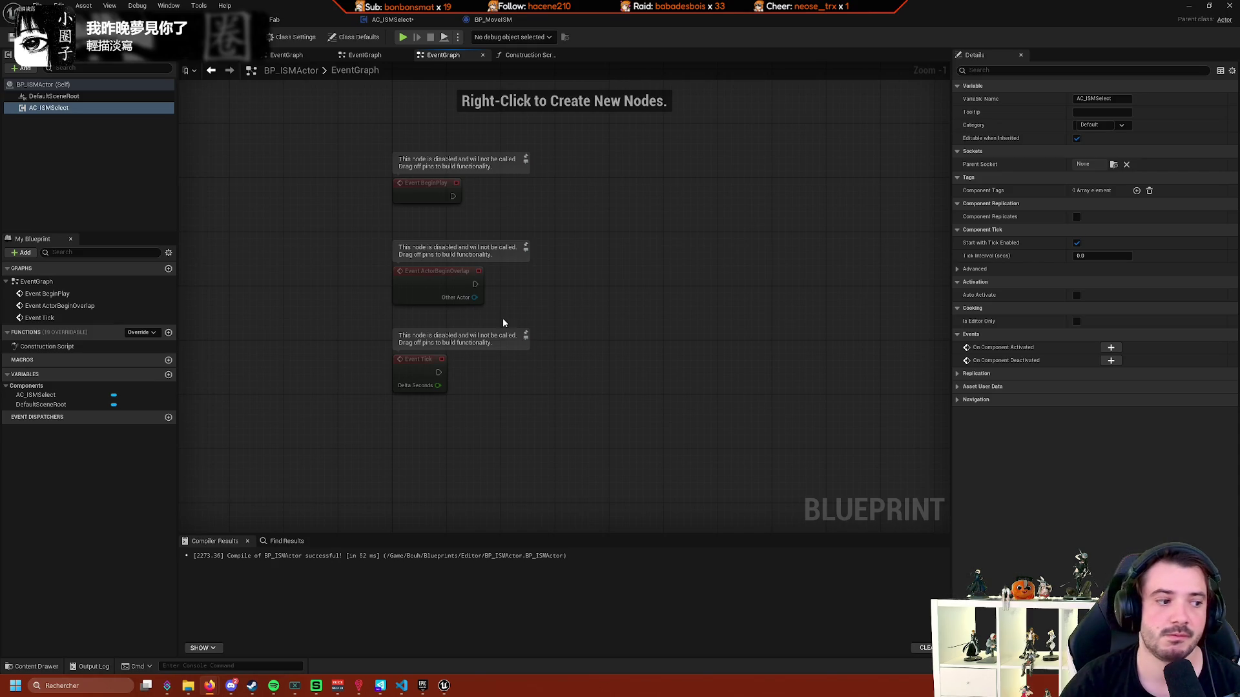
click(413, 20)
drag(516, 246, 640, 238)
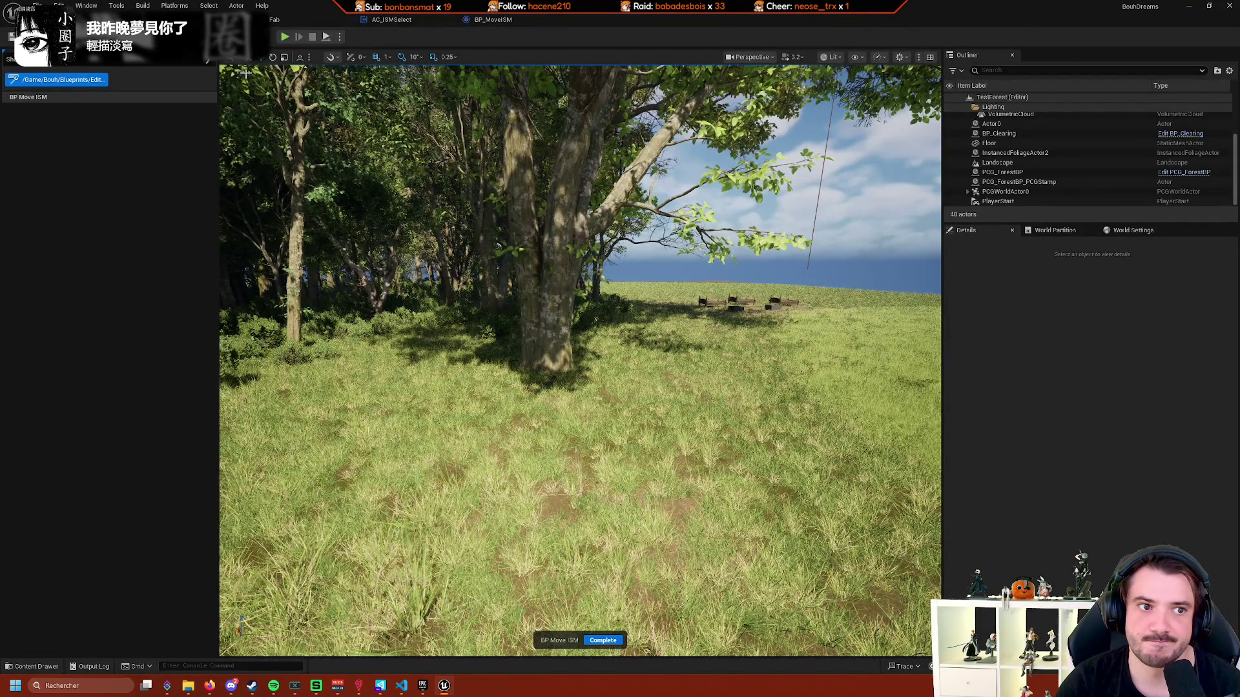
scroll(626, 251, down, 4)
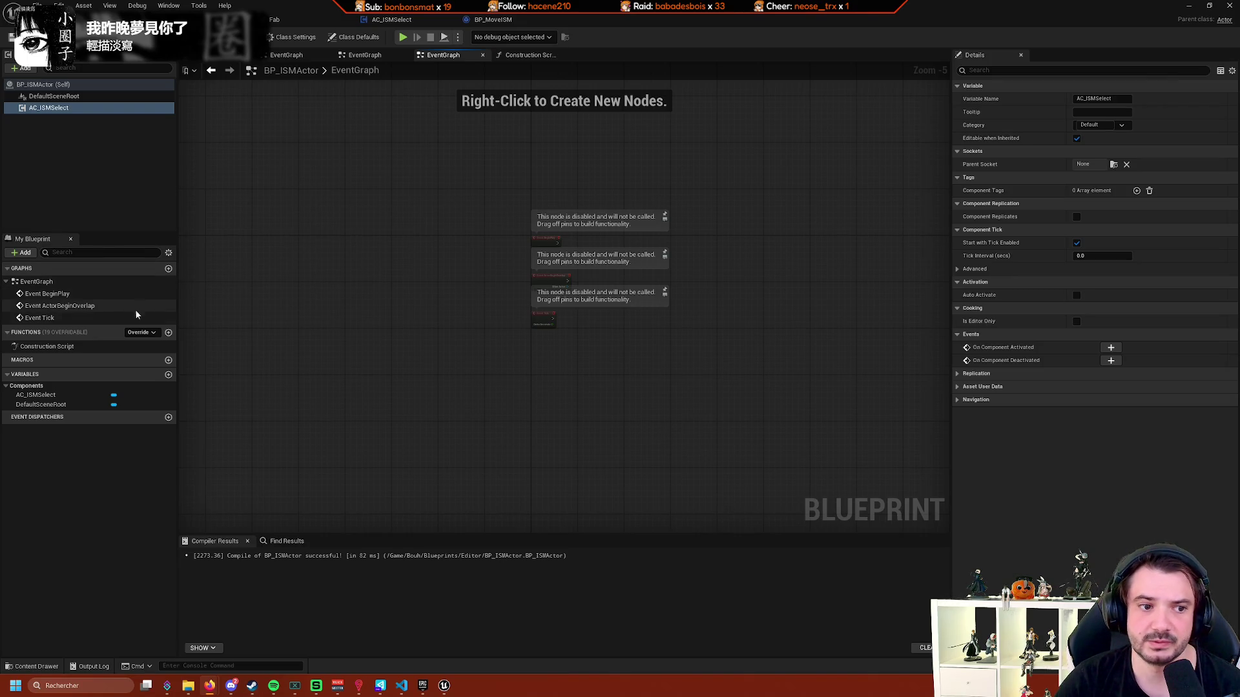
click(148, 331)
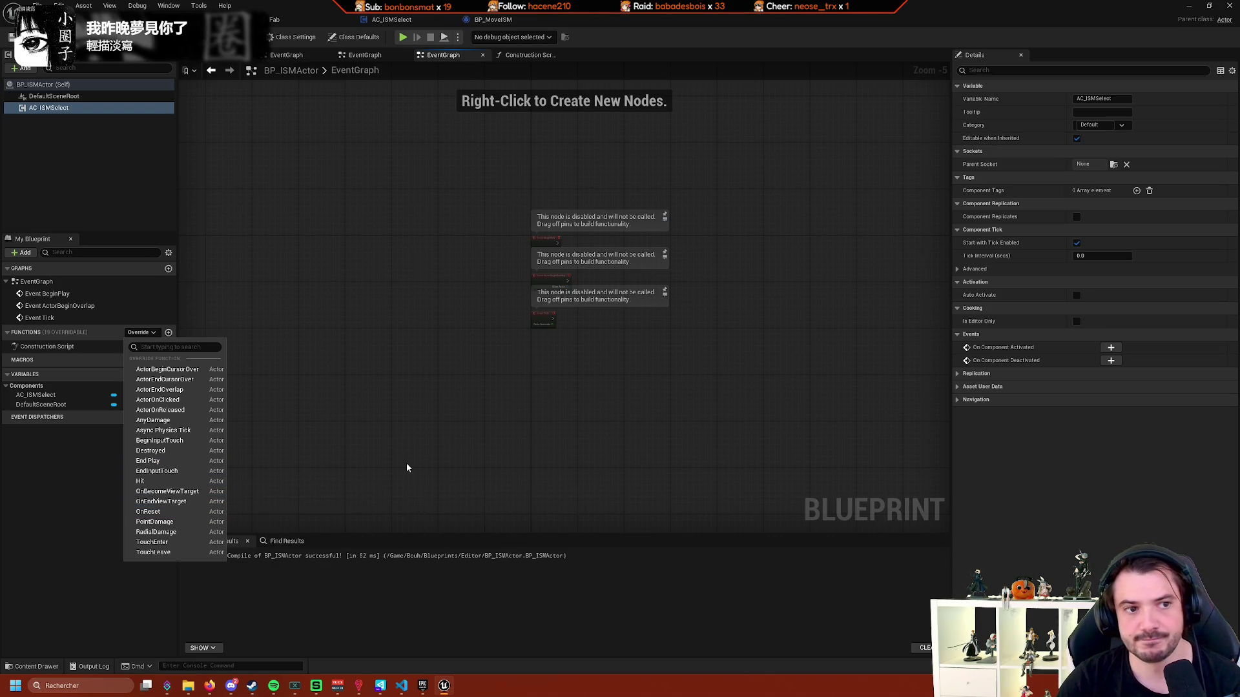
mouse_move(408, 465)
mouse_down()
mouse_move(406, 431)
mouse_move(426, 418)
mouse_up()
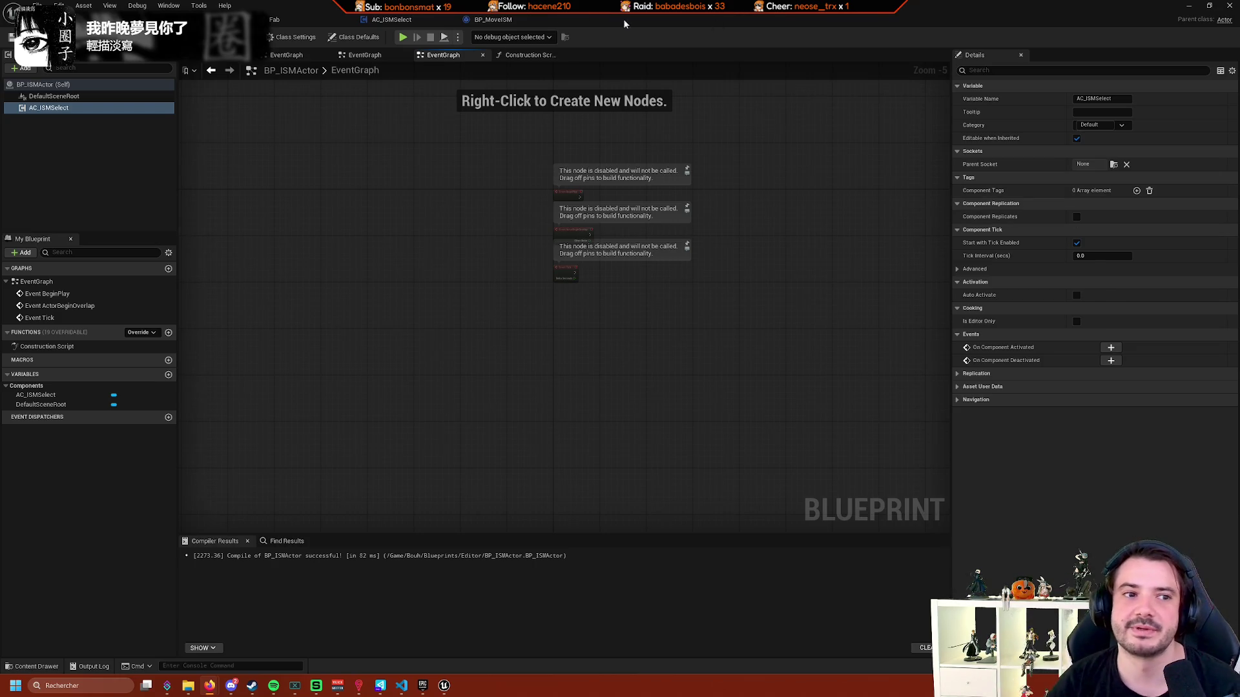
click(194, 19)
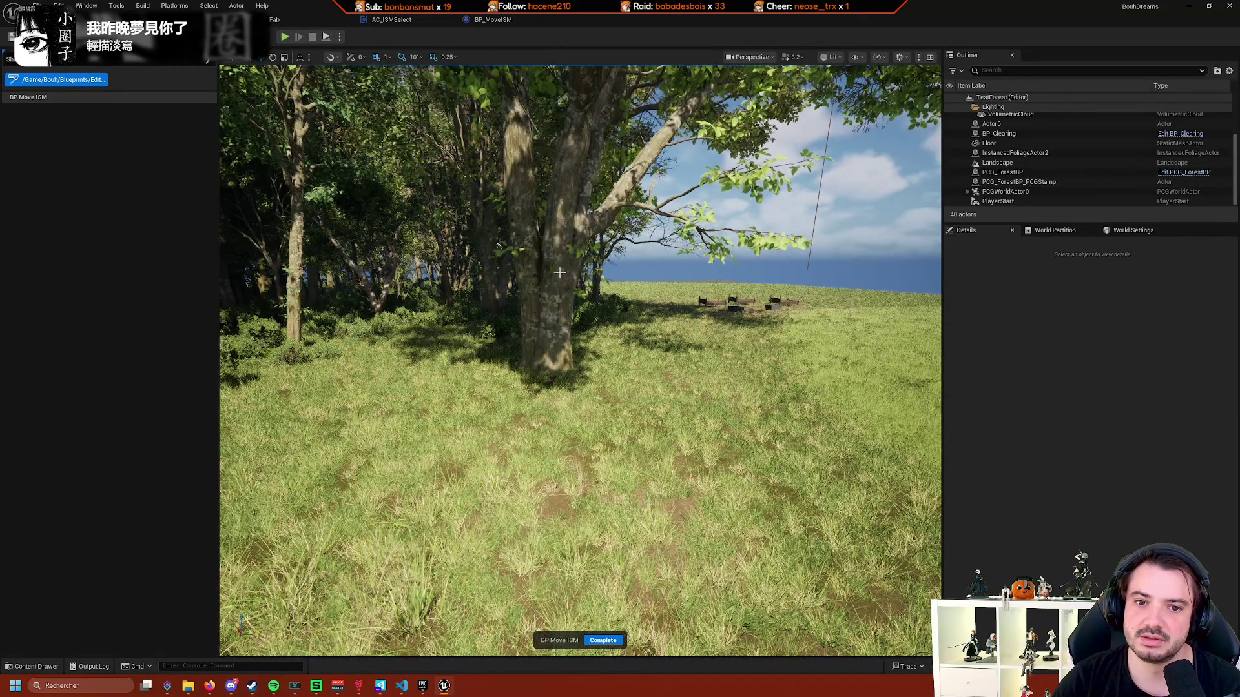
Switch to Selection mode and select PCG_ForestBP_PCGStamp, its hornbeam ISM component and a tree instance.
click(96, 37)
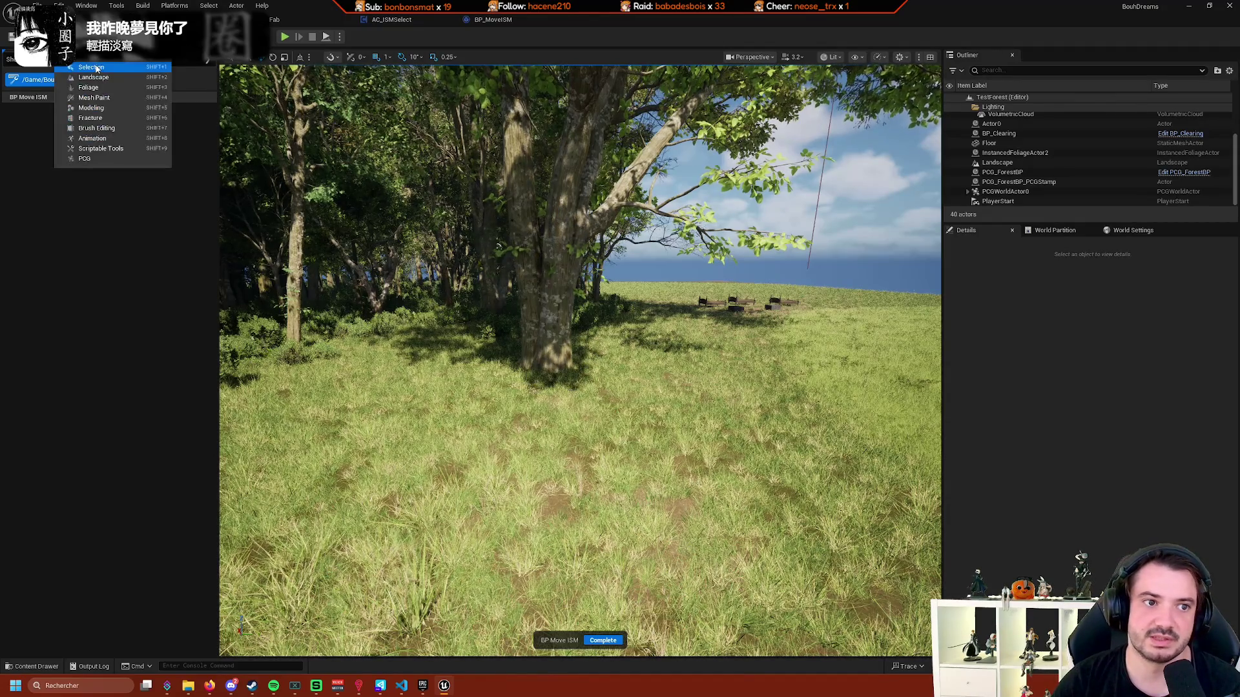
click(95, 67)
click(448, 250)
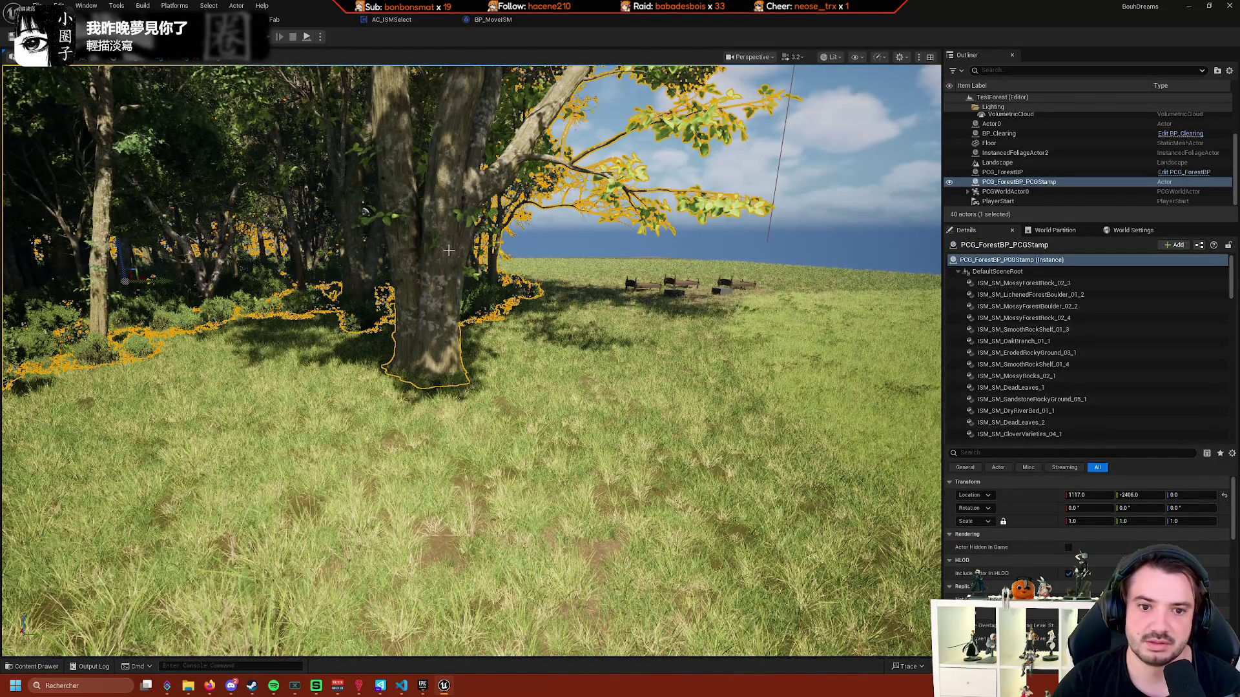
click(448, 250)
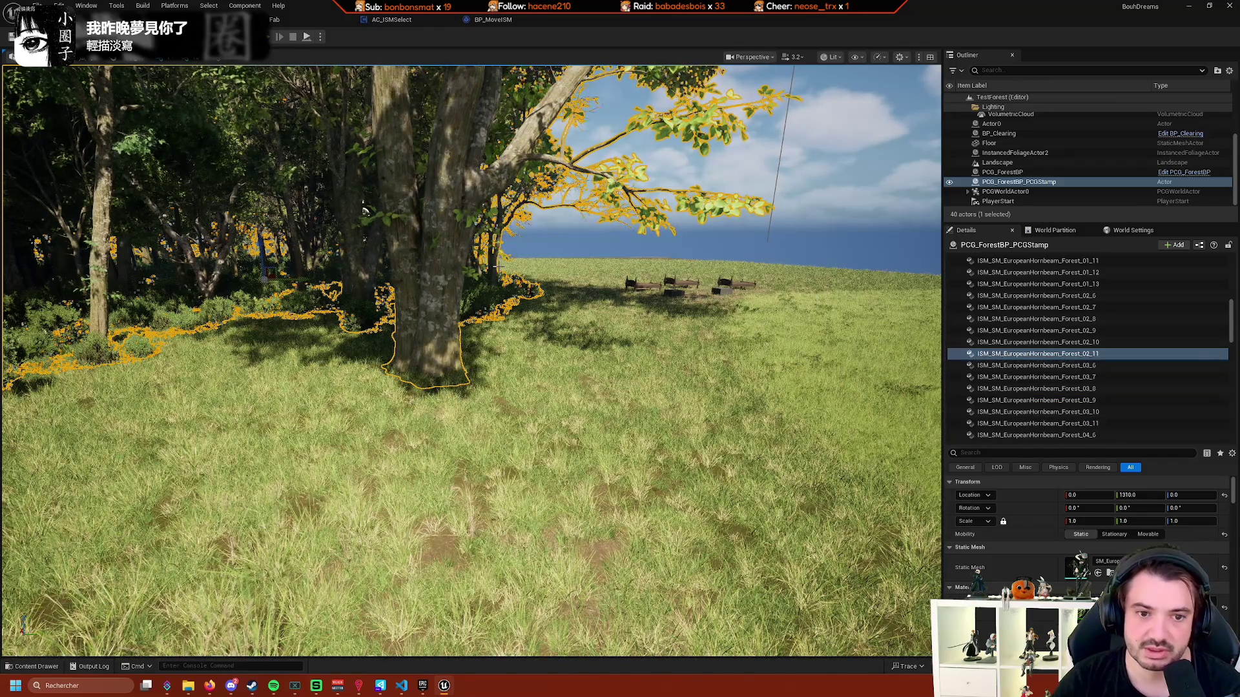
click(444, 280)
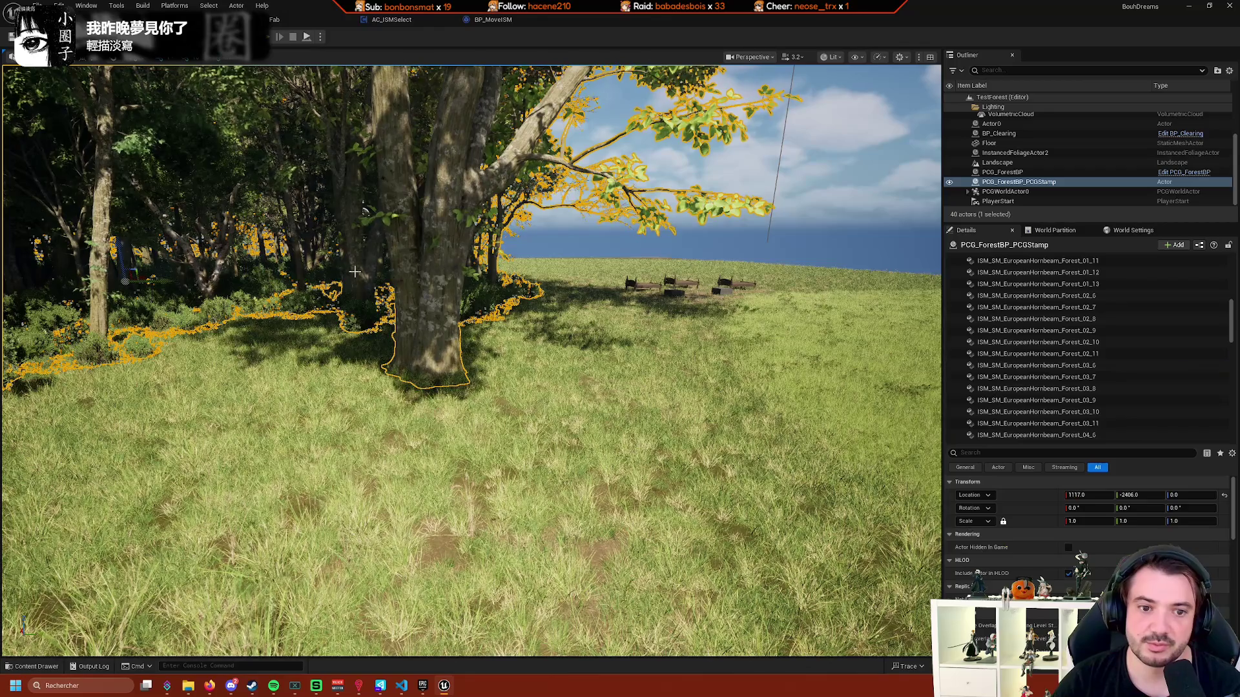
click(448, 283)
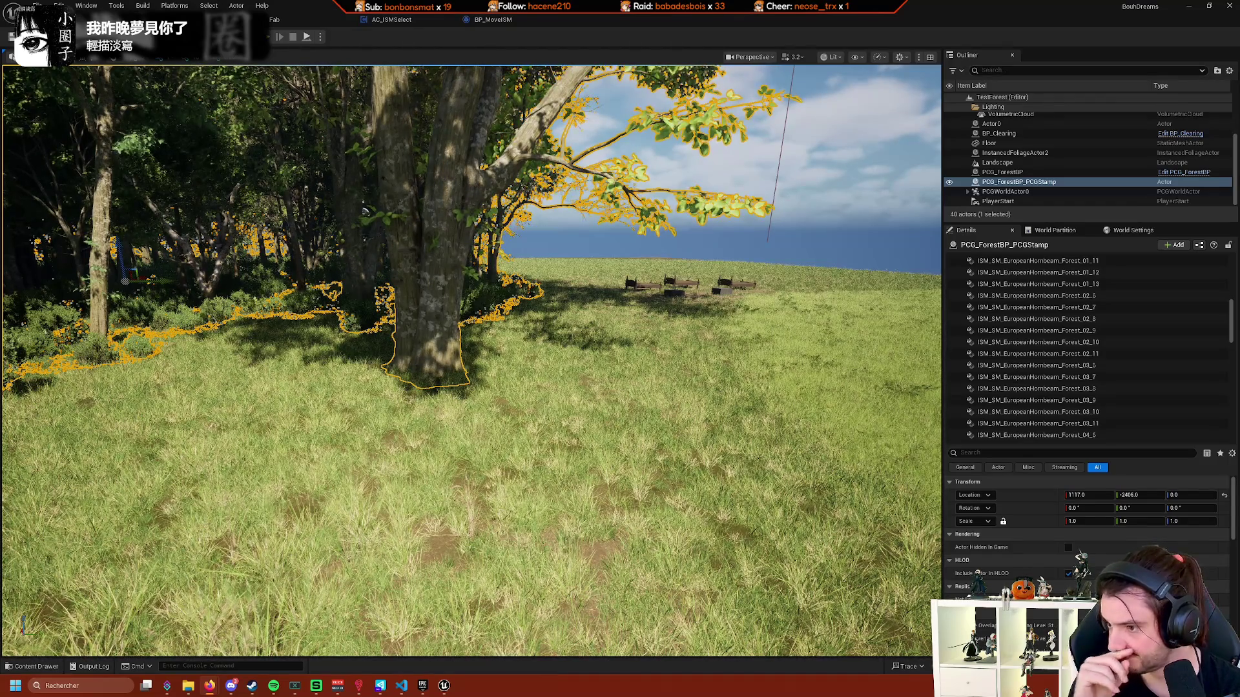
Select a wooden bed in the clearing, then reselect the forest PCG stamp actor.
click(642, 288)
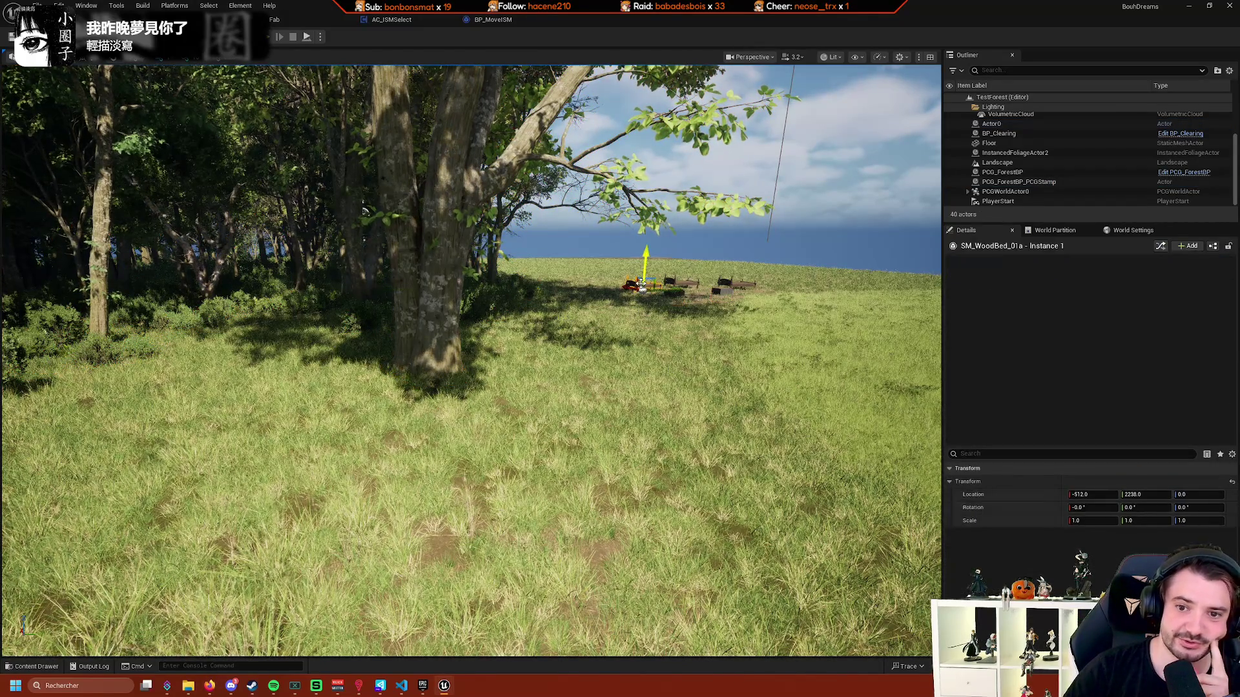
click(633, 304)
click(420, 162)
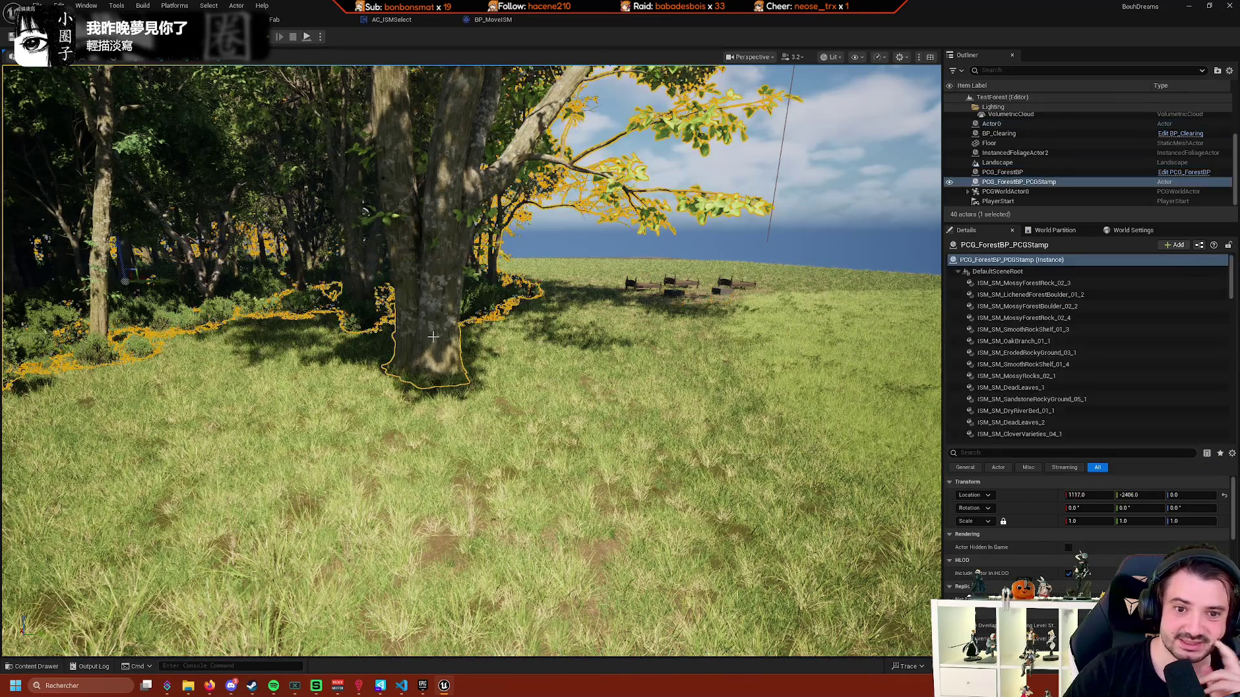
click(116, 5)
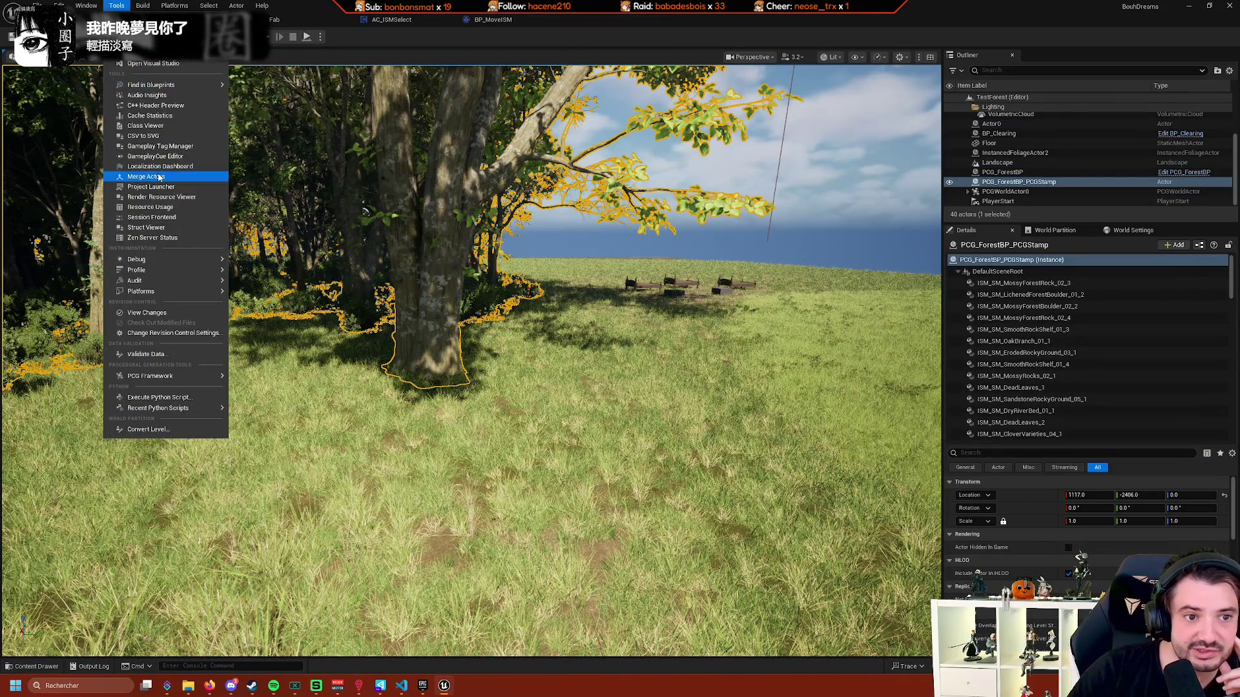
mouse_move(195, 84)
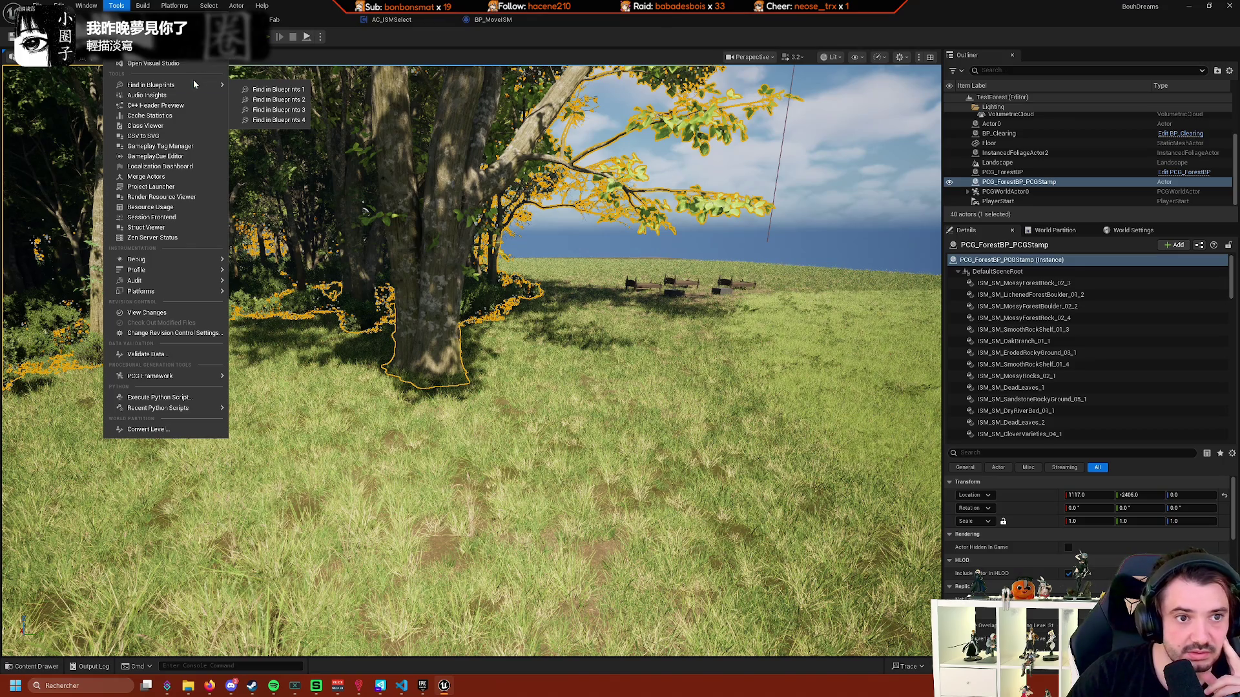
mouse_move(196, 261)
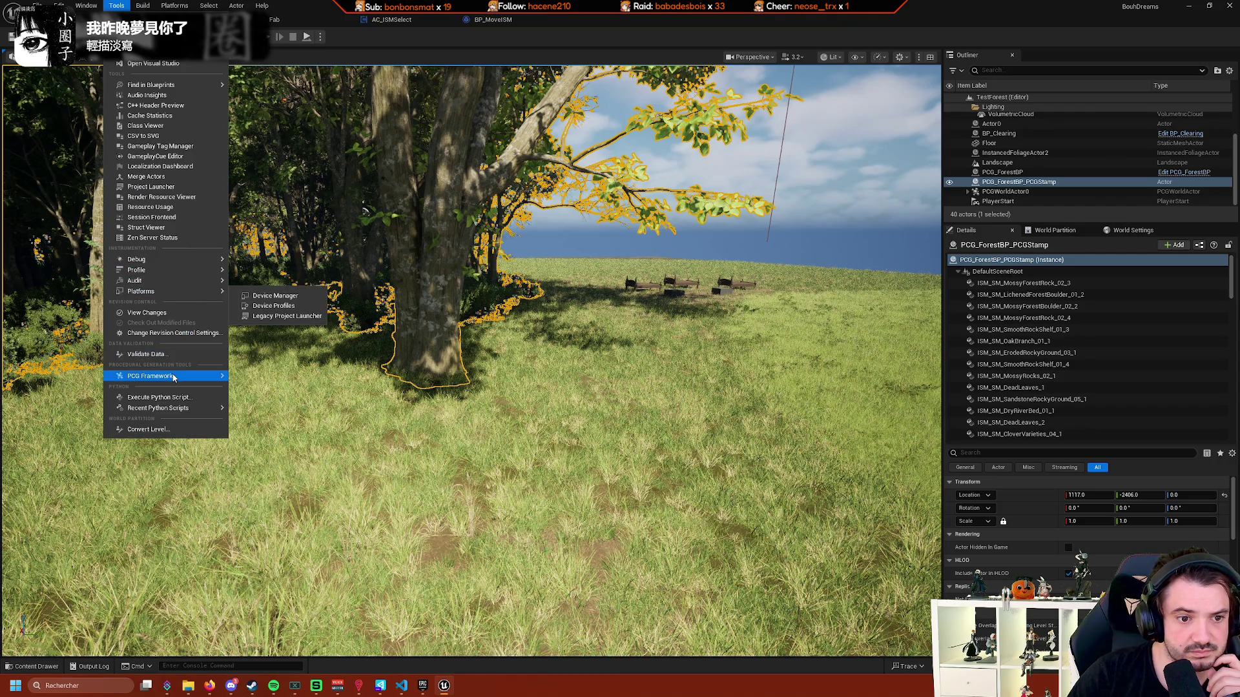
mouse_move(174, 378)
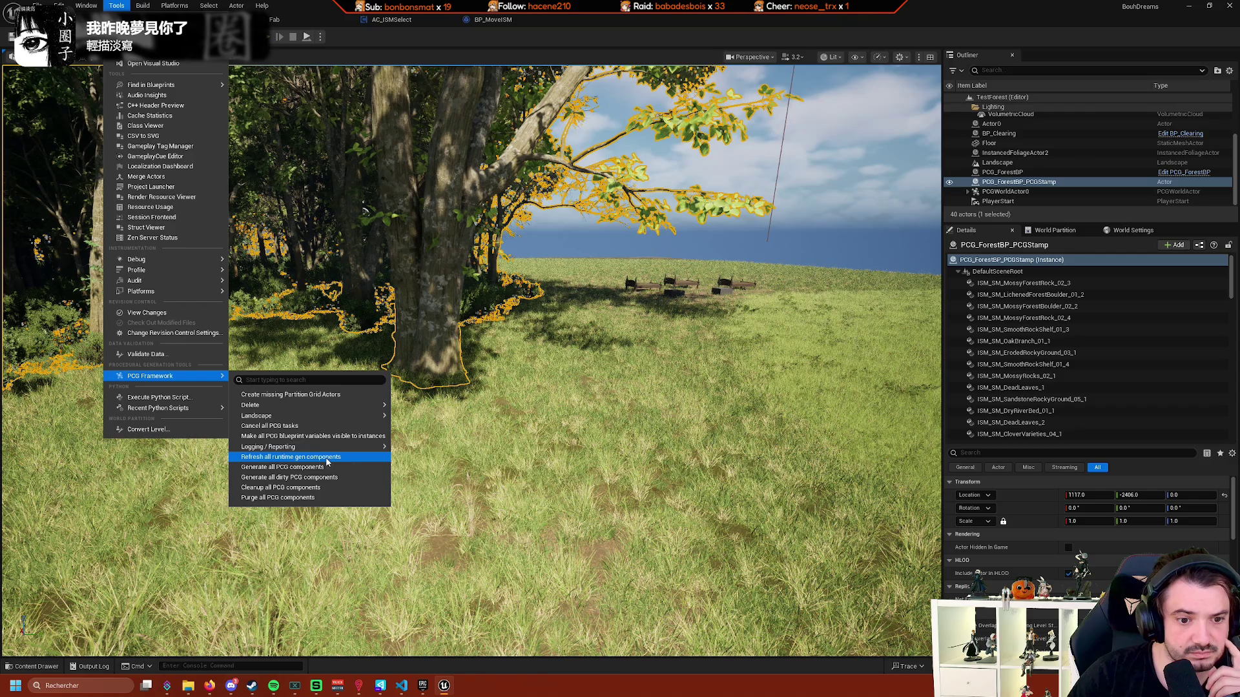
mouse_move(353, 452)
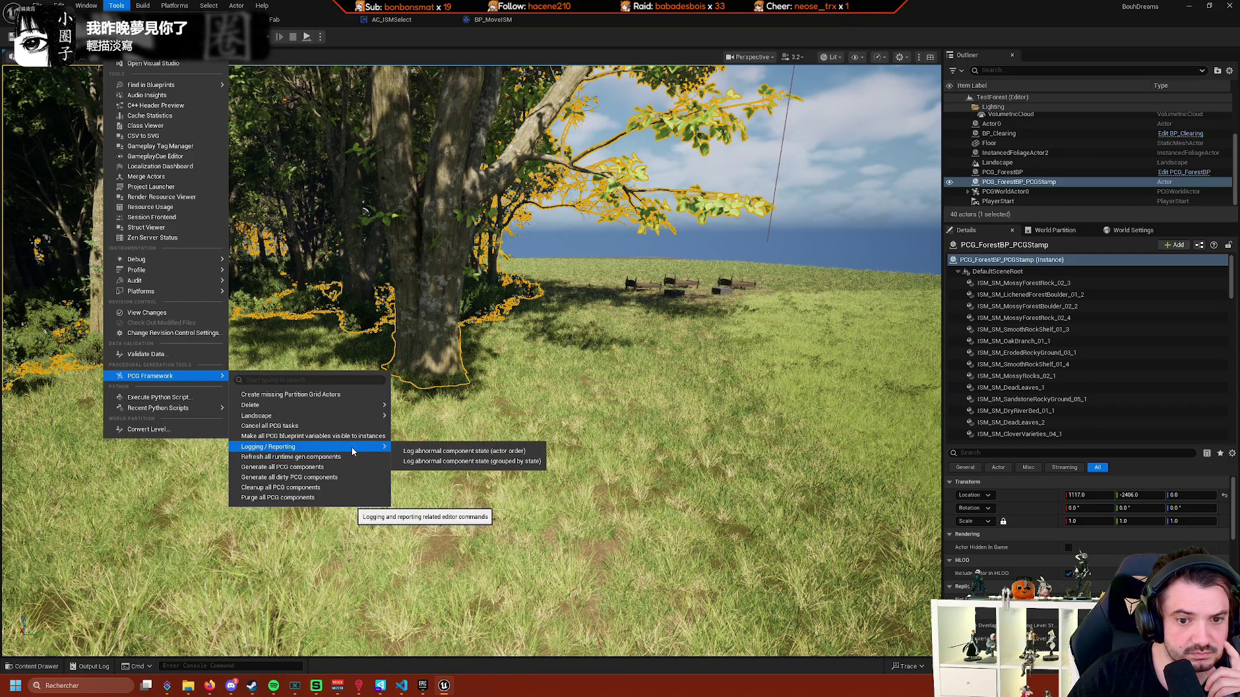
mouse_move(340, 408)
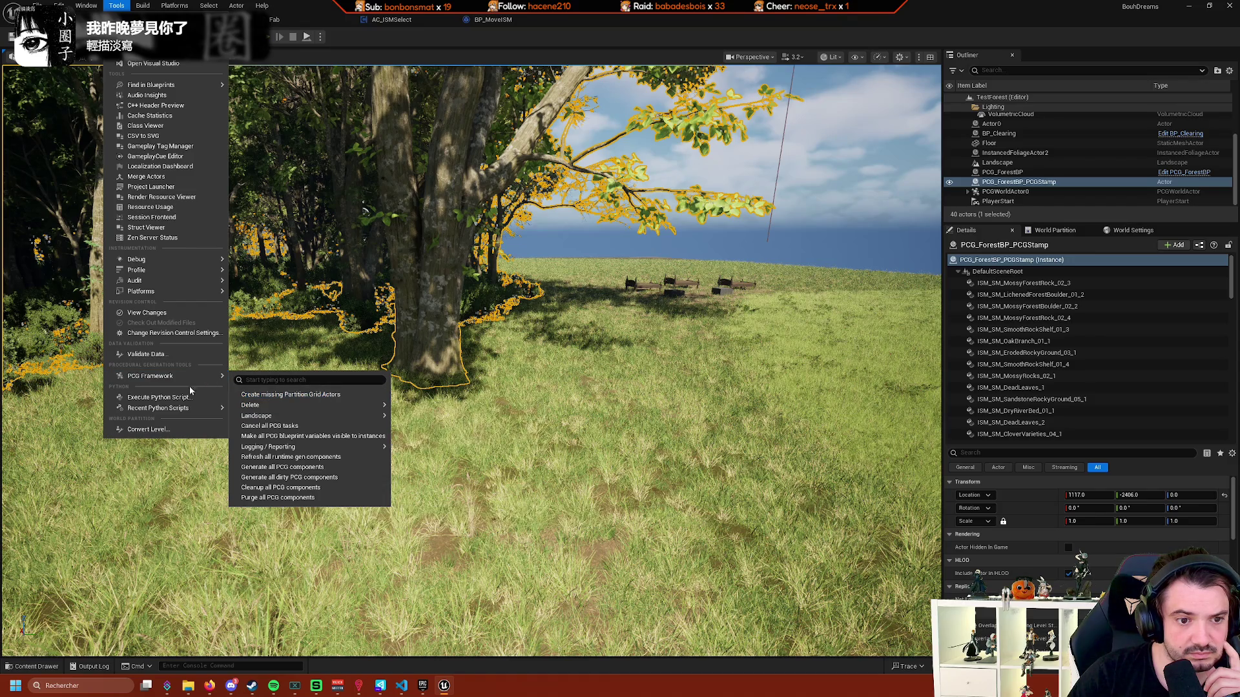
mouse_move(191, 408)
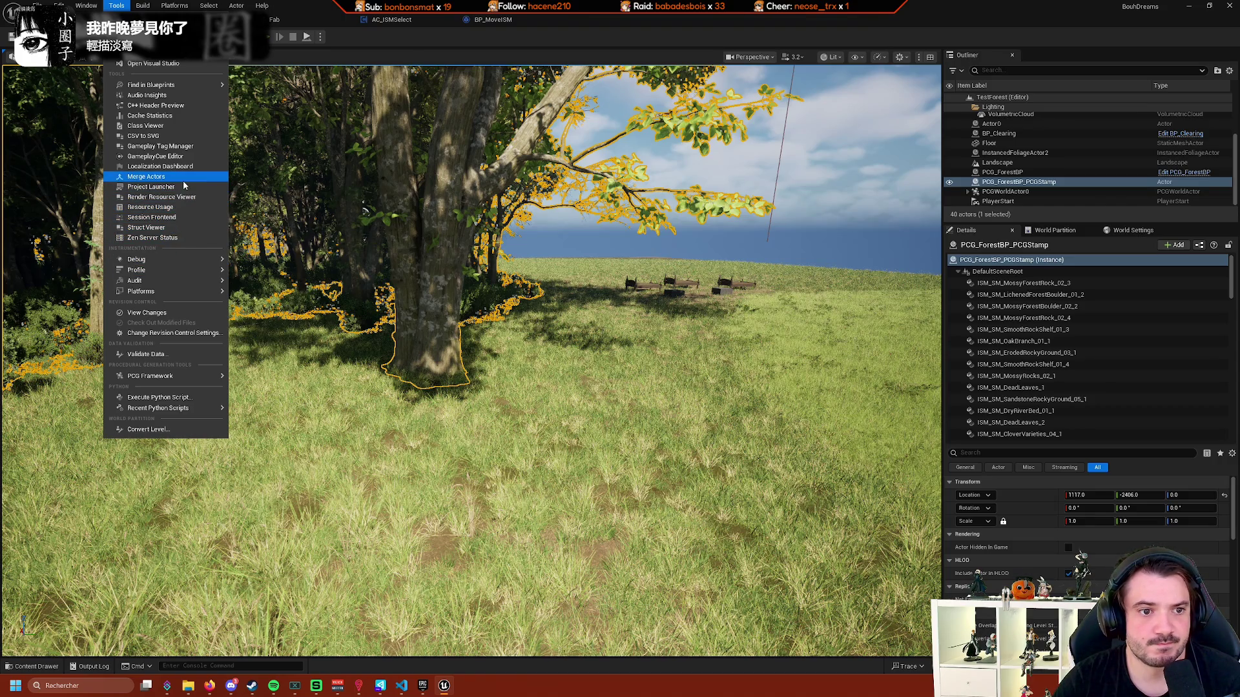
mouse_move(148, 5)
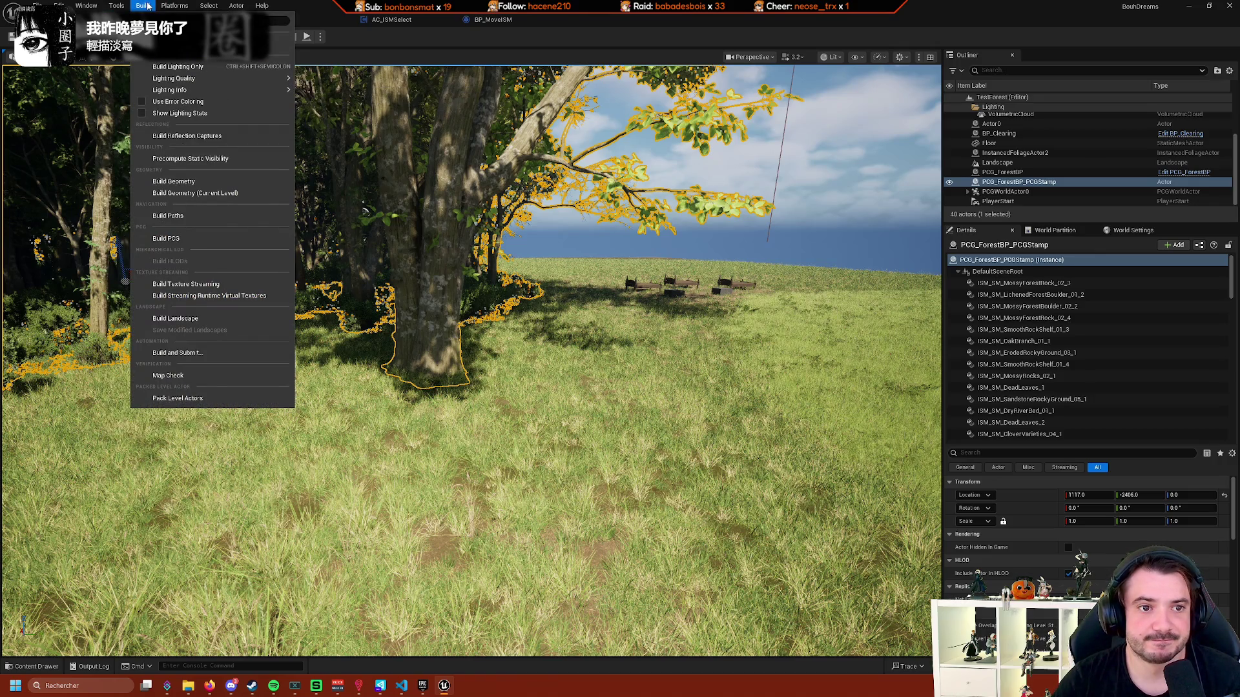
right_click(1014, 186)
click(991, 307)
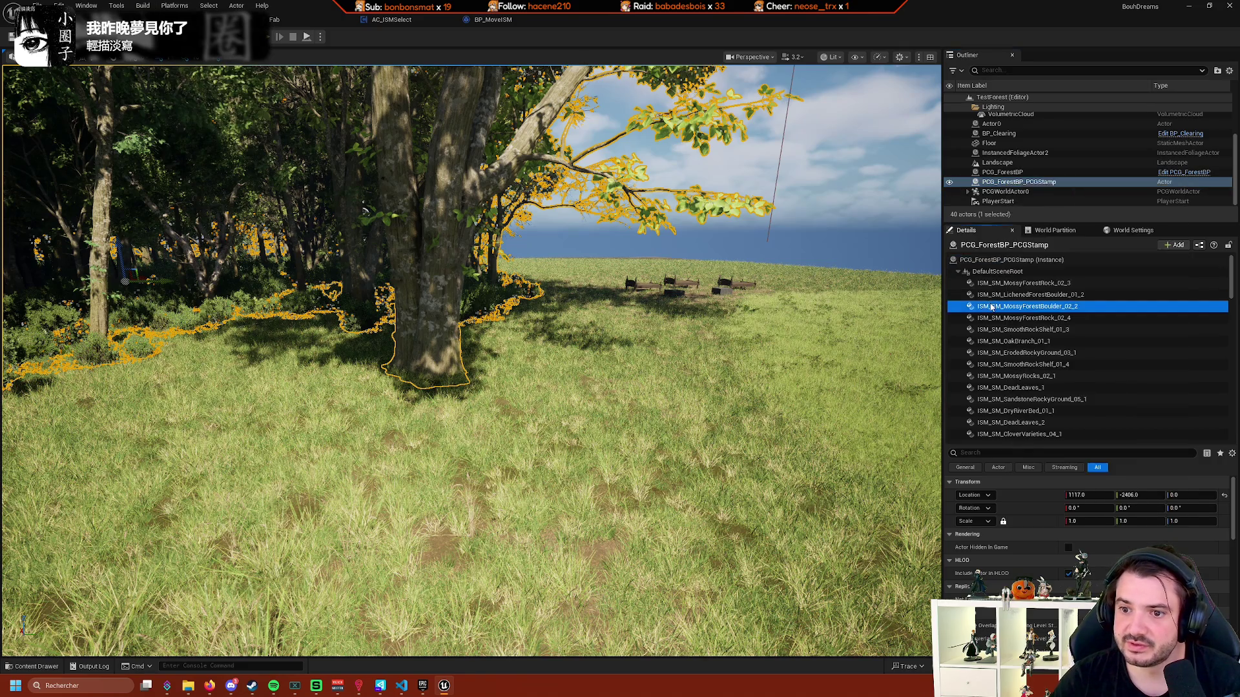
right_click(992, 307)
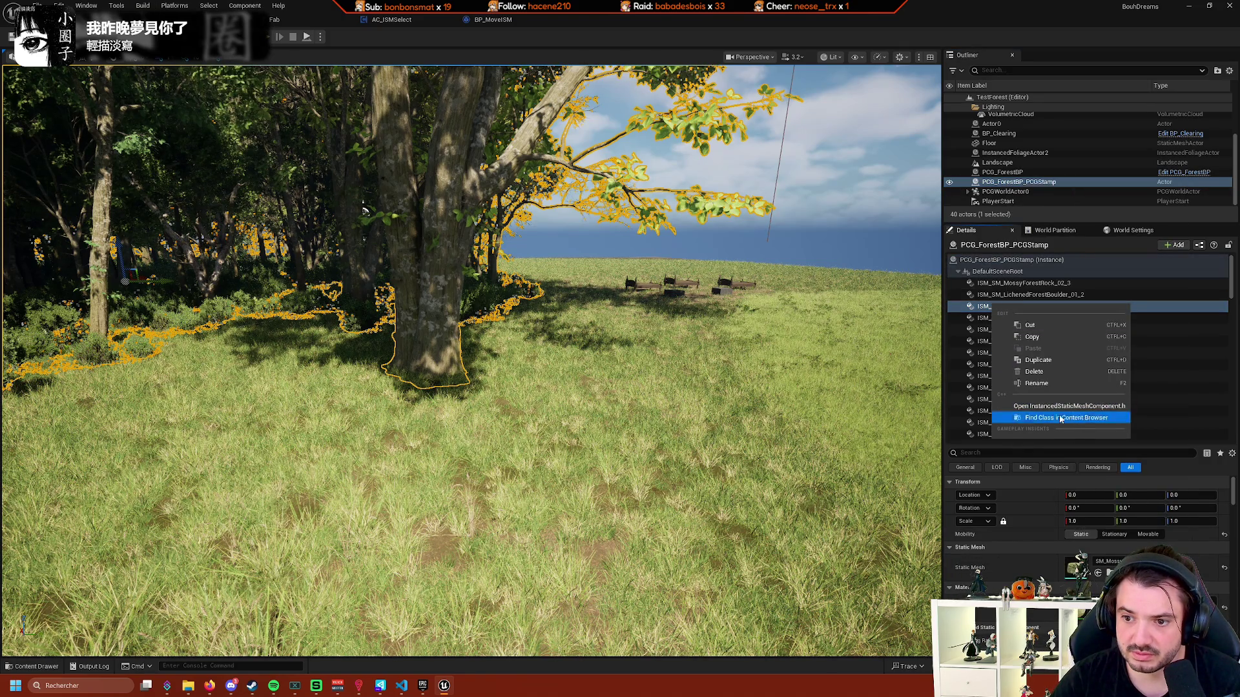
click(976, 318)
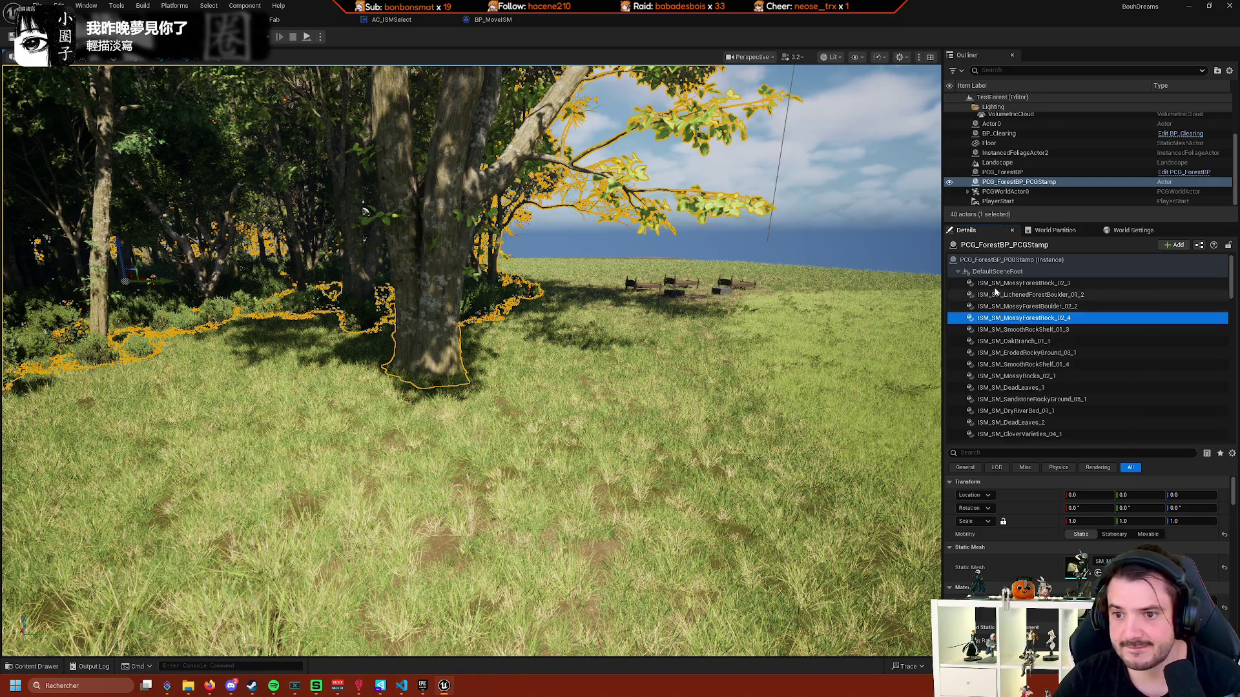
click(1008, 283)
shift+click(1008, 353)
right_click(1014, 353)
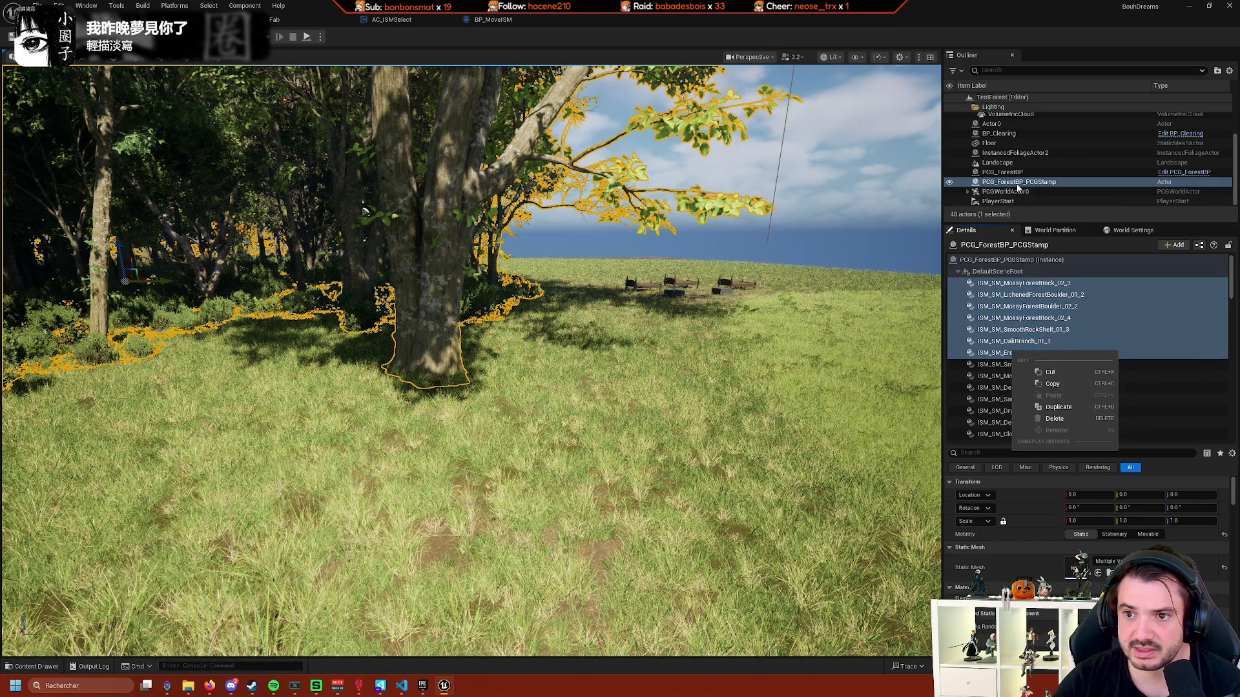
right_click(1021, 184)
mouse_move(1069, 350)
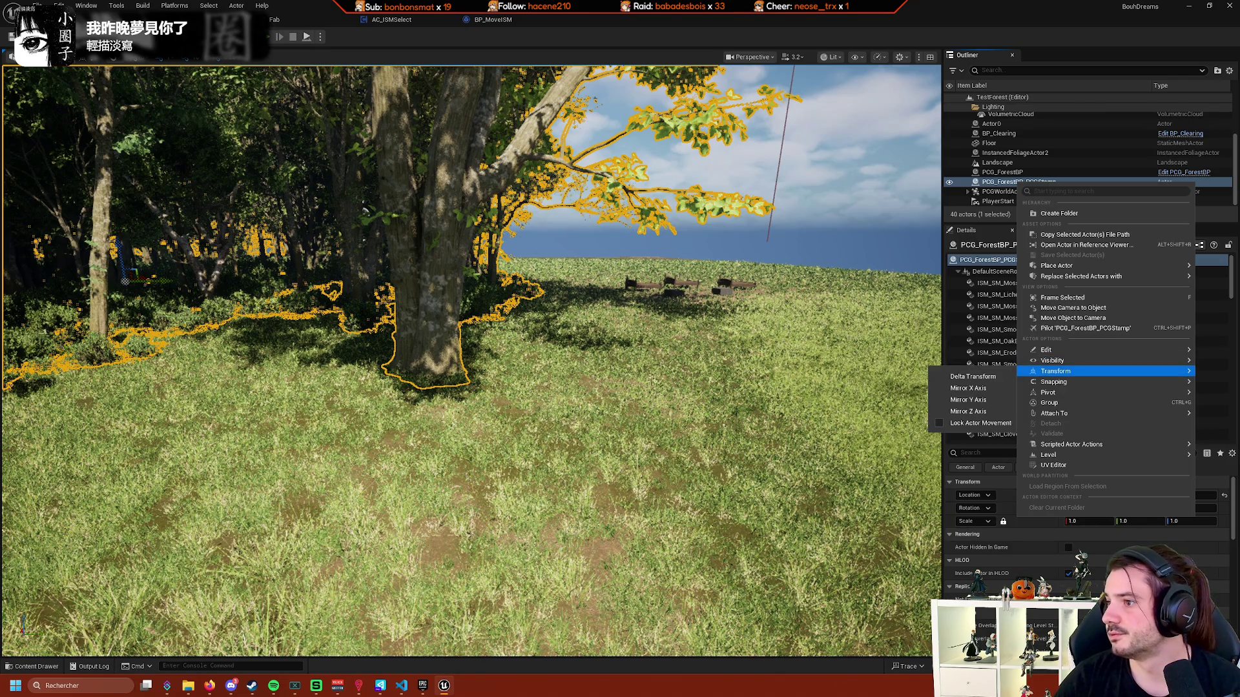
key(Escape)
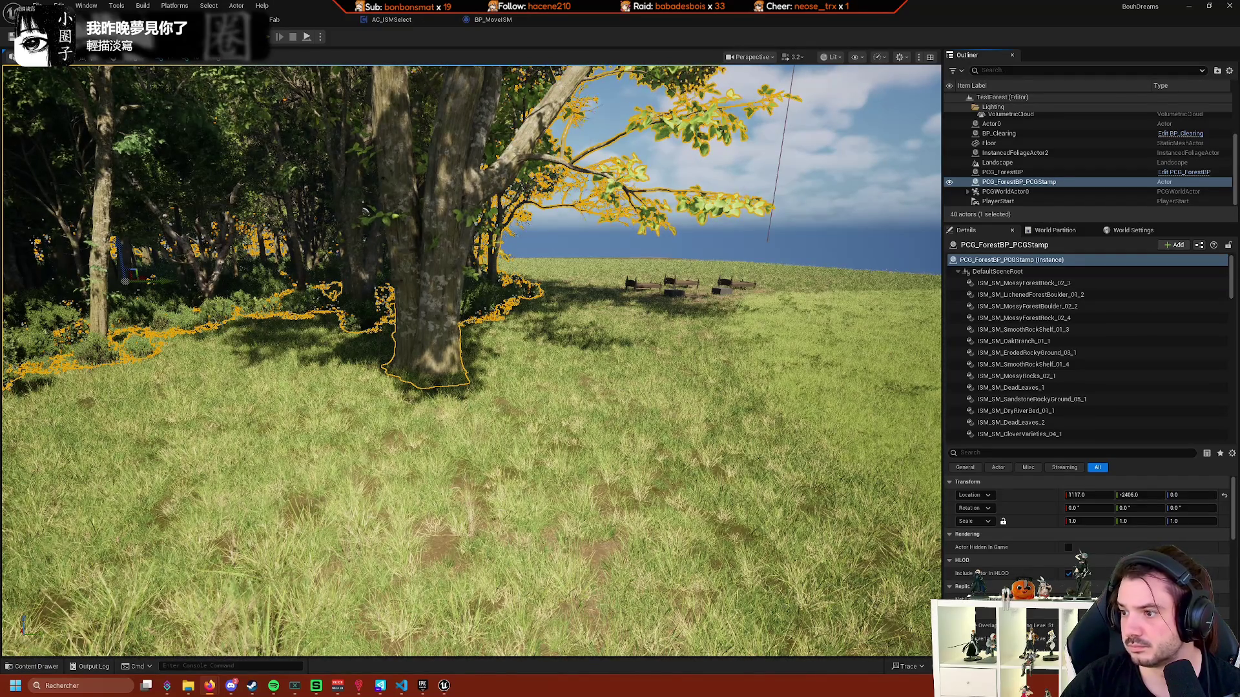
key(alt+Tab)
Search the ISM documentation page for 'multiple' and jump to the first match.
scroll(359, 373, down, 8)
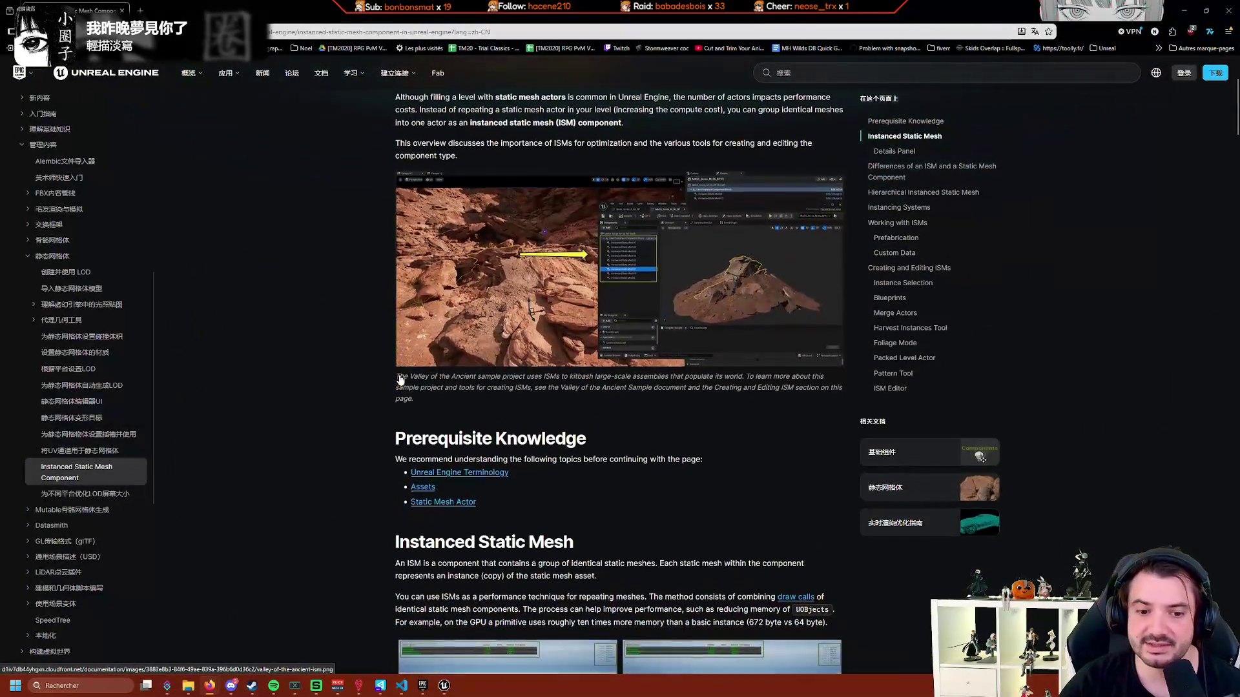
scroll(359, 371, down, 6)
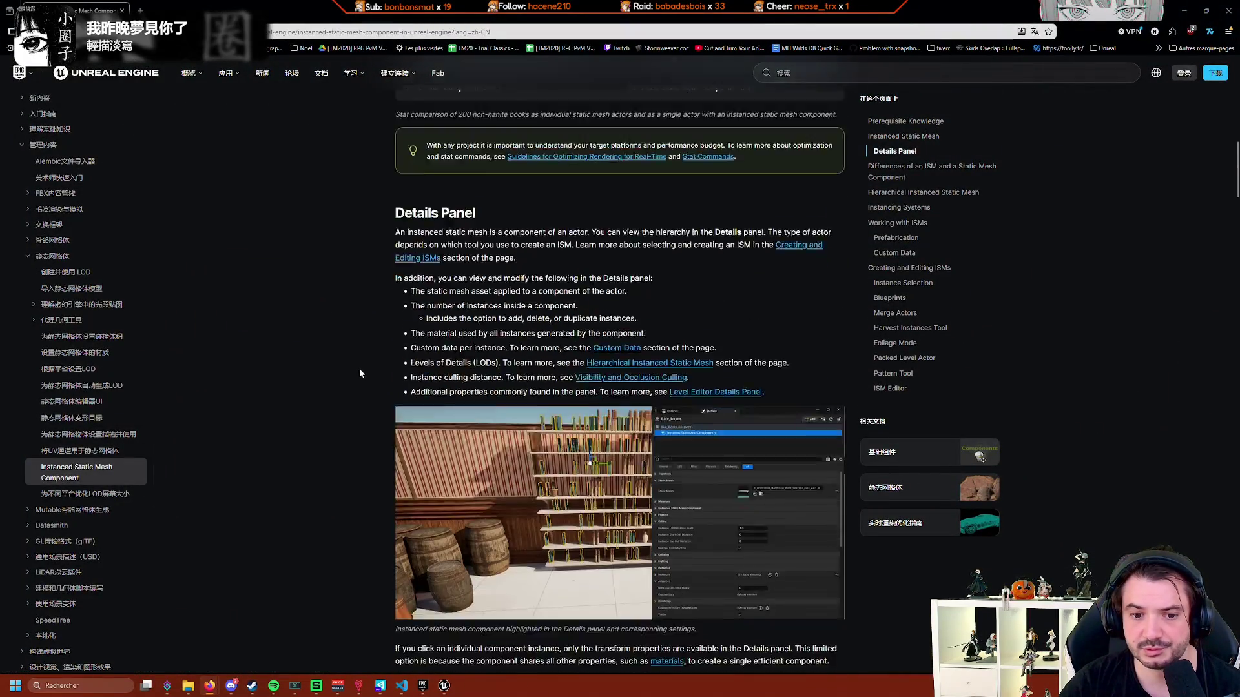
key(ctrl+f)
text(mlult)
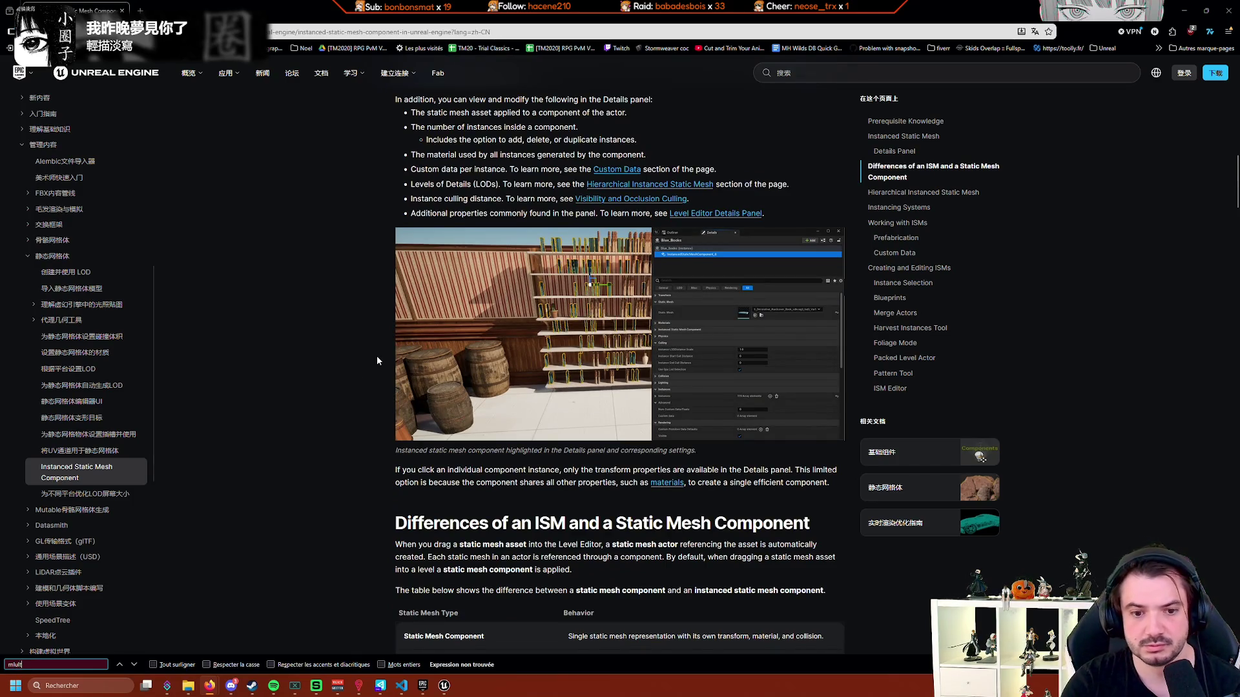
key(BackSpace)
key(BackSpace)
key(BackSpace)
text(ultiple)
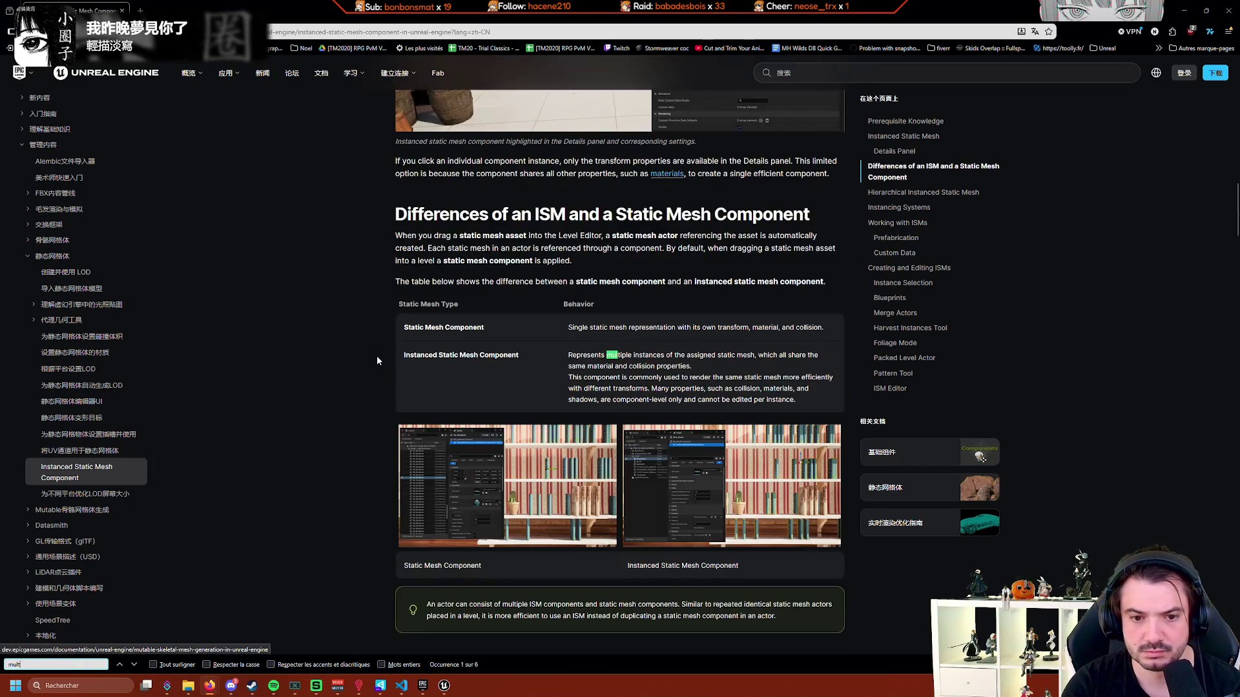
key(Return)
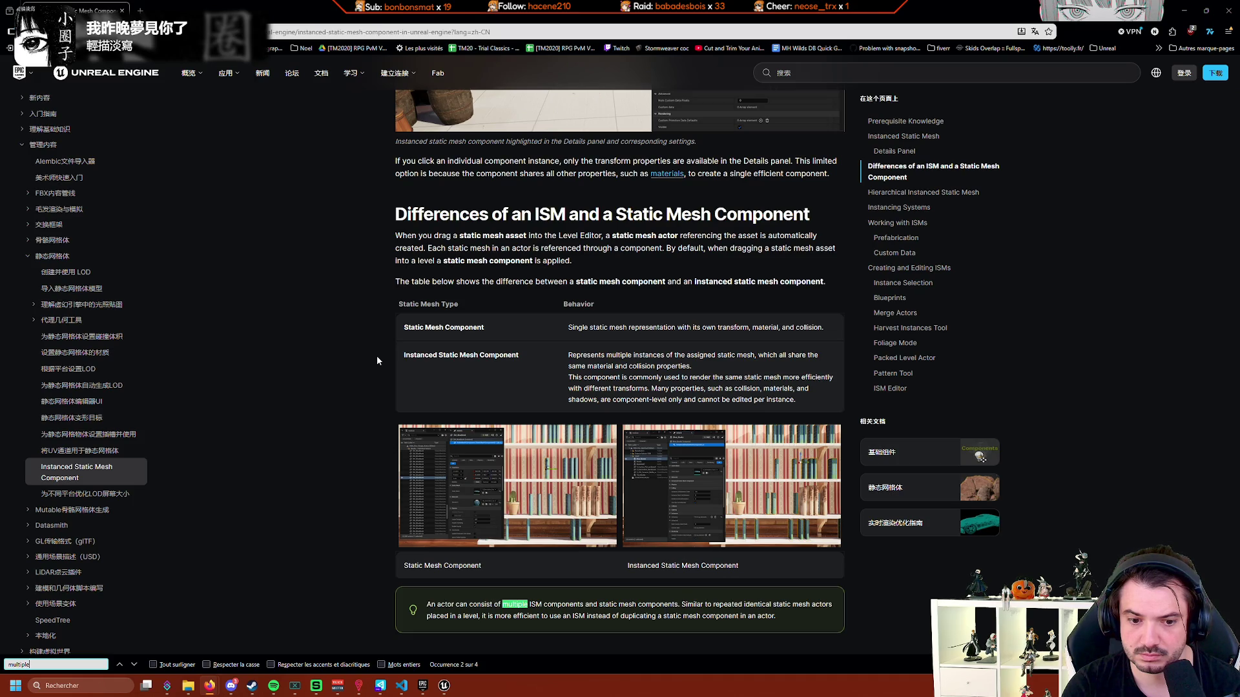
Cycle through the remaining 'multiple' matches, wrapping to the first and back to the last.
scroll(515, 480, down, 2)
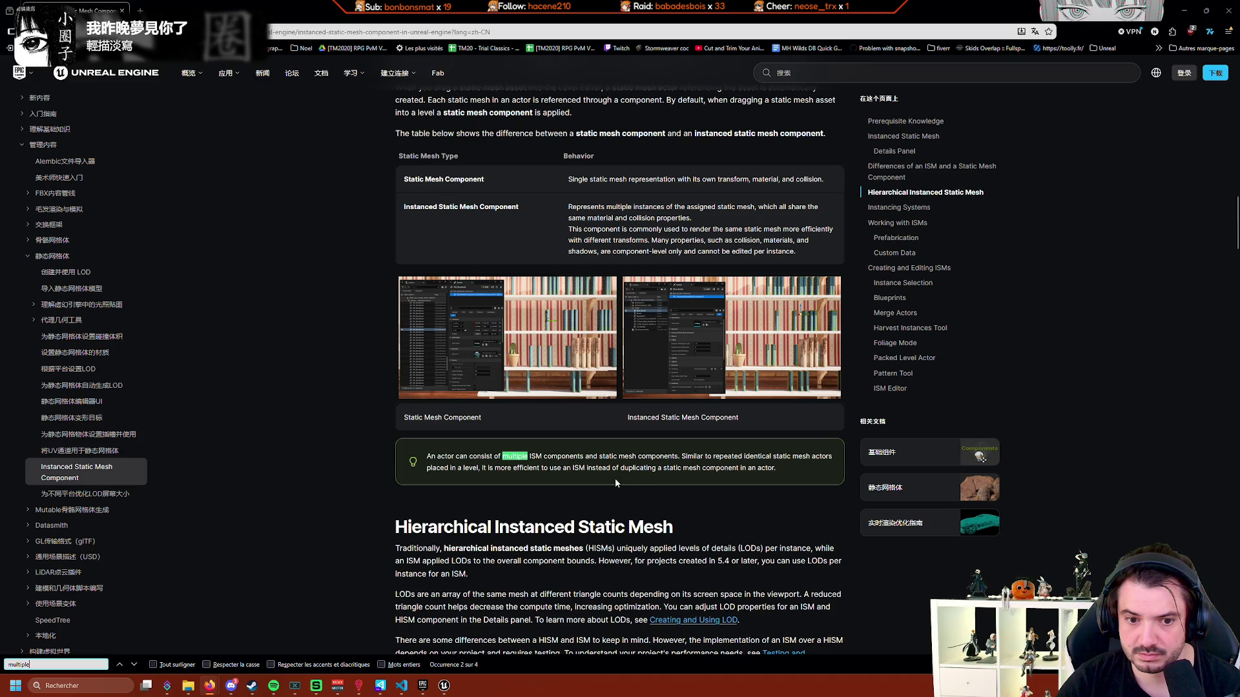
scroll(481, 474, down, 2)
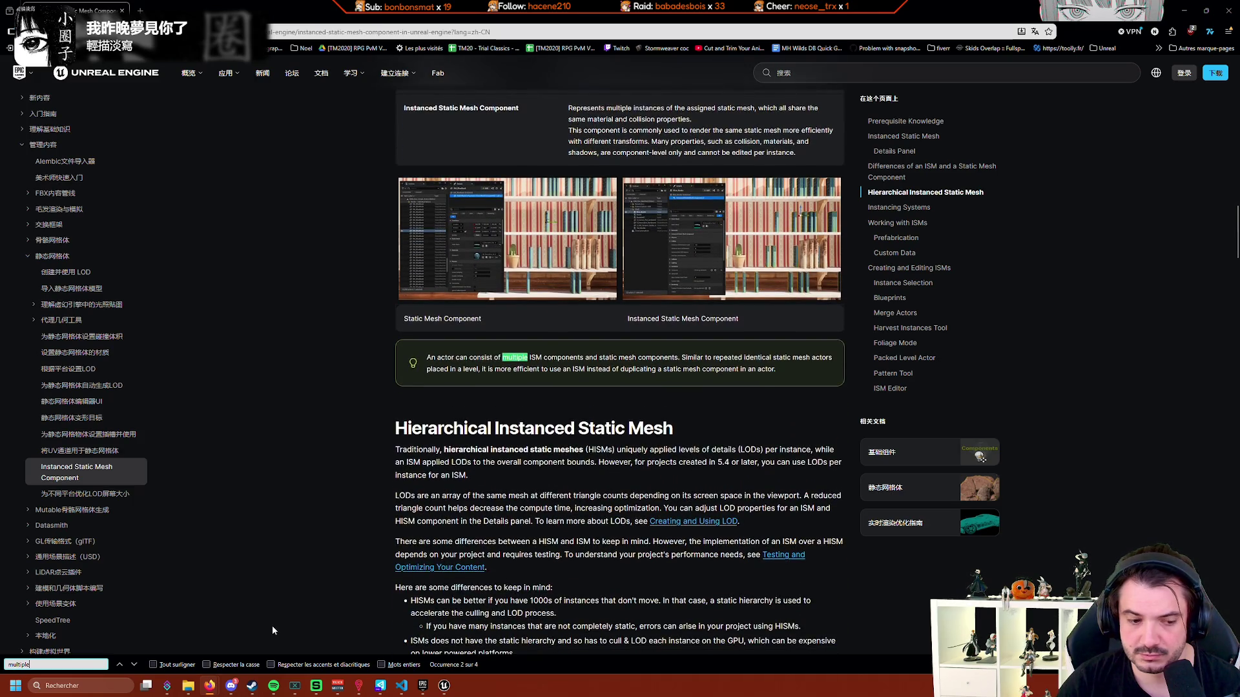
click(134, 665)
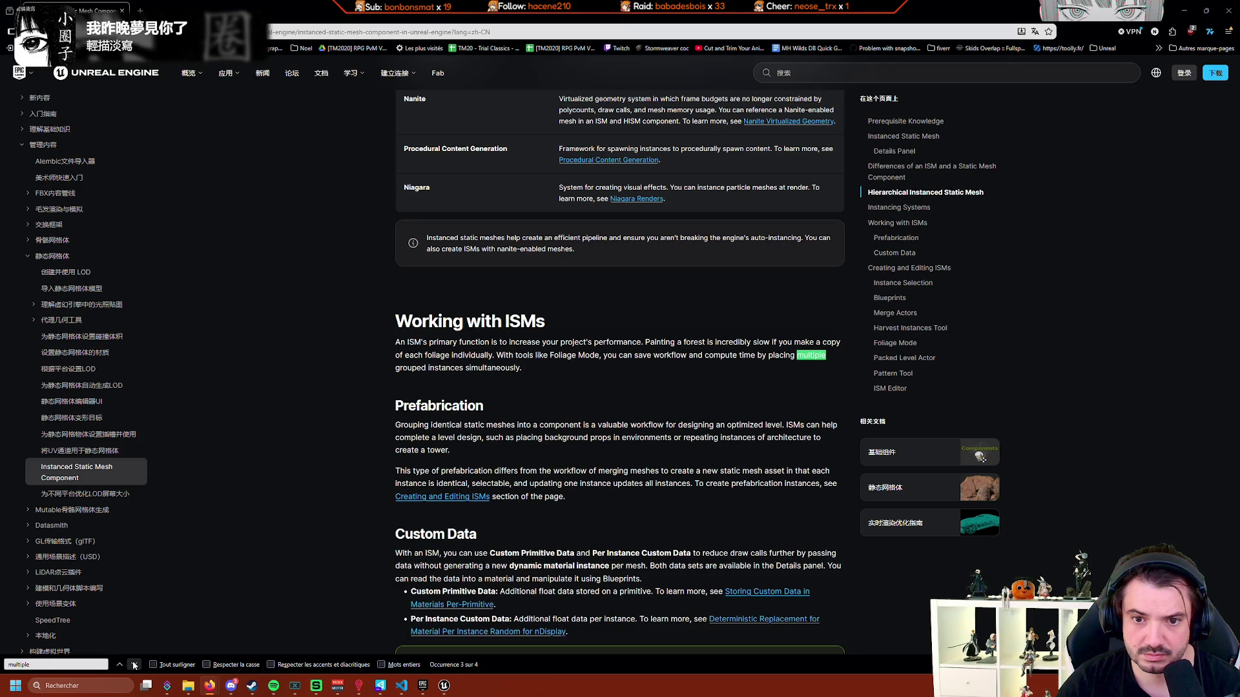
click(134, 664)
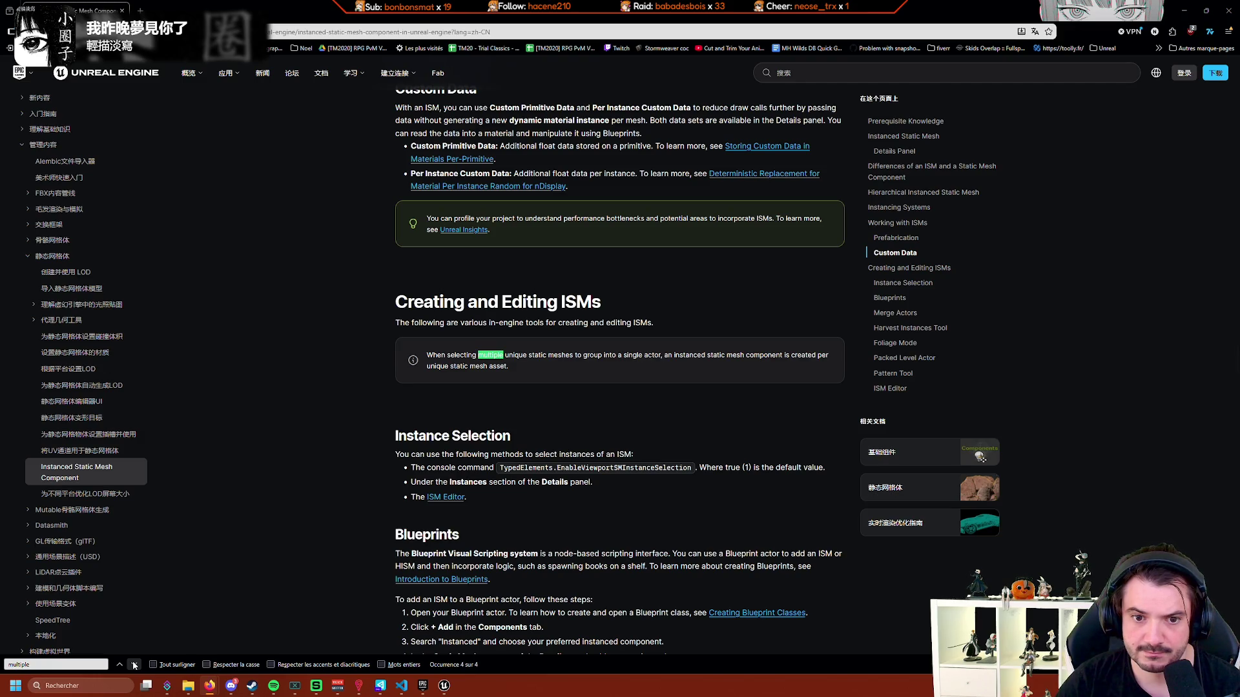
click(134, 664)
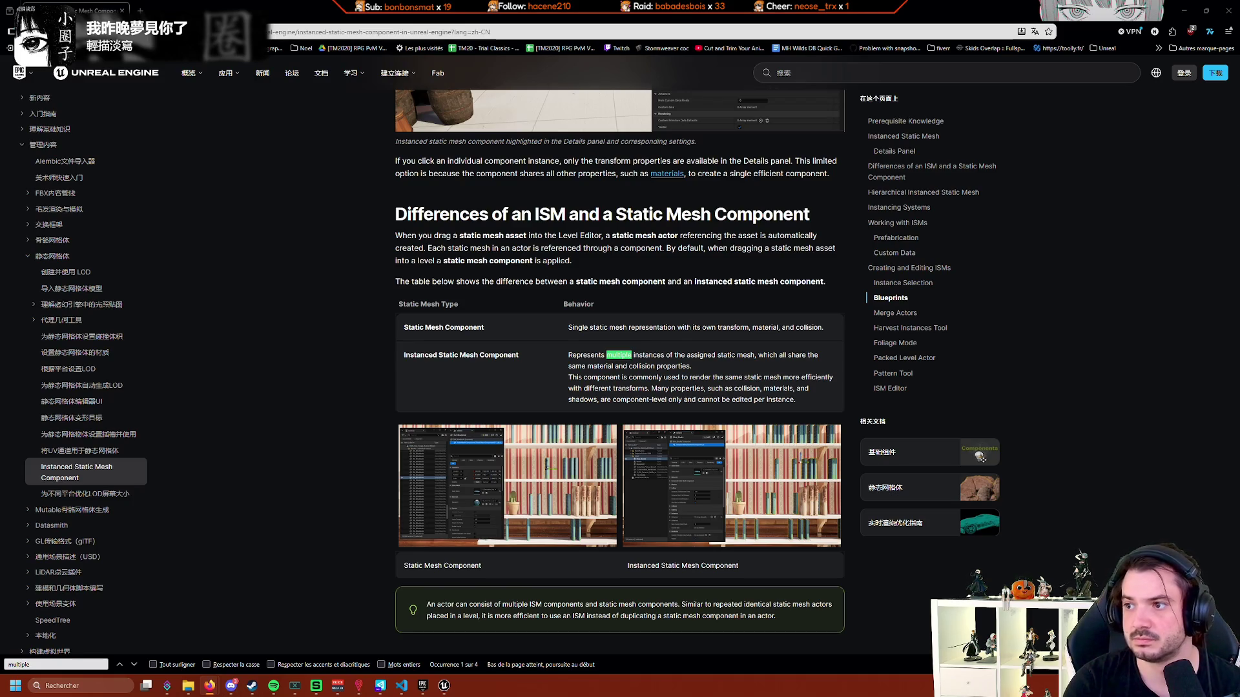
scroll(1011, 318, down, 4)
scroll(1011, 318, down, 10)
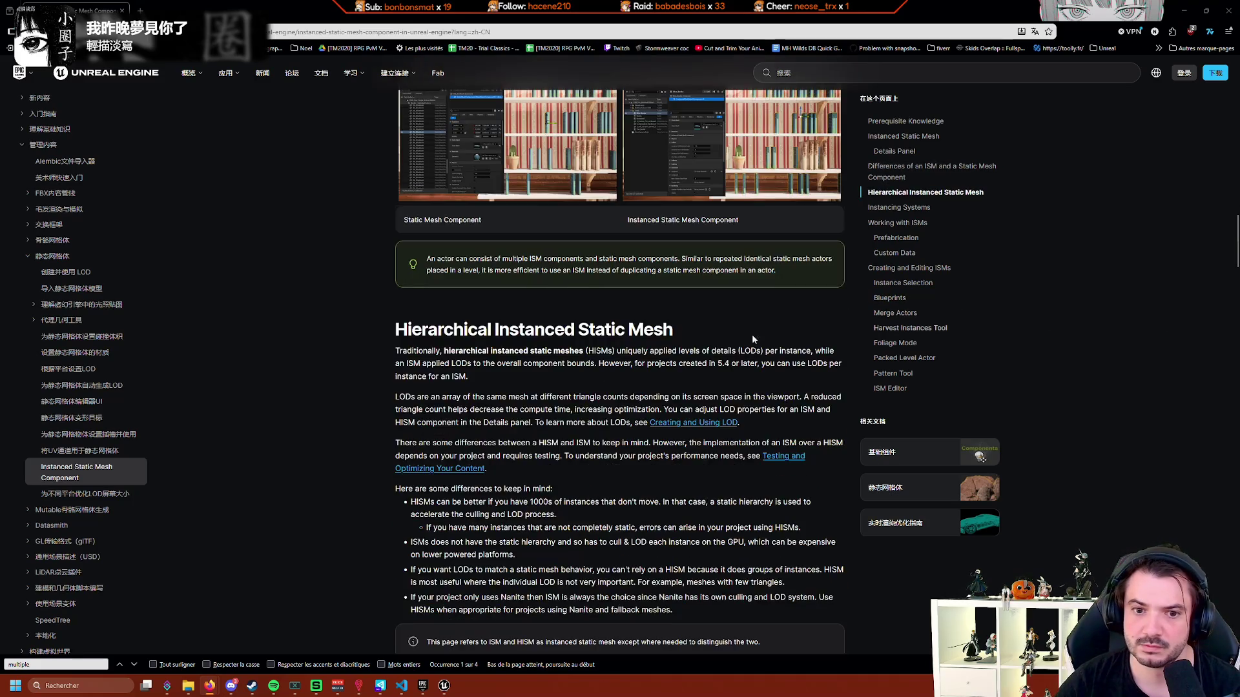
click(120, 663)
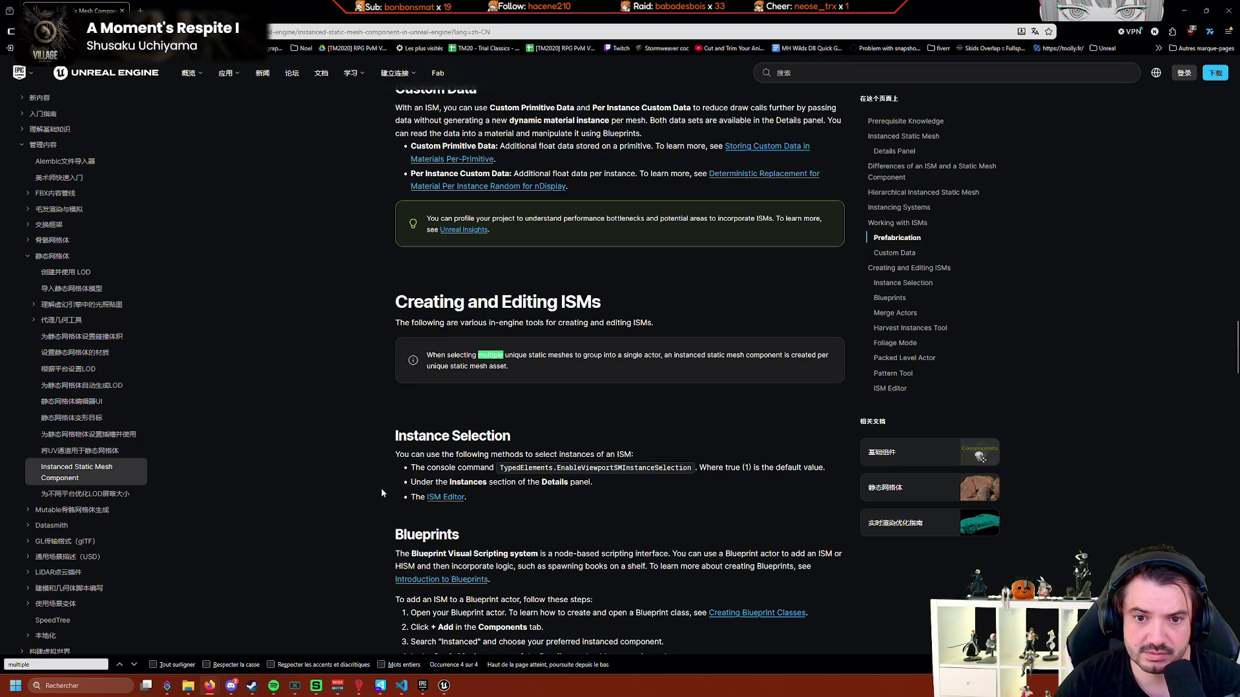
Open the ISM Editor link under Instance Selection in a new tab.
scroll(424, 464, down, 1)
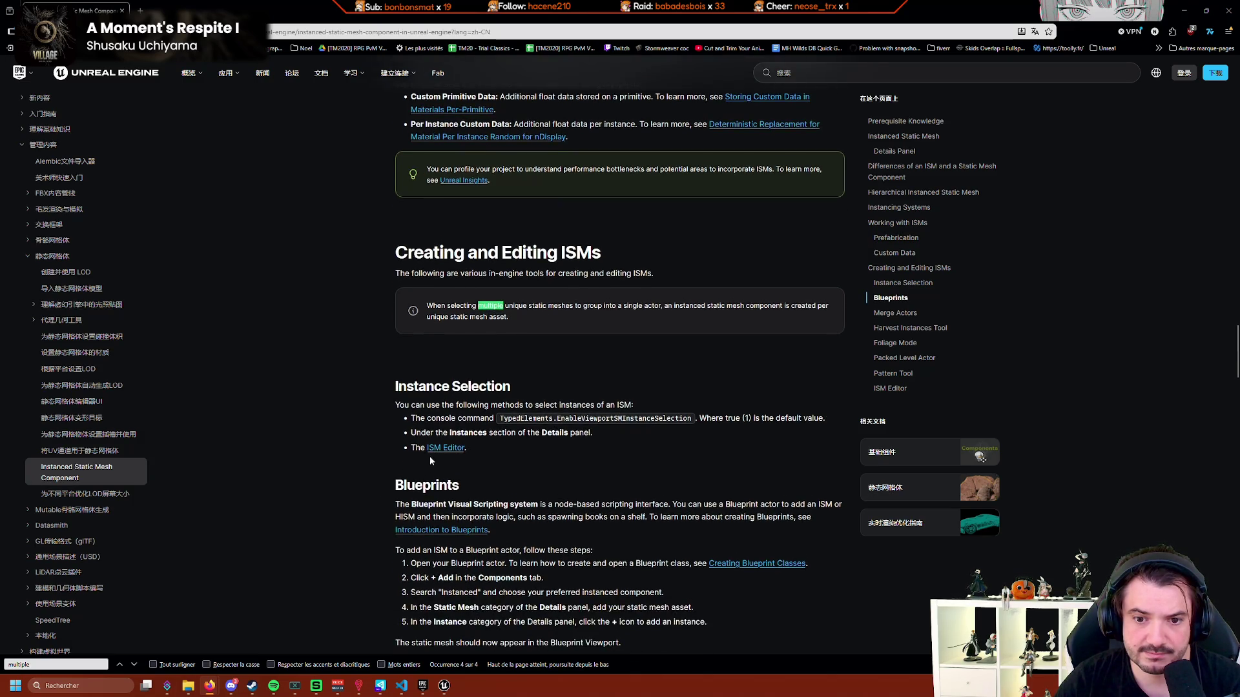
scroll(551, 407, down, 2)
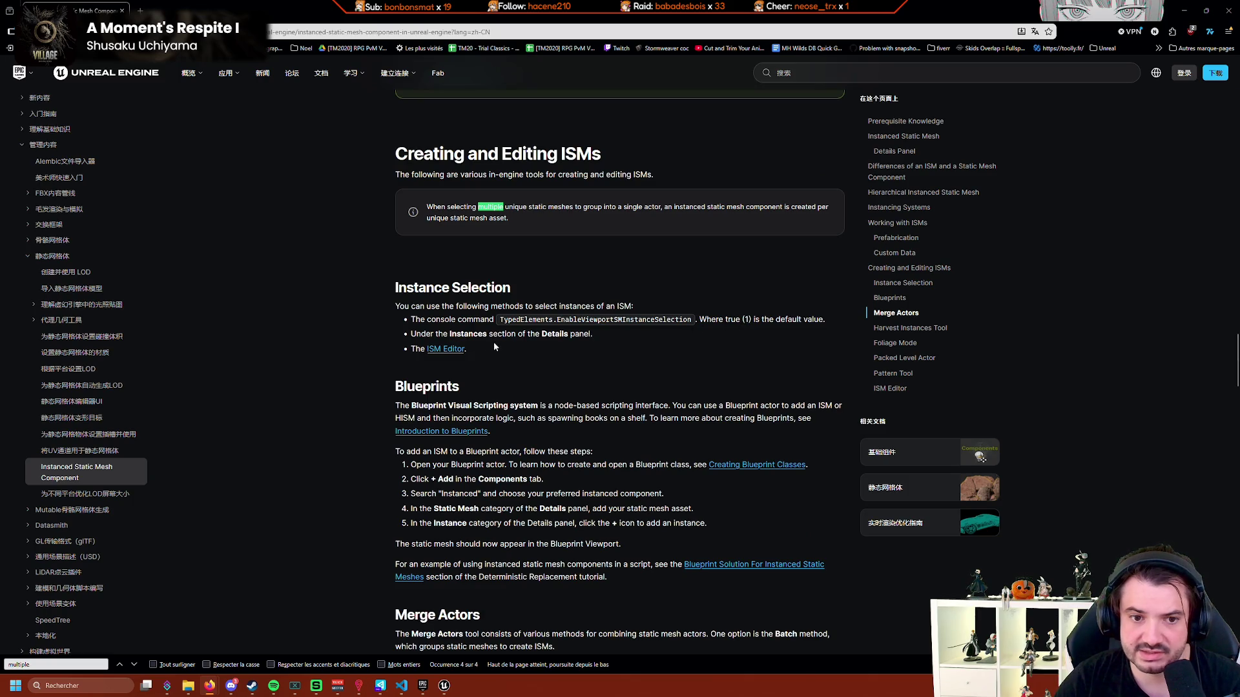
scroll(534, 350, down, 1)
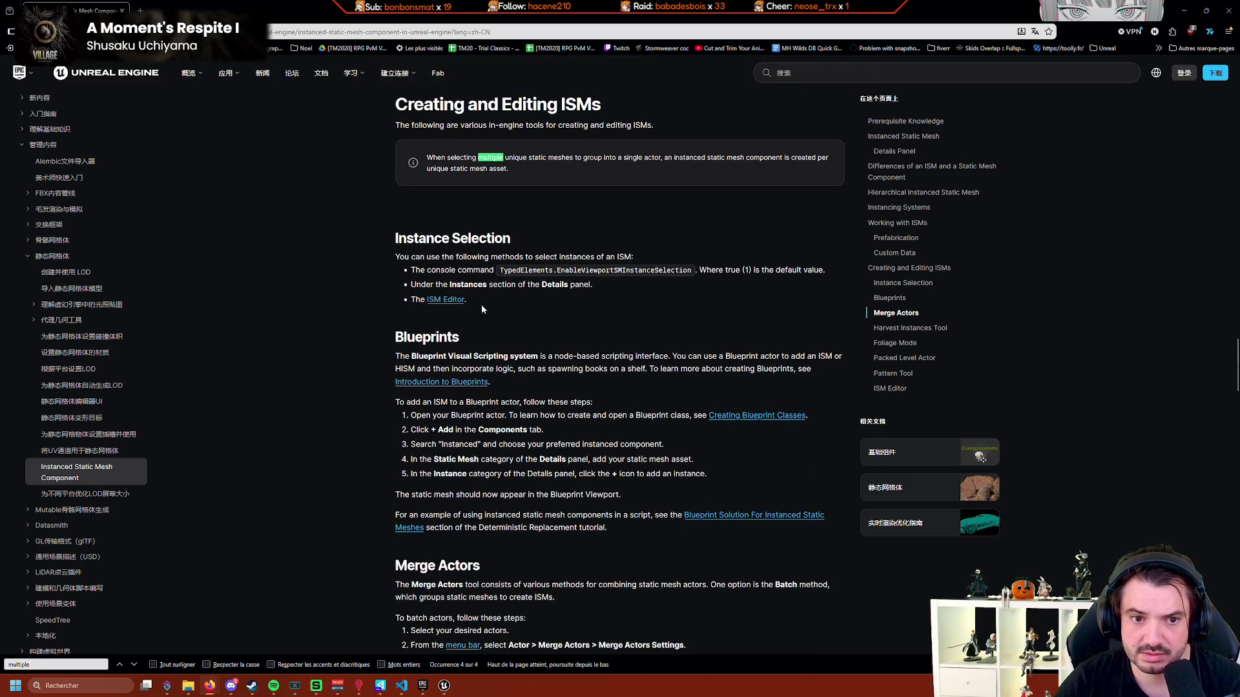
click(450, 301)
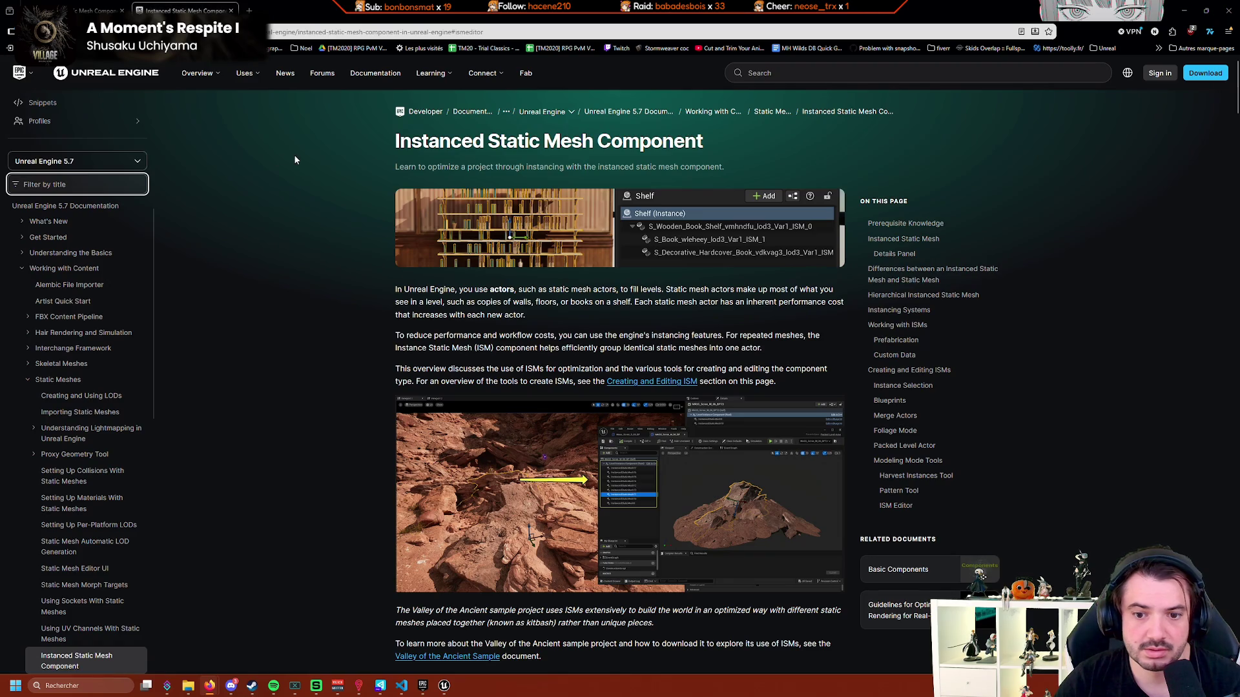
Switch from the Chinese documentation page to the English Instanced Static Mesh page.
key(ctrl+f)
key(shift+Return)
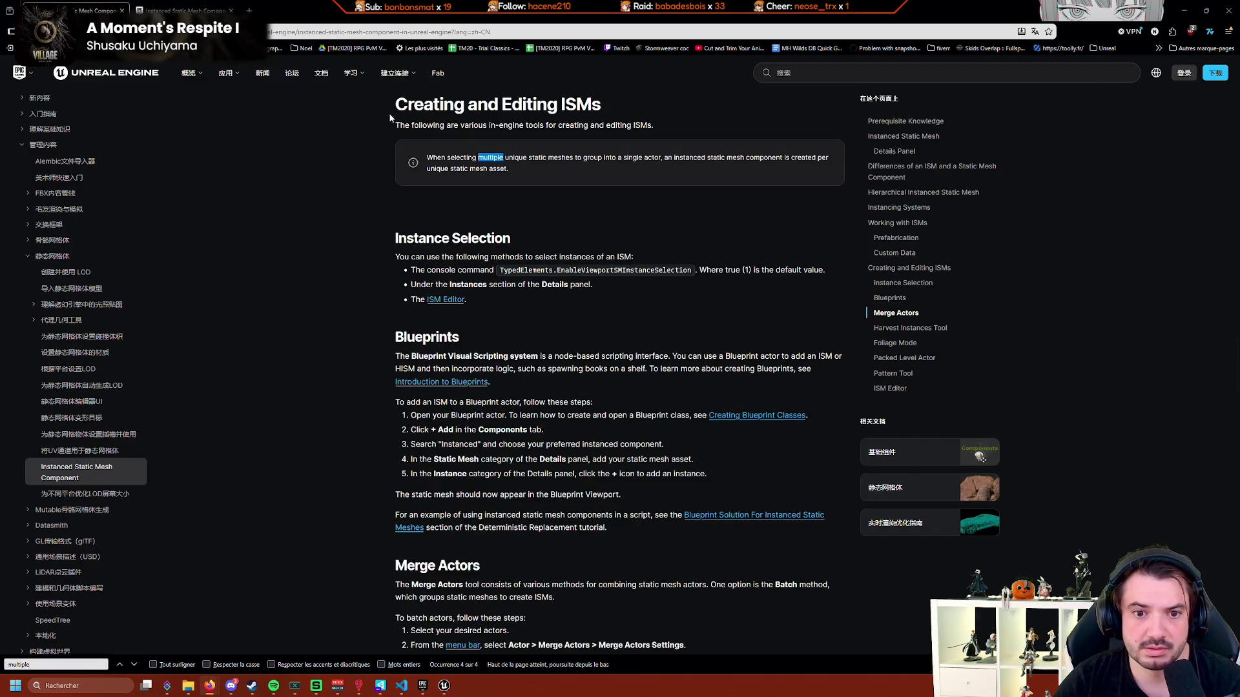
click(448, 300)
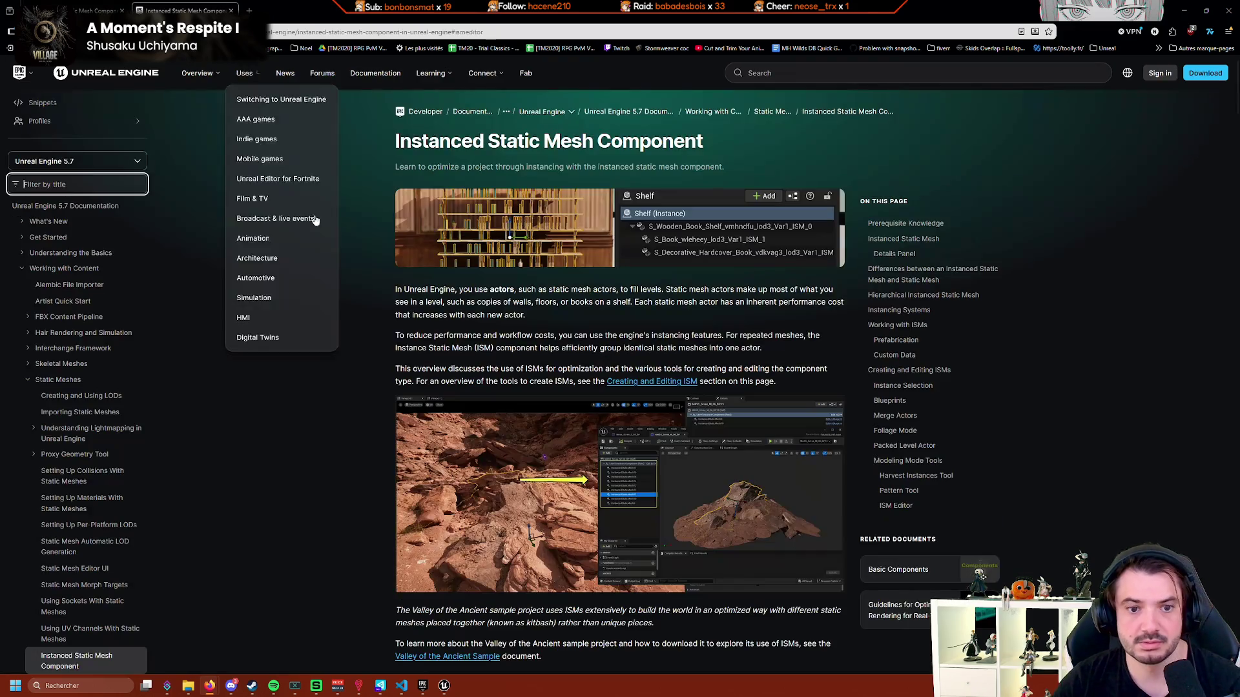
Find 'ismedit' on the page, jump to the ISM Editor section, then return to Unreal Engine.
key(ctrl+f)
text(ismeditor)
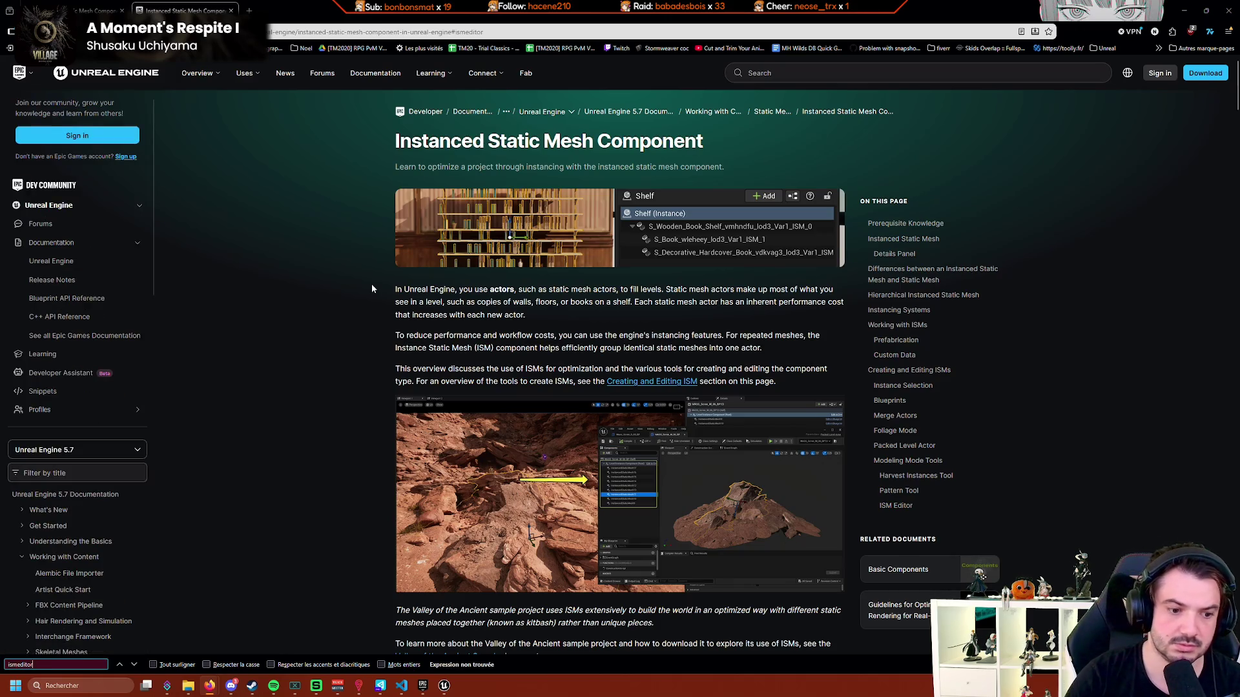
scroll(200, 562, down, 2)
scroll(199, 561, down, 3)
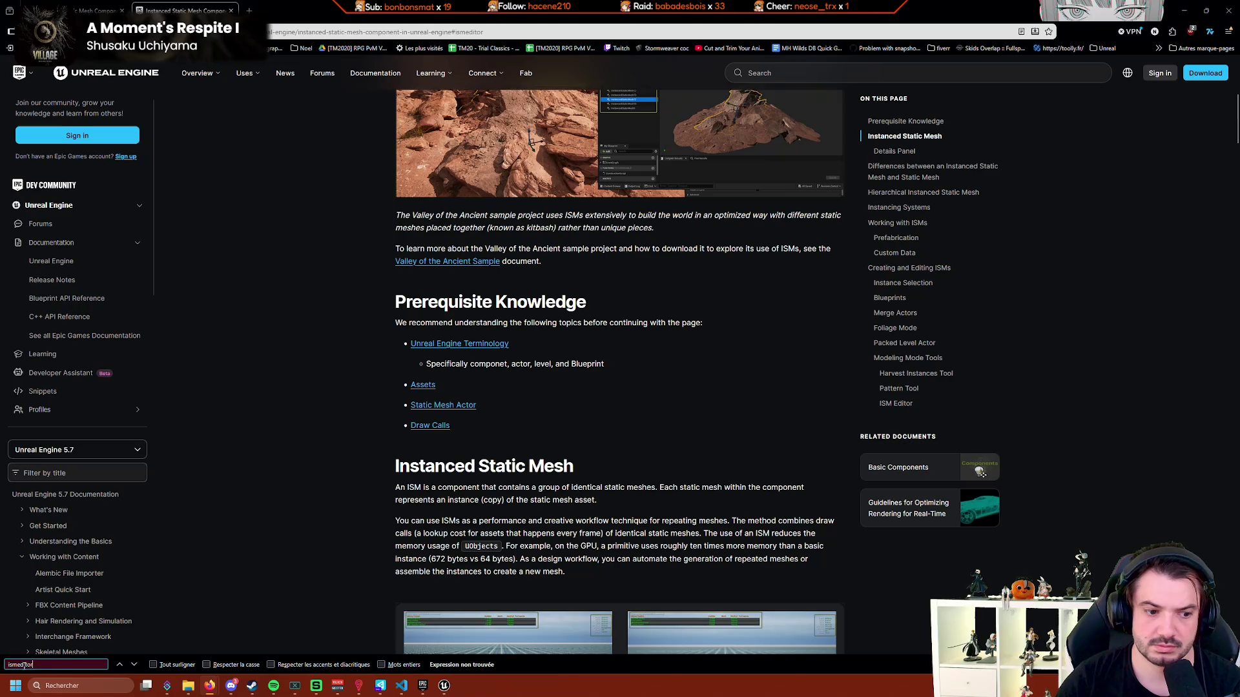
key(Left)
key(Left)
key(Left)
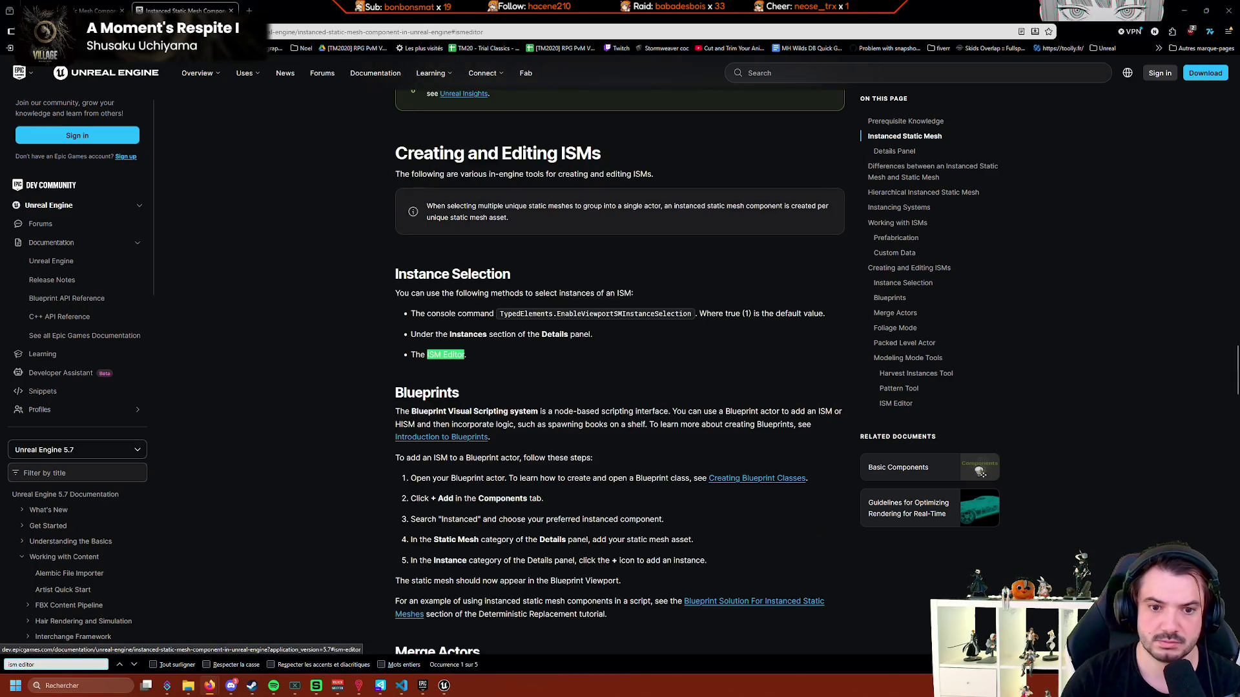
click(457, 354)
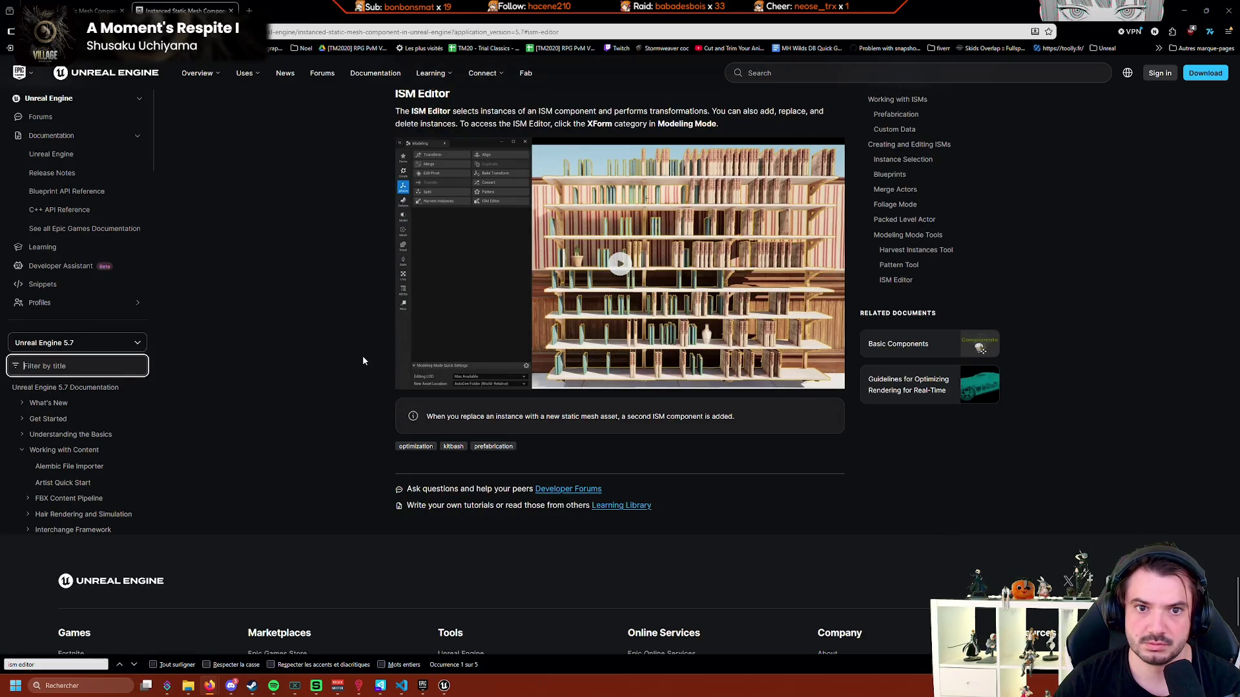
scroll(359, 351, up, 1)
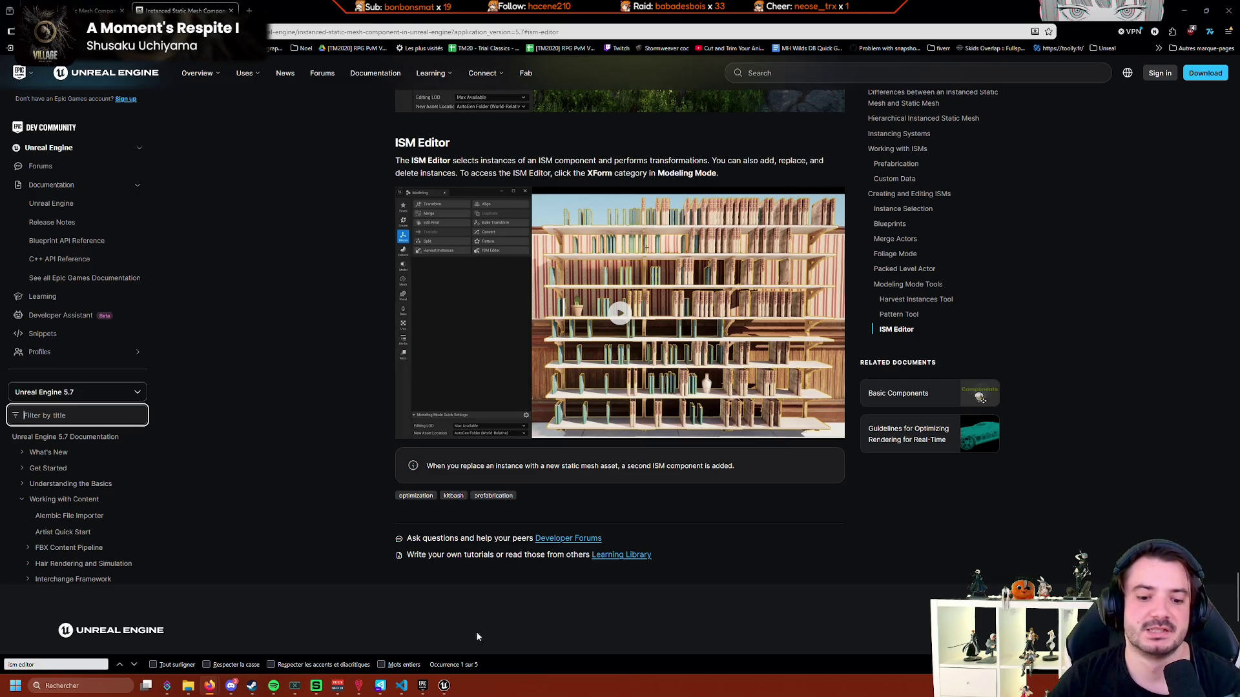
click(444, 686)
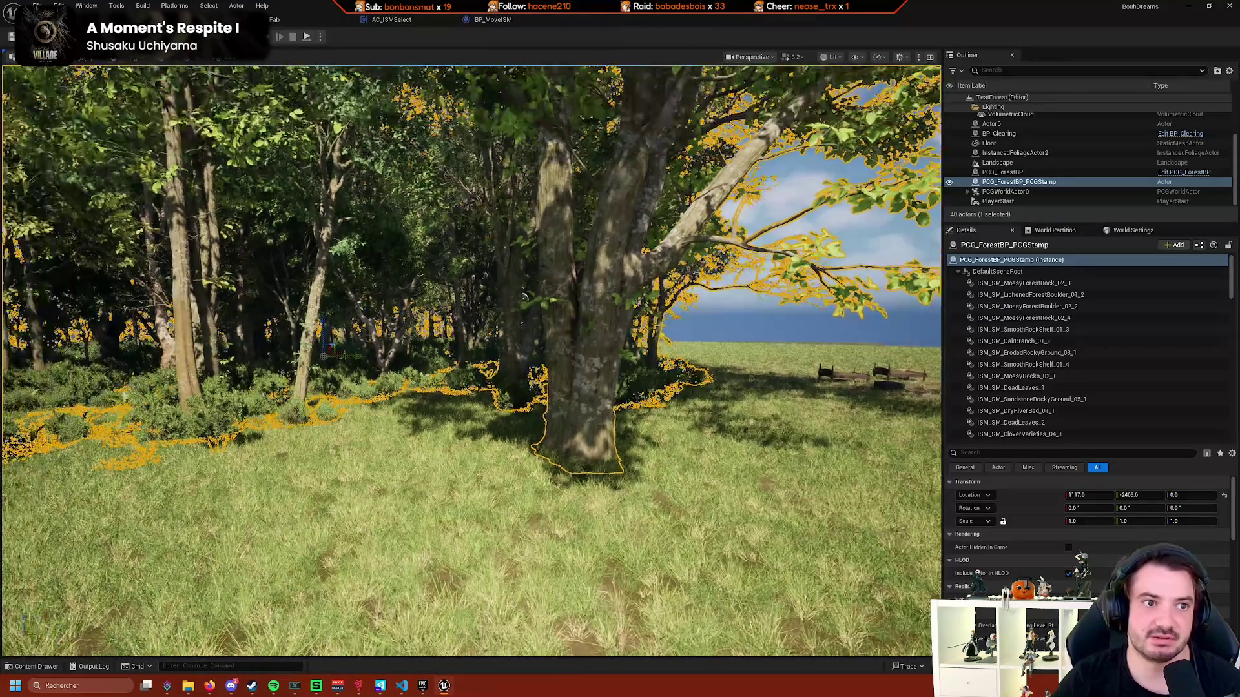
Switch to Modeling mode, show the XForm tools, and launch ISM Editor on the forest stamp.
click(61, 57)
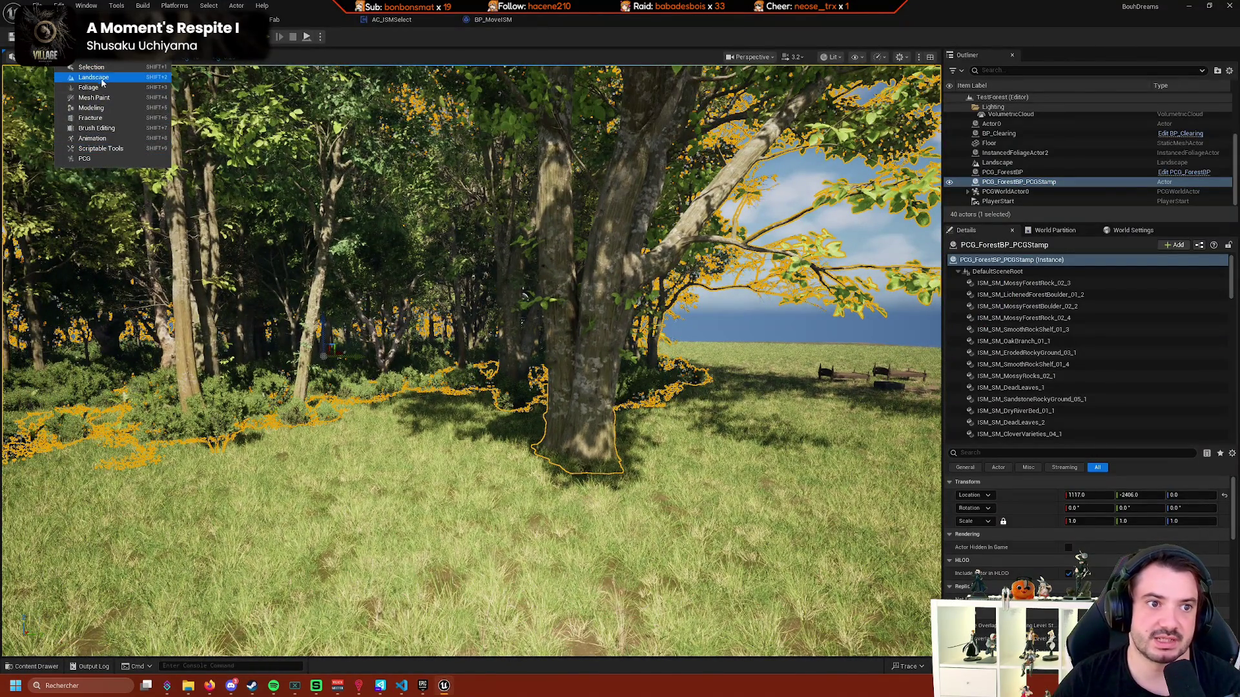
click(128, 110)
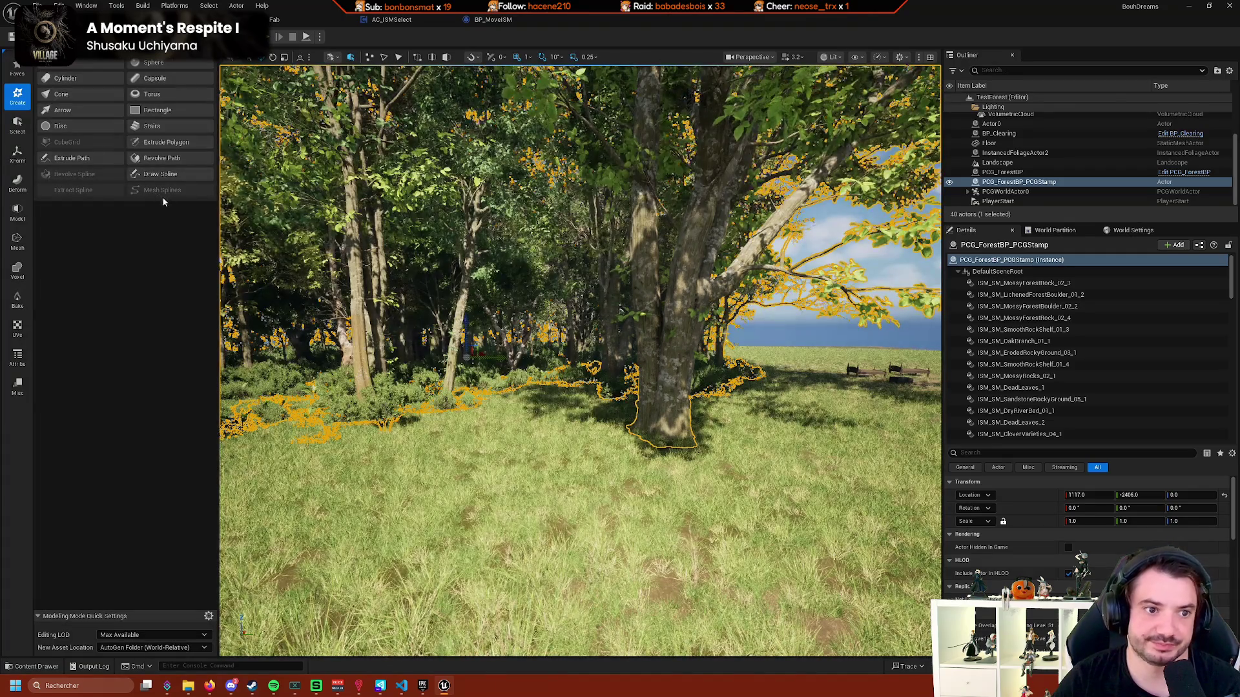
click(19, 158)
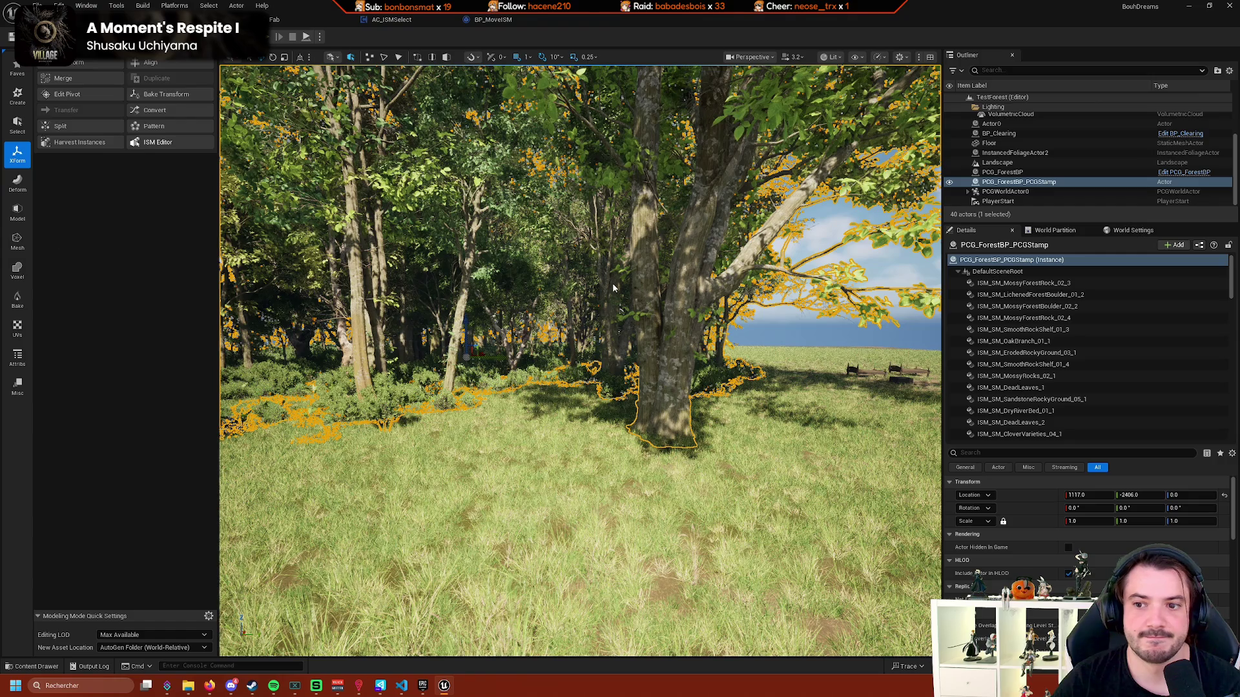
click(158, 142)
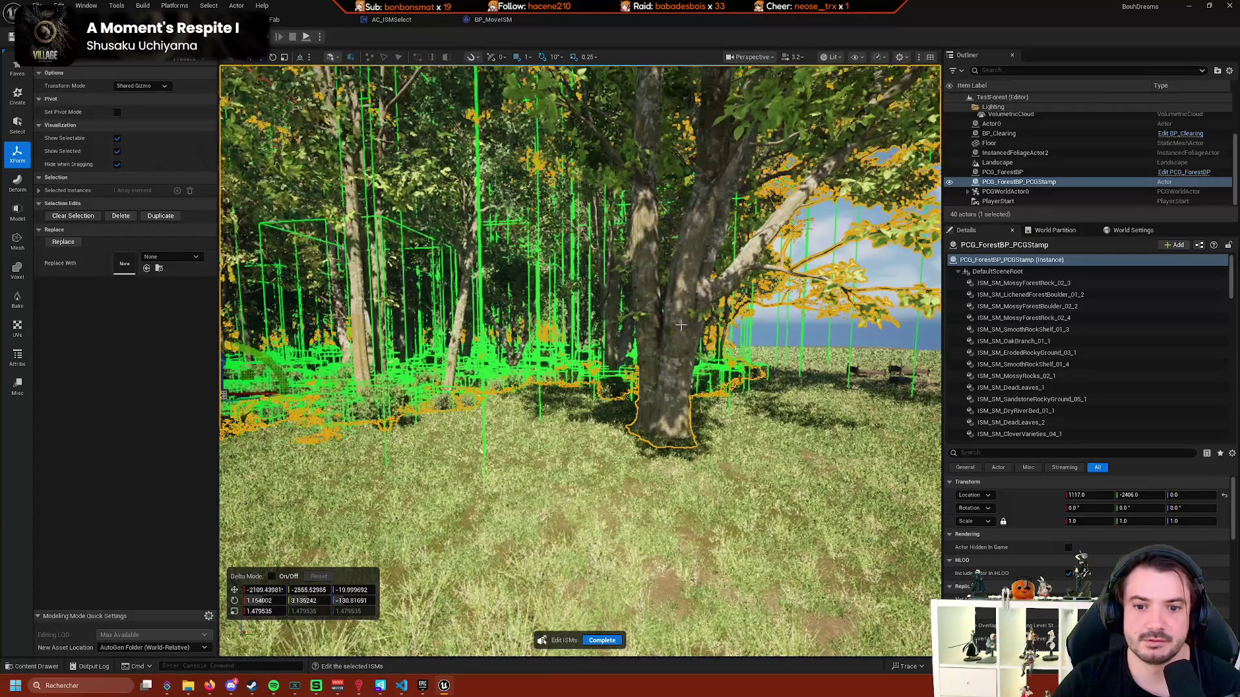
Select several forest tree instances in turn, framing each one with F to inspect its bounds.
click(689, 414)
click(428, 324)
click(428, 324)
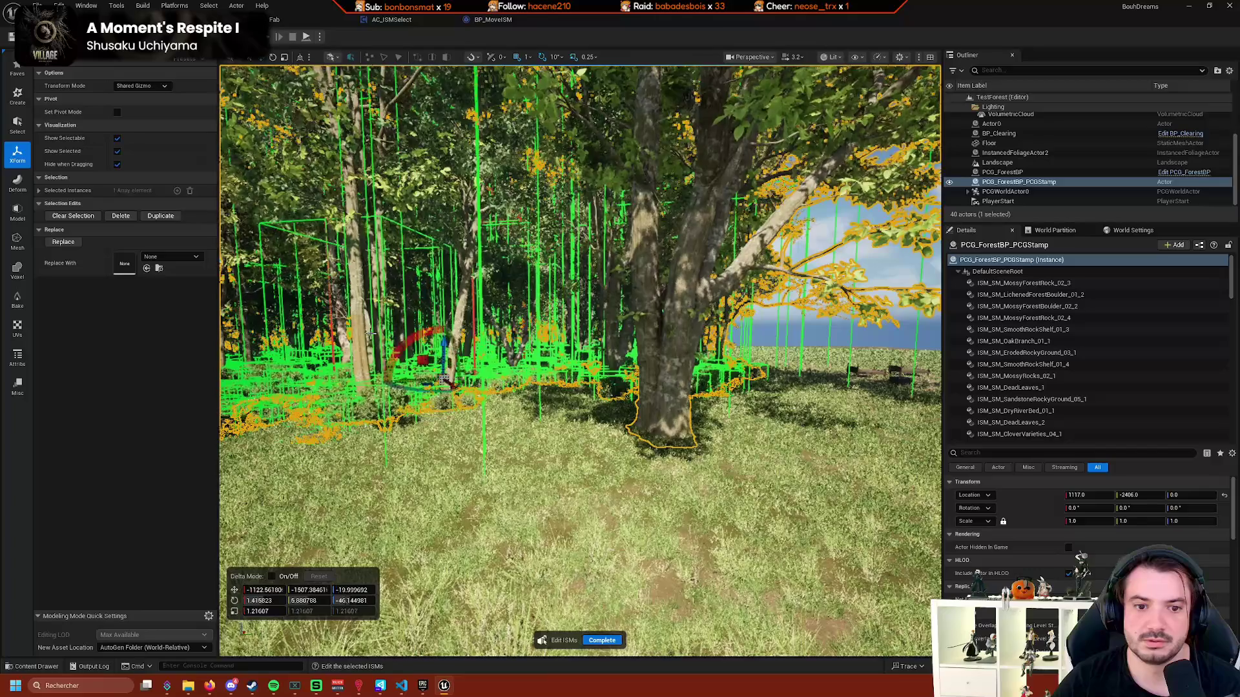
key(f)
click(392, 476)
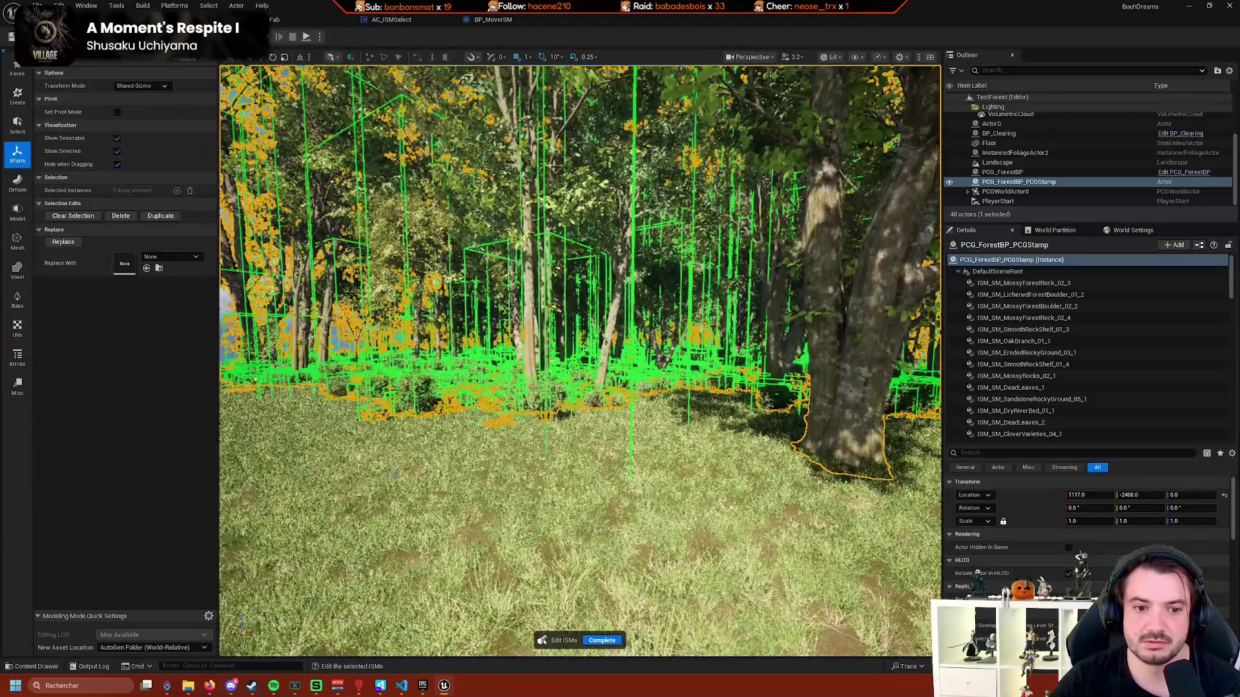
key(f)
mouse_move(579, 361)
mouse_down()
mouse_move(536, 336)
mouse_move(536, 291)
mouse_up()
click(556, 285)
key(f)
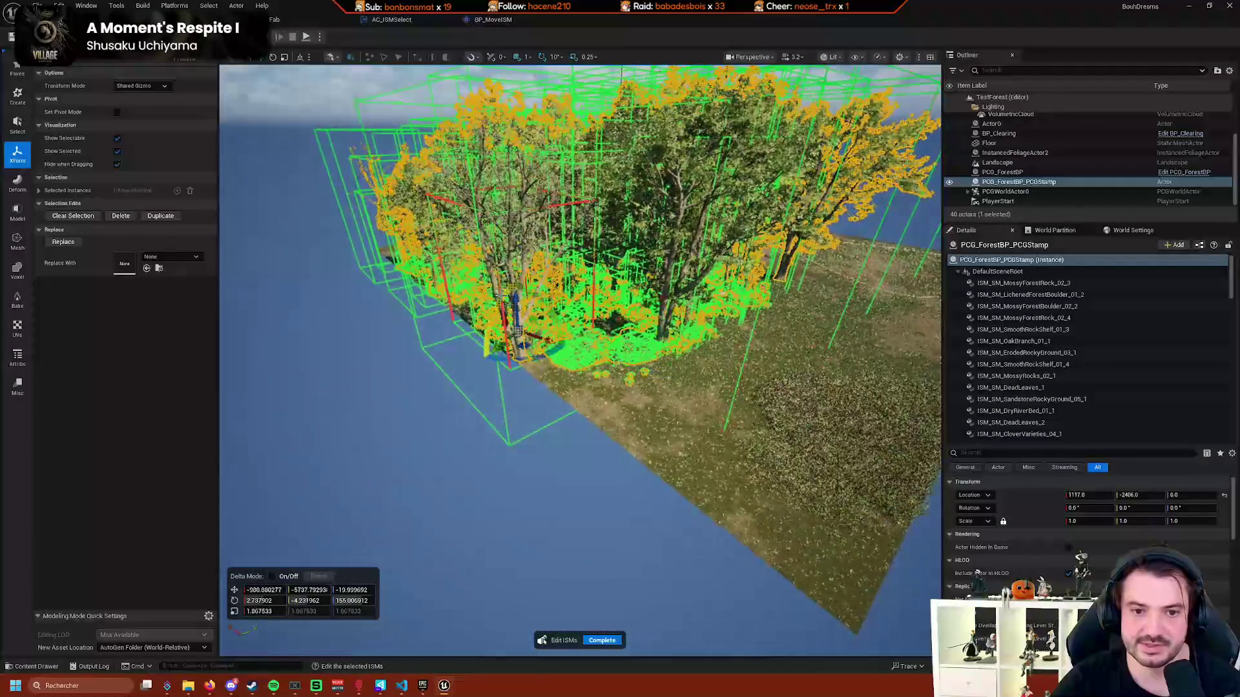
click(581, 323)
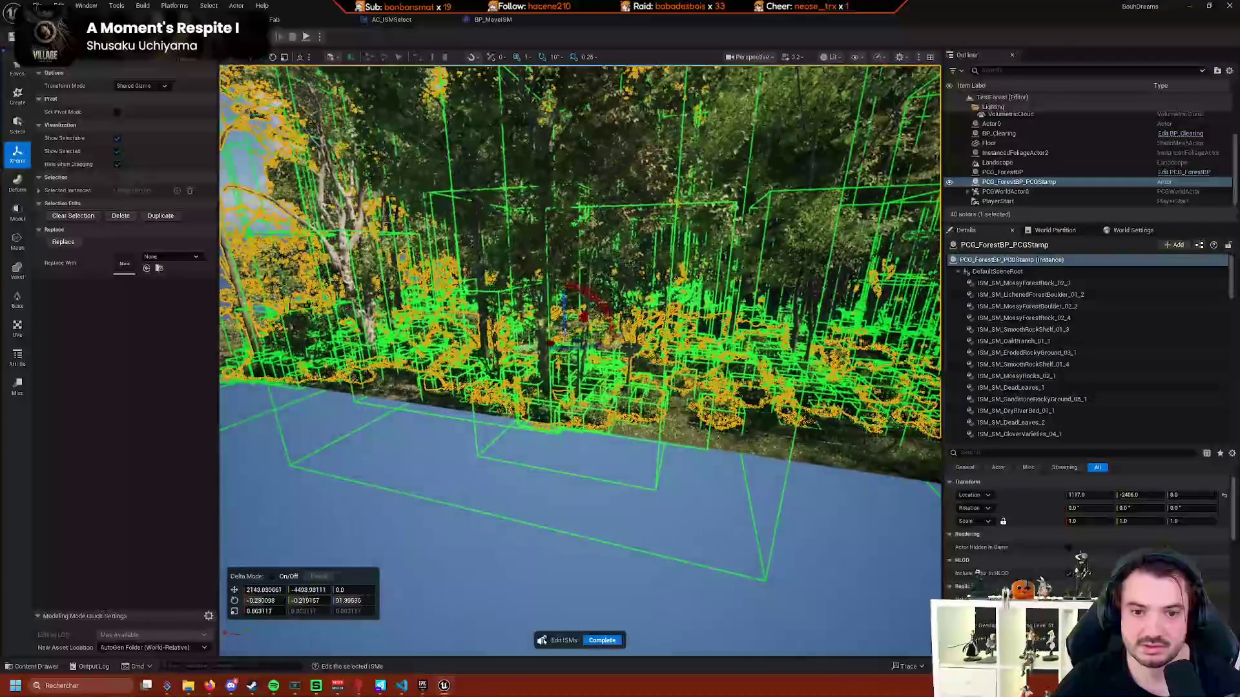
key(f)
key(f)
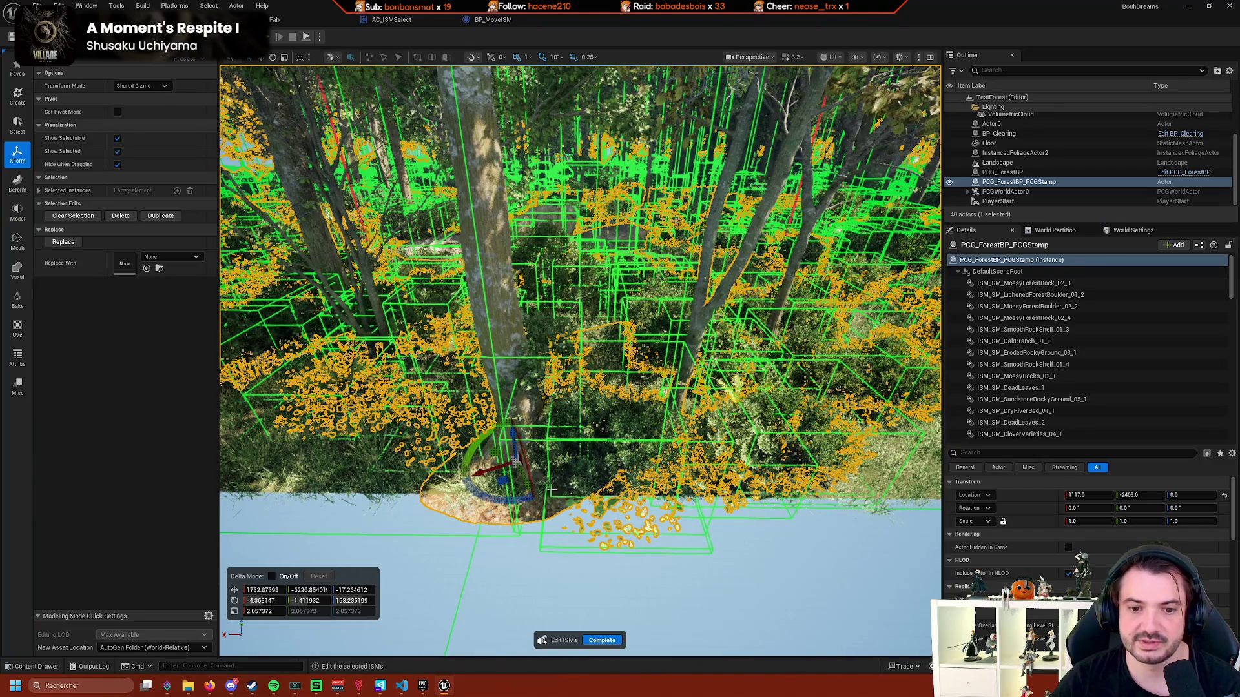
Move one tree instance to a new position, refocus on it, and complete instance editing.
drag(578, 595, 575, 627)
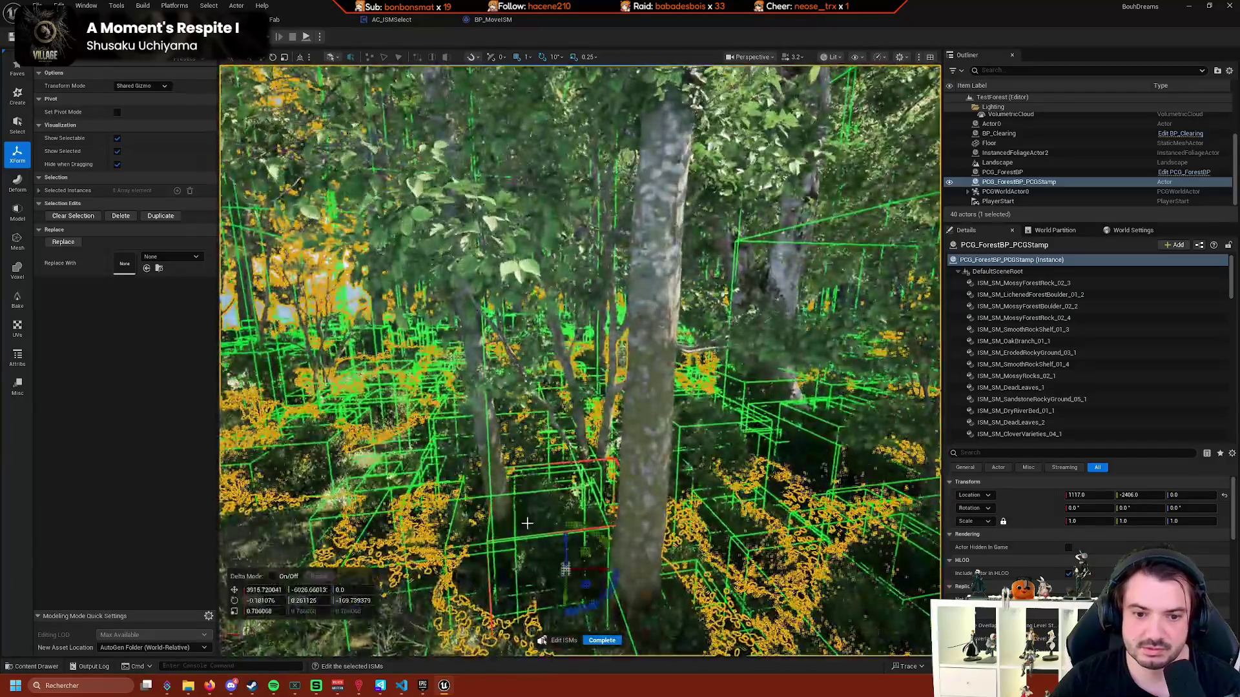
drag(527, 523, 528, 490)
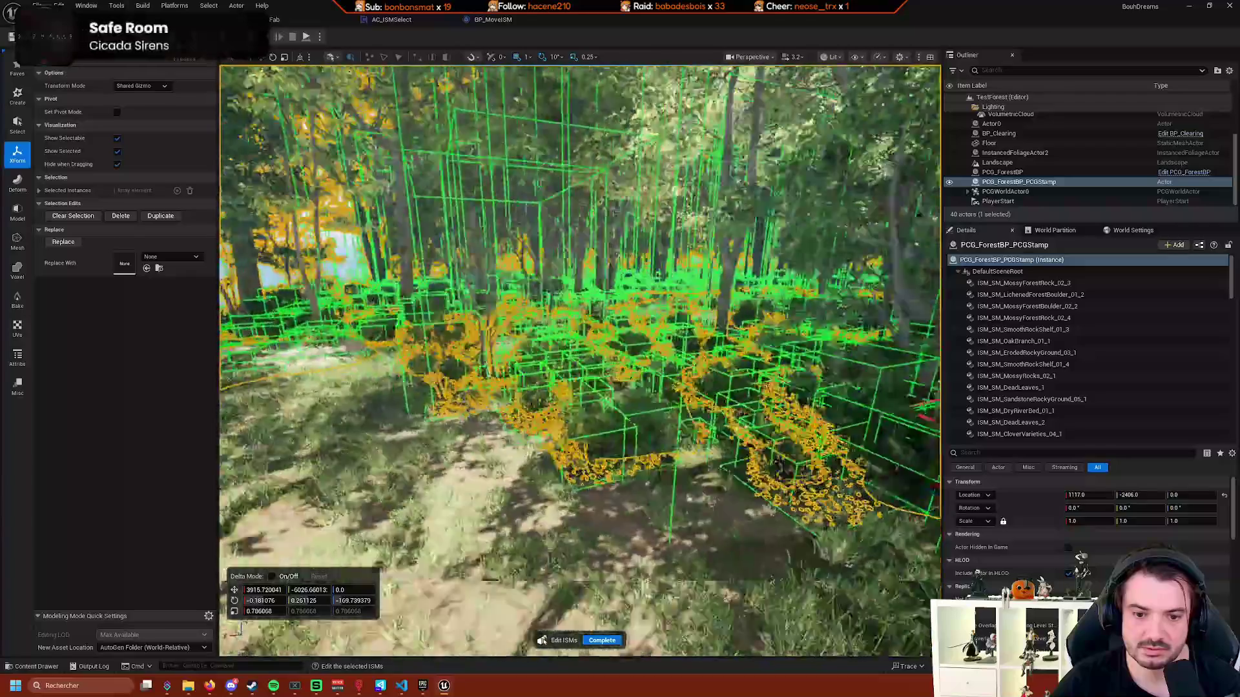
scroll(580, 362, up, 5)
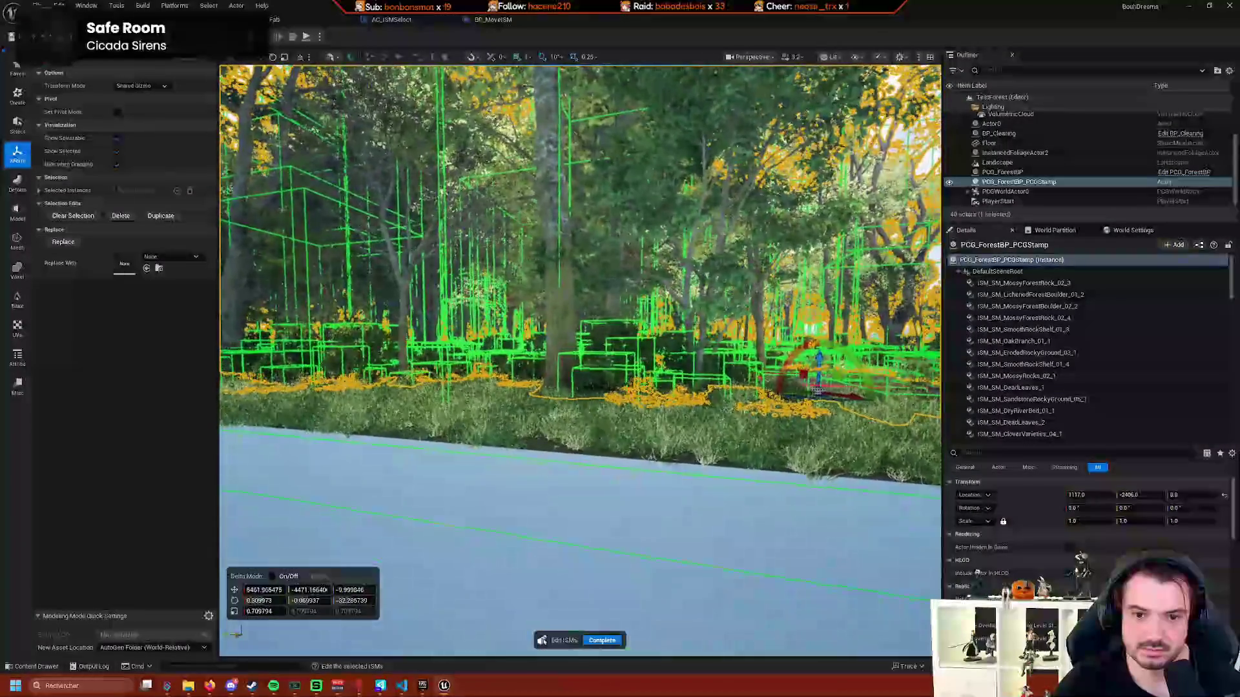
scroll(580, 362, up, 5)
scroll(580, 362, up, 3)
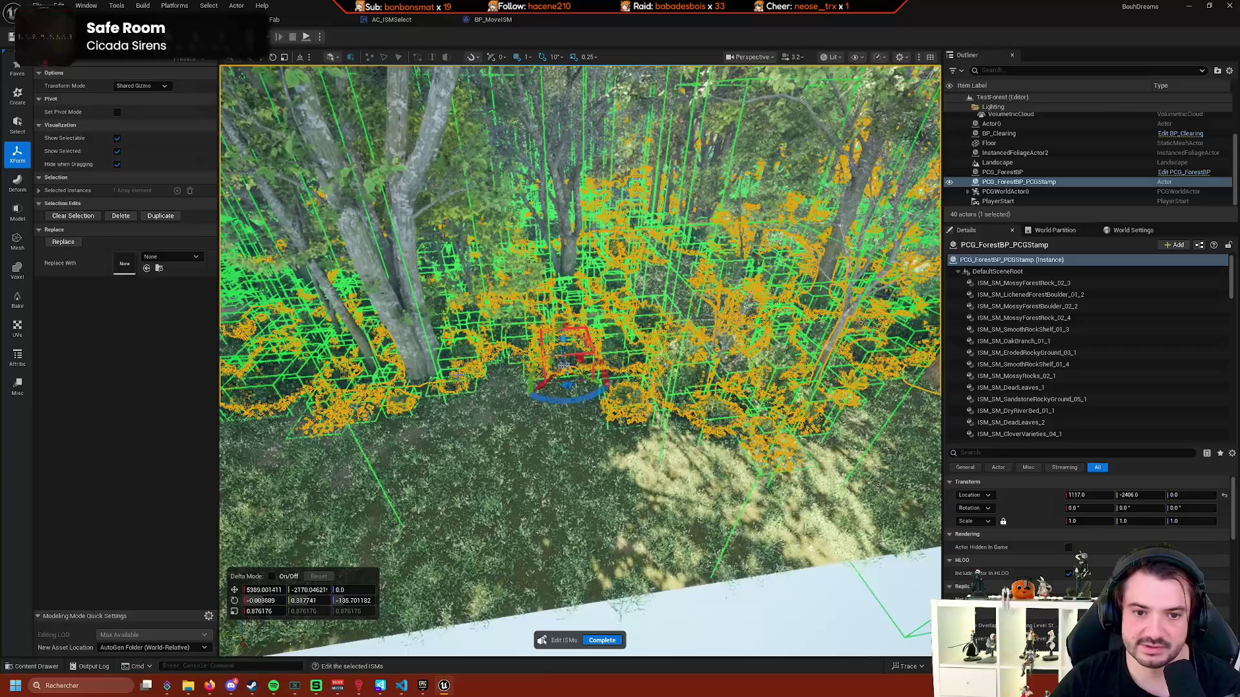
scroll(580, 361, up, 8)
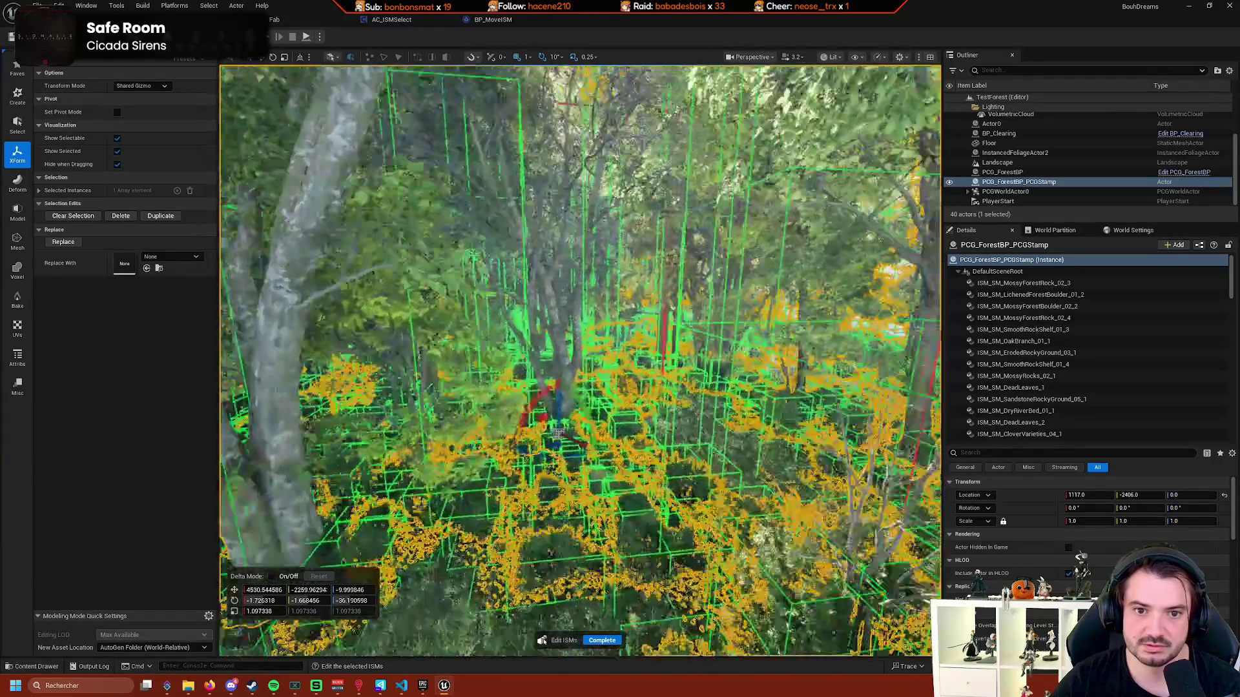
key(f)
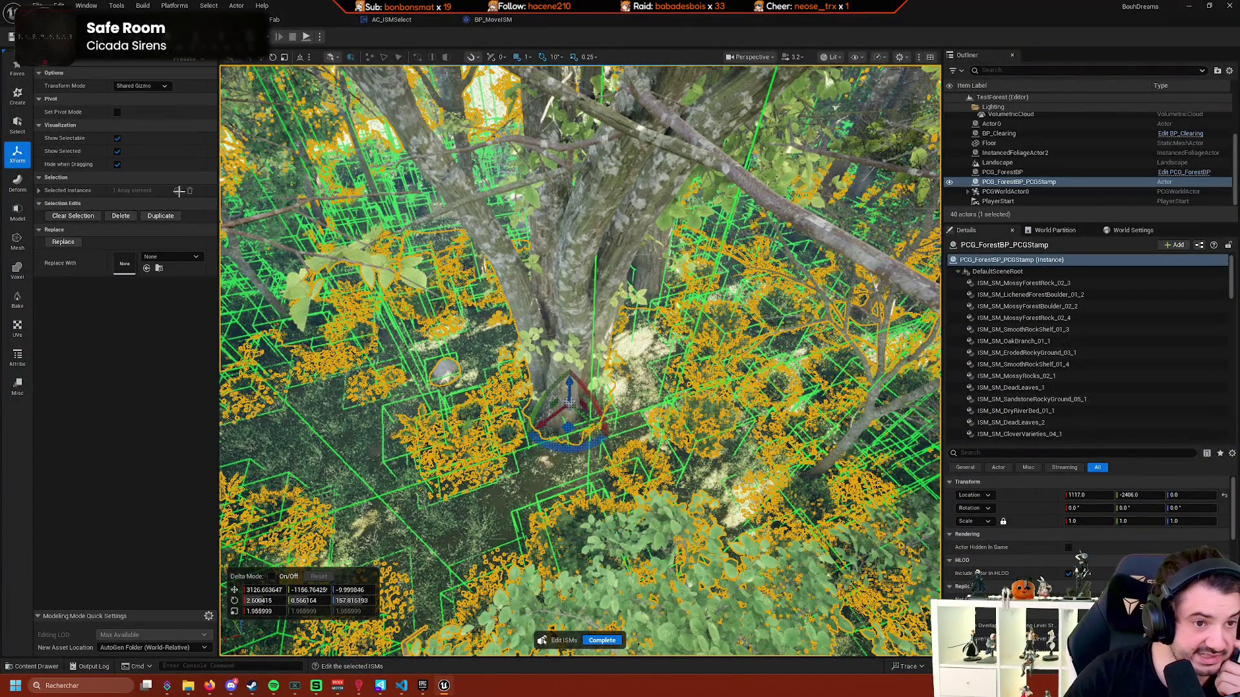
key(Return)
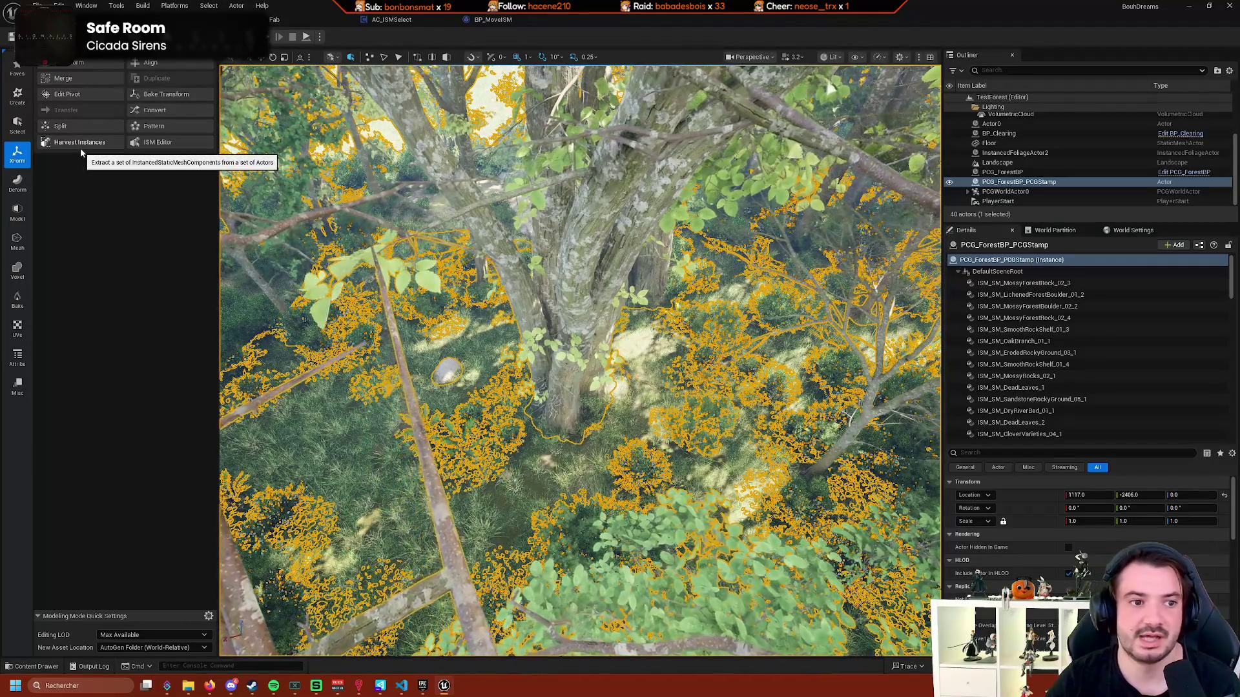
click(80, 147)
drag(582, 388, 582, 213)
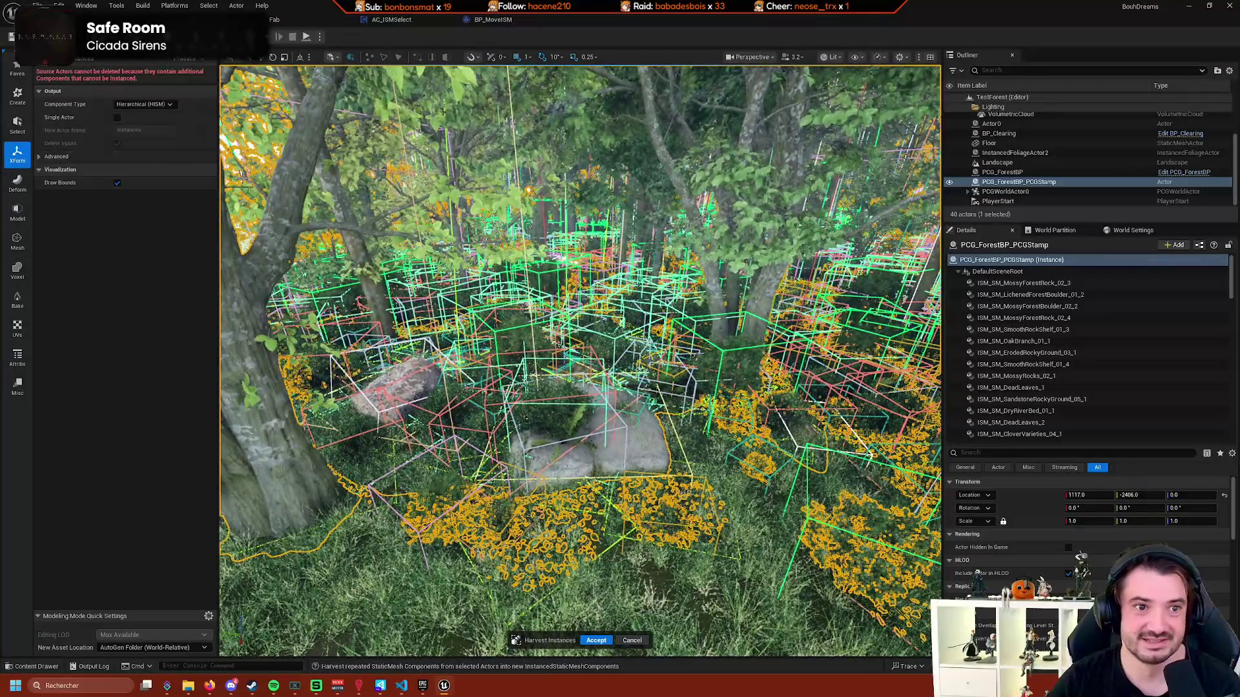
key(Return)
drag(581, 362, 581, 291)
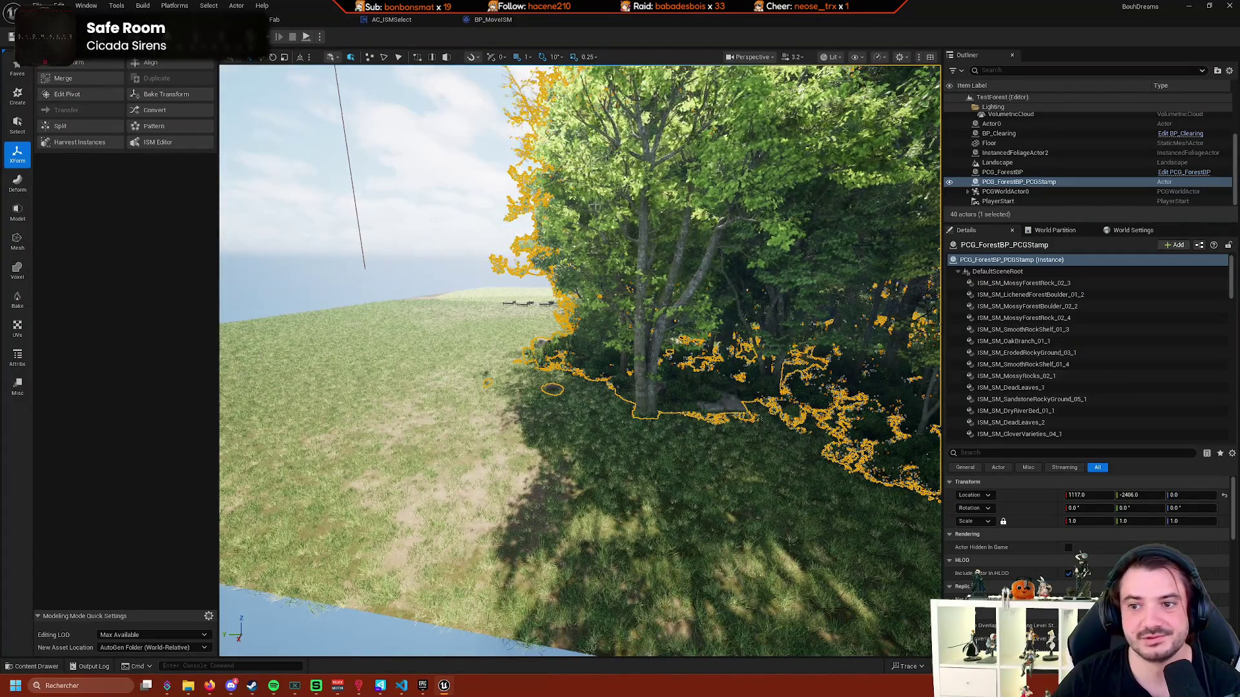
Browse the Content Drawer to PCG > Forest and open the PCG_ForestBP Blueprint.
click(36, 667)
scroll(92, 588, down, 2)
scroll(92, 588, down, 3)
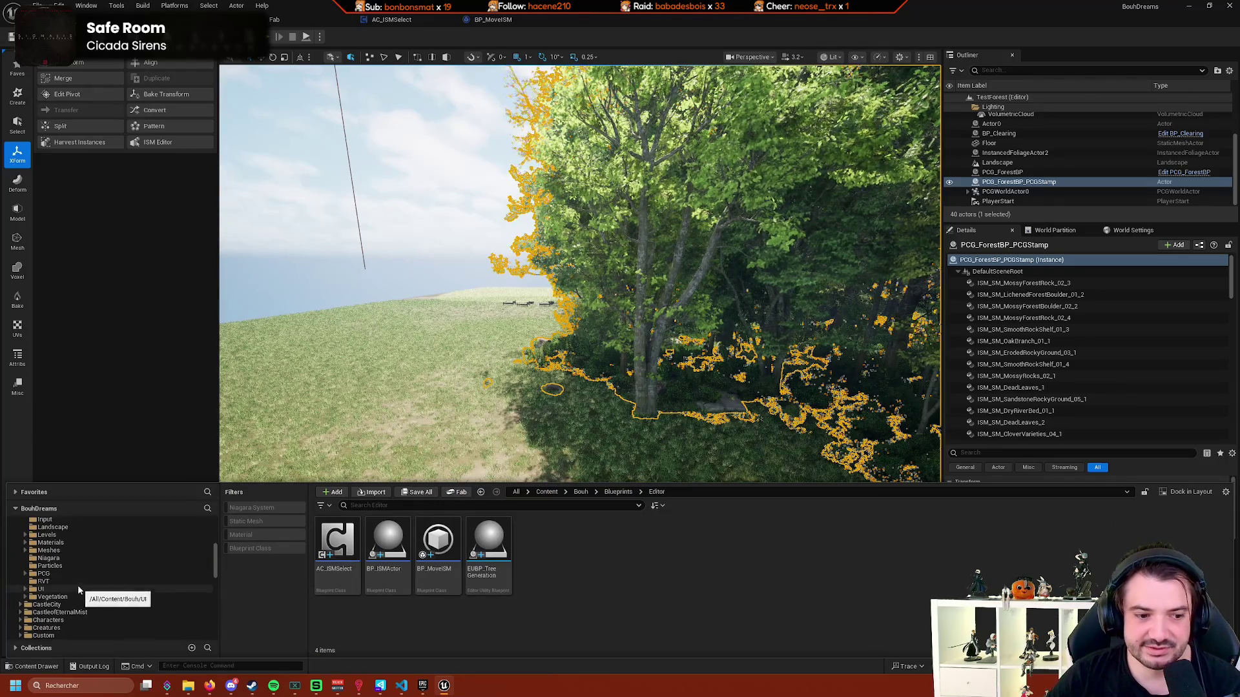
click(44, 573)
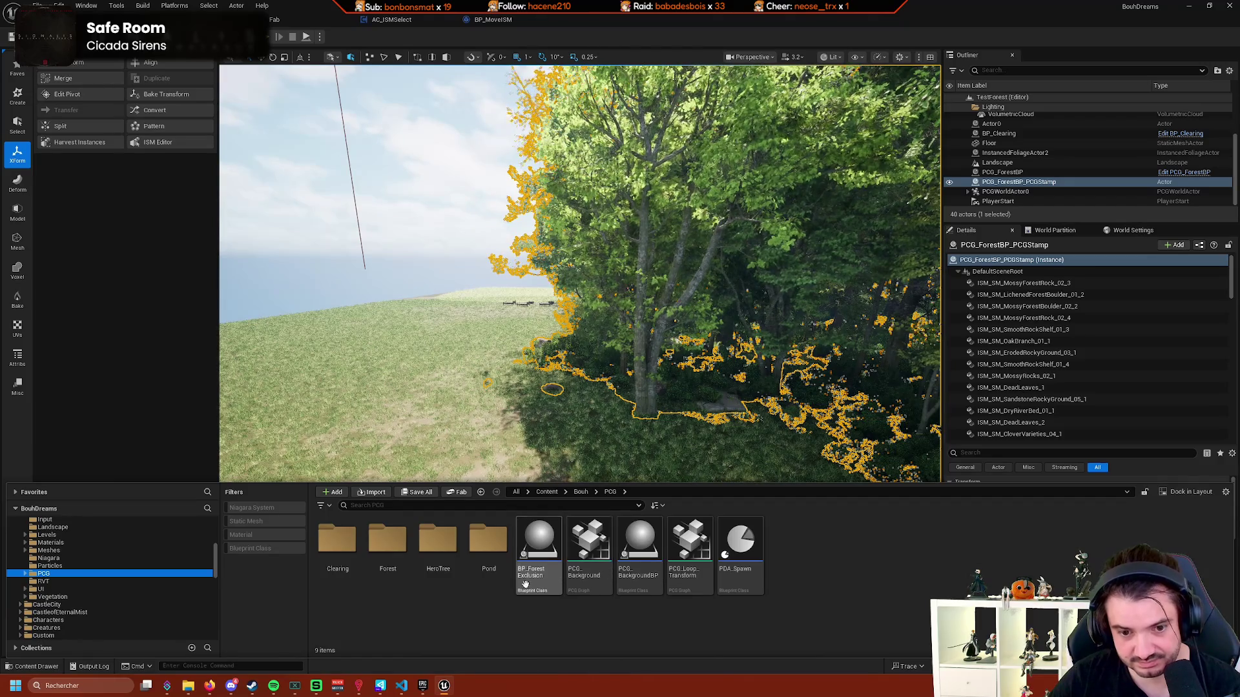
double_click(387, 549)
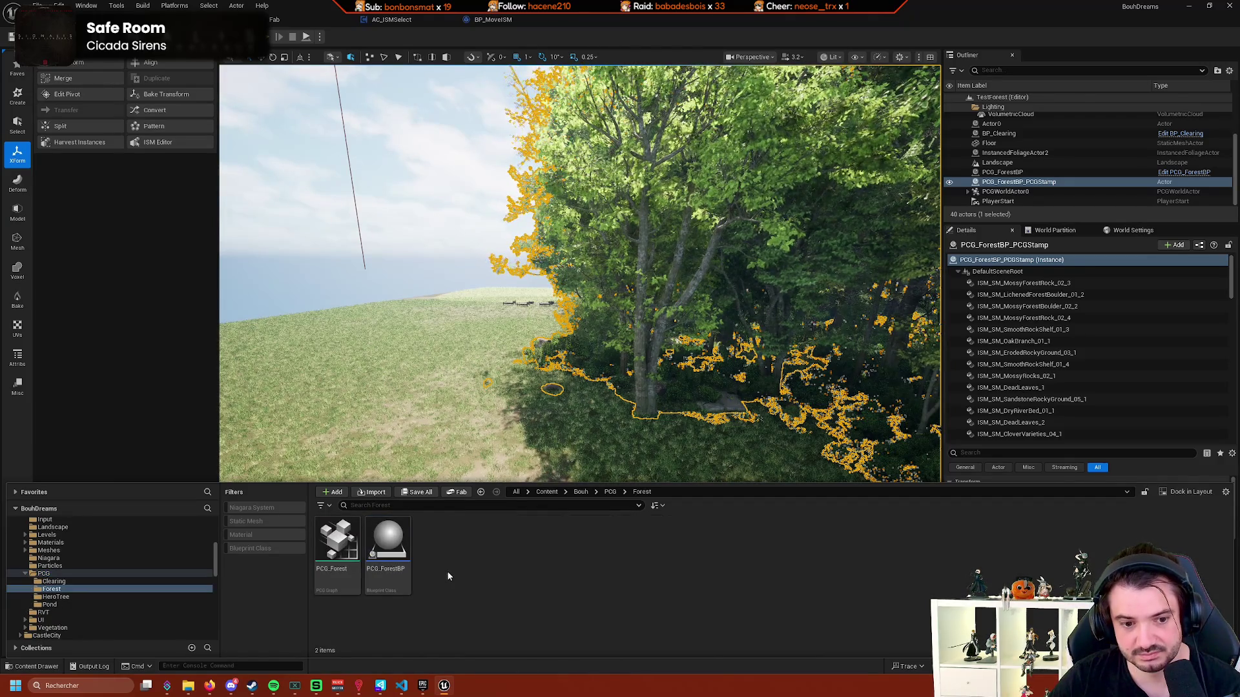
double_click(387, 556)
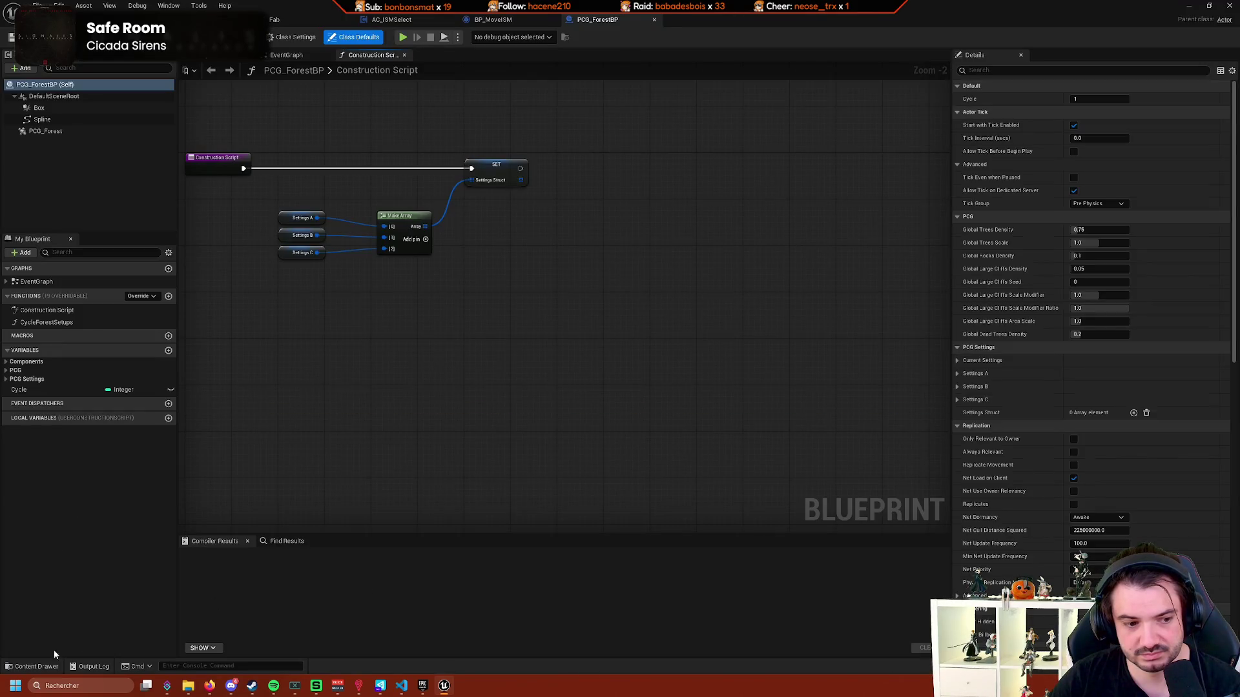
Open the PCG_Forest graph from the Content Drawer and pan toward the Trees section.
click(38, 667)
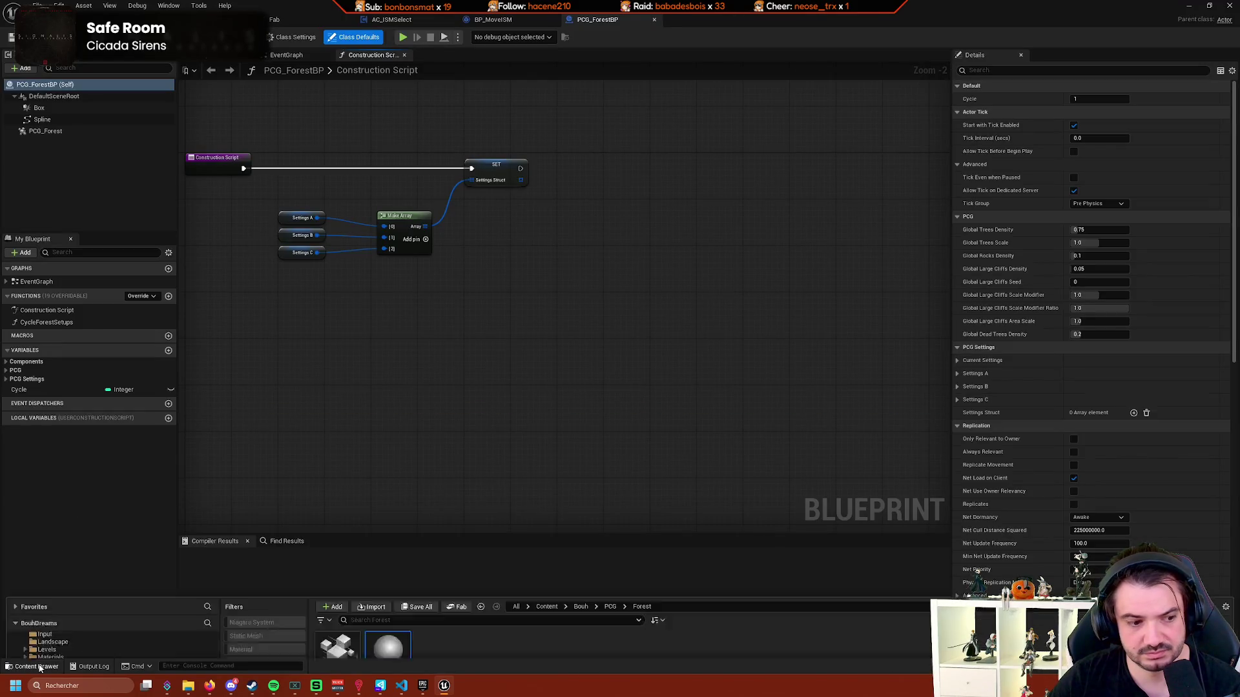
double_click(333, 533)
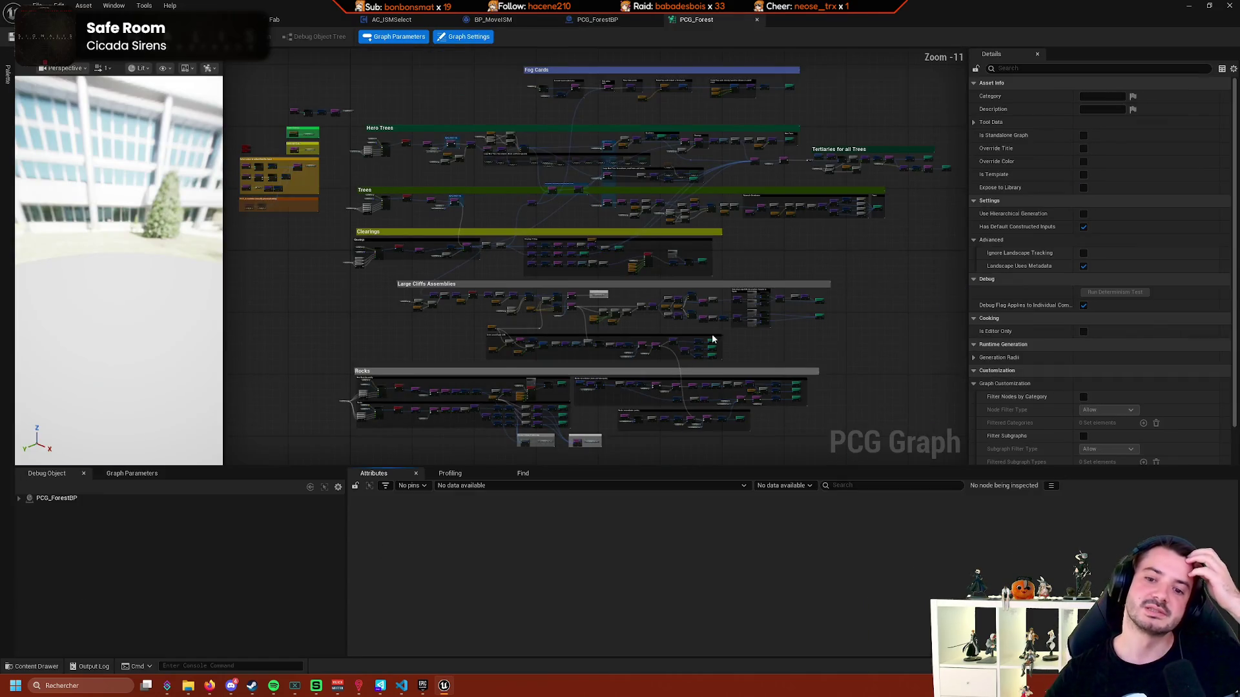
drag(788, 254, 745, 284)
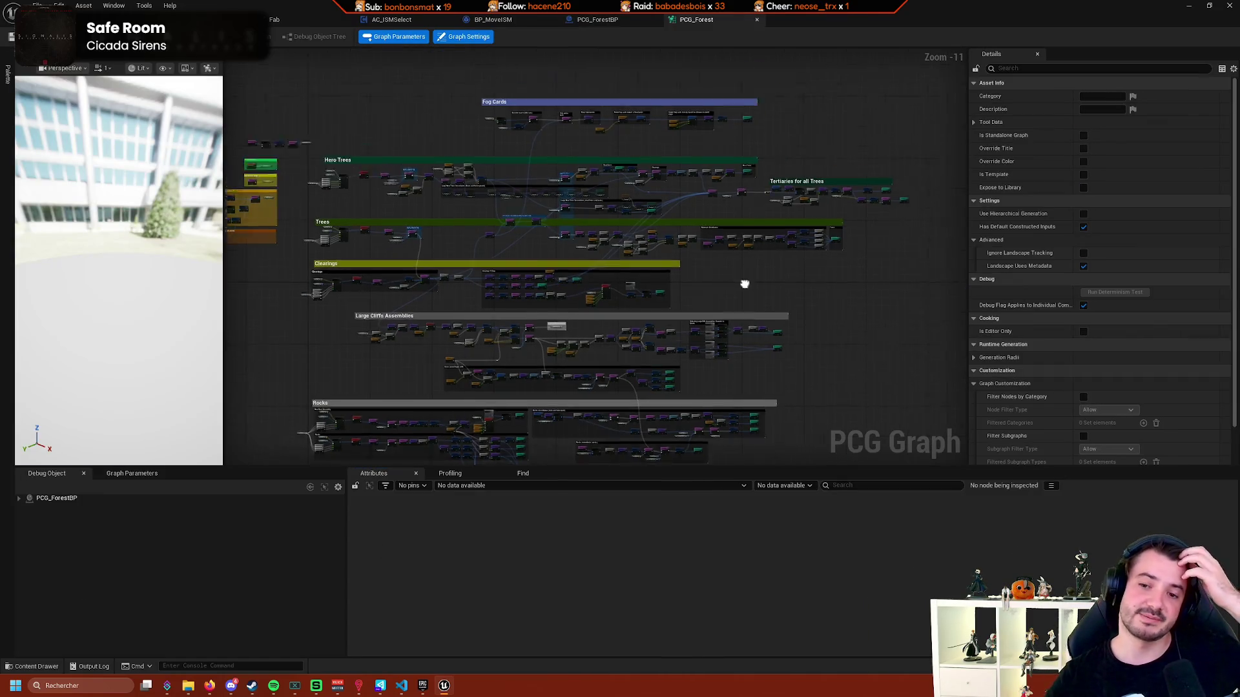
Select the lower Static Mesh Spawner and expand Mesh Entries > Index [0] > Descriptor.
scroll(712, 365, up, 9)
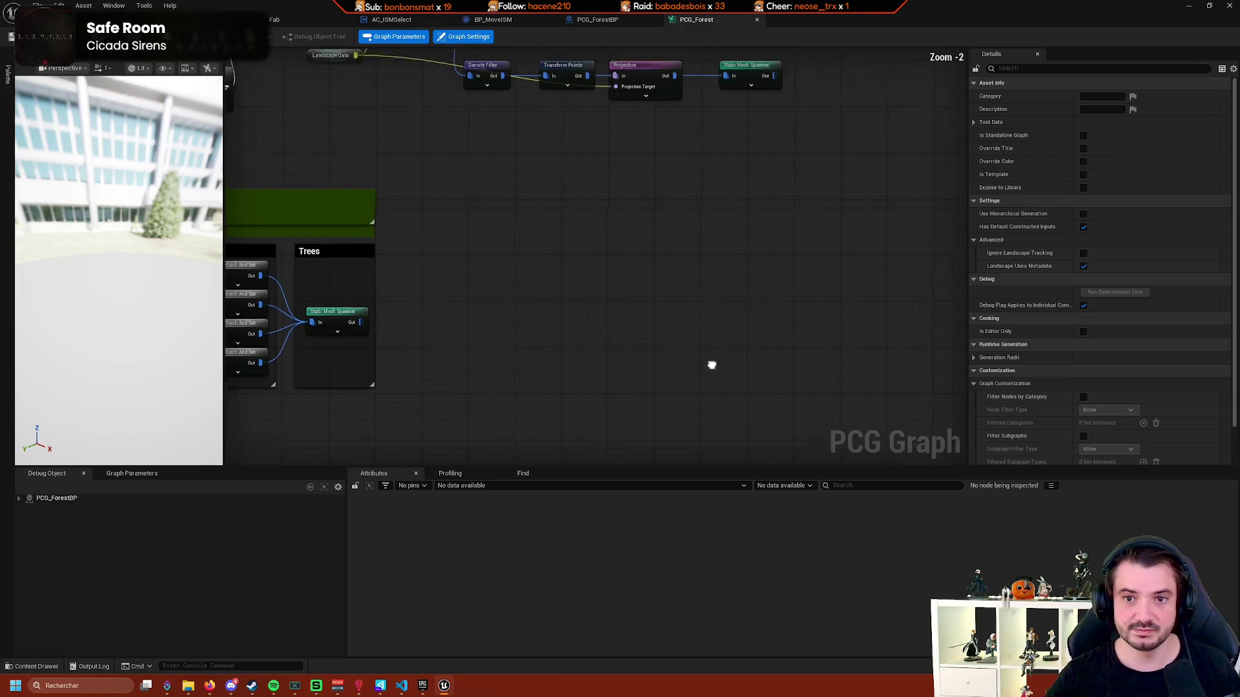
scroll(712, 364, up, 3)
click(727, 246)
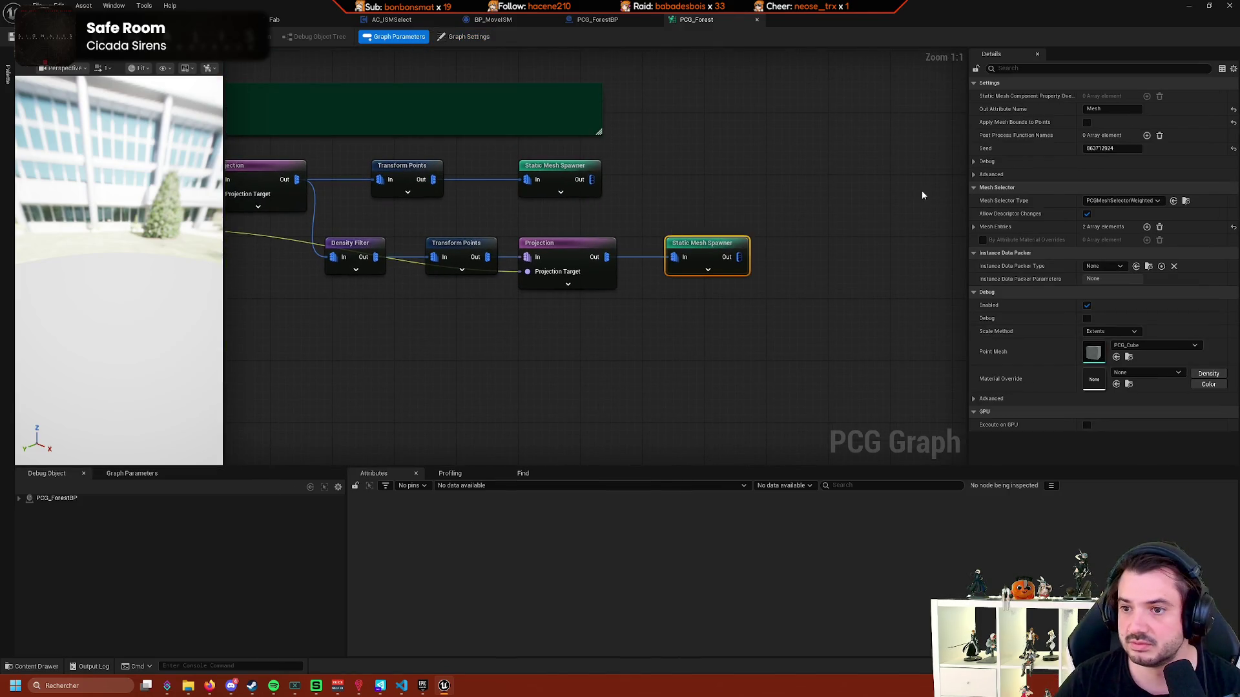
click(974, 227)
click(982, 239)
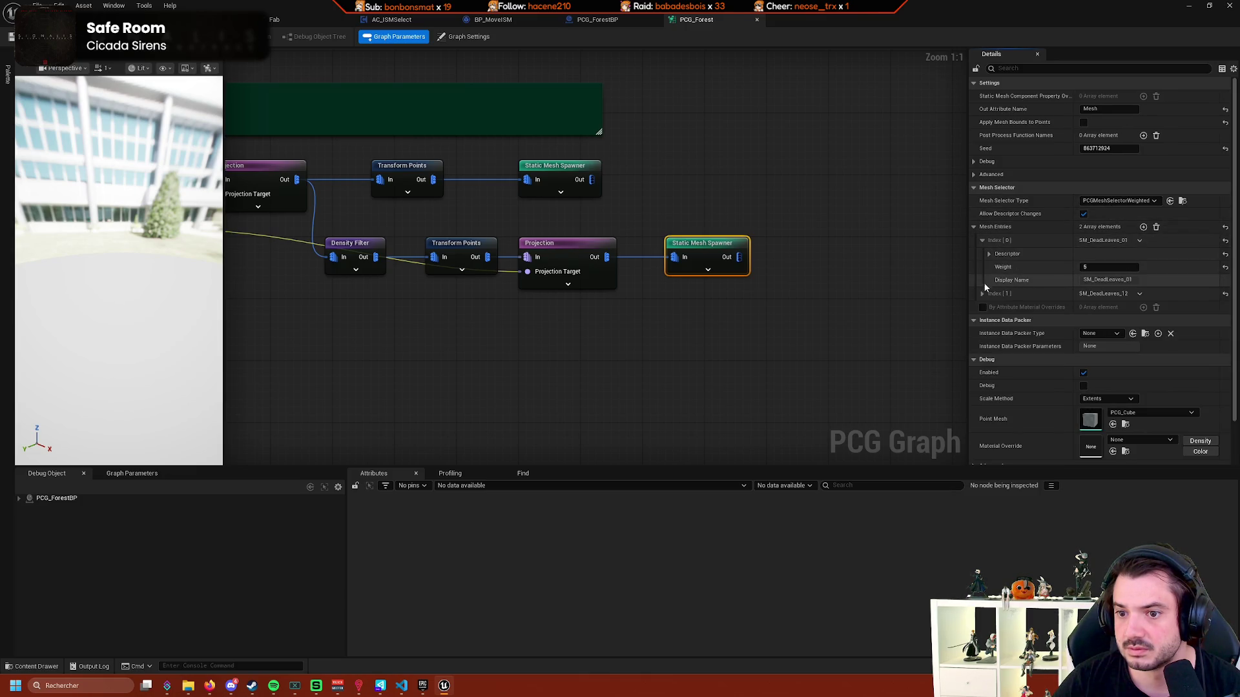
click(989, 254)
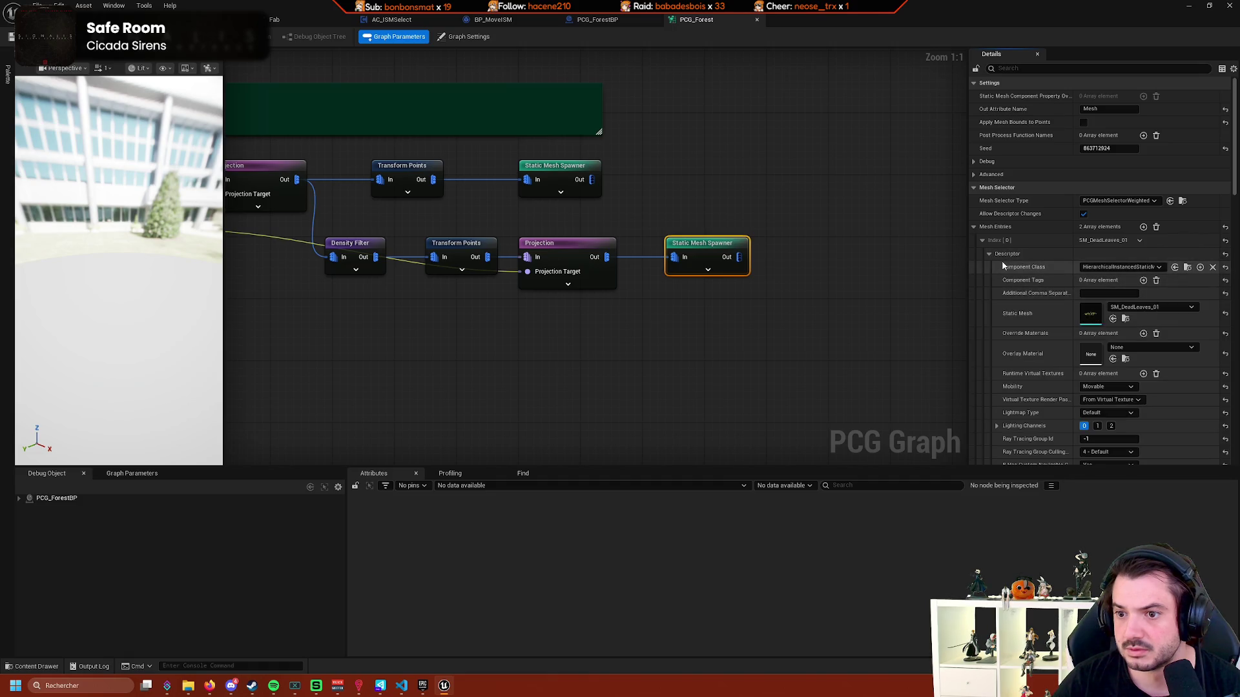
Filter the spawner's Details for 'fol', clear the filter, and bring up graph node search.
click(1023, 71)
text(fol)
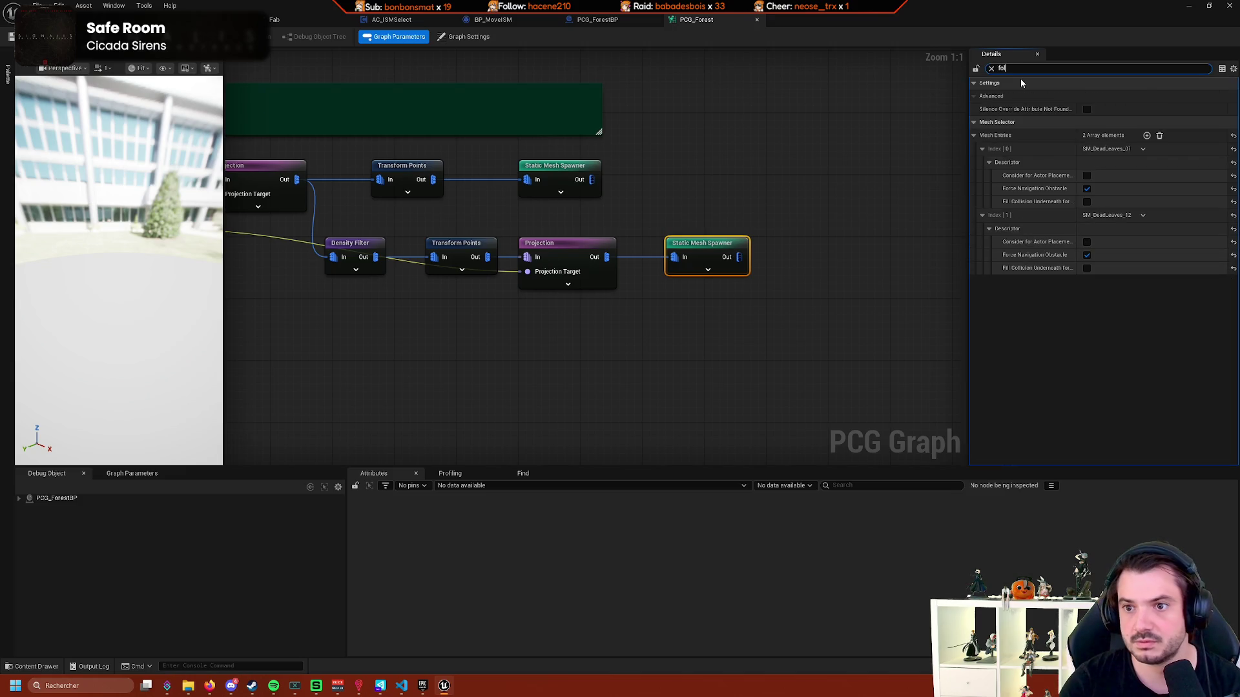
key(BackSpace)
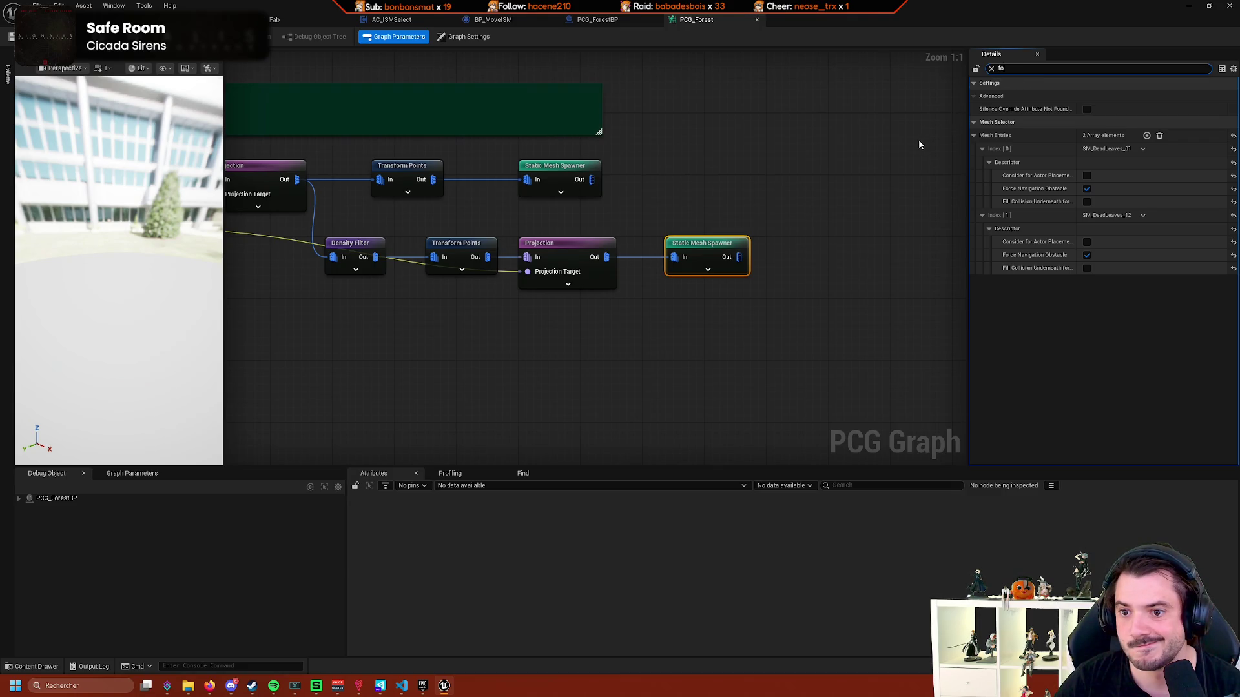
click(824, 177)
click(709, 244)
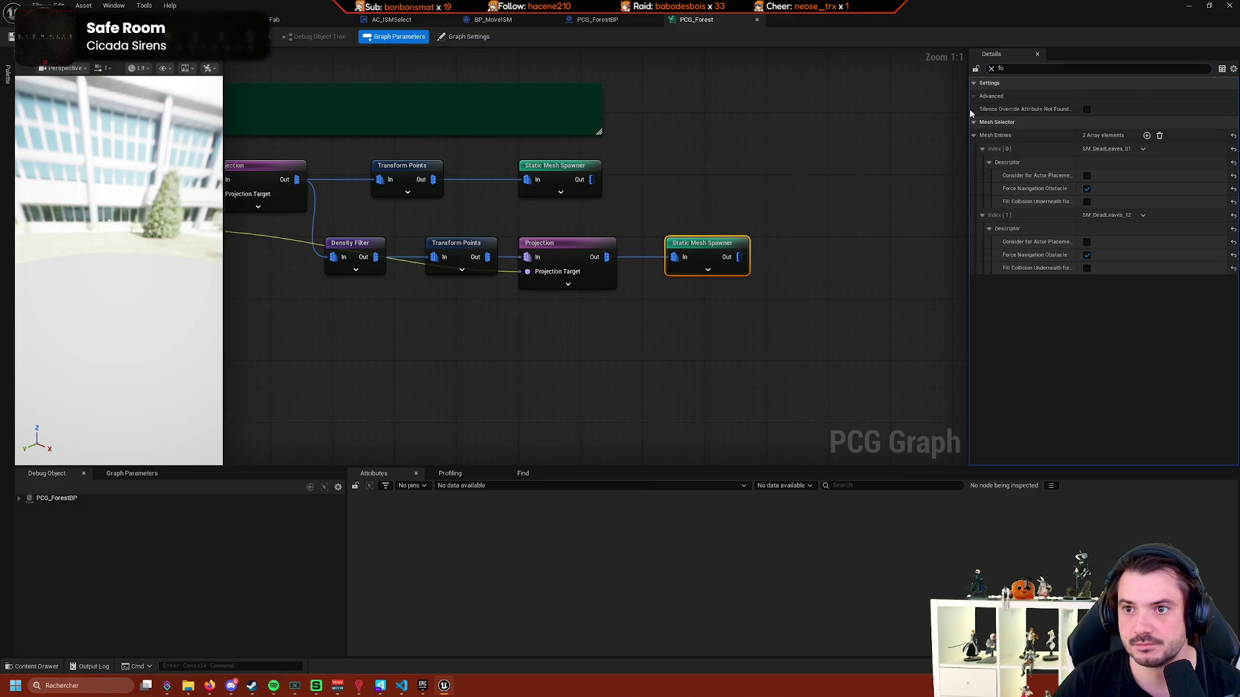
click(991, 68)
click(801, 174)
right_click(801, 173)
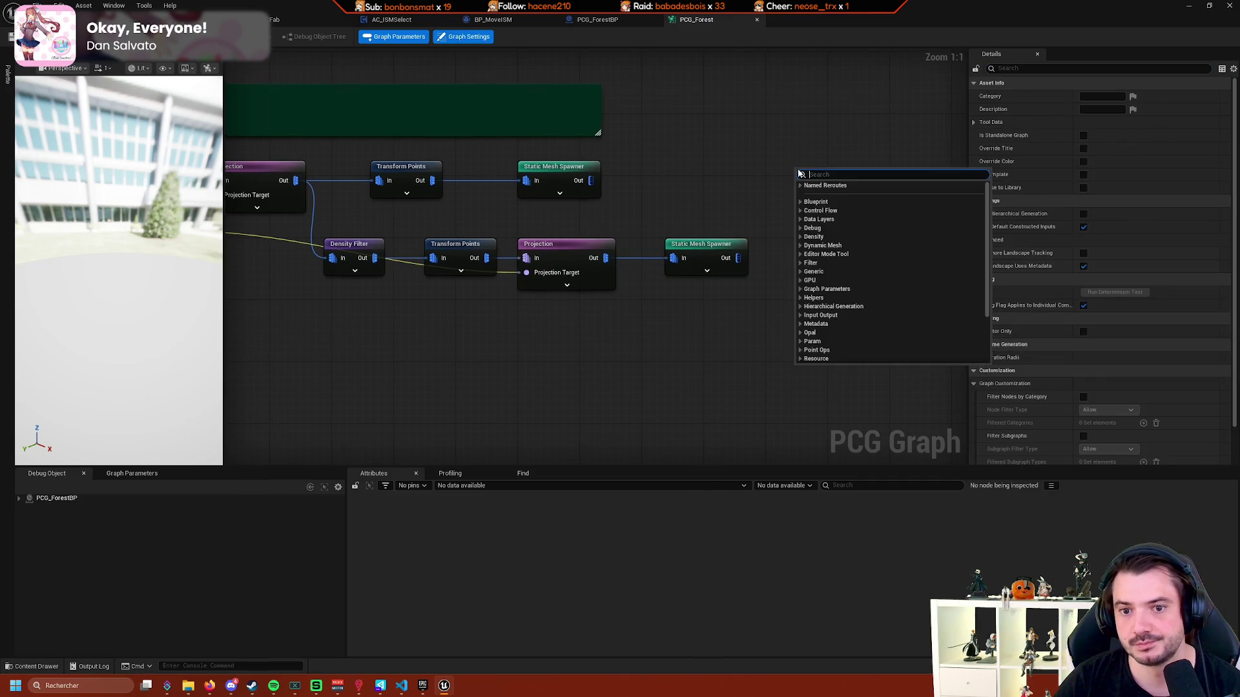
Cancel the 'foliafg' node search and review the upper Static Mesh Spawner's packer type choices.
text(foliafg)
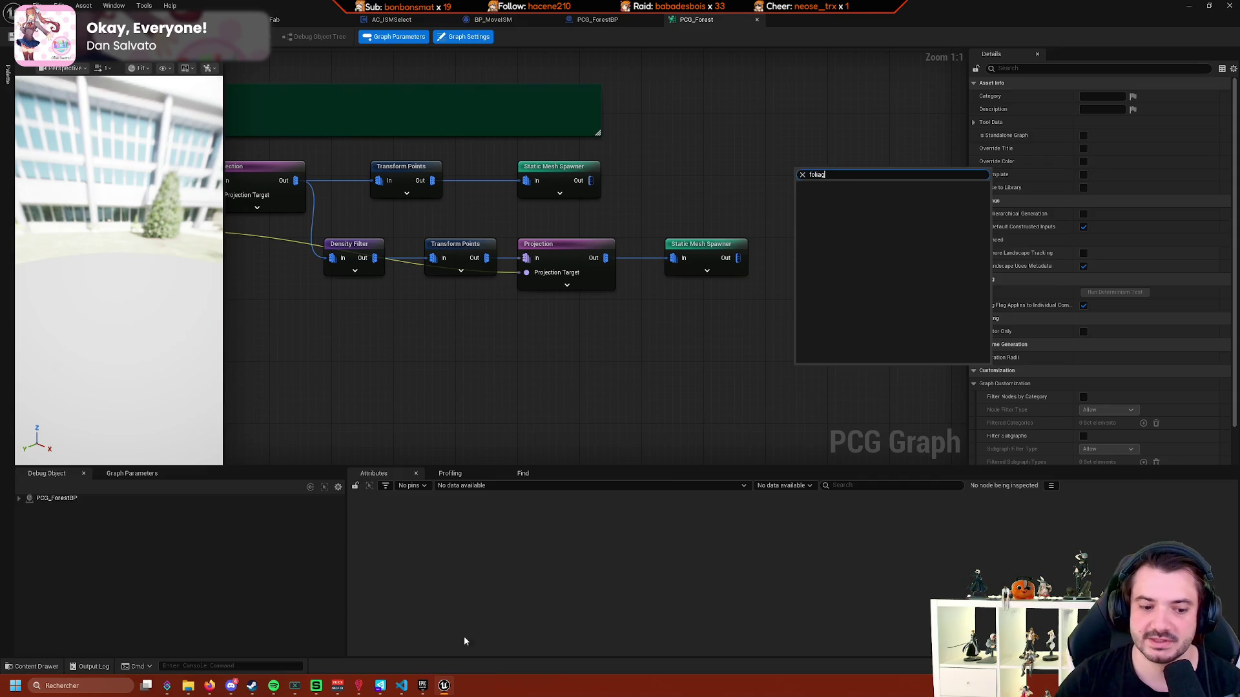
key(Escape)
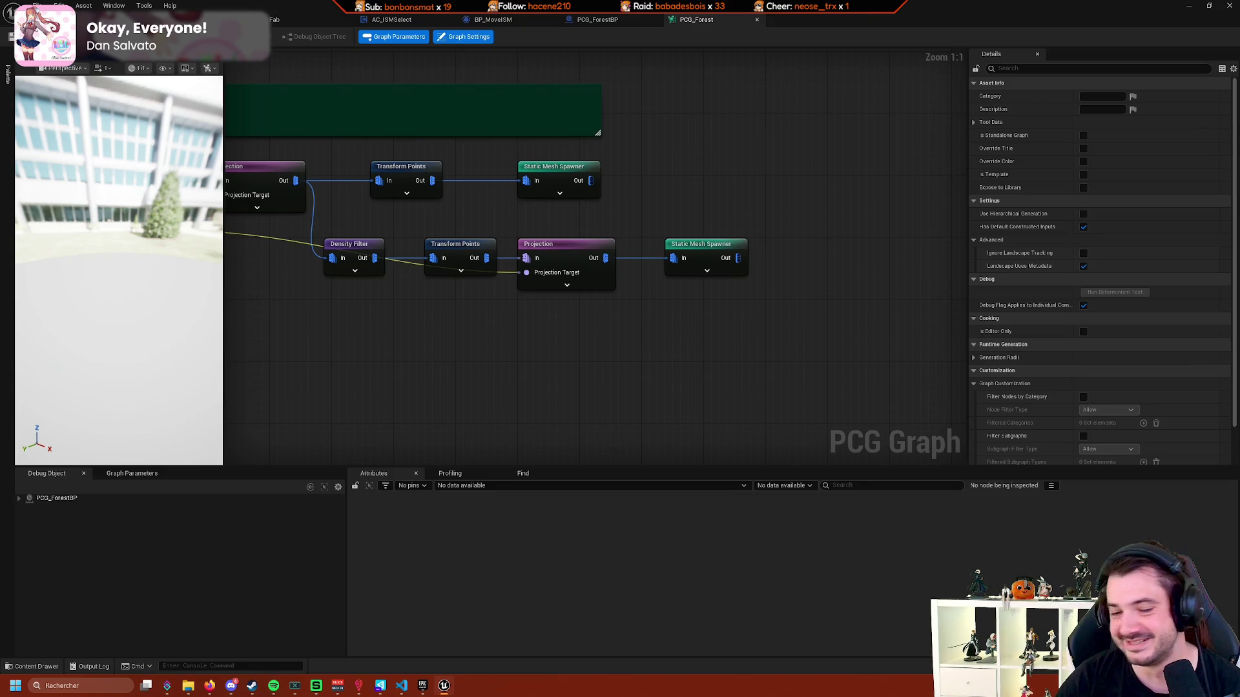
click(568, 186)
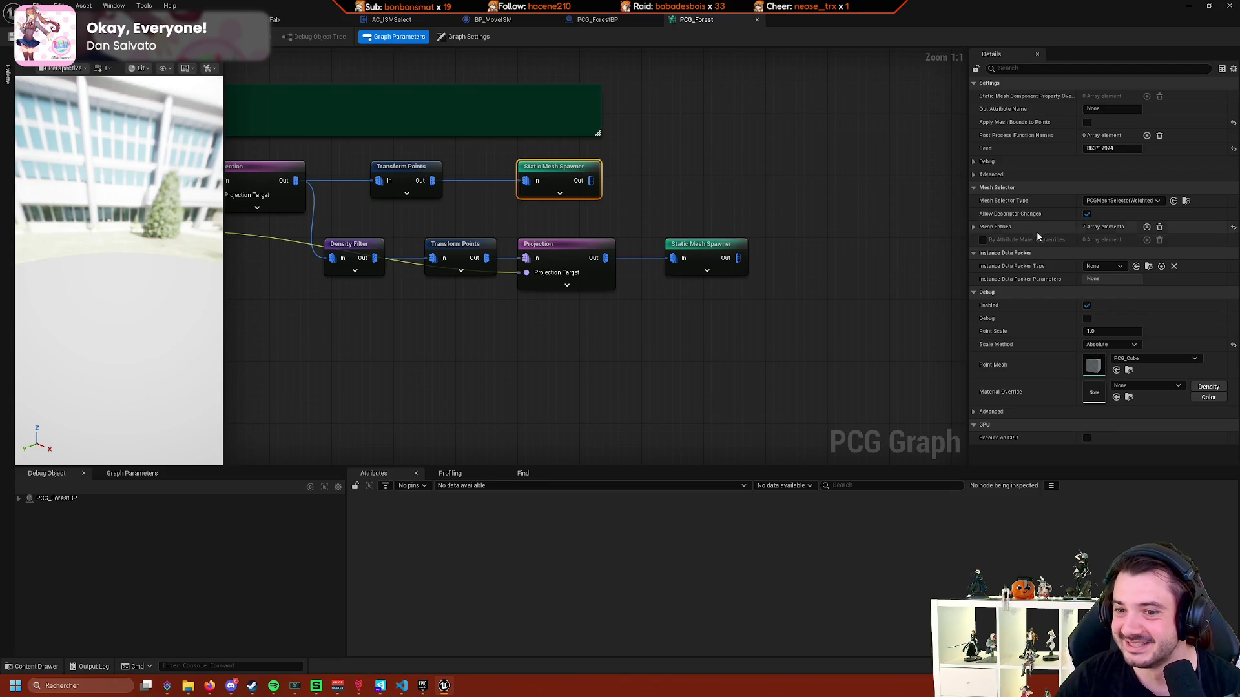
click(1103, 266)
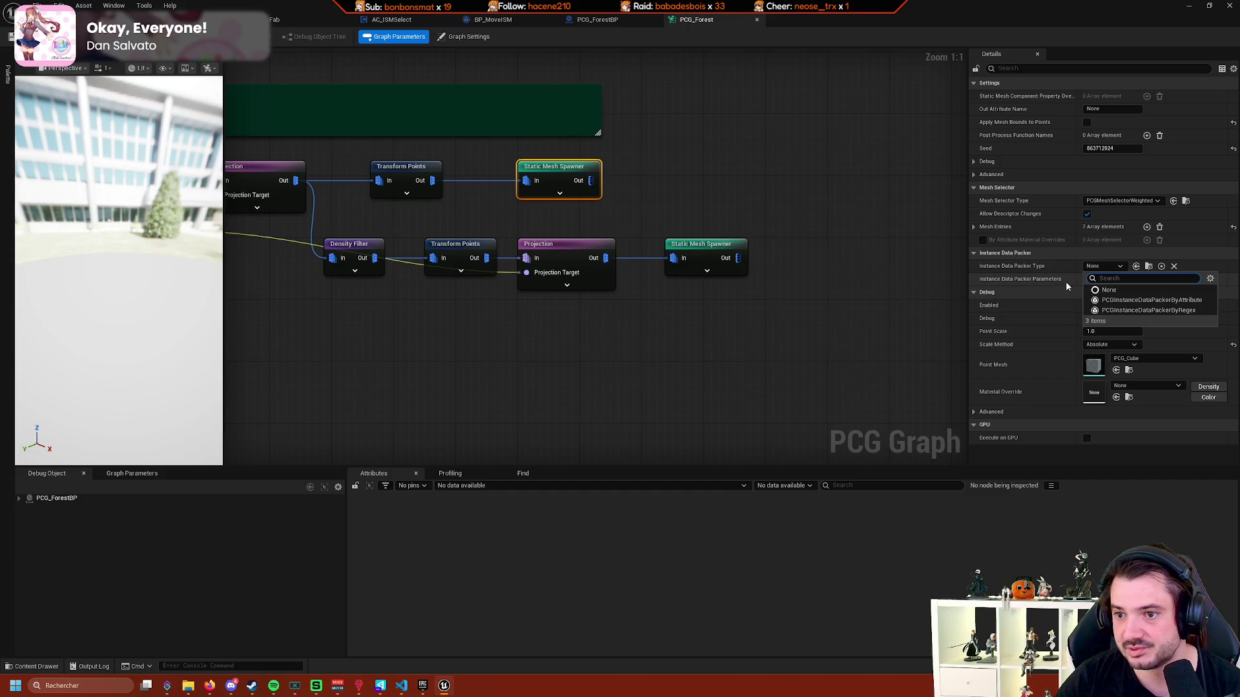
click(897, 292)
On the lower Static Mesh Spawner, try ByAttribute and ByRegex, then set Instance Data Packer Type to None.
click(724, 252)
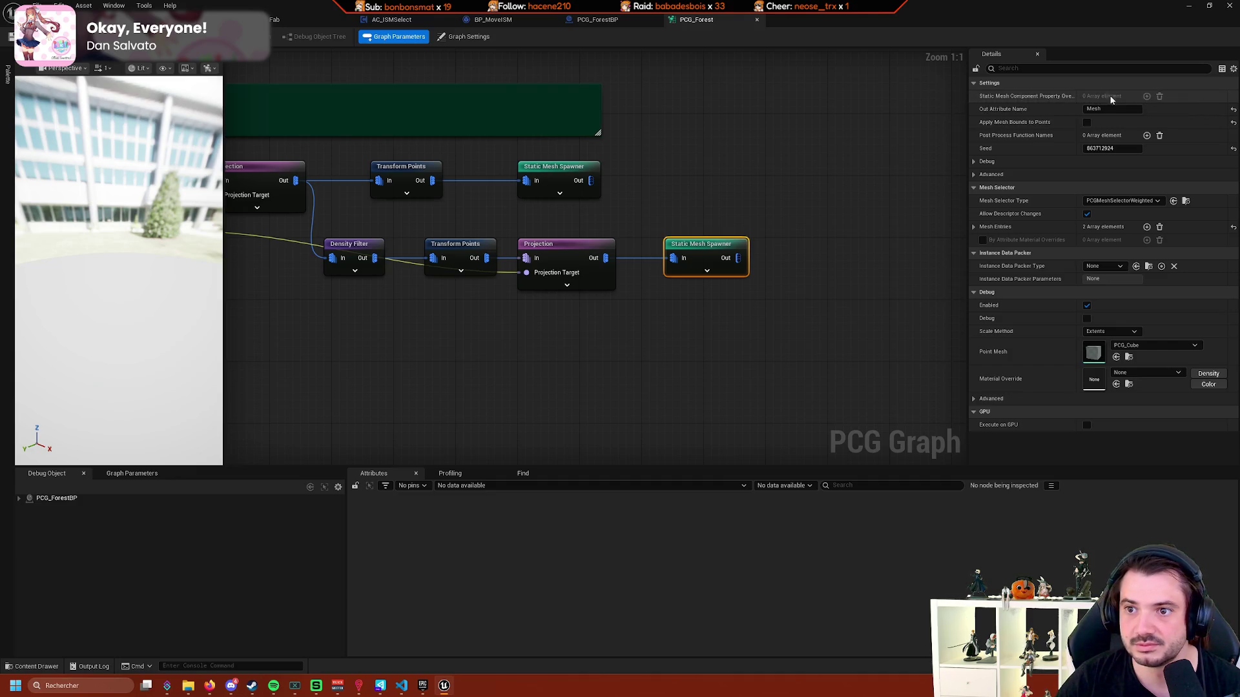
click(974, 161)
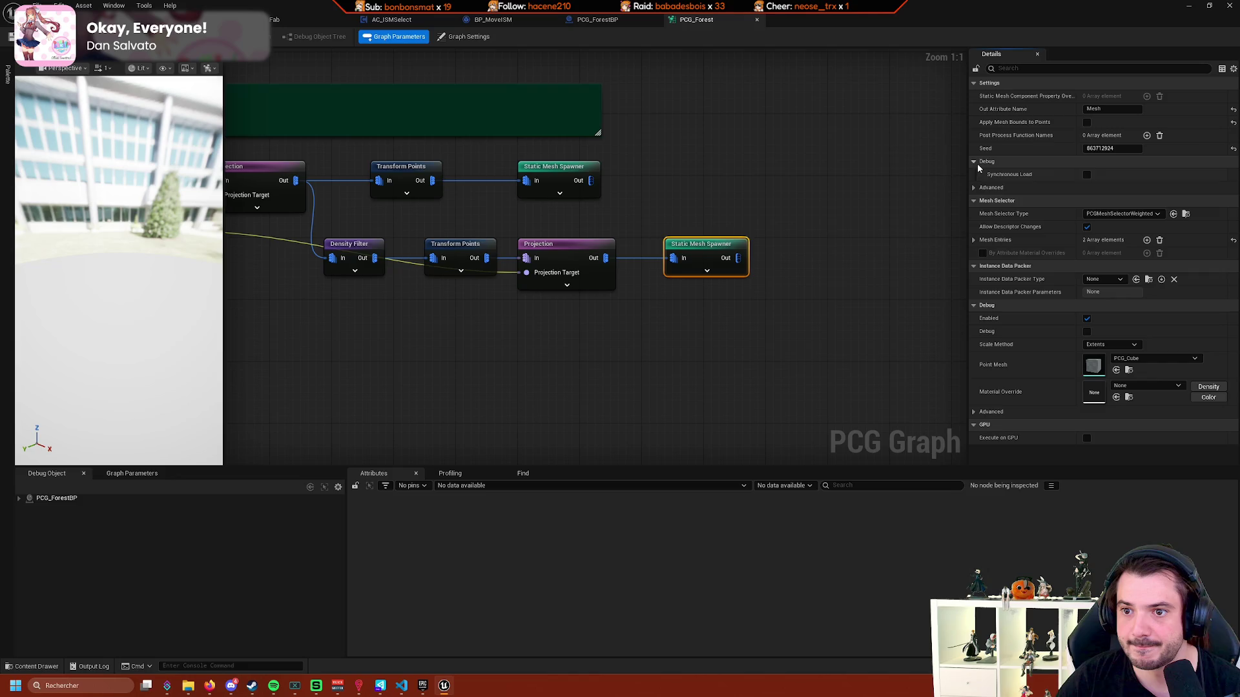
click(973, 161)
click(974, 175)
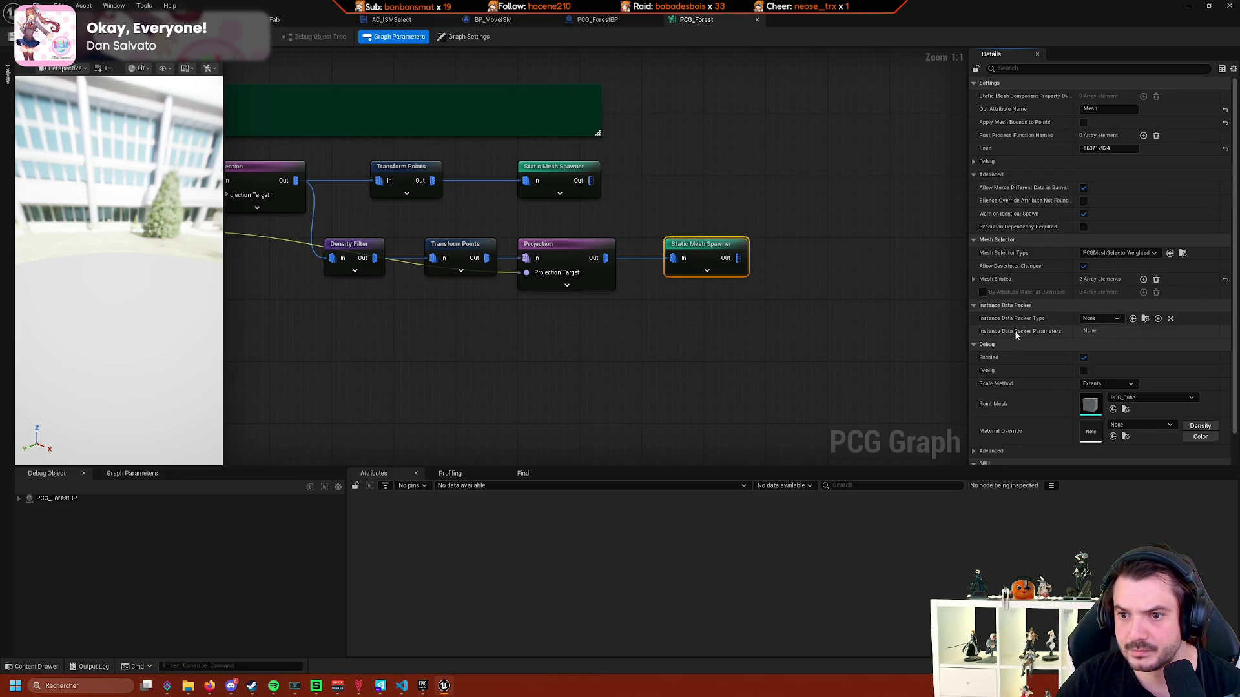
click(1107, 320)
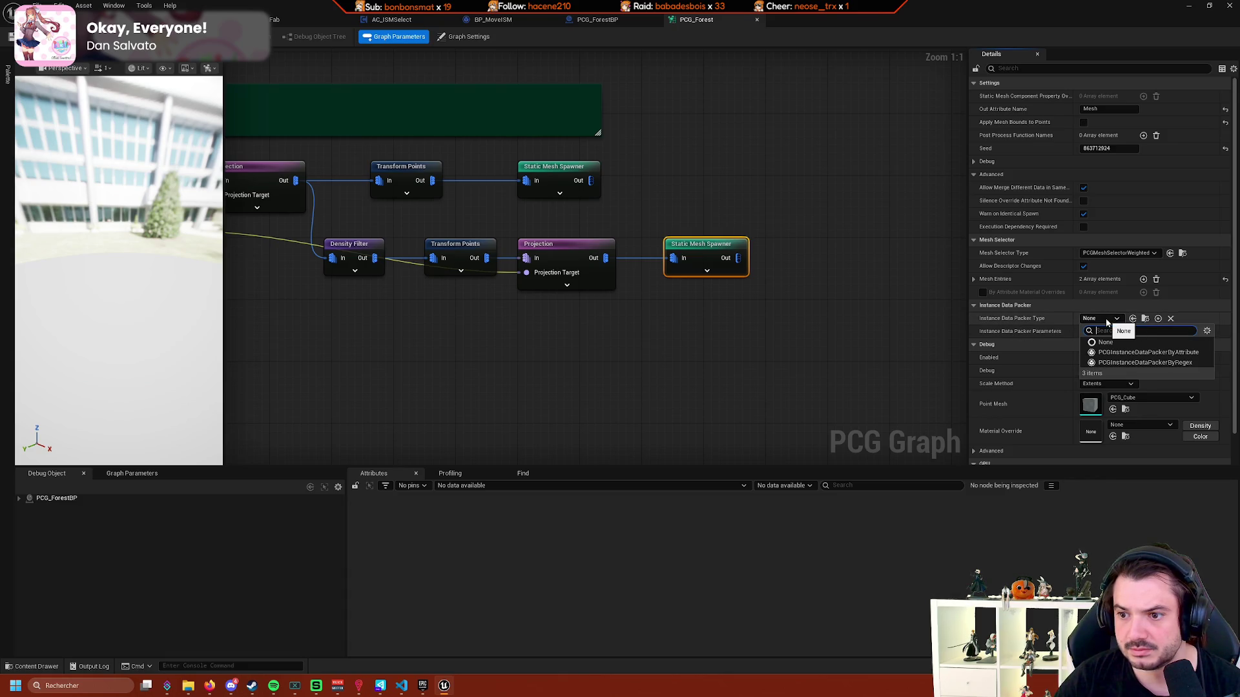
click(1123, 353)
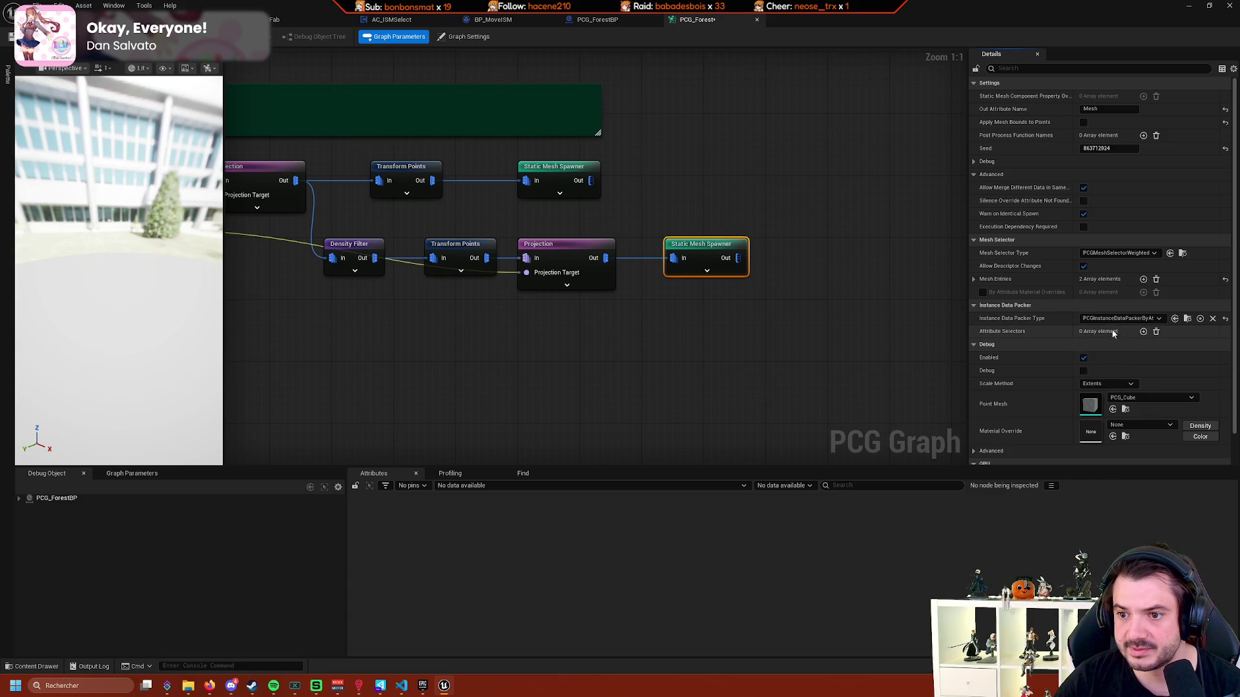
click(1121, 319)
click(1144, 362)
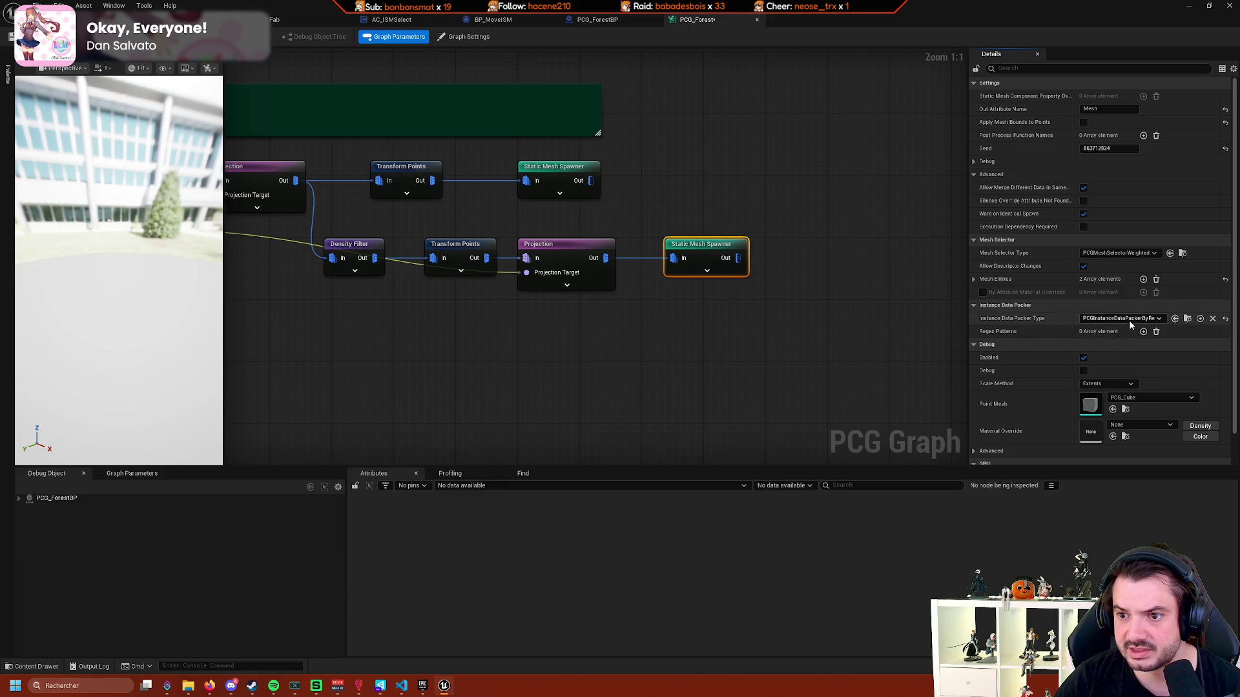
click(1130, 318)
click(1142, 342)
scroll(1021, 355, down, 1)
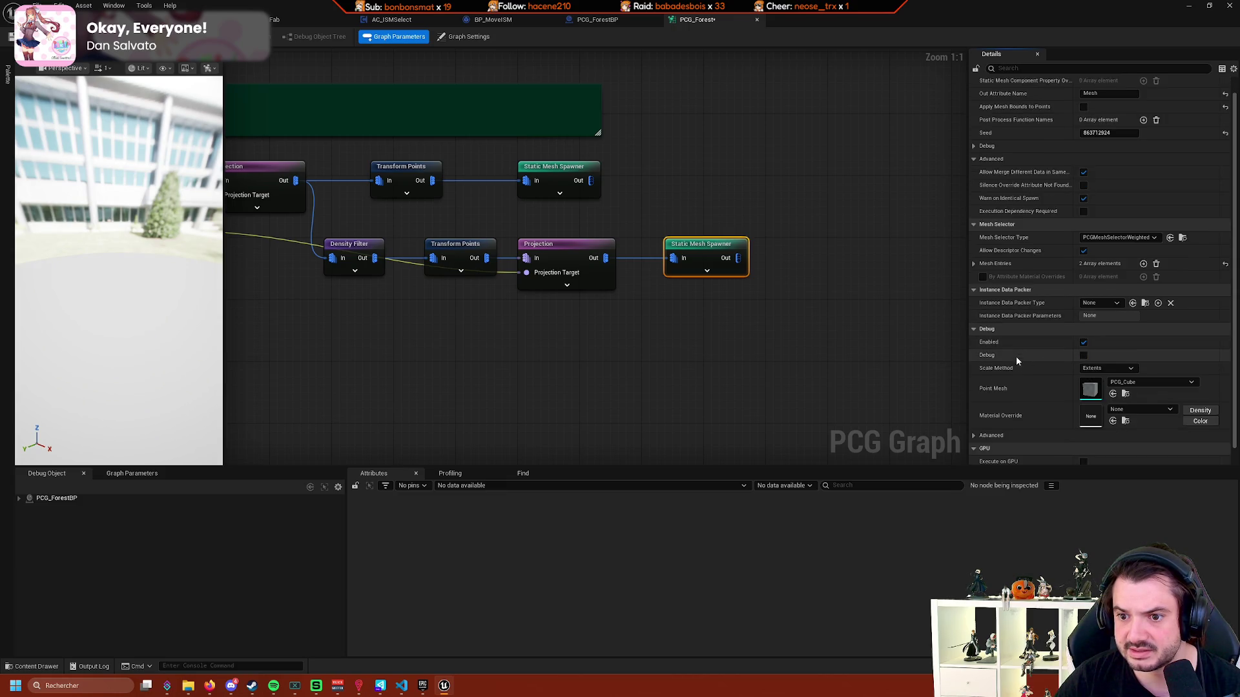
right_click(702, 317)
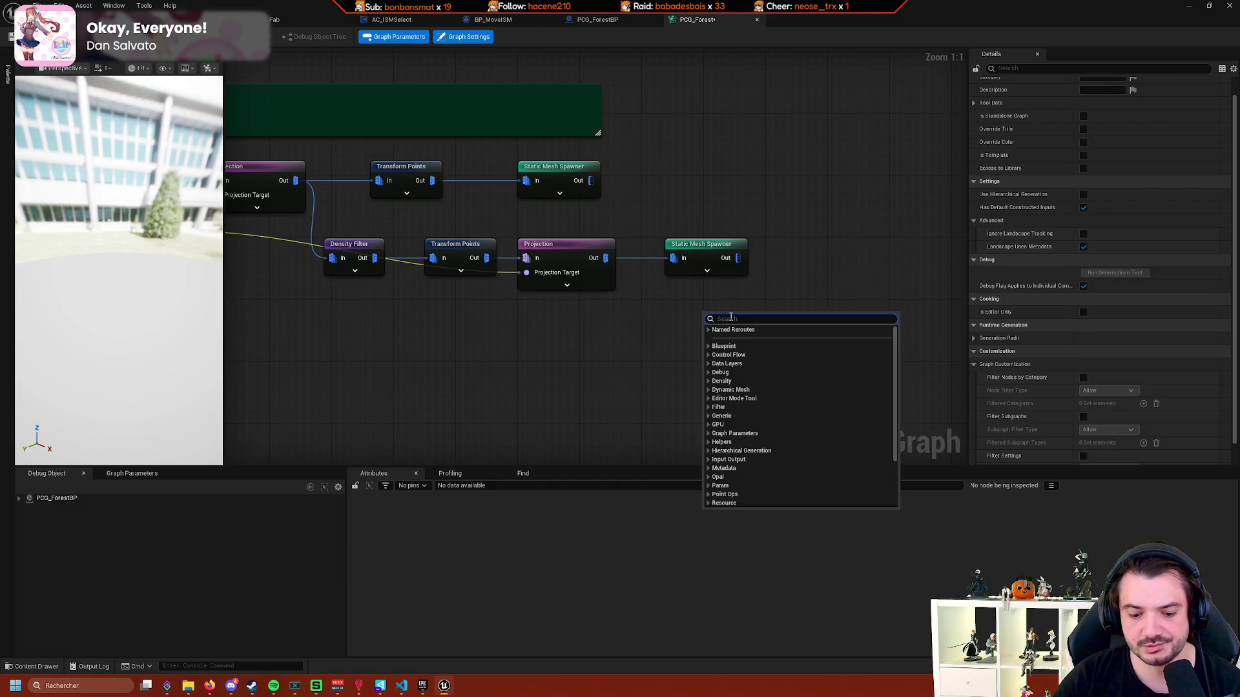
Search 'spawner' in node search, inspect the upper spawner's Debug settings, then return to the level.
text(spawner)
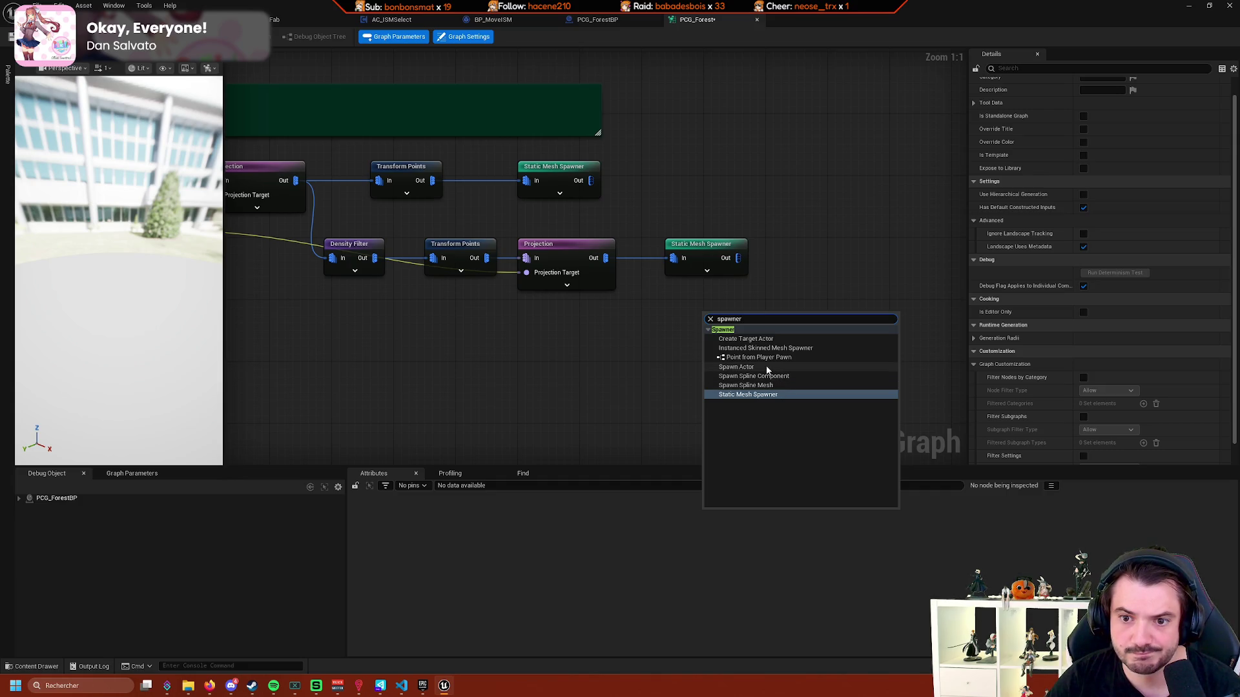
click(546, 181)
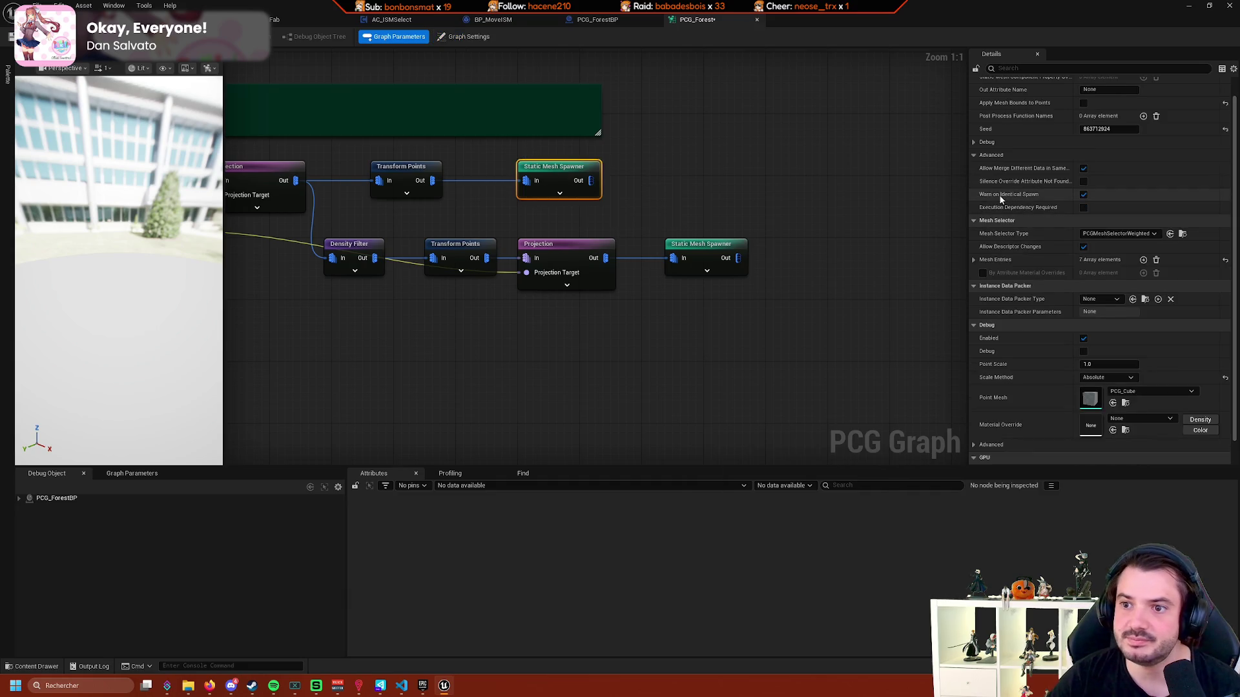
scroll(1033, 194, up, 1)
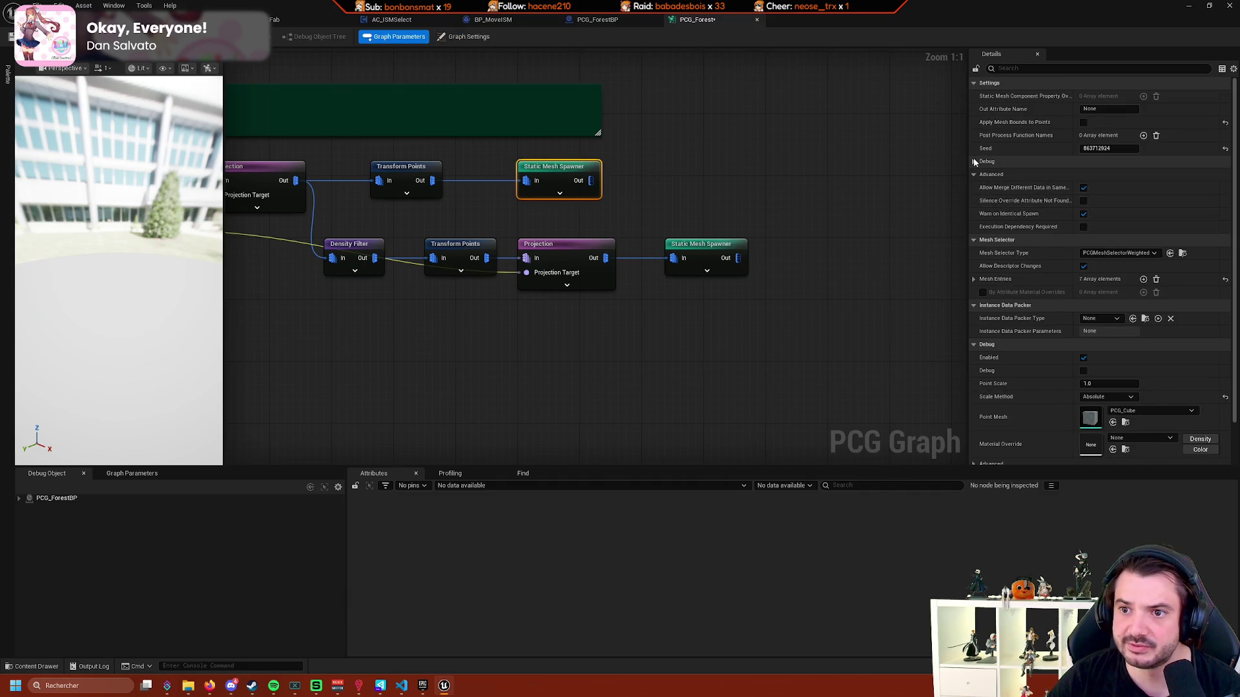
click(974, 161)
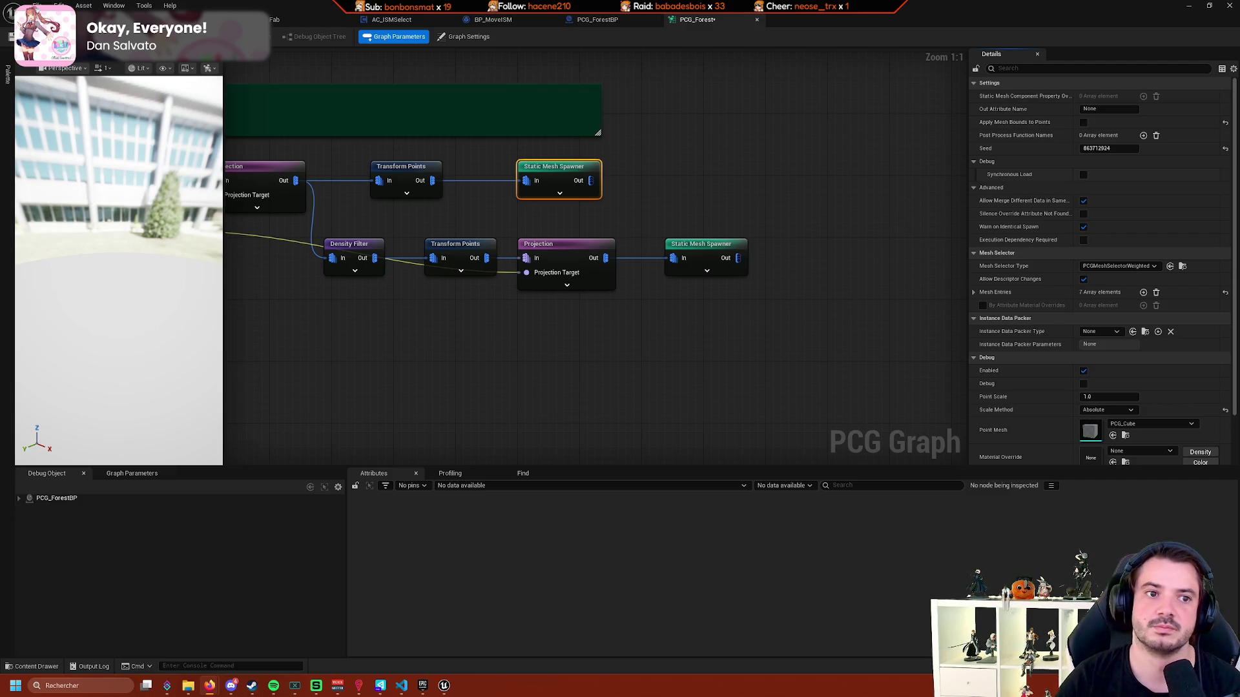
click(337, 24)
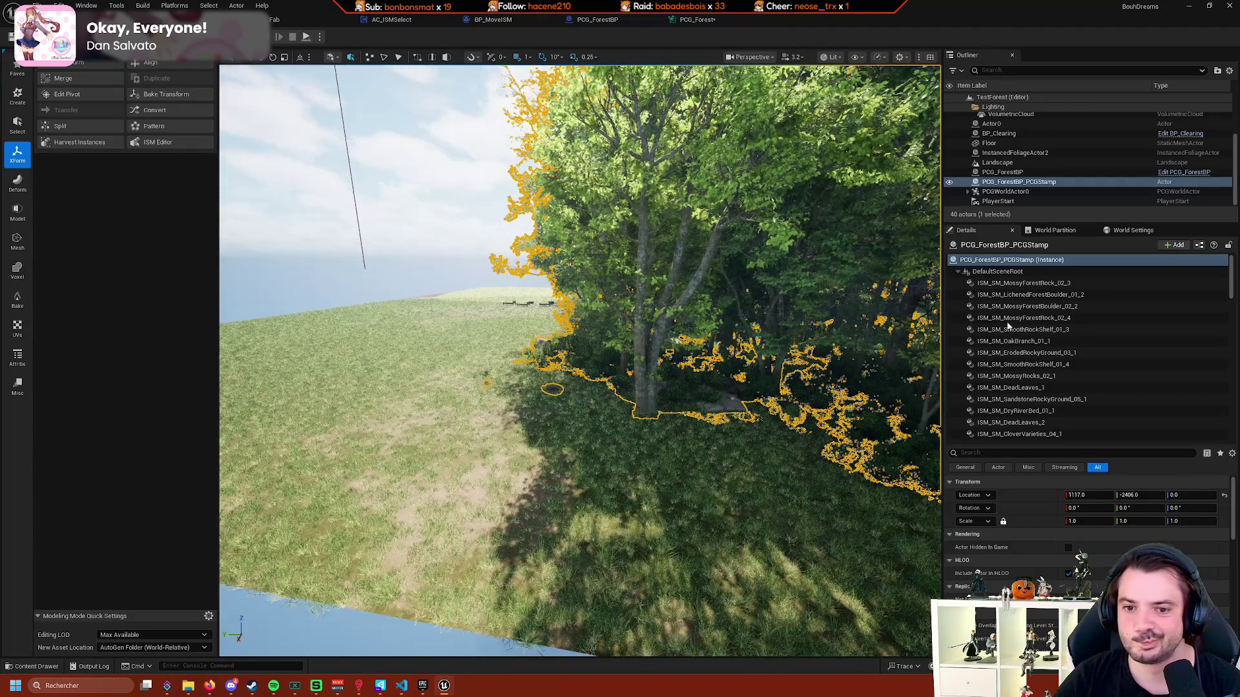
right_click(1029, 296)
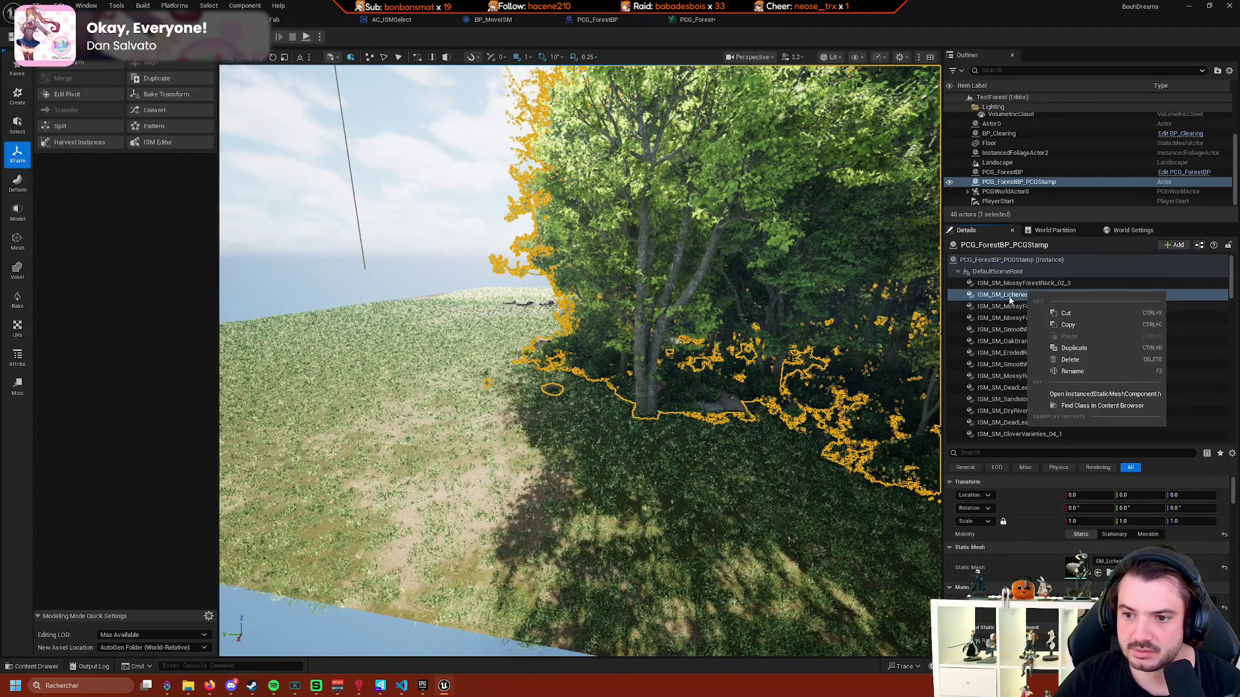
click(136, 182)
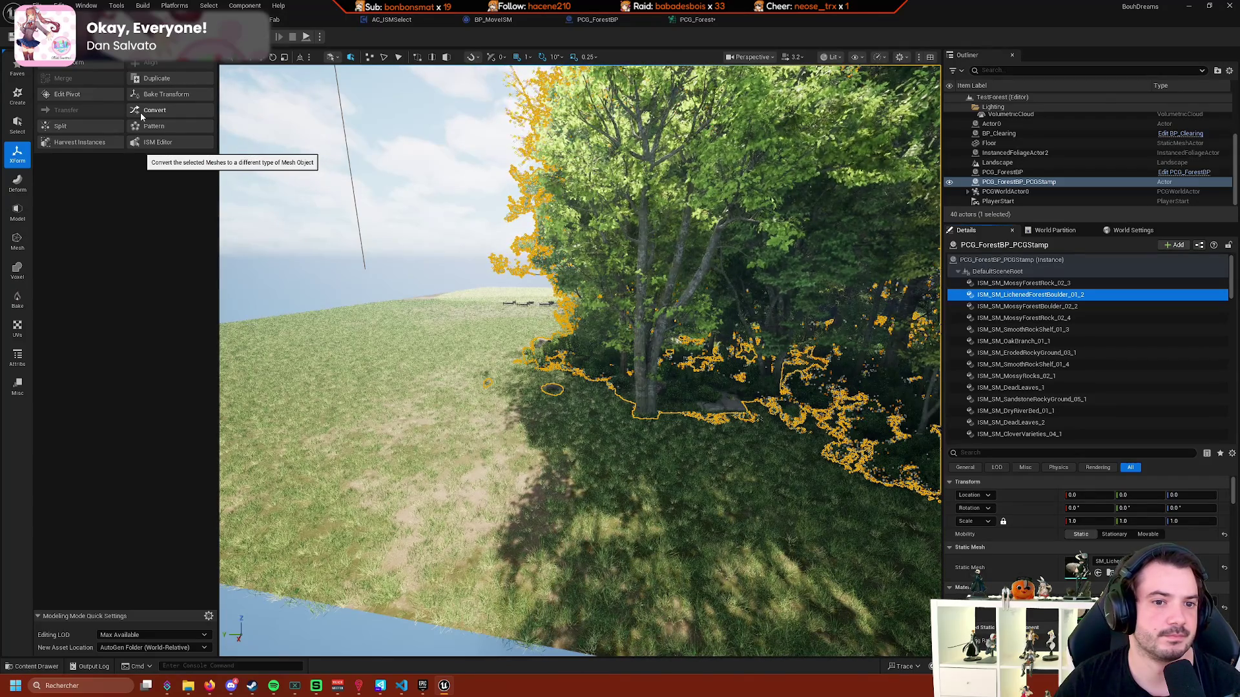
click(141, 112)
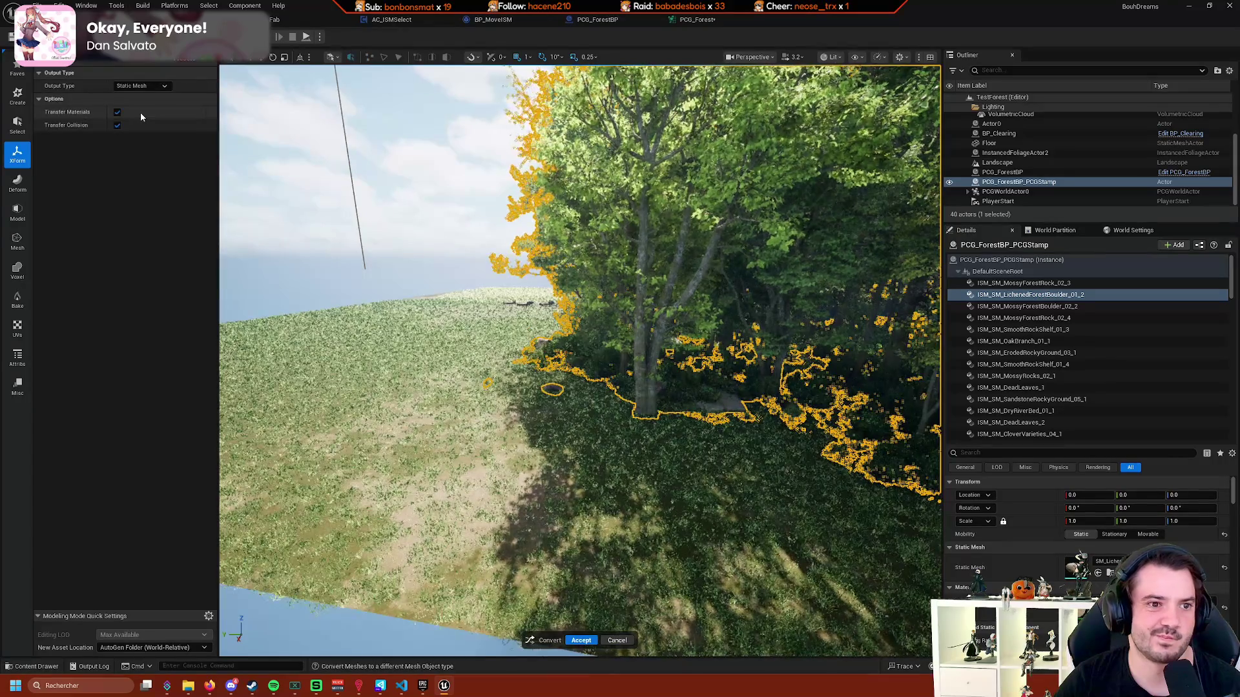
click(160, 87)
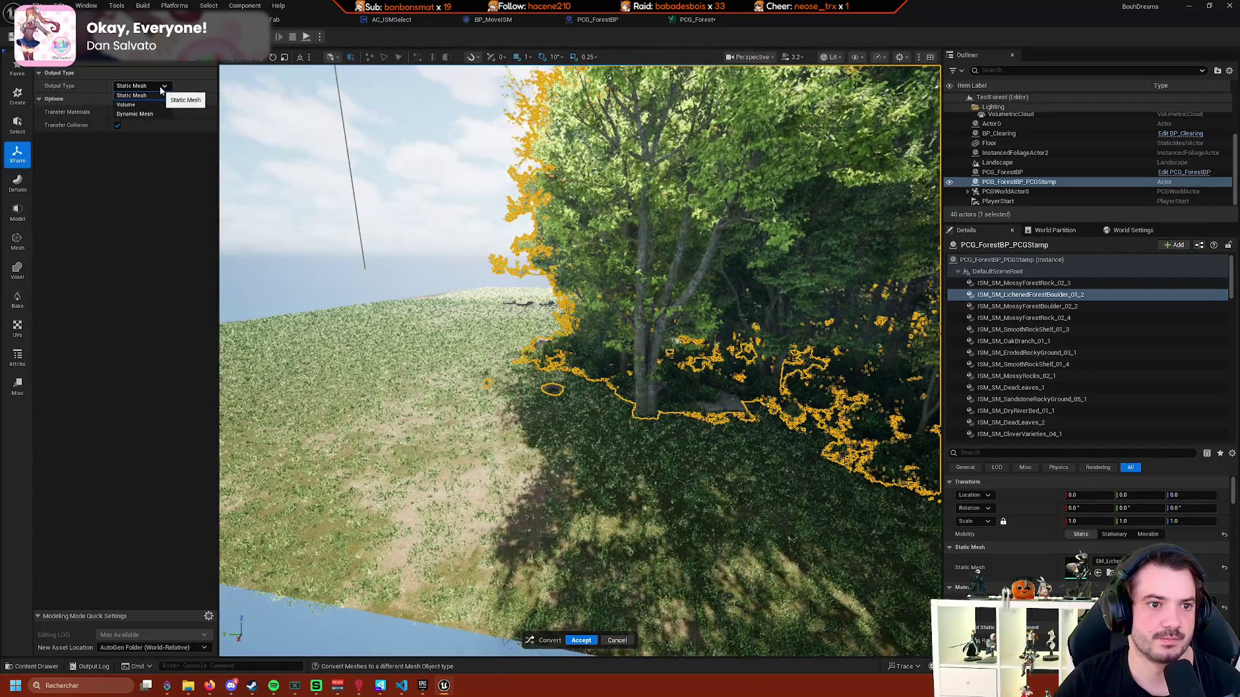
click(18, 155)
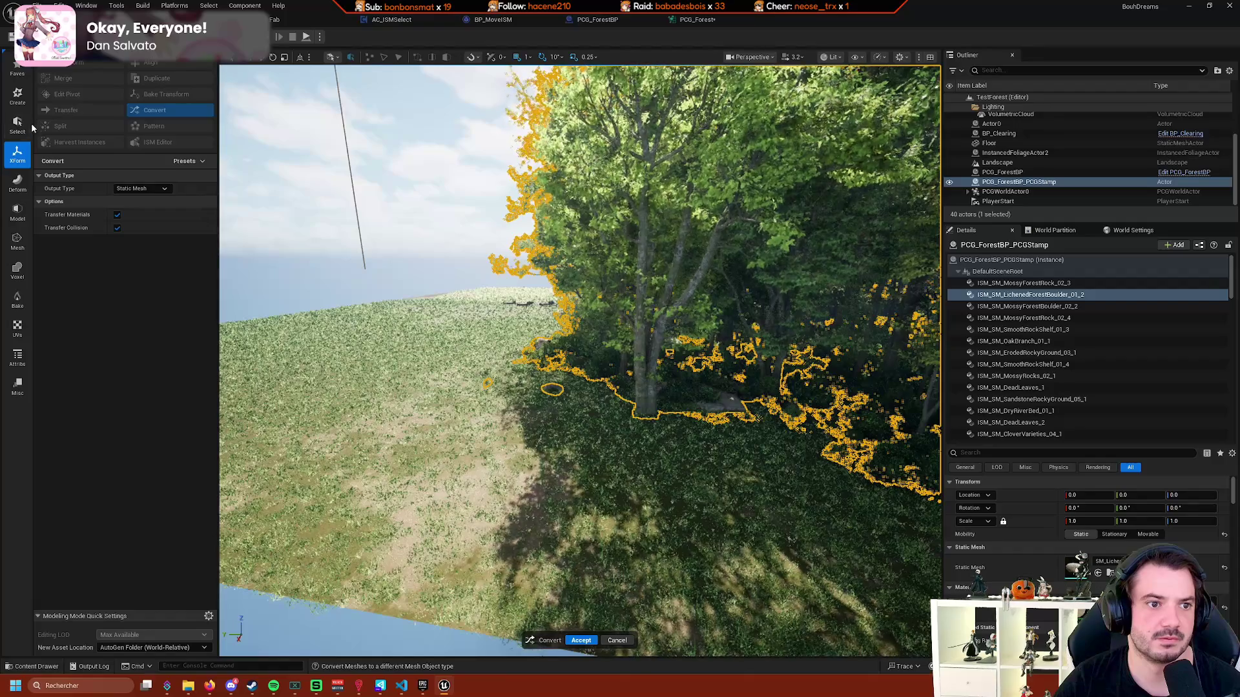
click(609, 651)
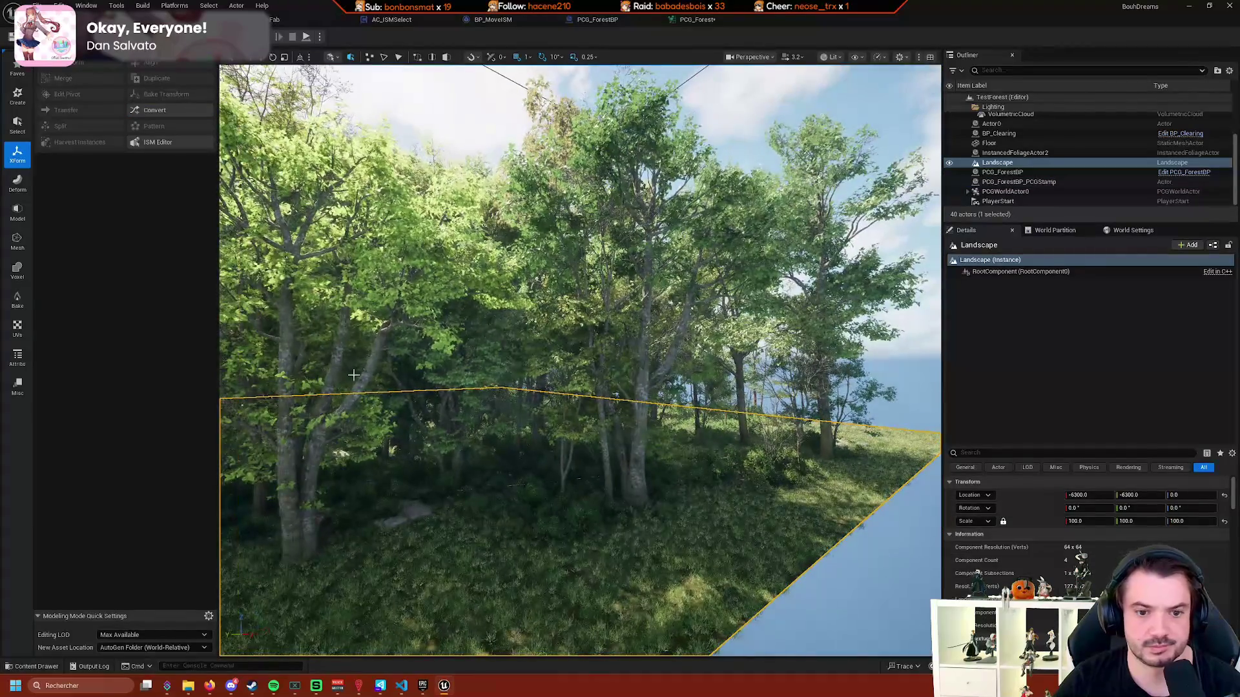
Select the PCG forest stamp, frame it with F, and select PCG_ForestBP_PCGStamp in the Outliner.
click(334, 390)
key(f)
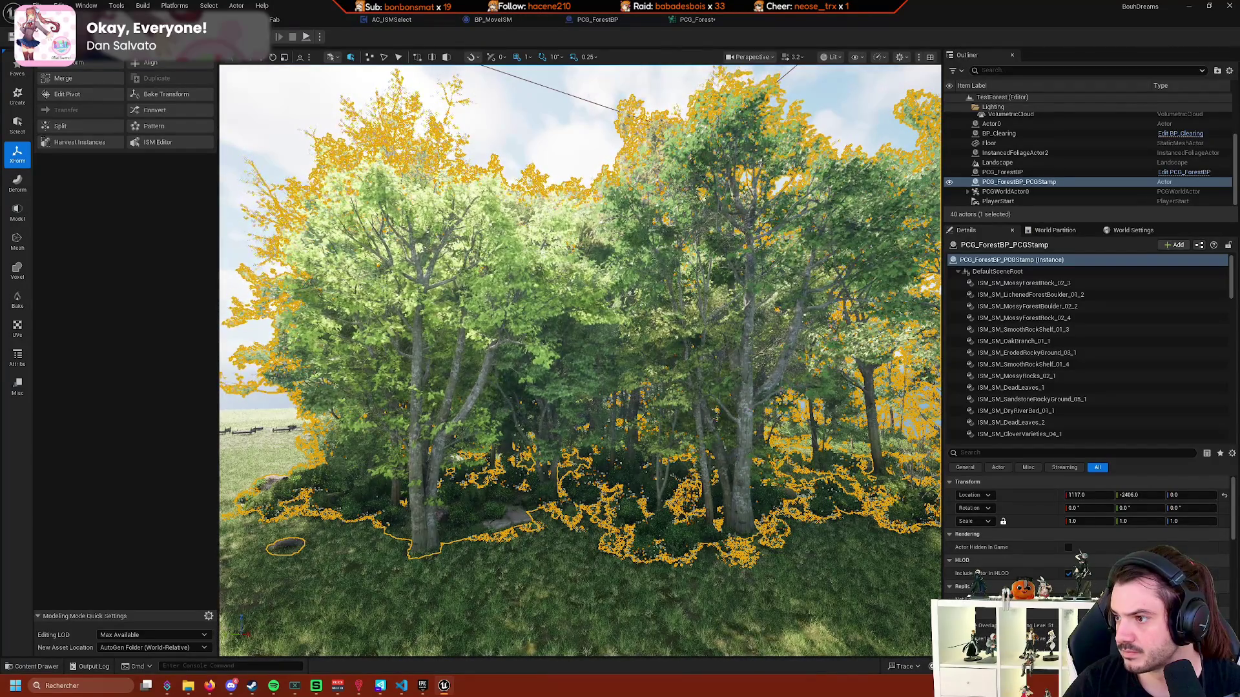
click(1008, 183)
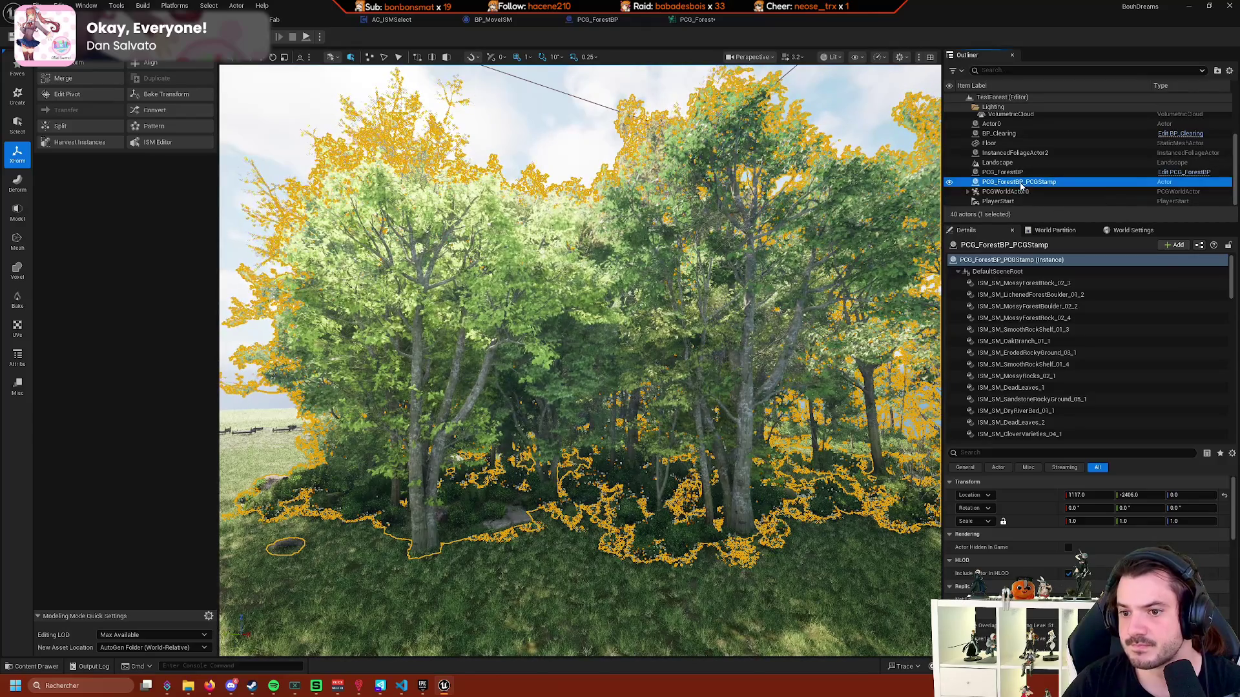
Browse the stamp's context menu and the Tools and Build menus, then open Merge Actors.
right_click(1020, 184)
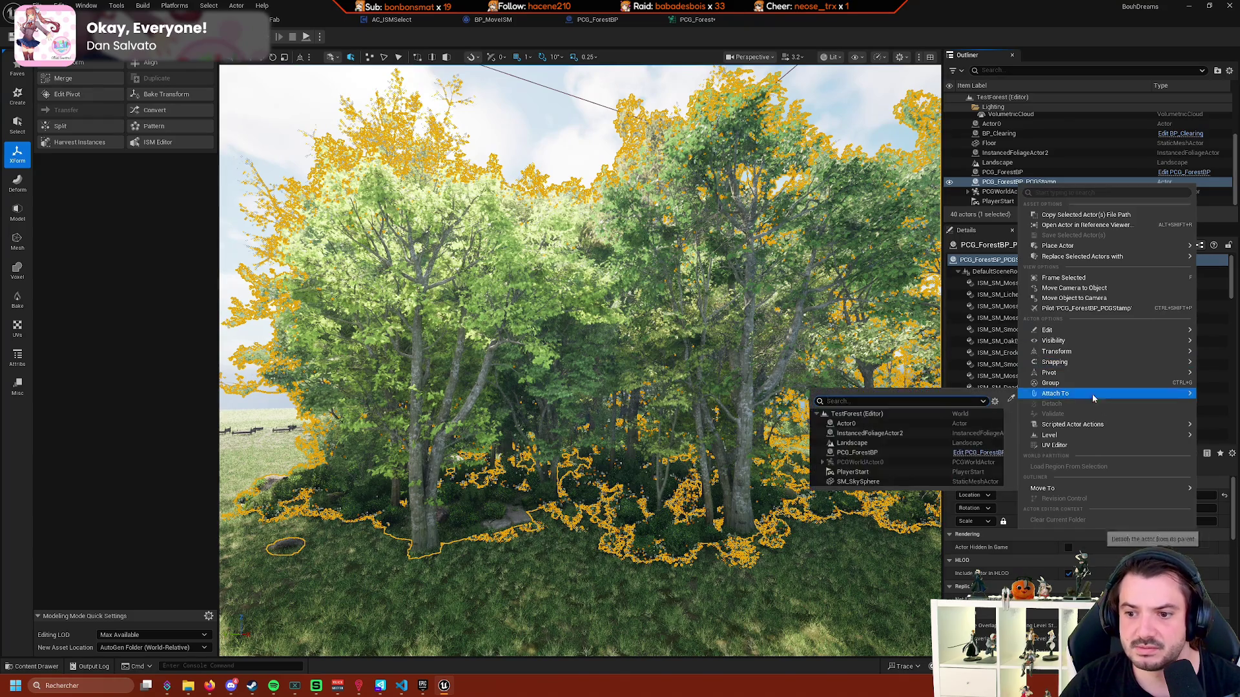
mouse_move(1119, 261)
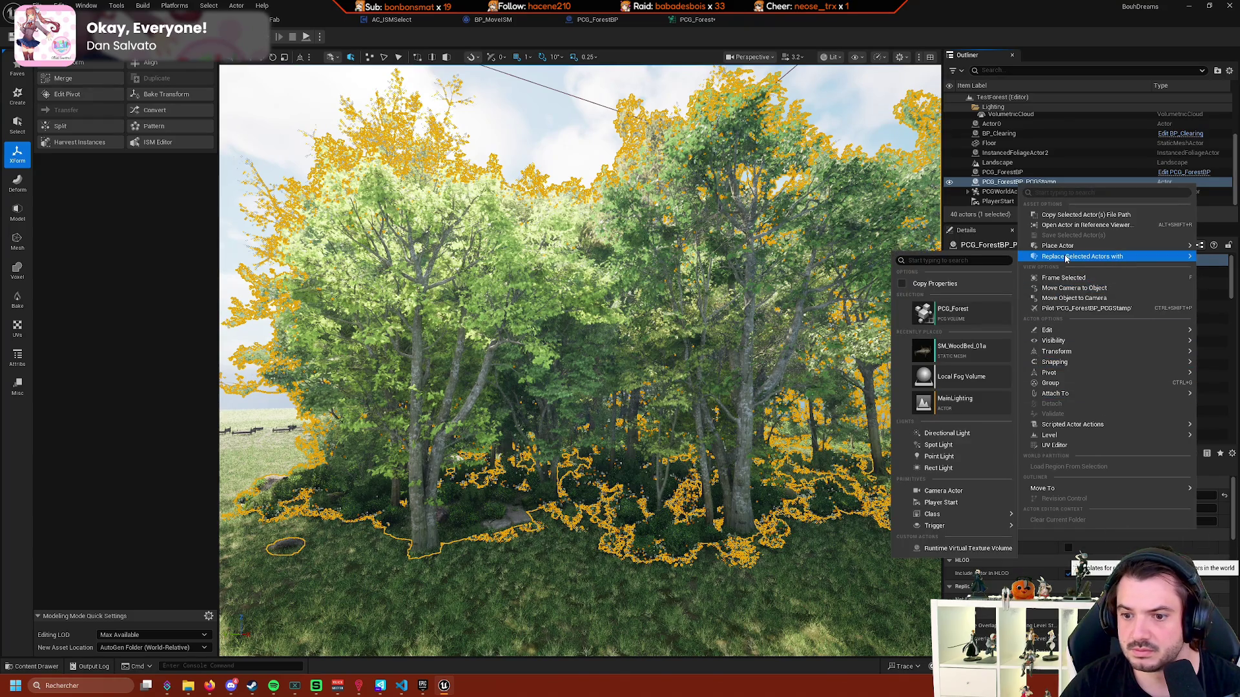
click(117, 7)
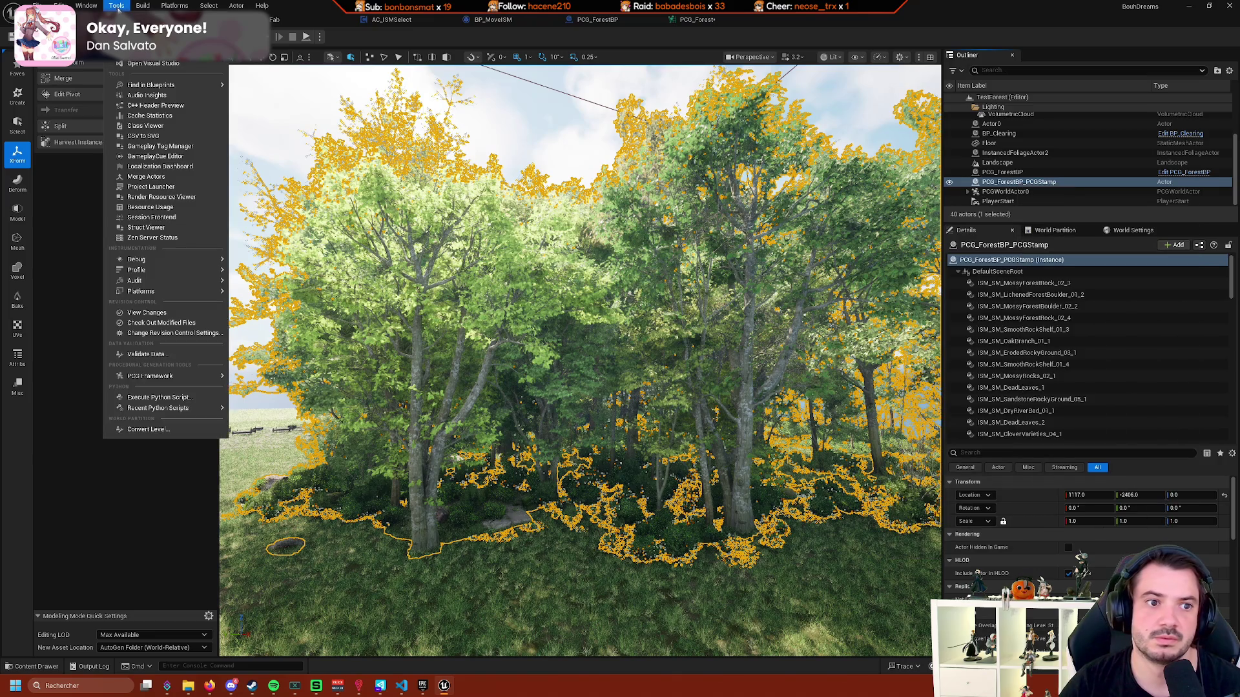
mouse_move(161, 292)
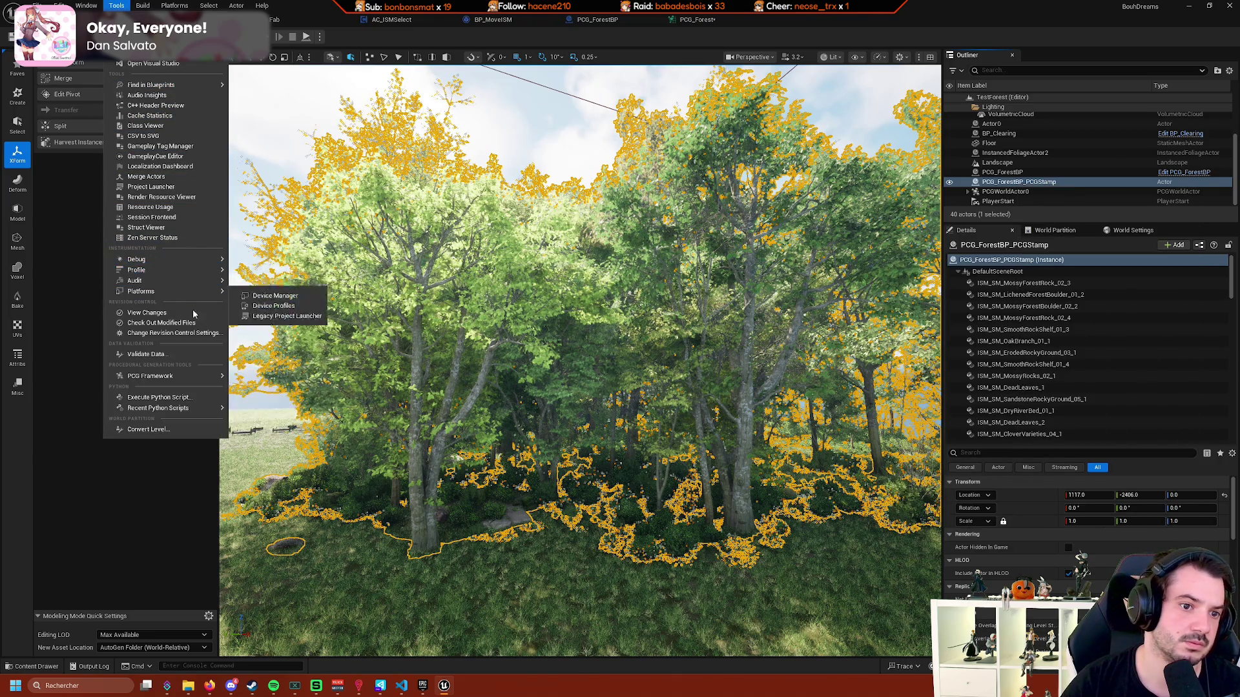
mouse_move(192, 377)
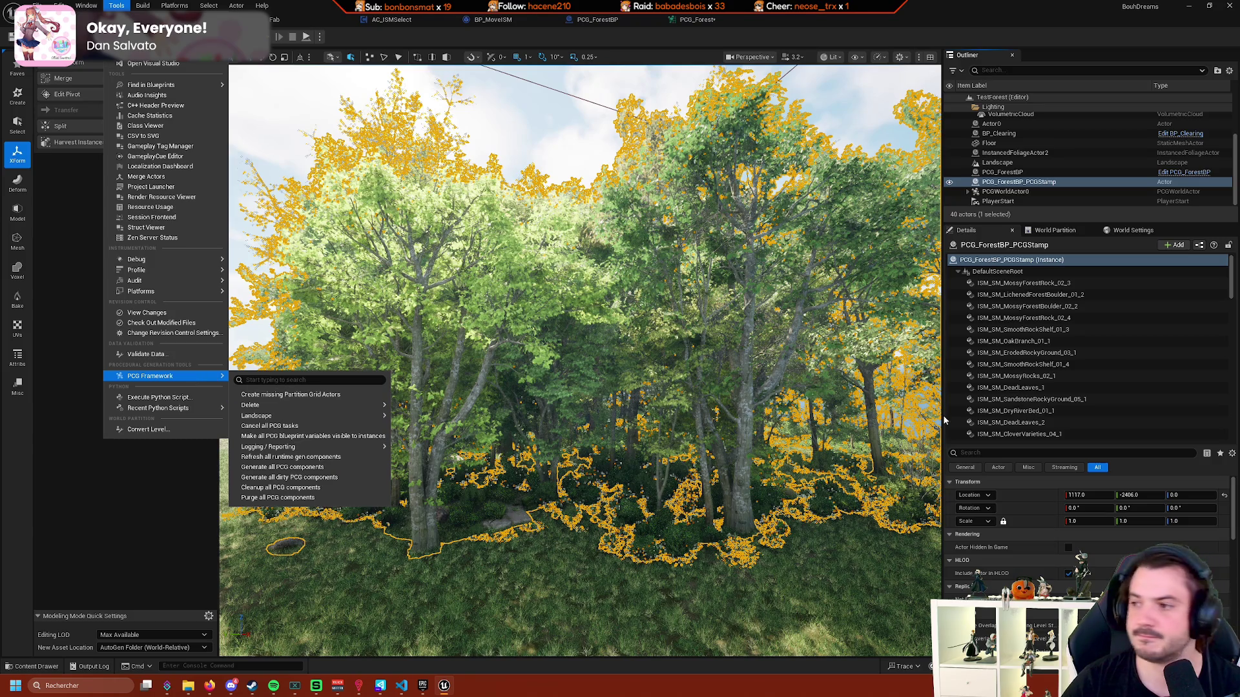
key(Escape)
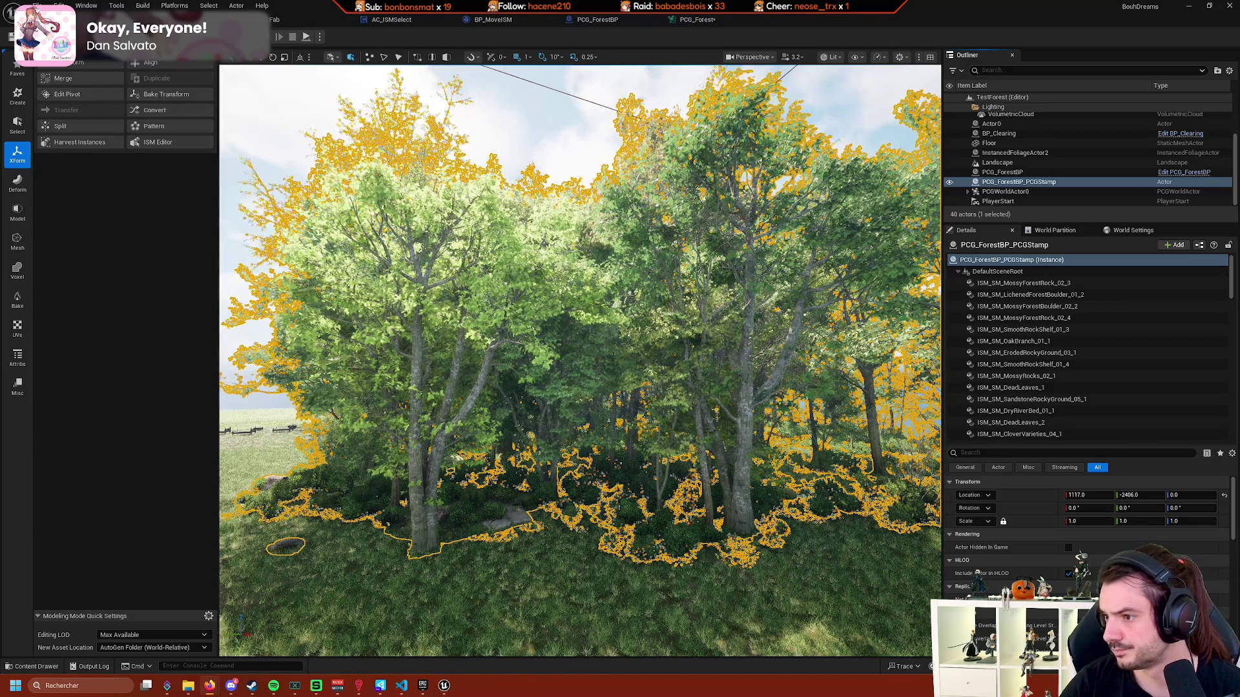
click(142, 6)
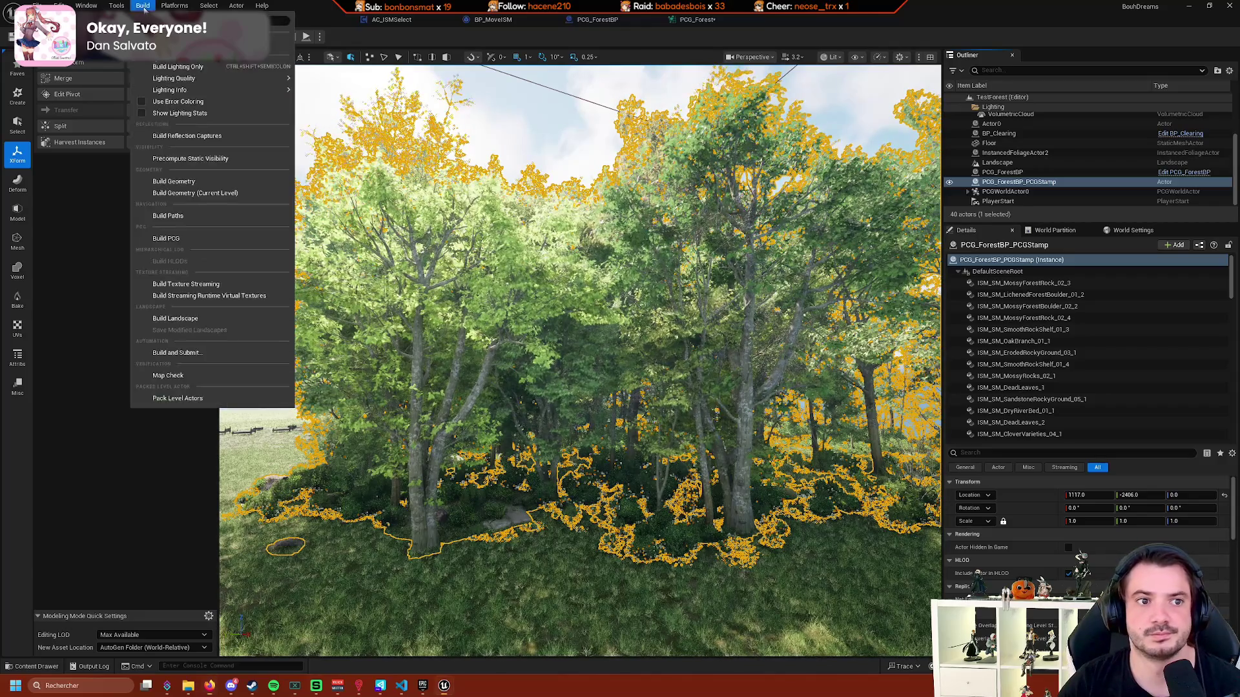
mouse_move(174, 8)
mouse_move(112, 8)
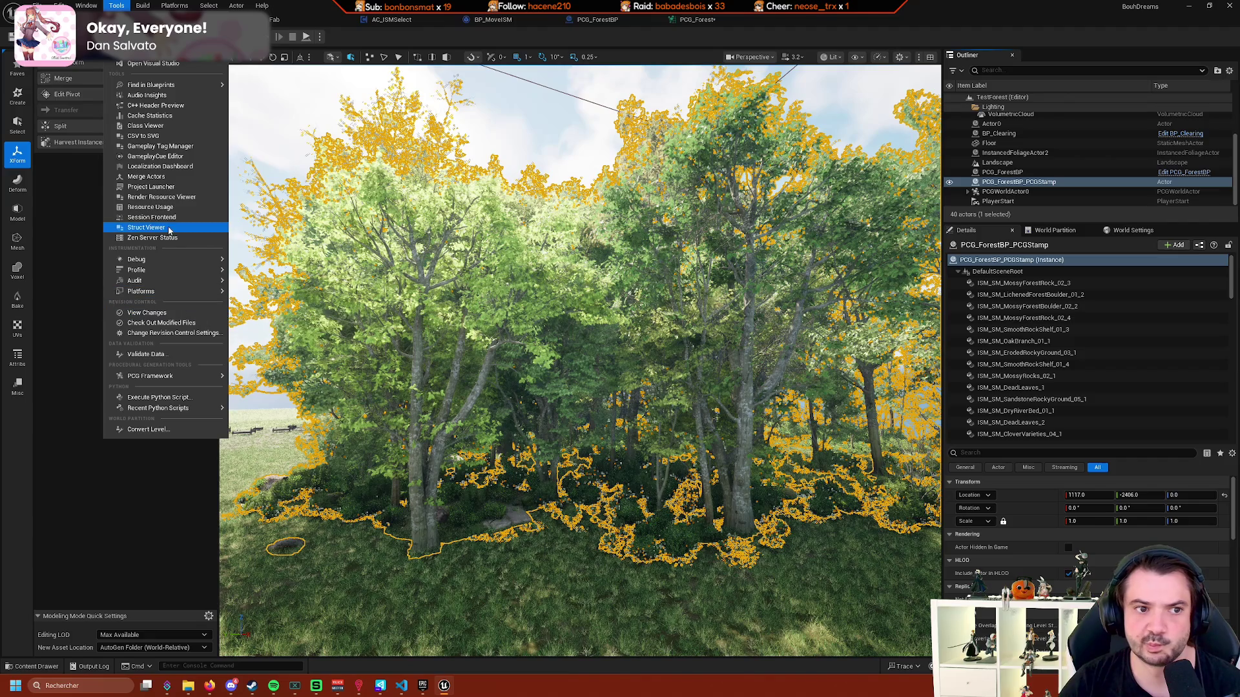
click(155, 177)
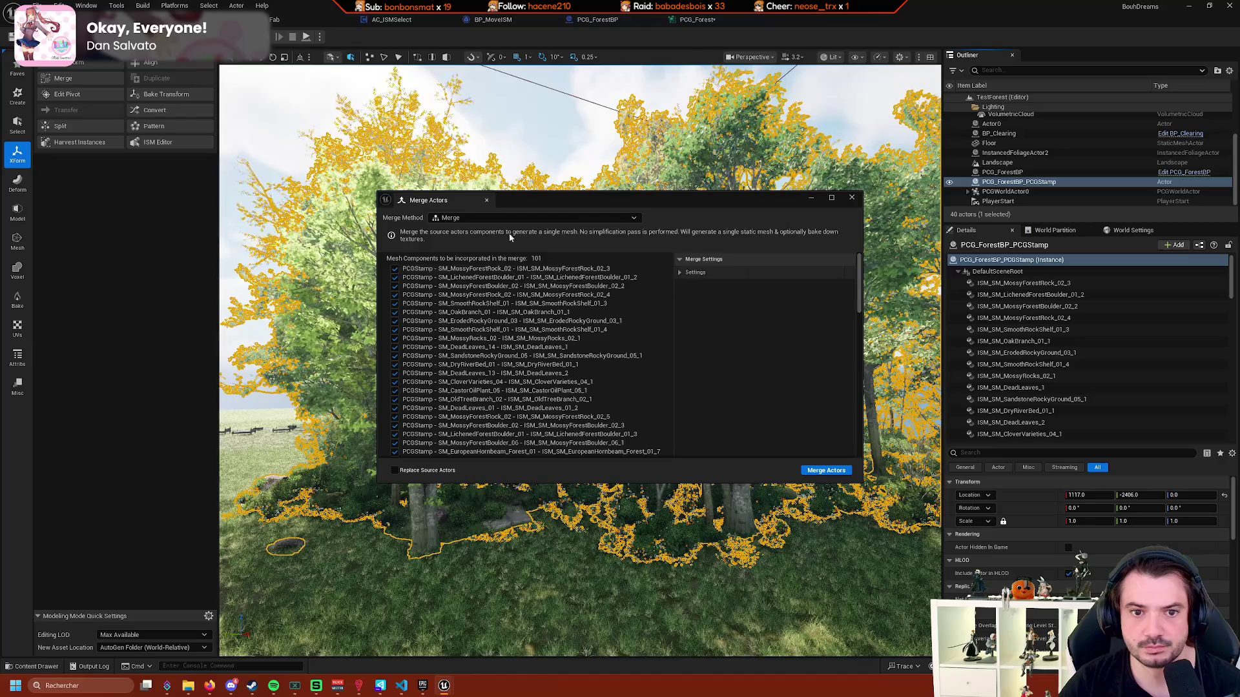
Use the Batch merge method with the Actor class and HierarchicalInstancedStaticMeshComponent as the instance type.
click(554, 218)
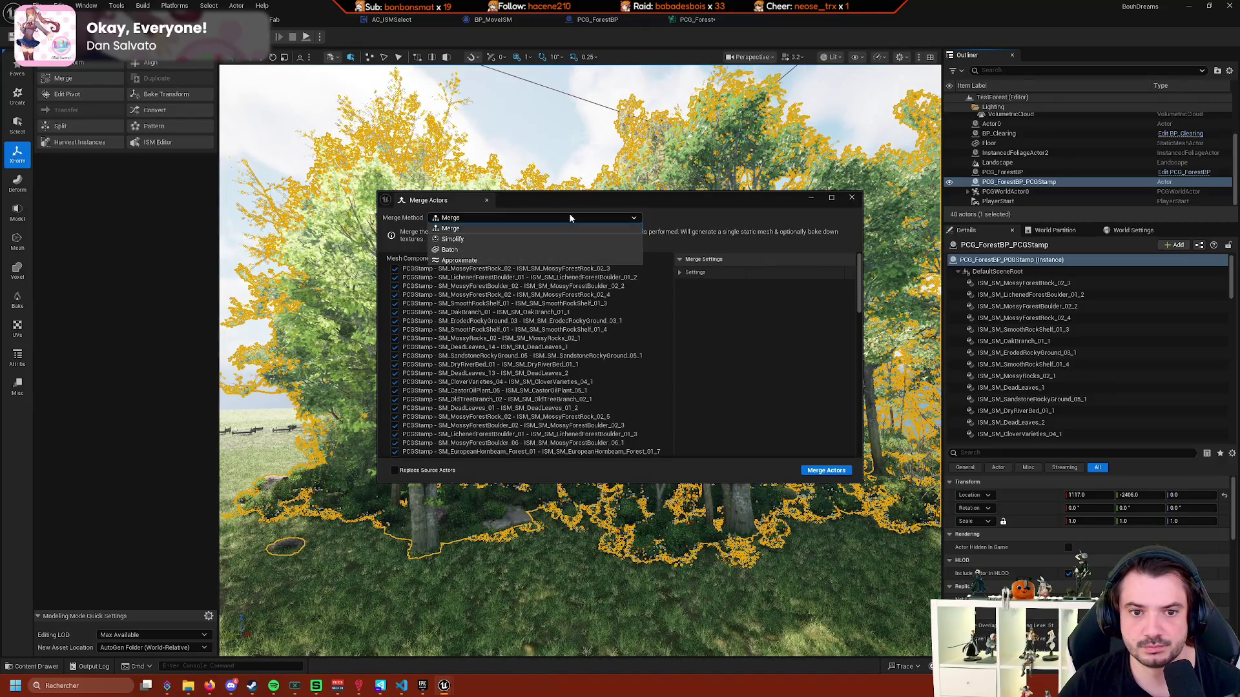
click(471, 240)
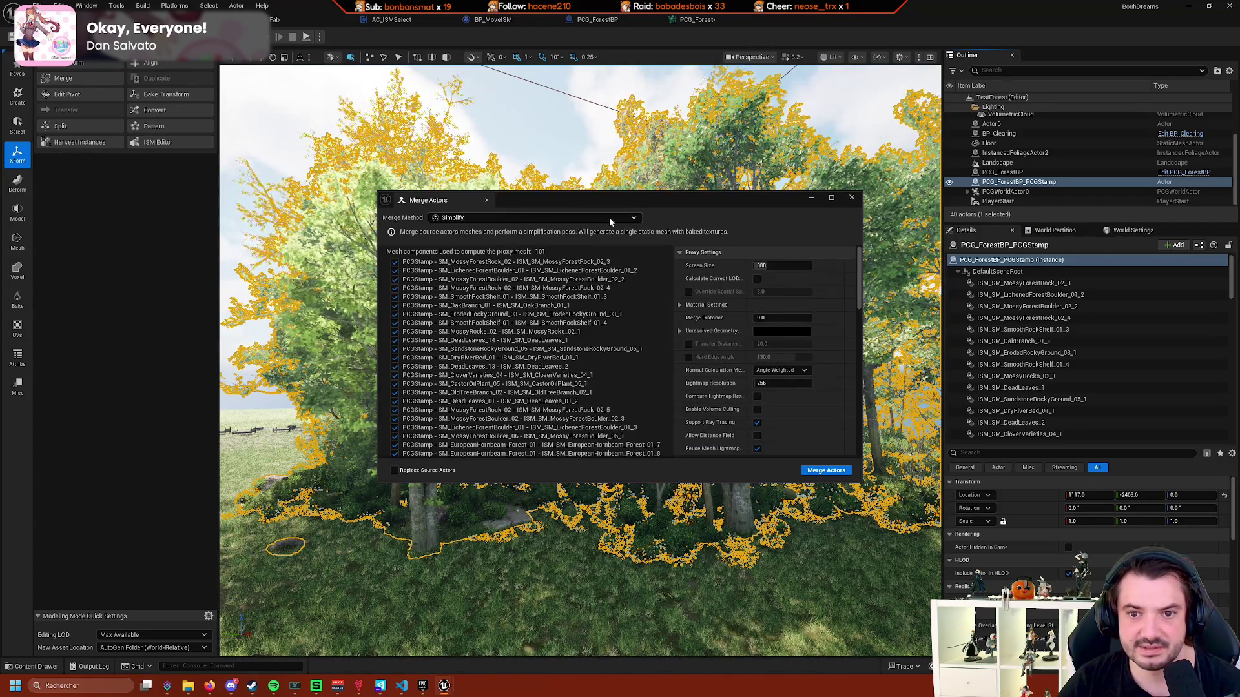
click(558, 217)
click(524, 250)
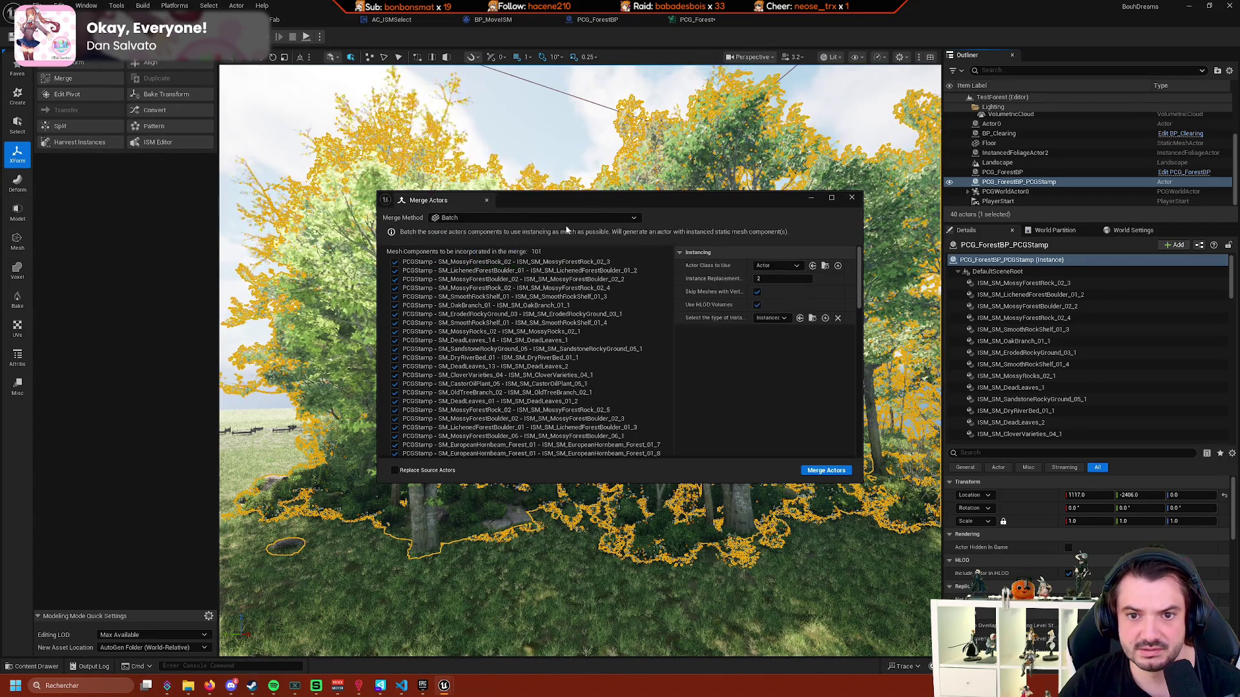
click(784, 267)
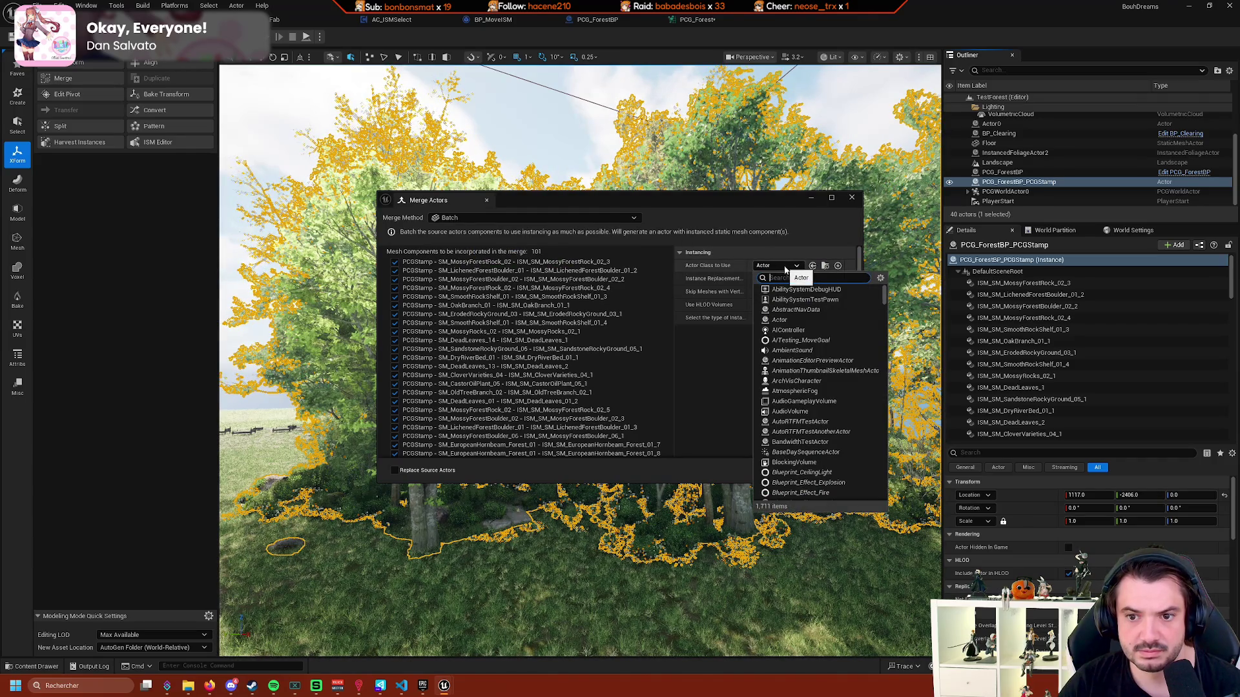
click(719, 349)
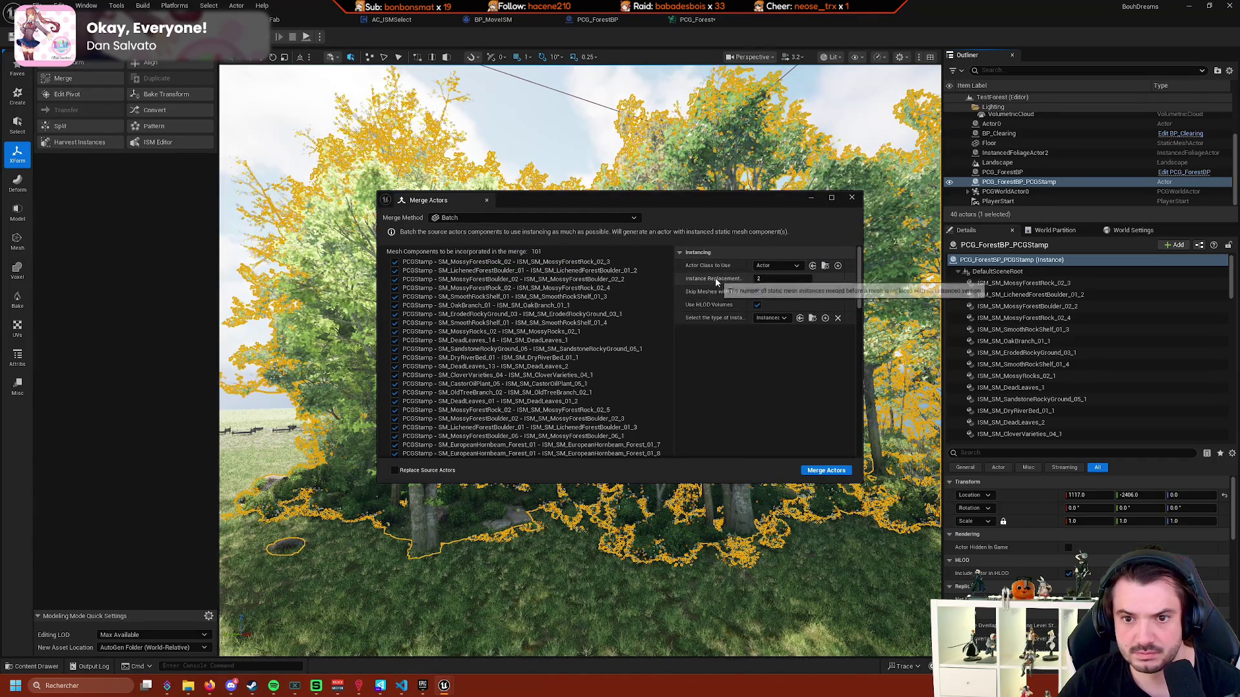
click(767, 319)
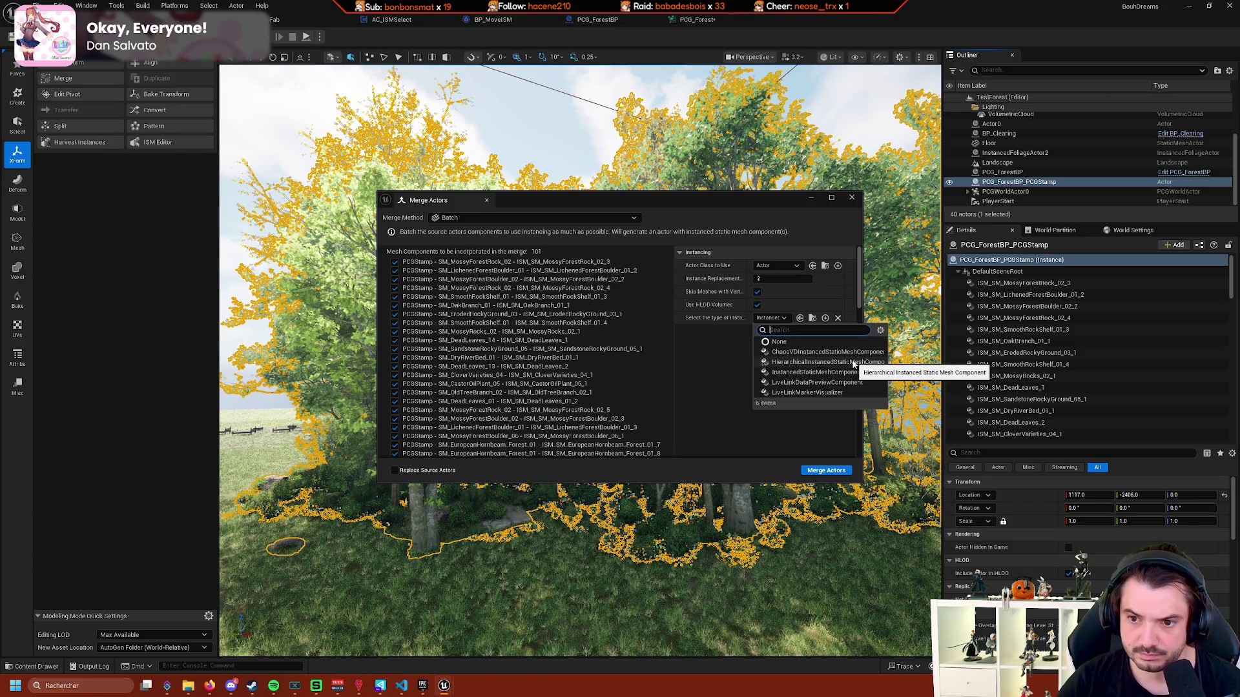
click(853, 364)
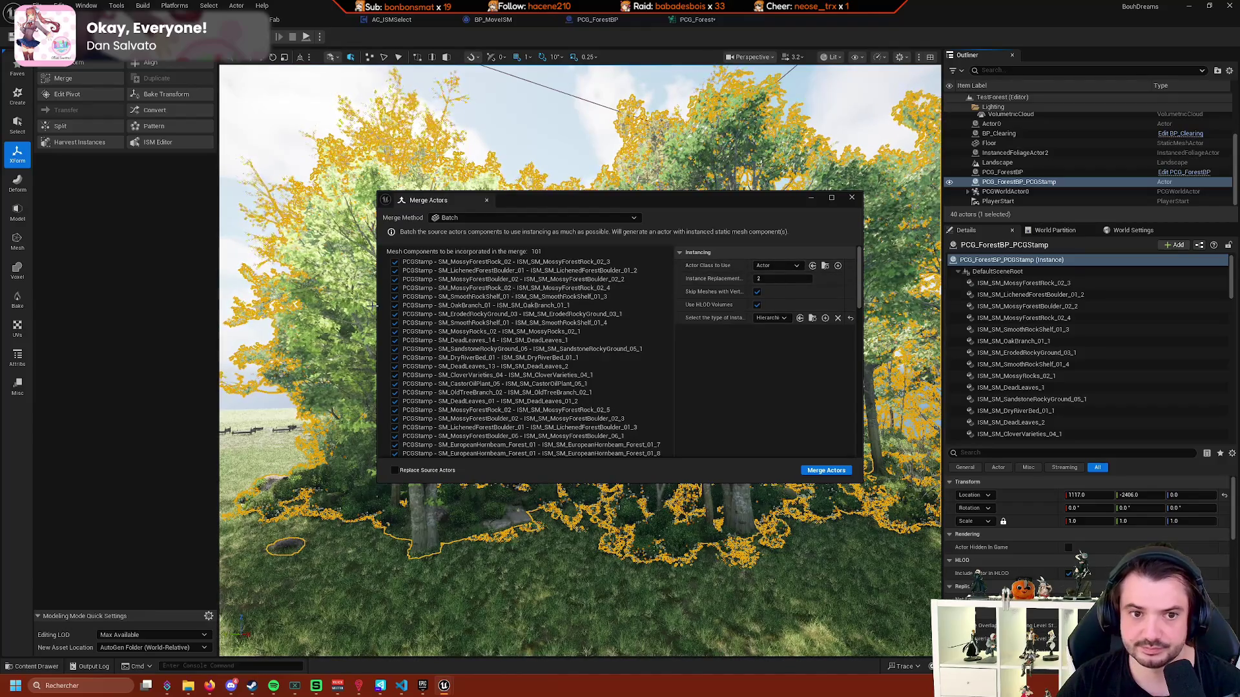
Enlarge the merge window wider and taller to list every mesh, then close it without merging.
drag(379, 310, 315, 309)
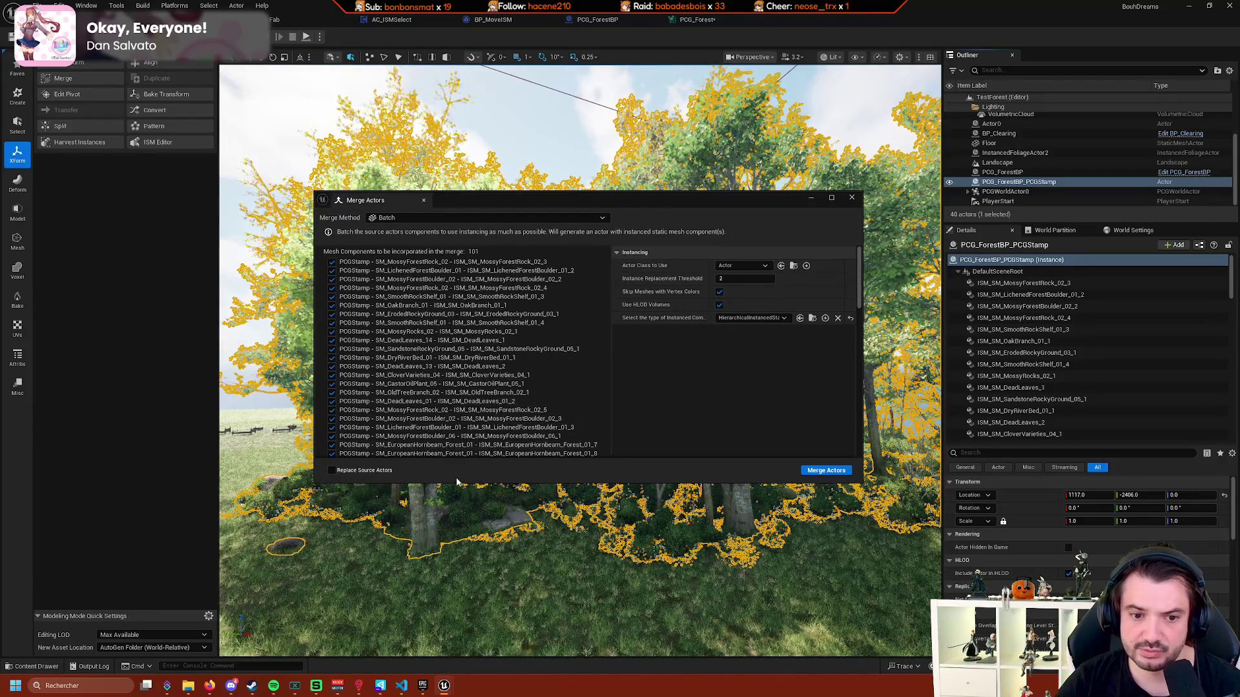
mouse_move(456, 480)
mouse_down()
mouse_move(452, 576)
mouse_move(394, 584)
mouse_up()
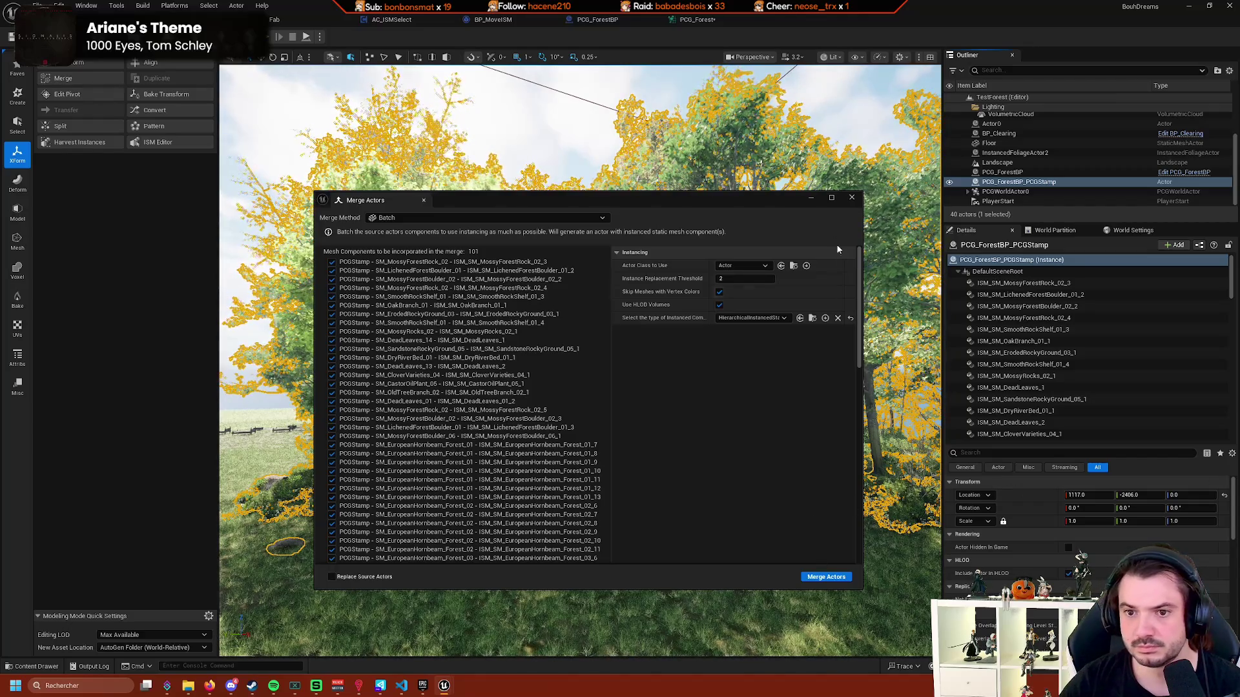
click(852, 197)
In the PCG_Forest graph, review the lower and the Hero Trees Static Mesh Spawners' settings.
click(580, 18)
click(697, 19)
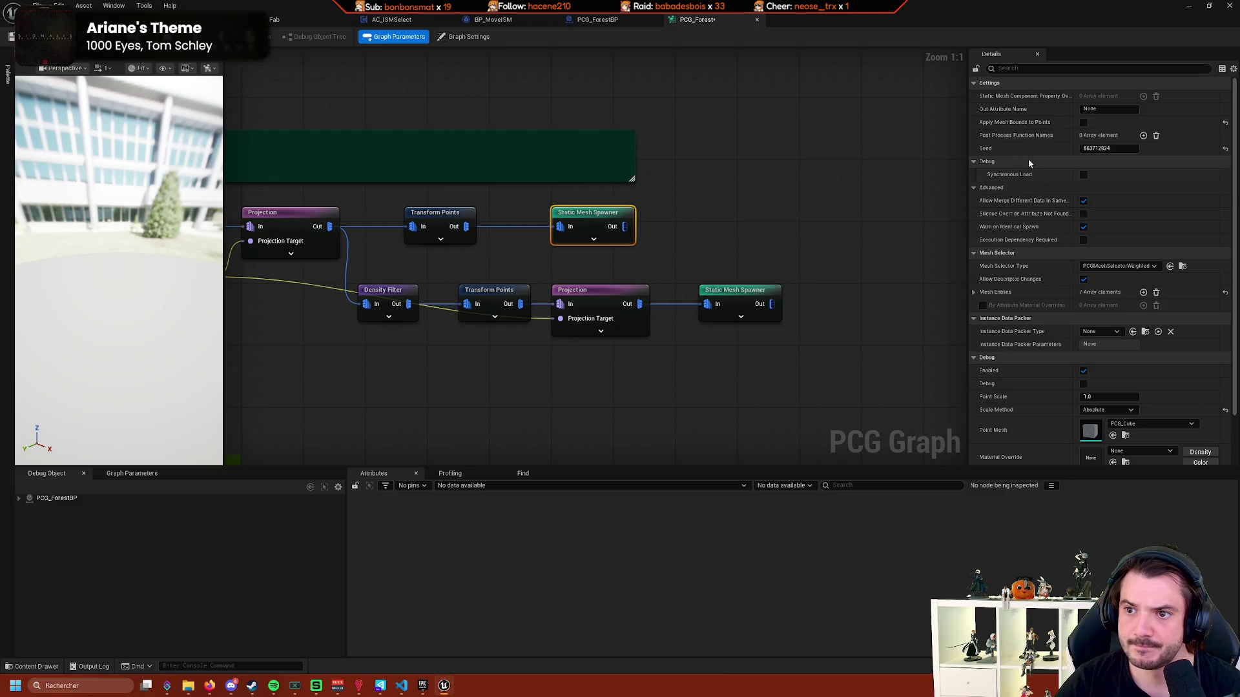
click(738, 296)
scroll(736, 296, down, 4)
drag(724, 289, 904, 299)
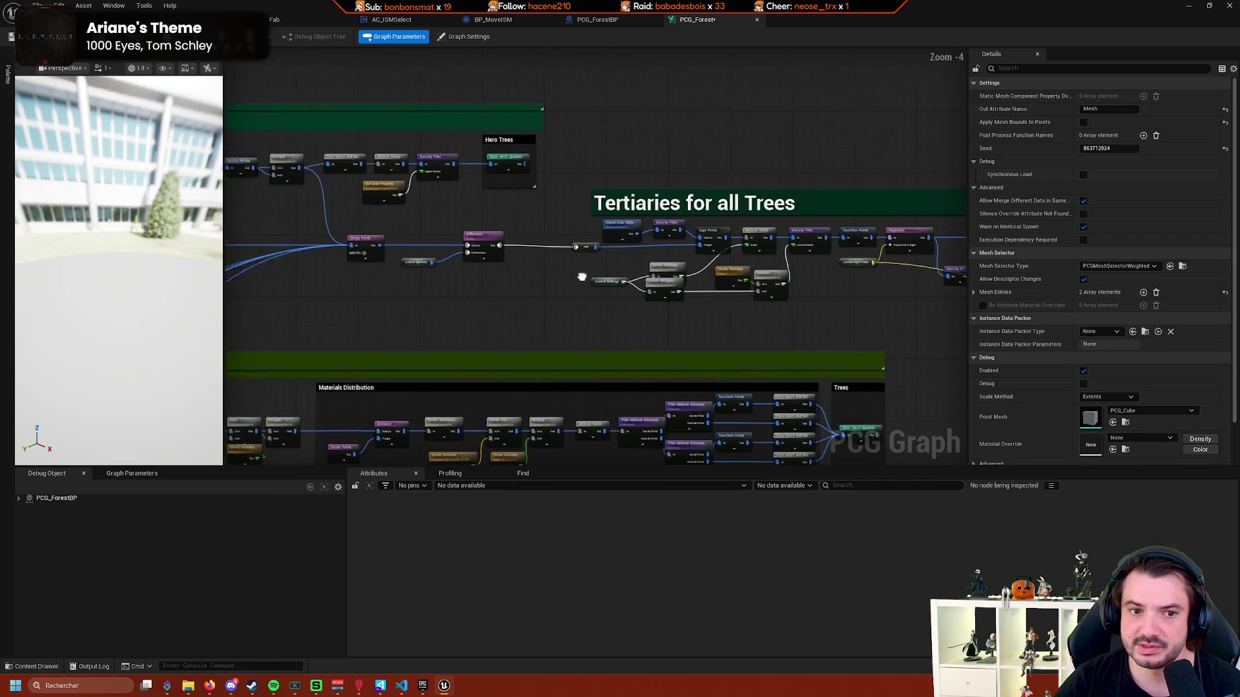
scroll(745, 155, up, 2)
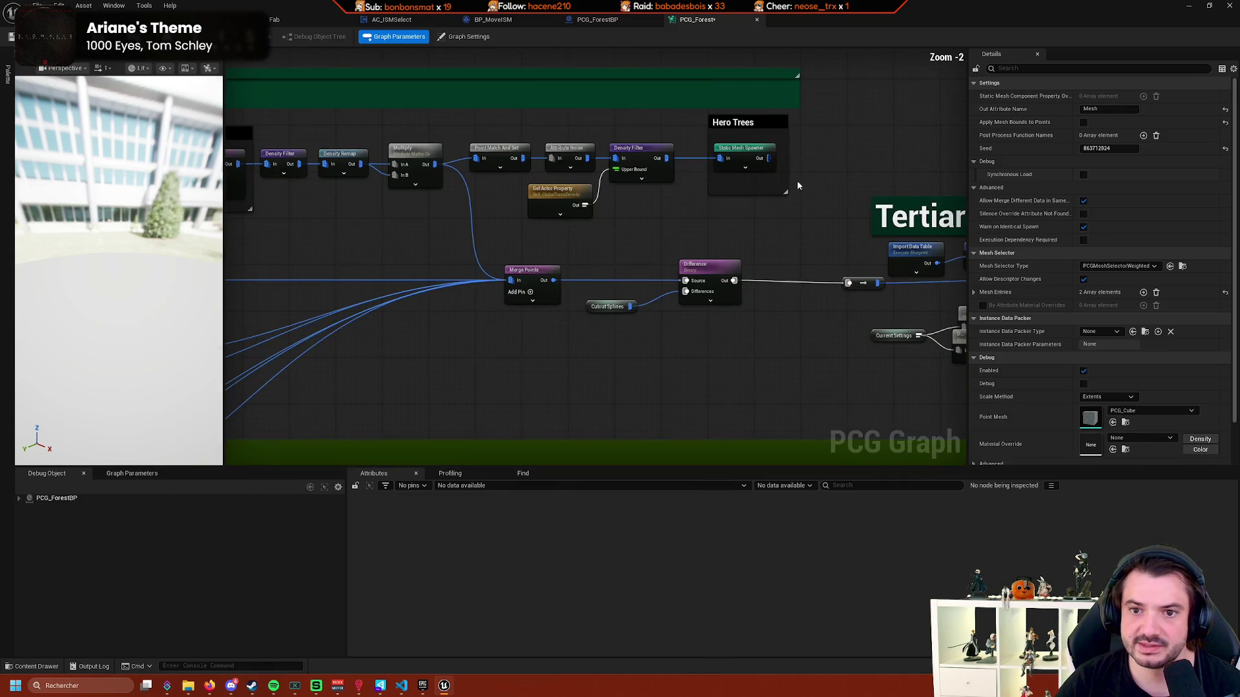
click(745, 155)
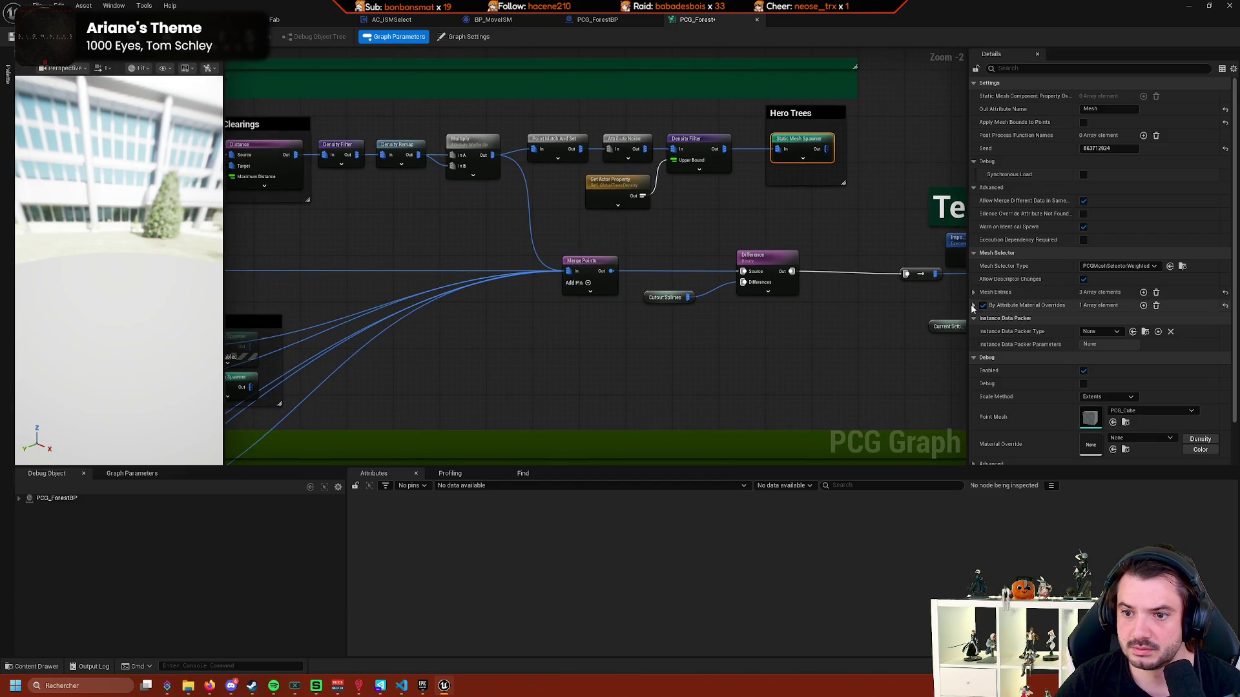
click(973, 305)
scroll(676, 253, down, 2)
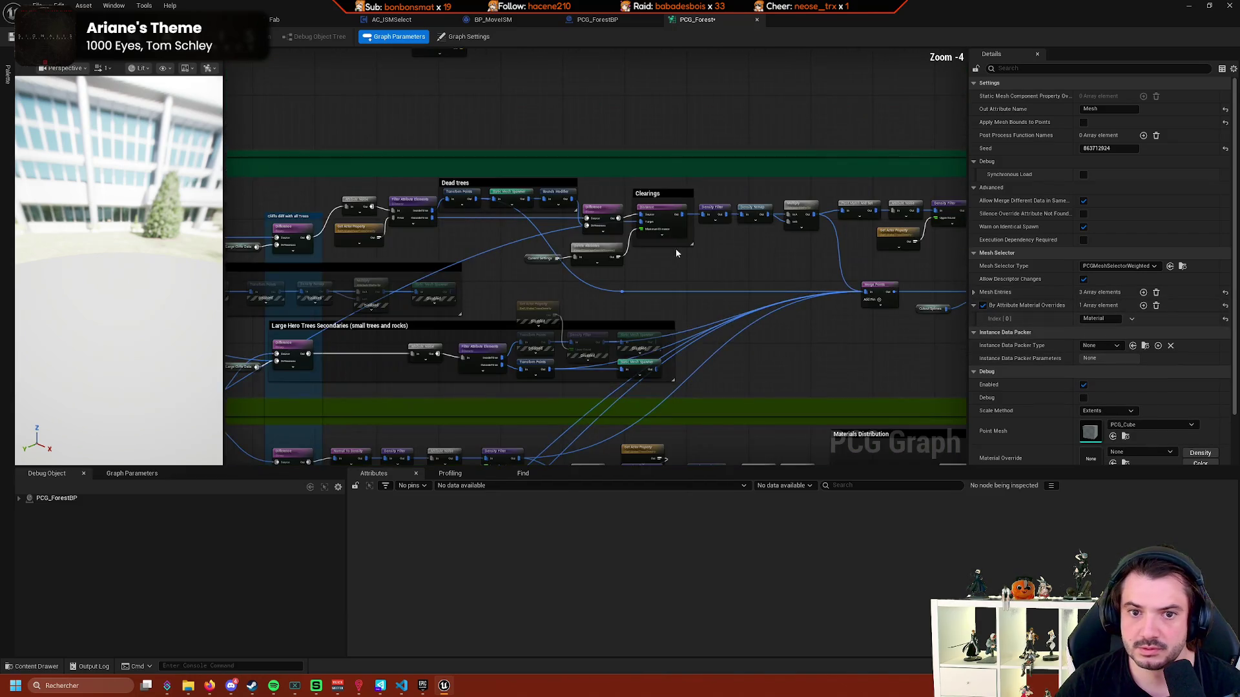
scroll(676, 253, up, 1)
Expand the Dead trees spawner's Mesh Entries and the SM_DeadTree_01 descriptor settings.
click(504, 186)
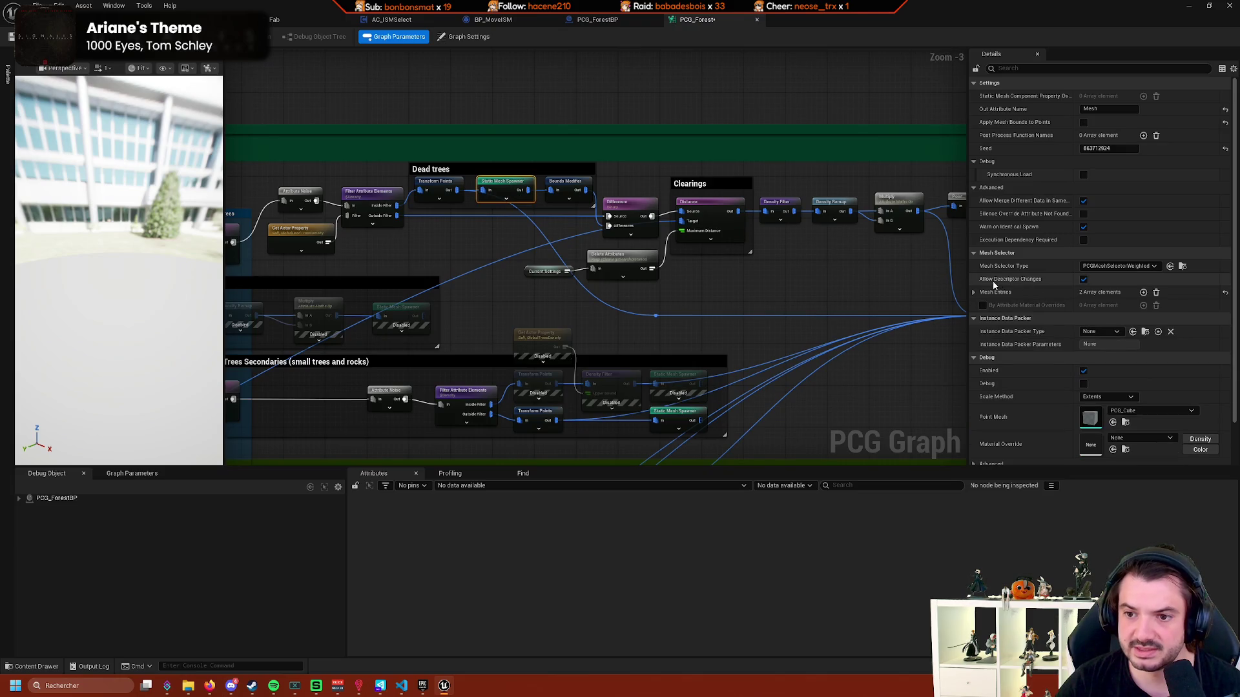
click(974, 292)
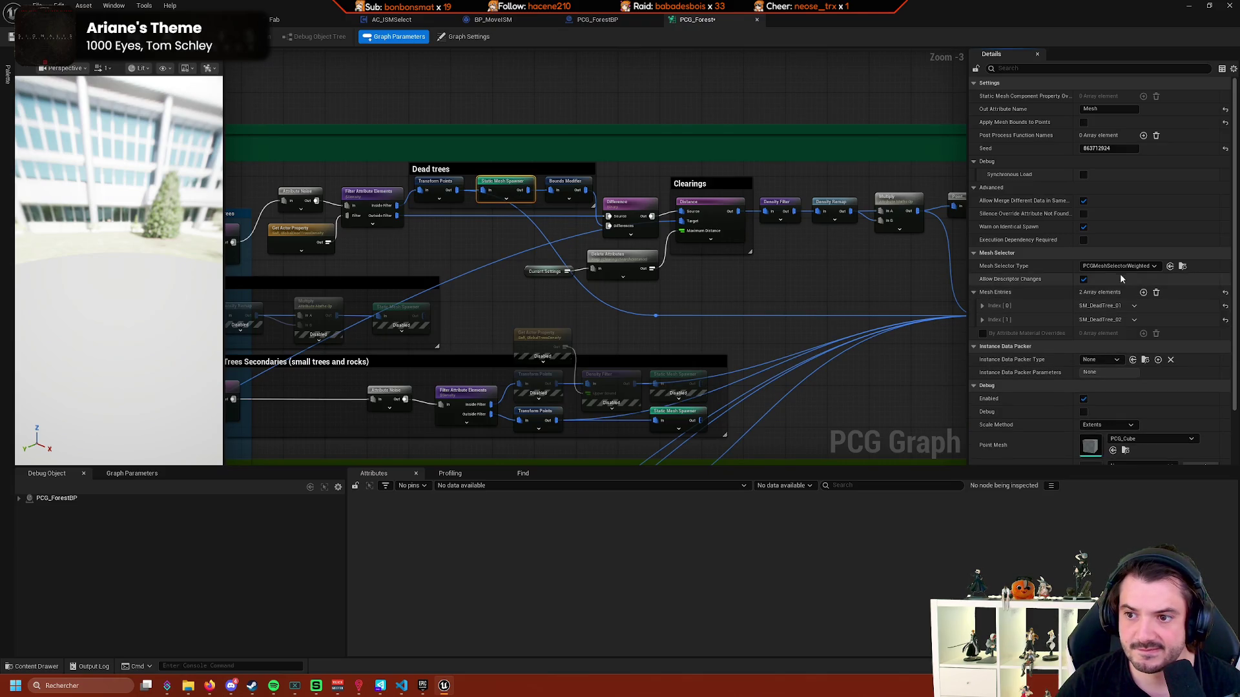
click(982, 306)
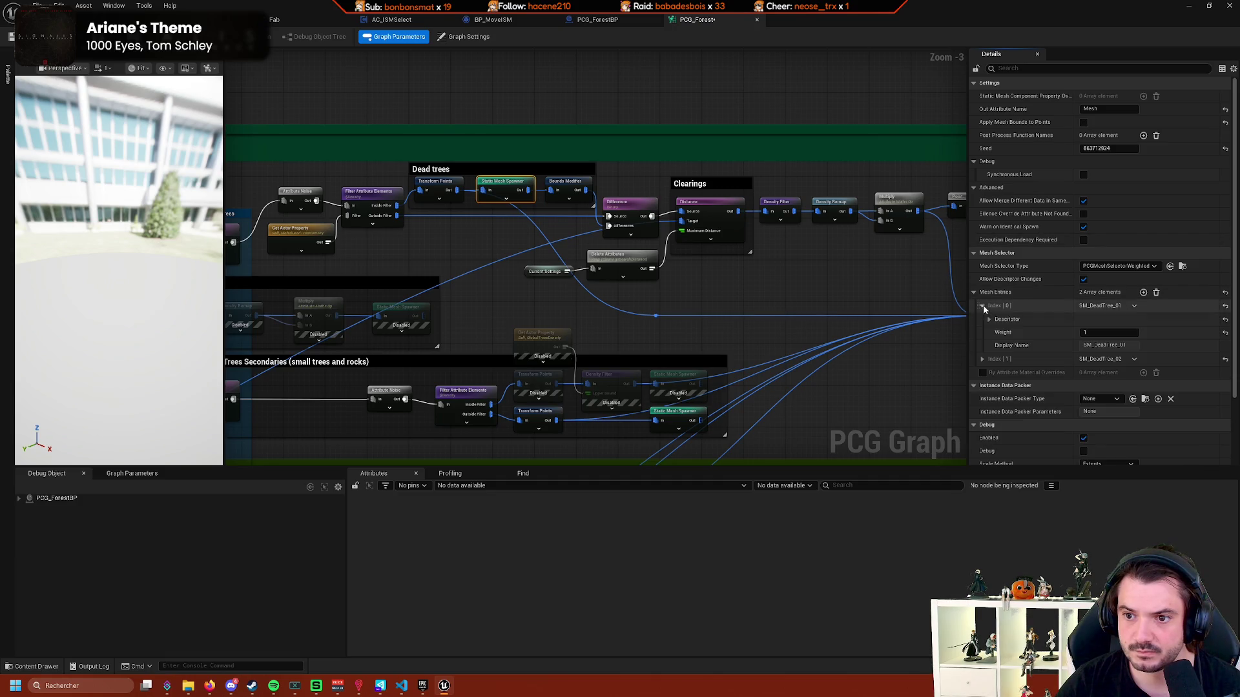
click(990, 320)
scroll(1027, 329, down, 1)
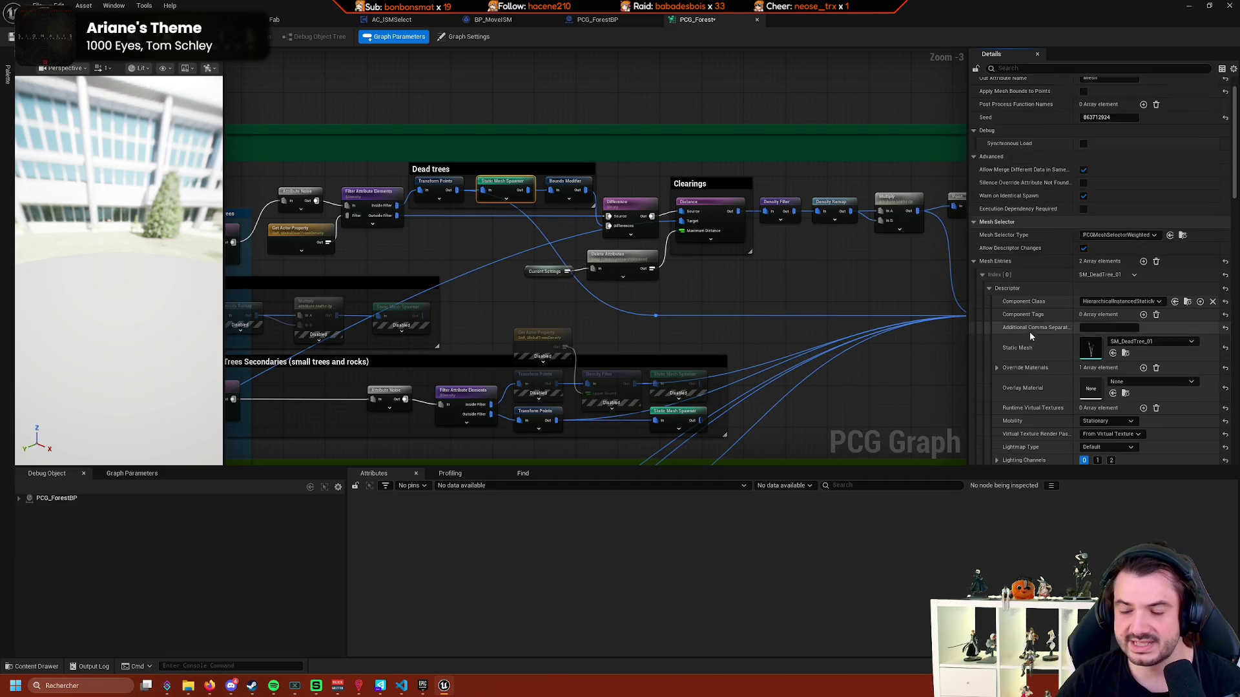
scroll(1029, 331, down, 6)
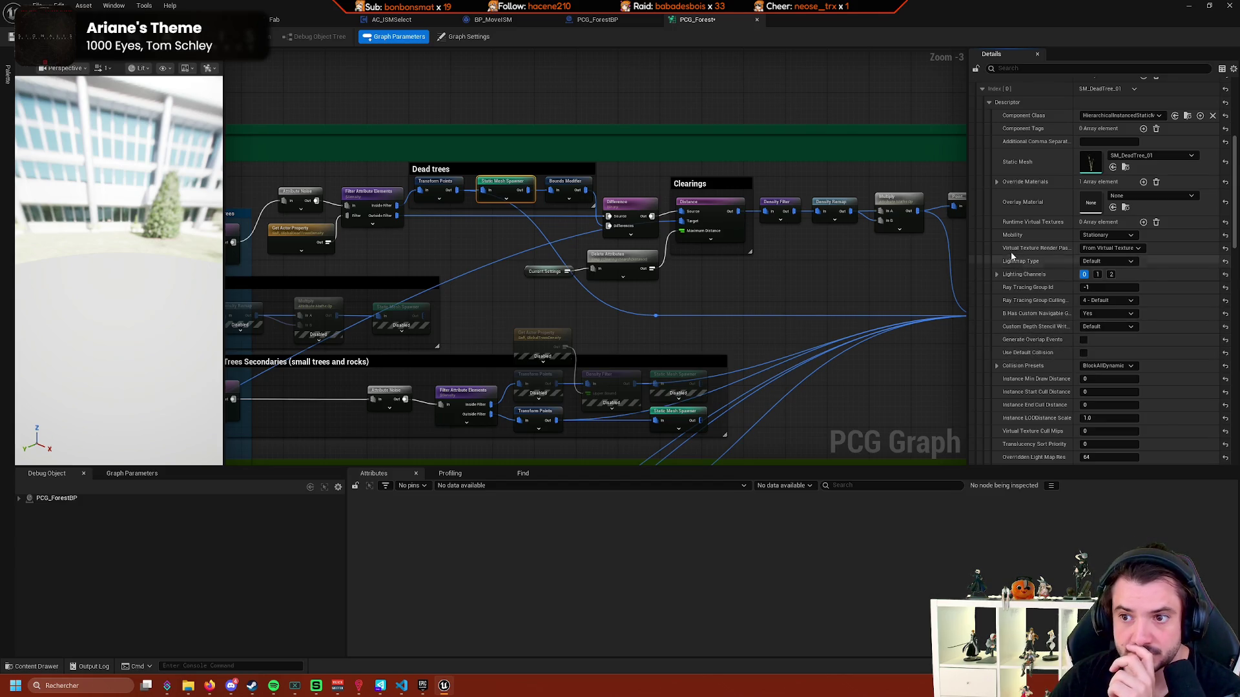
scroll(1032, 244, down, 3)
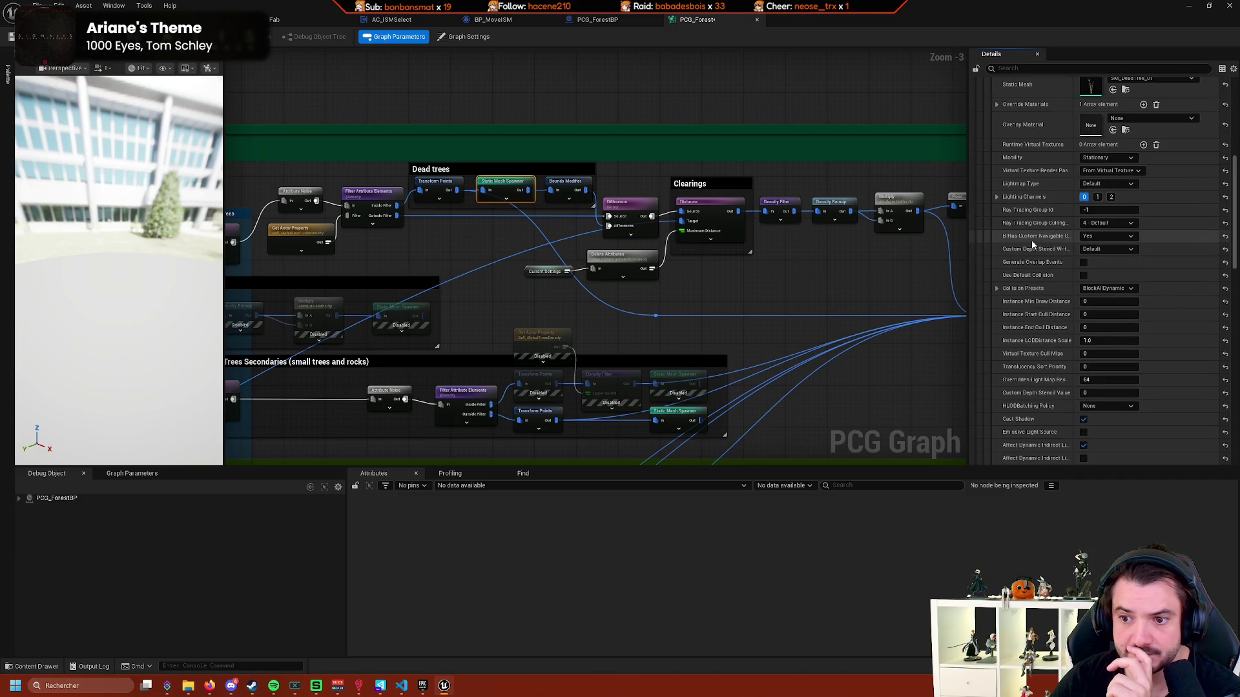
scroll(1032, 244, down, 8)
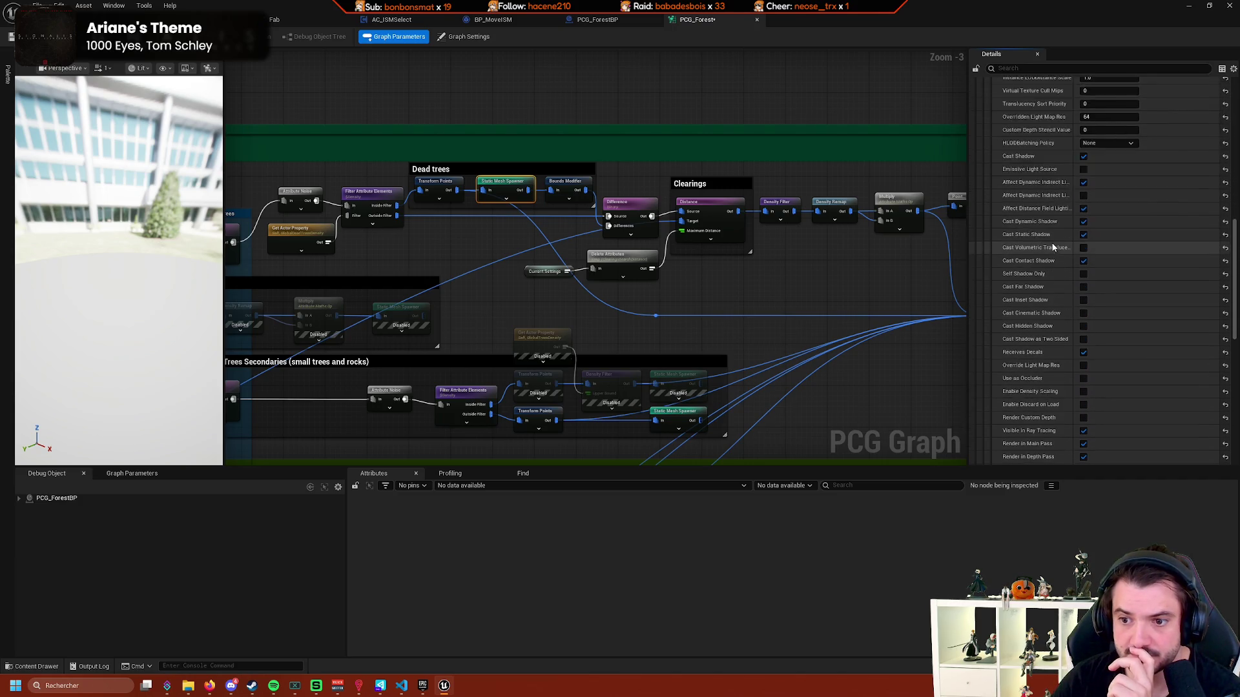
scroll(1052, 247, down, 8)
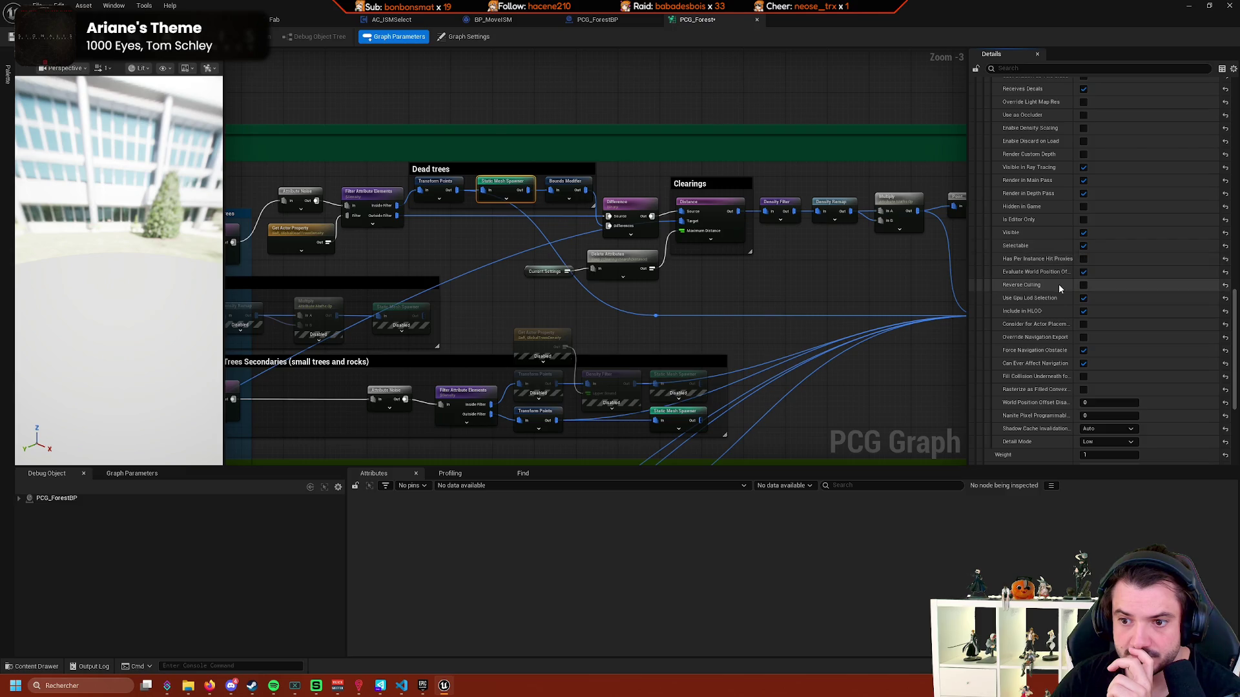
scroll(1059, 285, down, 4)
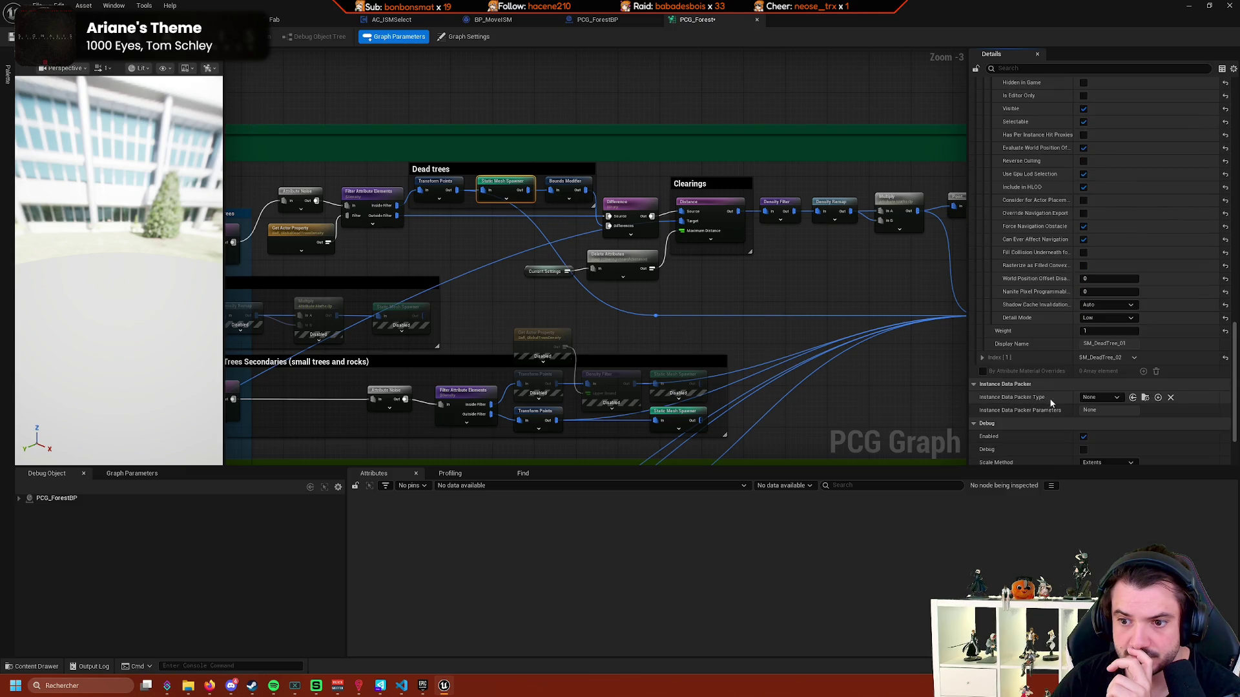
Try the Instance Data Packer Type as pack by attribute, then reset it to None.
mouse_move(1040, 401)
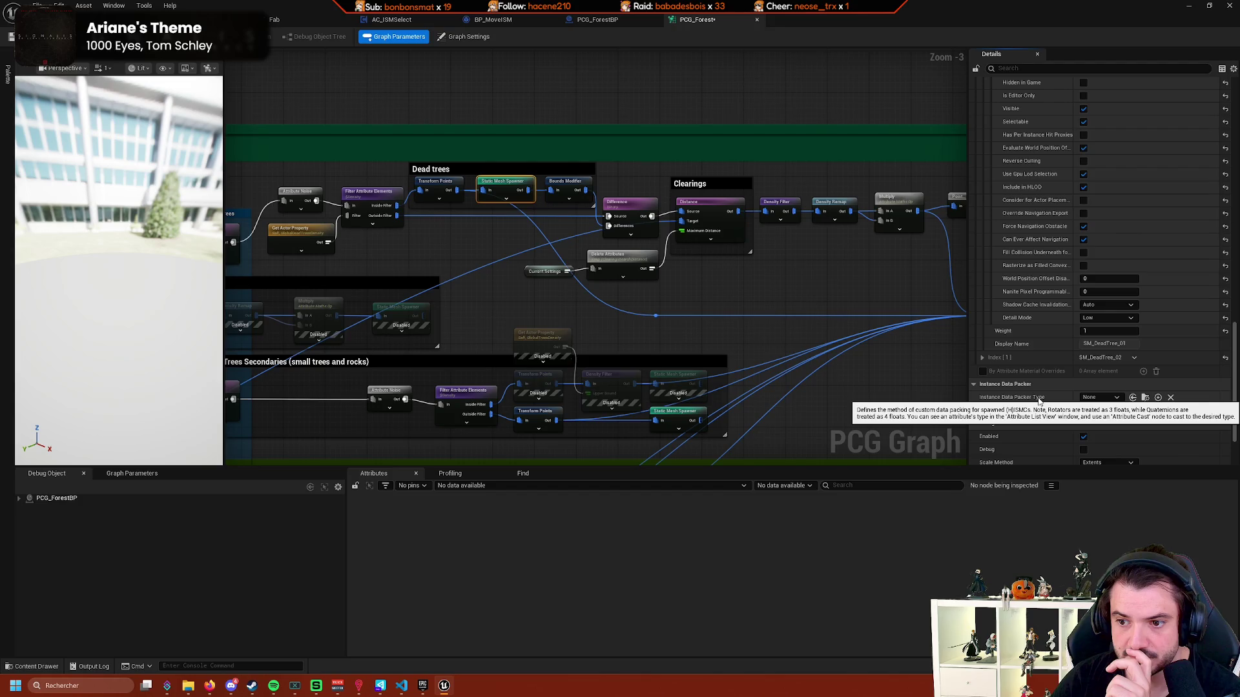
click(1108, 400)
click(1112, 400)
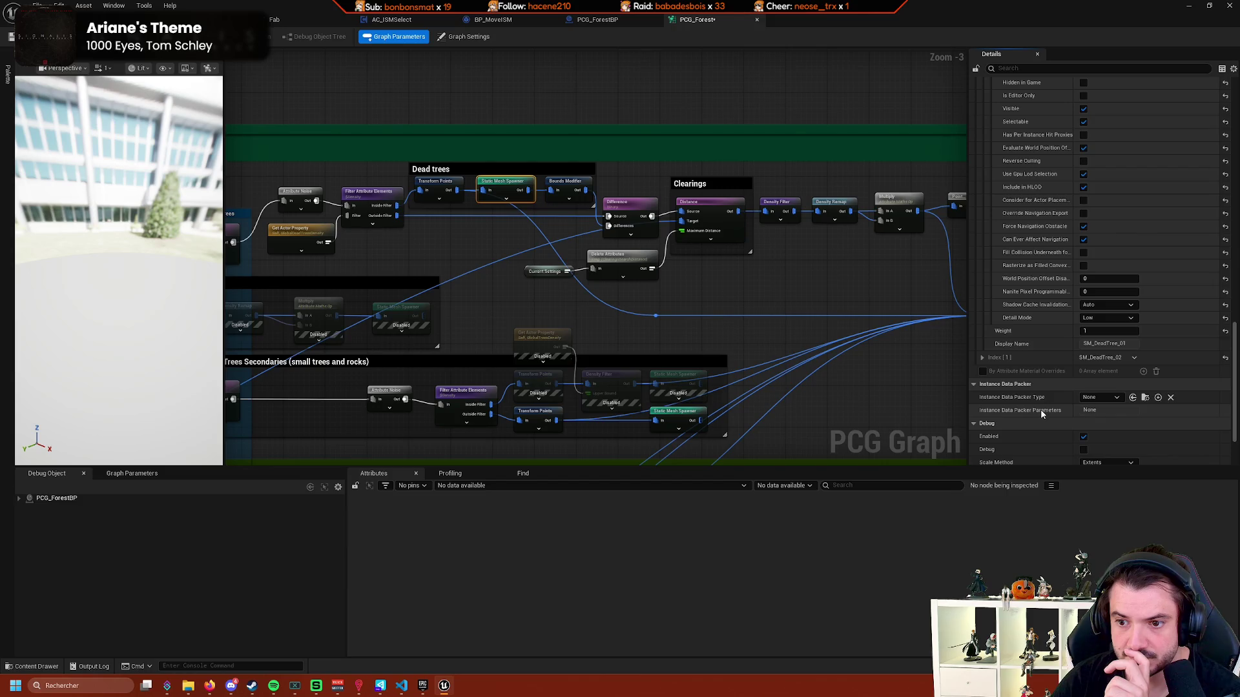
scroll(1040, 409, down, 2)
click(1093, 367)
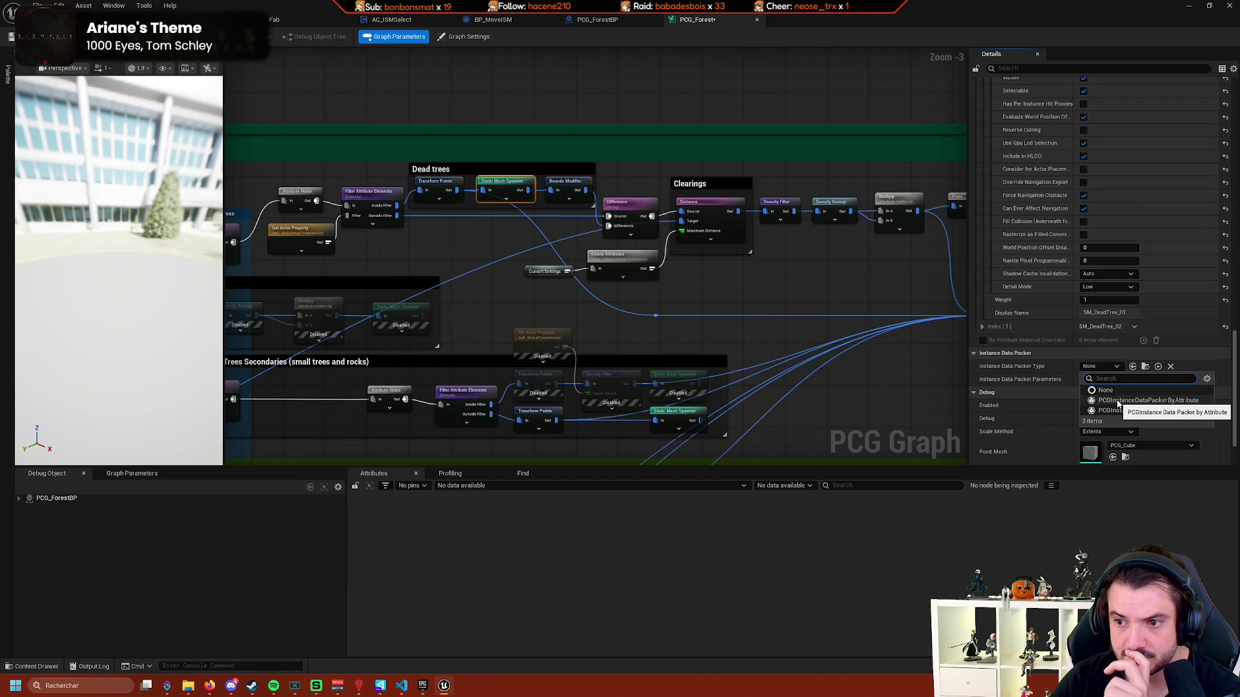
click(1108, 390)
click(1117, 366)
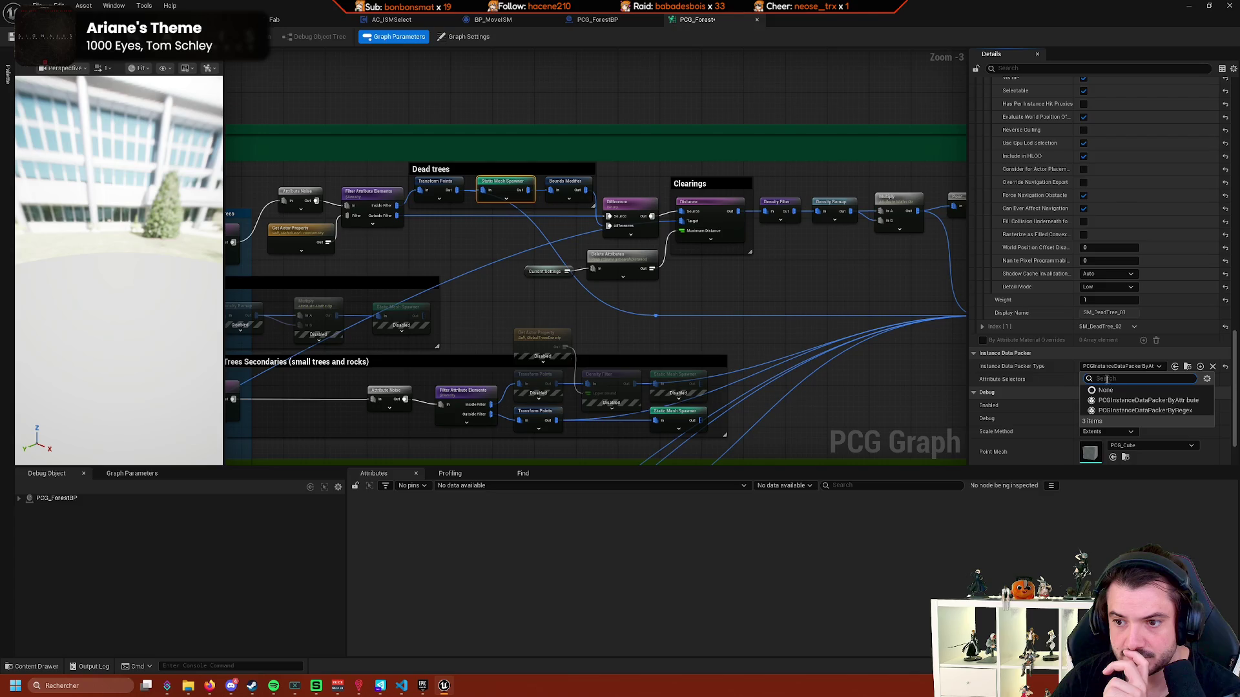
click(1111, 390)
Zoom out to see all graph groups, then return to the forest level view.
scroll(1028, 393, down, 2)
scroll(838, 313, down, 4)
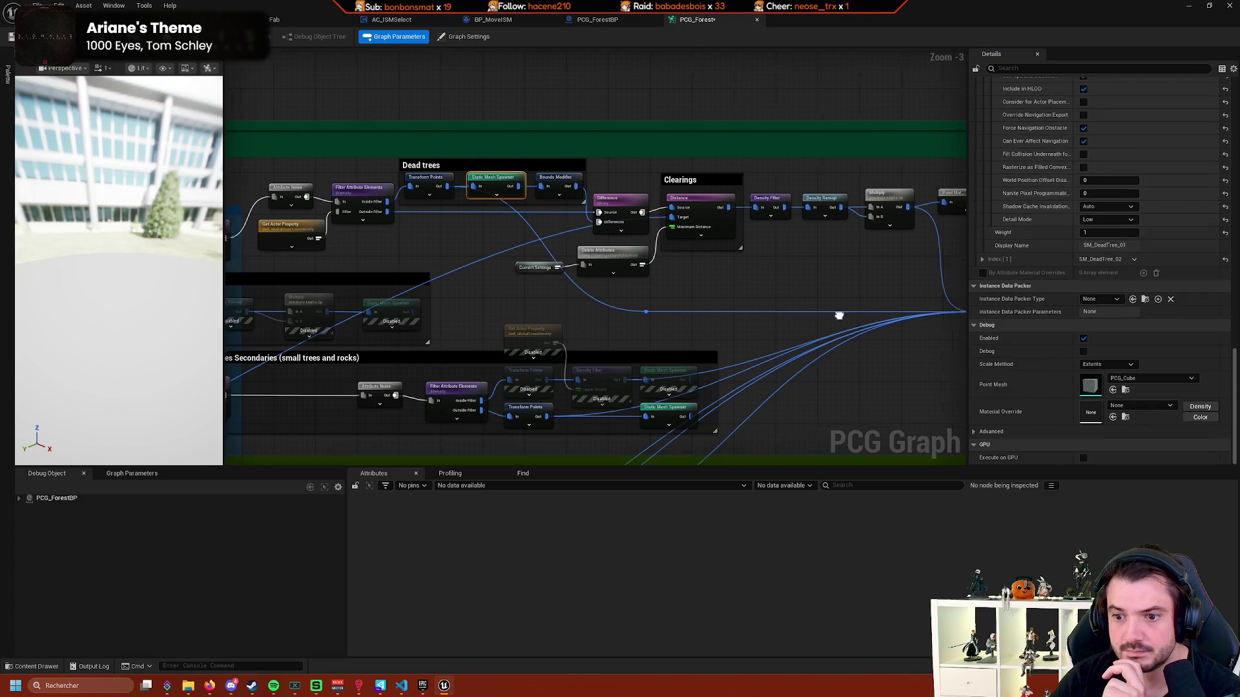
drag(565, 306, 537, 312)
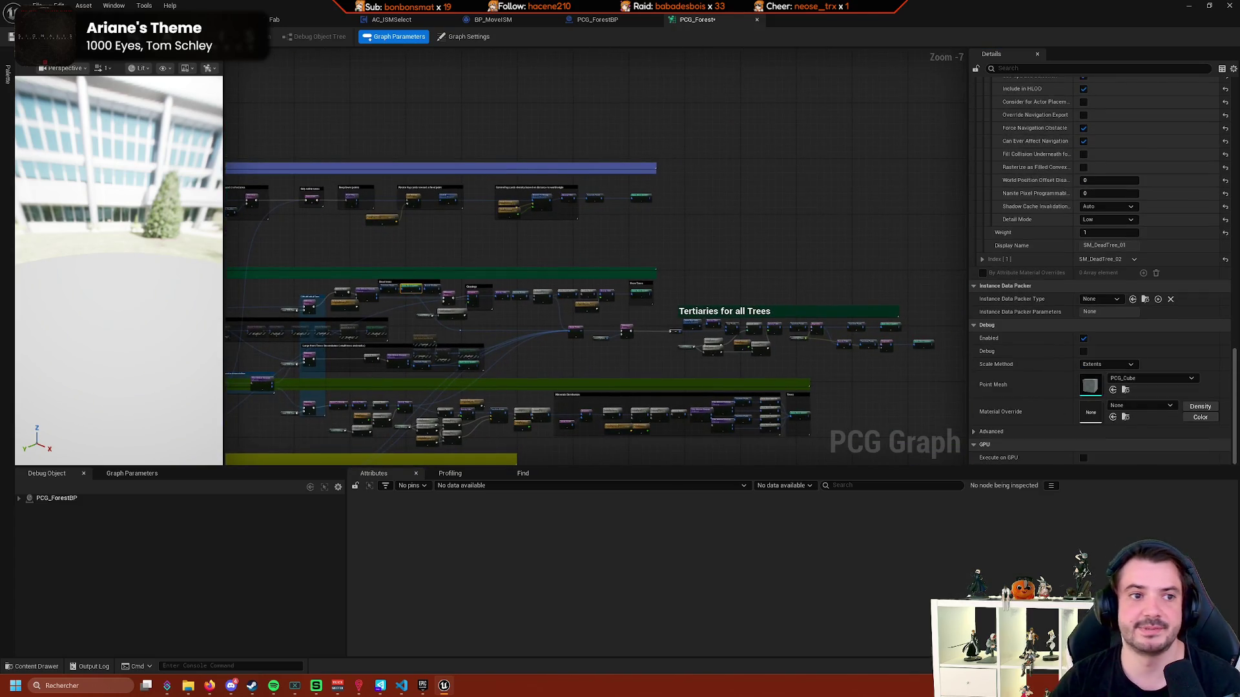
key(ctrl+Tab)
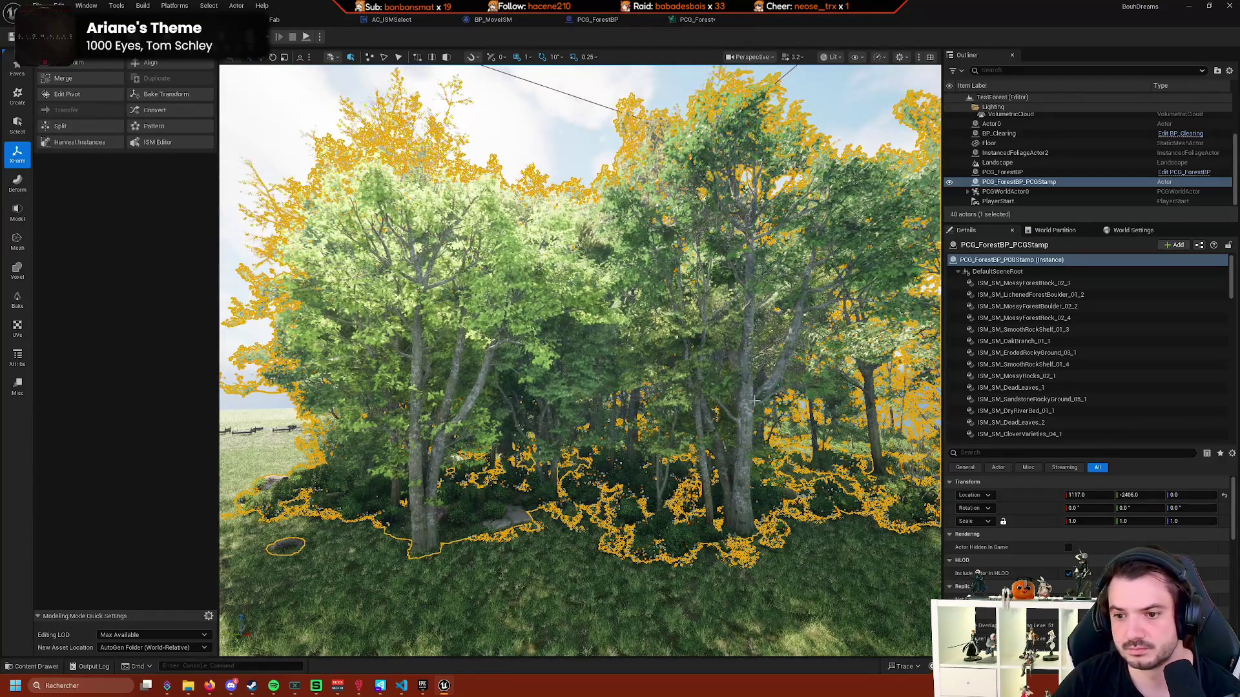
Select the ISM_SM_SmoothRockShelf_01_3 component and launch the ISM Editor from Modeling mode.
click(1009, 330)
right_click(1009, 331)
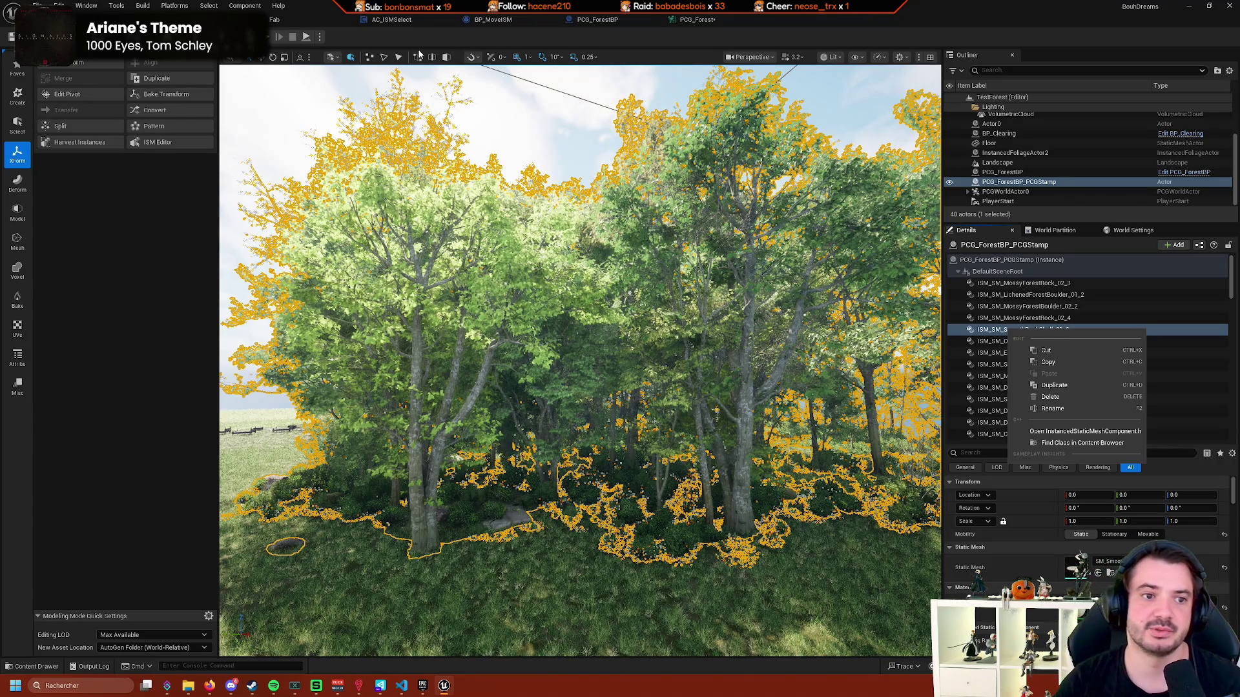
click(61, 36)
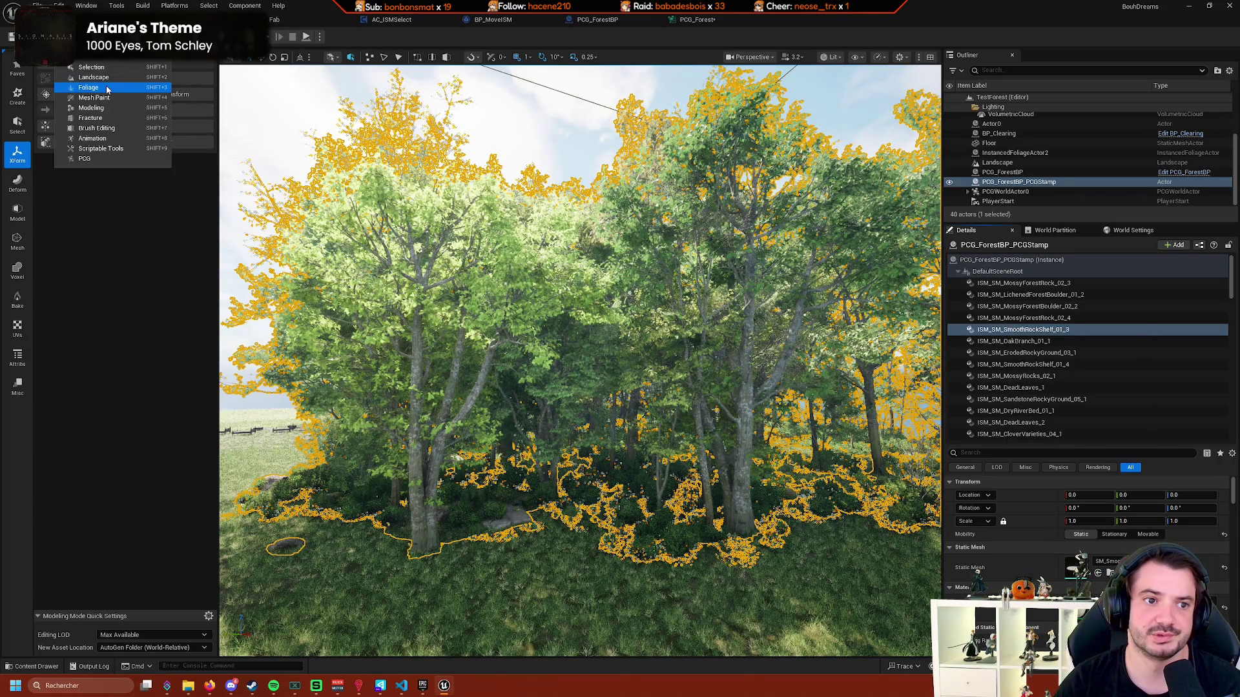
click(135, 189)
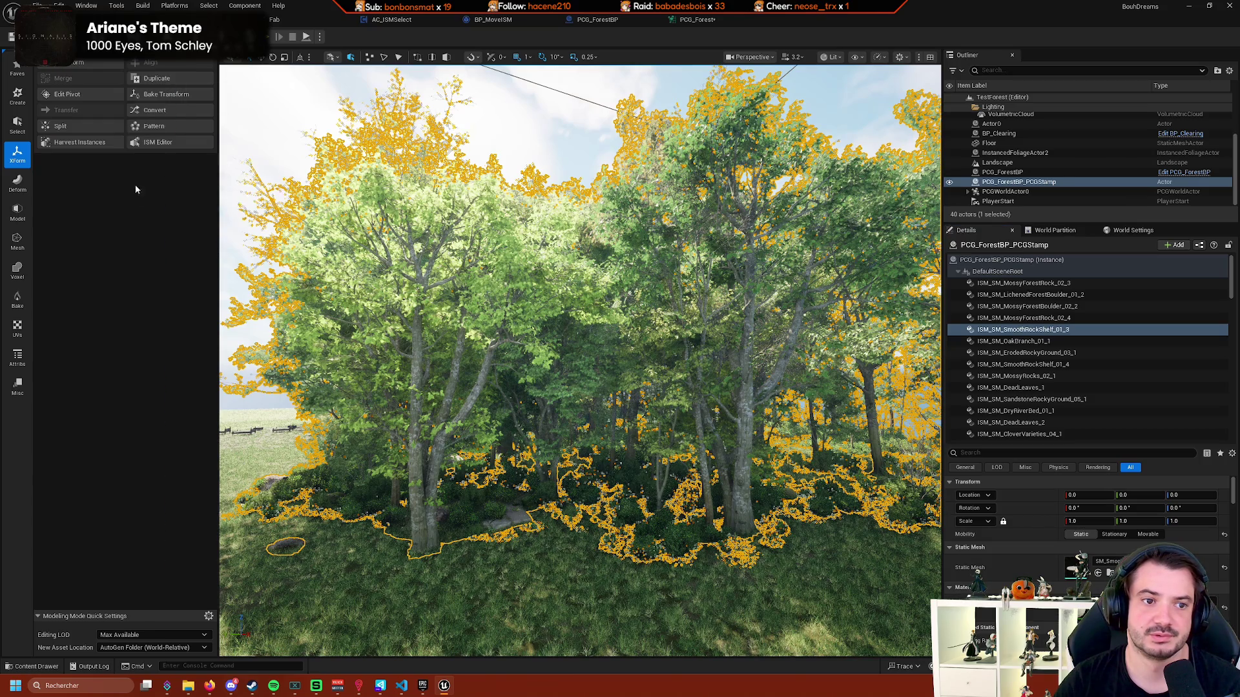
click(165, 143)
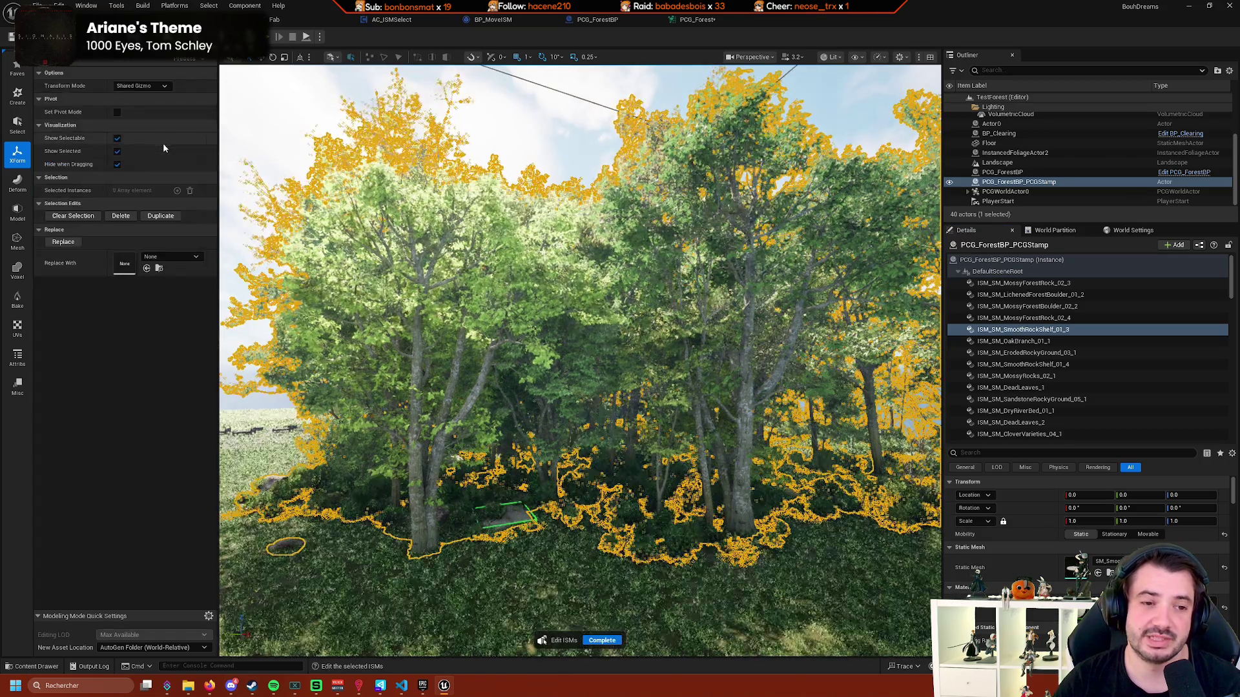
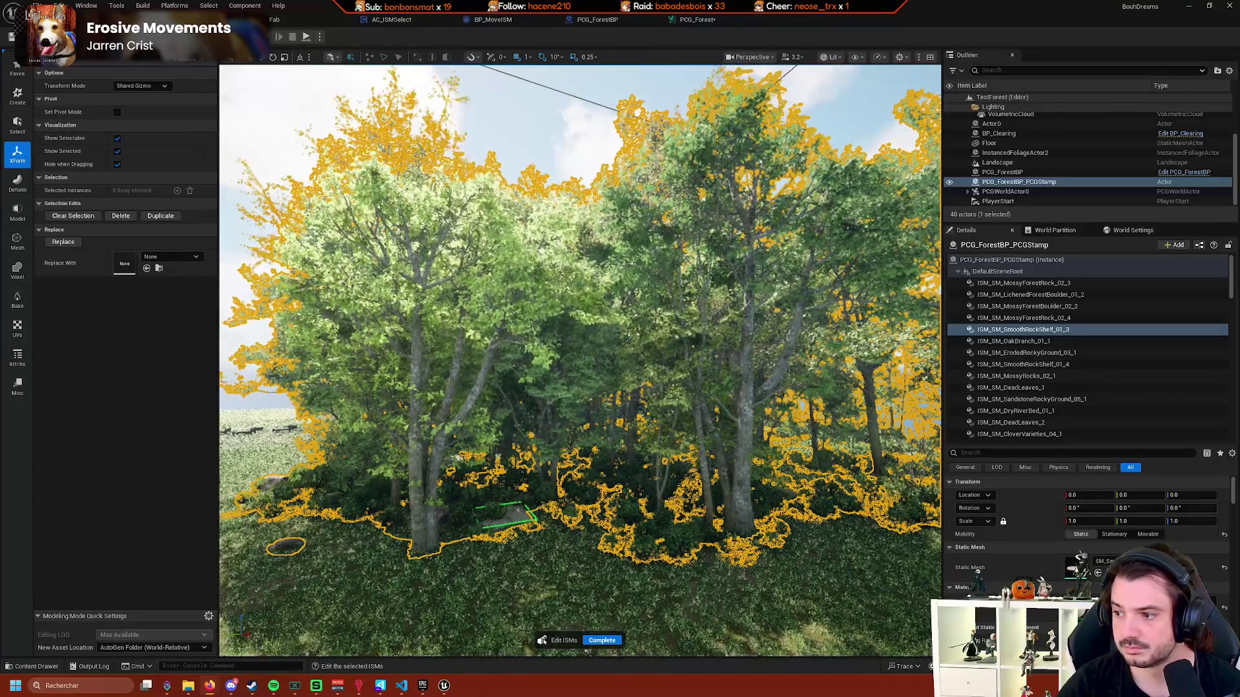
Frame the forest stamp and inspect the flat rock instance among the trees.
key(f)
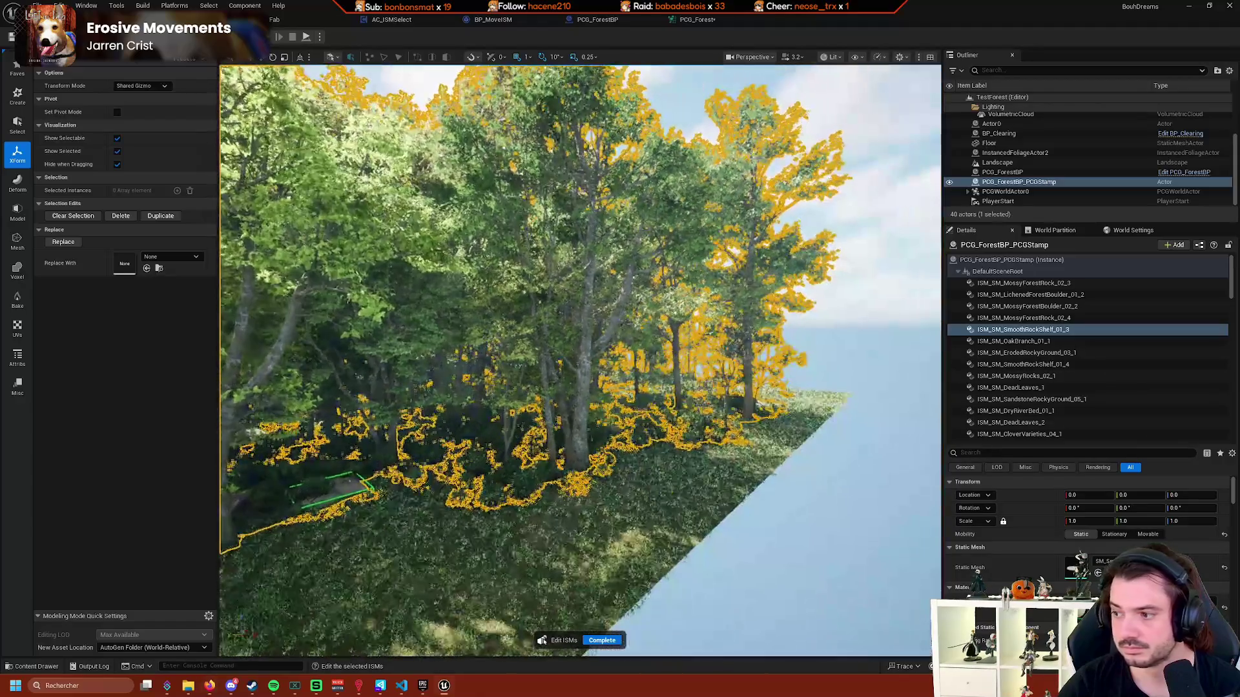
scroll(572, 372, up, 5)
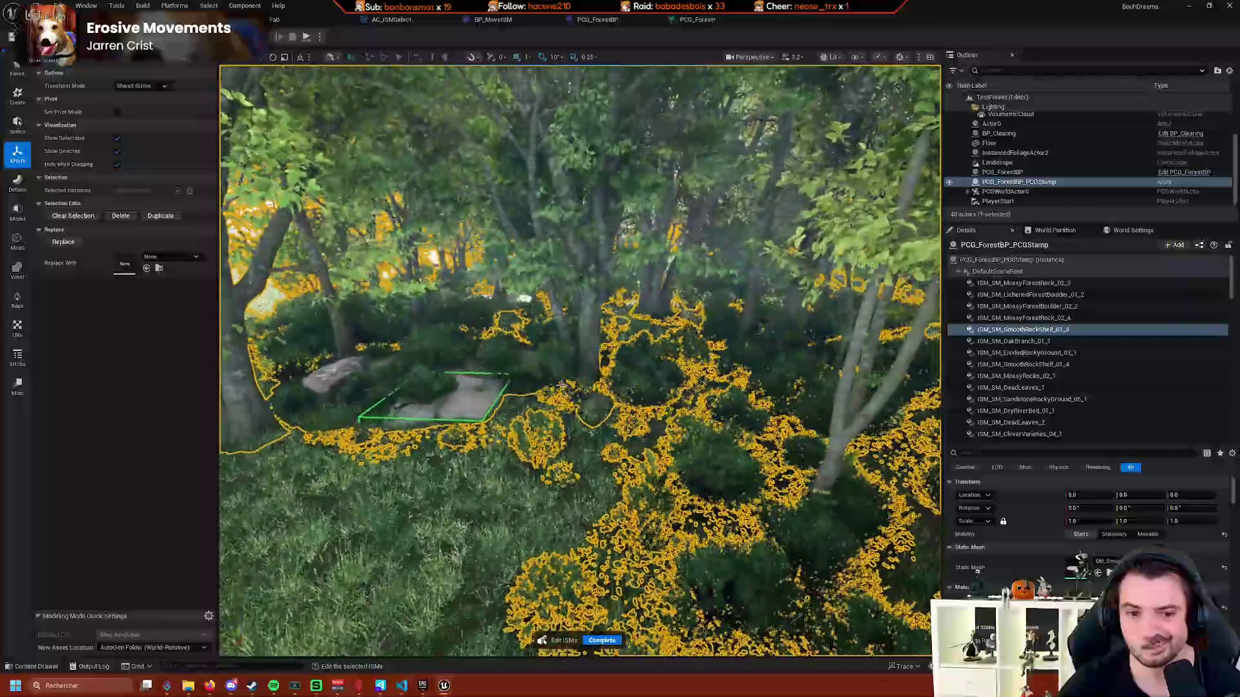
click(492, 391)
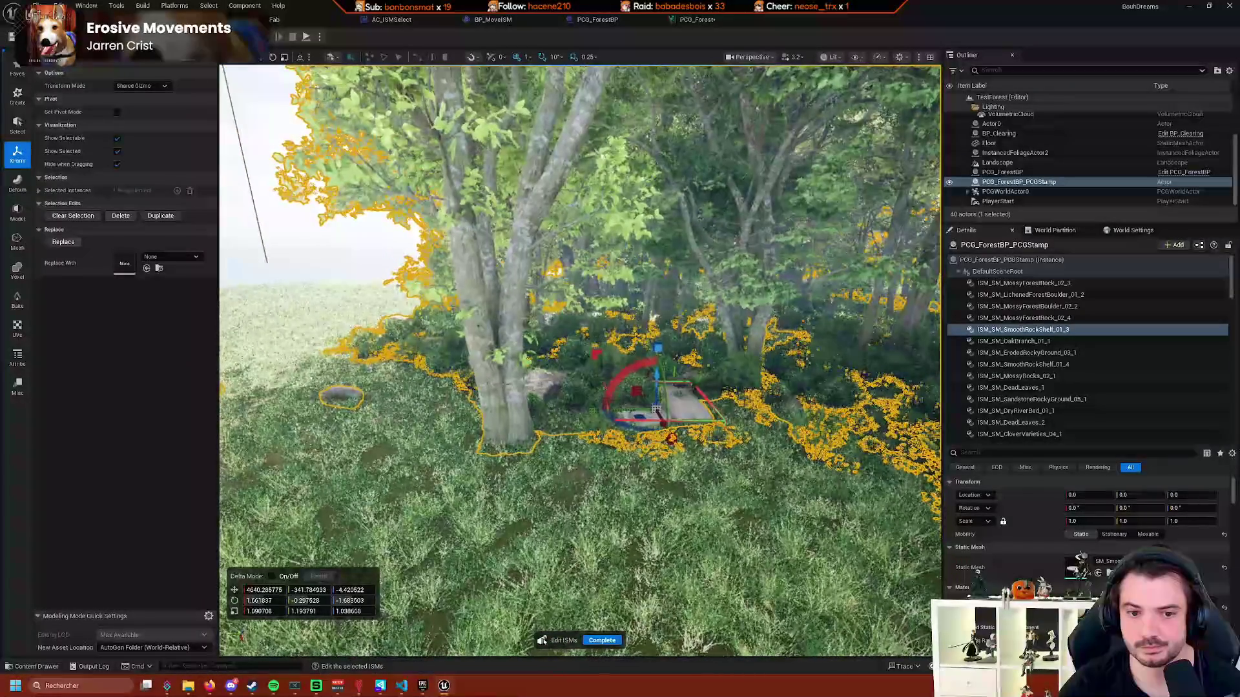
click(518, 381)
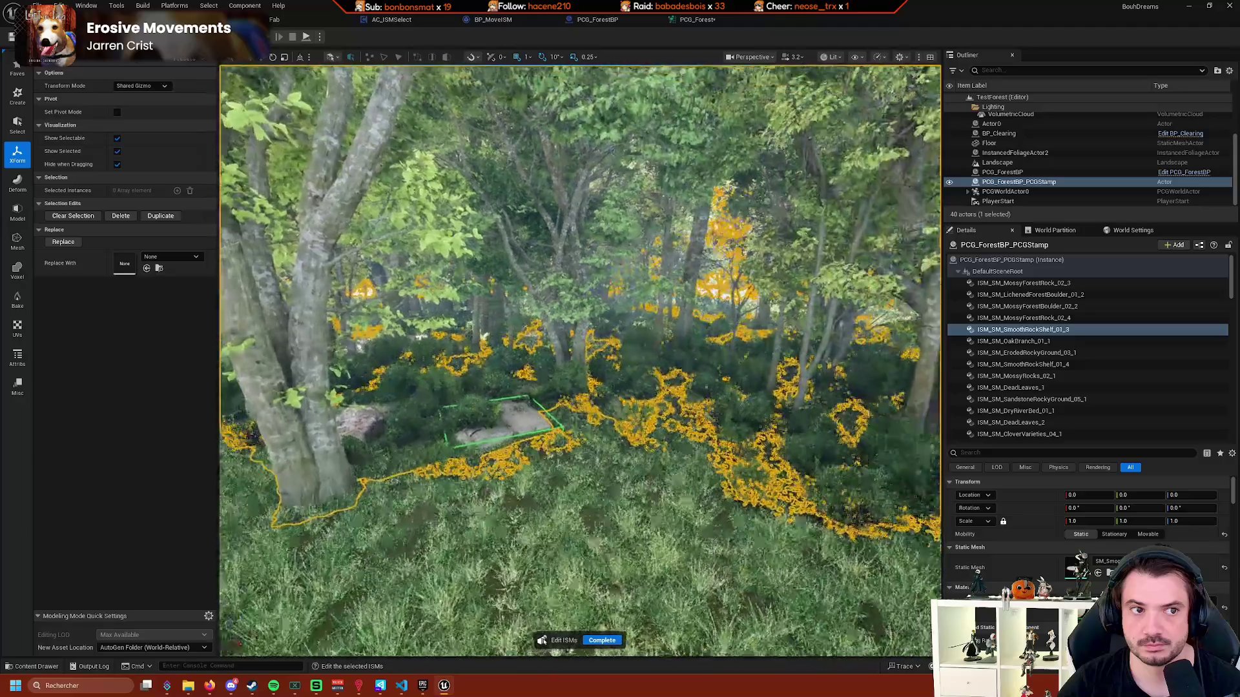
scroll(580, 361, down, 5)
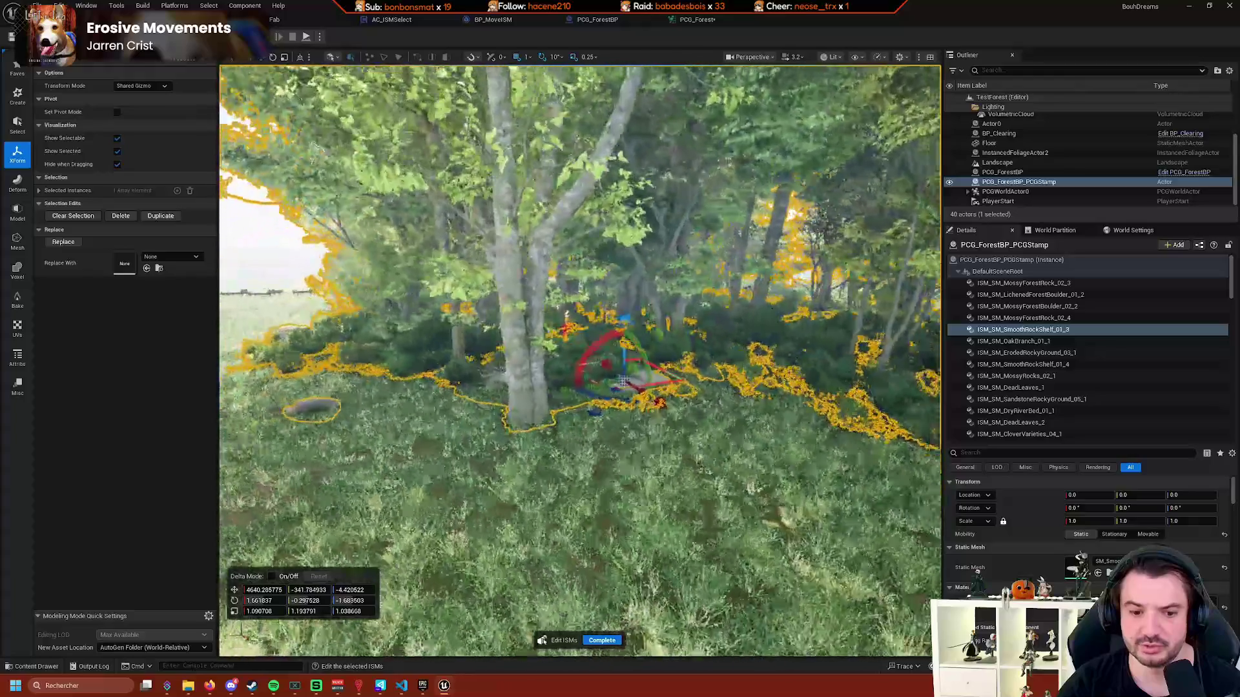
scroll(580, 361, up, 5)
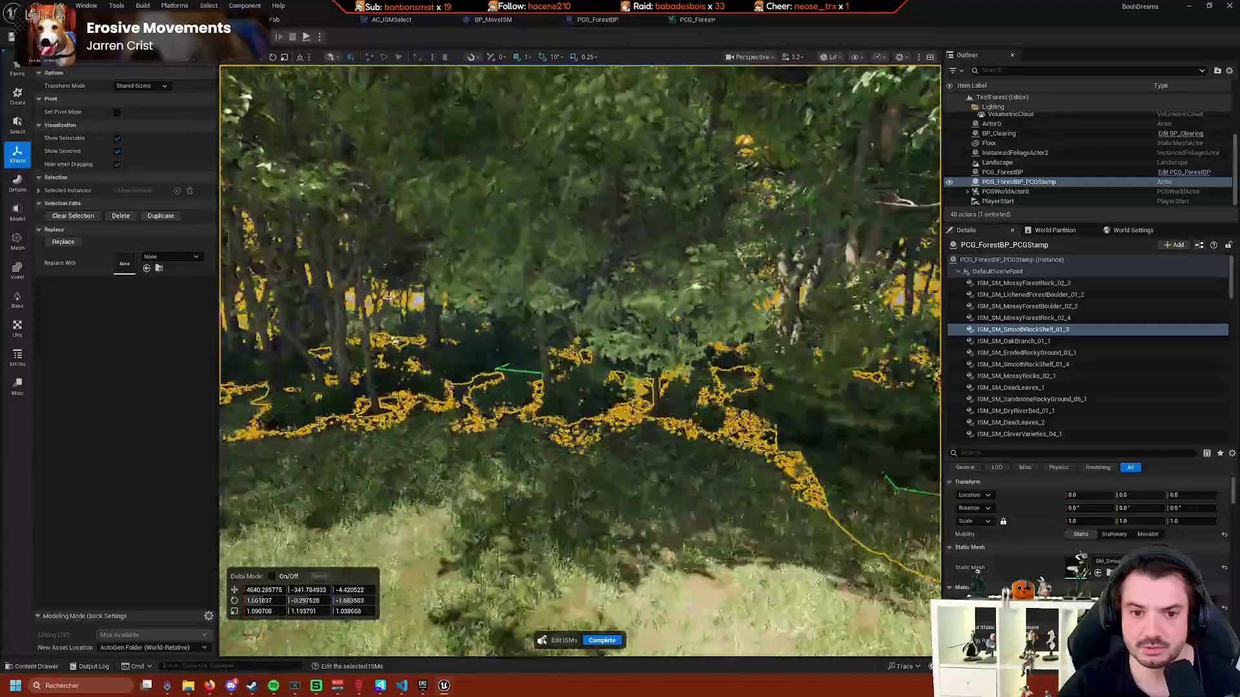
Focus the DeadLeaves_1, MossyRocks_02_1 and ErodedRockyGround_03_1 instances, then complete the edit.
click(1011, 388)
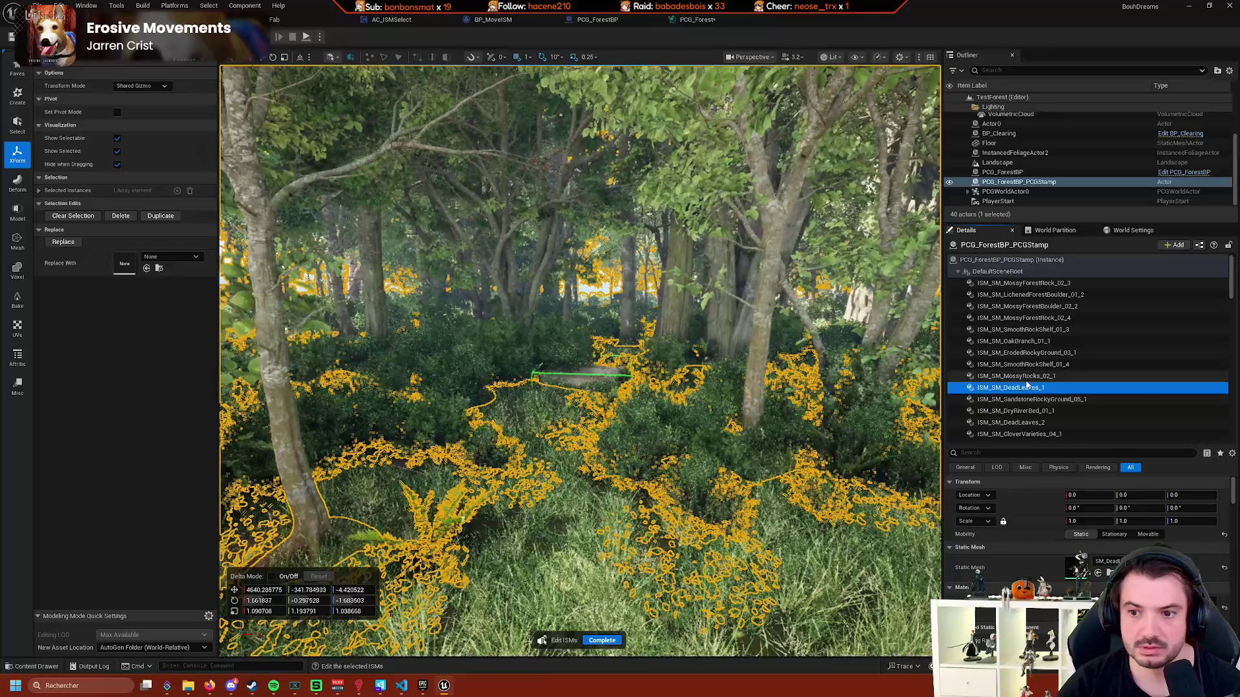
double_click(1011, 388)
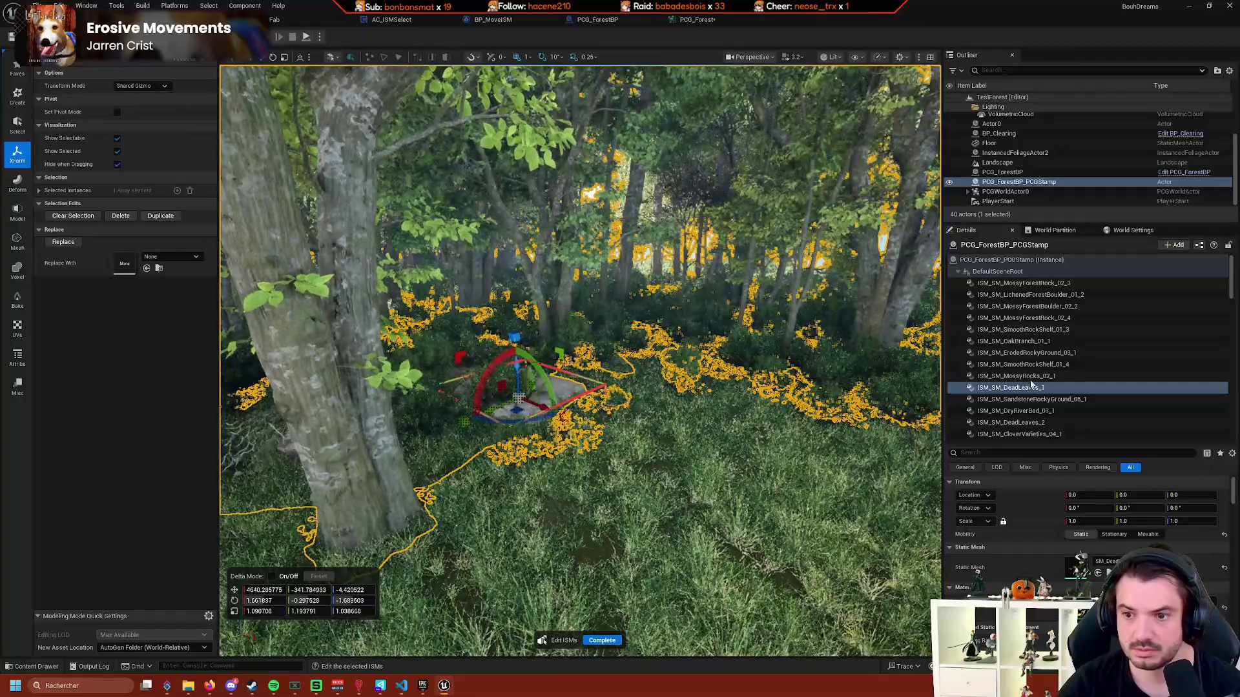
double_click(1036, 377)
click(1069, 353)
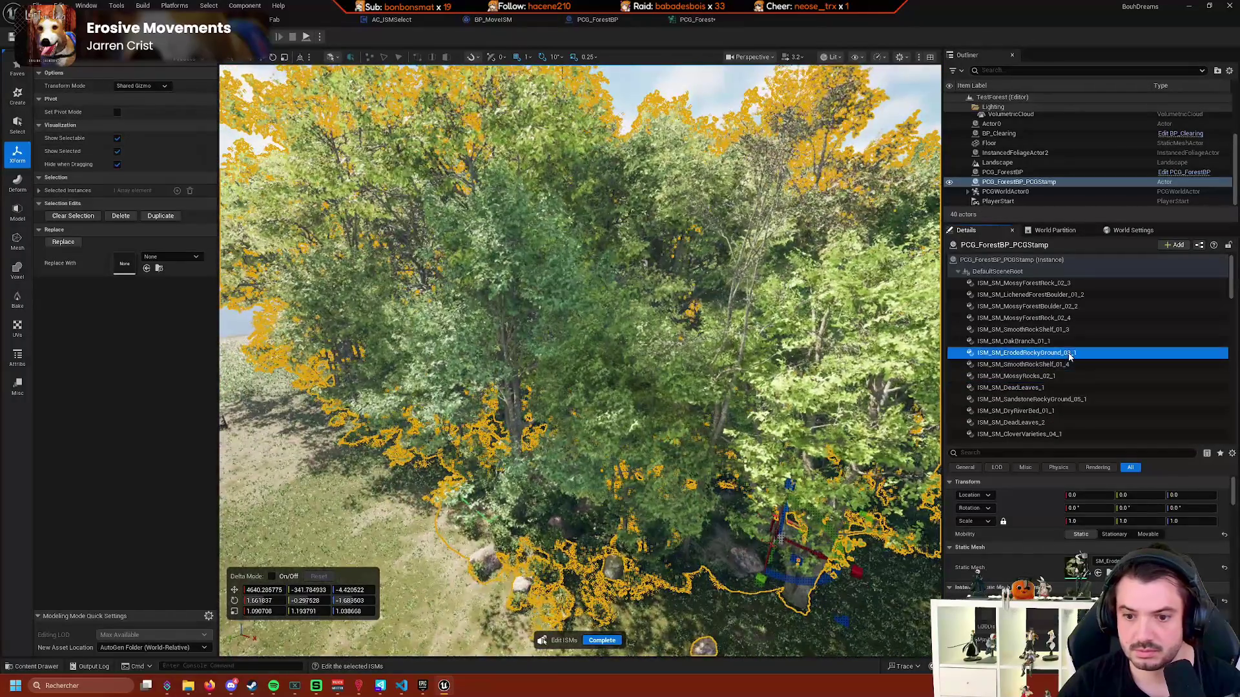
double_click(1069, 355)
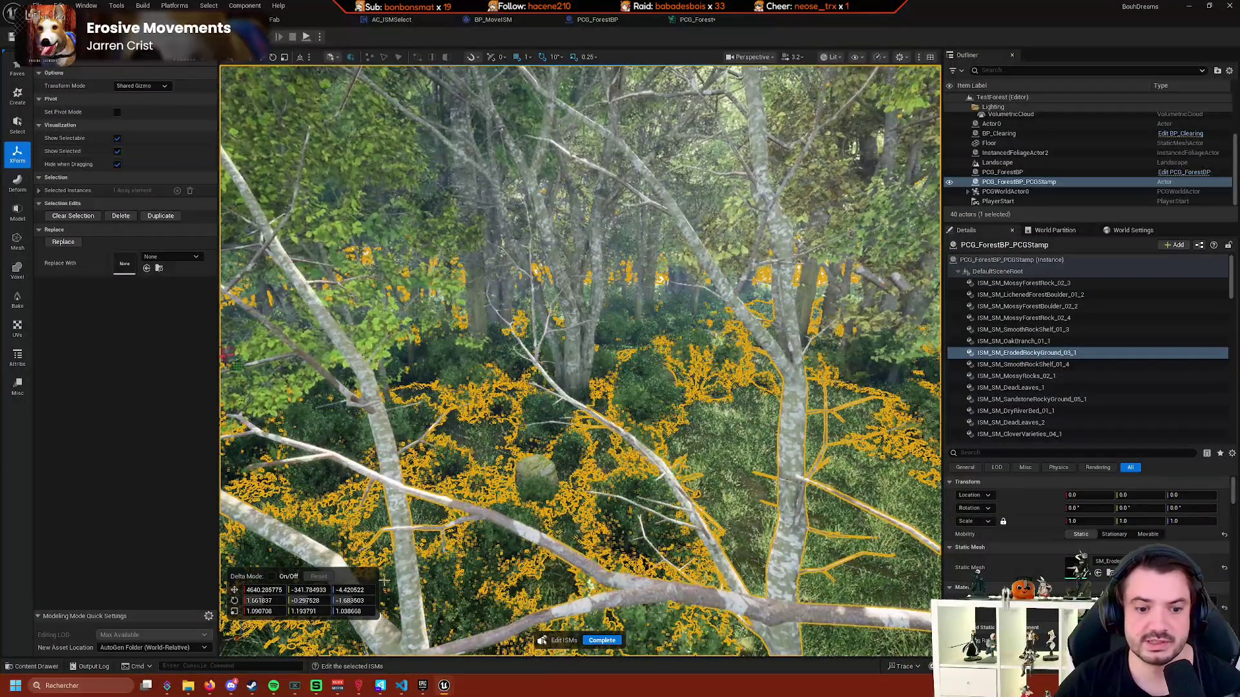
click(602, 641)
Select the EuropeanHornbeam_Field_02_4 tree instances and frame them, tilting up toward the canopy.
click(424, 355)
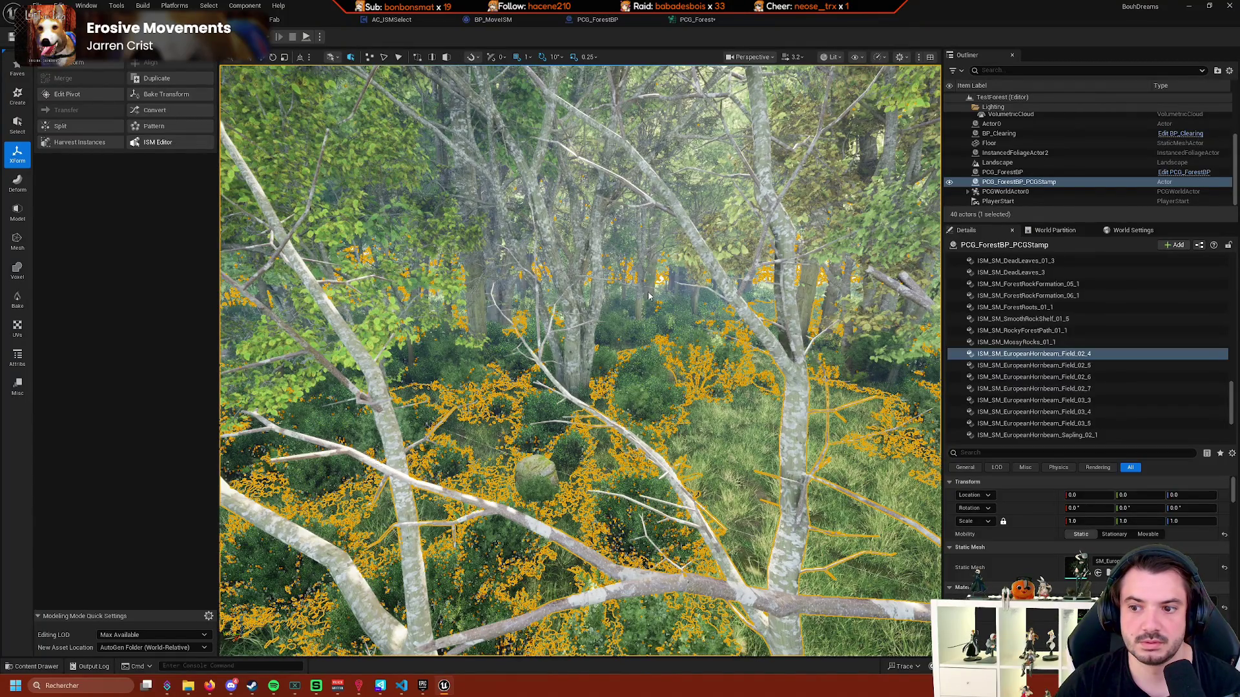
key(f)
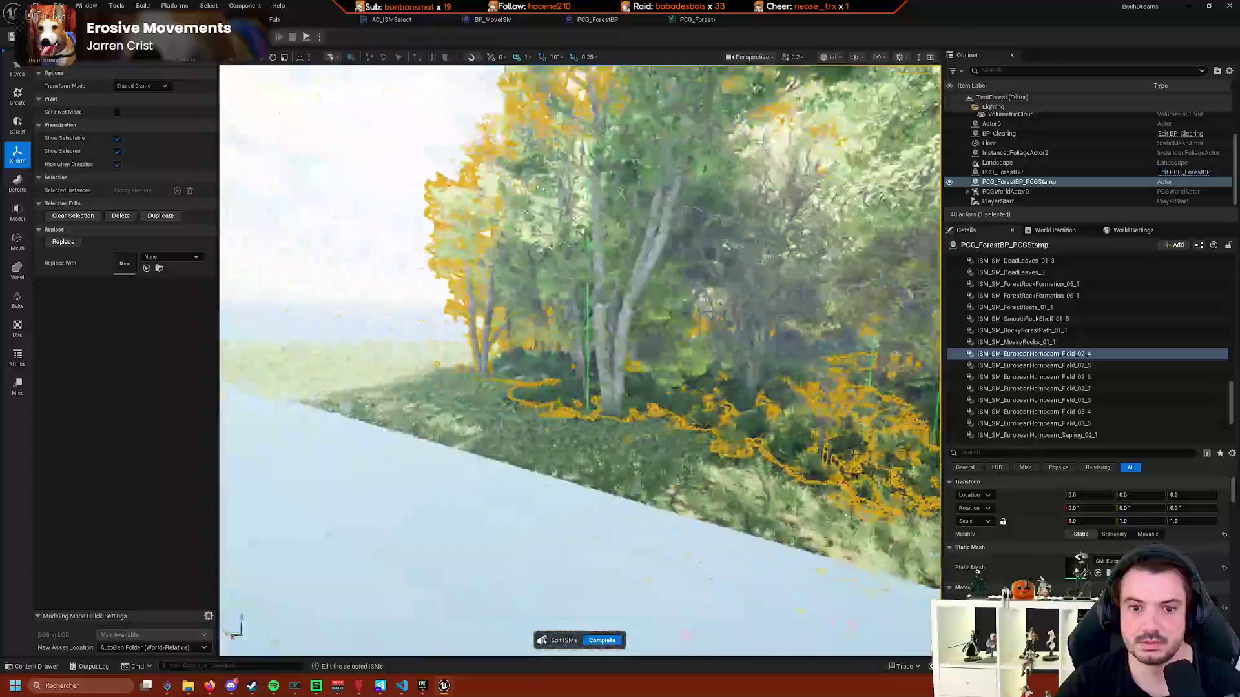
scroll(580, 362, up, 5)
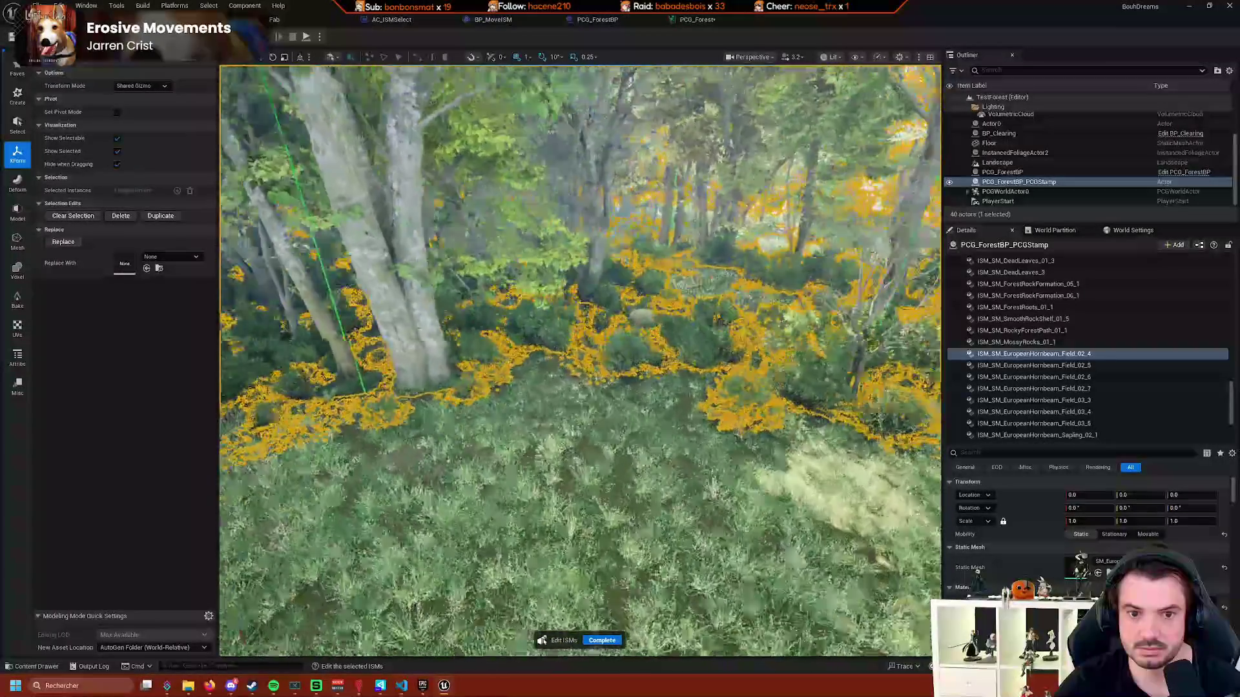
scroll(445, 368, up, 5)
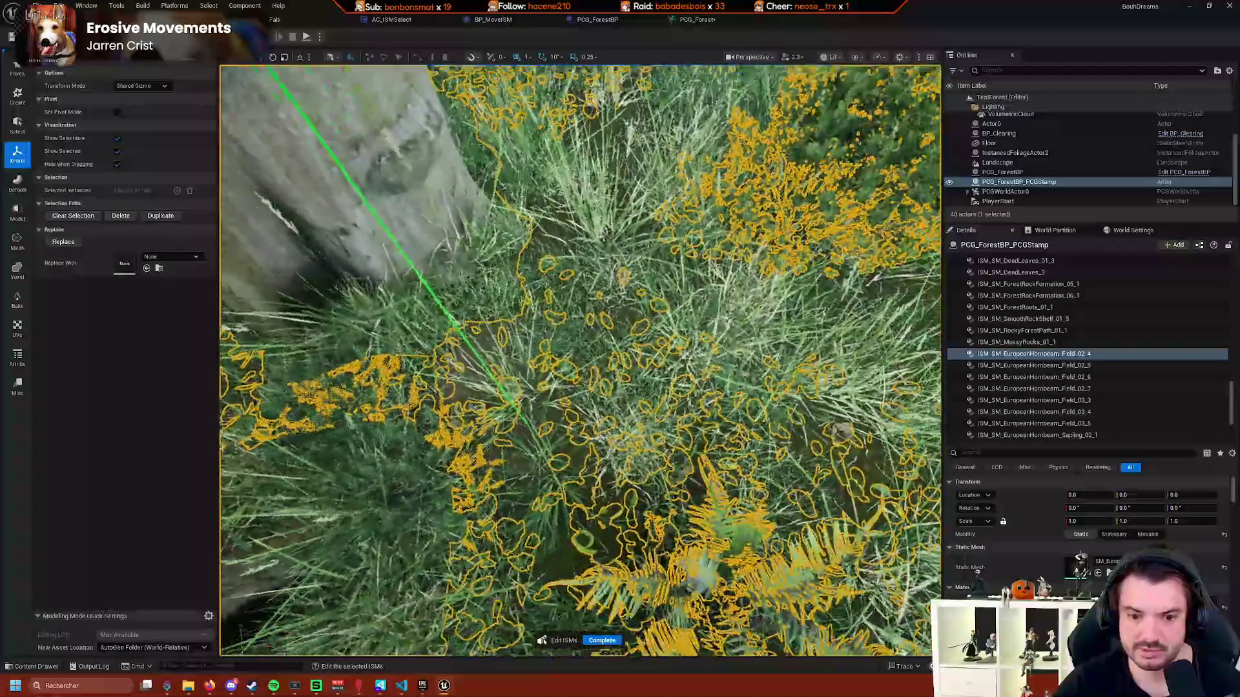
scroll(579, 361, down, 5)
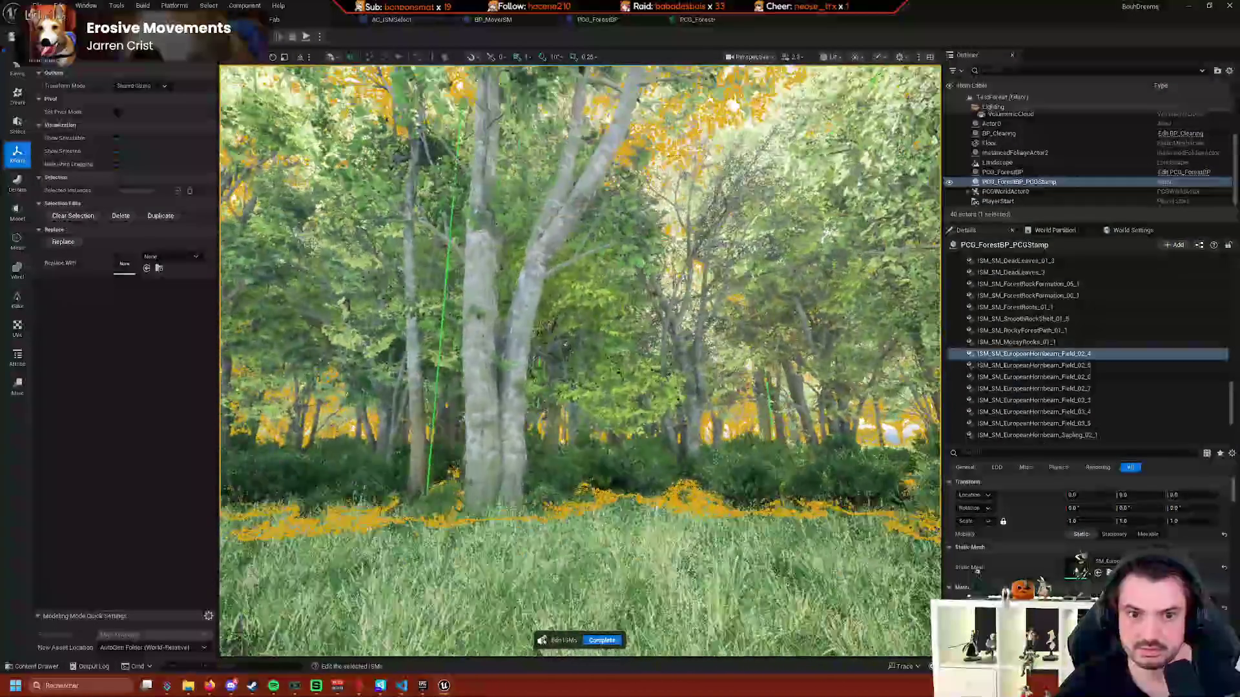
scroll(579, 360, up, 5)
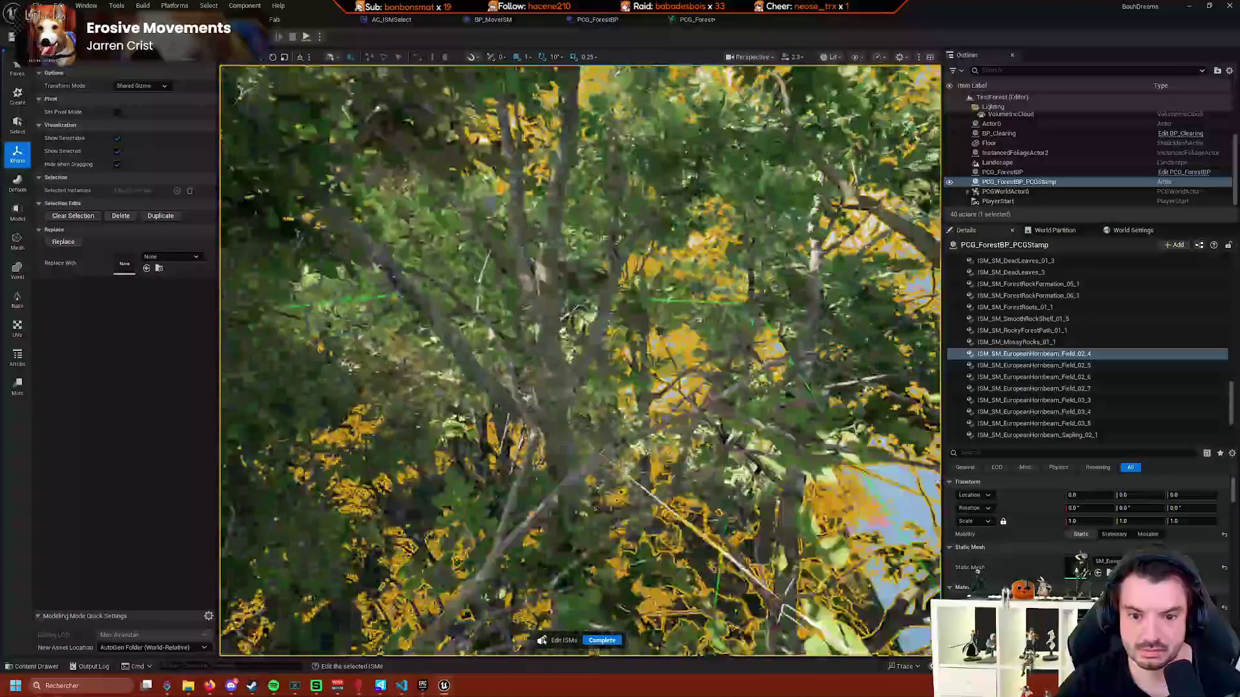
scroll(580, 361, down, 5)
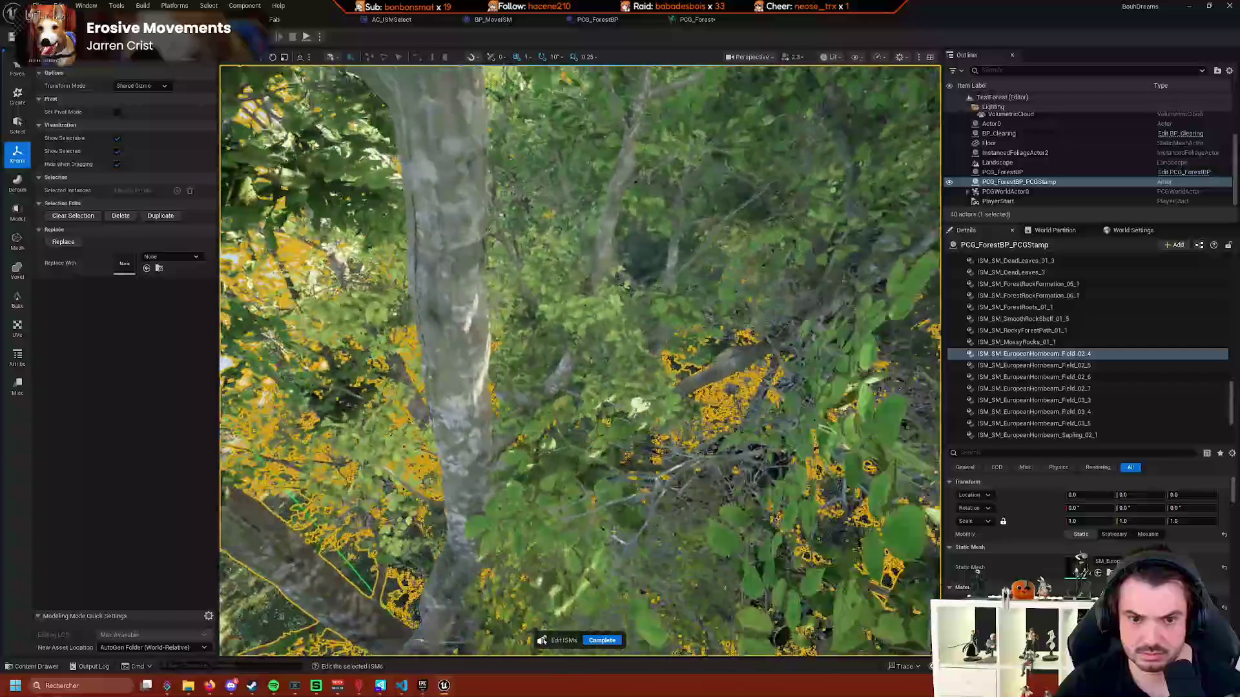
scroll(580, 360, down, 5)
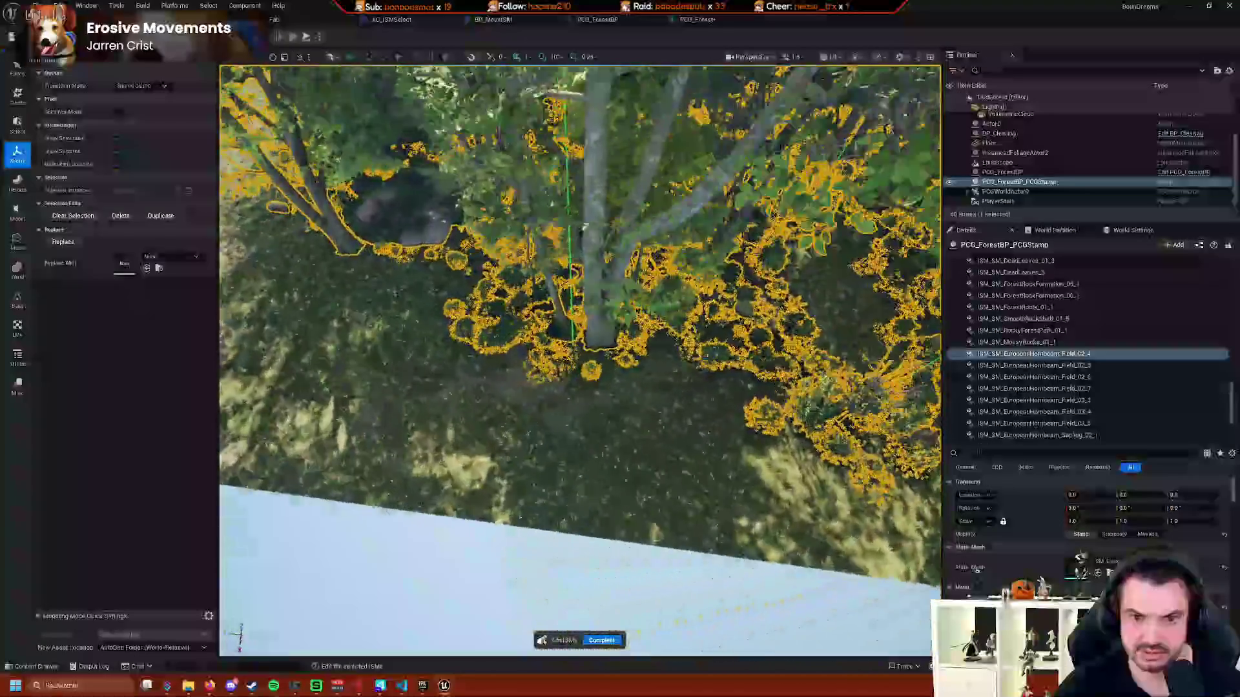
scroll(580, 361, up, 5)
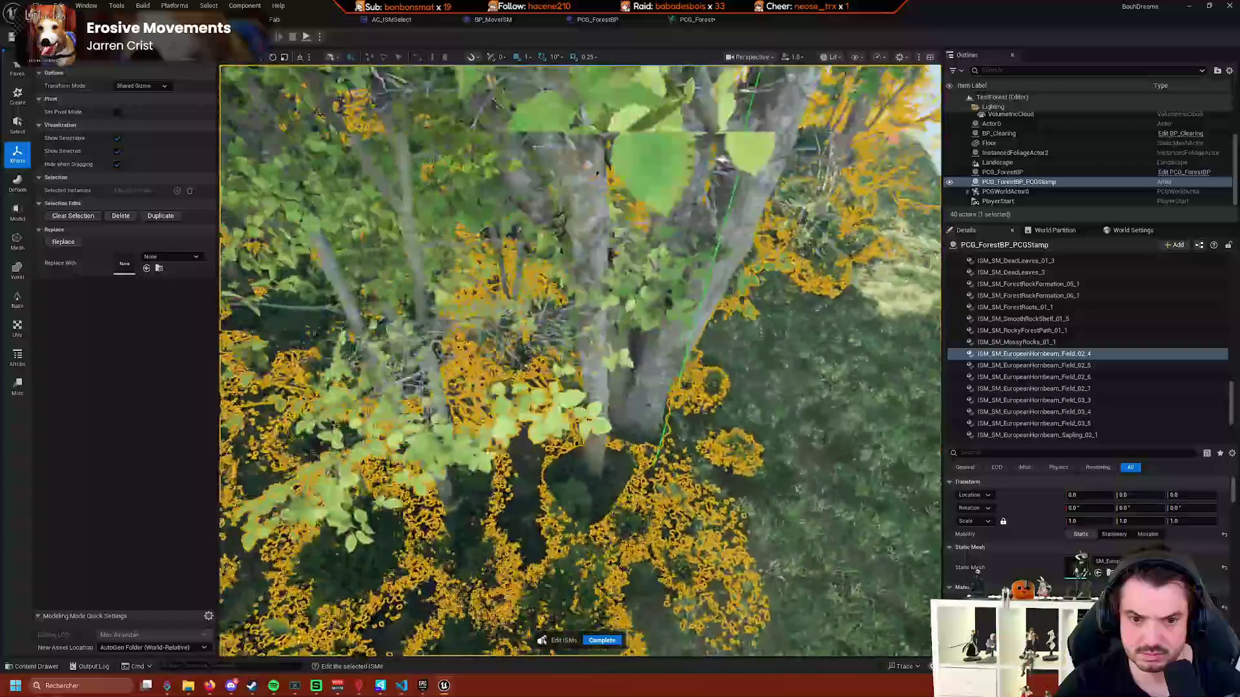
scroll(580, 360, down, 5)
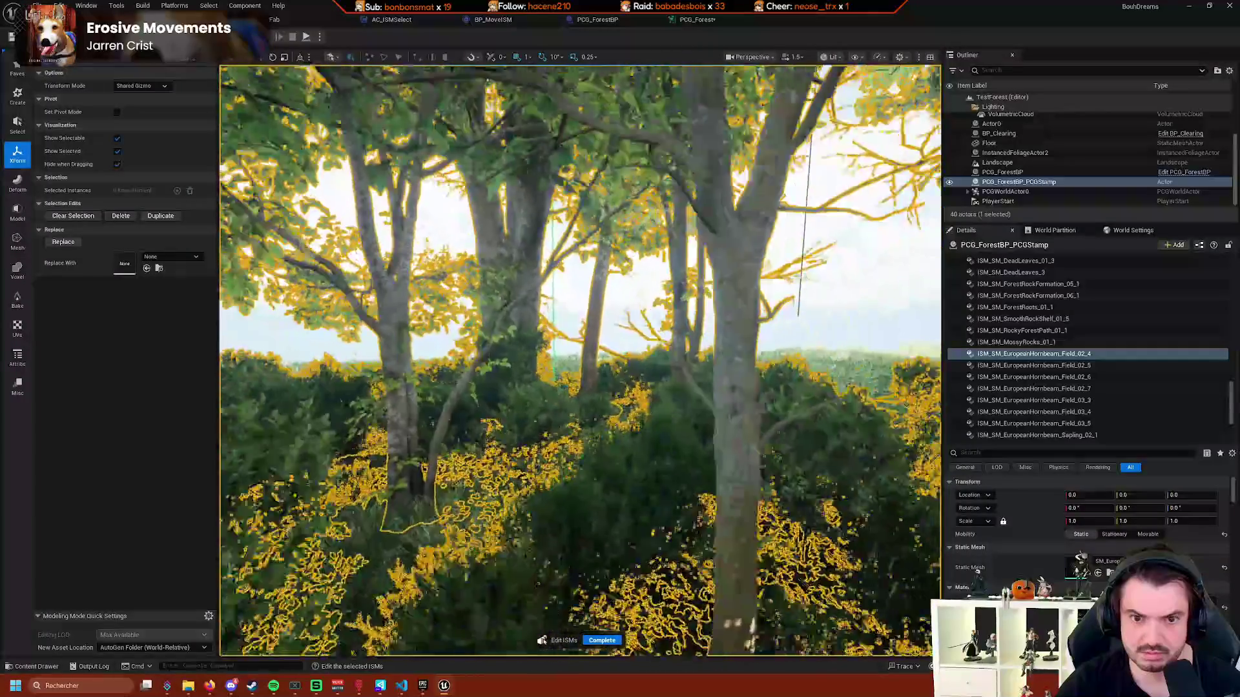
scroll(580, 360, up, 5)
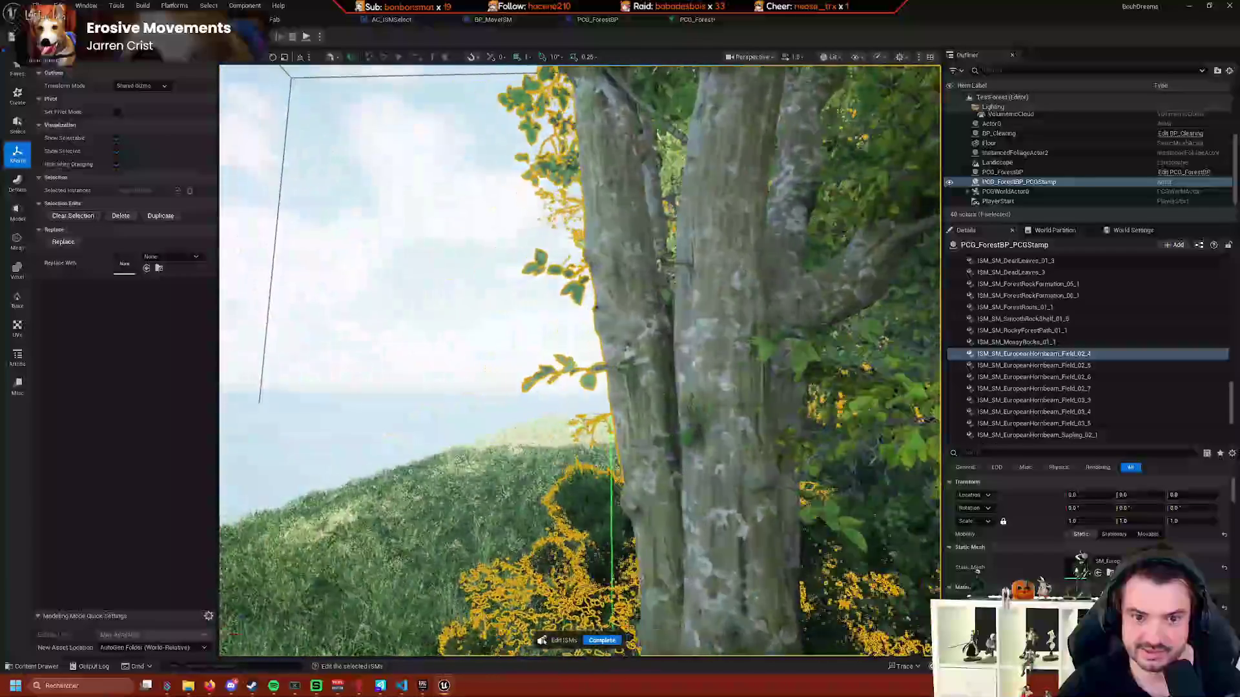
scroll(580, 361, up, 5)
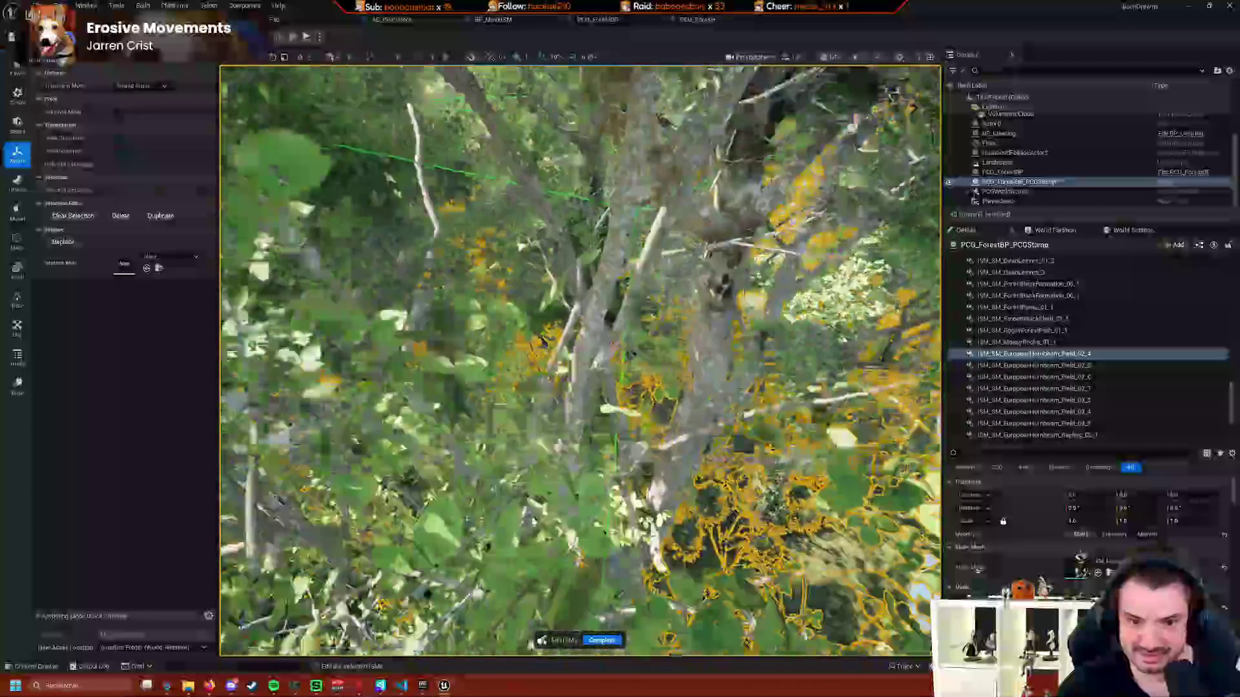
scroll(580, 360, up, 5)
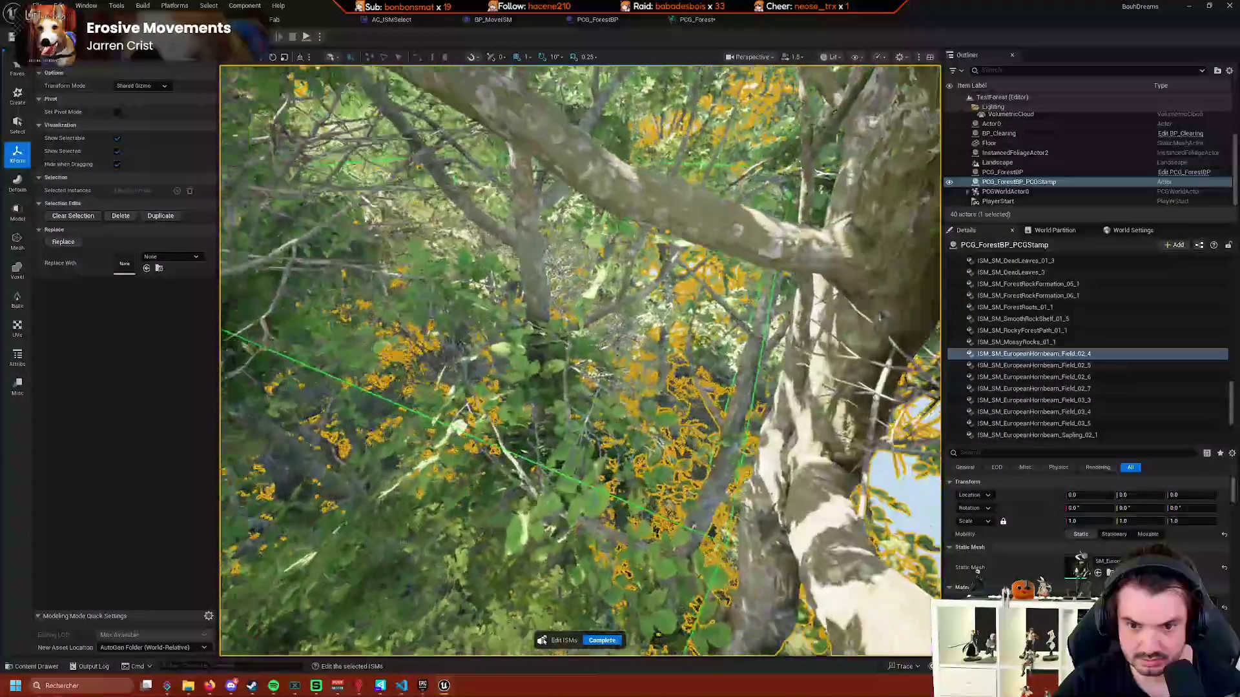
scroll(460, 373, up, 2)
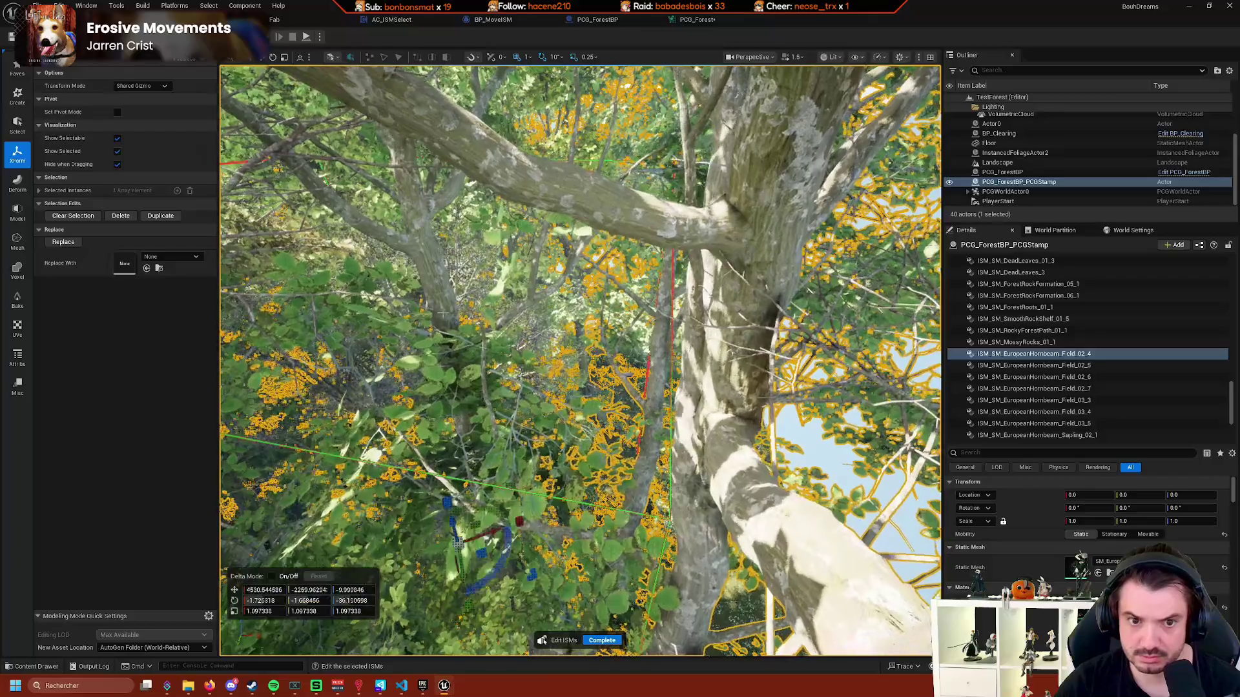
scroll(580, 360, down, 3)
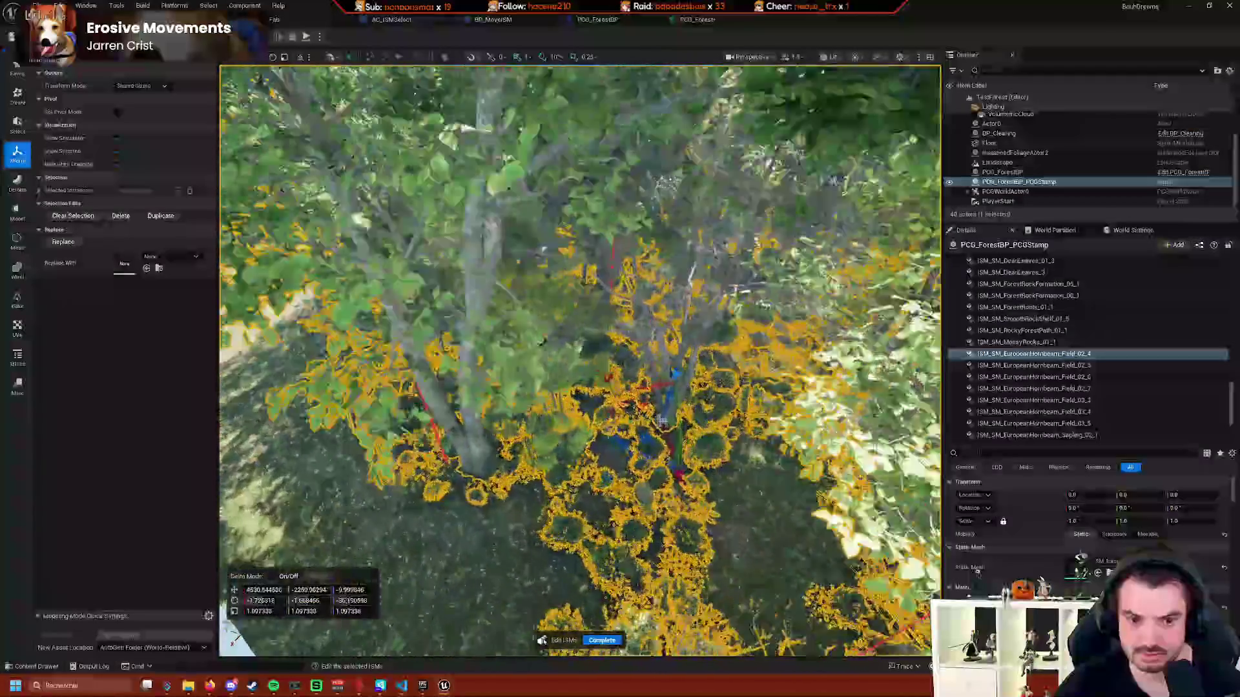
scroll(678, 392, down, 3)
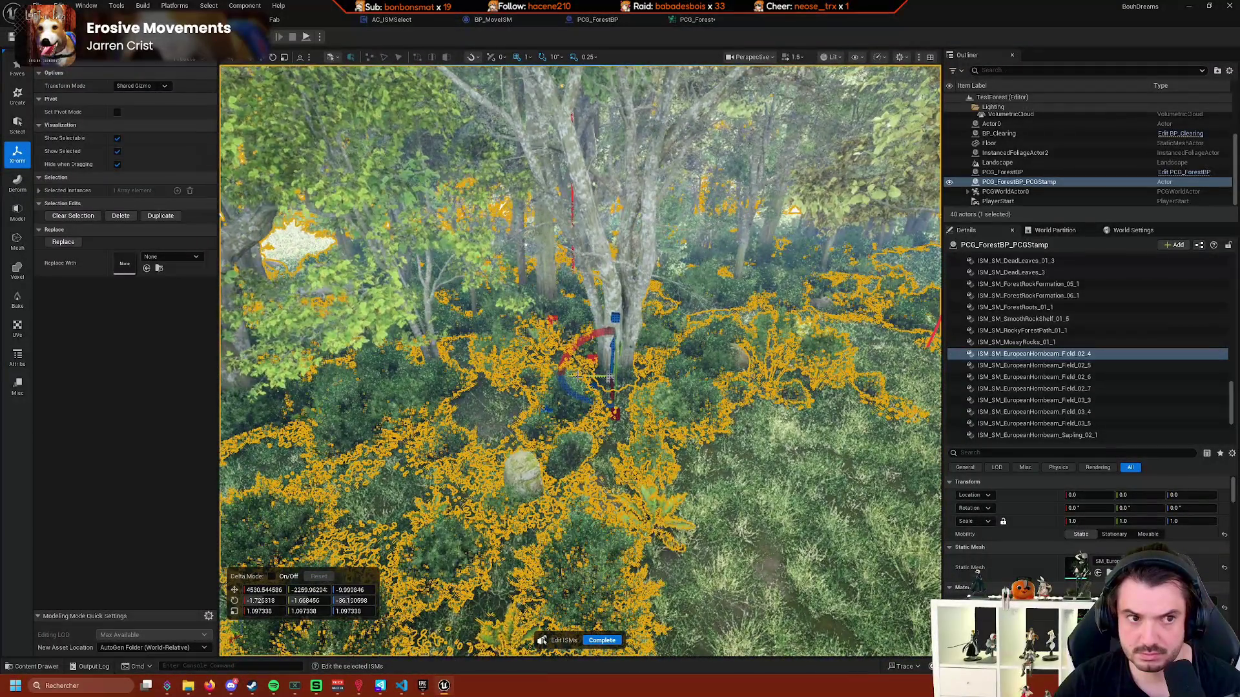
scroll(580, 360, up, 3)
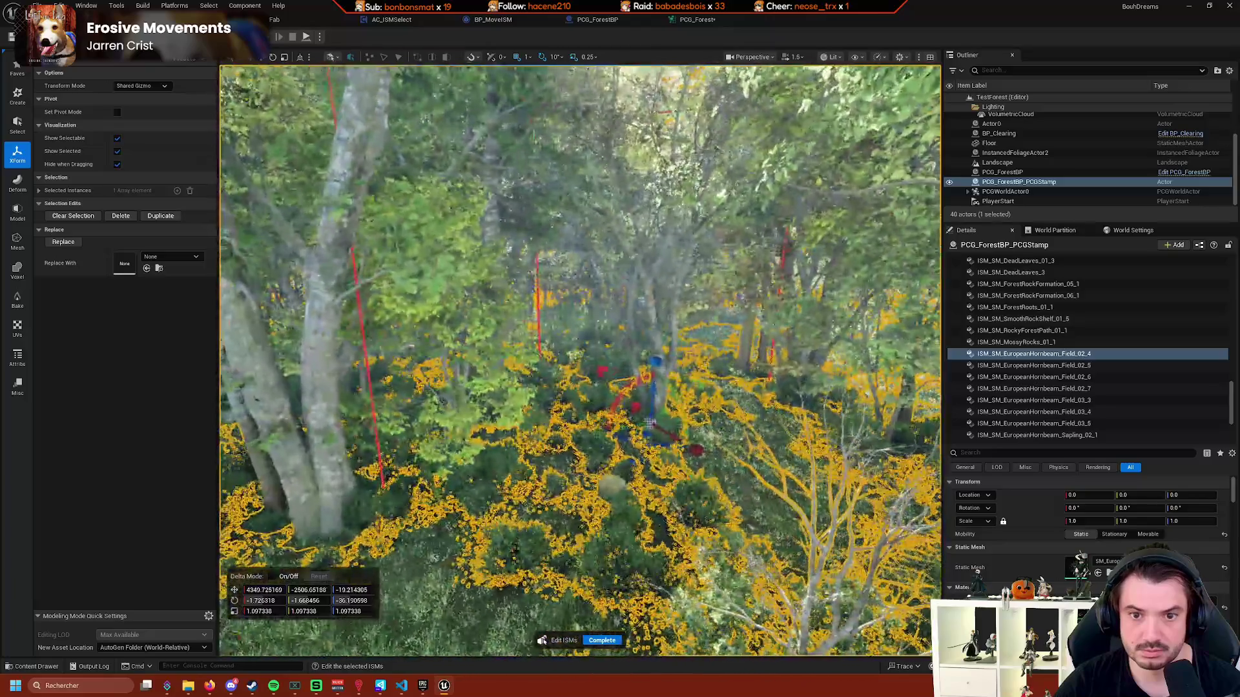
mouse_move(580, 360)
mouse_down()
mouse_move(580, 200)
mouse_move(549, 290)
mouse_move(482, 366)
mouse_move(482, 290)
mouse_move(455, 278)
mouse_up()
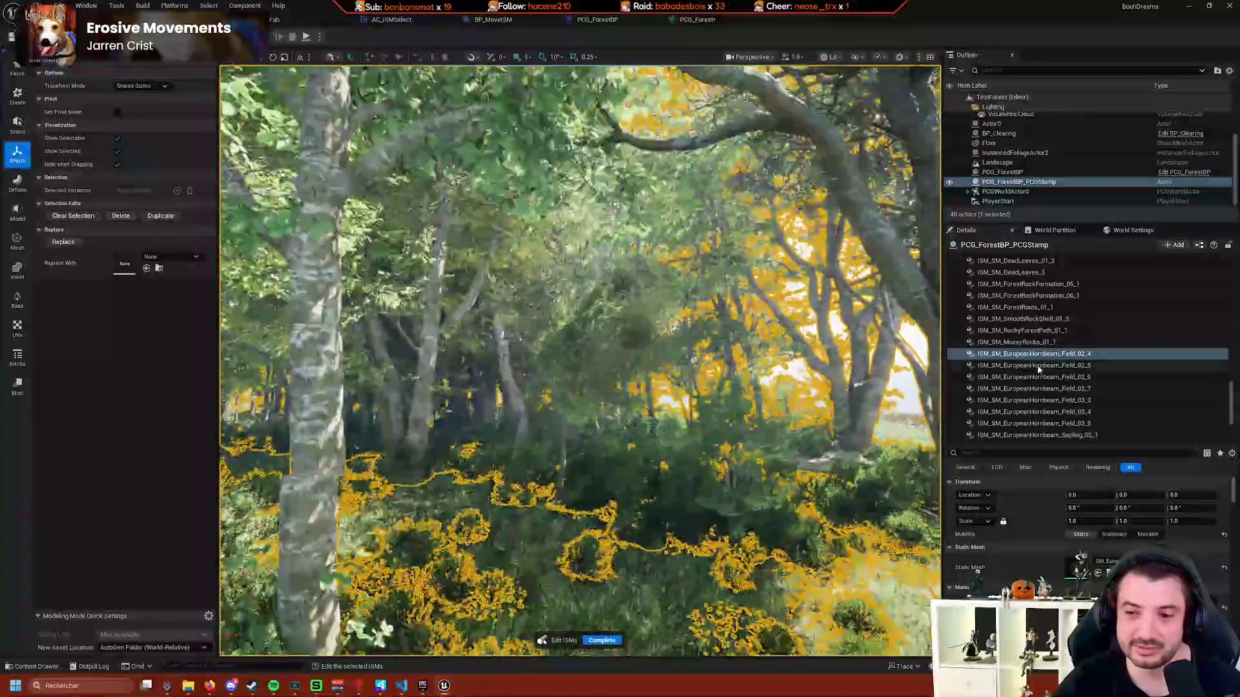
Select the Field_02_5 and Field_02_7 hornbeam components, then complete instance editing.
click(1075, 366)
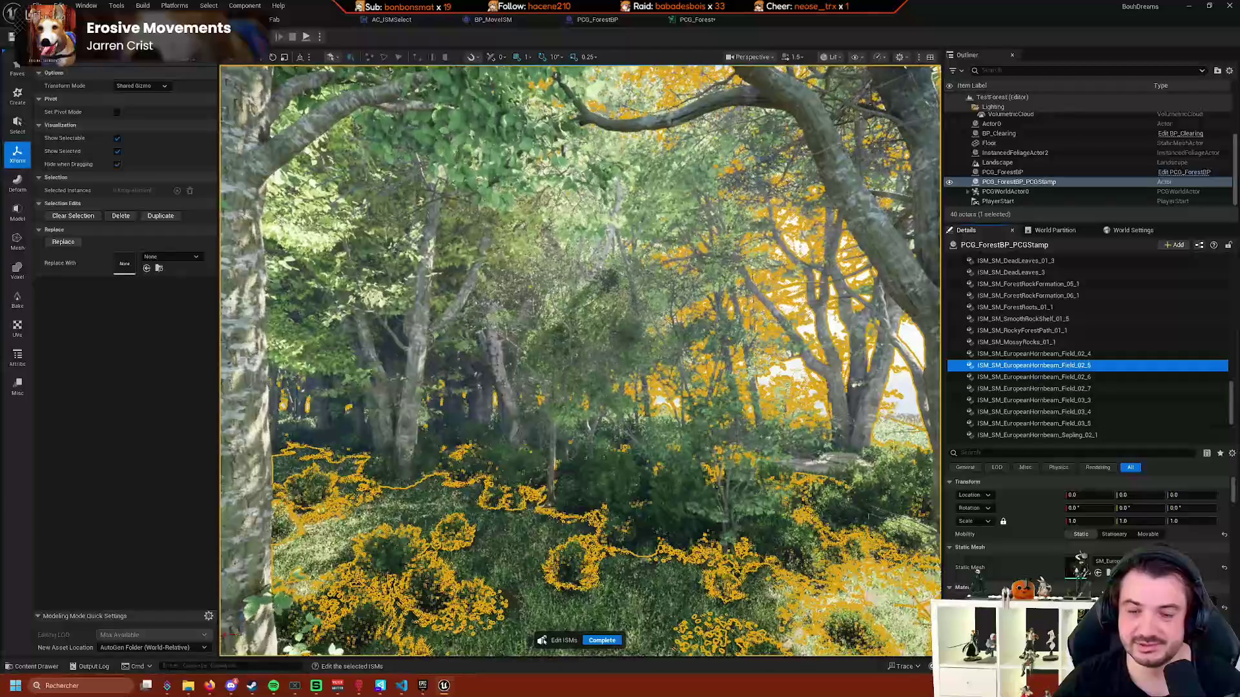
click(1075, 388)
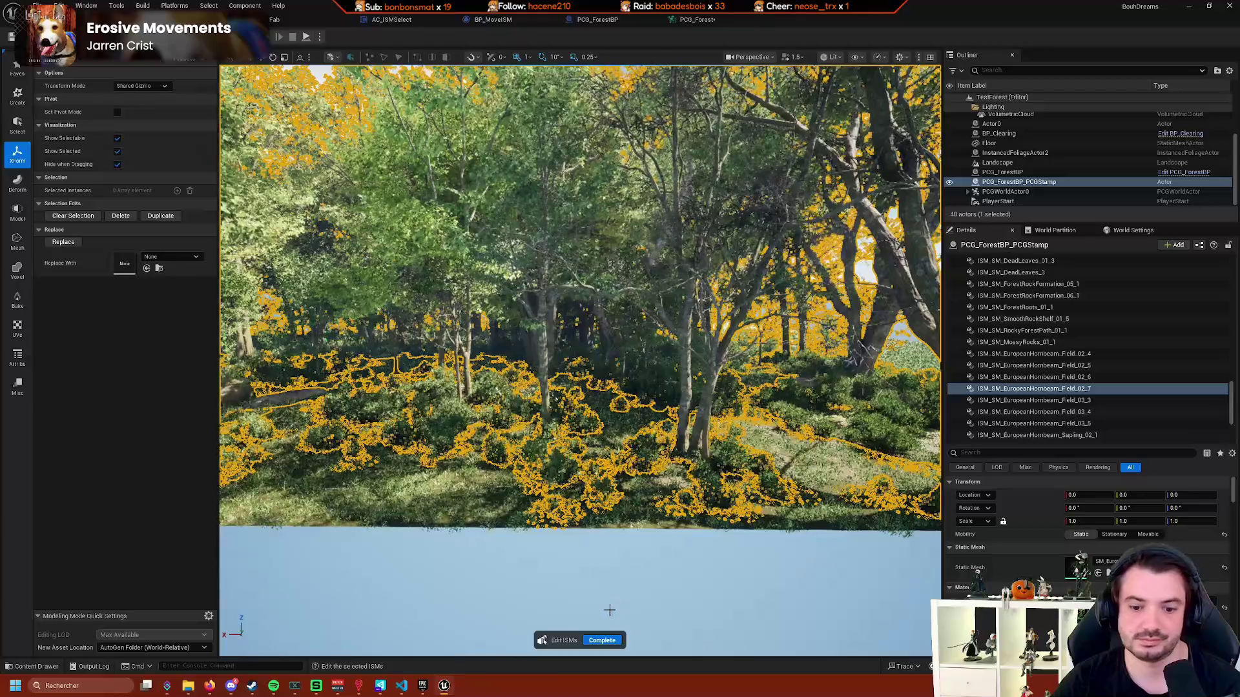
click(602, 640)
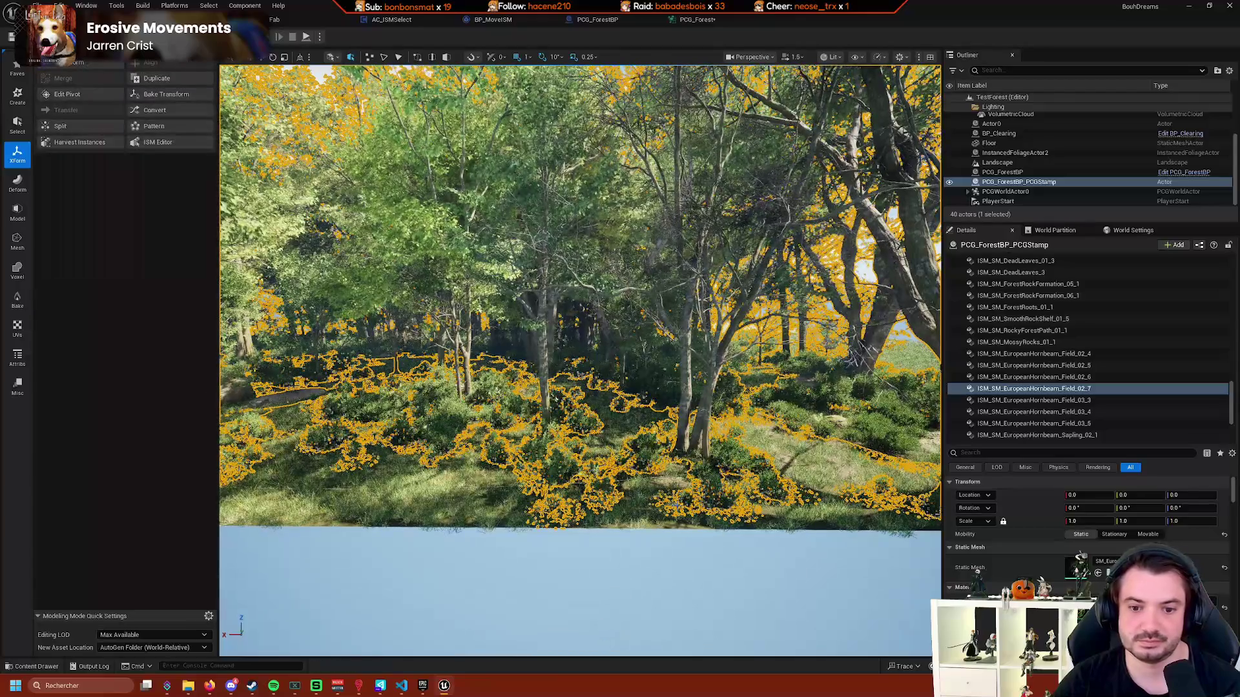
Select the EuropeanHornbeam_Forest_08_10 component, enter instance editing, then exit it.
click(699, 423)
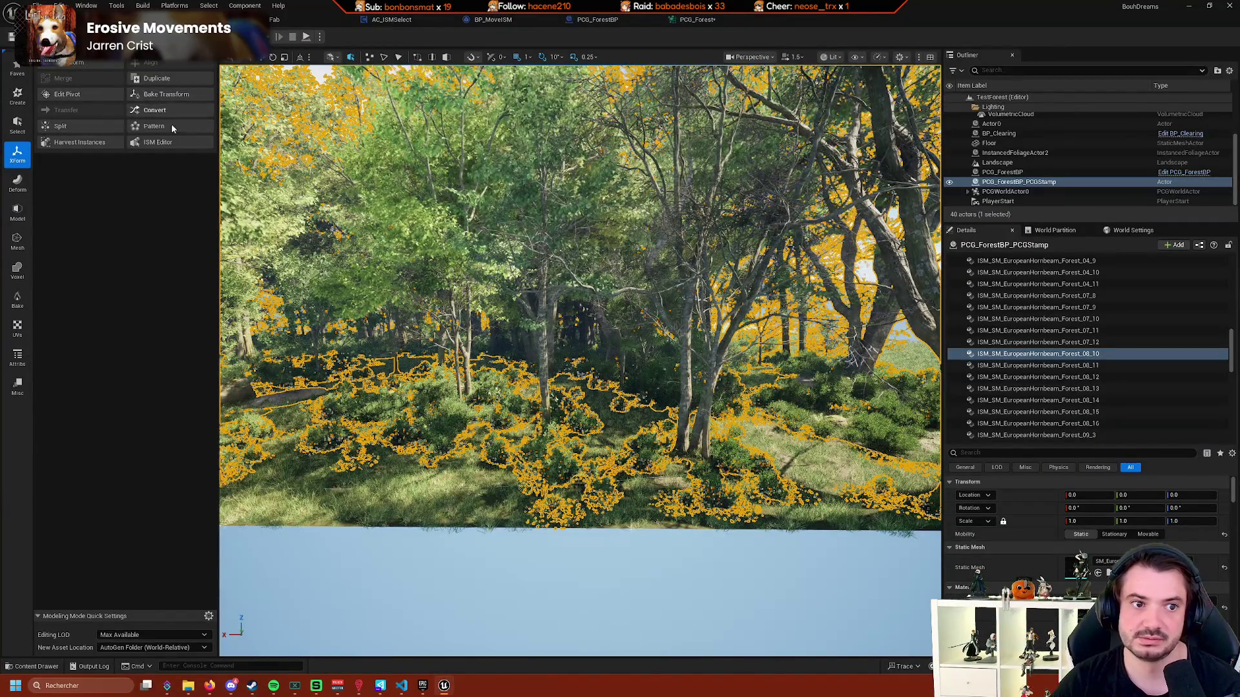
click(158, 142)
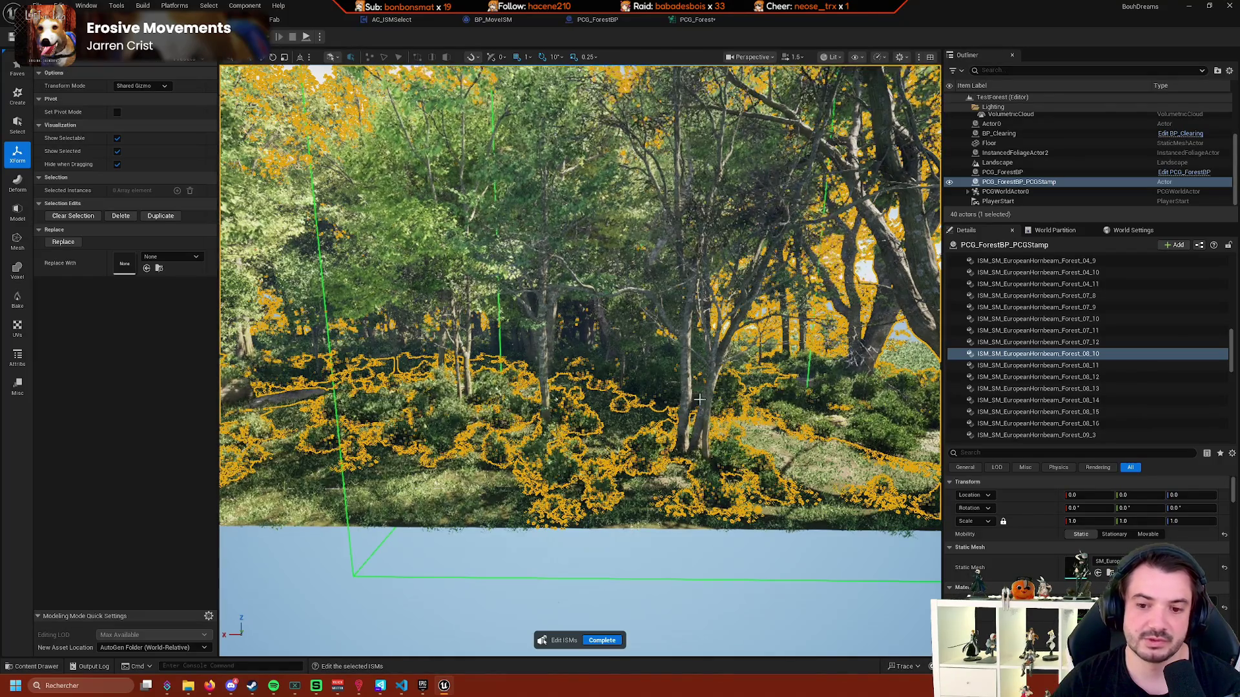
drag(680, 341, 715, 387)
key(Return)
Edit a single EuropeanHornbeam_Forest_02_6 tree instance, complete, and clear the selection.
click(713, 388)
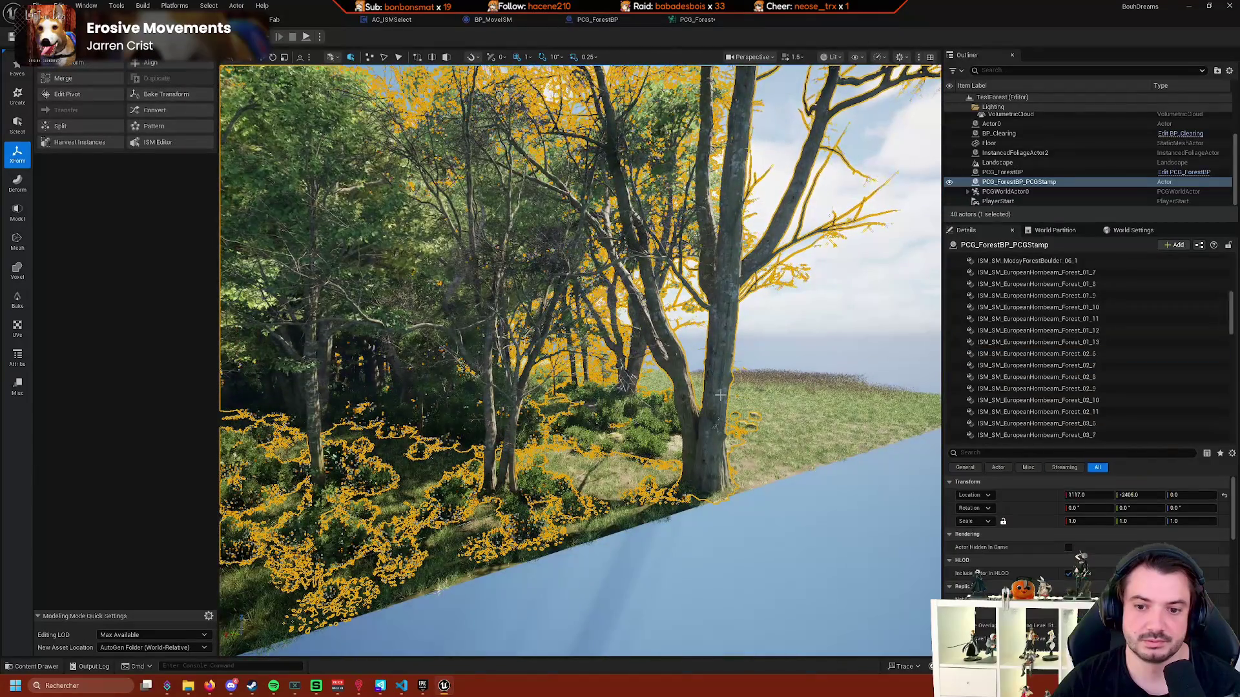
click(707, 394)
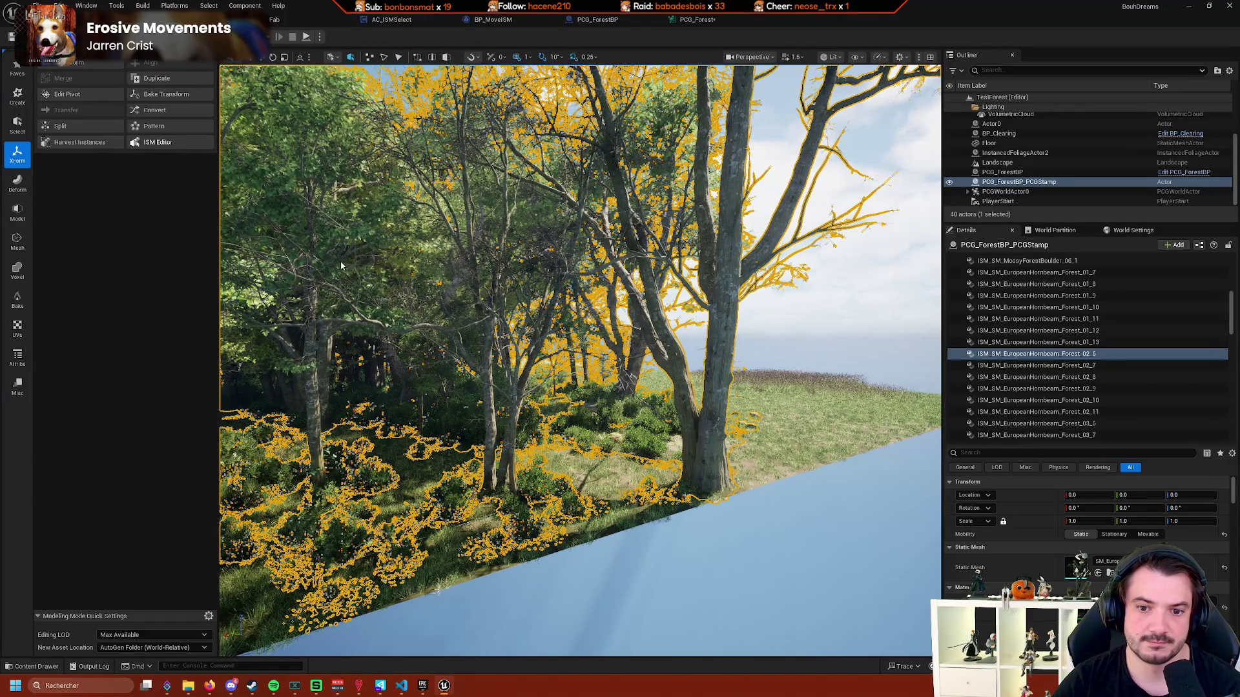
click(157, 142)
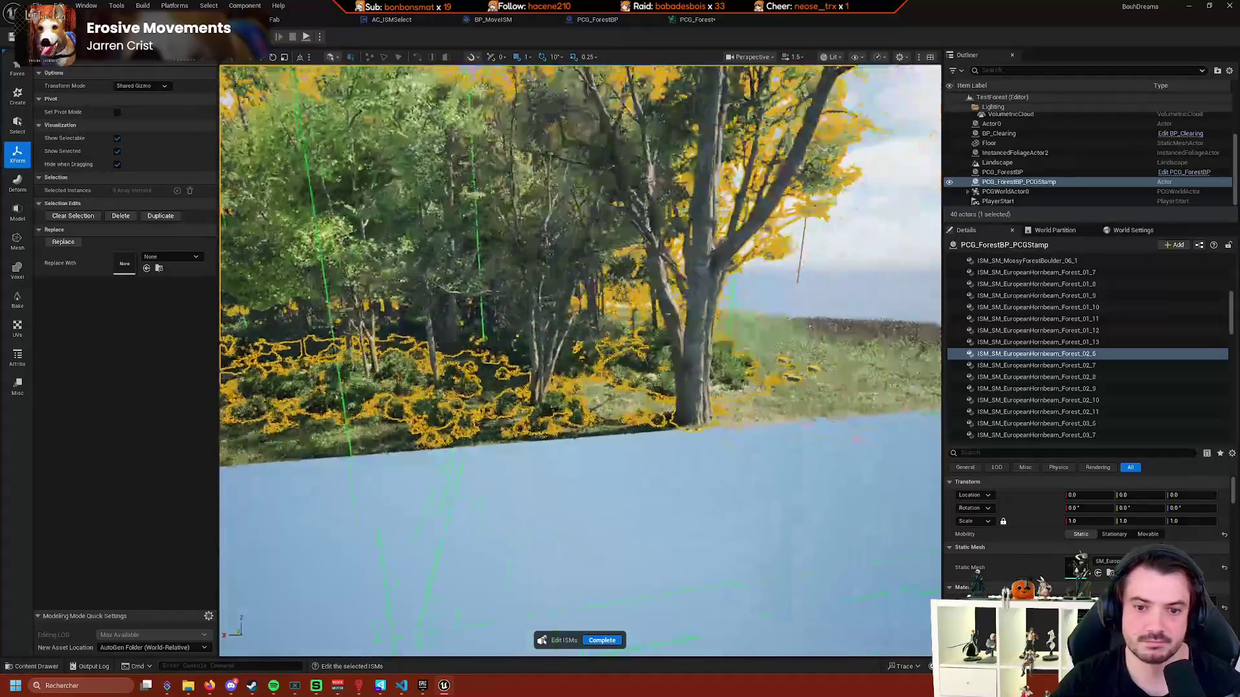
click(581, 416)
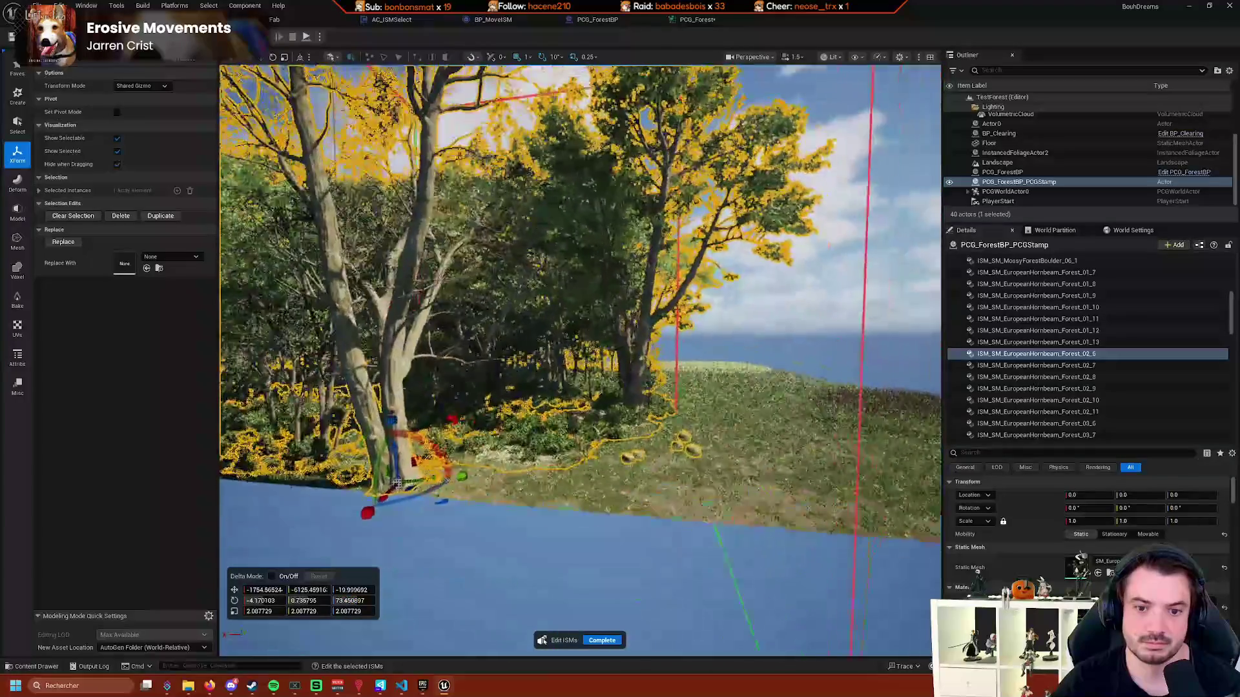
click(602, 640)
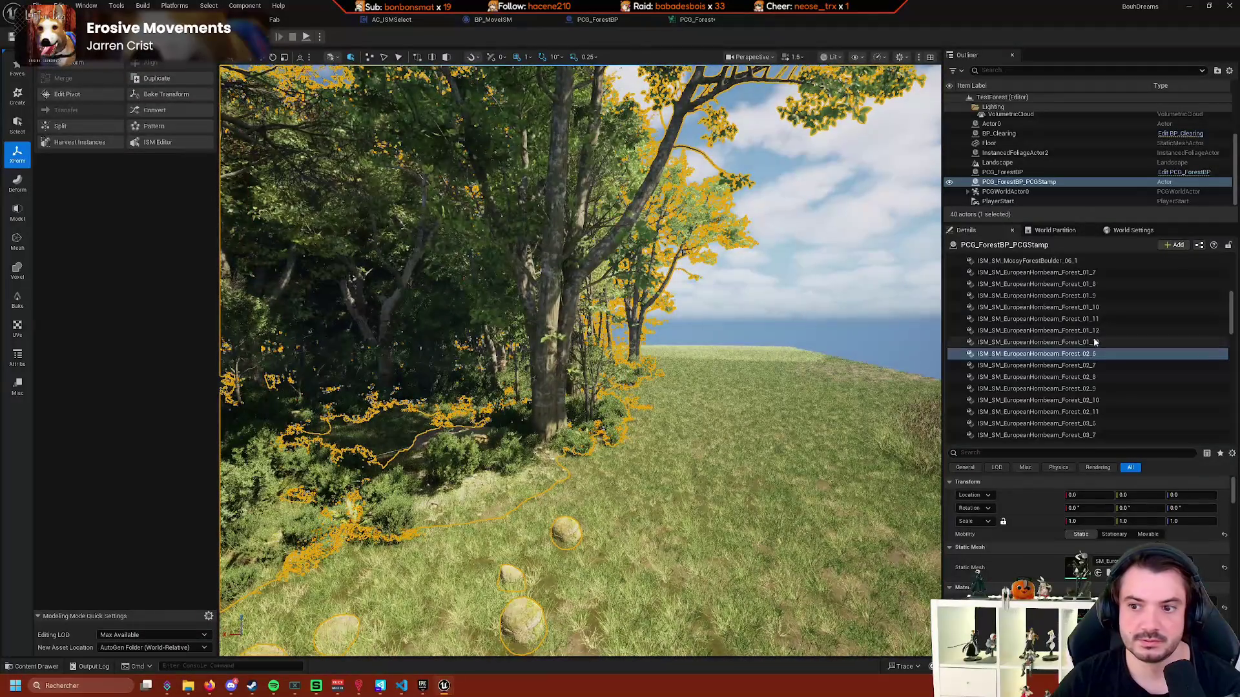
key(Escape)
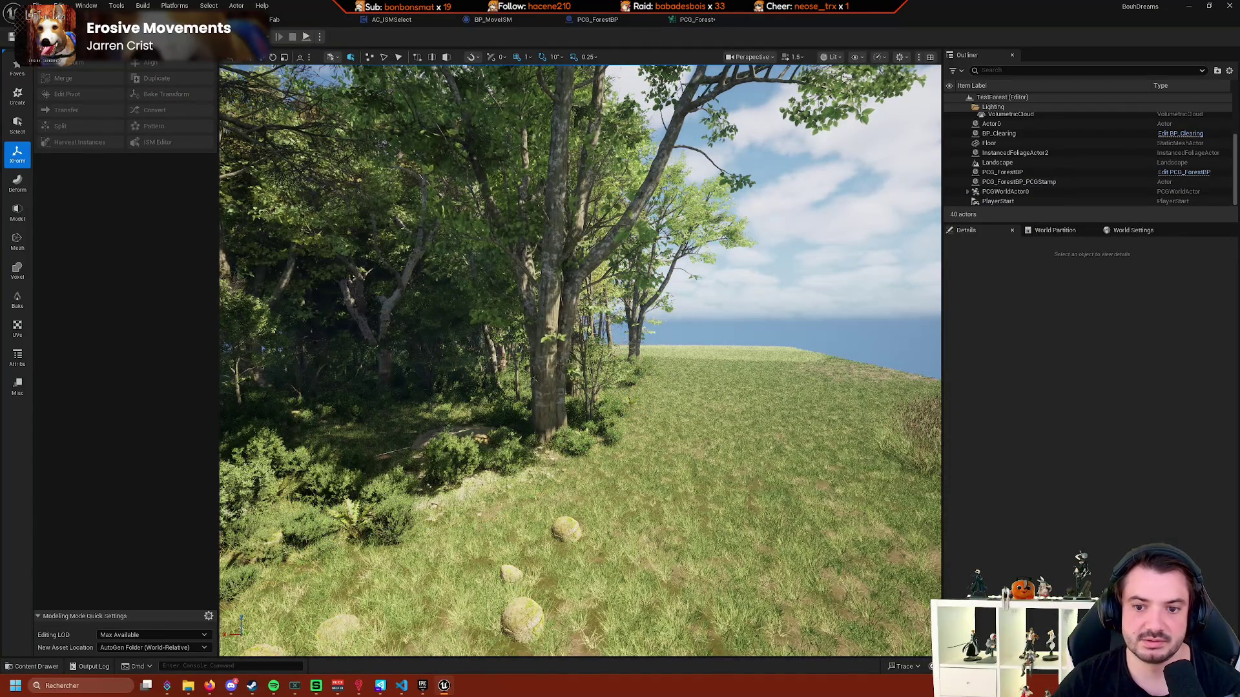
Turn toward the ocean, select the PCG_ForestBP_PCGStamp forest actor, and start ISM instance editing.
click(404, 268)
mouse_move(404, 268)
mouse_down()
mouse_move(323, 268)
mouse_move(361, 271)
mouse_up()
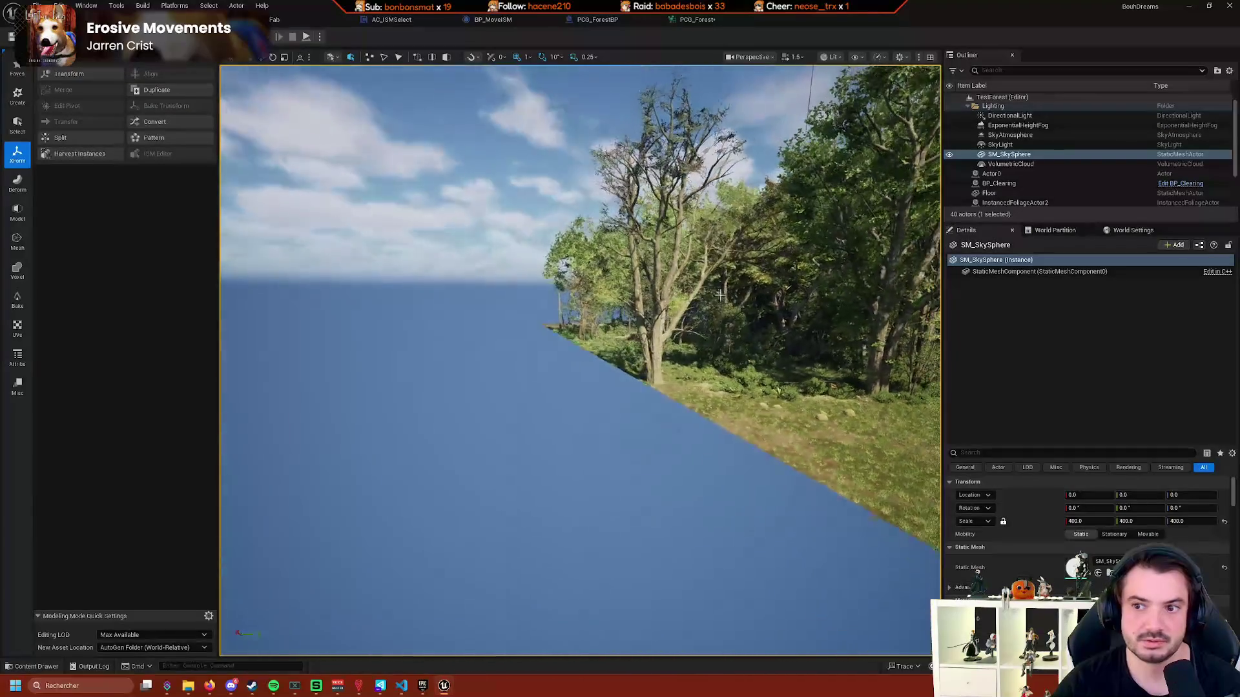
click(690, 322)
scroll(690, 322, down, 3)
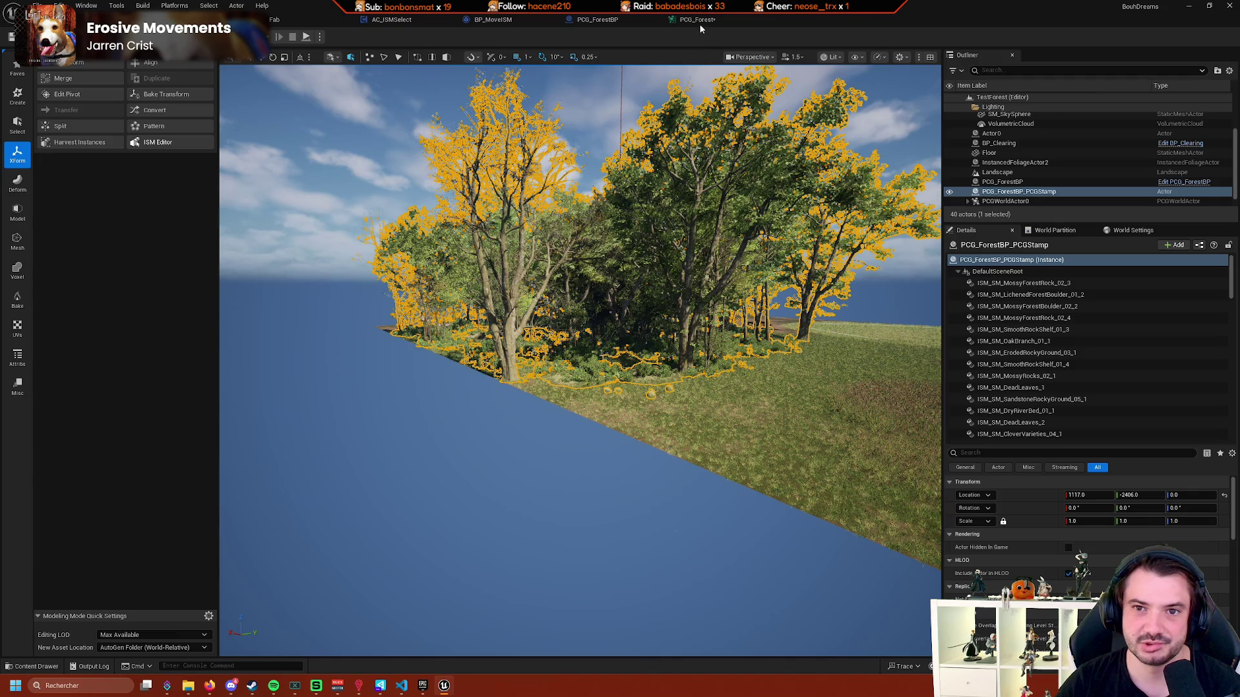
click(177, 144)
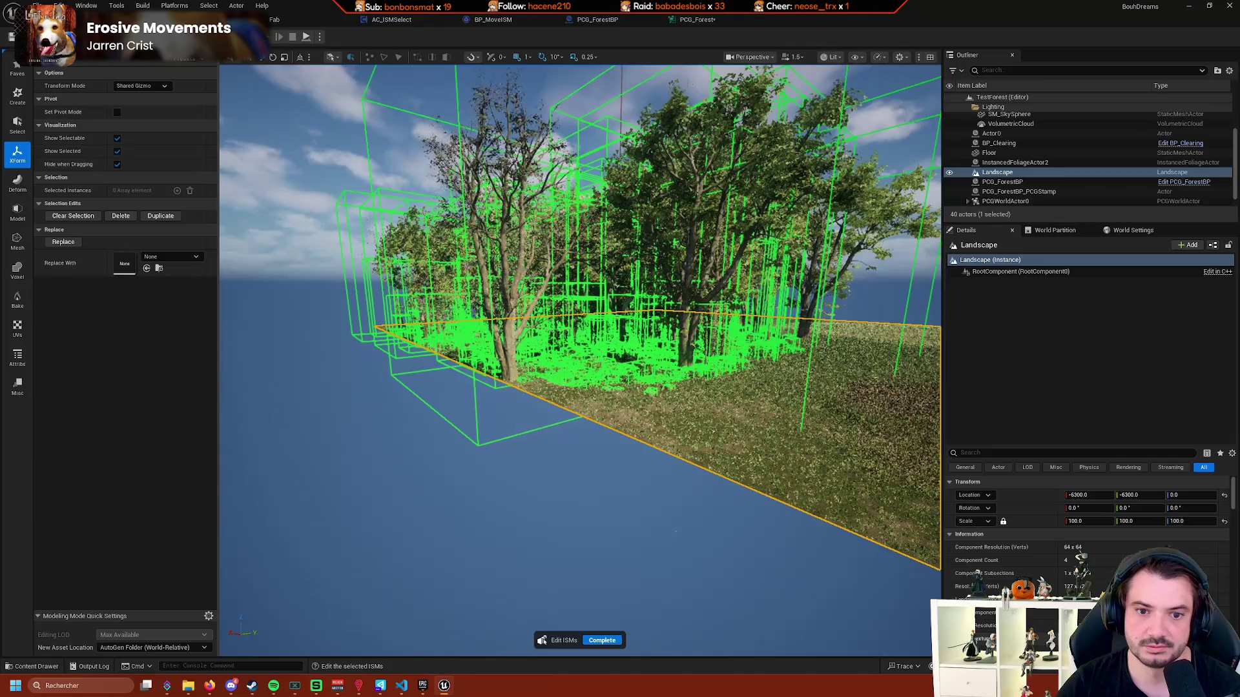
Pick a single forest mesh instance and fly the view up through the trees.
scroll(580, 360, up, 10)
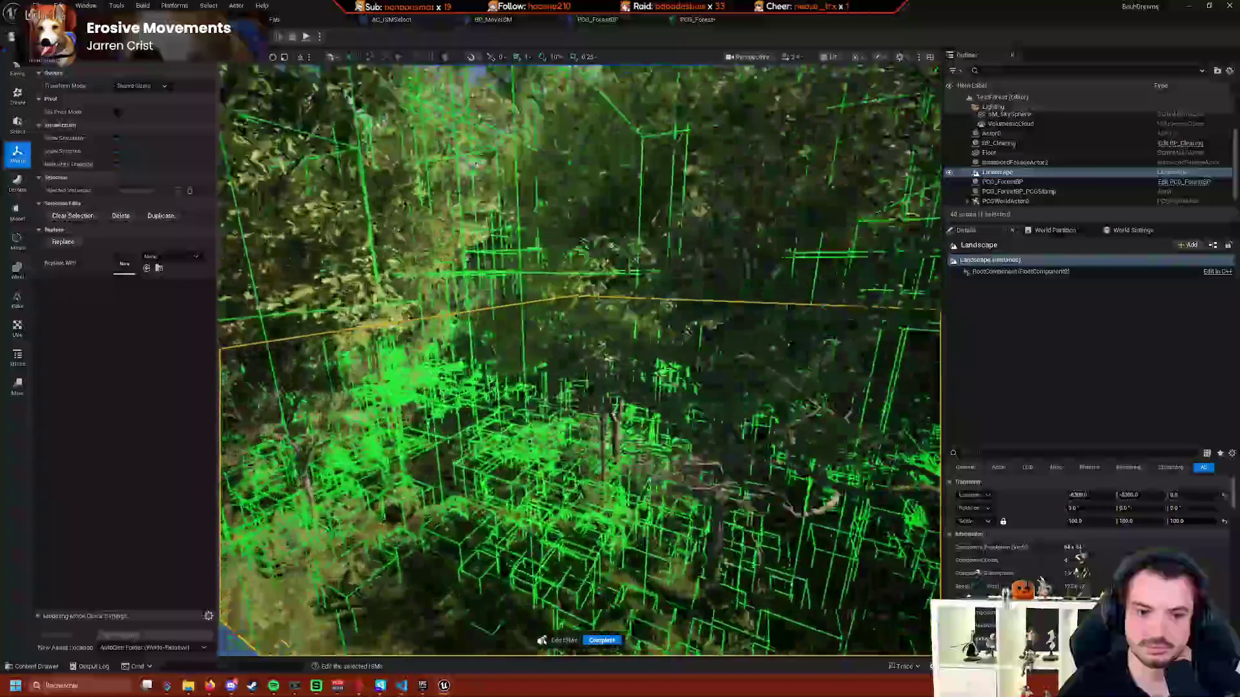
scroll(579, 360, down, 10)
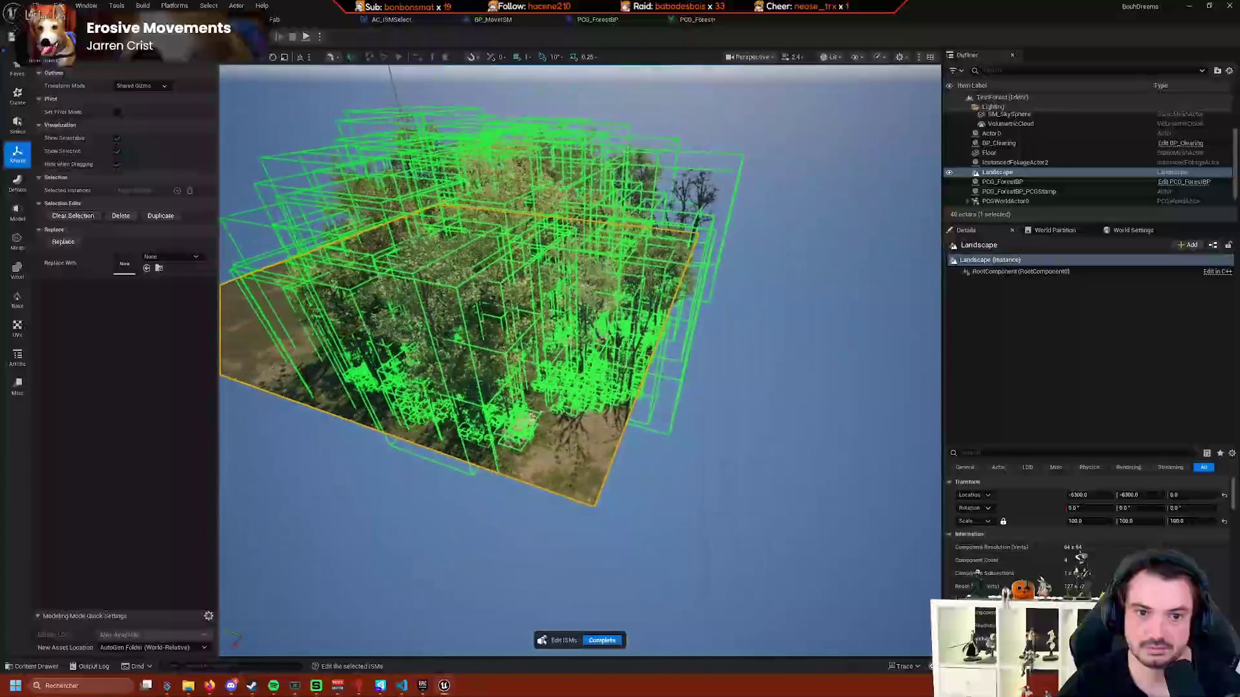
click(452, 436)
scroll(660, 409, up, 5)
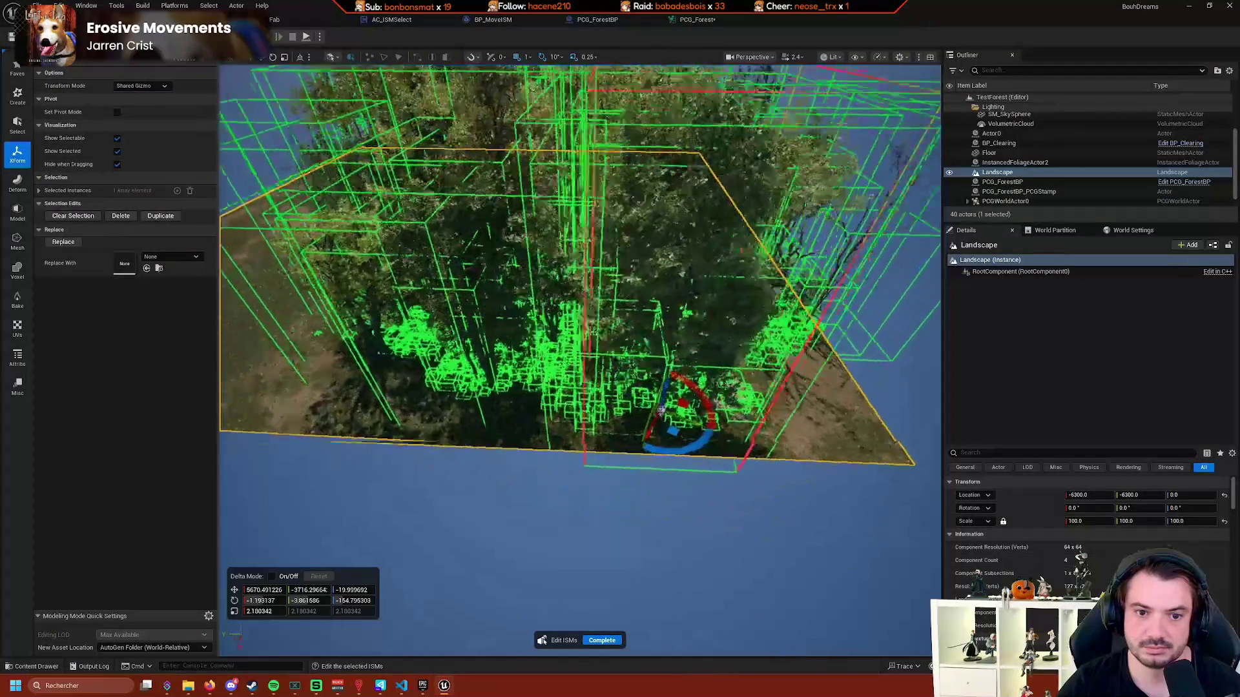
scroll(660, 409, up, 8)
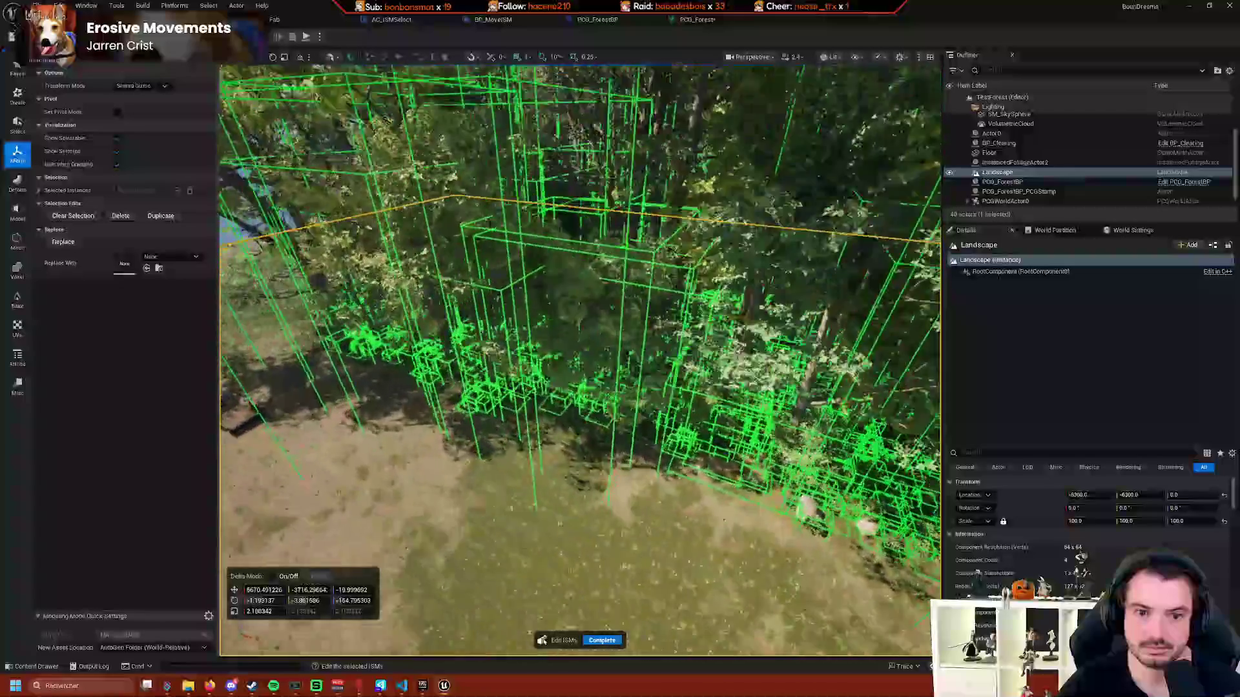
scroll(580, 360, up, 5)
mouse_move(500, 380)
mouse_down()
mouse_move(652, 302)
mouse_move(562, 316)
mouse_up()
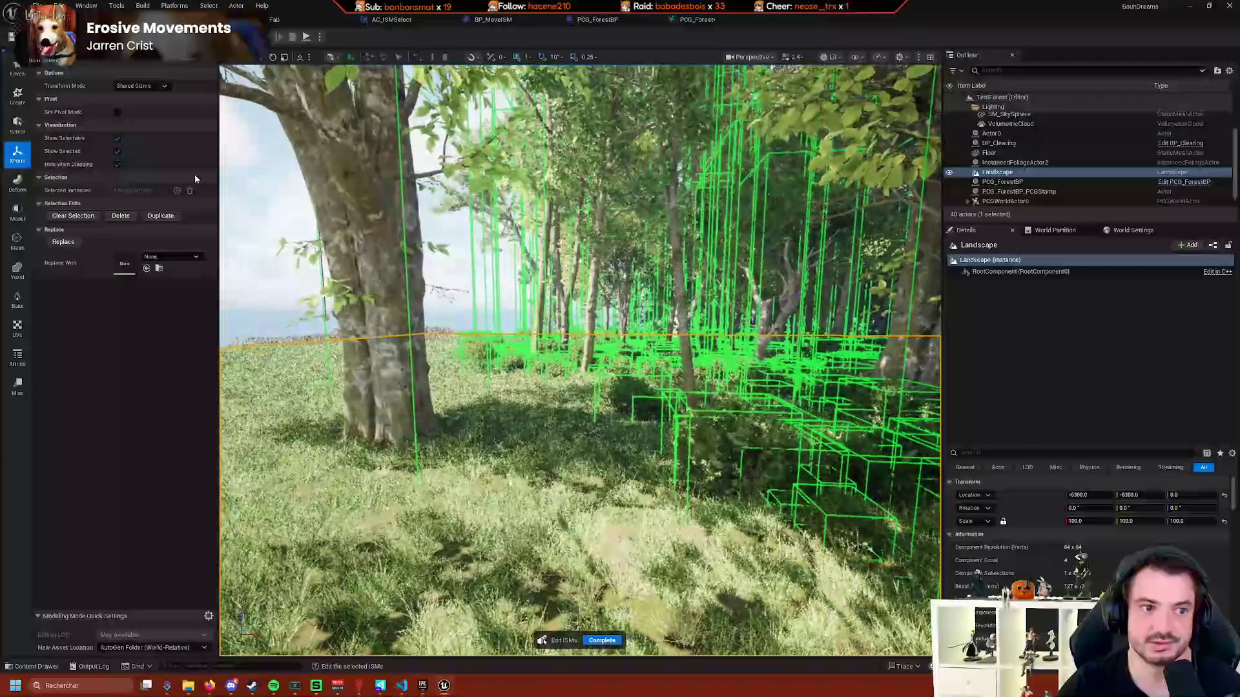
Hide the selectable instance highlights, move to the clearing, and open the stamp's context menu.
click(116, 140)
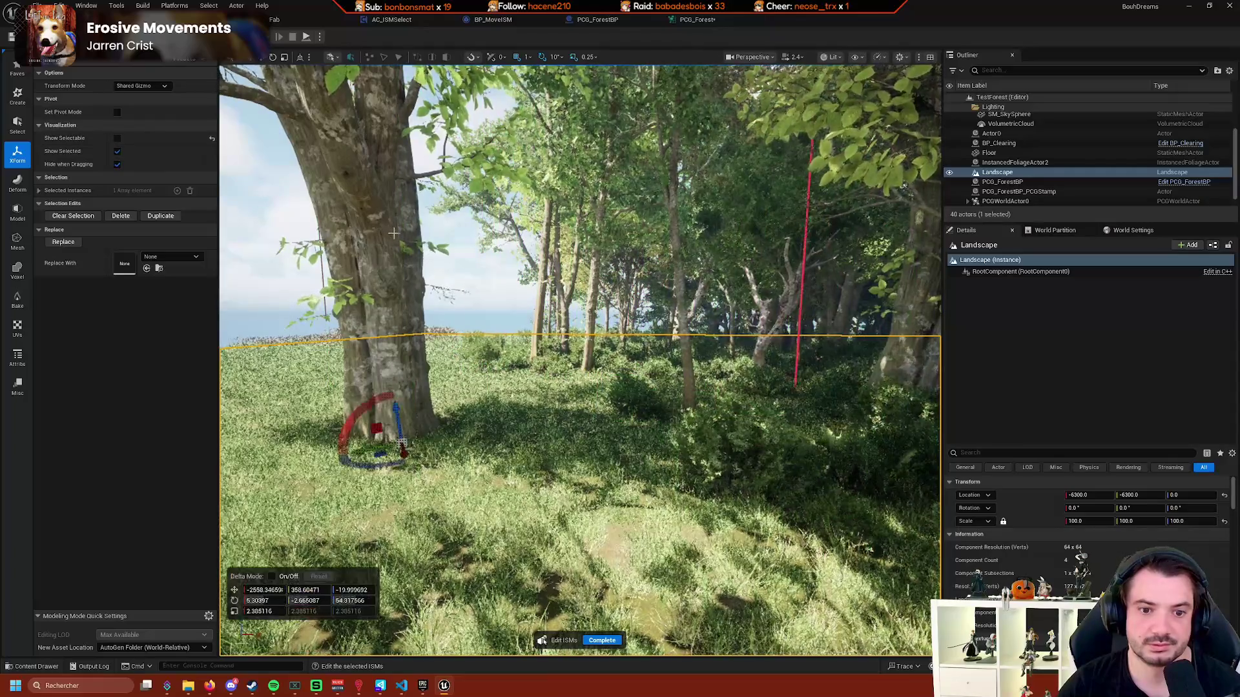
mouse_move(393, 233)
mouse_down()
mouse_move(510, 260)
mouse_move(279, 366)
mouse_up()
right_click(362, 339)
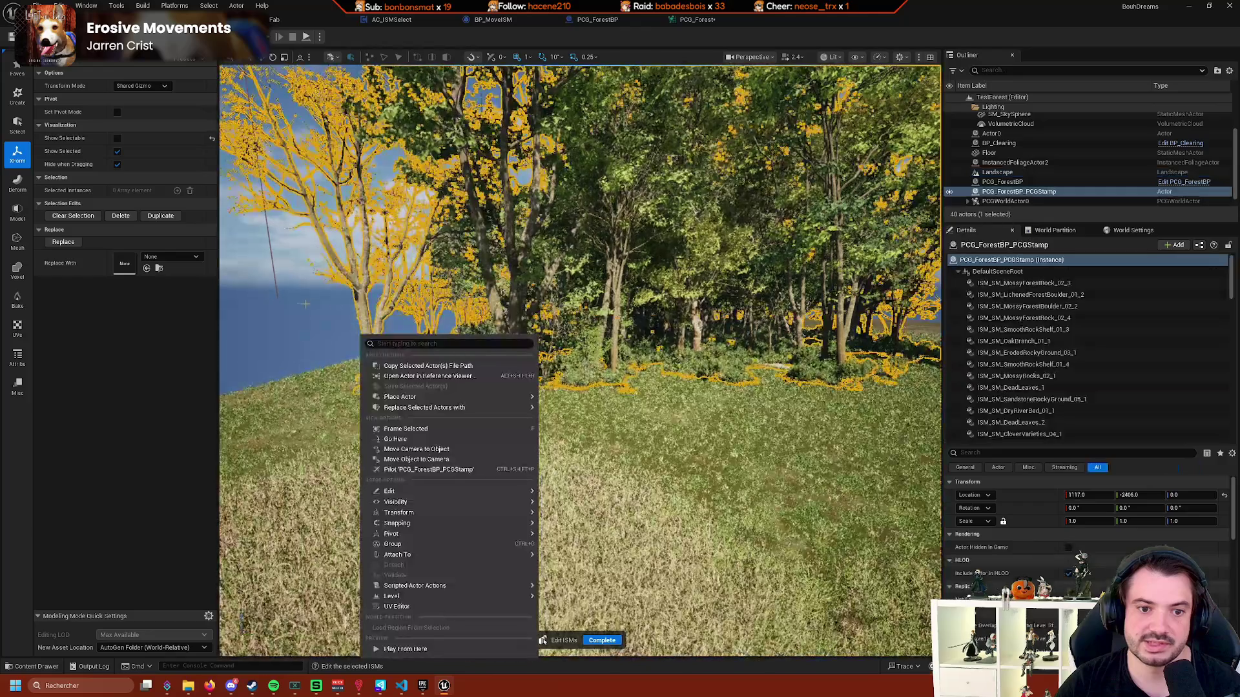
Select a single tree instance and move it through the forest.
drag(291, 304, 530, 310)
click(543, 304)
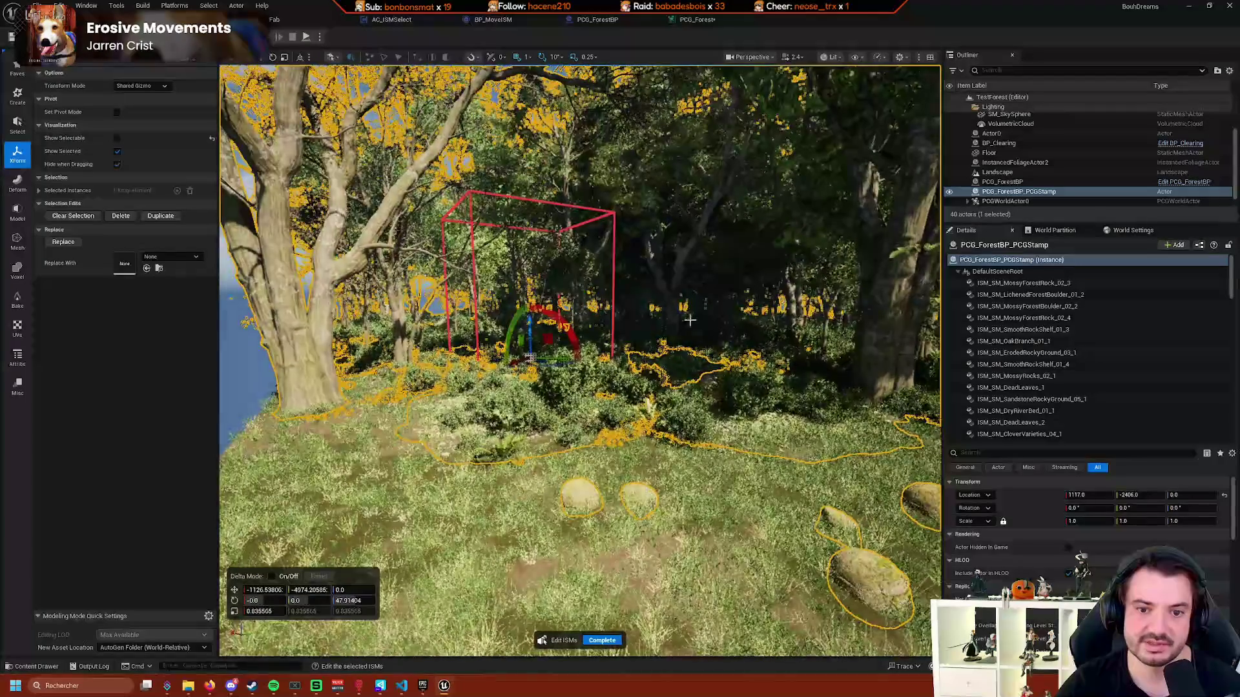
mouse_move(690, 320)
mouse_down()
mouse_move(705, 327)
mouse_move(611, 345)
mouse_up()
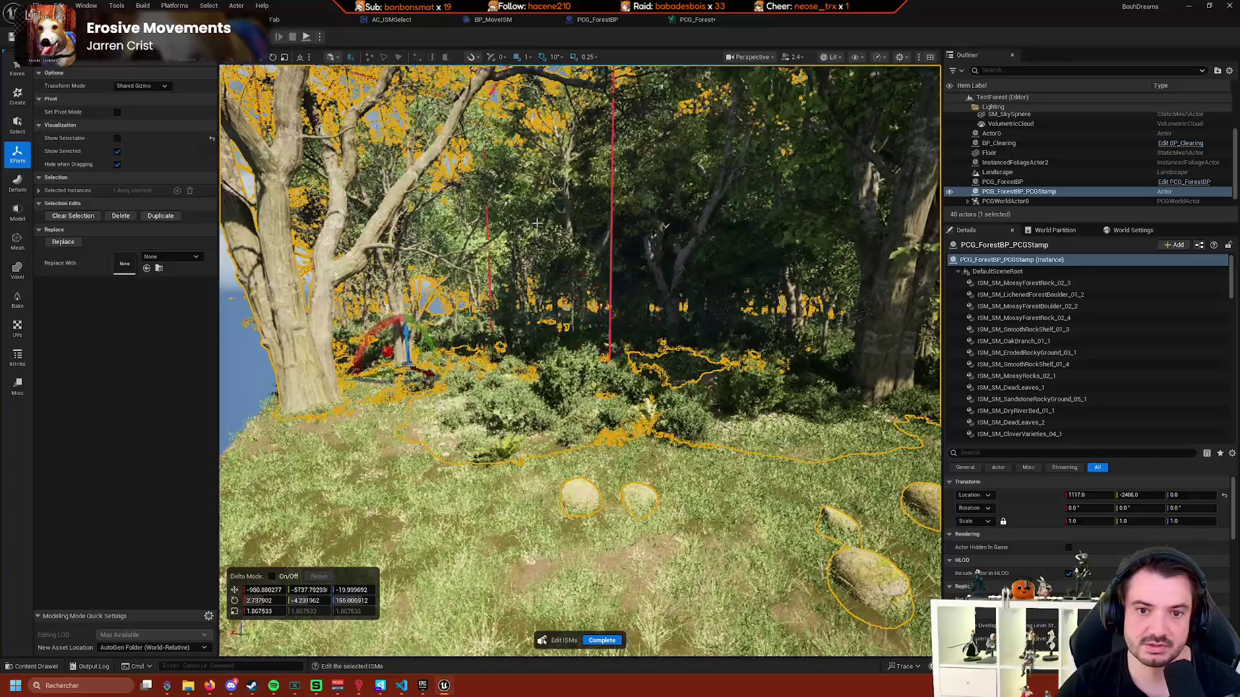
mouse_move(536, 223)
mouse_down()
mouse_move(512, 210)
mouse_move(447, 371)
mouse_move(446, 426)
mouse_move(472, 426)
mouse_move(319, 303)
mouse_up()
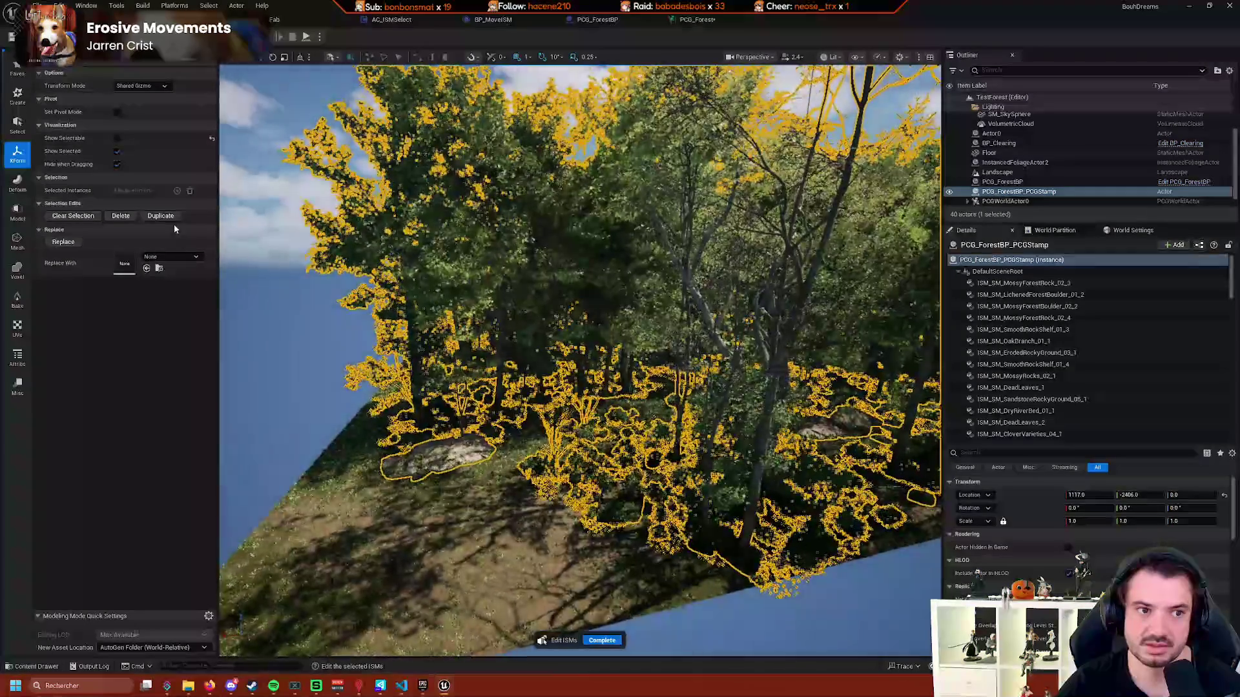
Turn on selection highlighting and Show Selectable, frame one instance, deselect it, and finish editing.
click(118, 151)
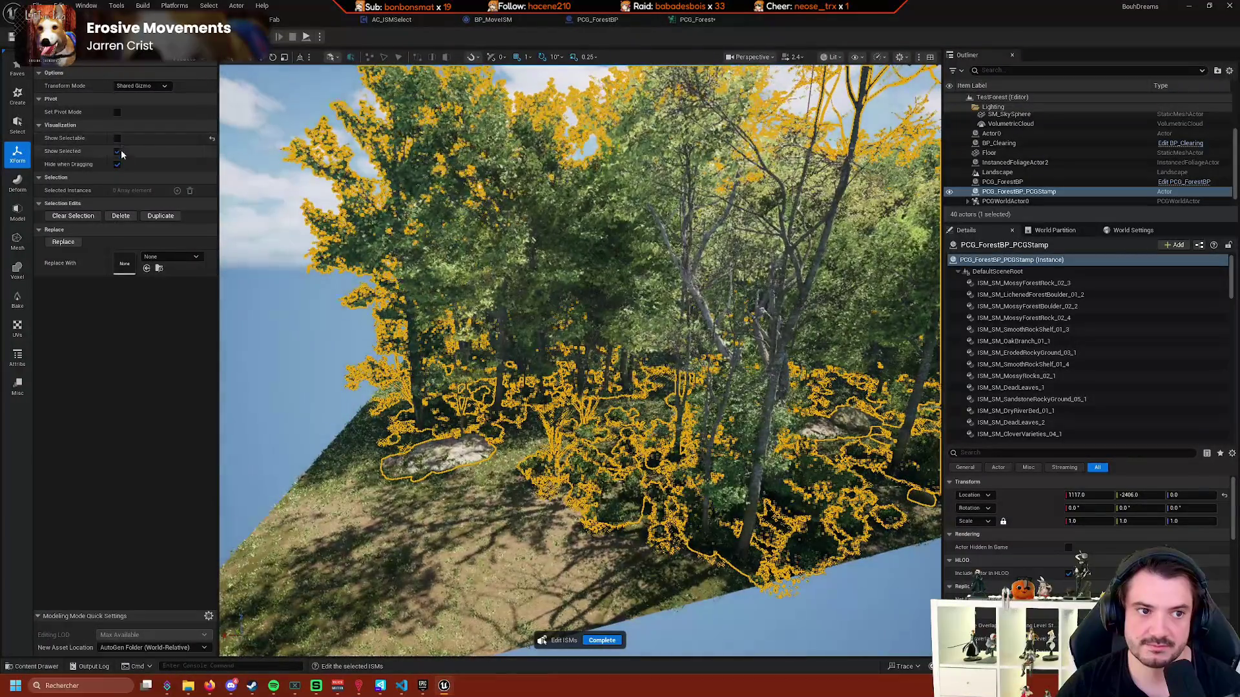
click(117, 137)
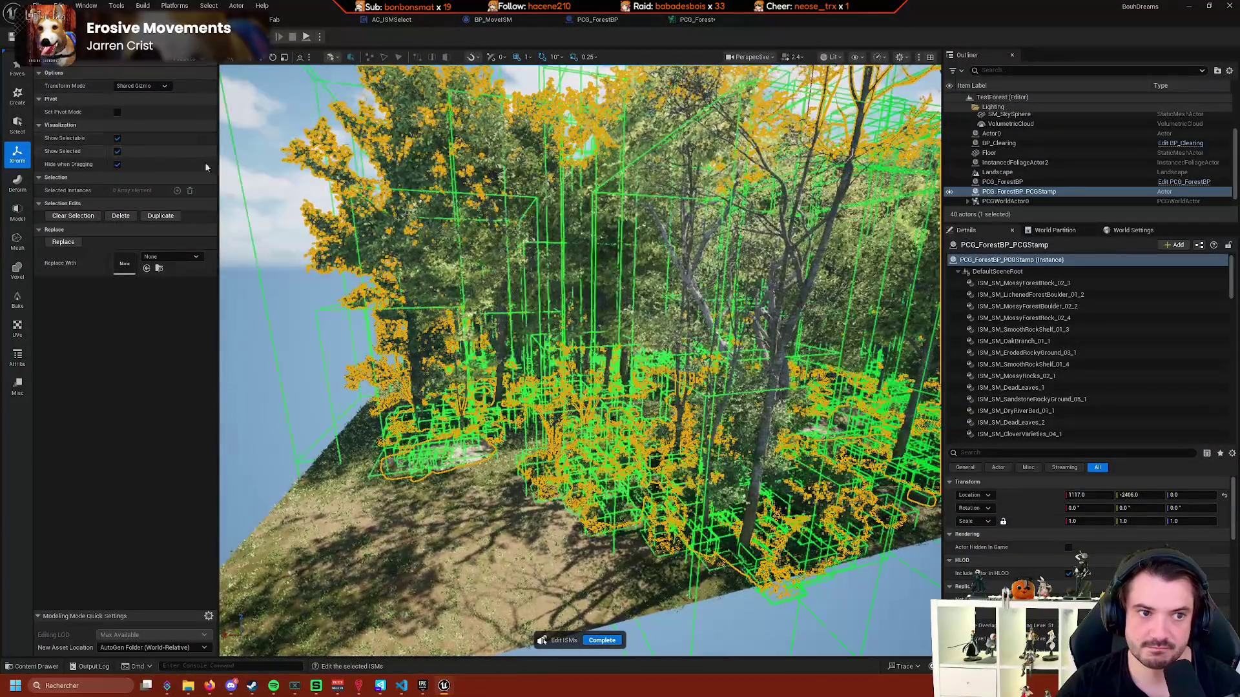
key(w)
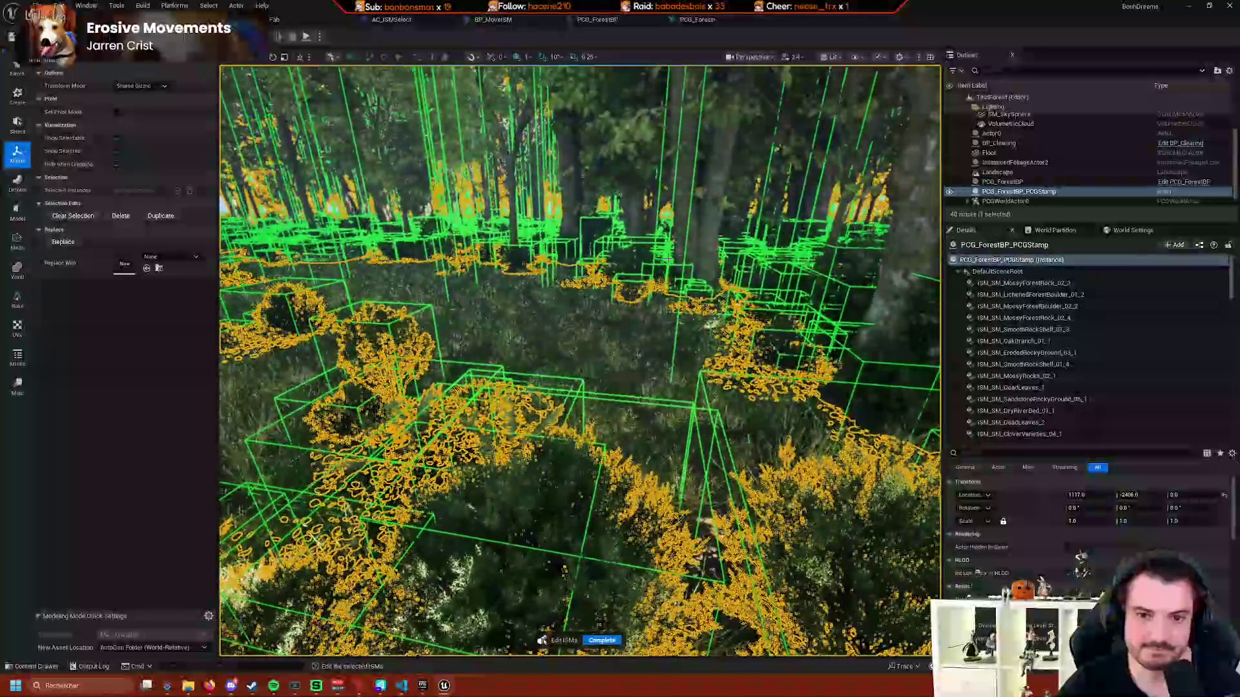
click(711, 243)
key(f)
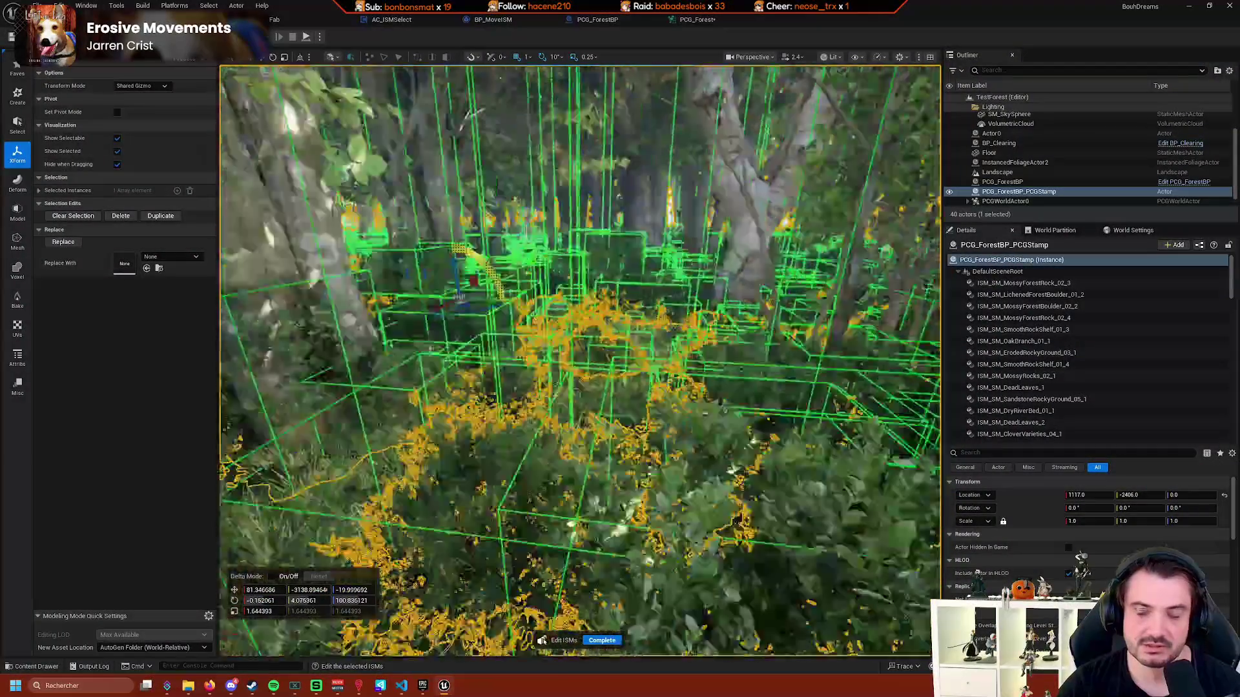
scroll(891, 232, down, 10)
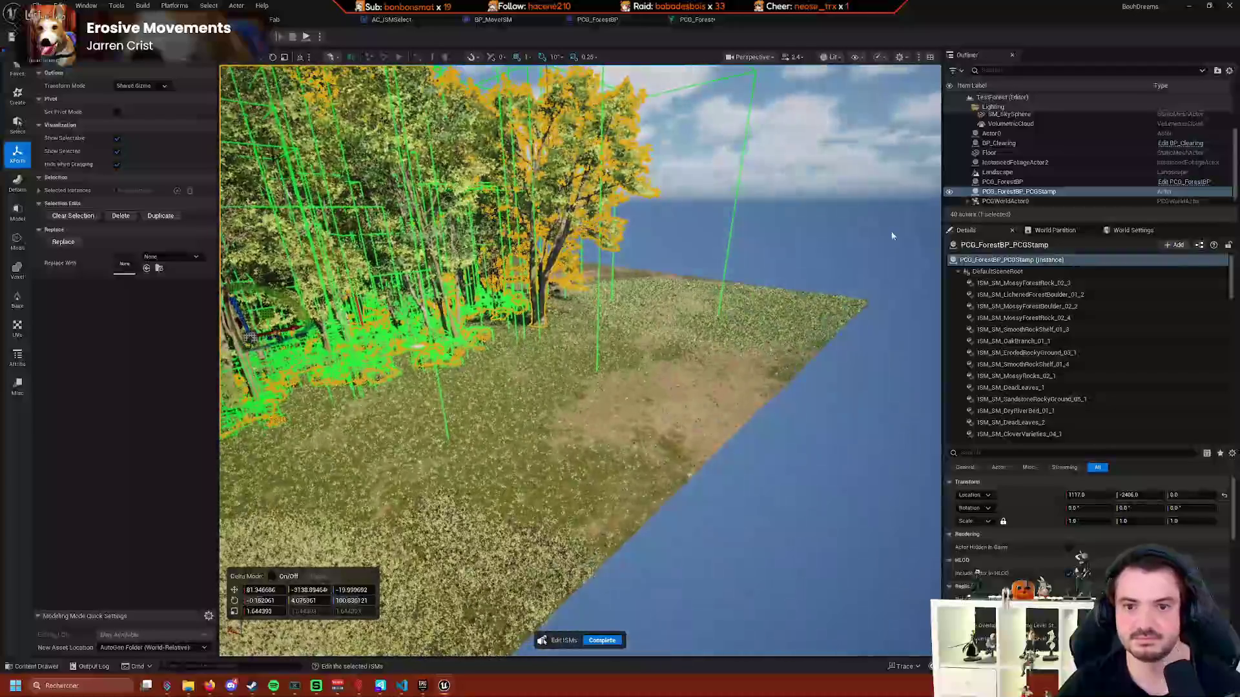
click(822, 227)
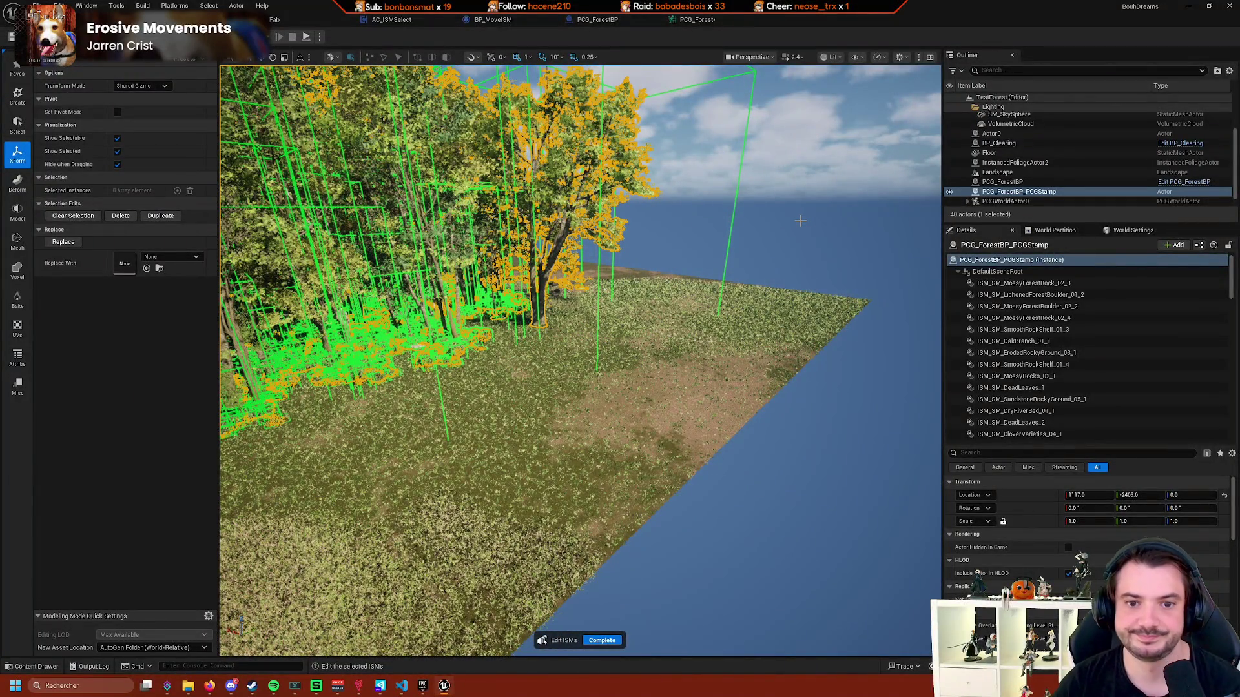
key(Return)
Fly toward the forest, deselect the stamp, and exit Modeling mode with Shift+1.
key(w)
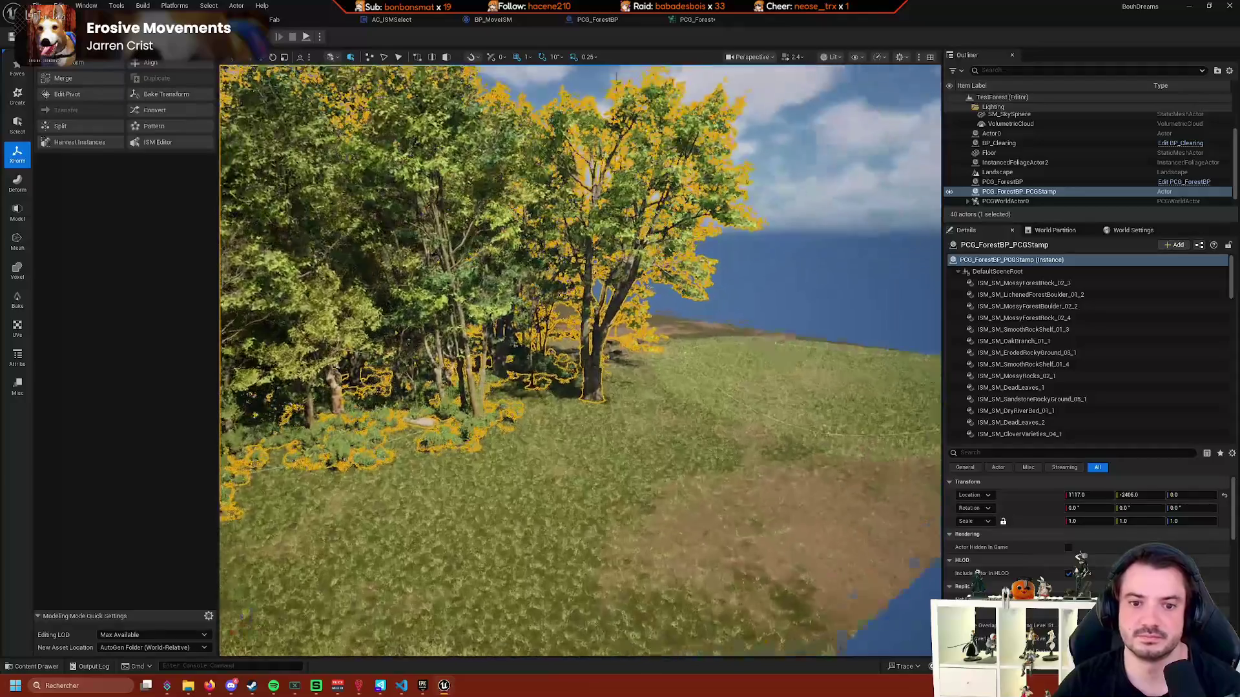
scroll(579, 360, down, 1)
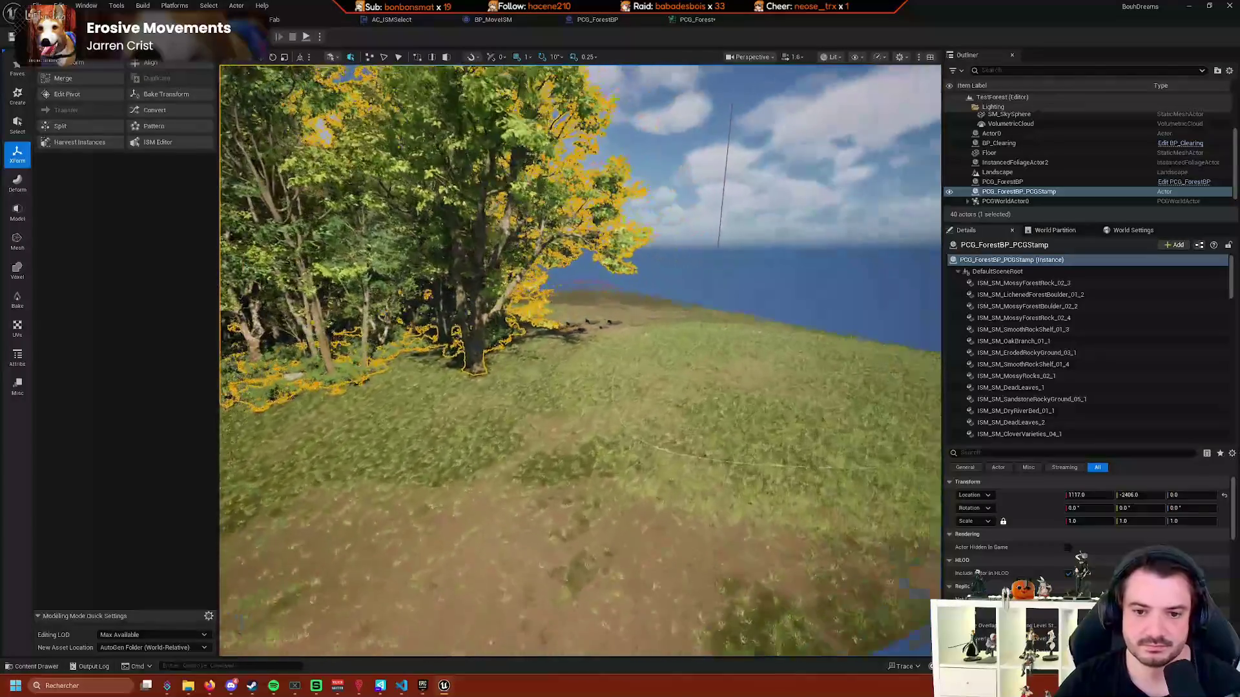
scroll(514, 368, up, 5)
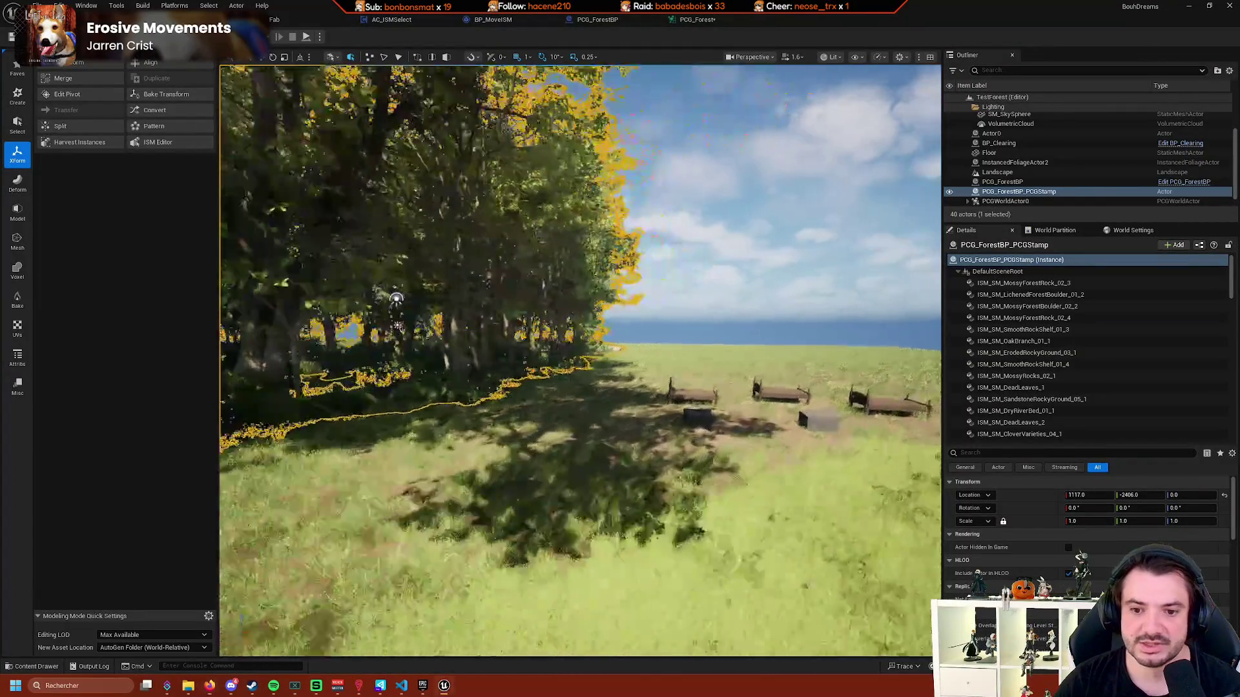
scroll(580, 360, down, 3)
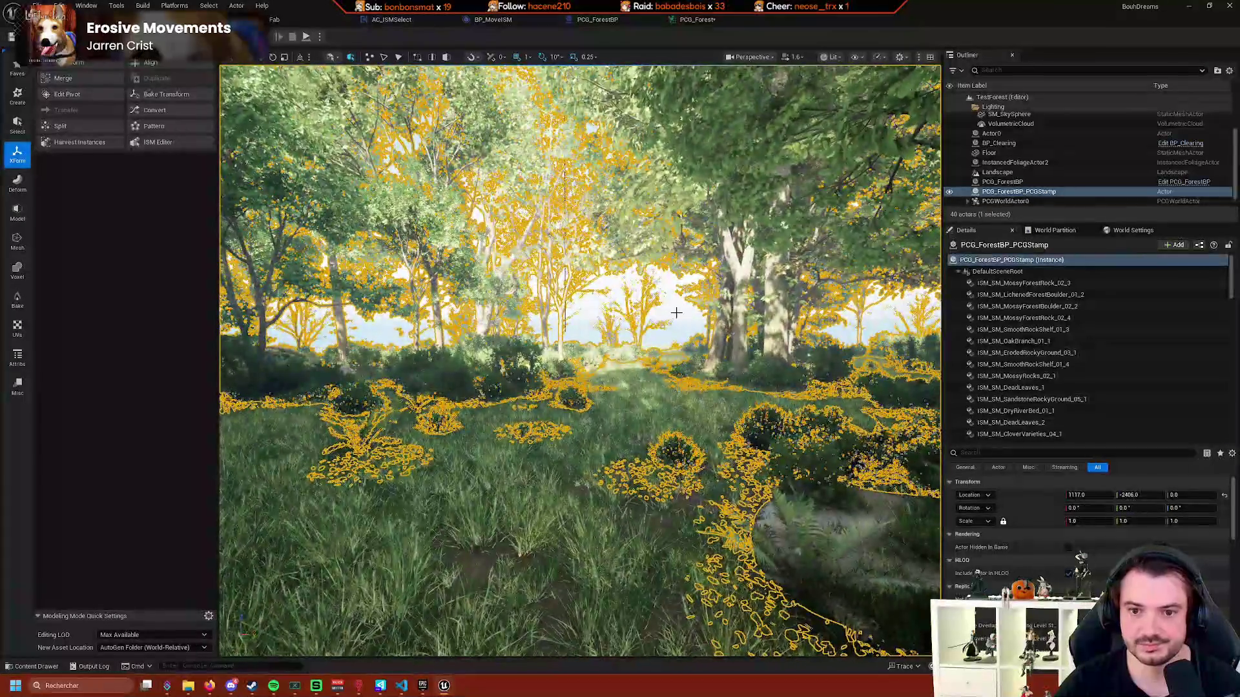
click(672, 291)
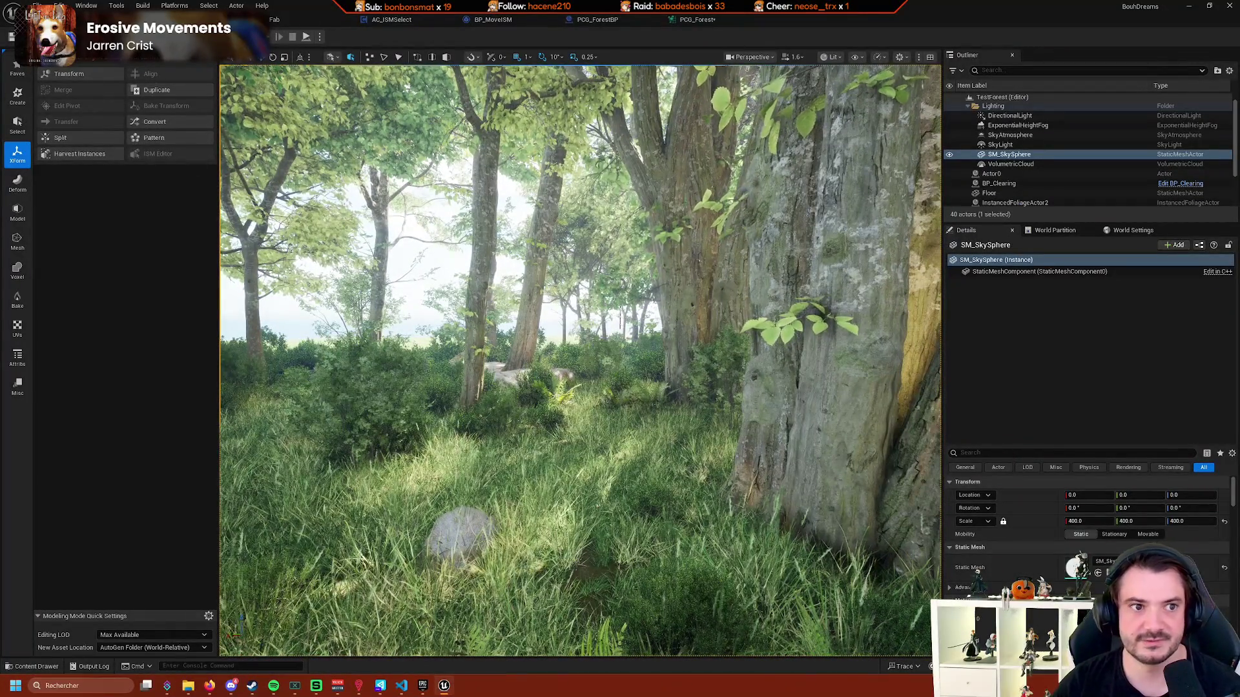
key(shift+1)
scroll(471, 360, up, 5)
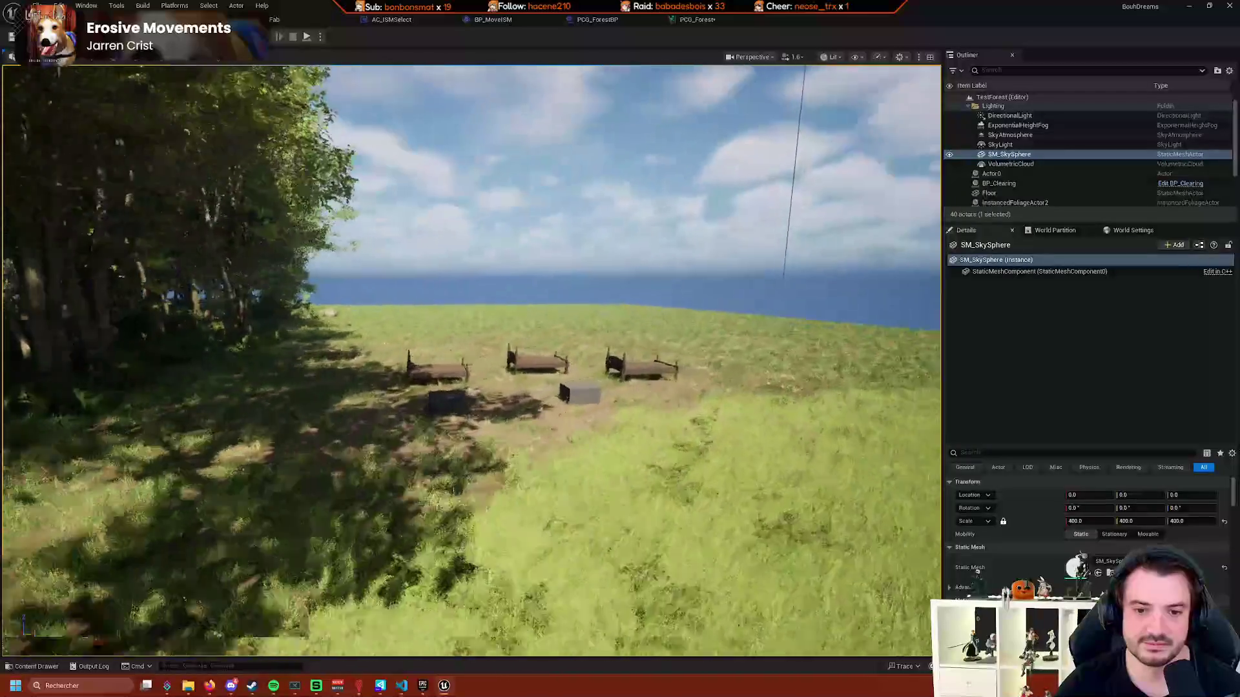
Select the grey cube and the middle and right beds, then close the AC_ISMSelect blueprint.
click(471, 358)
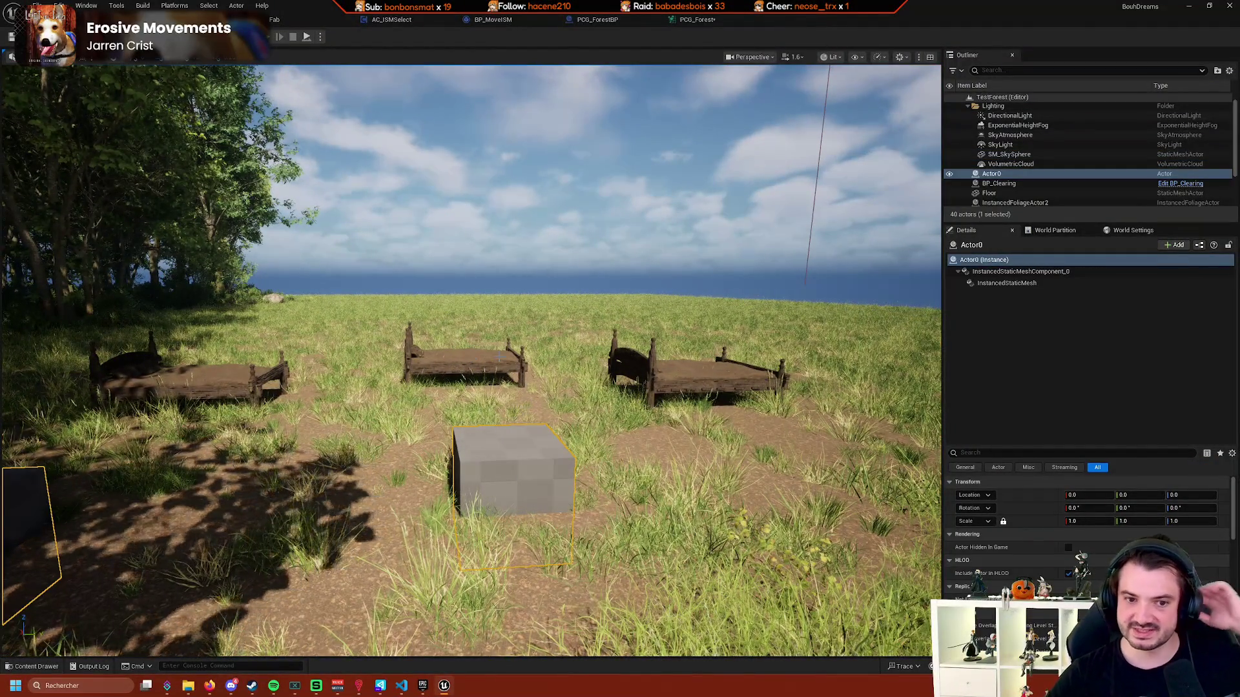
click(499, 357)
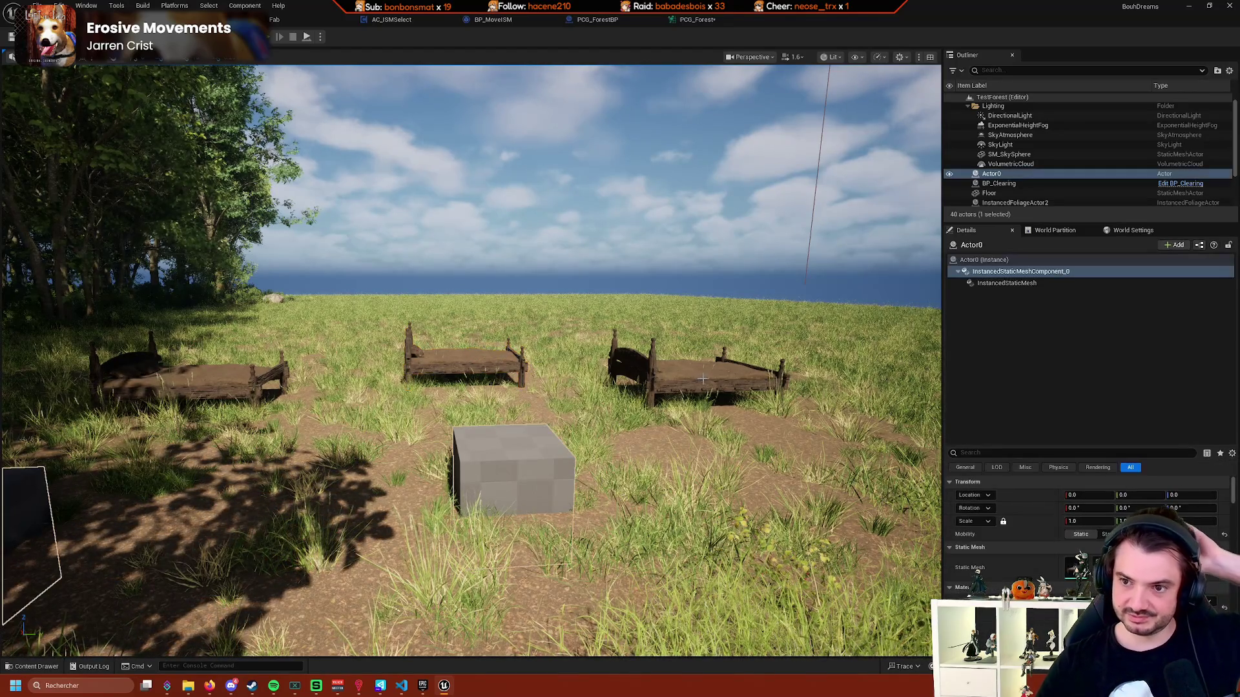
click(707, 378)
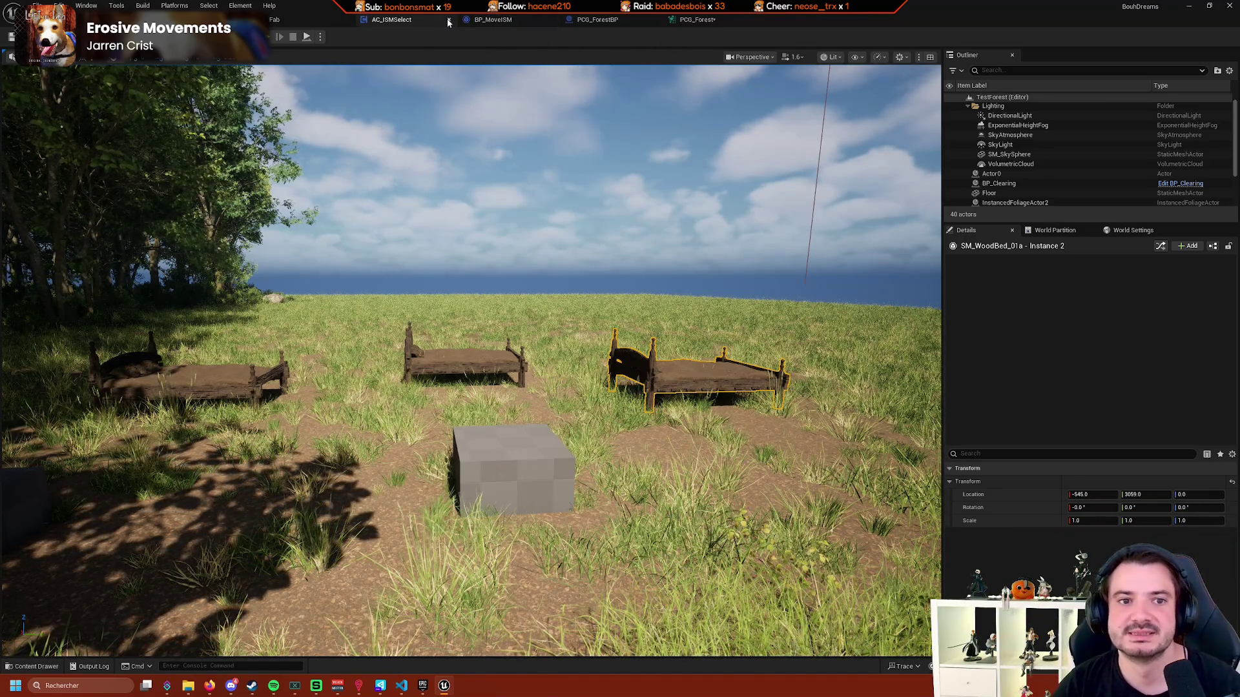
middle_click(417, 22)
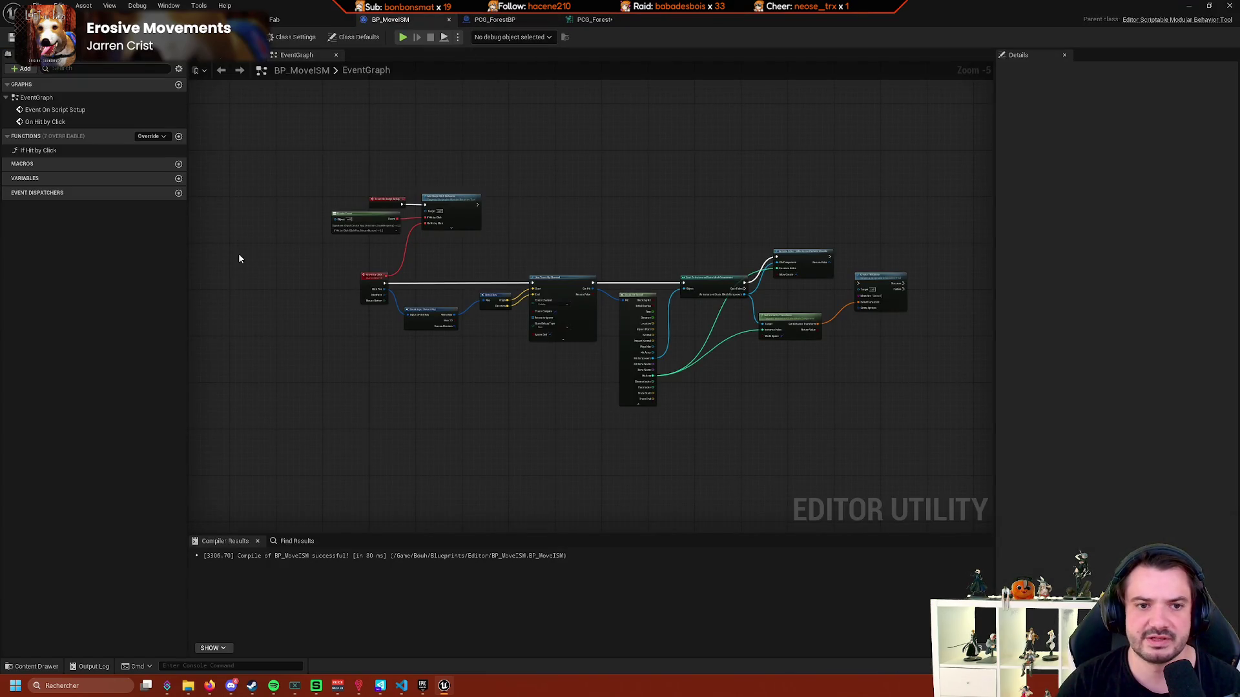
Review the BP_ISMActor graph, BP_MoveISM blueprint and PCG_ForestBP construction script.
click(220, 70)
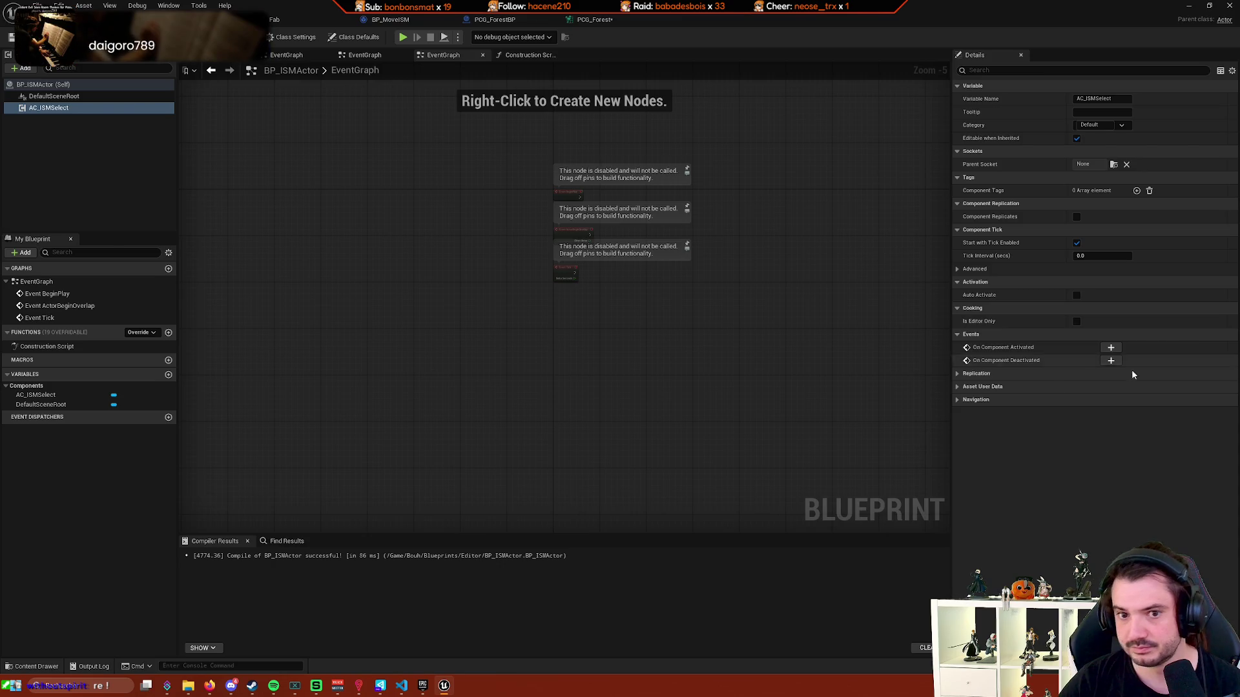
drag(728, 341, 554, 323)
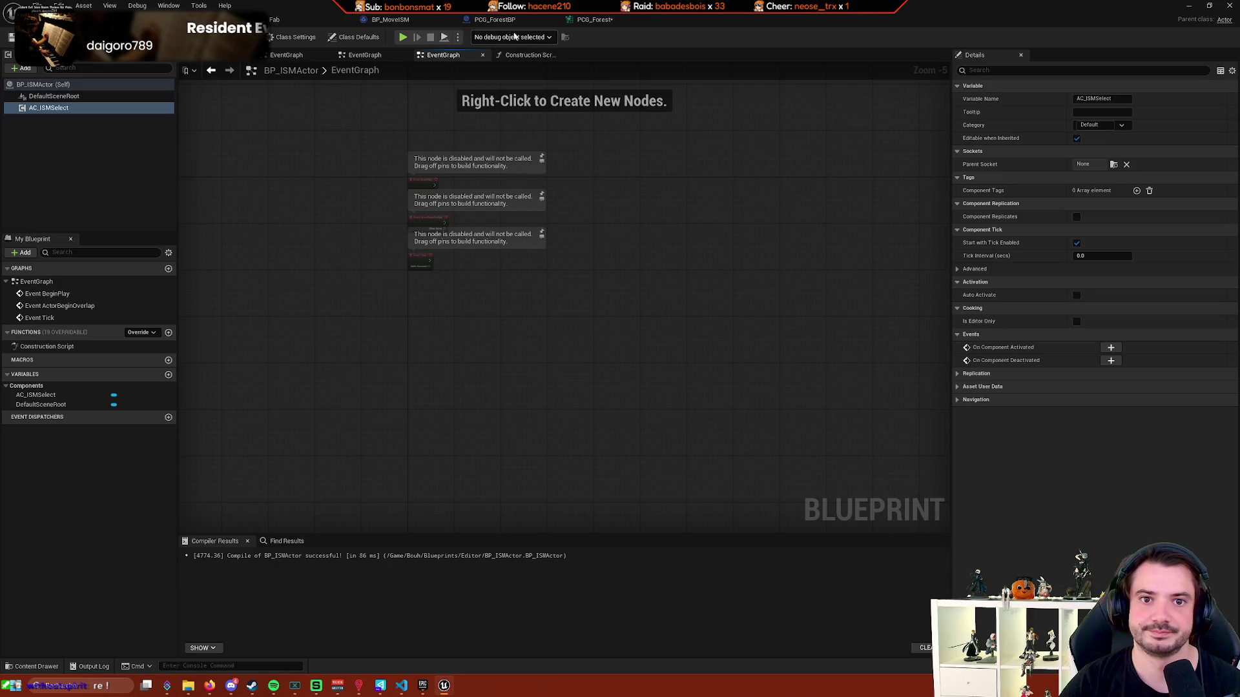
click(411, 21)
scroll(460, 153, up, 5)
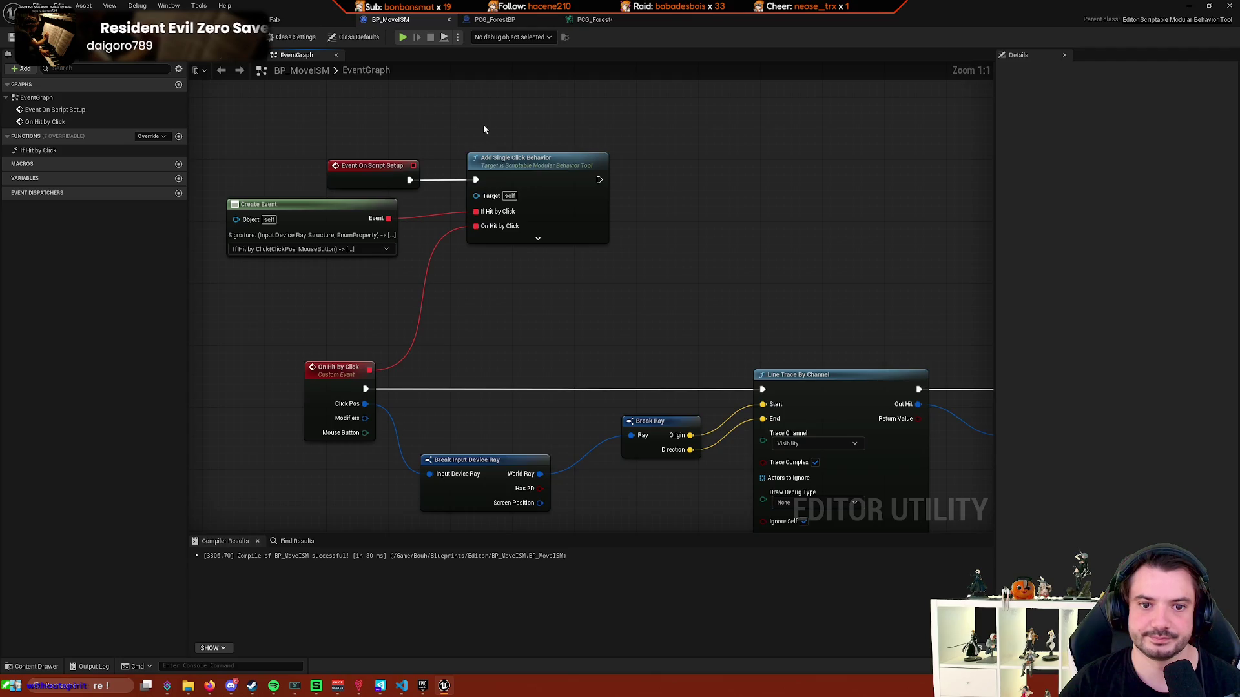
click(522, 20)
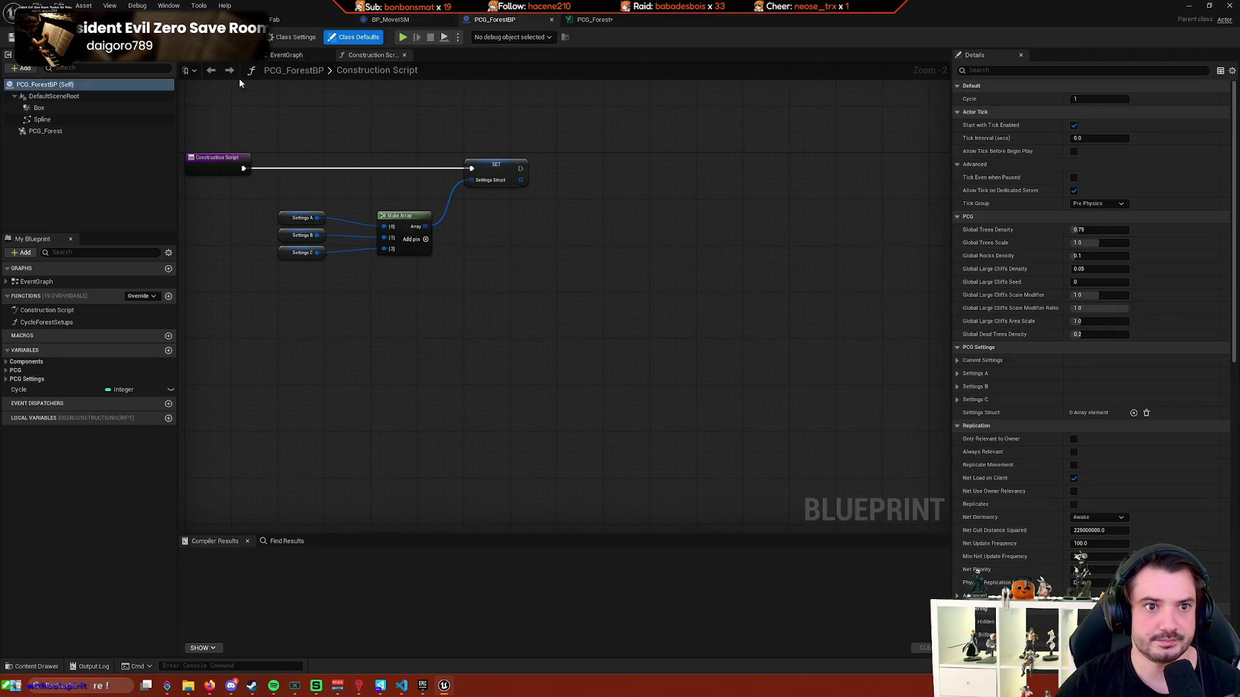
click(310, 19)
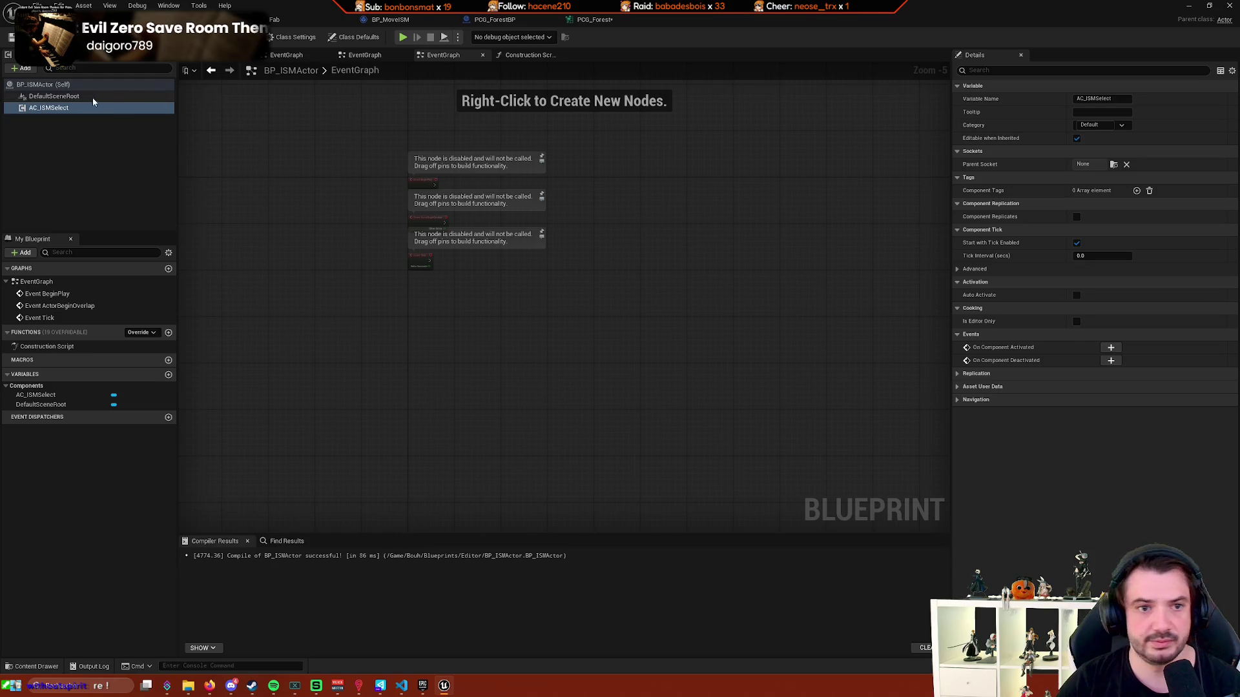
Edit the AC_ISMSelect component and inspect its Get Selected Level Actors and Bind Selection logic.
right_click(81, 107)
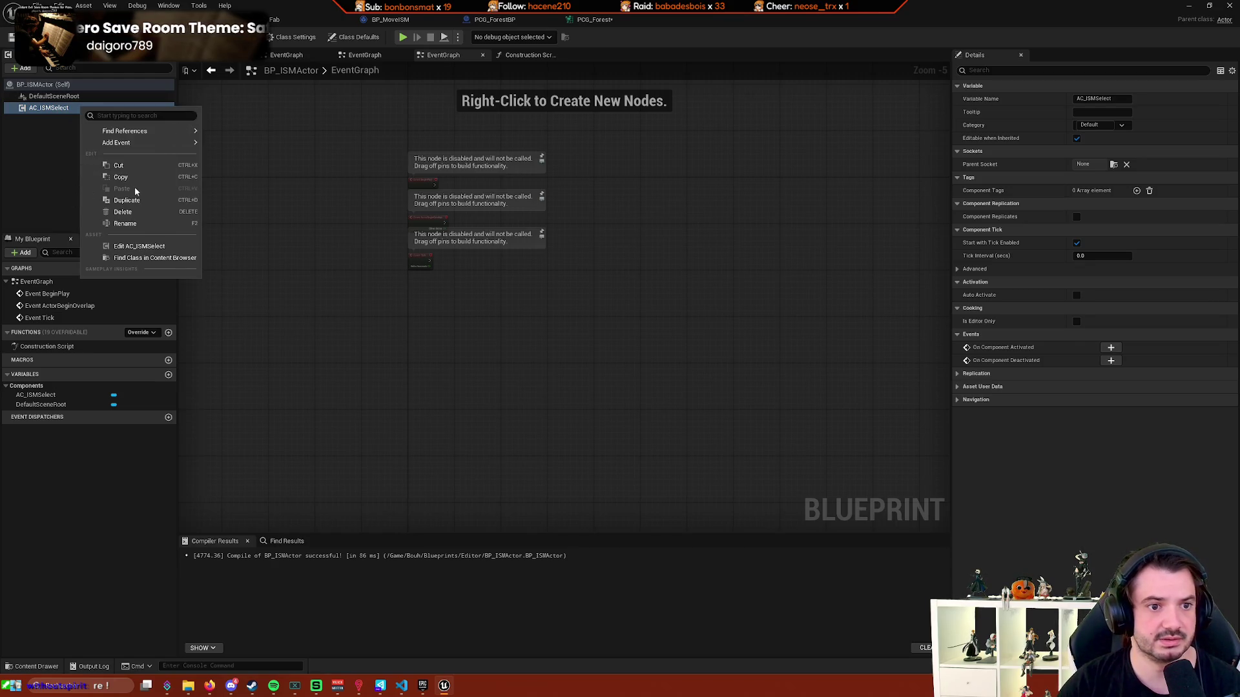
mouse_move(145, 144)
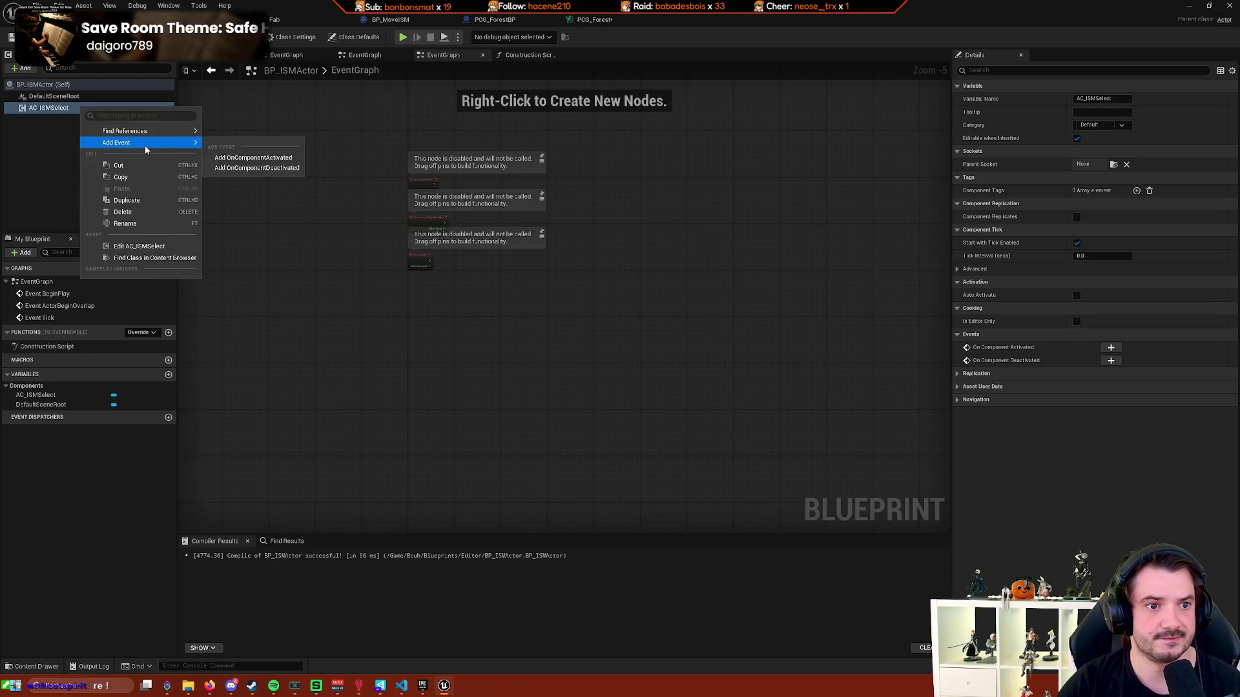
click(139, 246)
scroll(498, 263, down, 3)
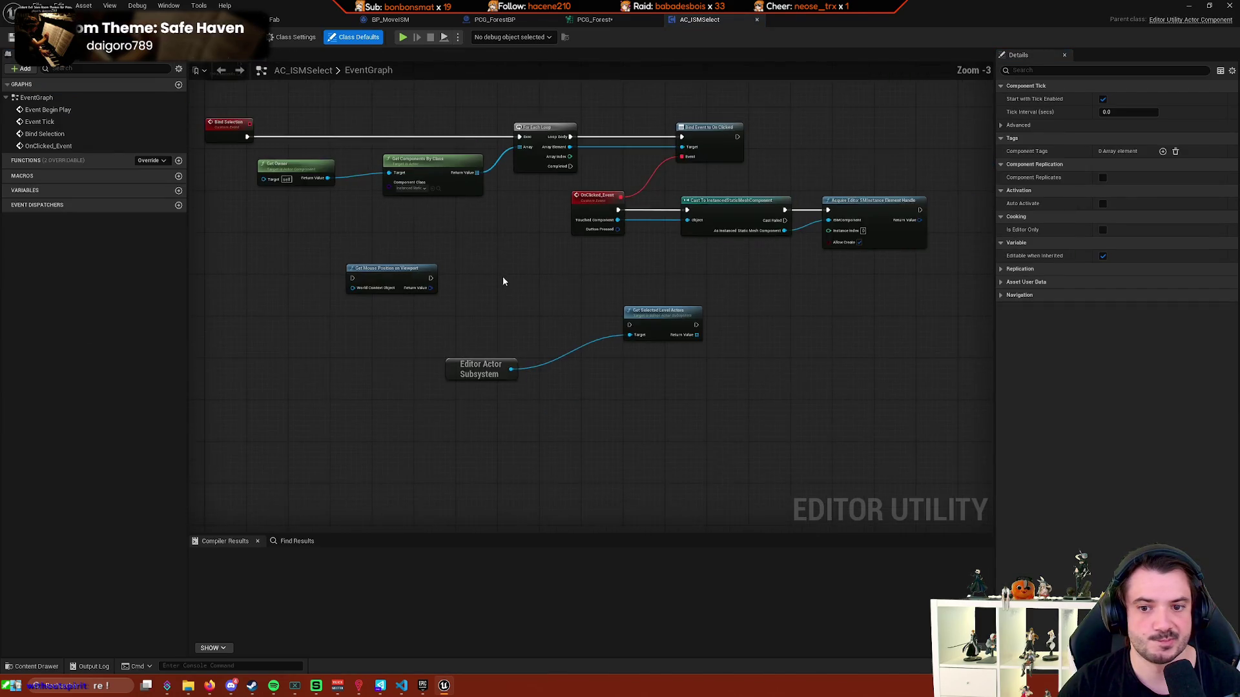
scroll(542, 257, up, 3)
drag(770, 285, 420, 413)
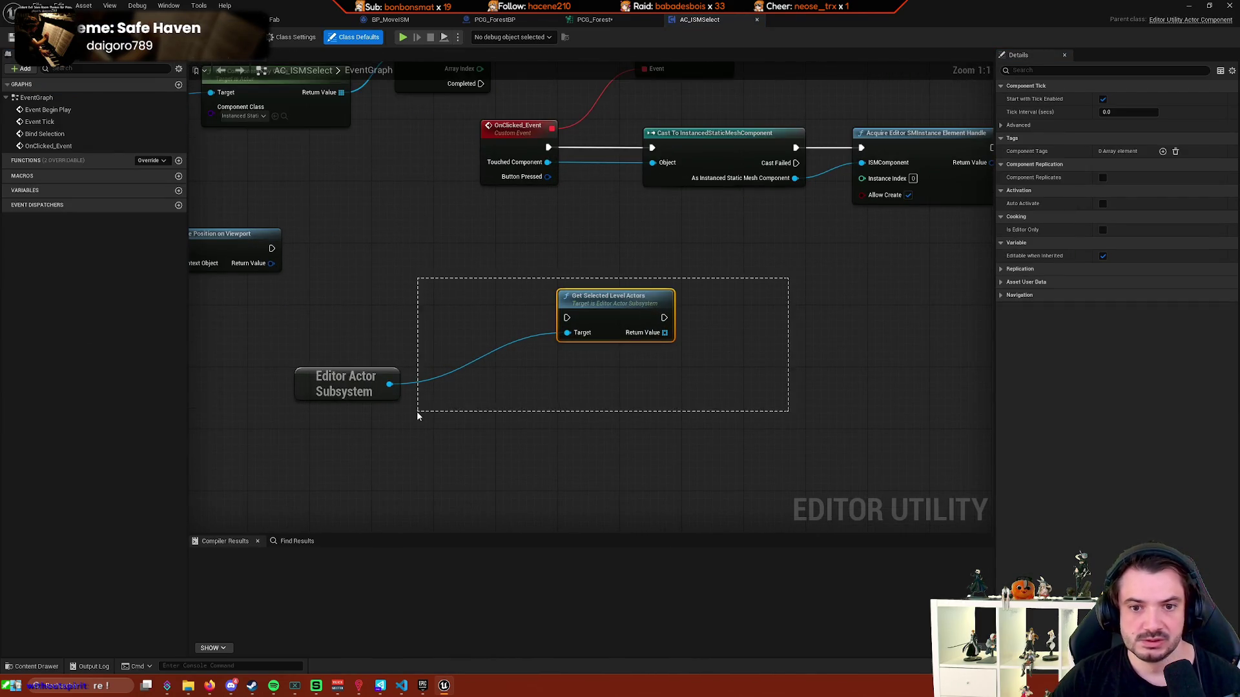
scroll(811, 293, down, 4)
scroll(507, 369, up, 3)
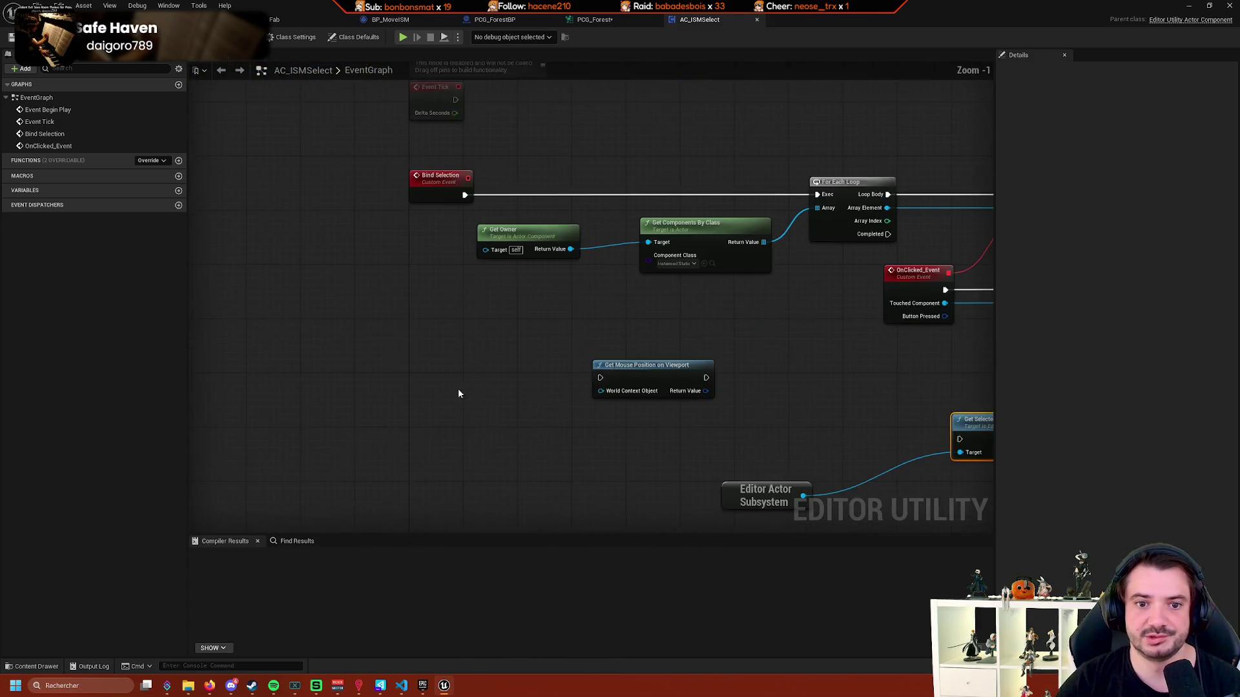
scroll(458, 389, down, 3)
scroll(442, 410, up, 1)
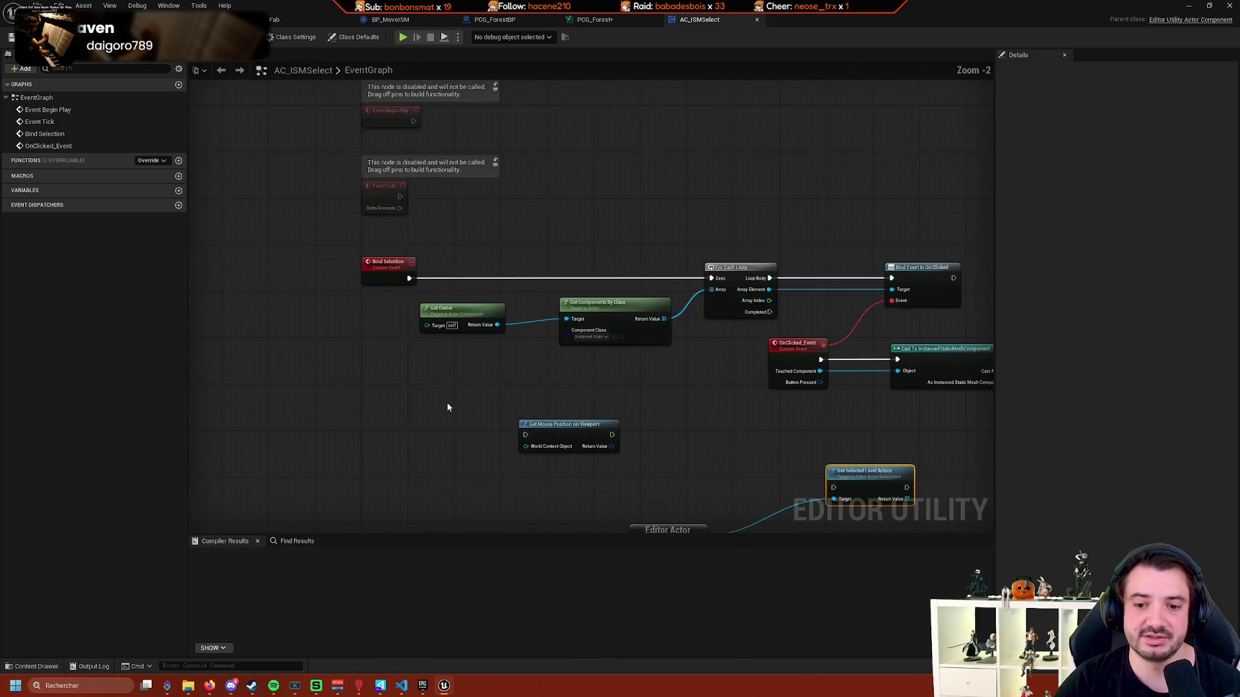
scroll(562, 381, up, 2)
mouse_move(565, 374)
mouse_down()
mouse_move(548, 333)
mouse_move(625, 340)
mouse_up()
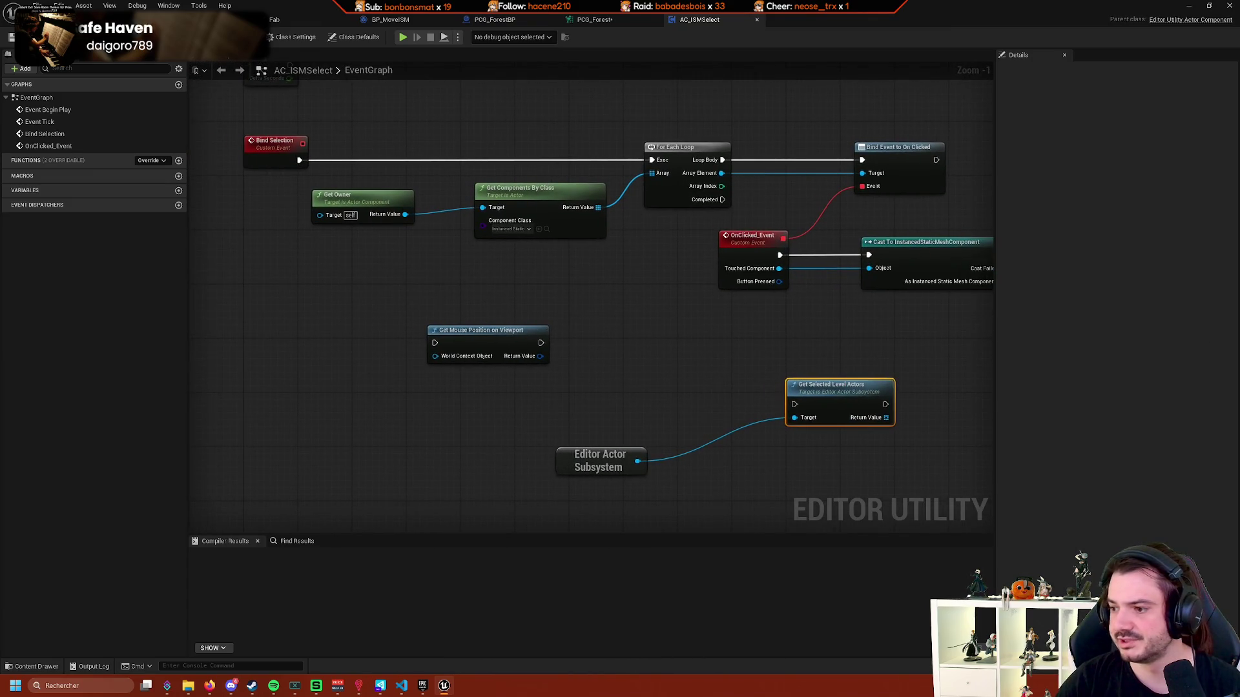